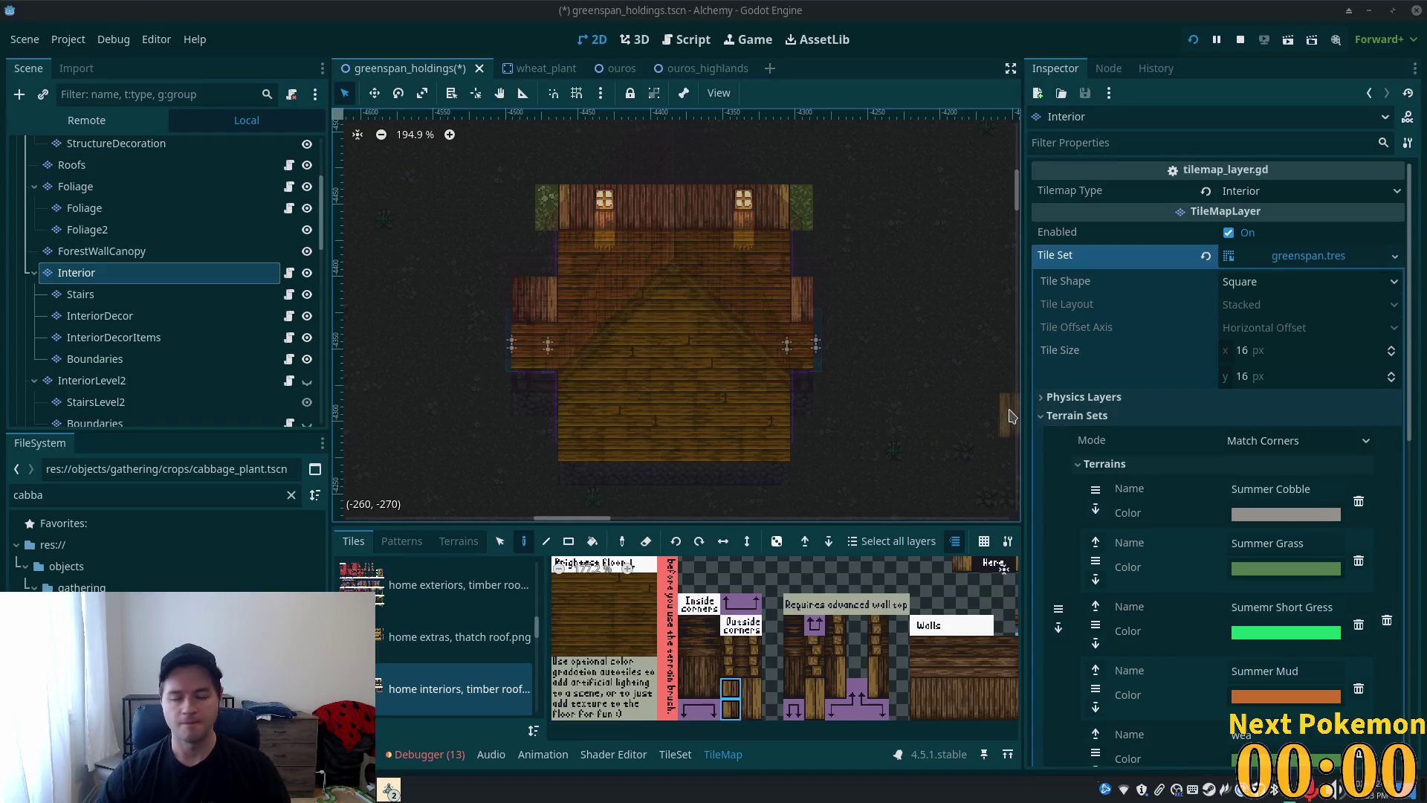
- Paint over the foliage tiles beside the back wall with a home interiors tile
scroll(710, 327, down, 2)
scroll(710, 328, up, 7)
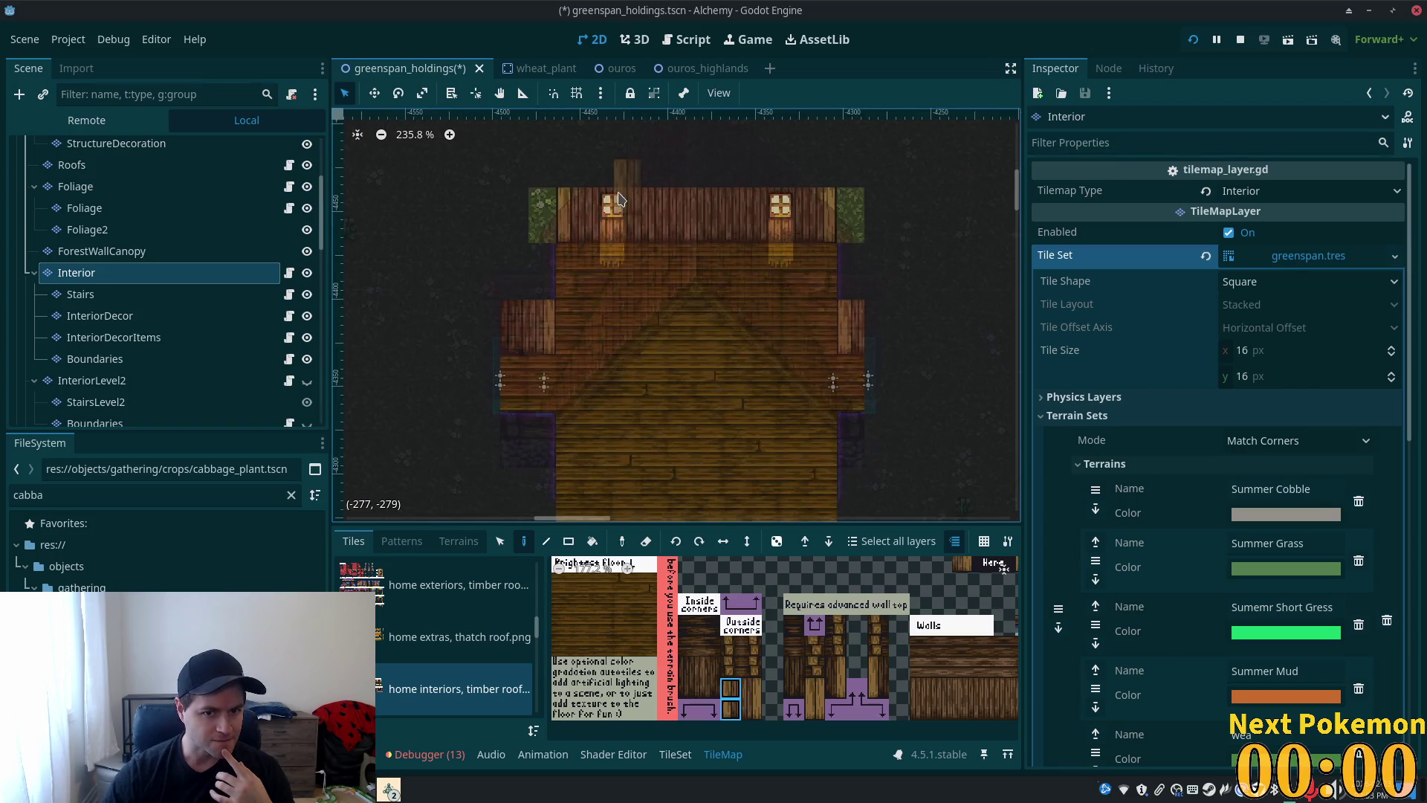
scroll(443, 297, up, 1)
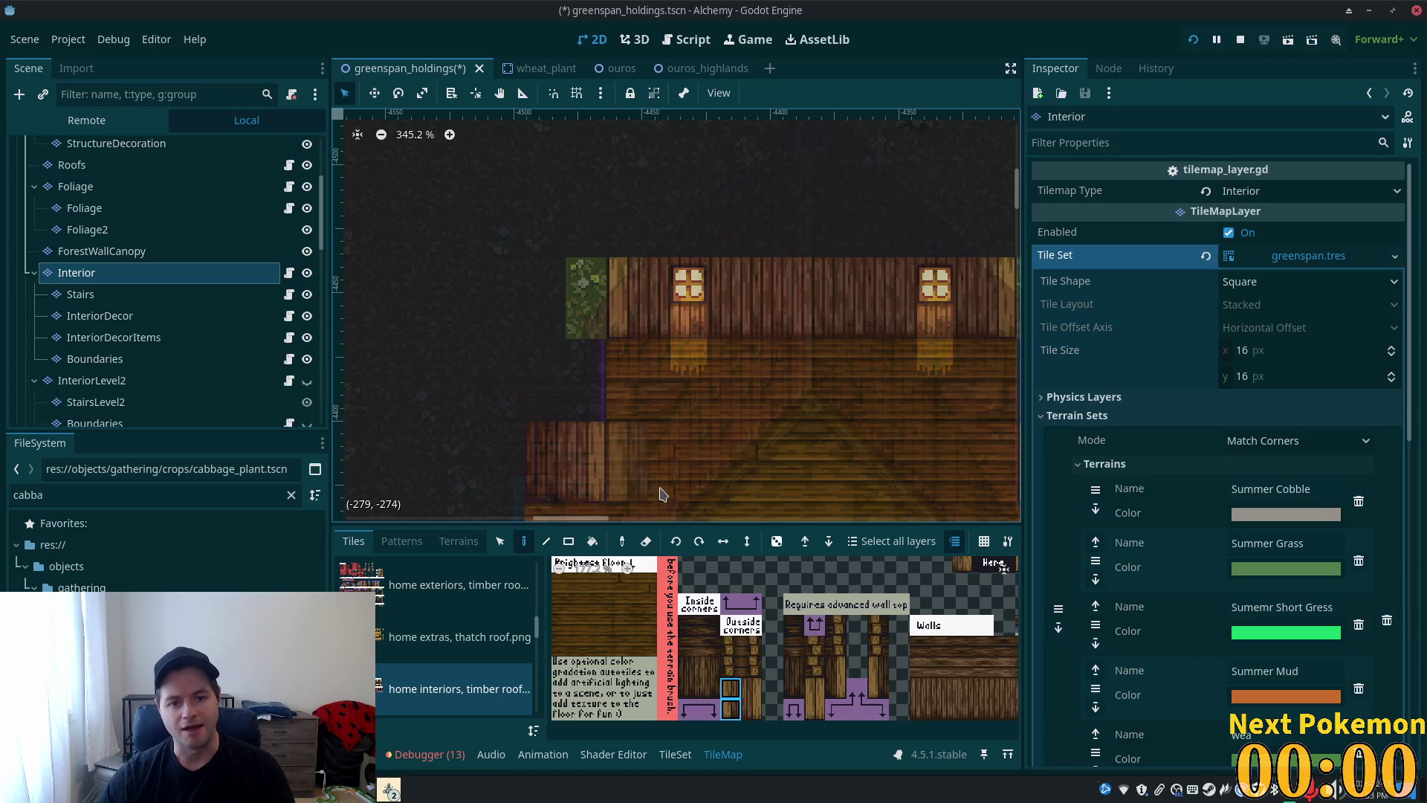
scroll(821, 643, down, 3)
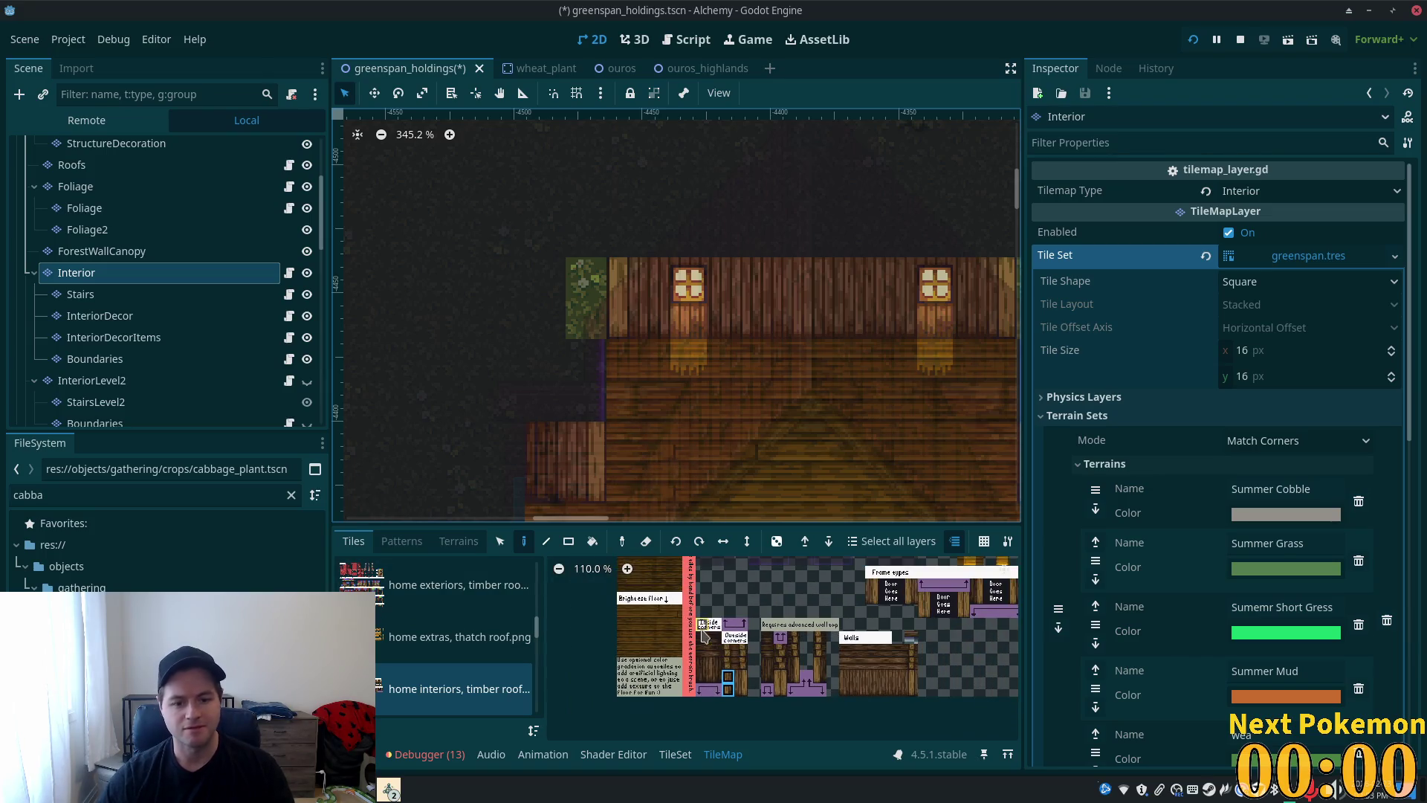
scroll(418, 651, up, 3)
scroll(417, 651, down, 4)
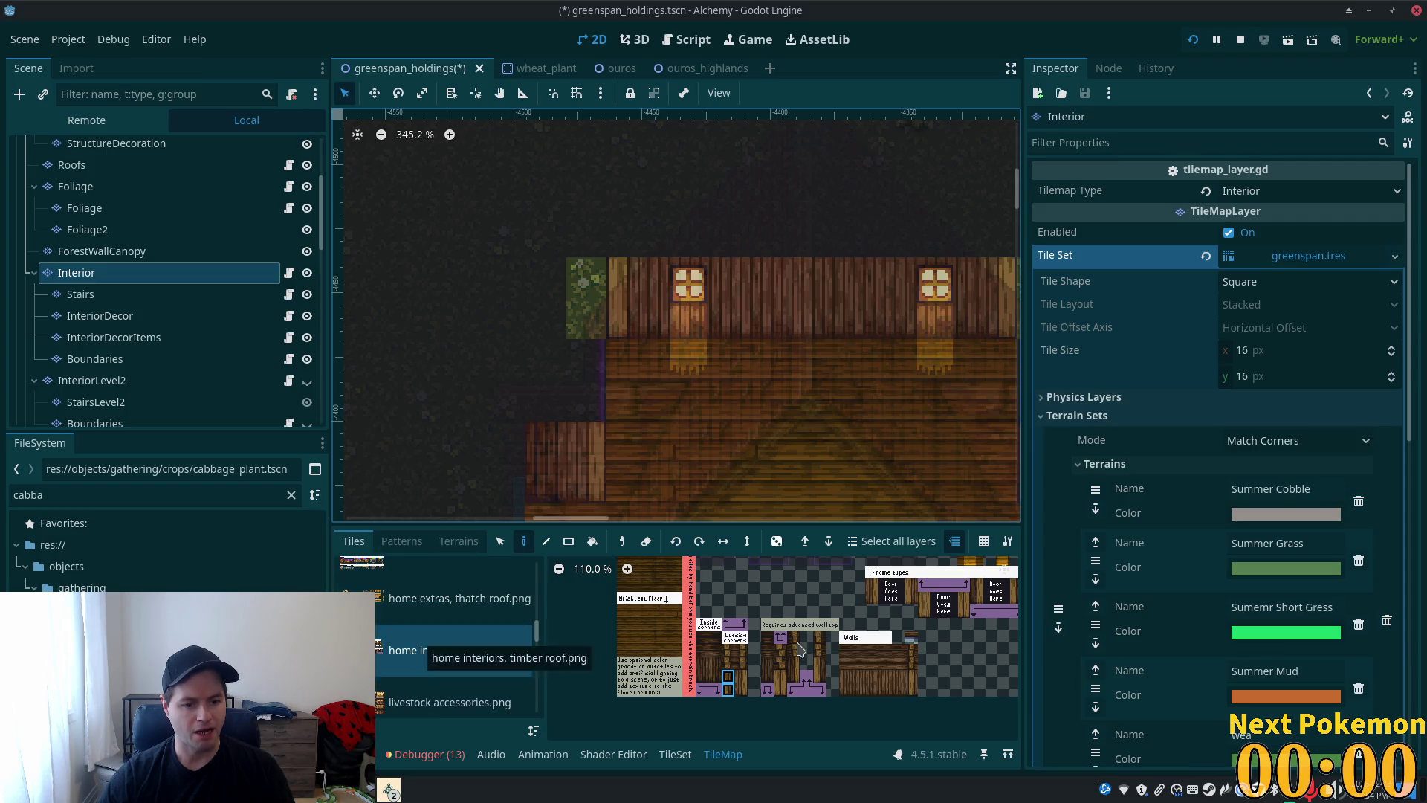
scroll(799, 578, up, 3)
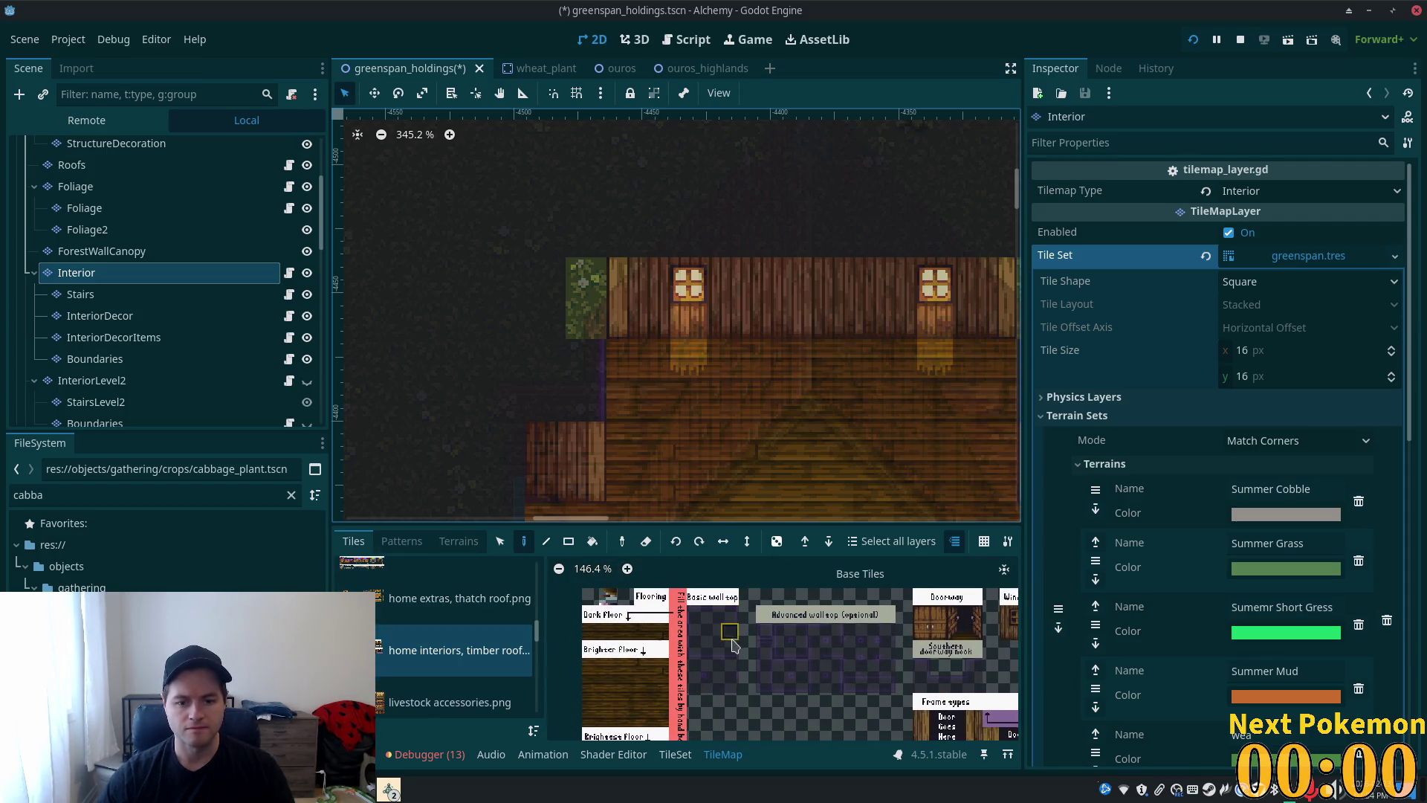
click(713, 633)
click(587, 279)
click(587, 318)
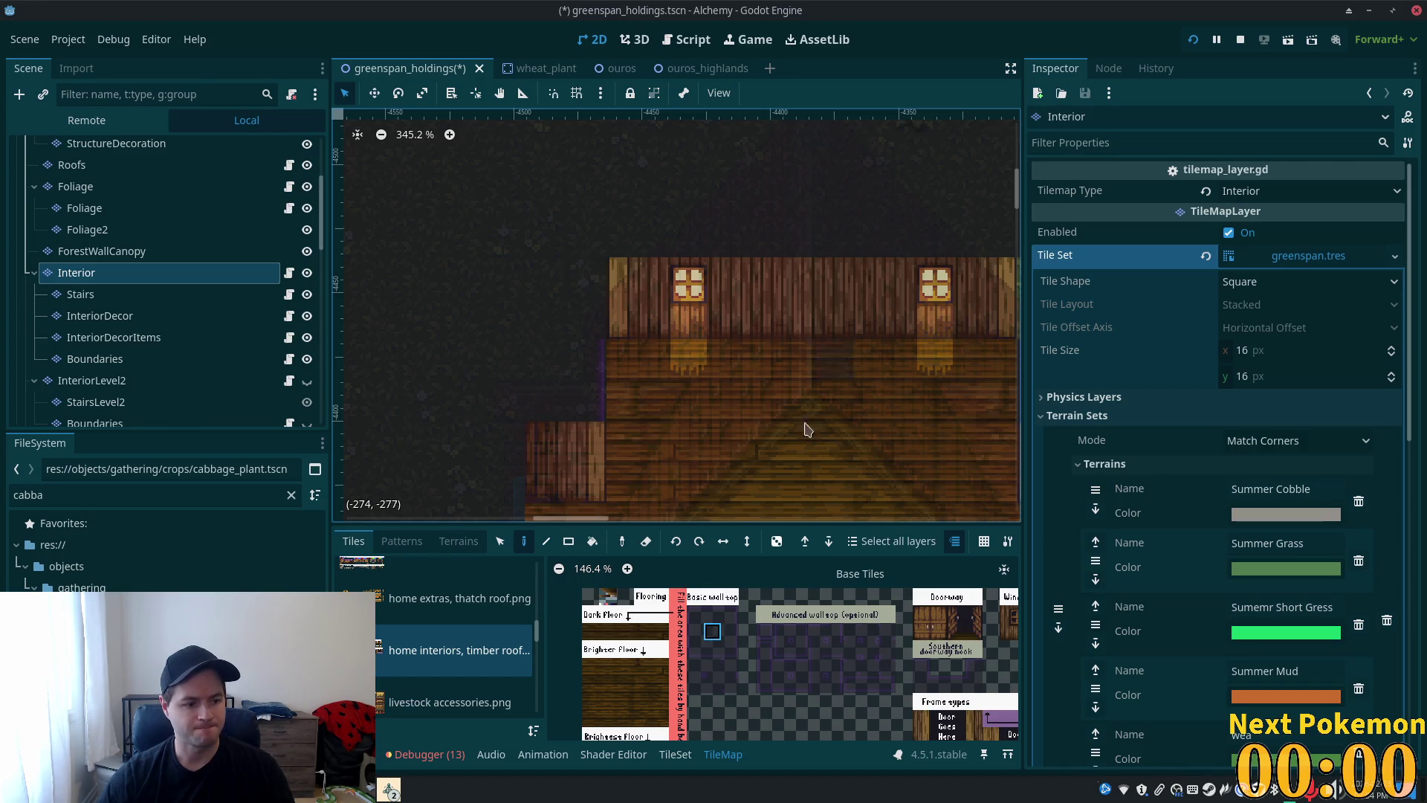
- Pan and zoom the canvas to check the ground to the right of the house
drag(860, 411, 578, 444)
drag(767, 365, 862, 396)
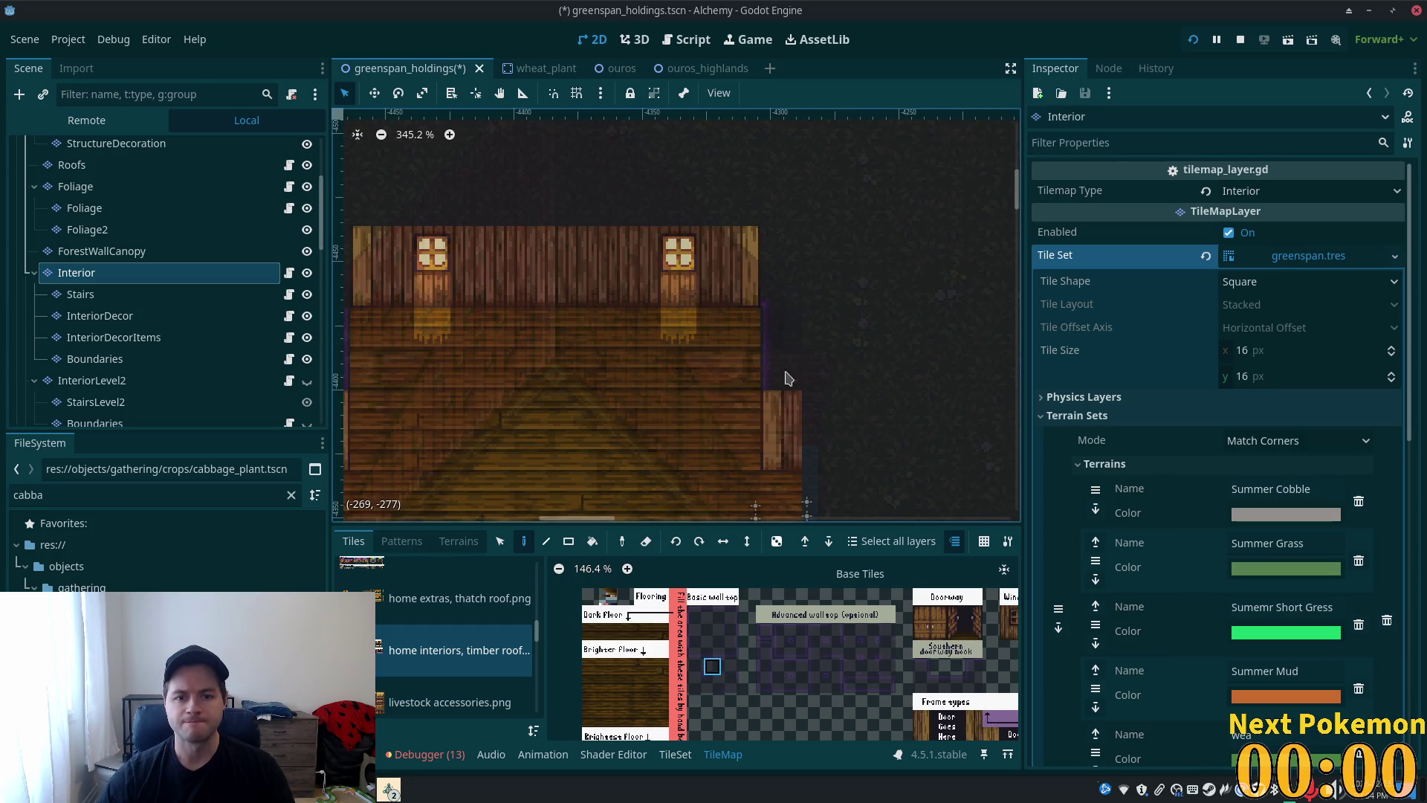
scroll(439, 401, left, 5)
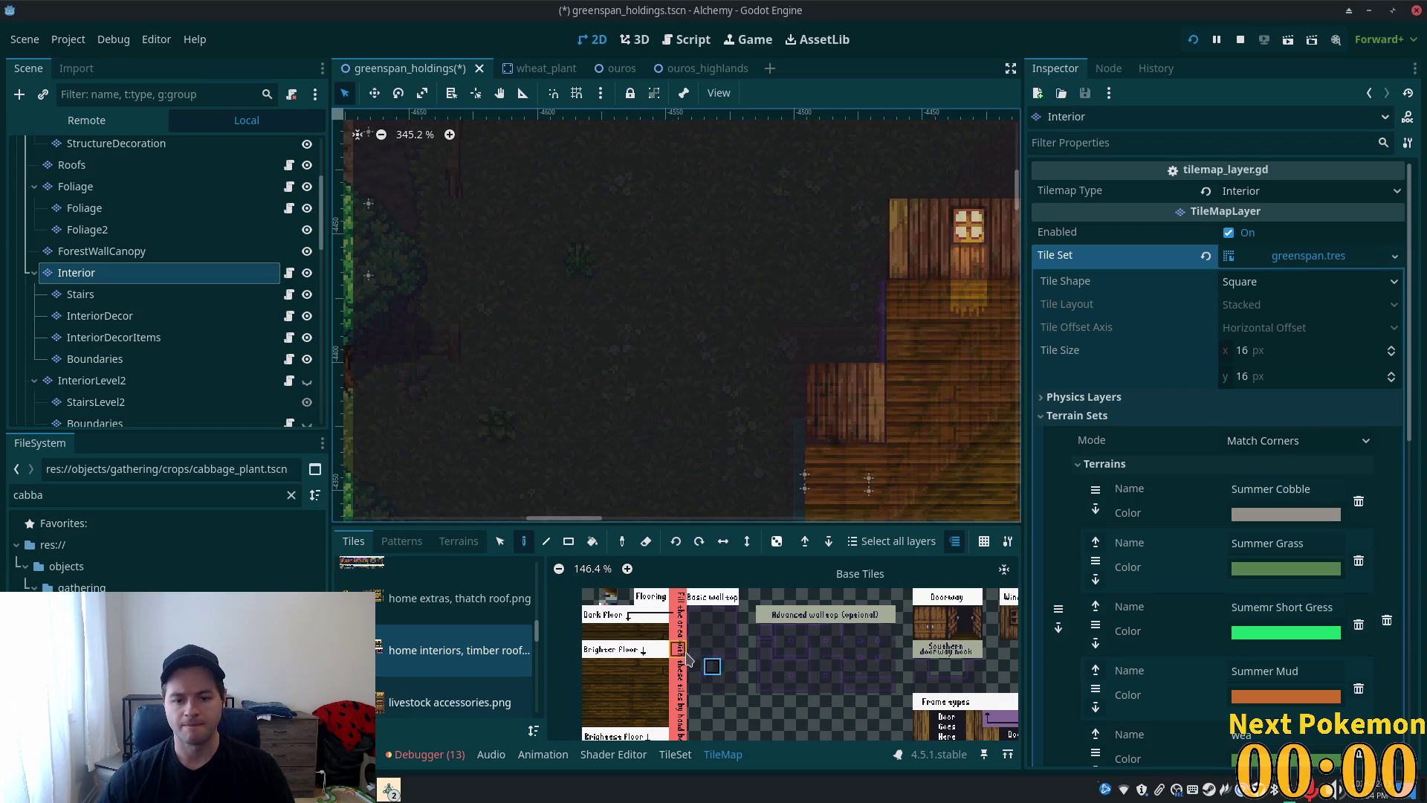
scroll(741, 697, up, 5)
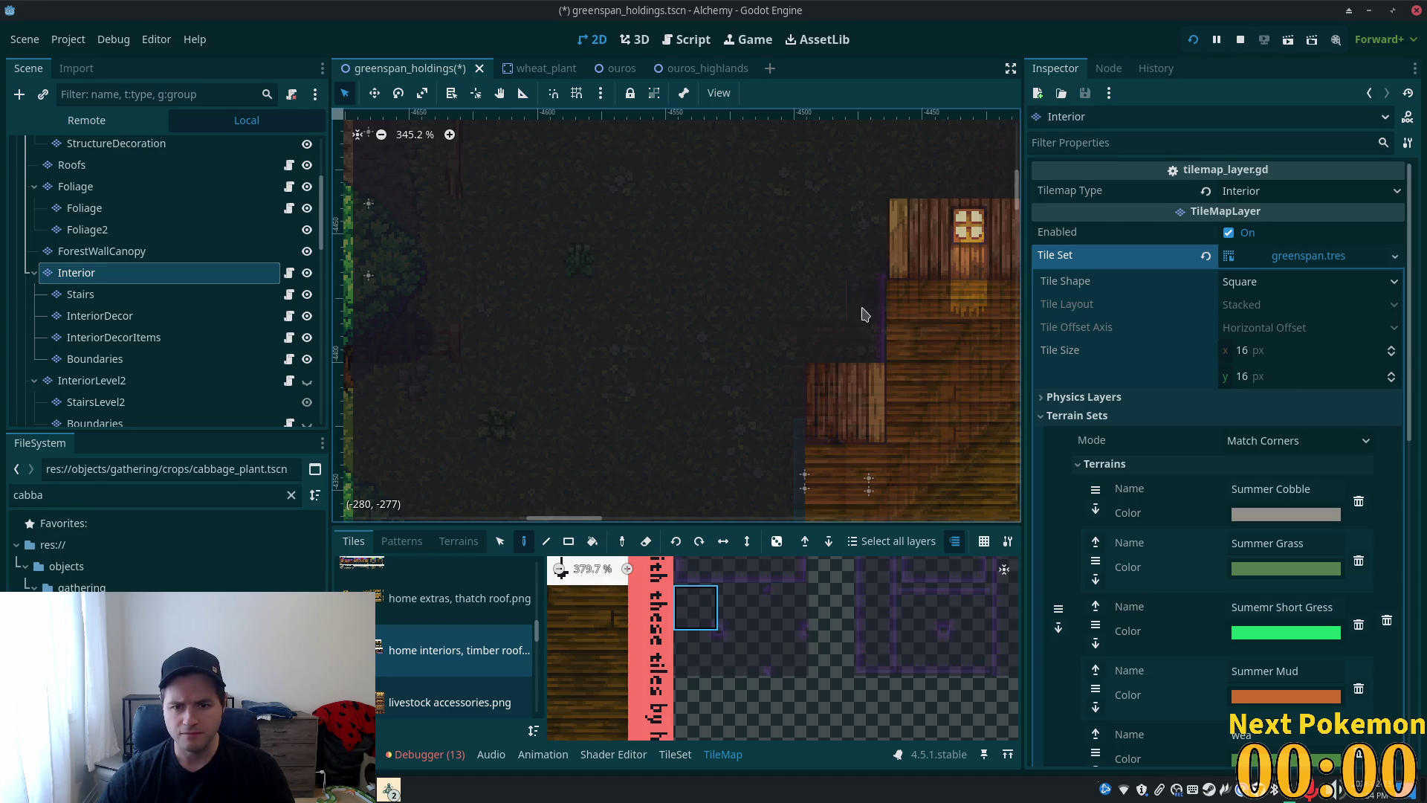
scroll(822, 324, down, 2)
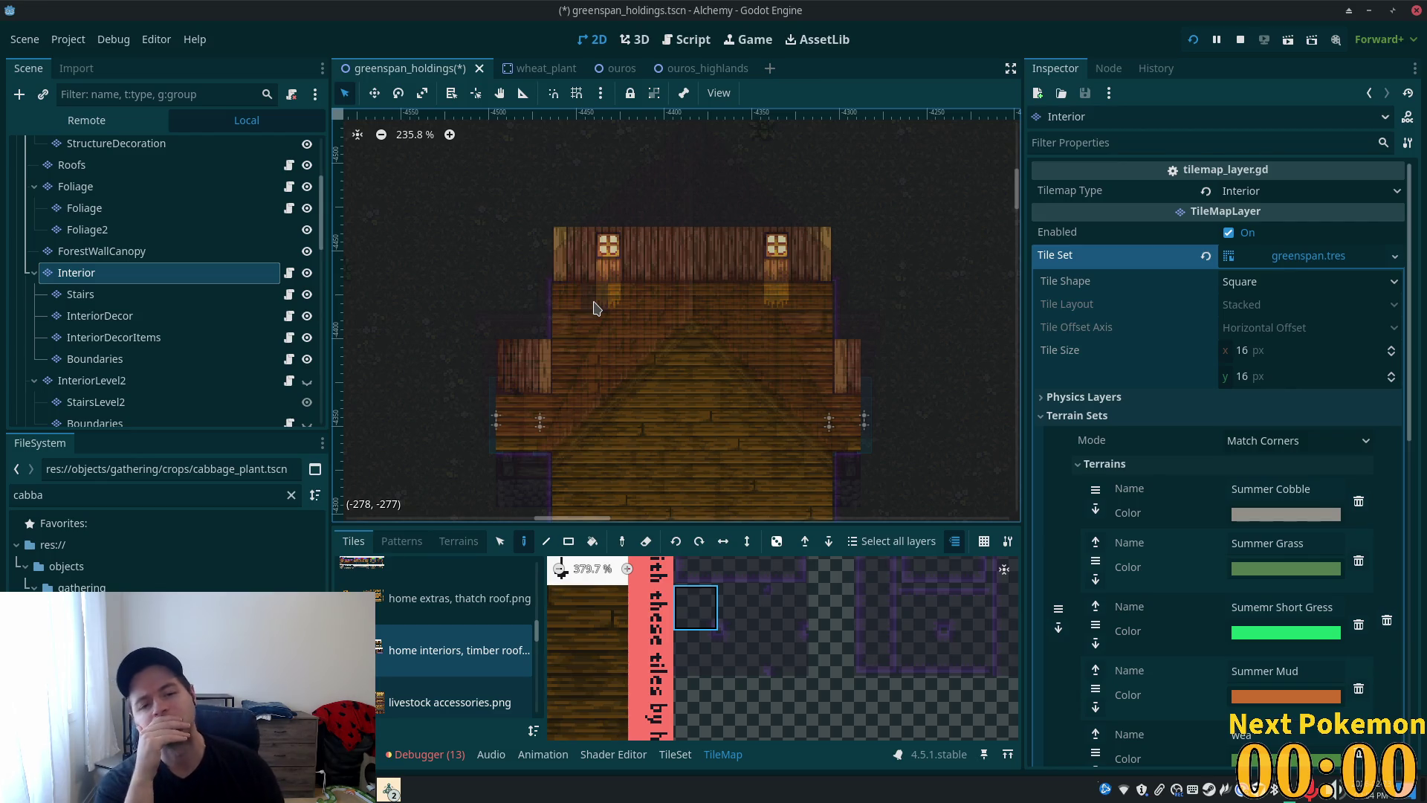
scroll(655, 313, down, 3)
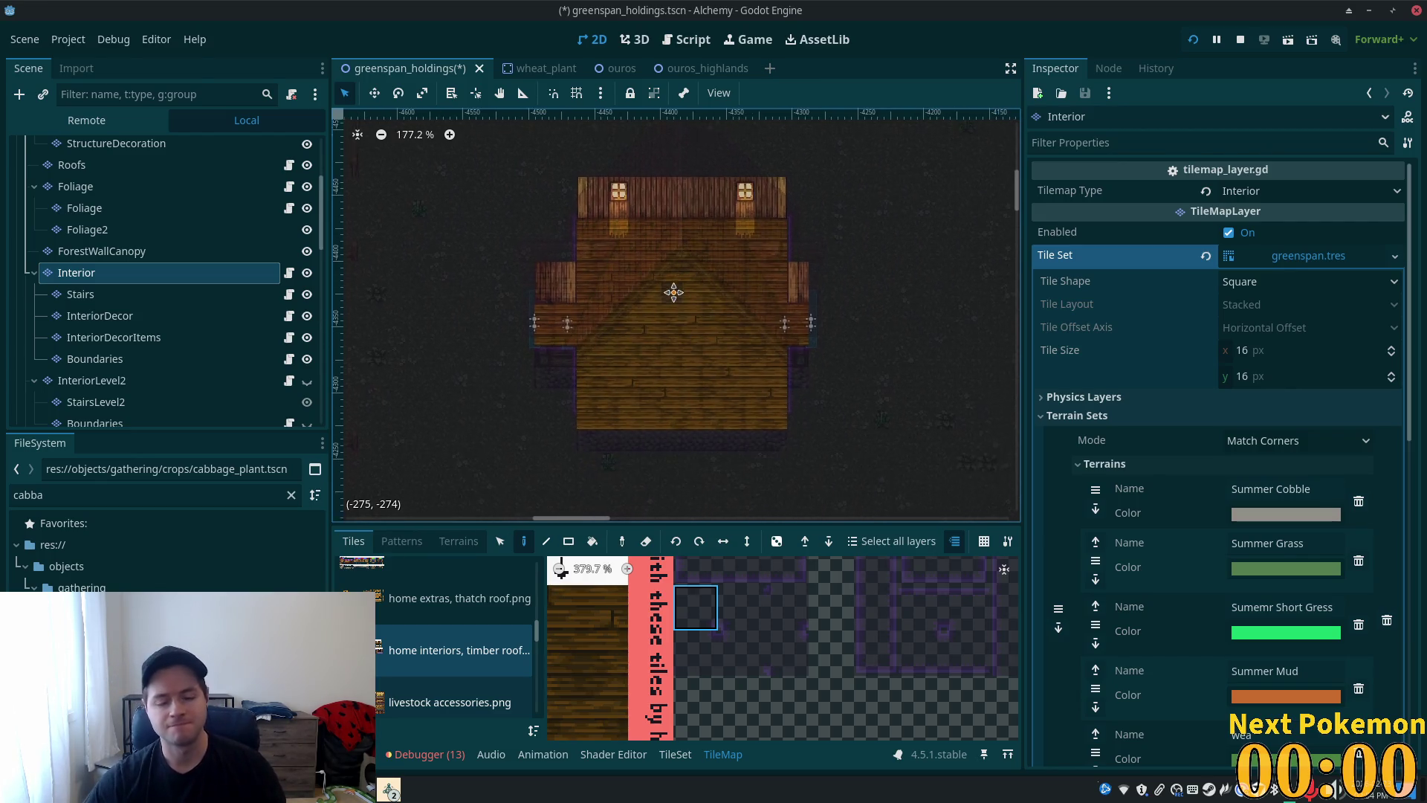
scroll(665, 462, up, 3)
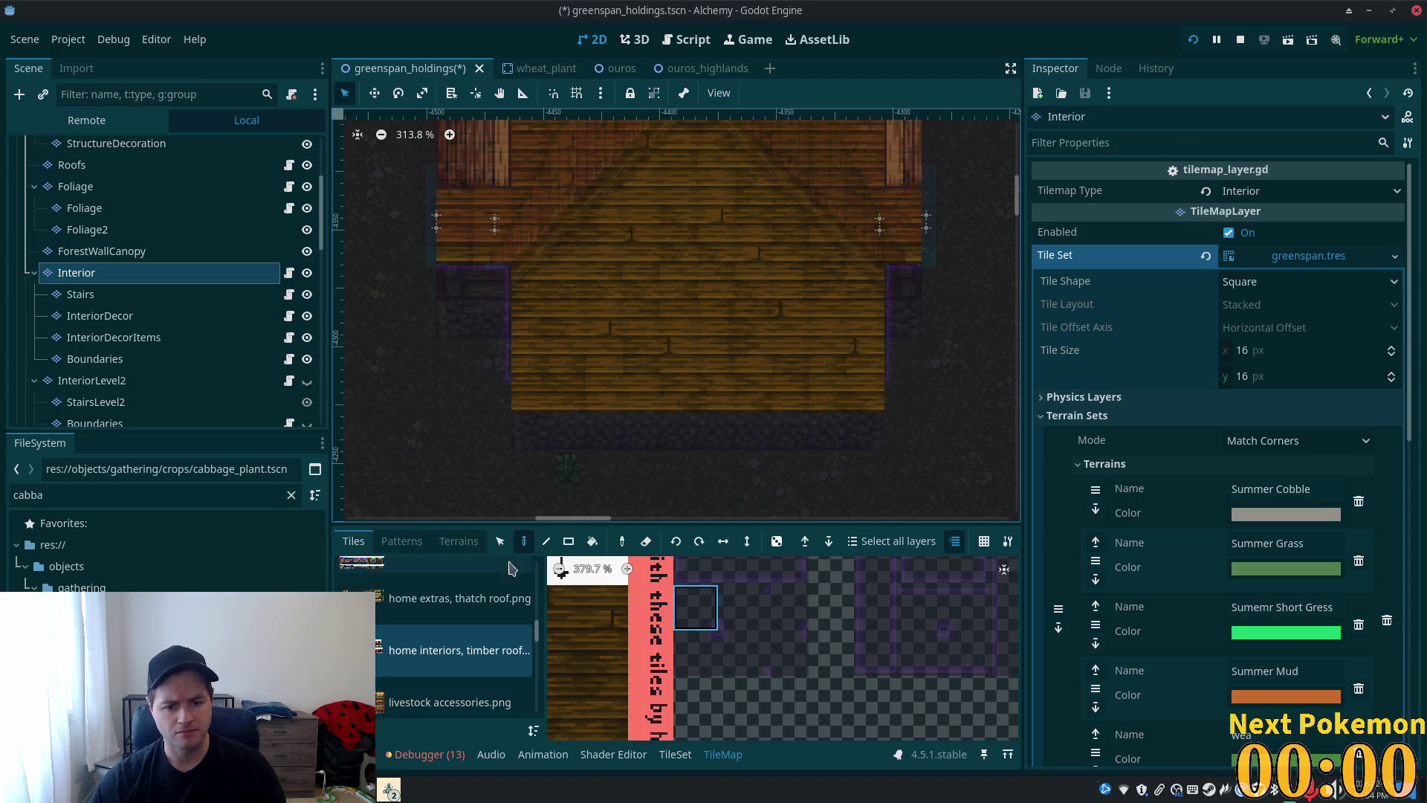
scroll(885, 644, down, 2)
scroll(885, 644, down, 2)
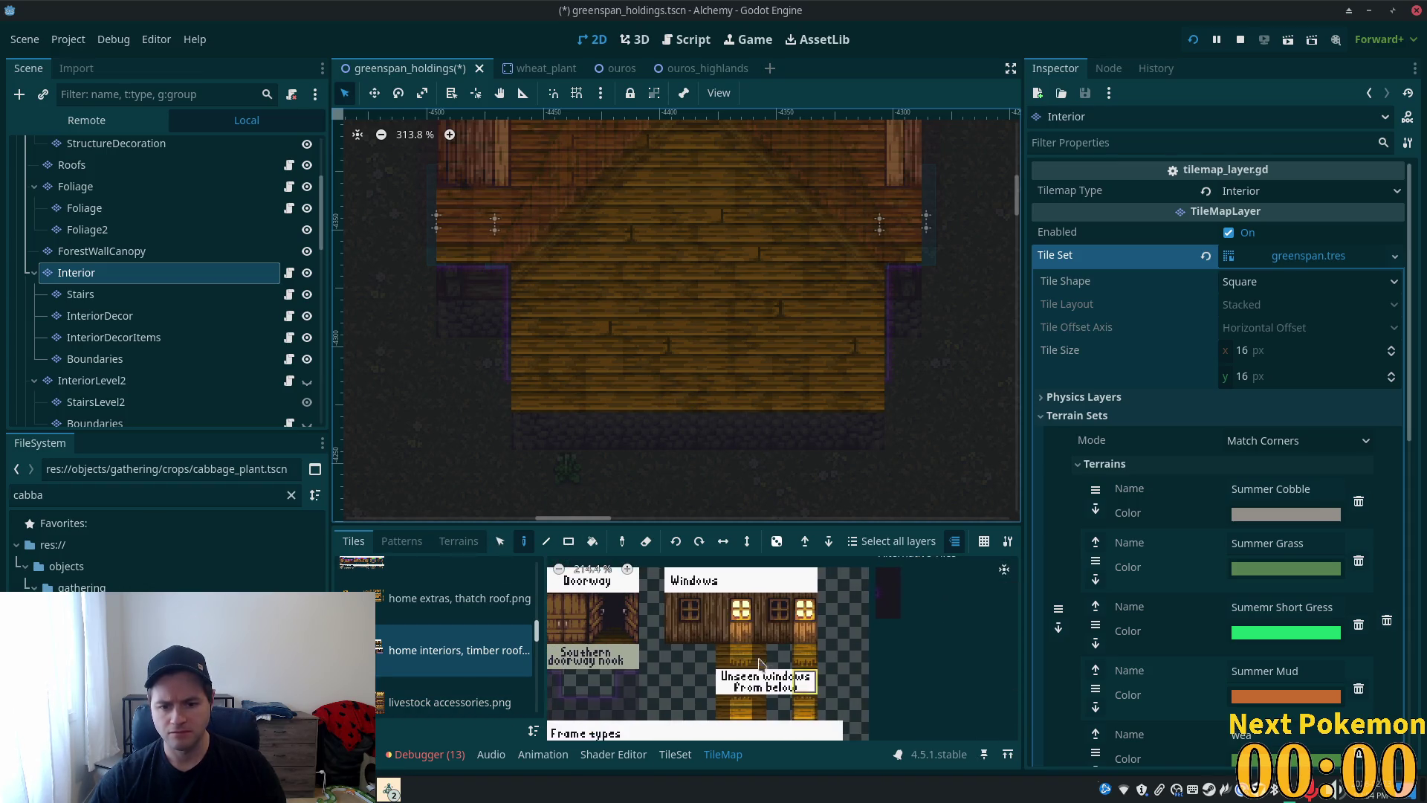
- Paint both 'Unseen windows from below' tiles along the front floor edge, save, and run the game
drag(736, 713, 754, 709)
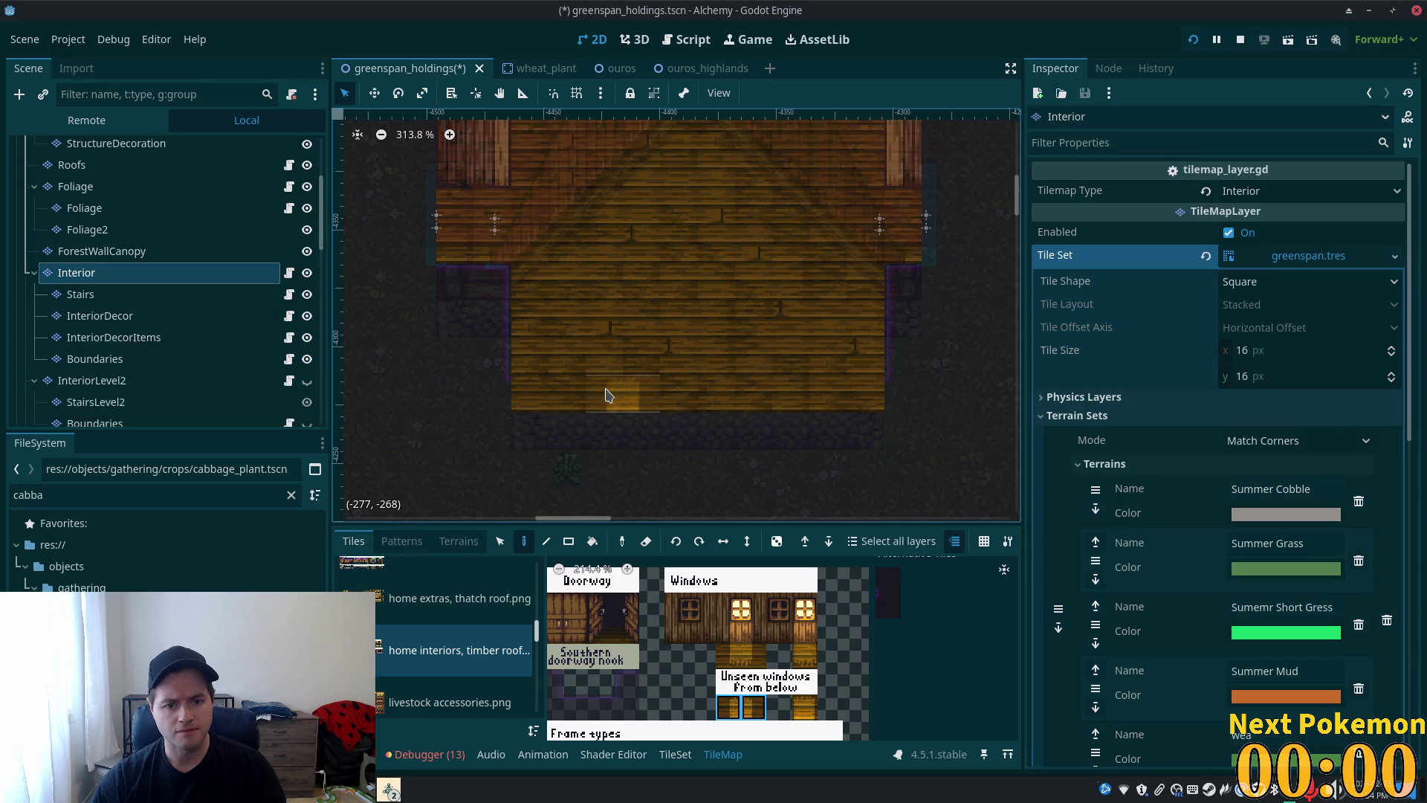
click(644, 398)
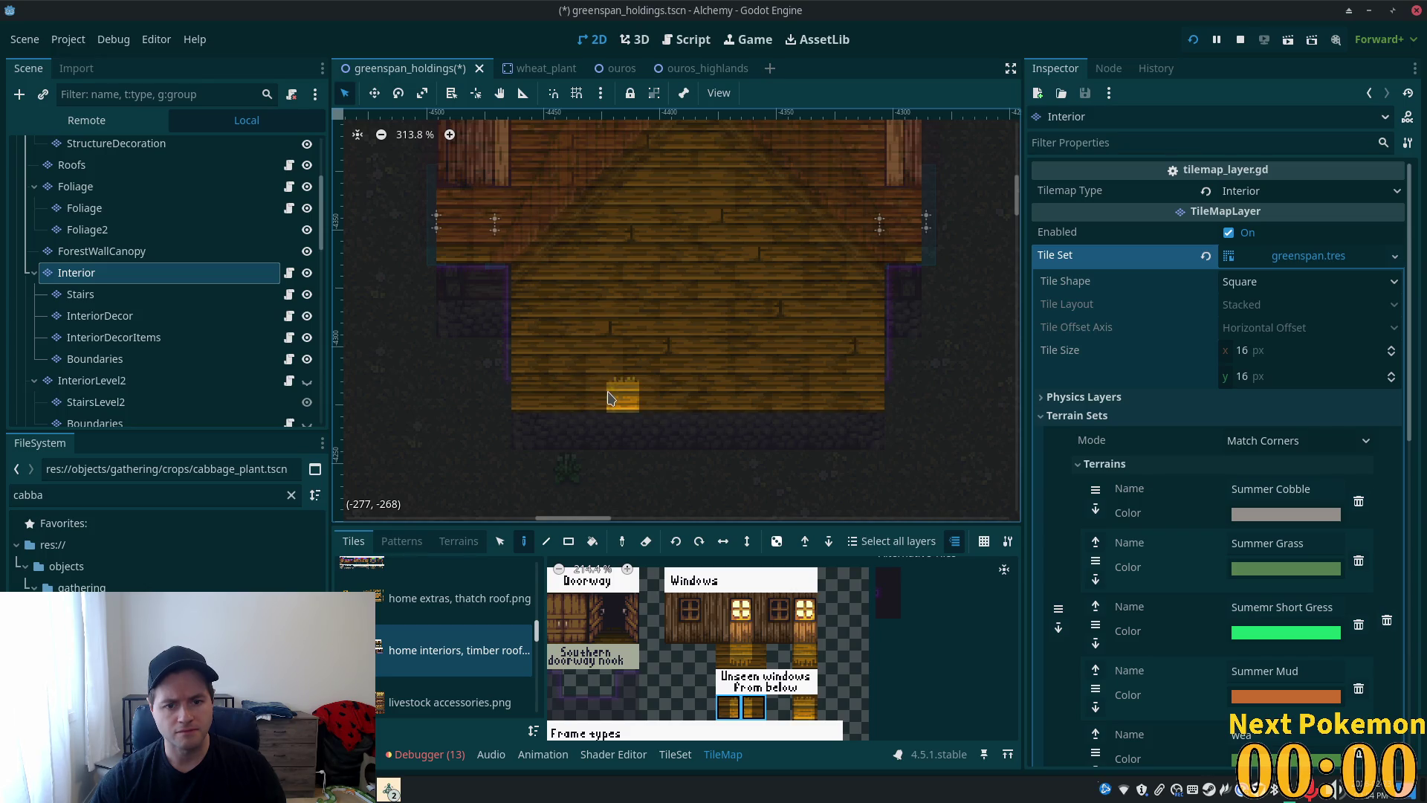
click(792, 398)
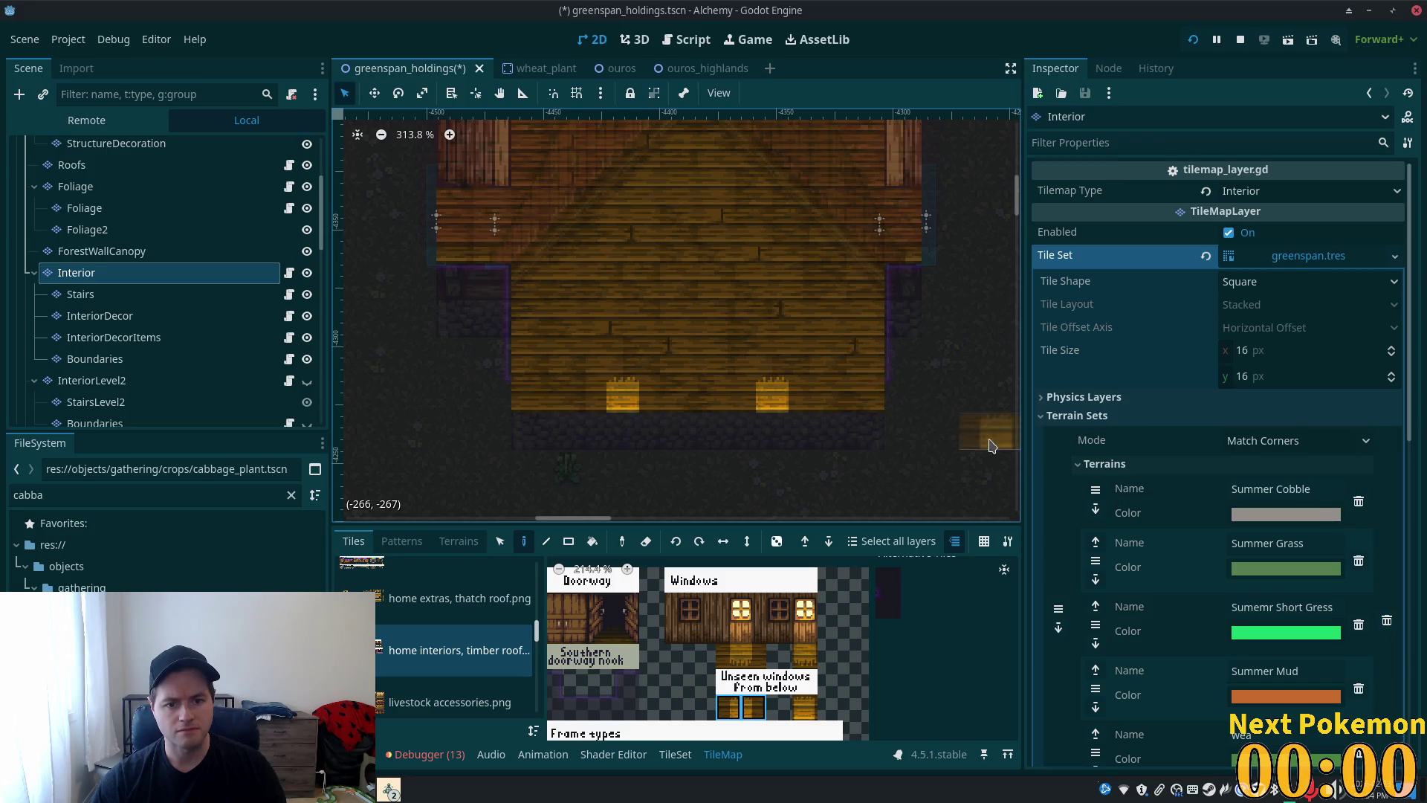
key(ctrl+s)
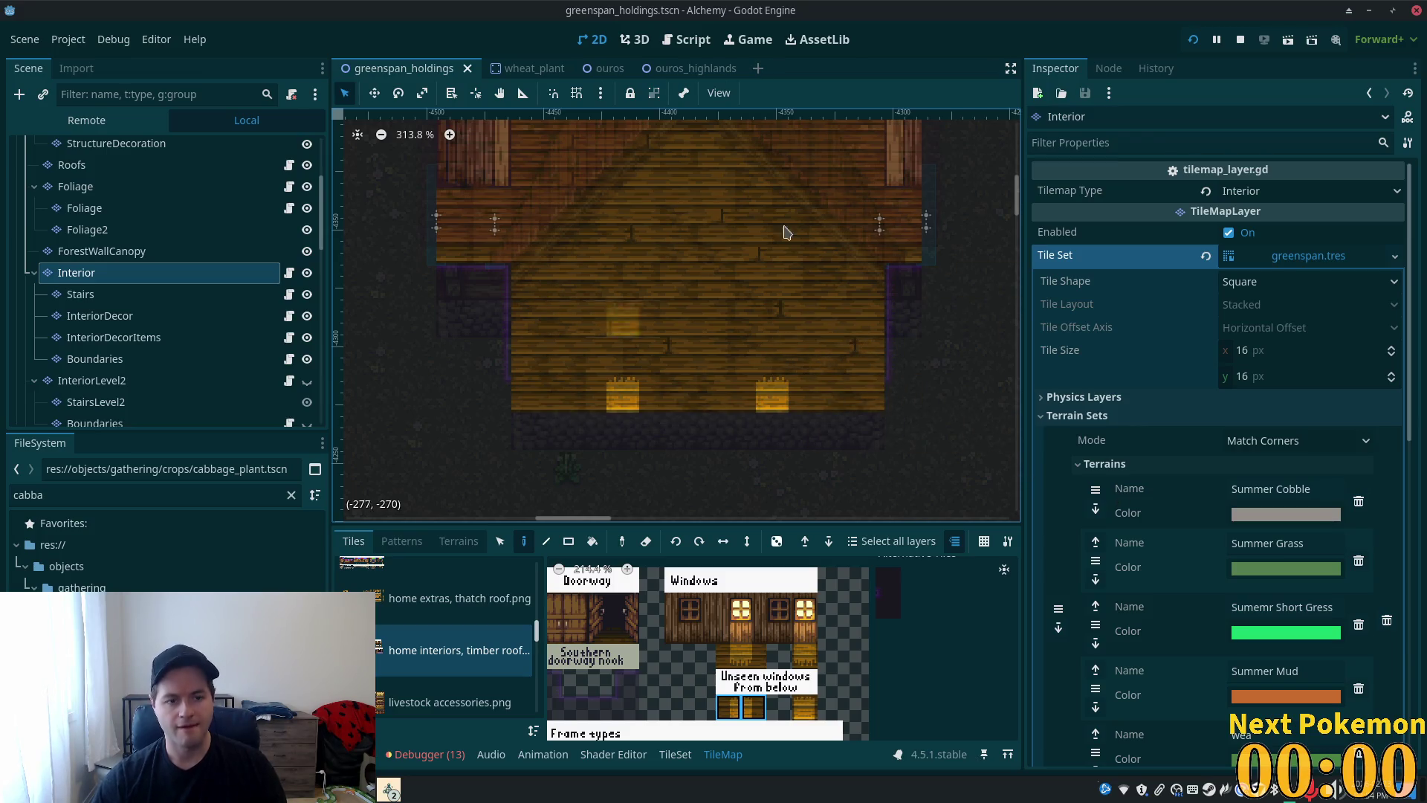
key(F5)
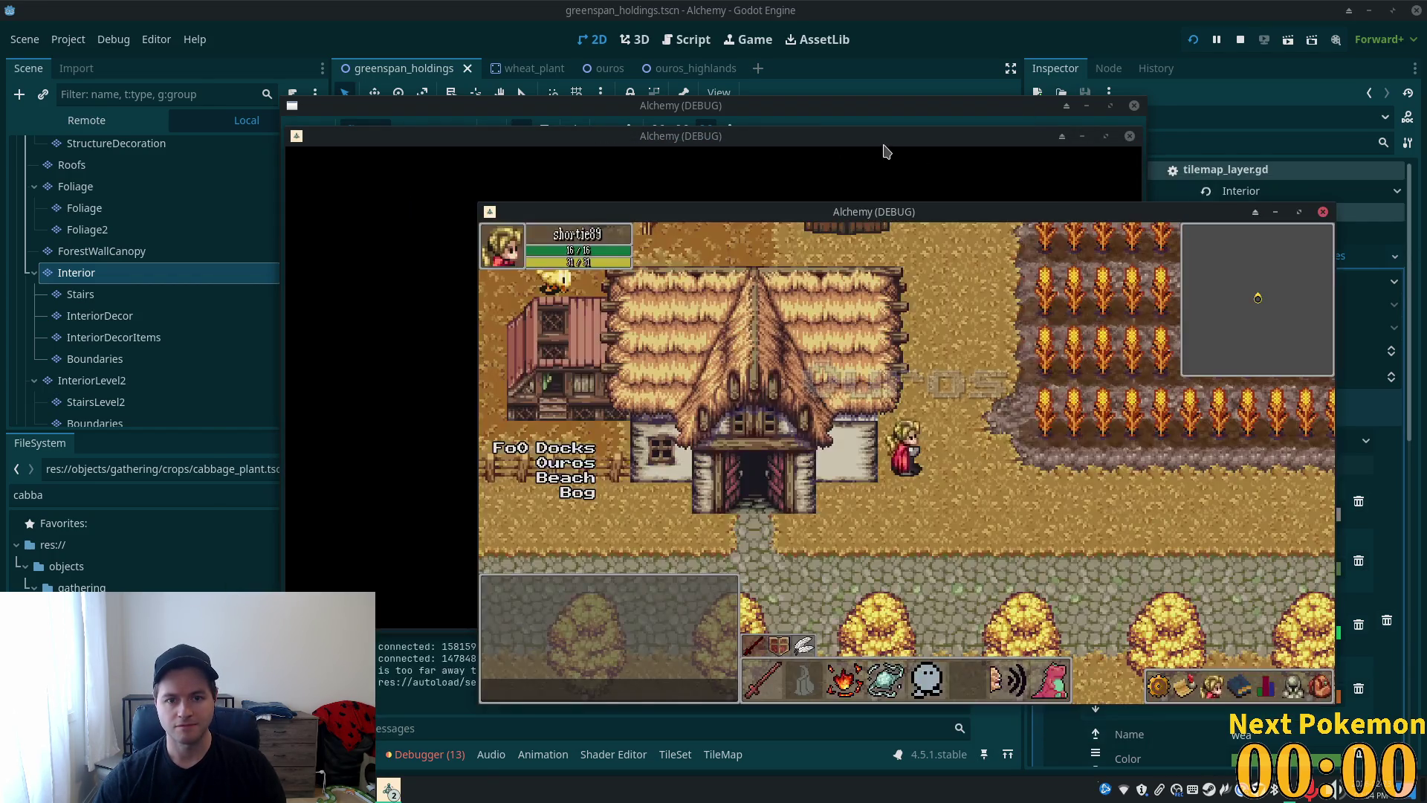
- Walk the player out of the house and left and right across the farm, then return to the editor
drag(879, 145, 650, 188)
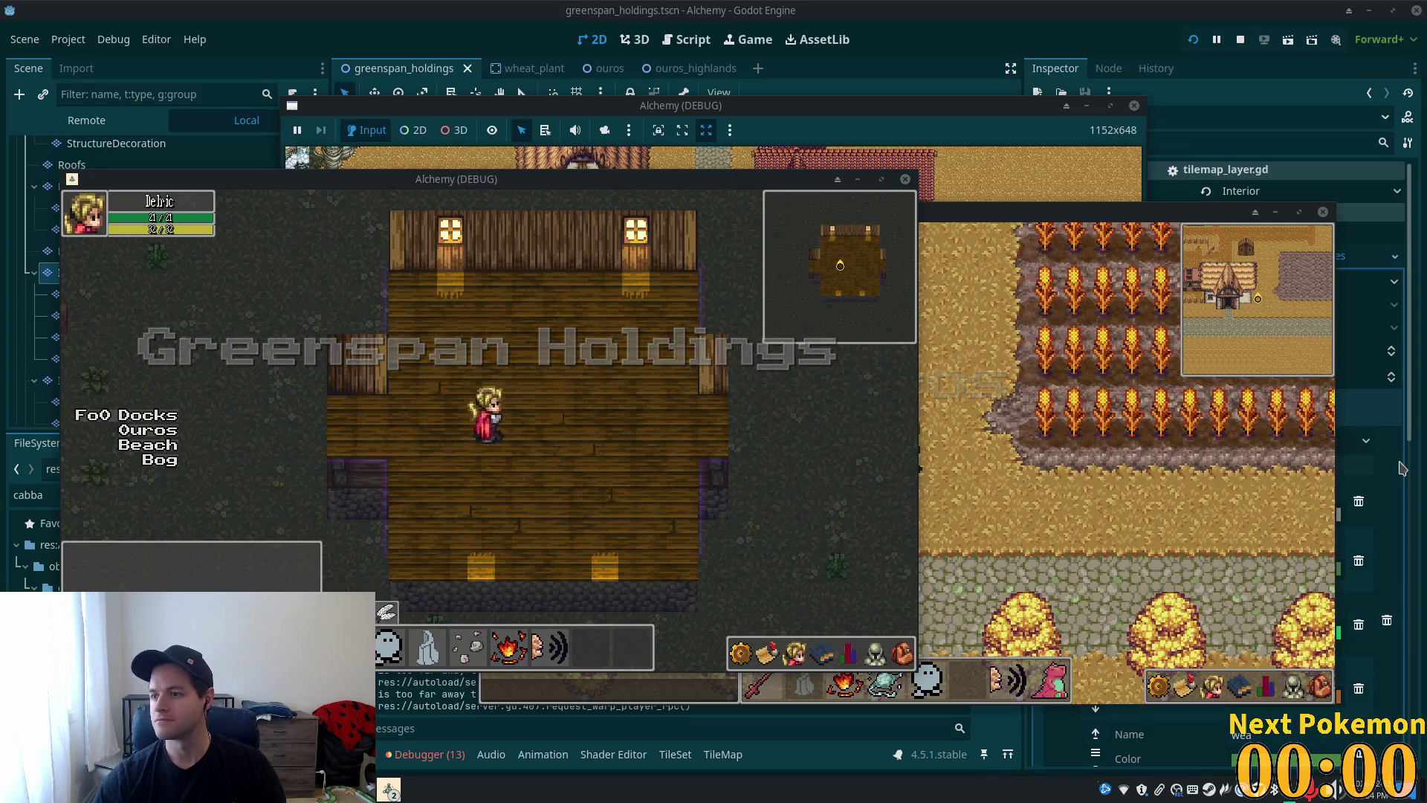
click(599, 418)
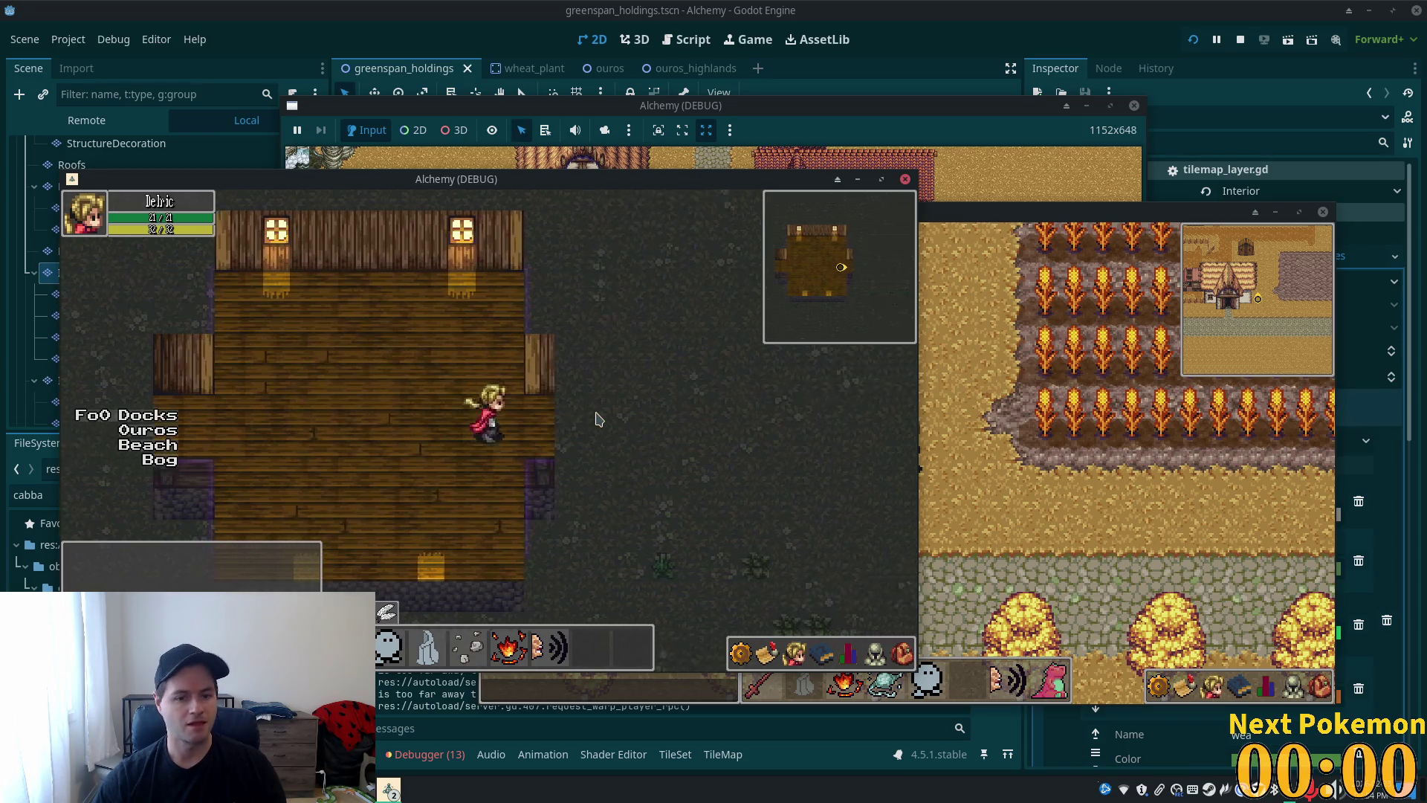
key(Left)
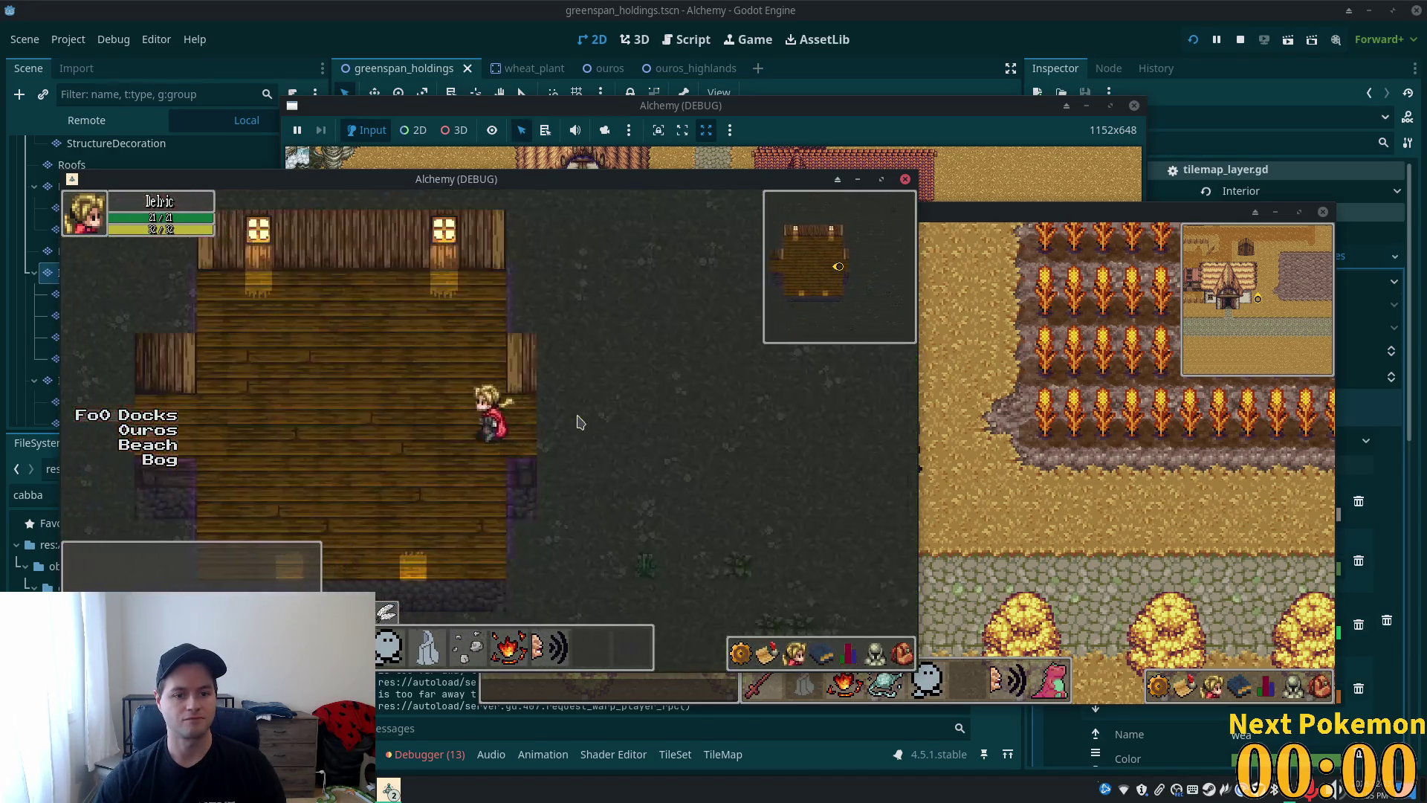
key(Left)
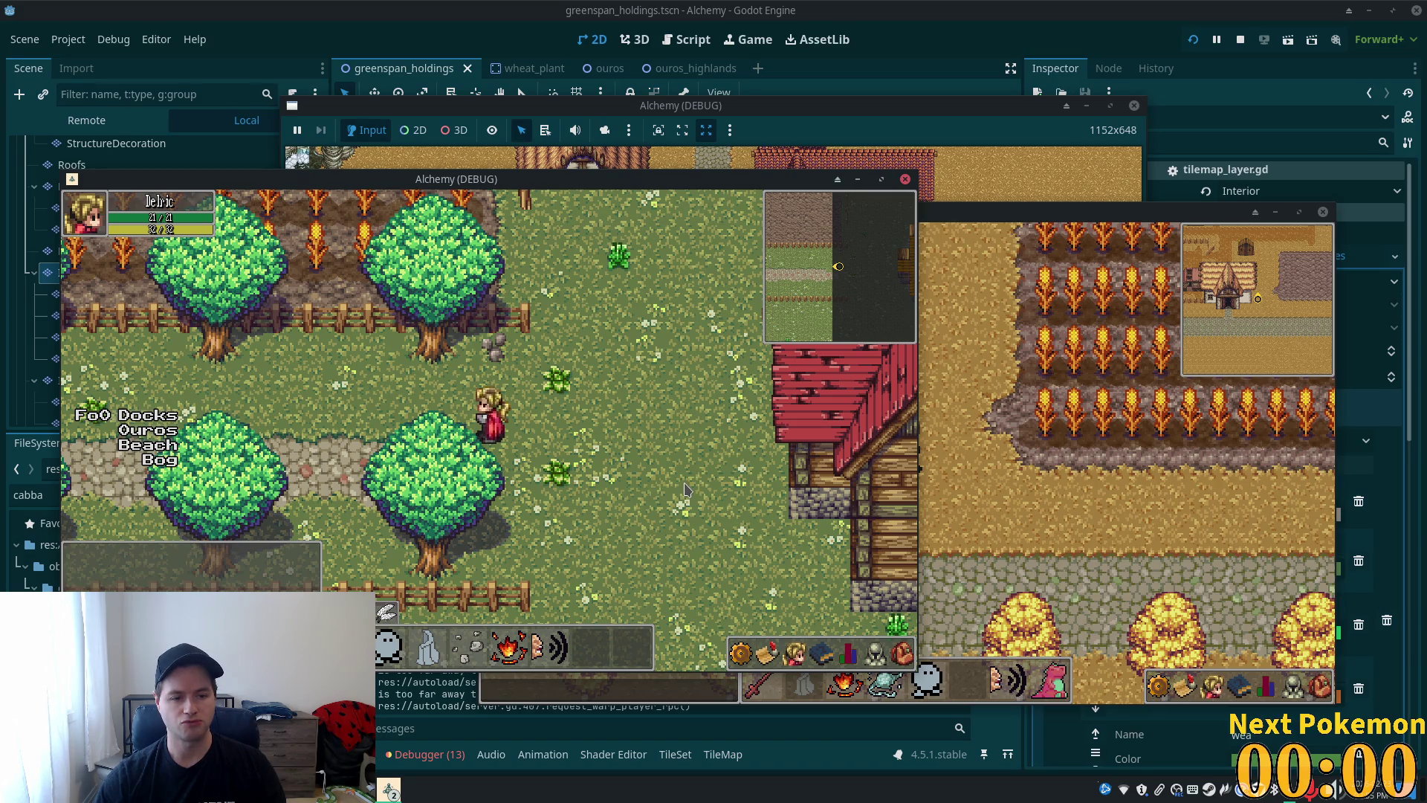
key(Left)
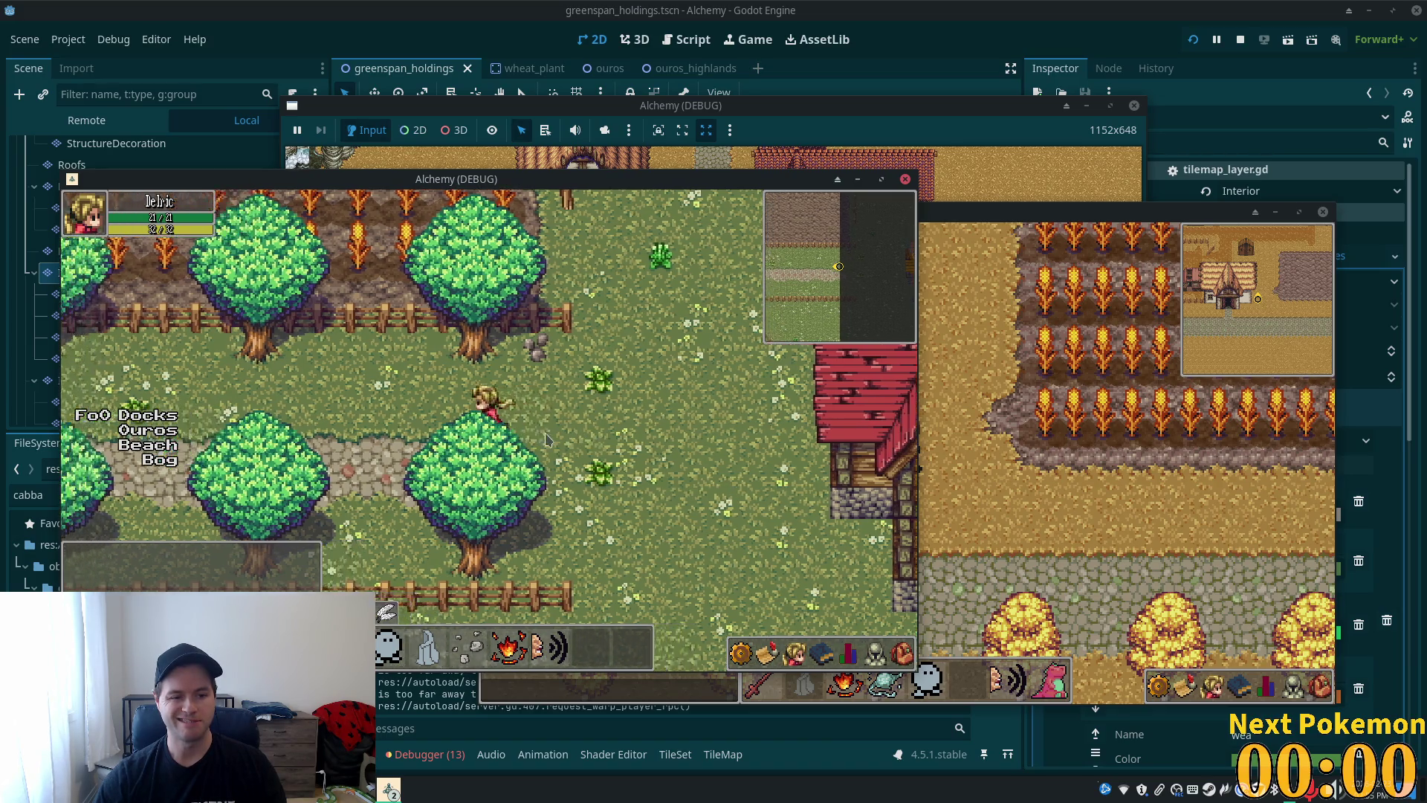
key(Right)
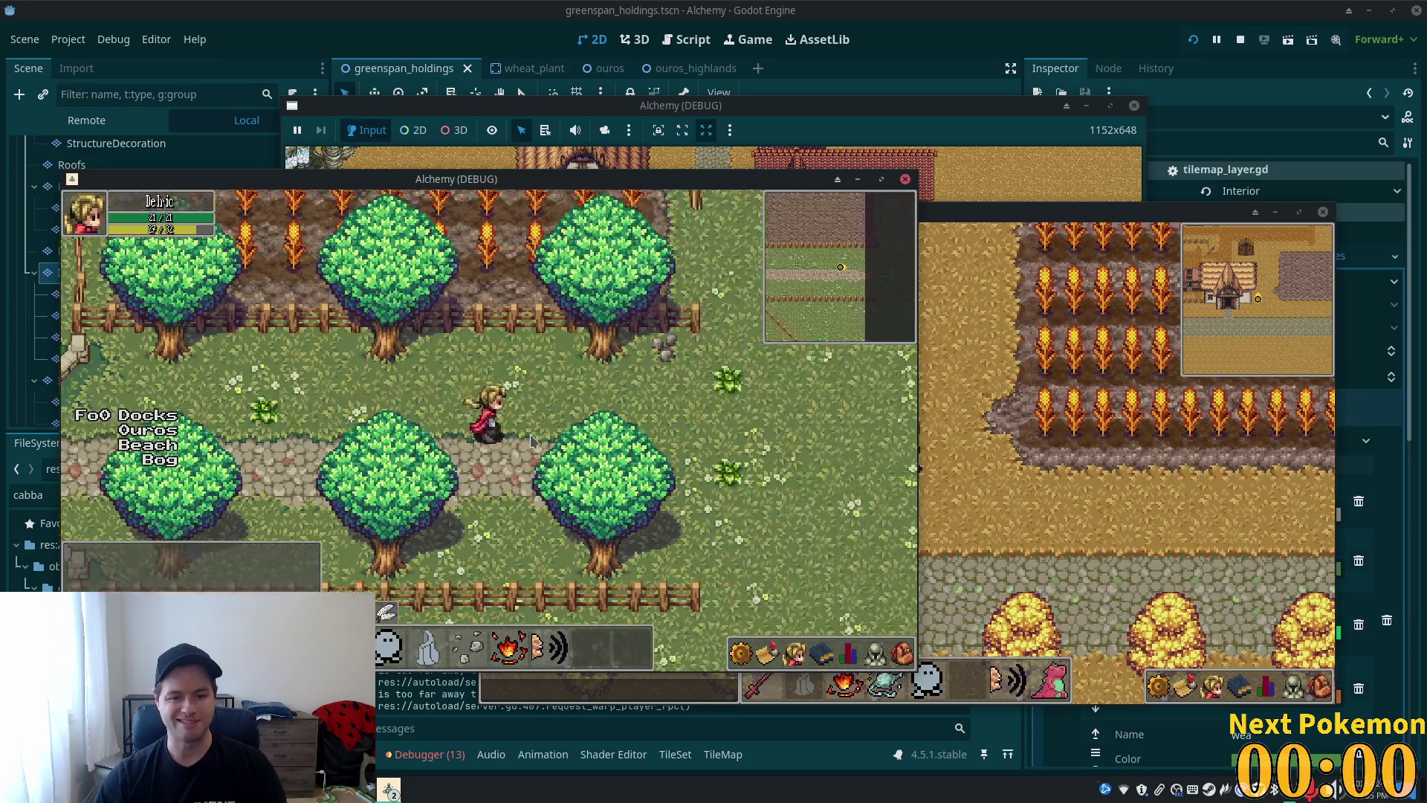
key(Right)
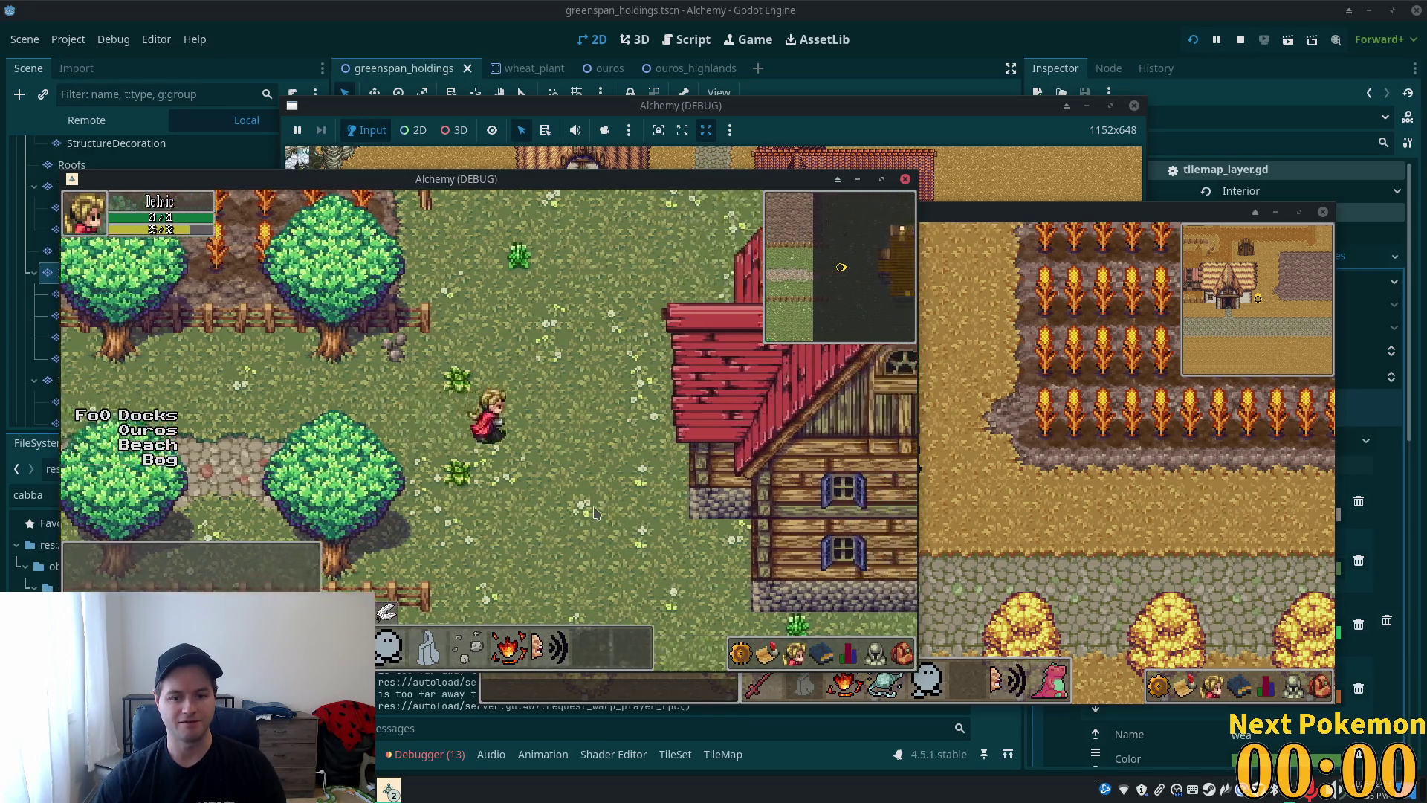
key(Left)
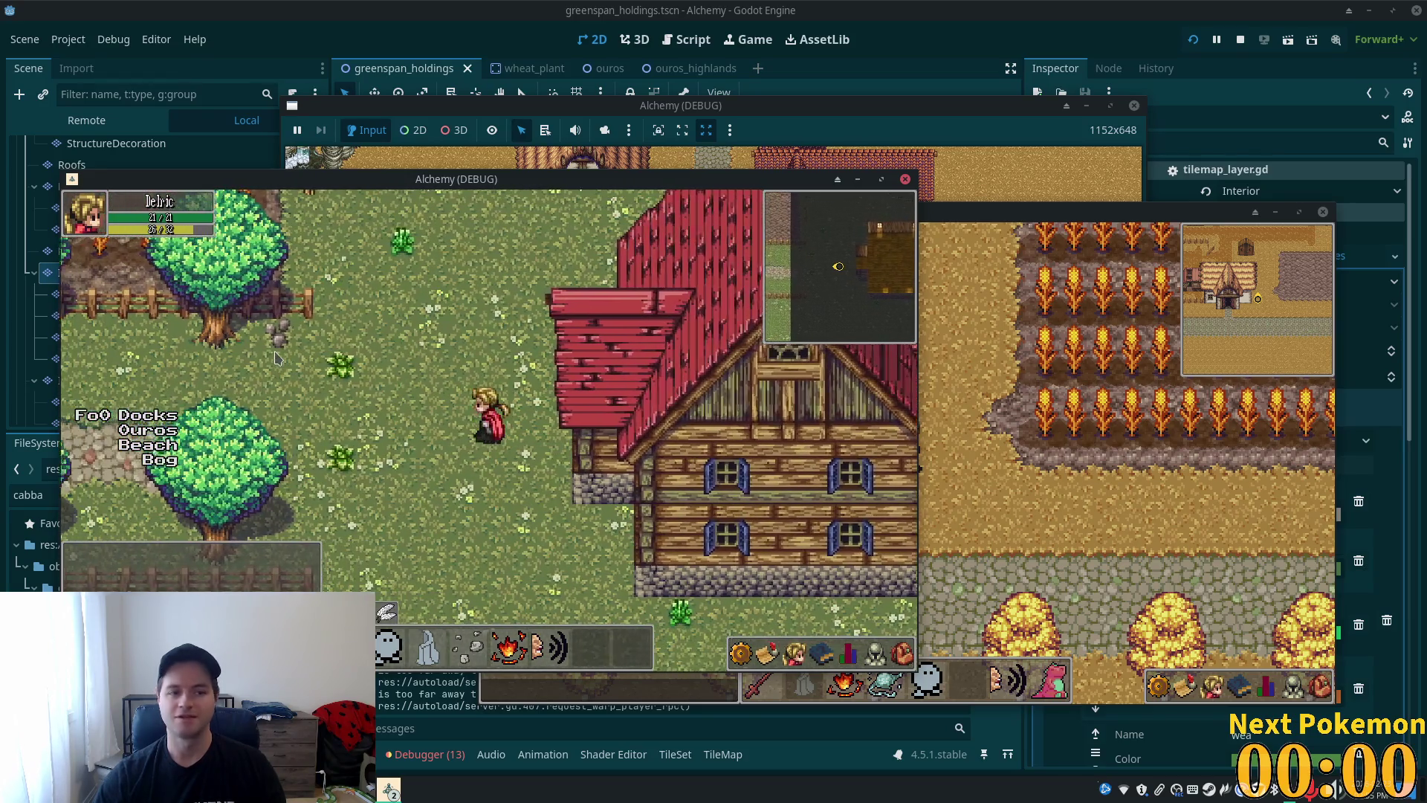
key(Left)
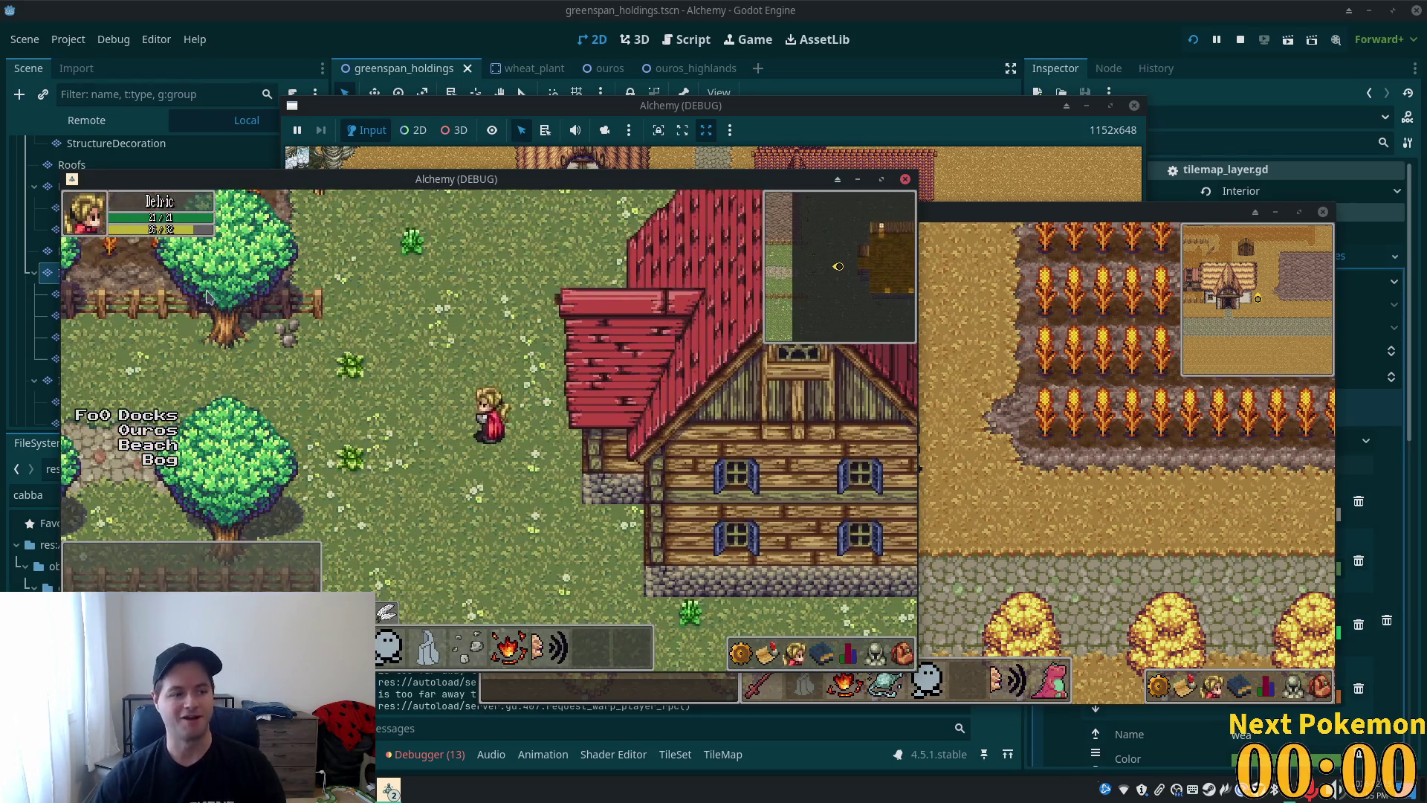
click(980, 7)
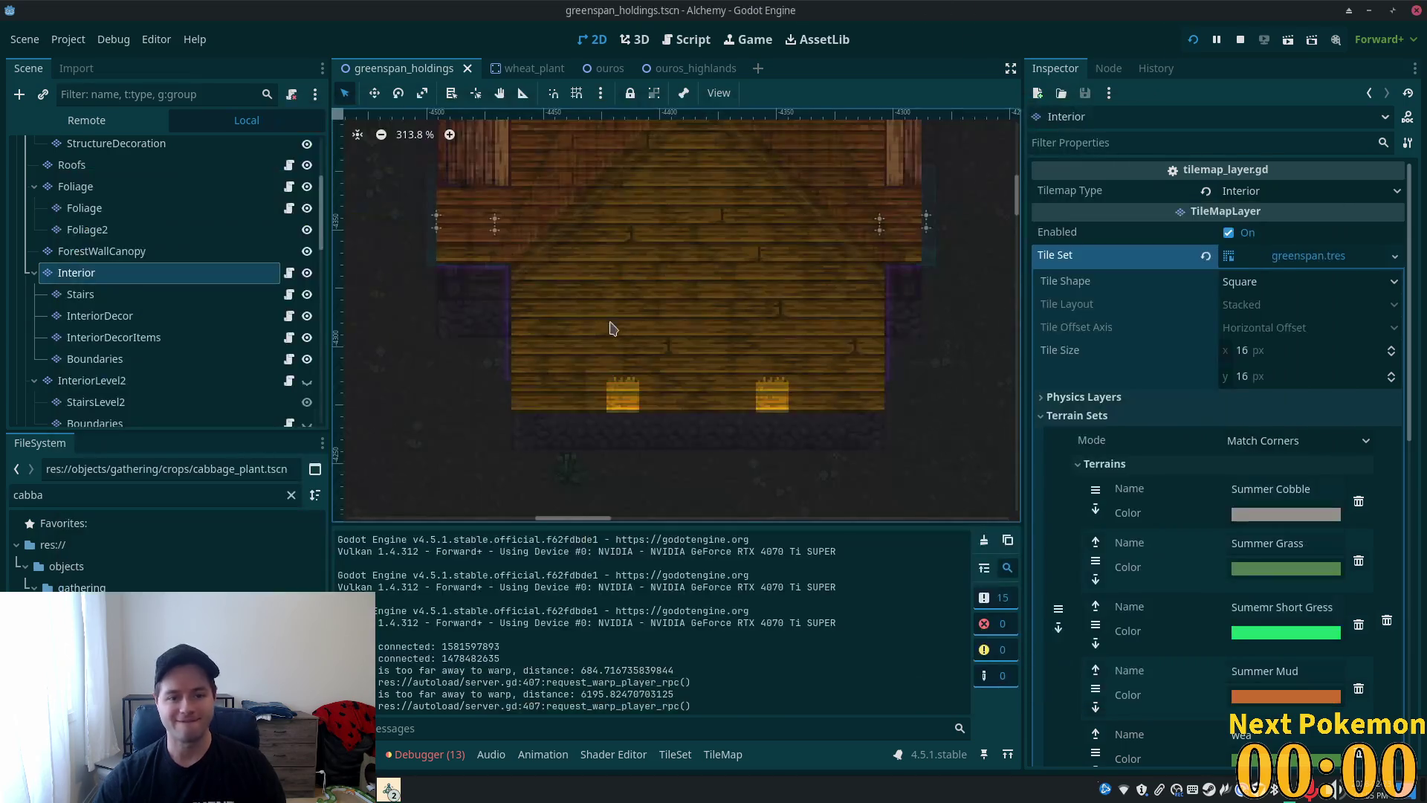
- Select the Interior tile layer, undoing an accidental wheat-spawn move and stray window tiles
scroll(616, 331, down, 5)
mouse_move(549, 335)
mouse_down()
mouse_move(631, 415)
mouse_move(649, 337)
mouse_up()
scroll(630, 415, down, 5)
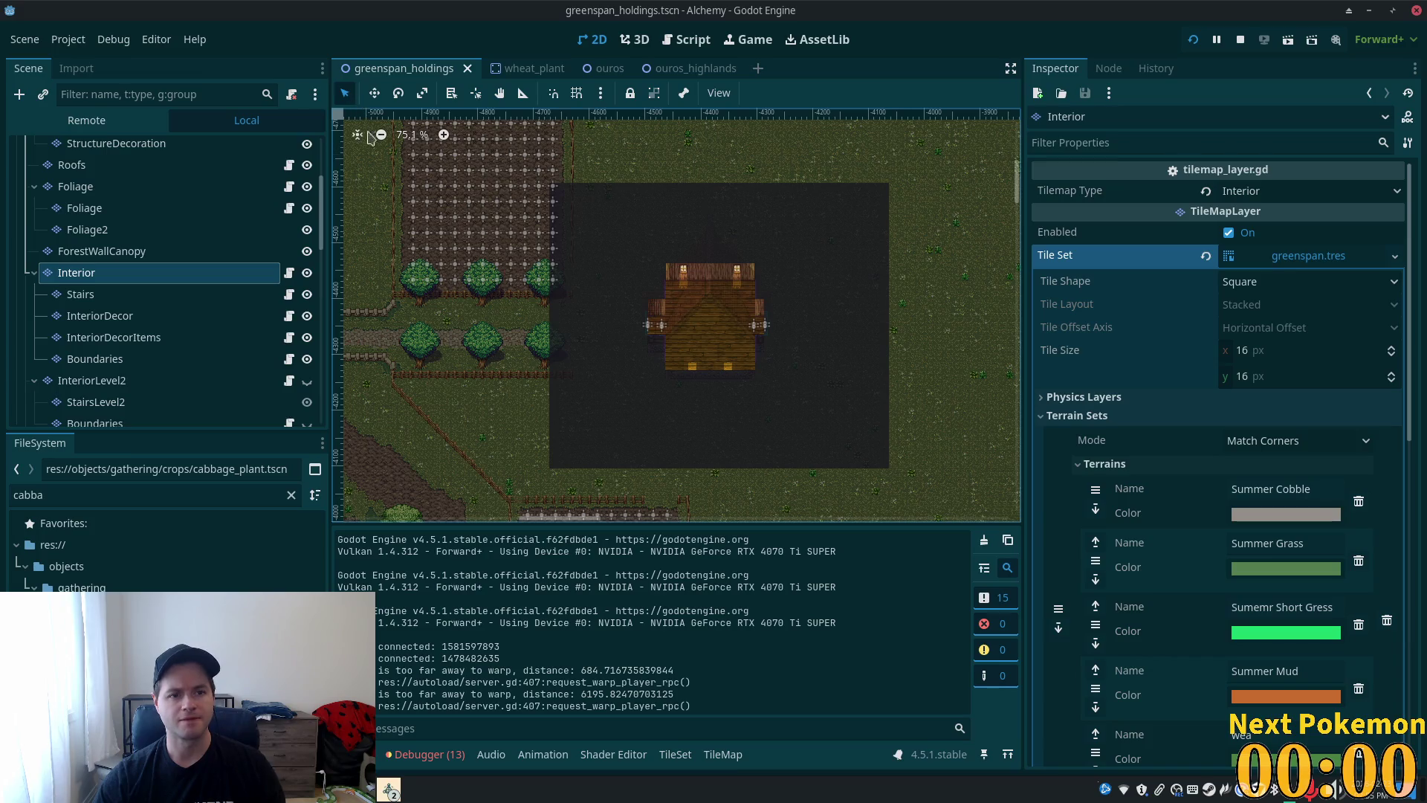
click(511, 170)
key(ctrl+z)
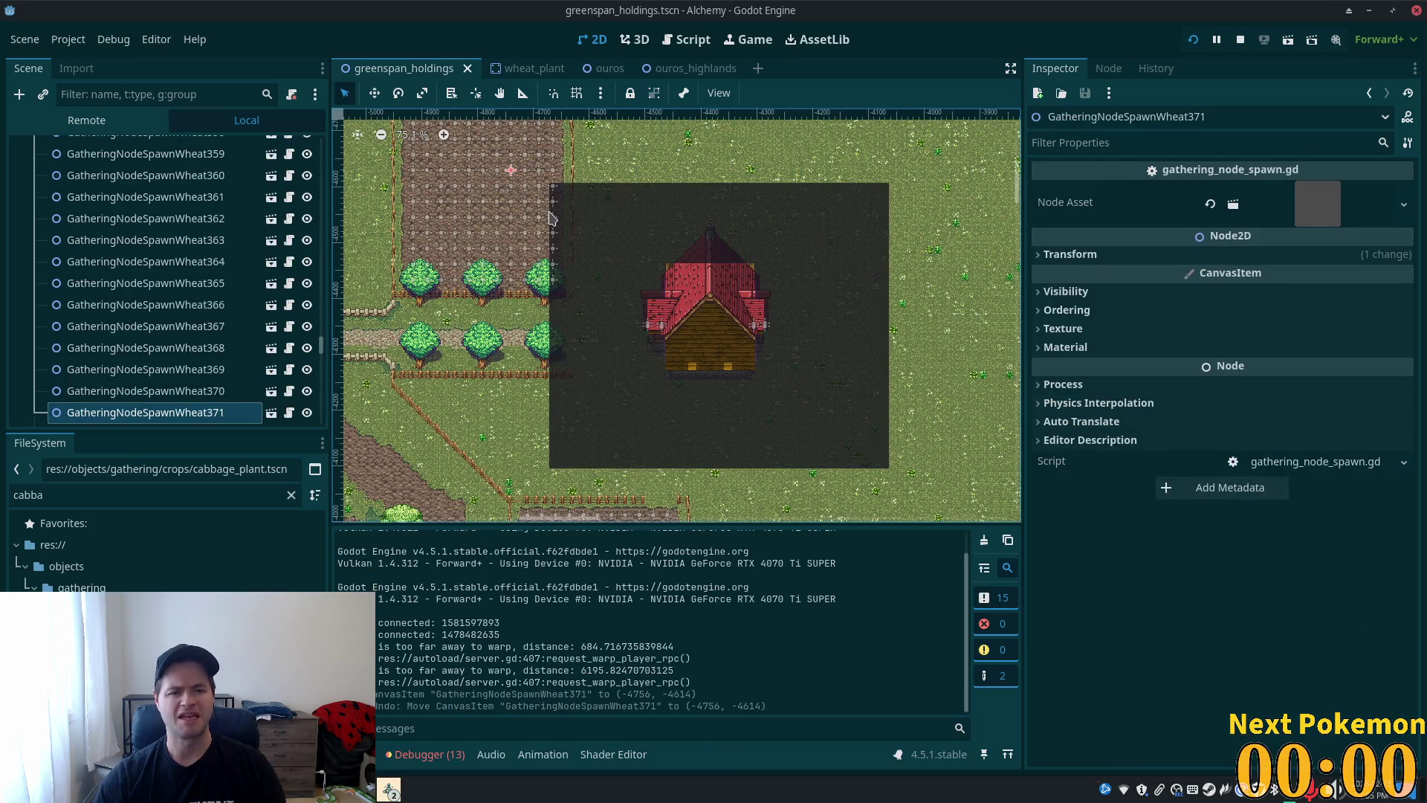
drag(322, 345, 337, 135)
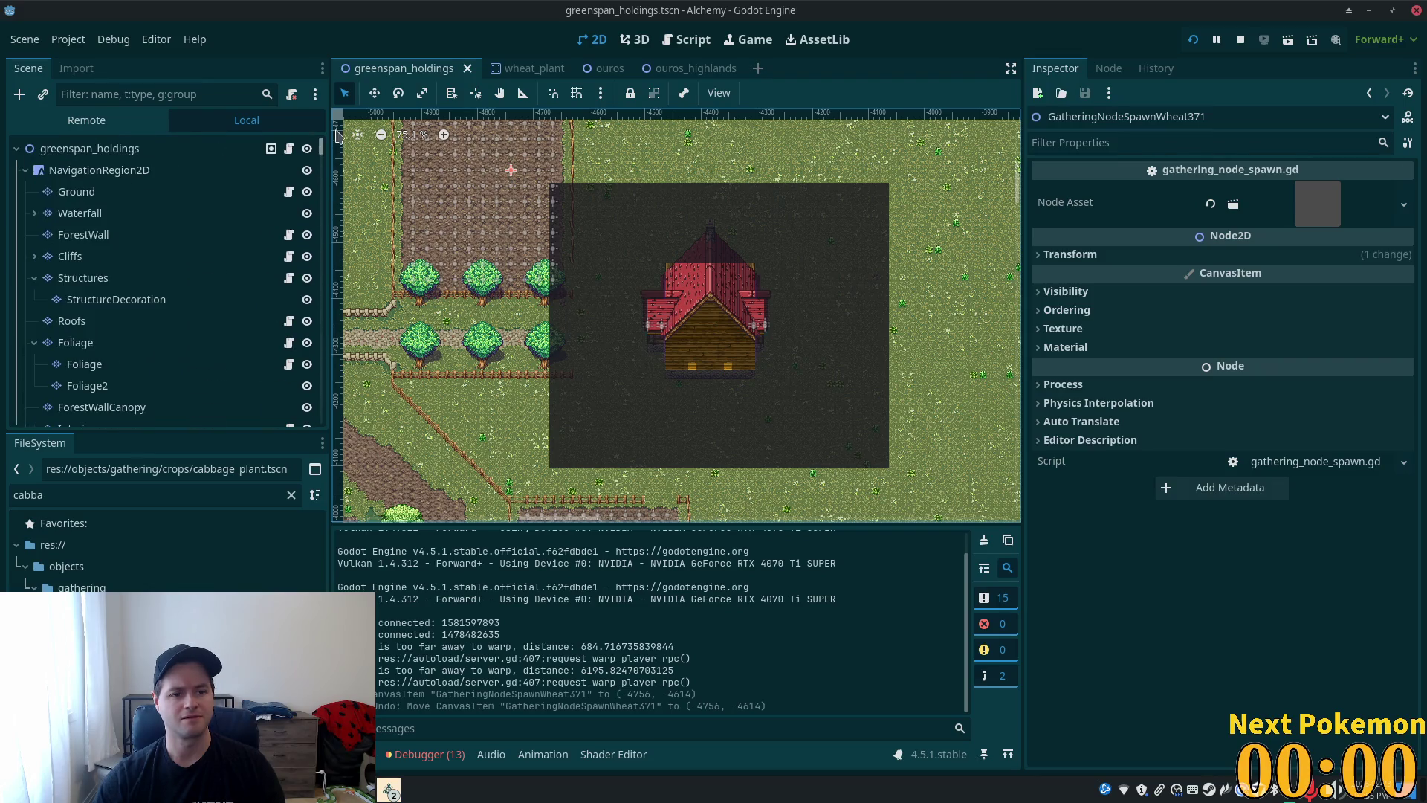
scroll(115, 349, down, 3)
click(115, 323)
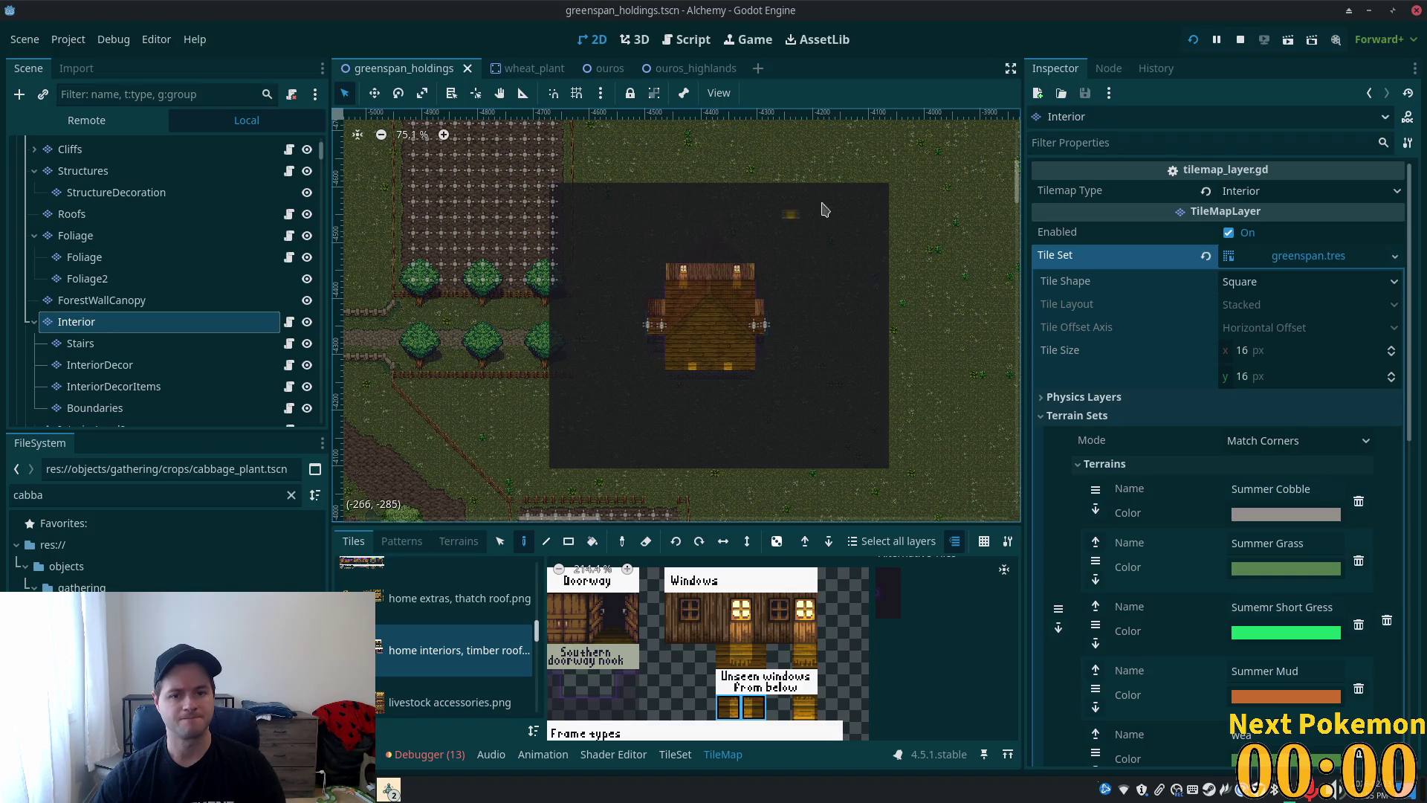
click(881, 204)
key(ctrl+z)
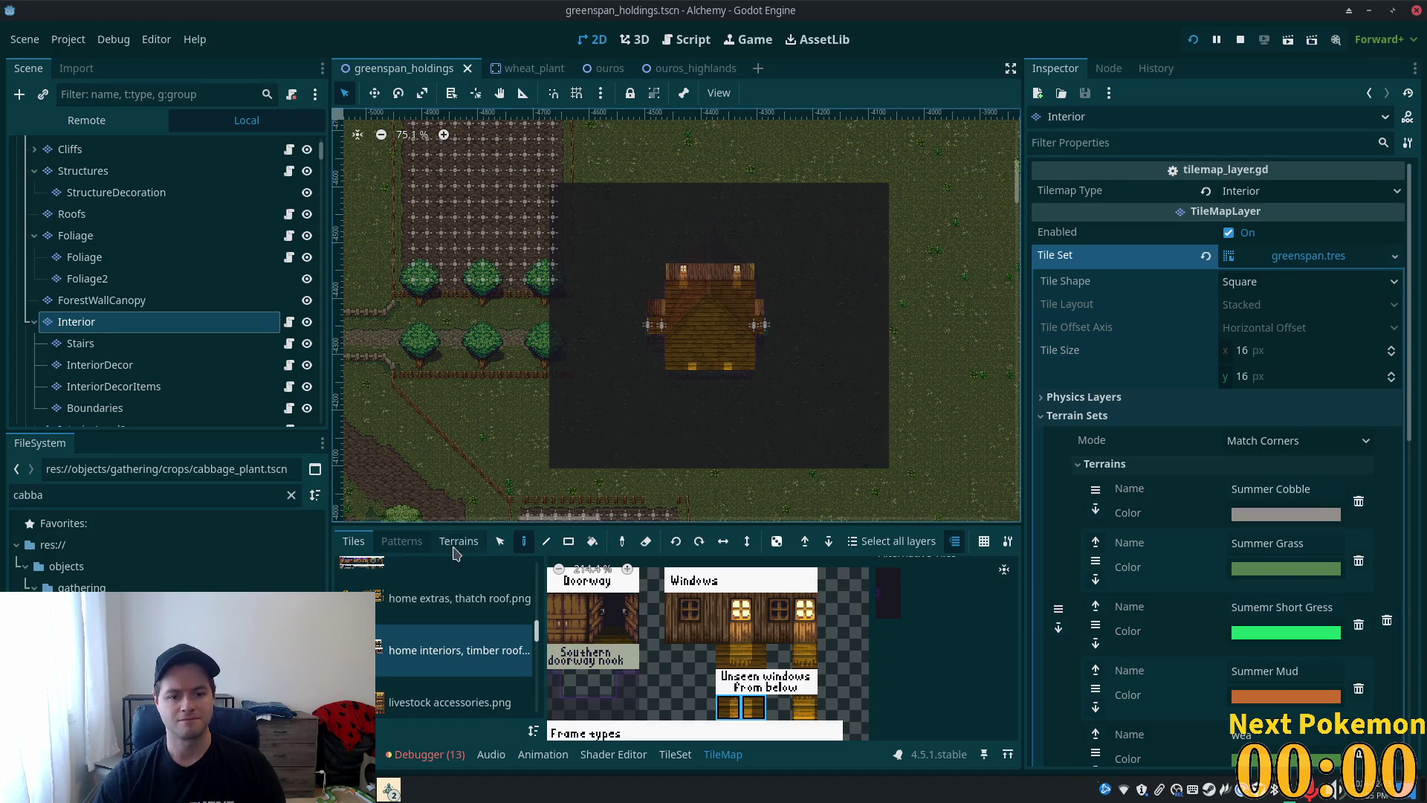
- Box-select the interior tiles, cut and paste them, and shift them down one tile
click(498, 546)
mouse_move(896, 193)
mouse_down()
mouse_move(654, 496)
mouse_move(552, 482)
mouse_move(554, 467)
mouse_up()
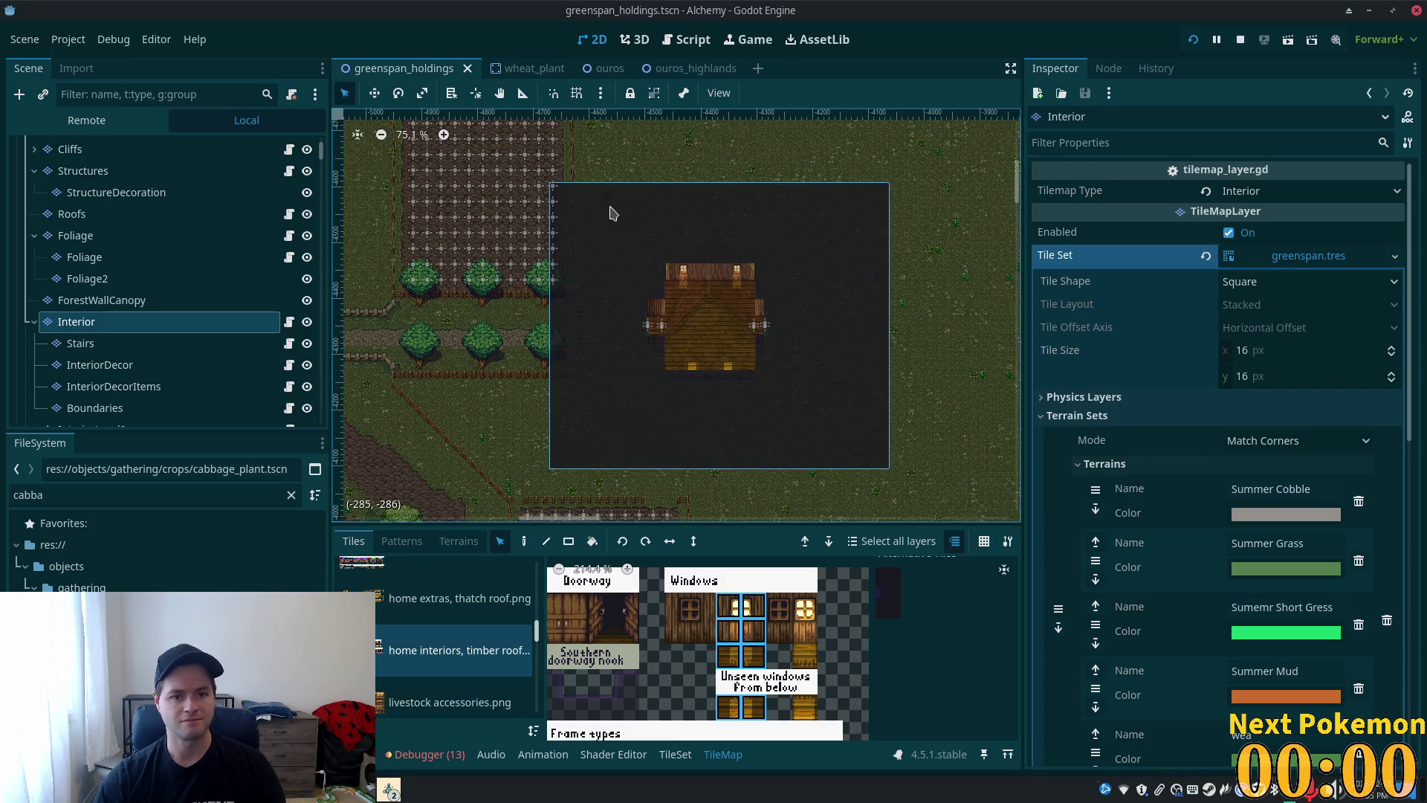
key(ctrl+x)
key(ctrl+v)
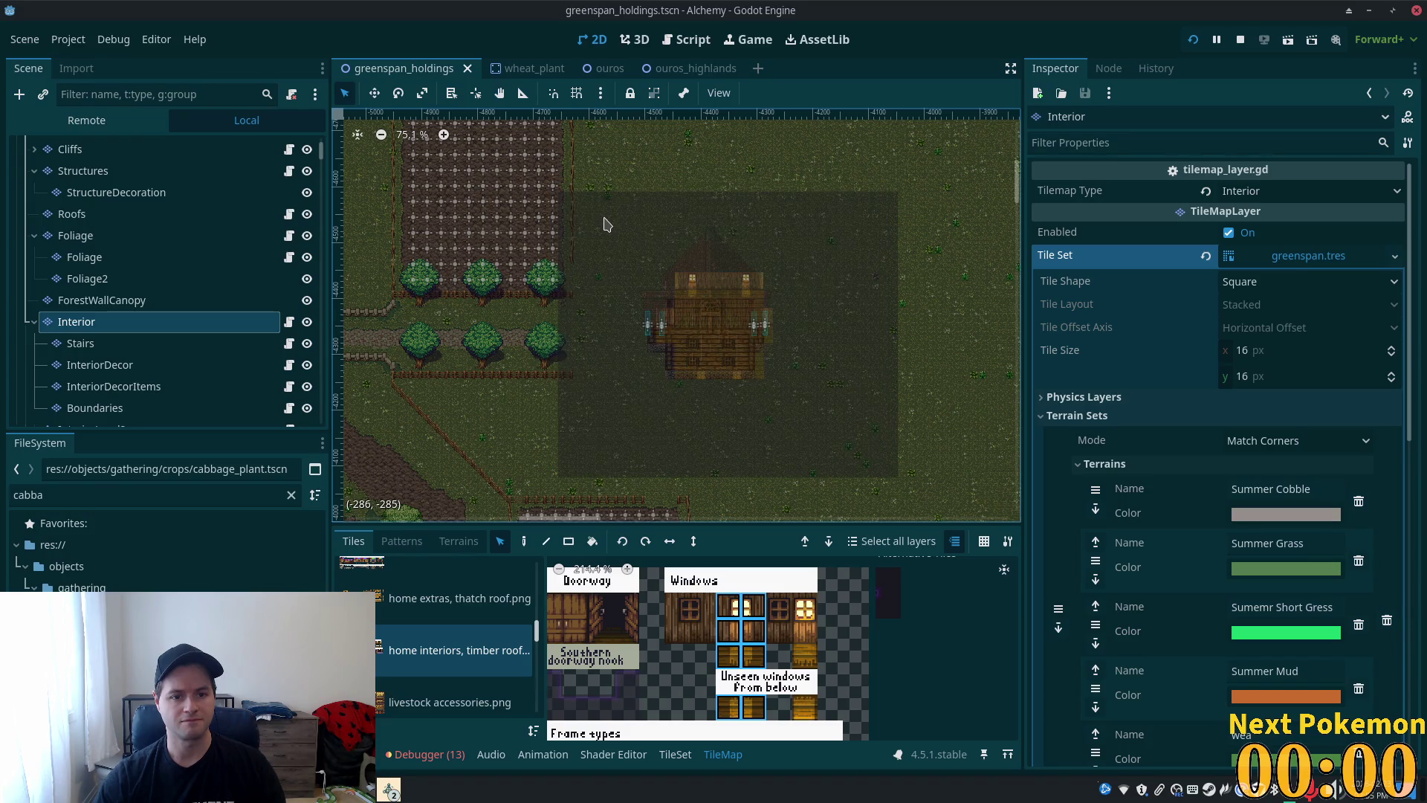
click(608, 225)
drag(608, 215, 609, 222)
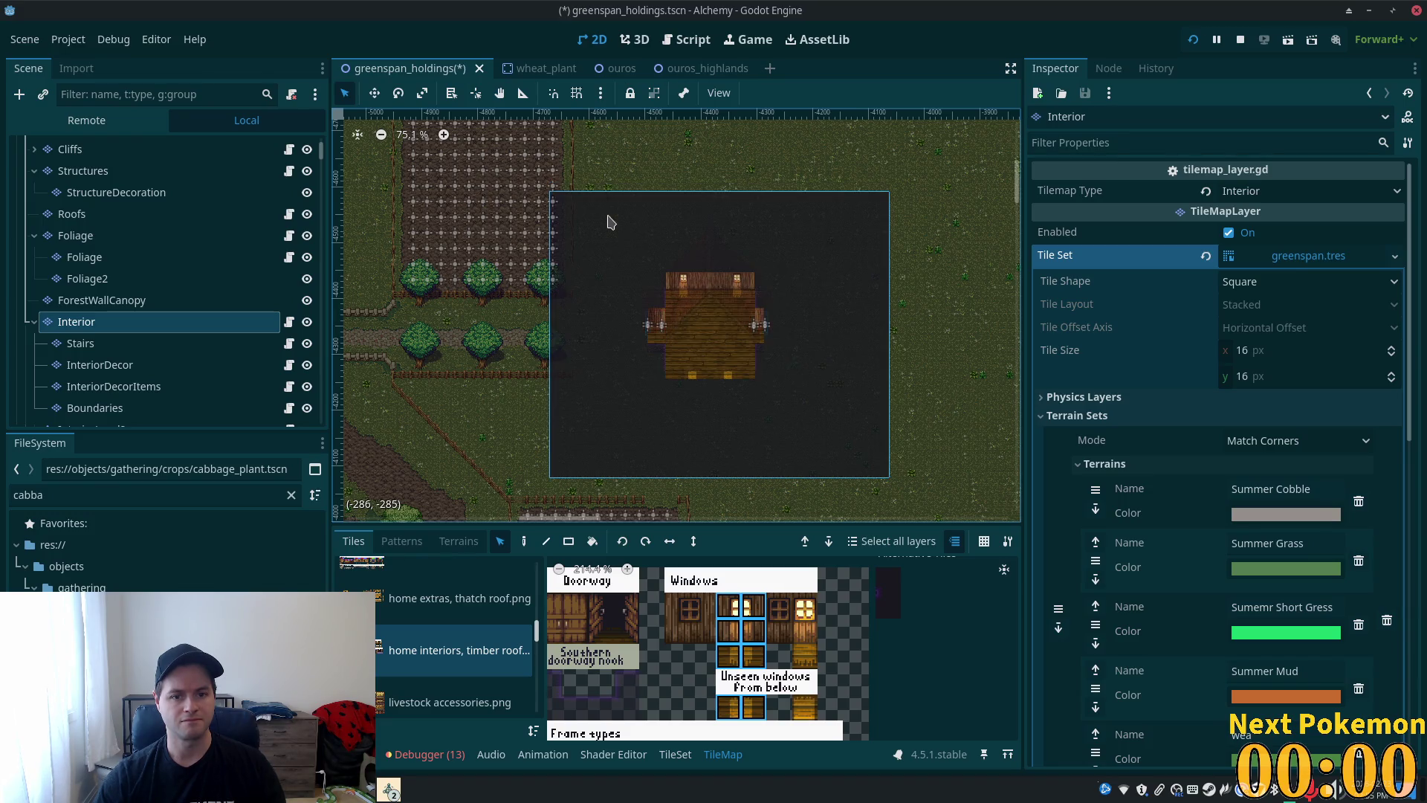
scroll(698, 384, up, 8)
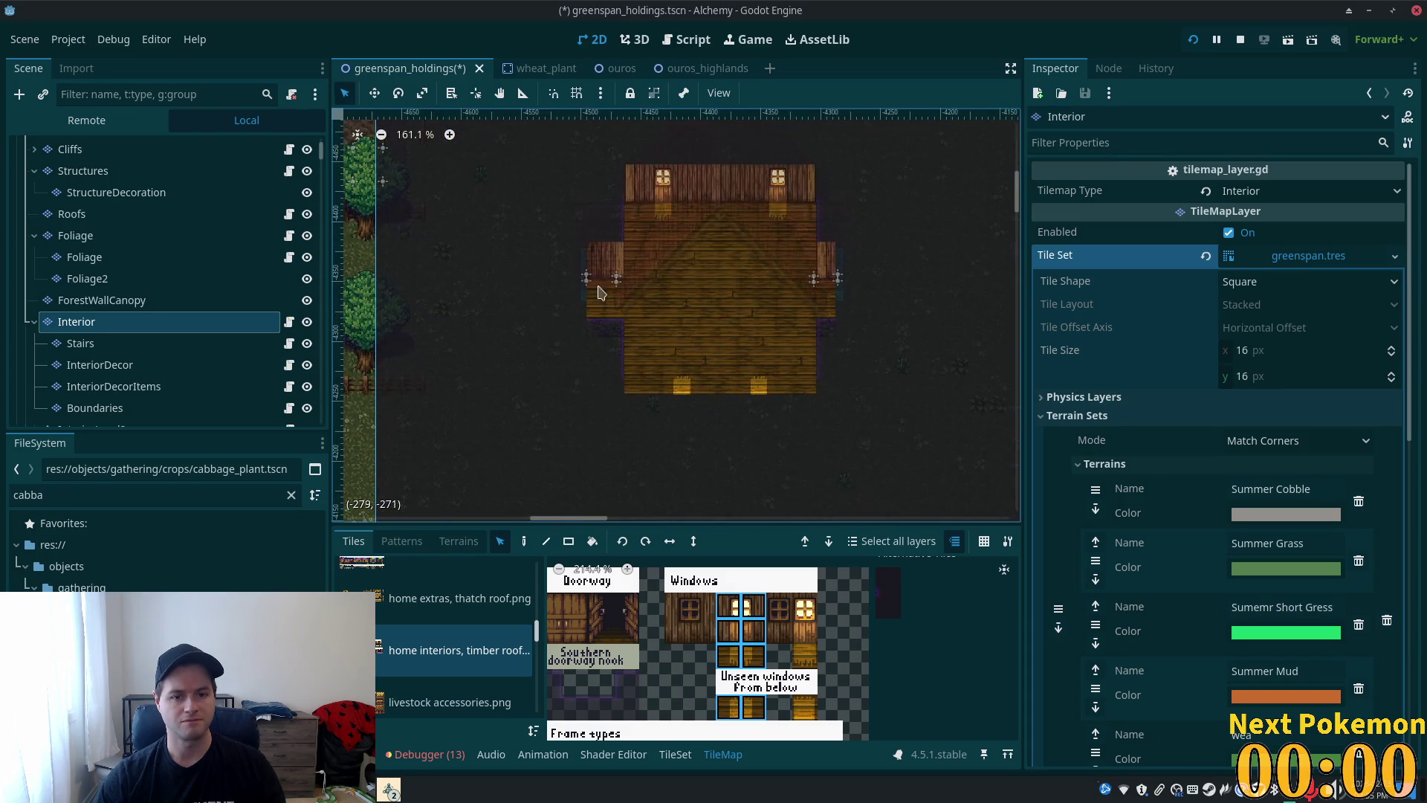
scroll(154, 189, up, 3)
click(112, 149)
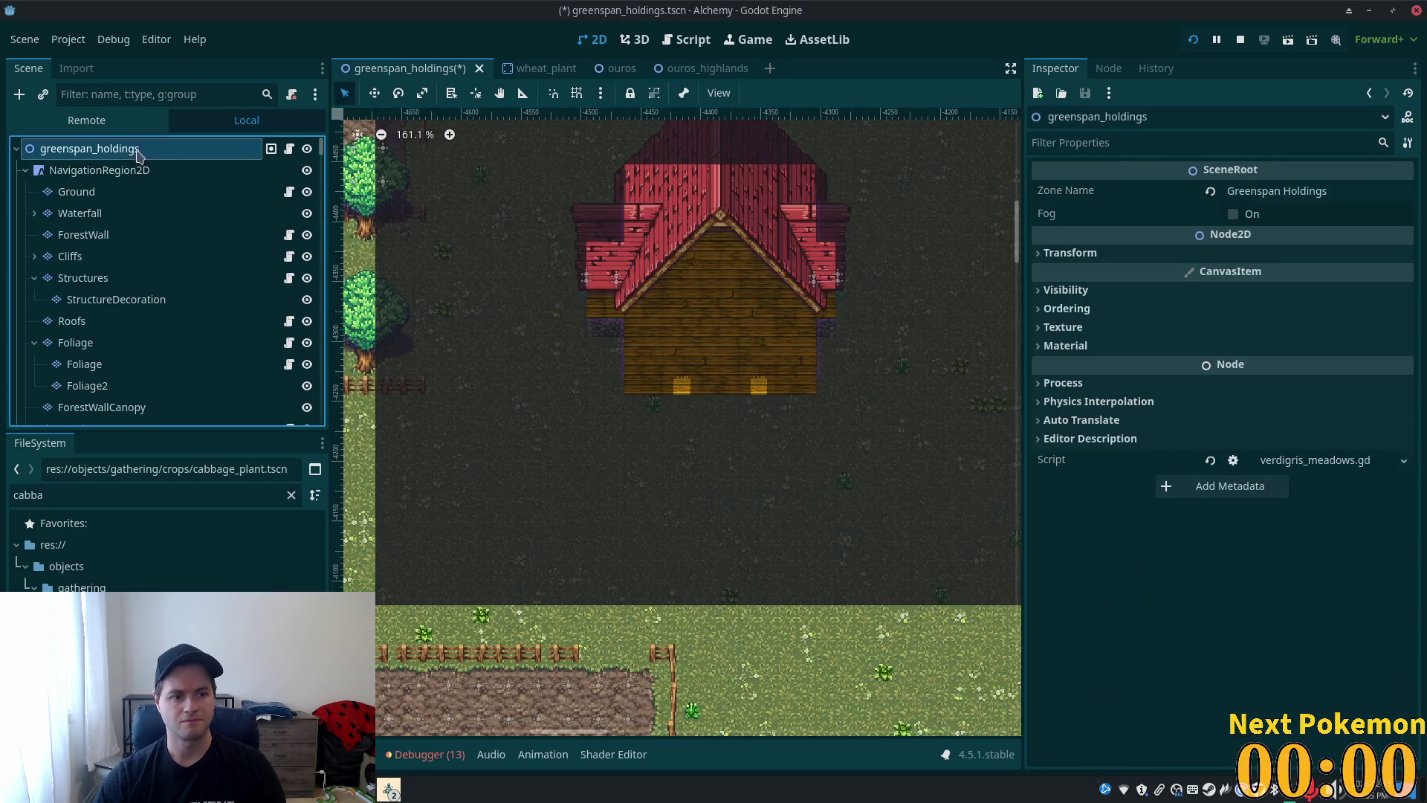
- Select 2StoryHouseEntry2, Entry3, Exit2 and Exit3 together in the Scene dock
click(588, 279)
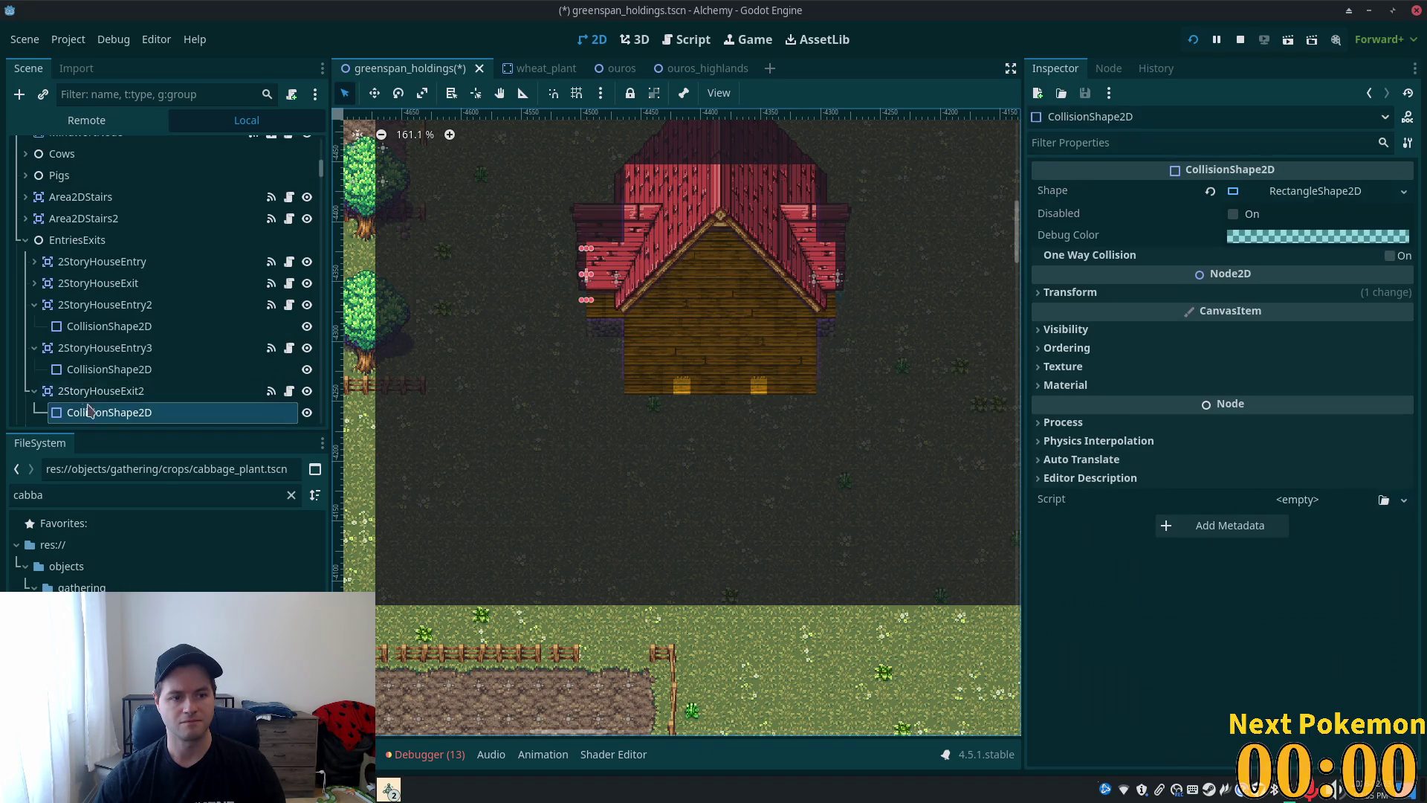
scroll(85, 402, down, 2)
click(34, 234)
click(64, 235)
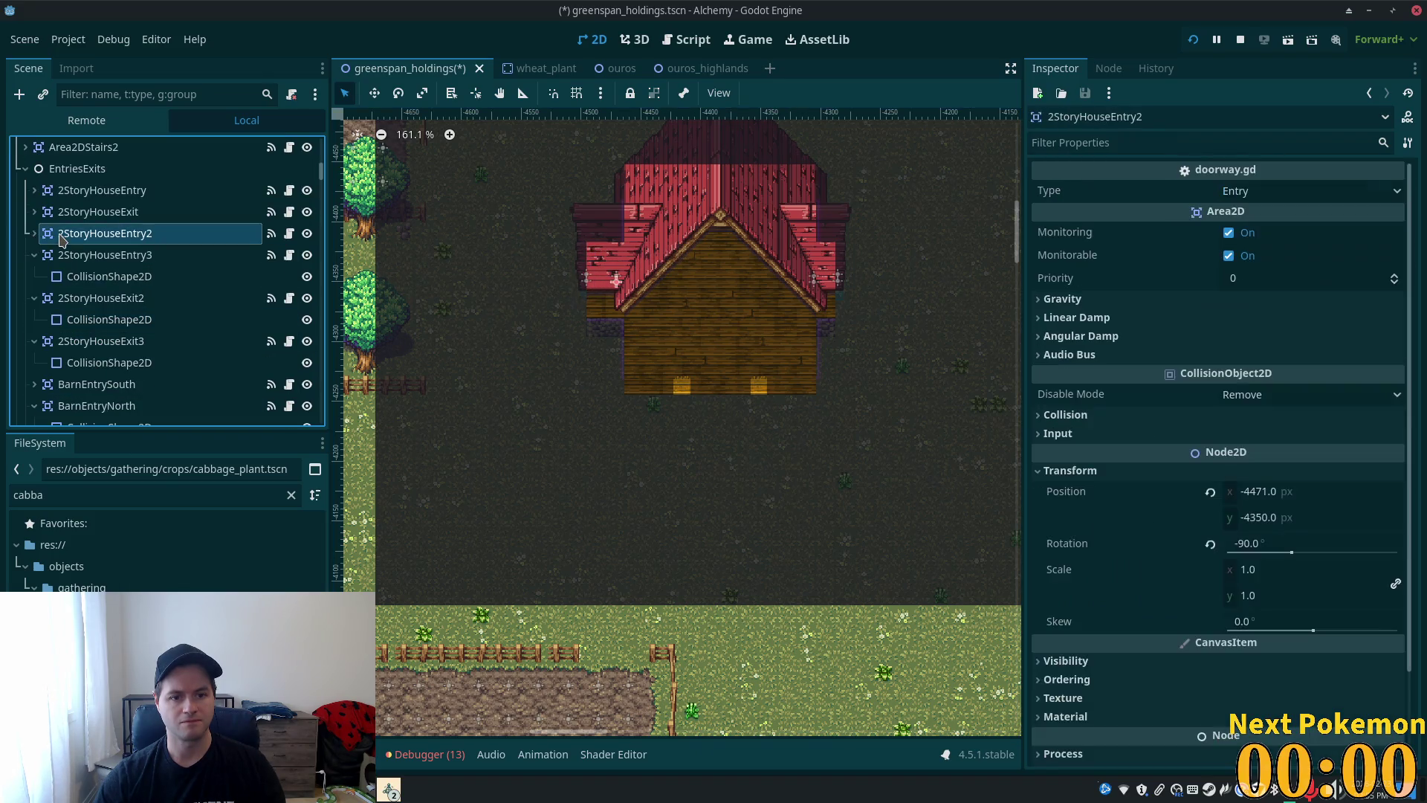
shift+click(75, 260)
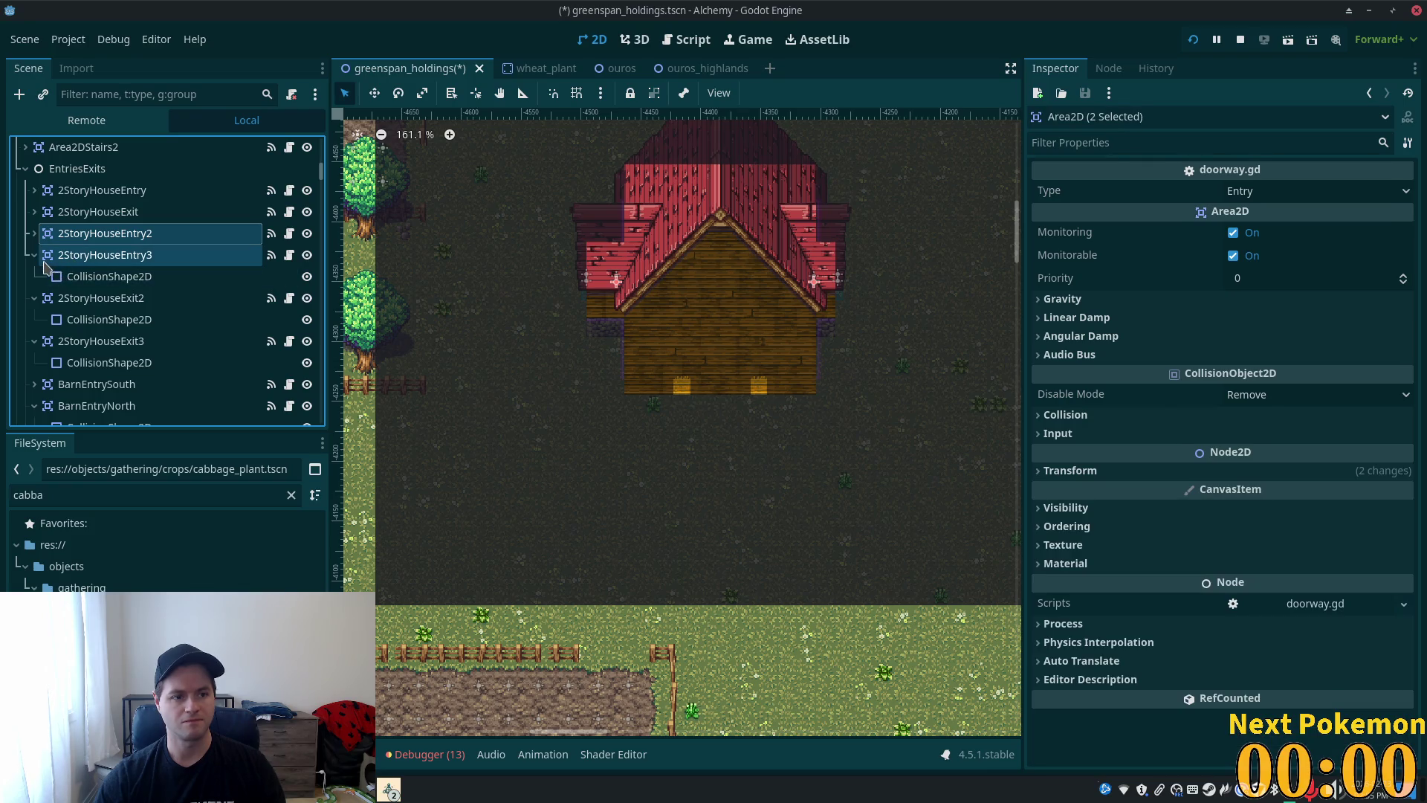
click(35, 255)
shift+click(64, 277)
click(34, 276)
shift+click(73, 304)
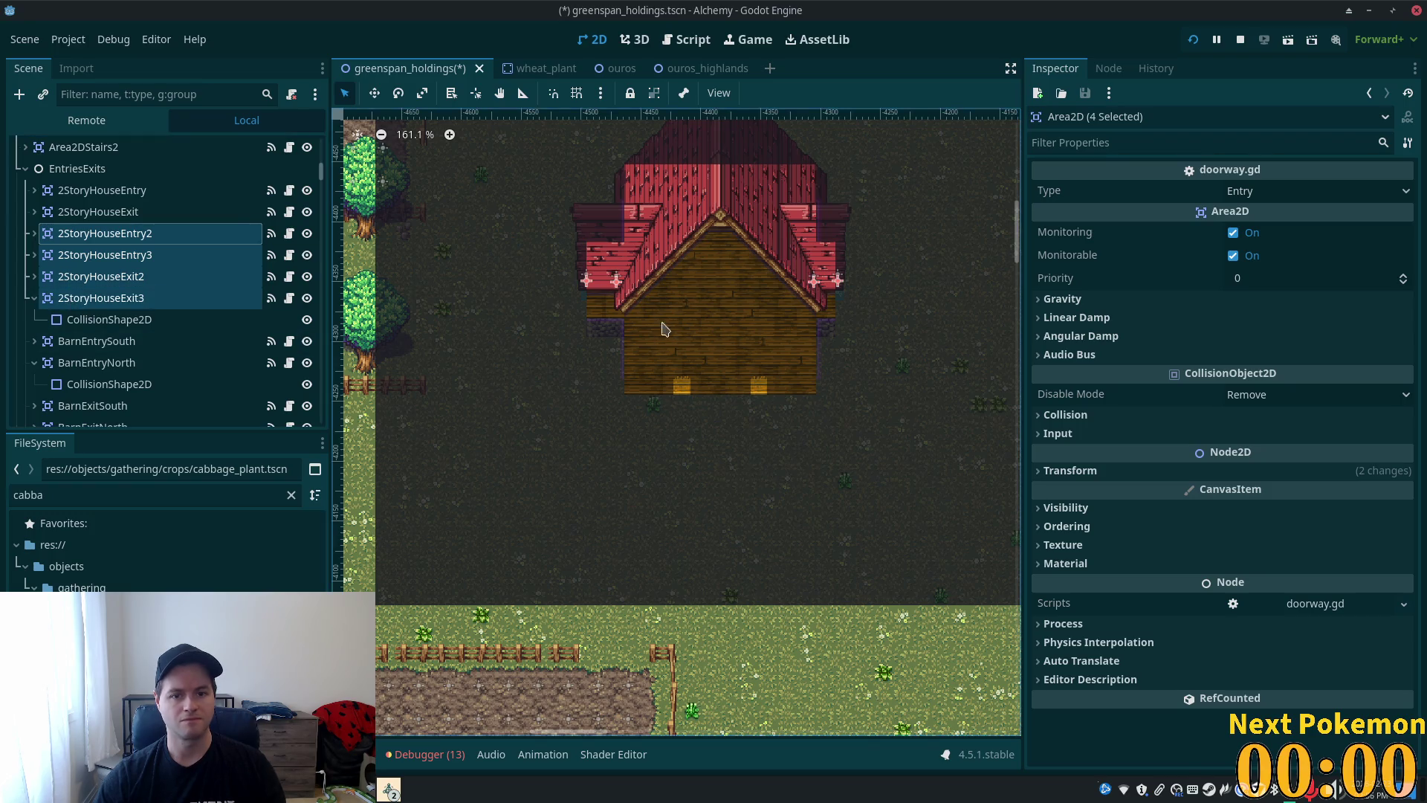
- Move the four selected doorway areas down 13 px with the Move tool
scroll(627, 281, up, 4)
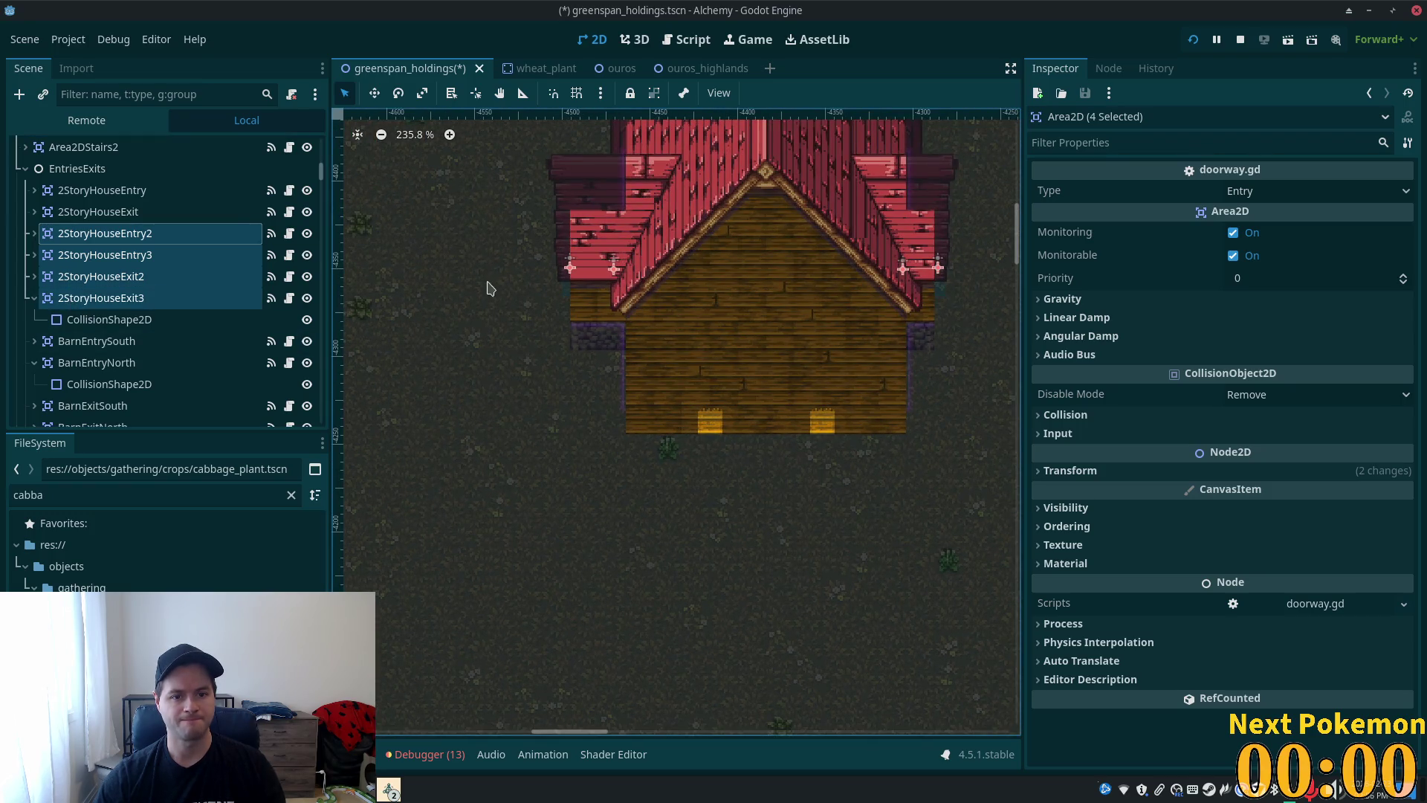
scroll(321, 158, up, 2)
scroll(398, 164, up, 2)
click(374, 93)
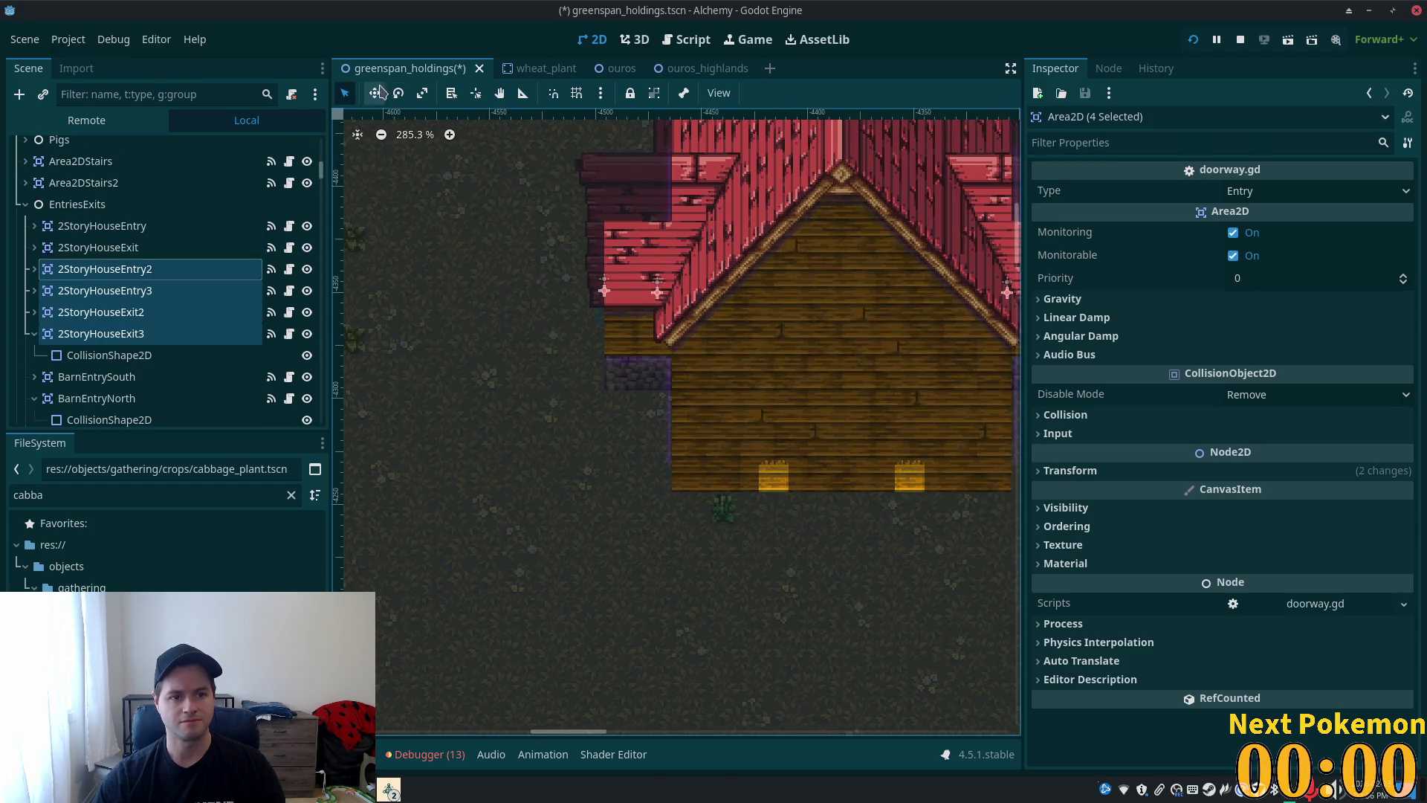
drag(489, 254, 490, 282)
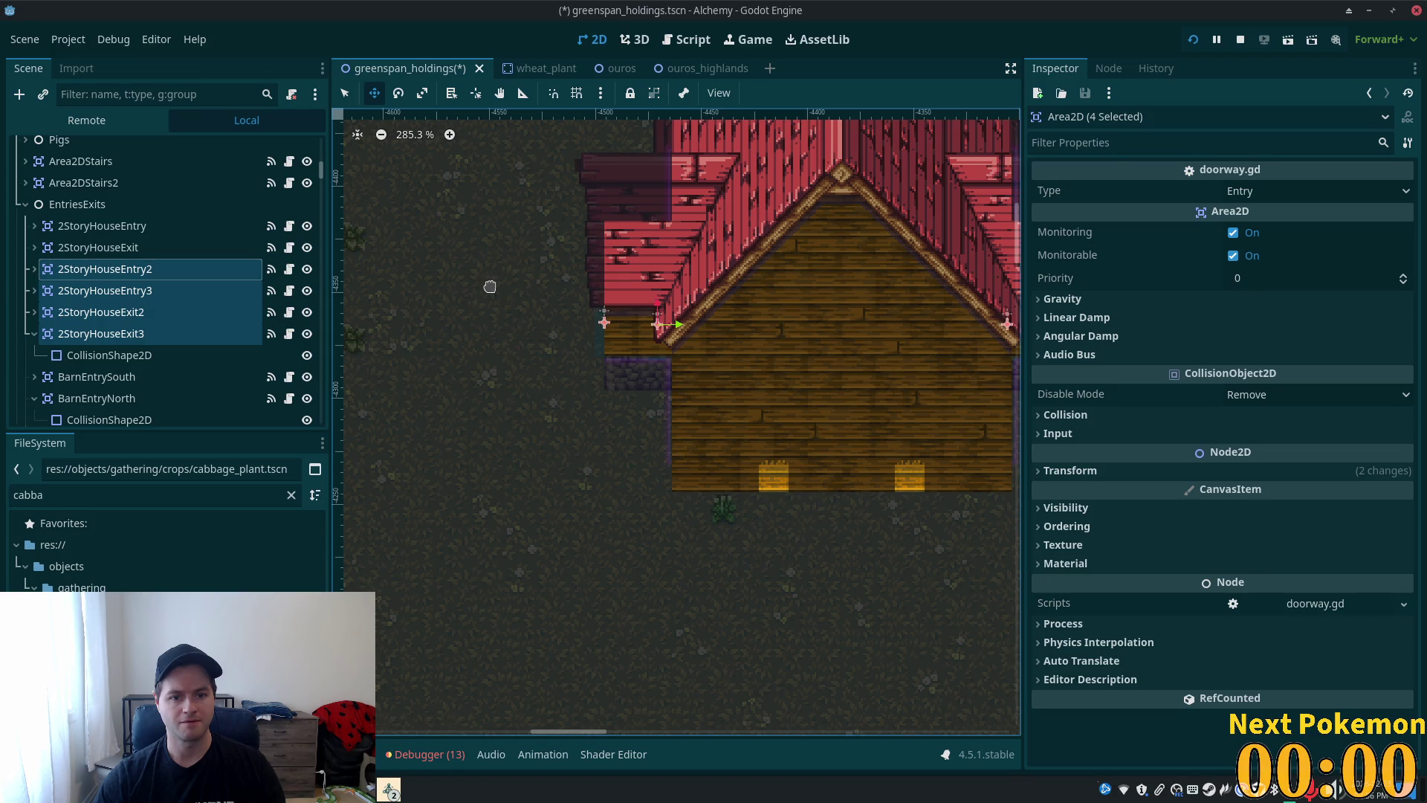
- Hide the Roofs layer so the interior floor is visible
scroll(705, 340, down, 4)
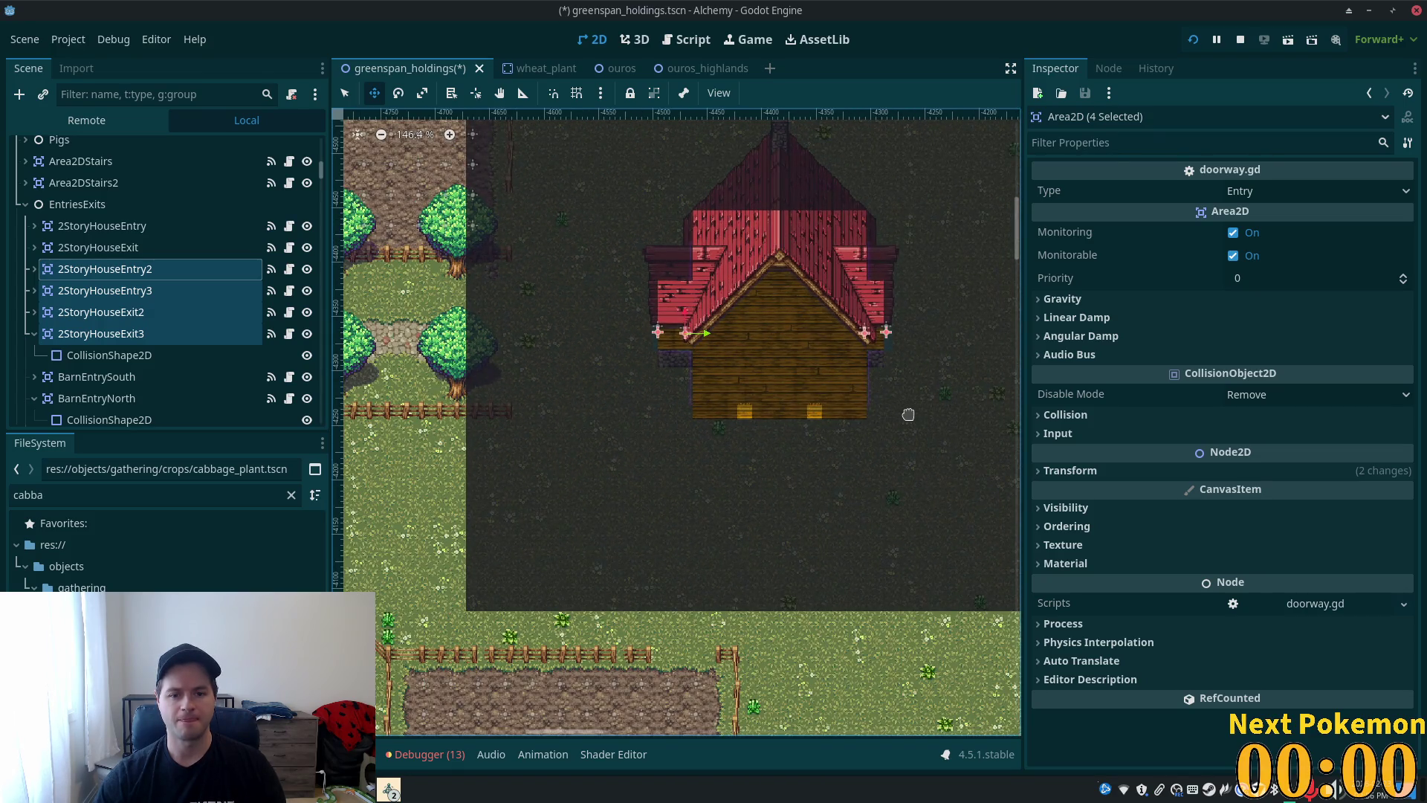
scroll(886, 427, up, 4)
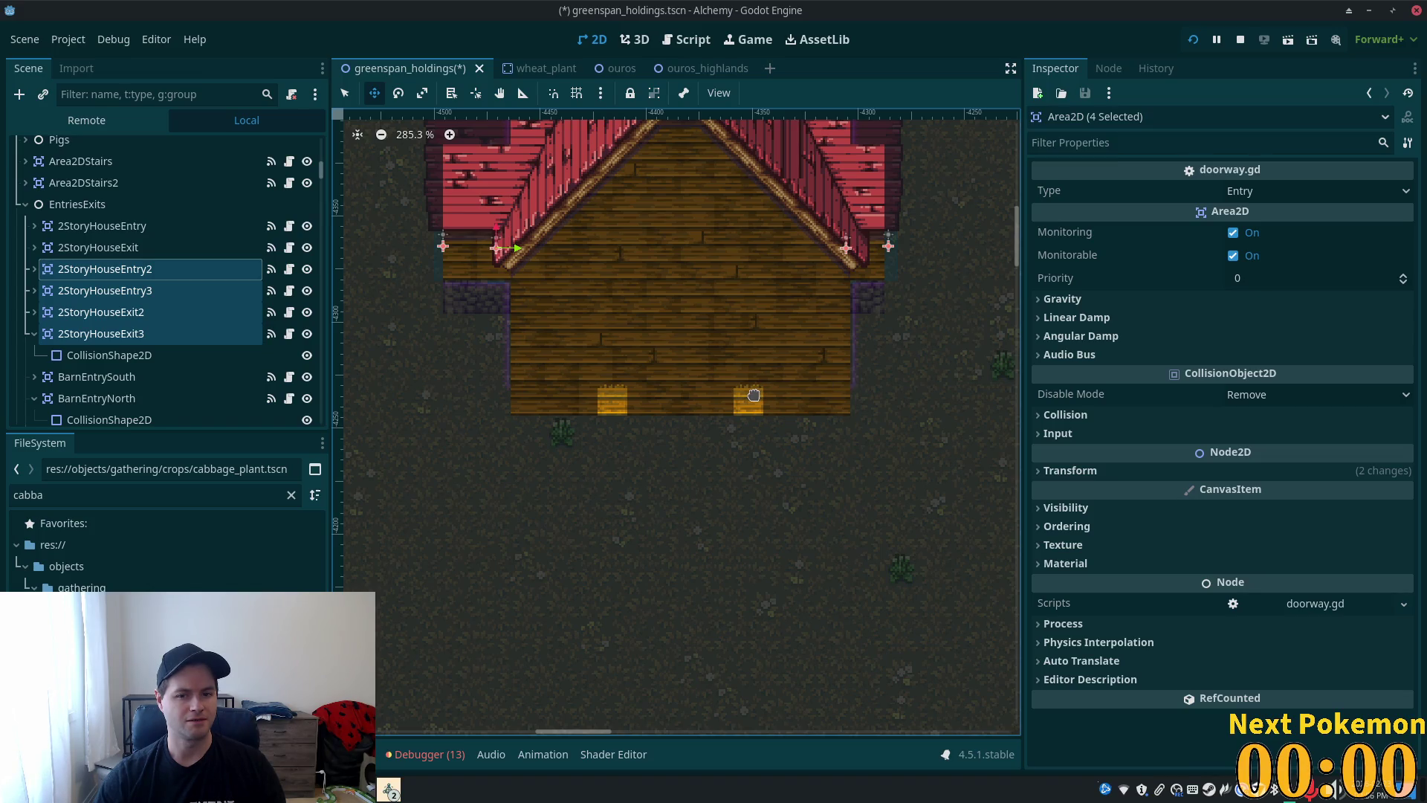
scroll(818, 405, up, 5)
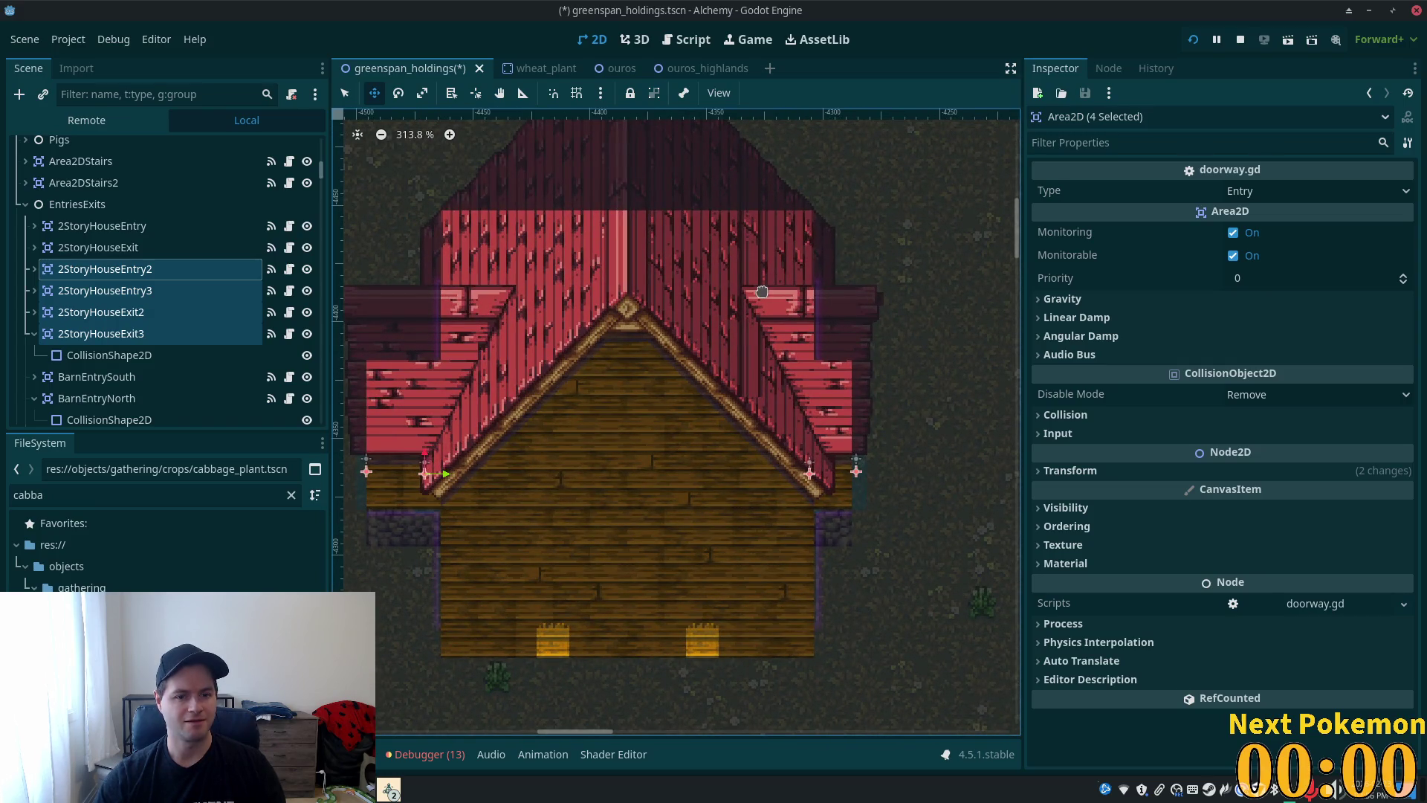
scroll(226, 212, up, 10)
scroll(226, 216, up, 3)
click(307, 321)
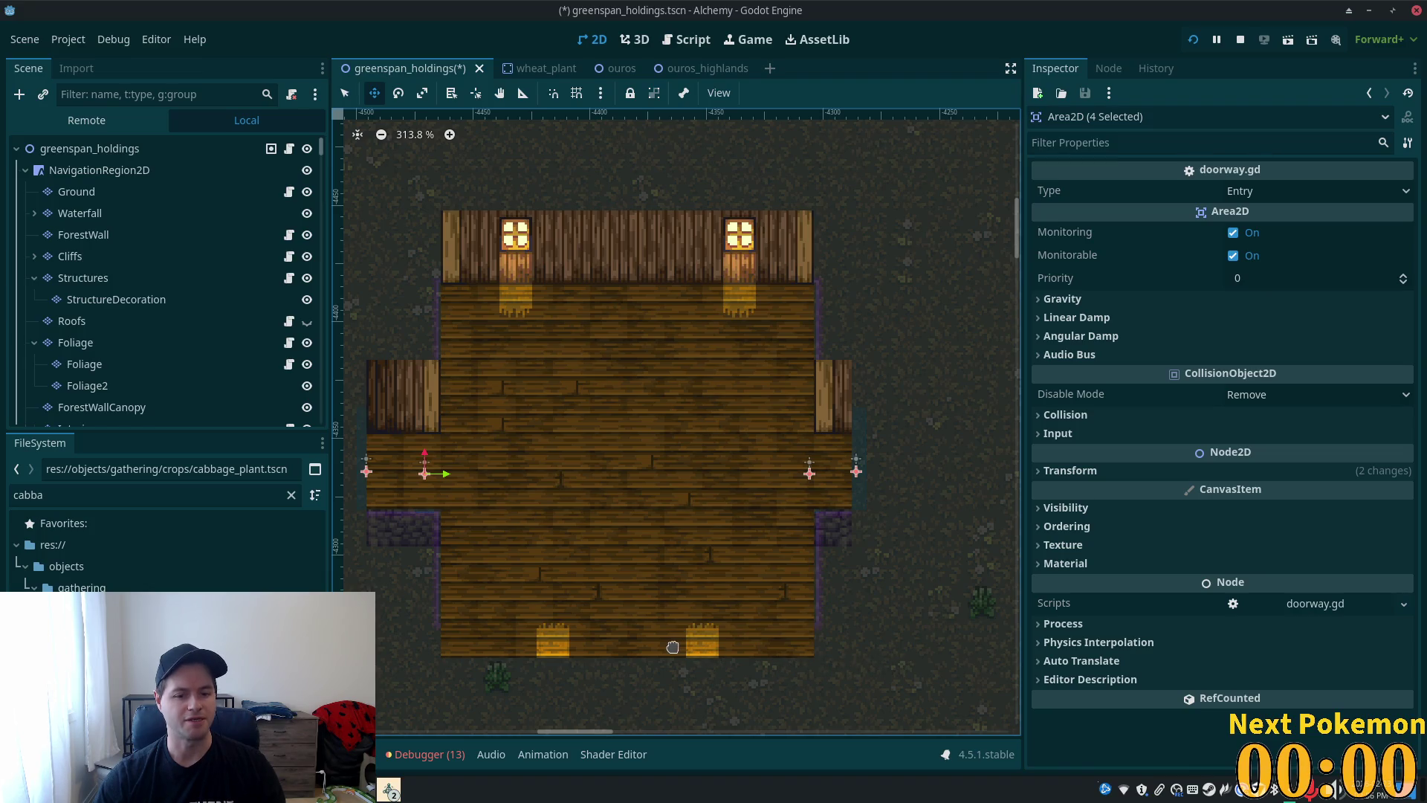
scroll(442, 573, up, 2)
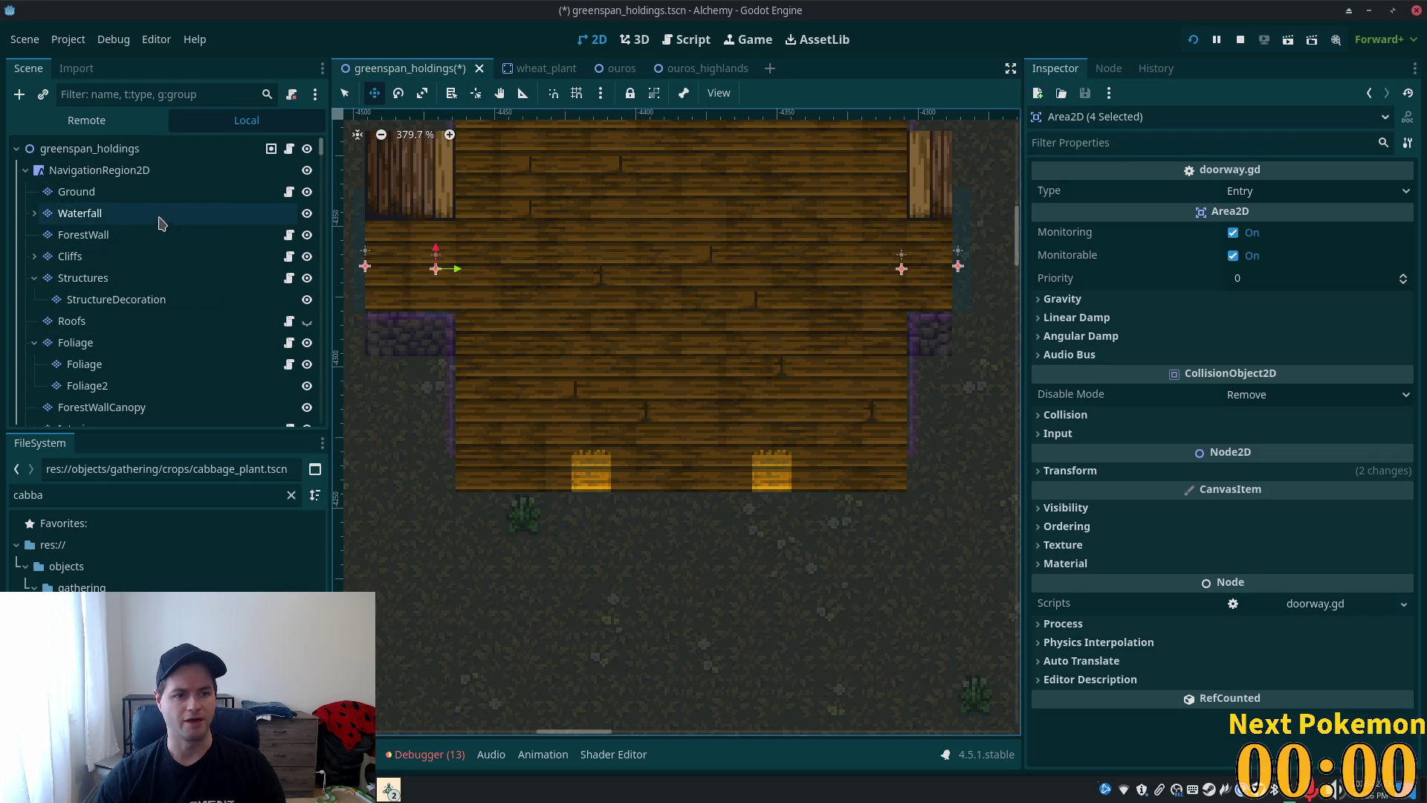
scroll(165, 392, down, 3)
- On Interior, choose the 'home interiors, timber roof' atlas and Line tool, showing its wall-top tiles
click(112, 250)
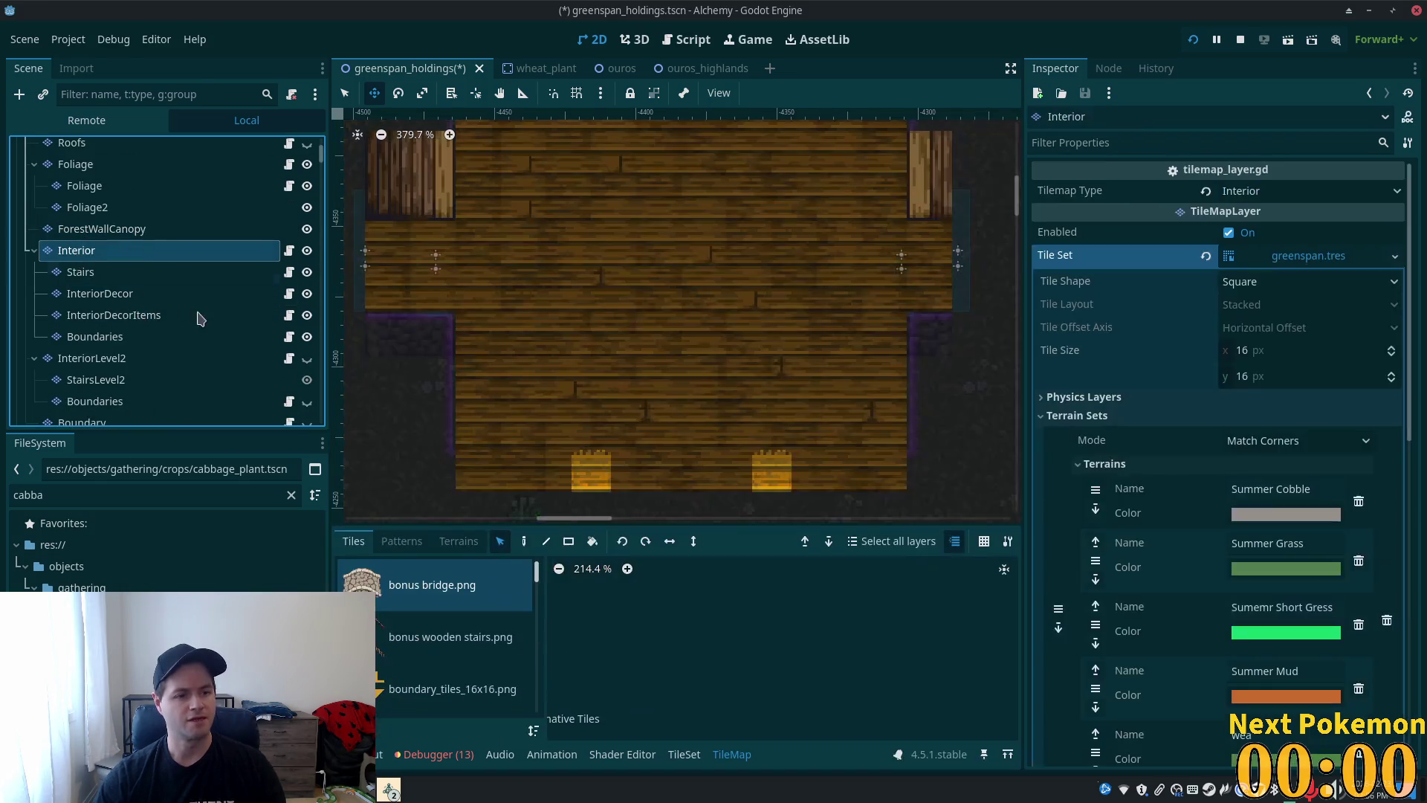
scroll(376, 380, down, 2)
scroll(376, 379, up, 2)
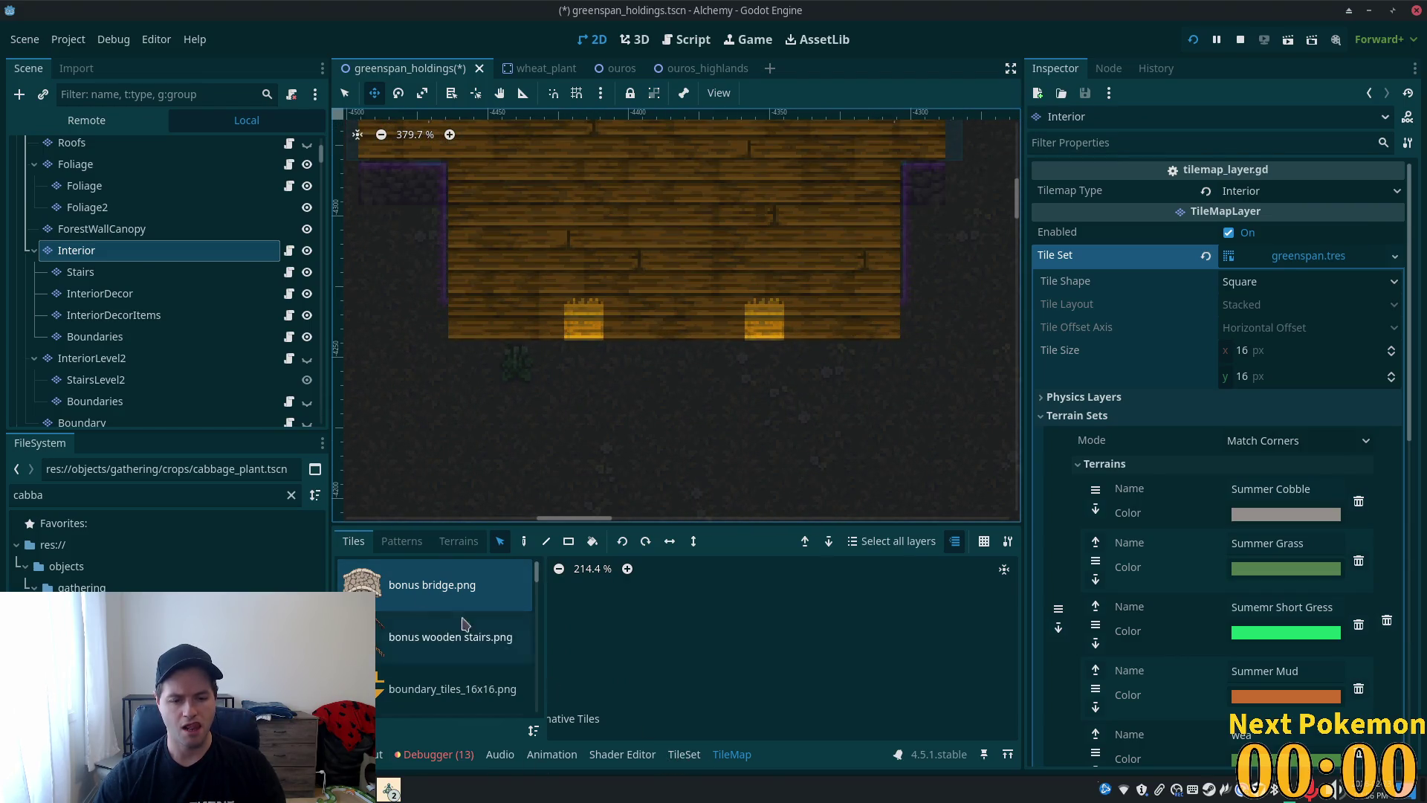
scroll(416, 669, down, 5)
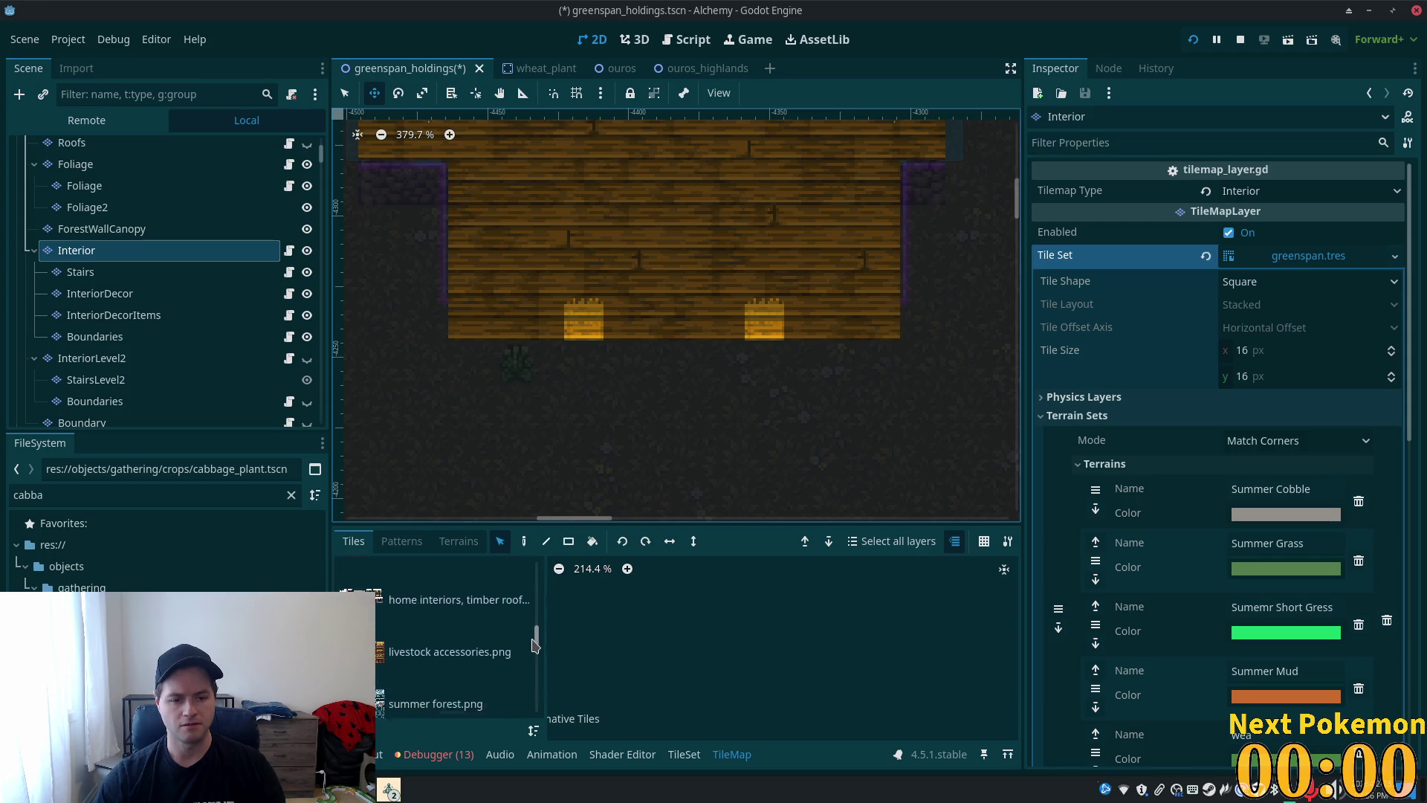
click(416, 679)
scroll(416, 678, down, 1)
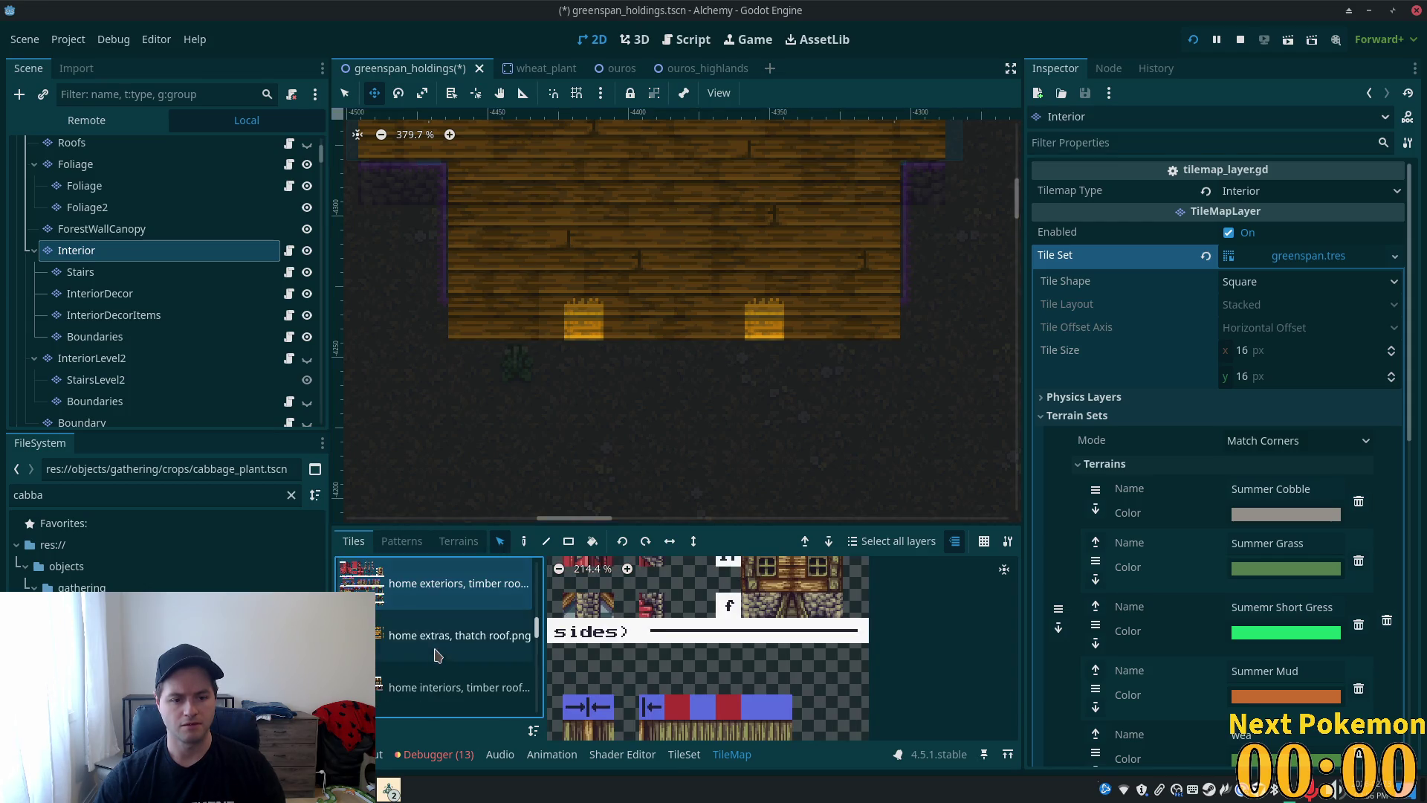
click(417, 684)
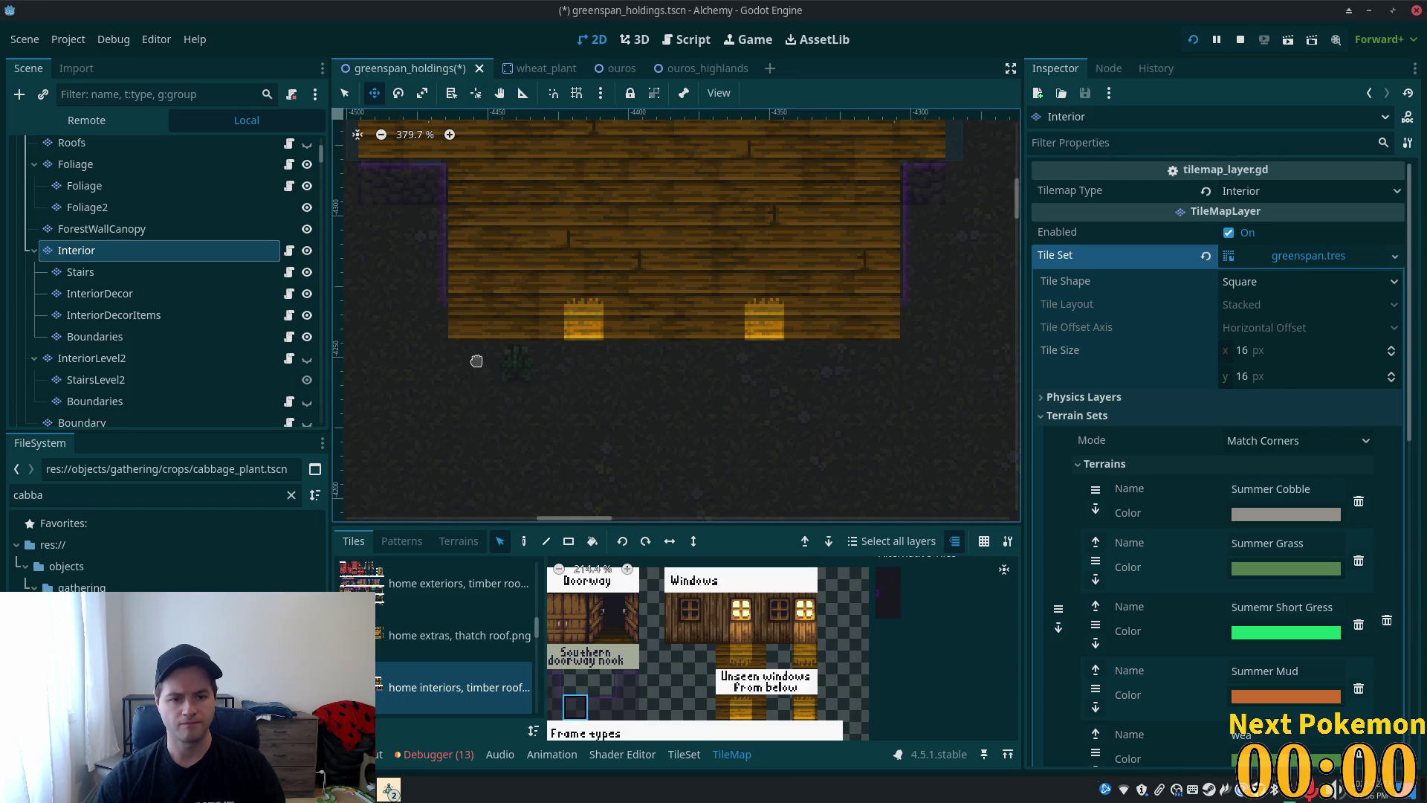
key(d)
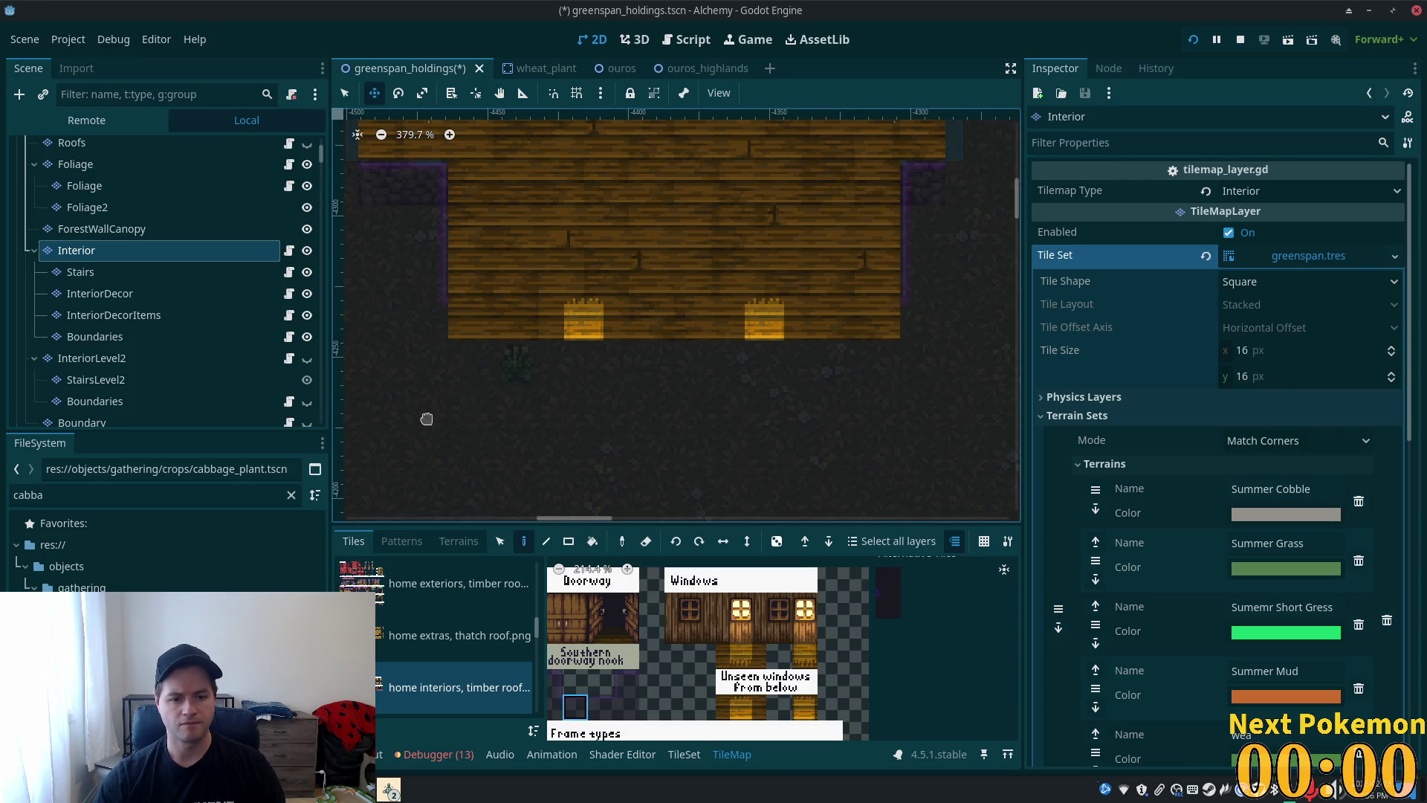
click(547, 541)
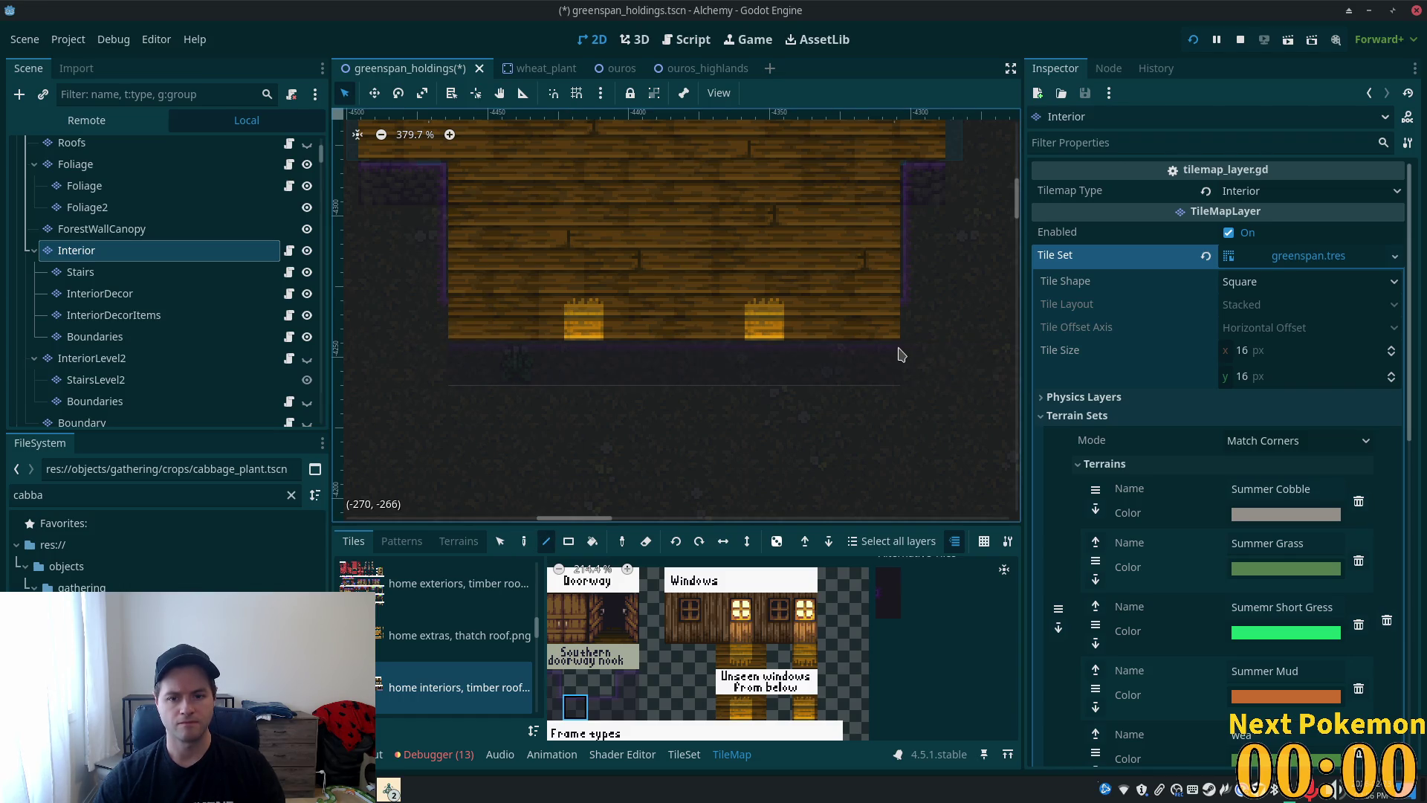
scroll(686, 658, down, 3)
scroll(685, 657, left, 5)
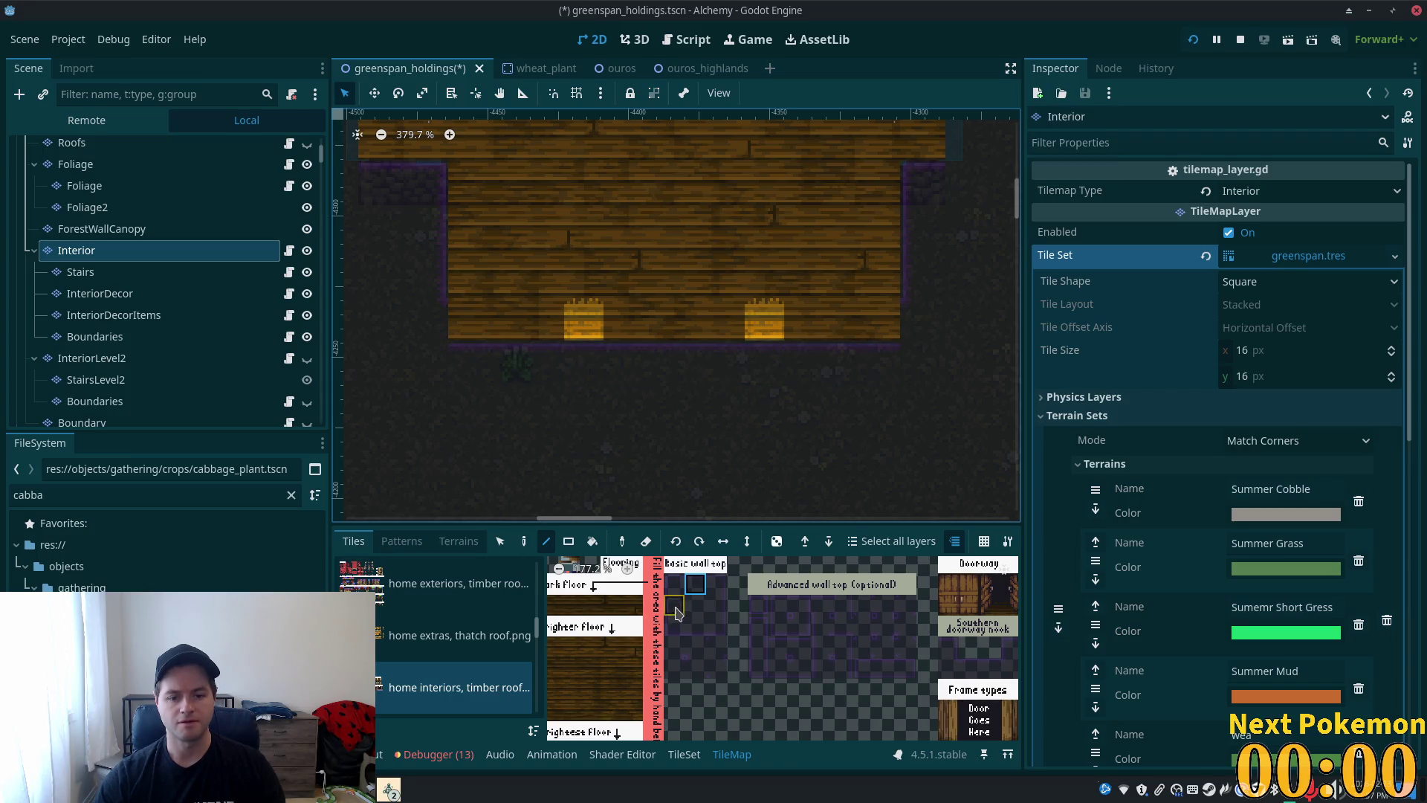
click(674, 668)
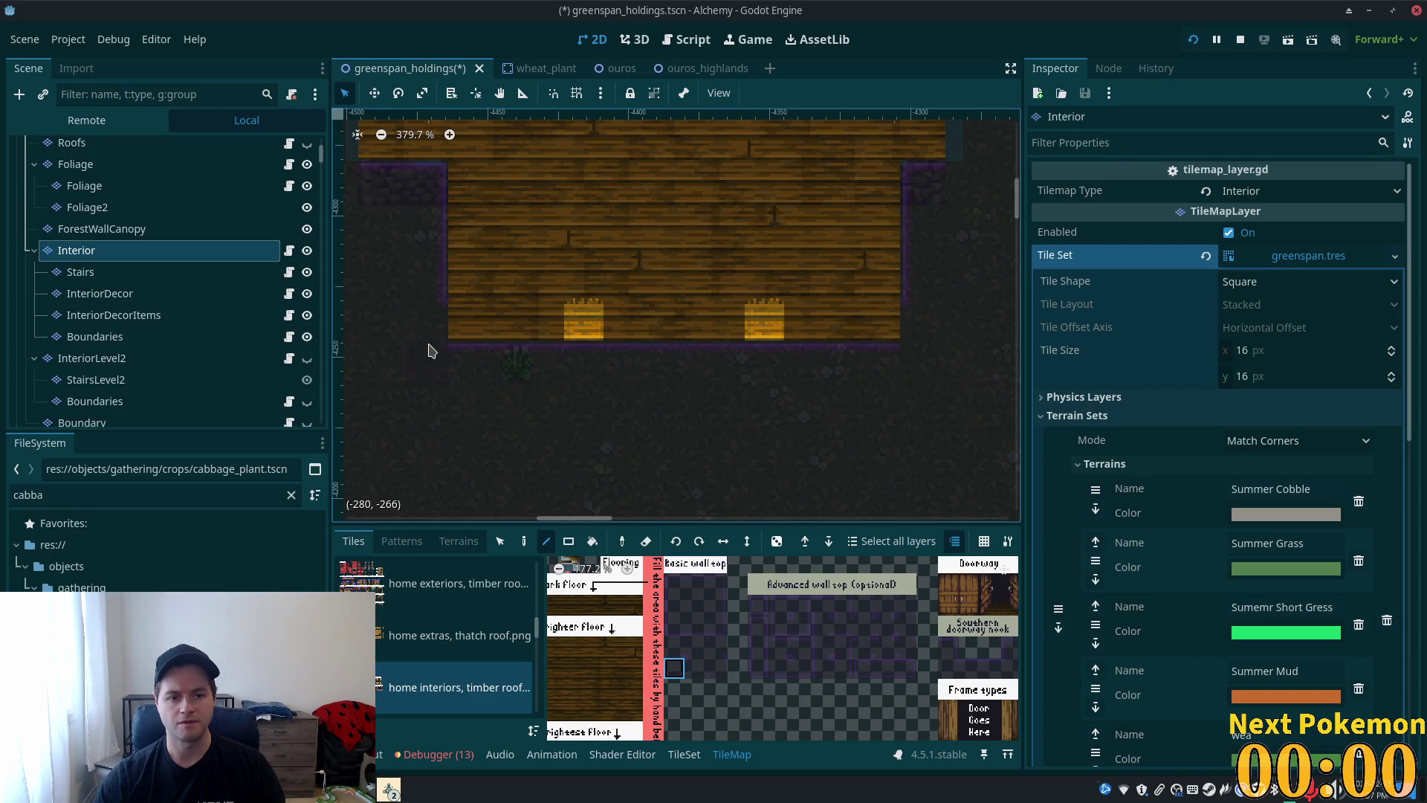
click(716, 668)
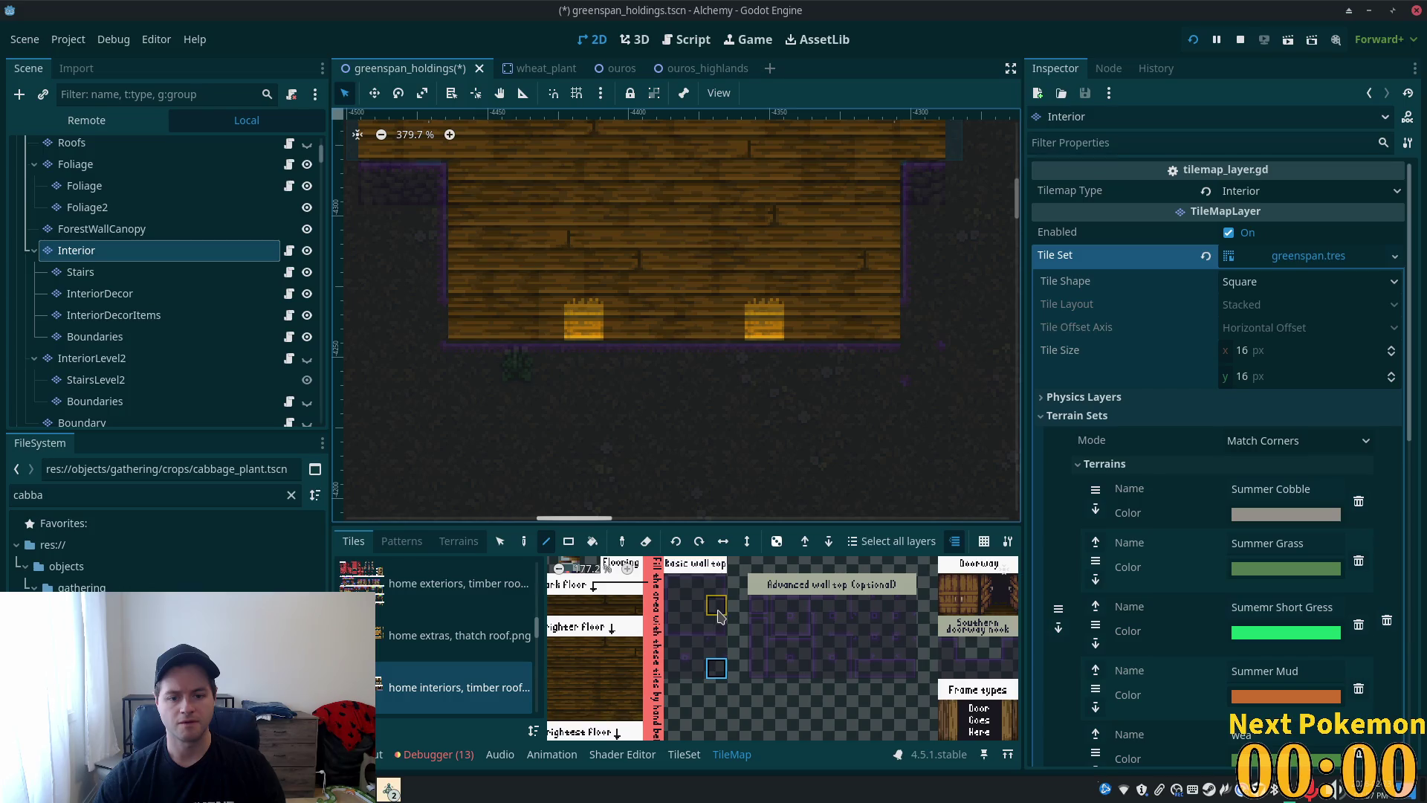
click(718, 613)
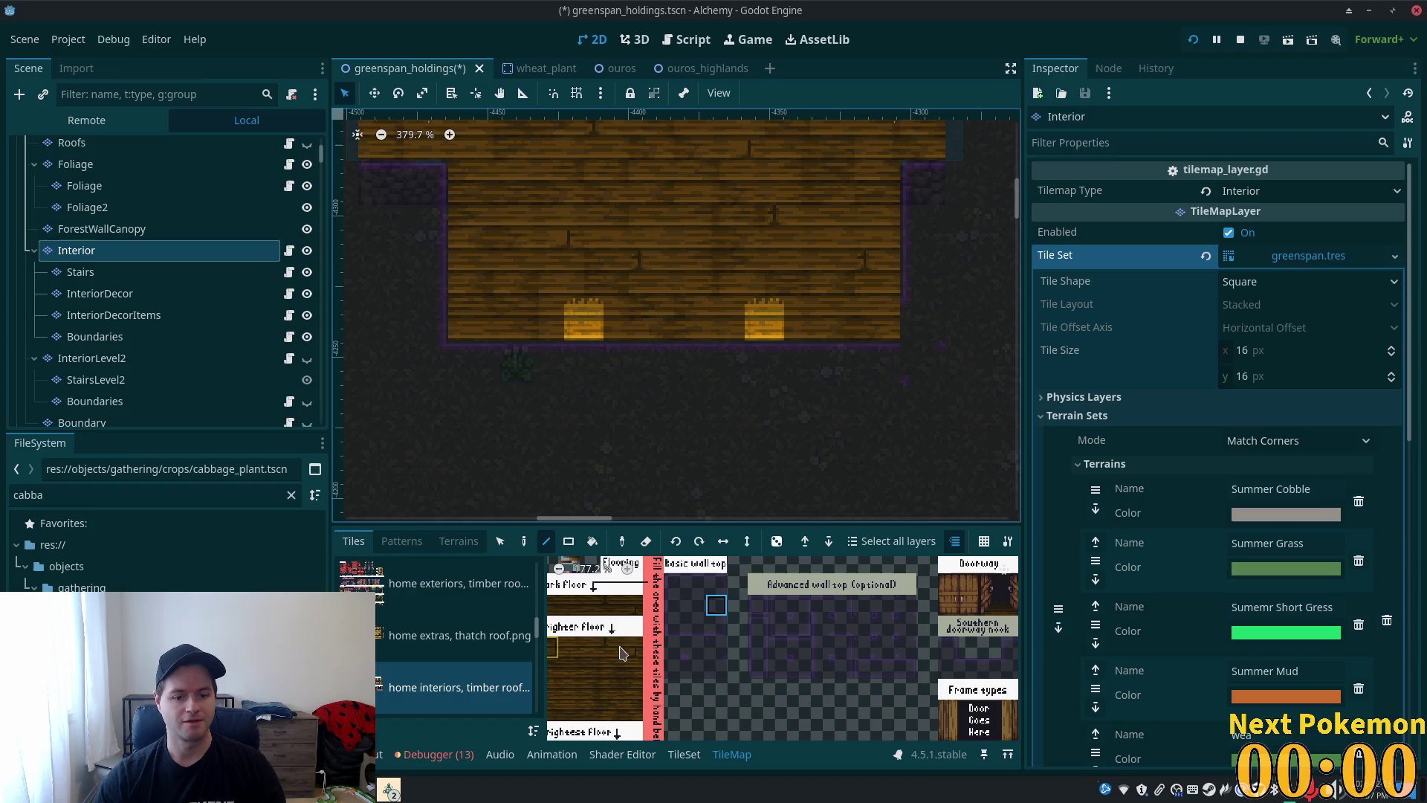
click(679, 617)
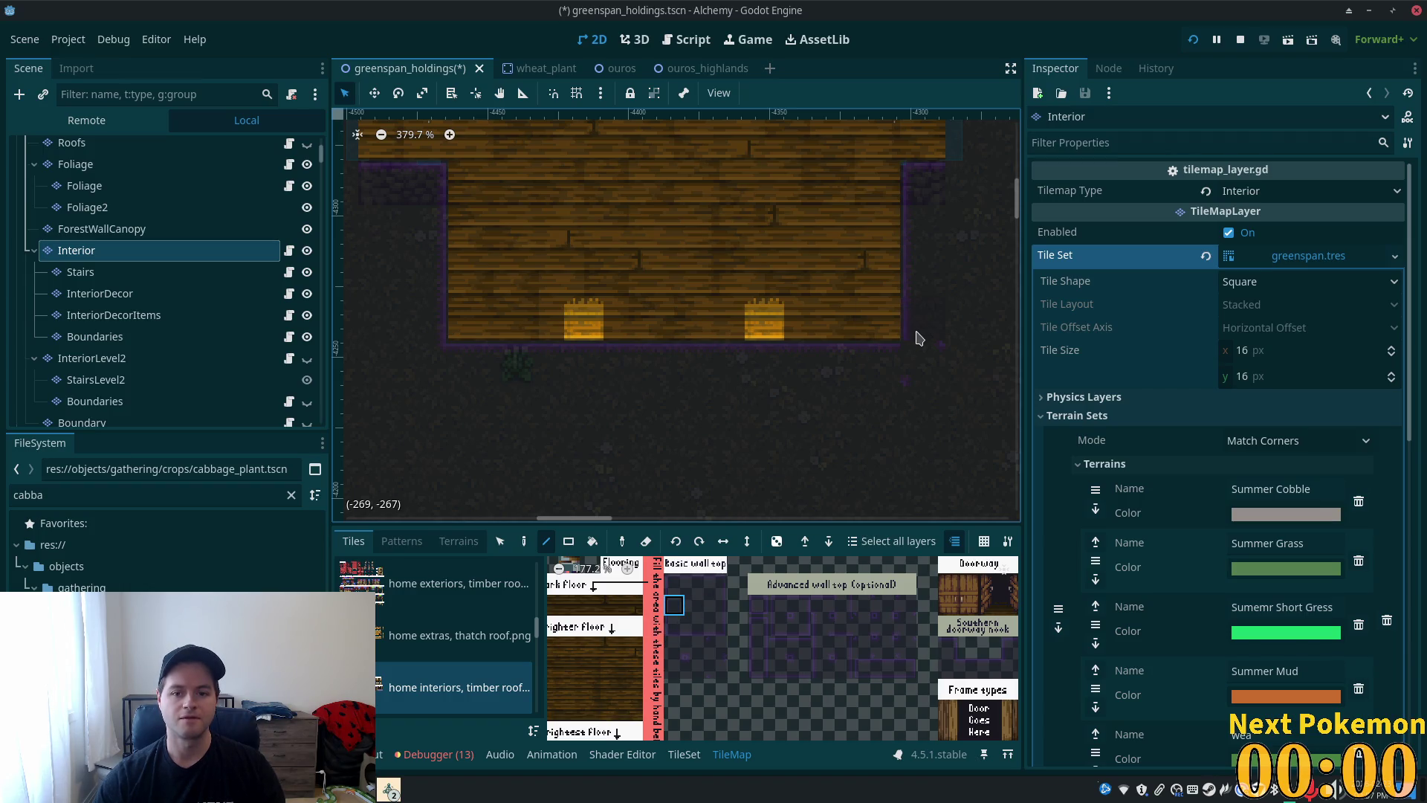
click(939, 359)
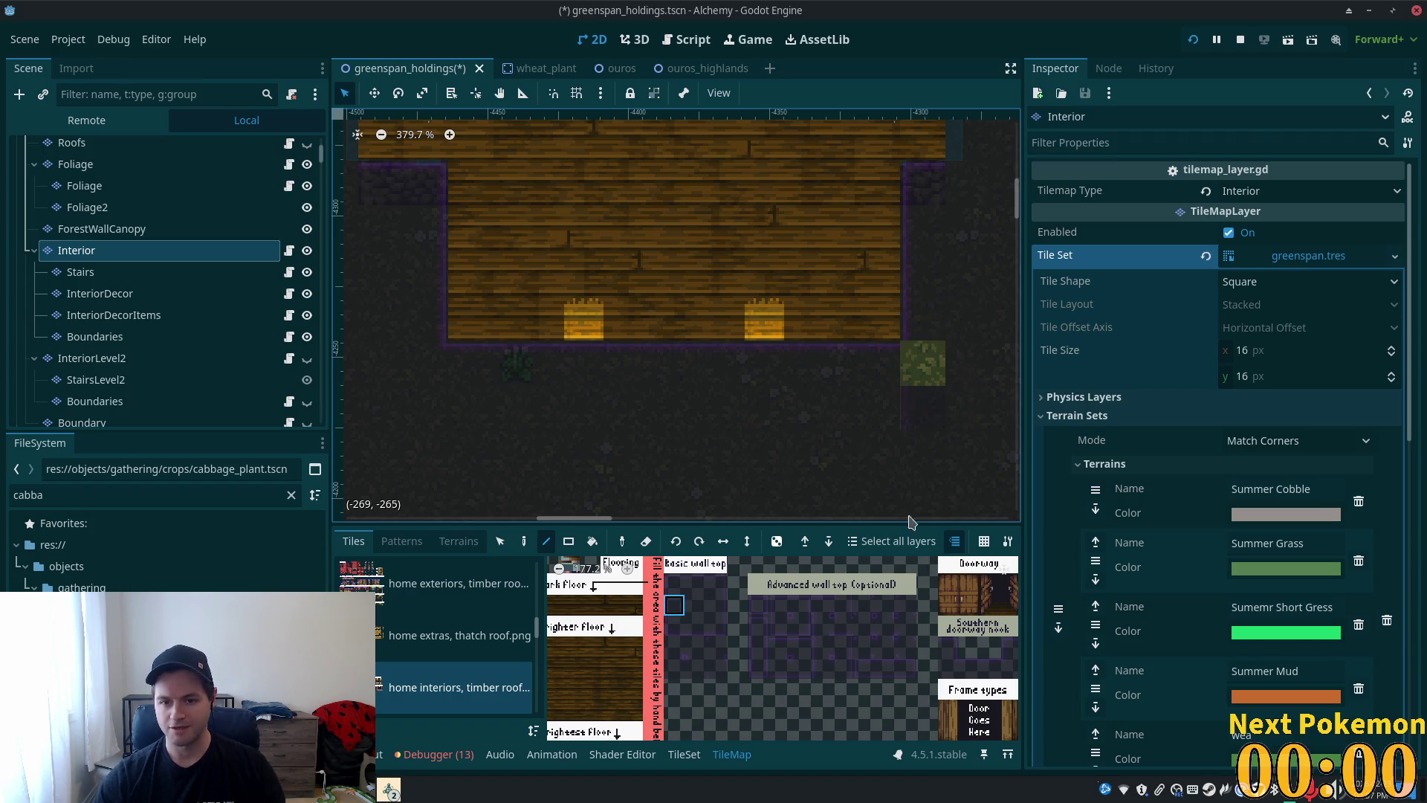
click(703, 671)
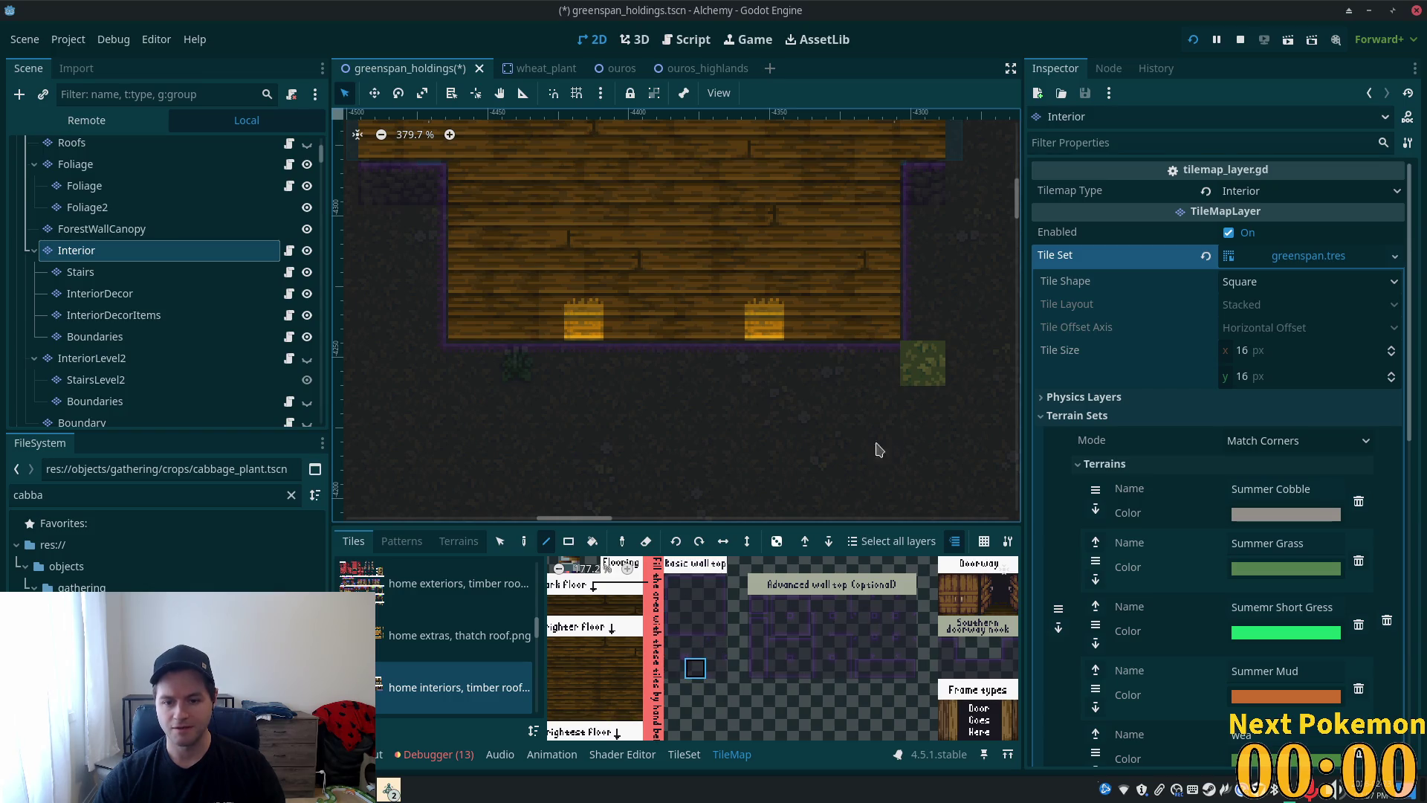
click(922, 364)
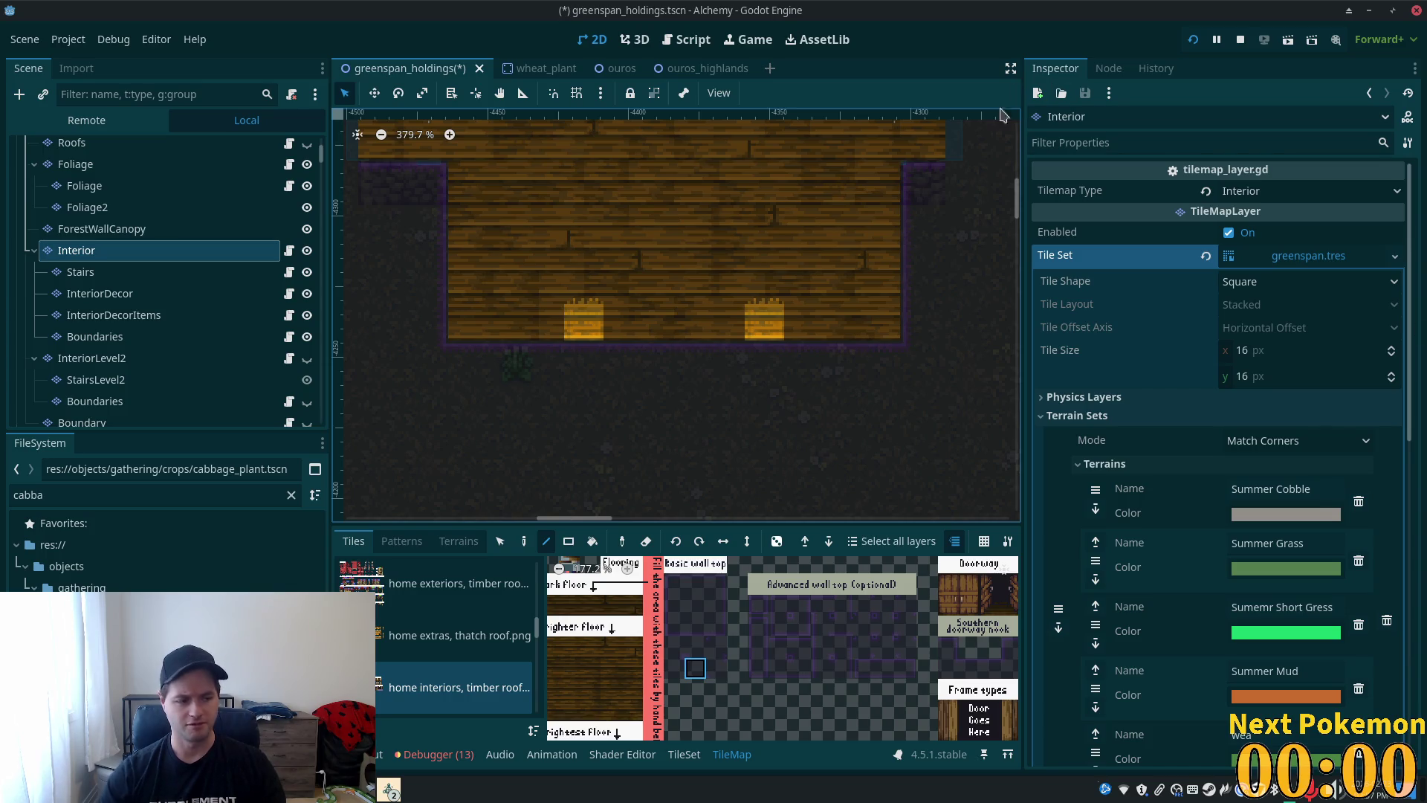
scroll(855, 325, down, 2)
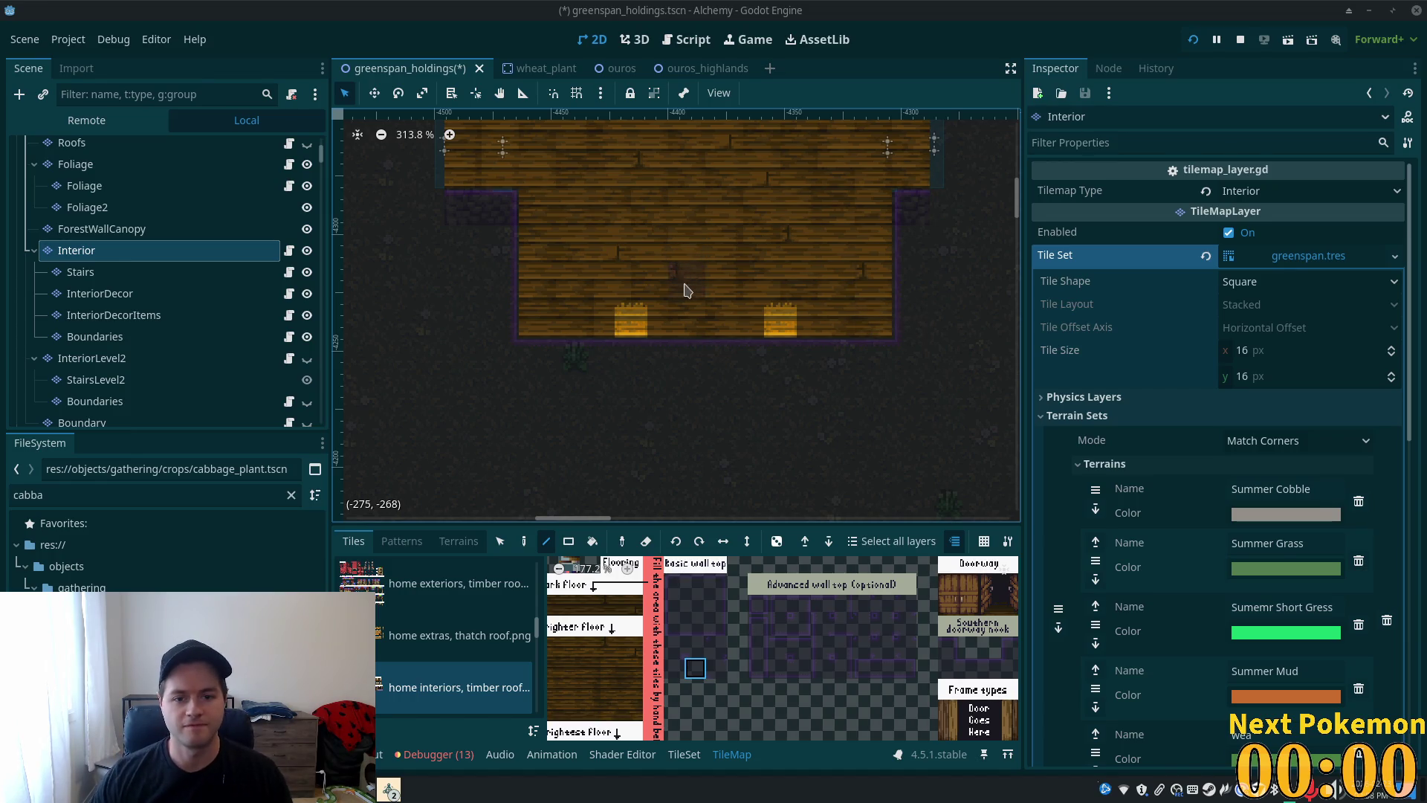
- Save the greenspan_holdings scene
scroll(729, 327, down, 3)
scroll(743, 313, down, 2)
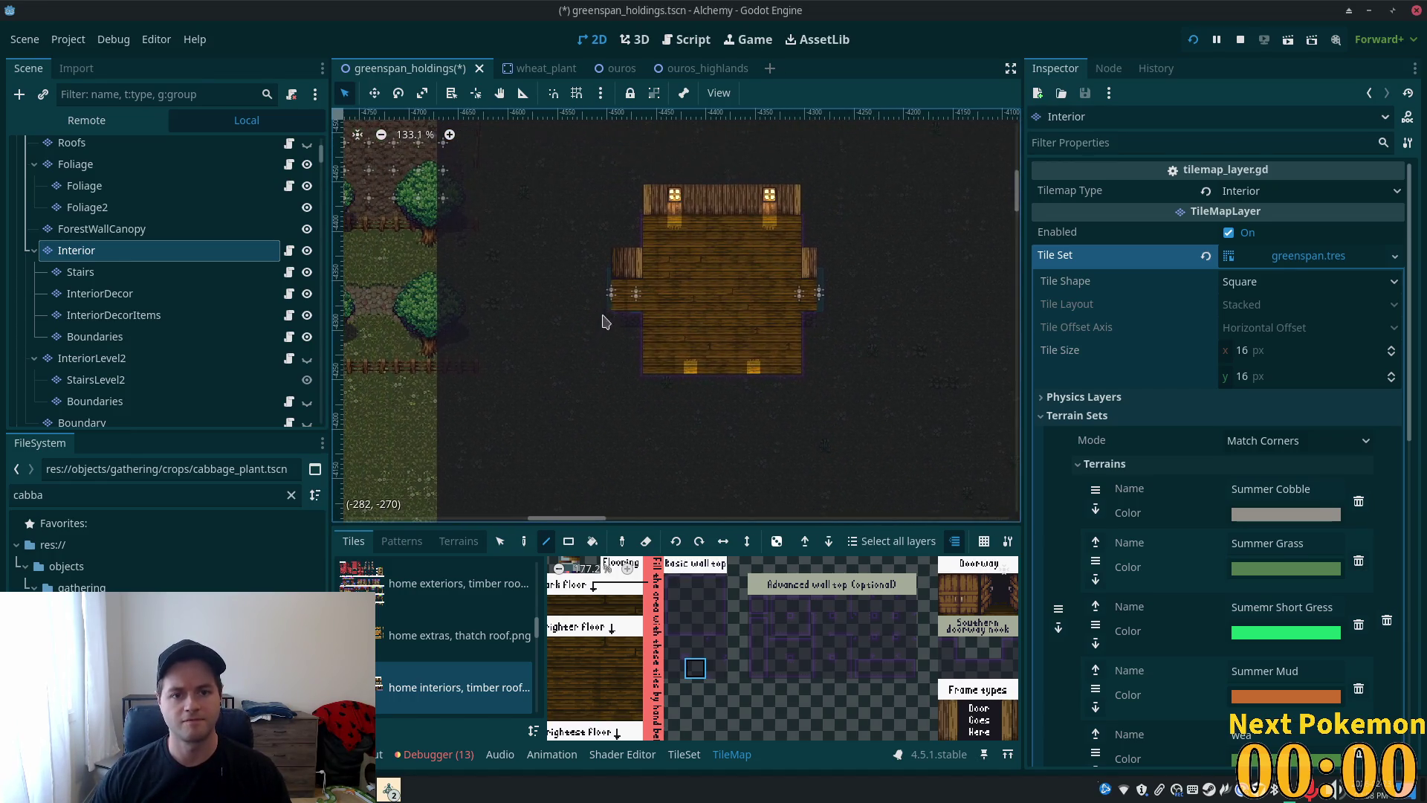
key(ctrl+s)
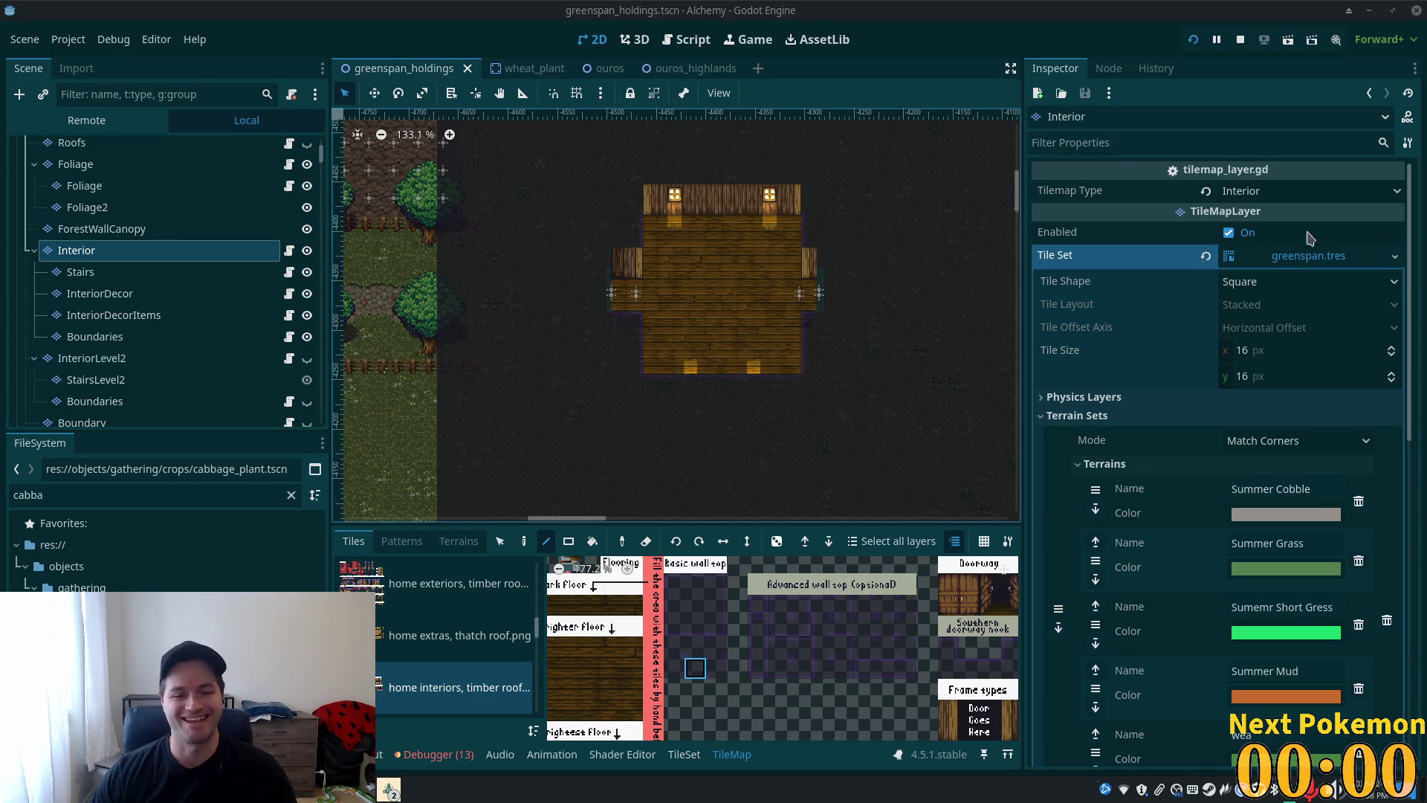
- Select the Roofs tile layer and bring the house exterior into view
scroll(743, 299, up, 2)
scroll(914, 265, up, 2)
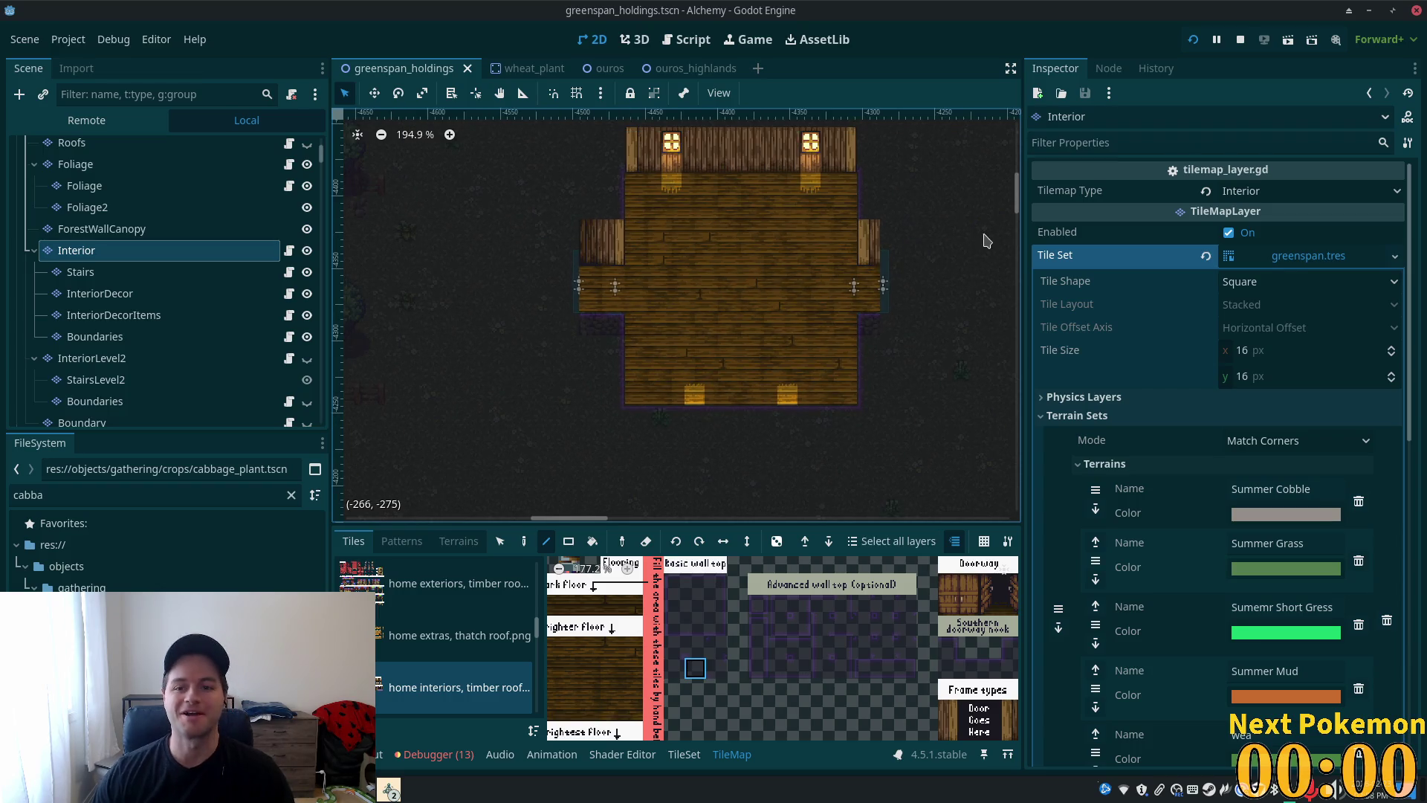
scroll(918, 211, down, 4)
scroll(866, 240, down, 1)
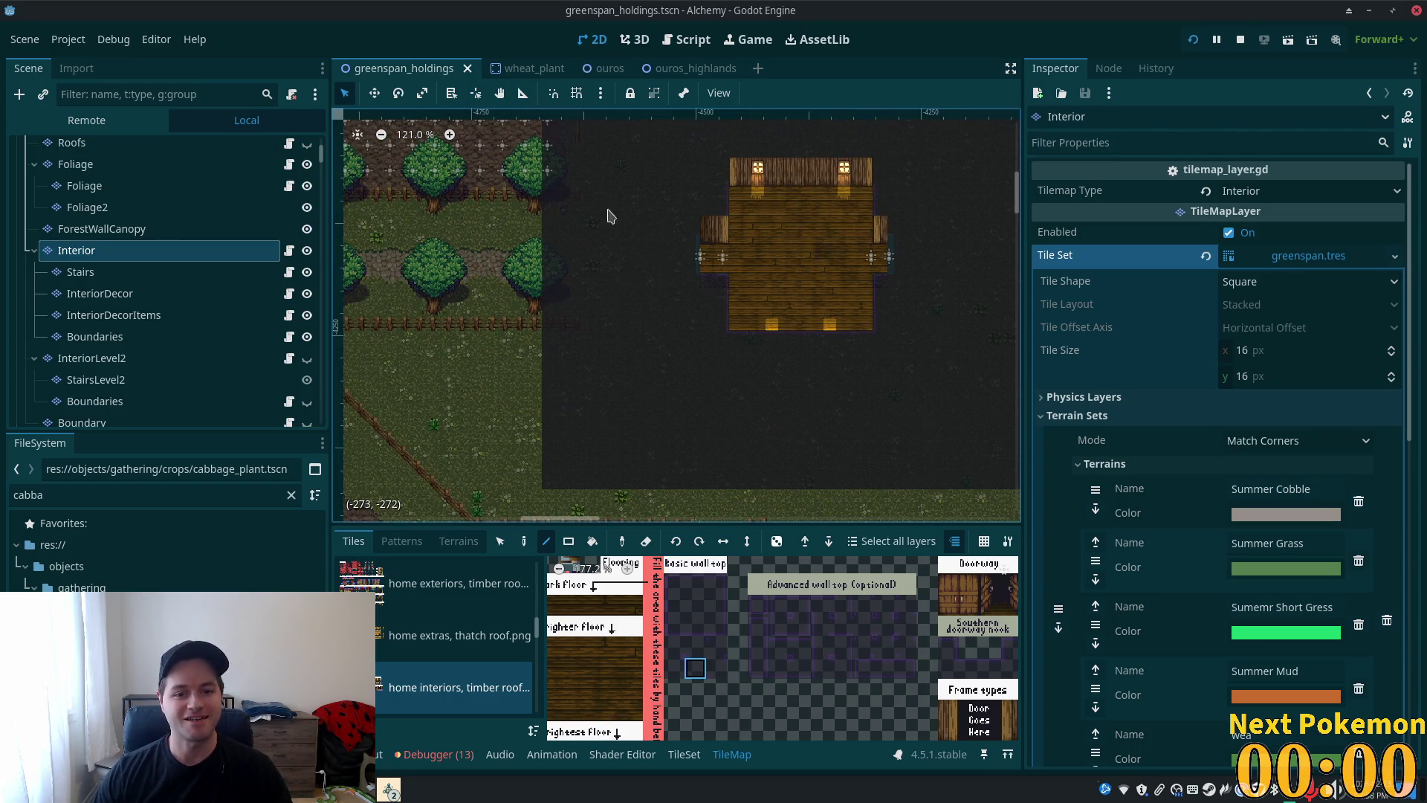
scroll(110, 235, up, 3)
click(72, 214)
scroll(529, 300, down, 2)
drag(510, 268, 478, 358)
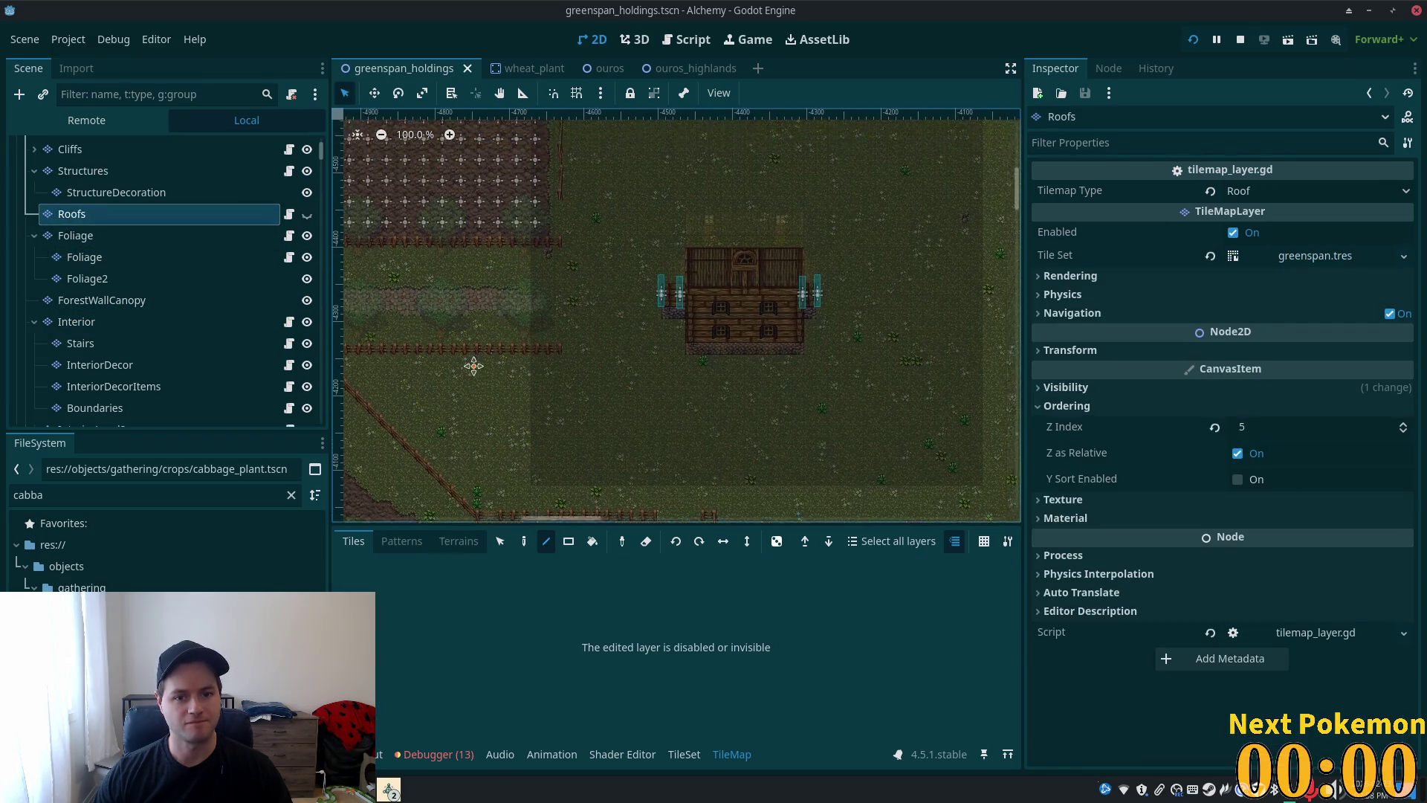
- Show the Roofs layer, move the red roof down one tile, save, and run the game
click(306, 214)
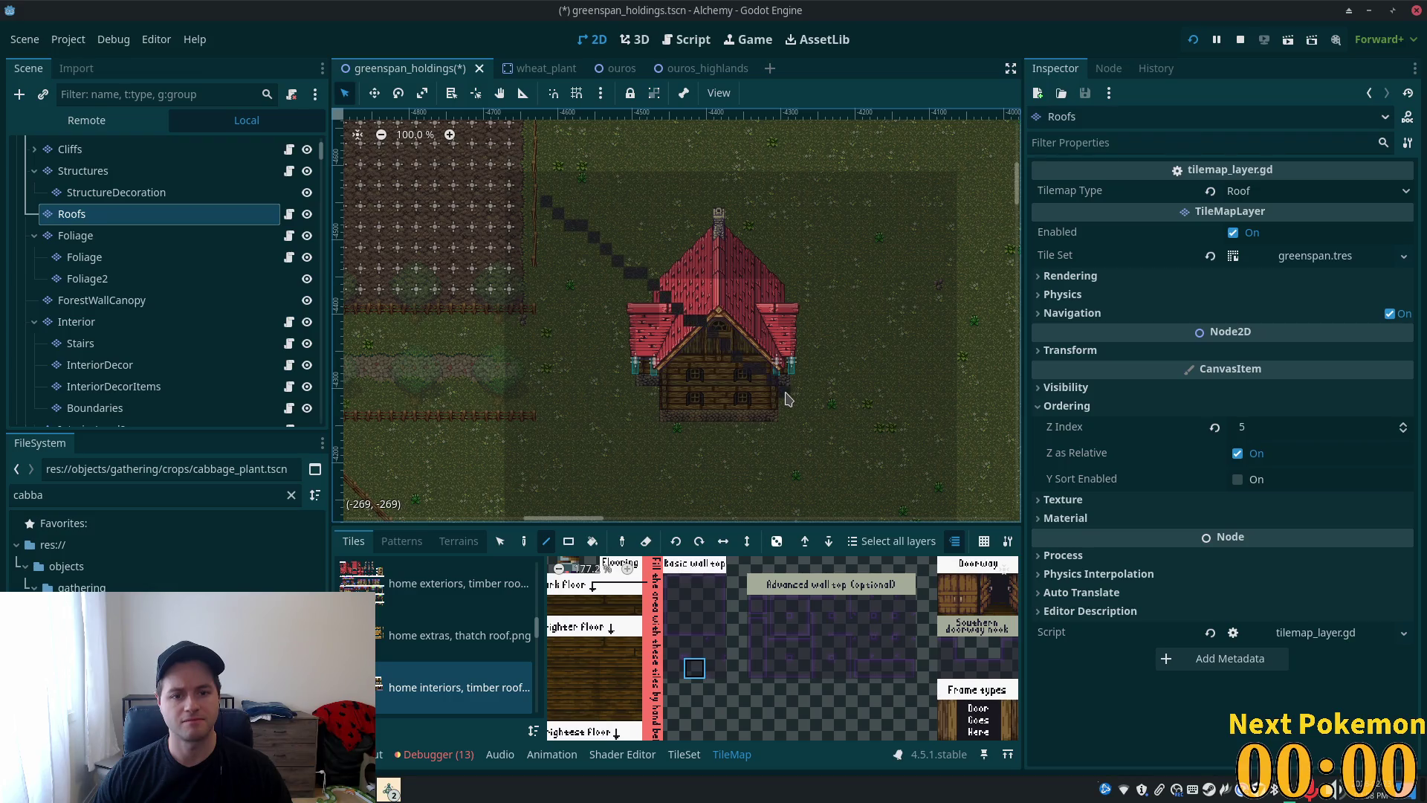
click(501, 541)
drag(529, 172, 905, 479)
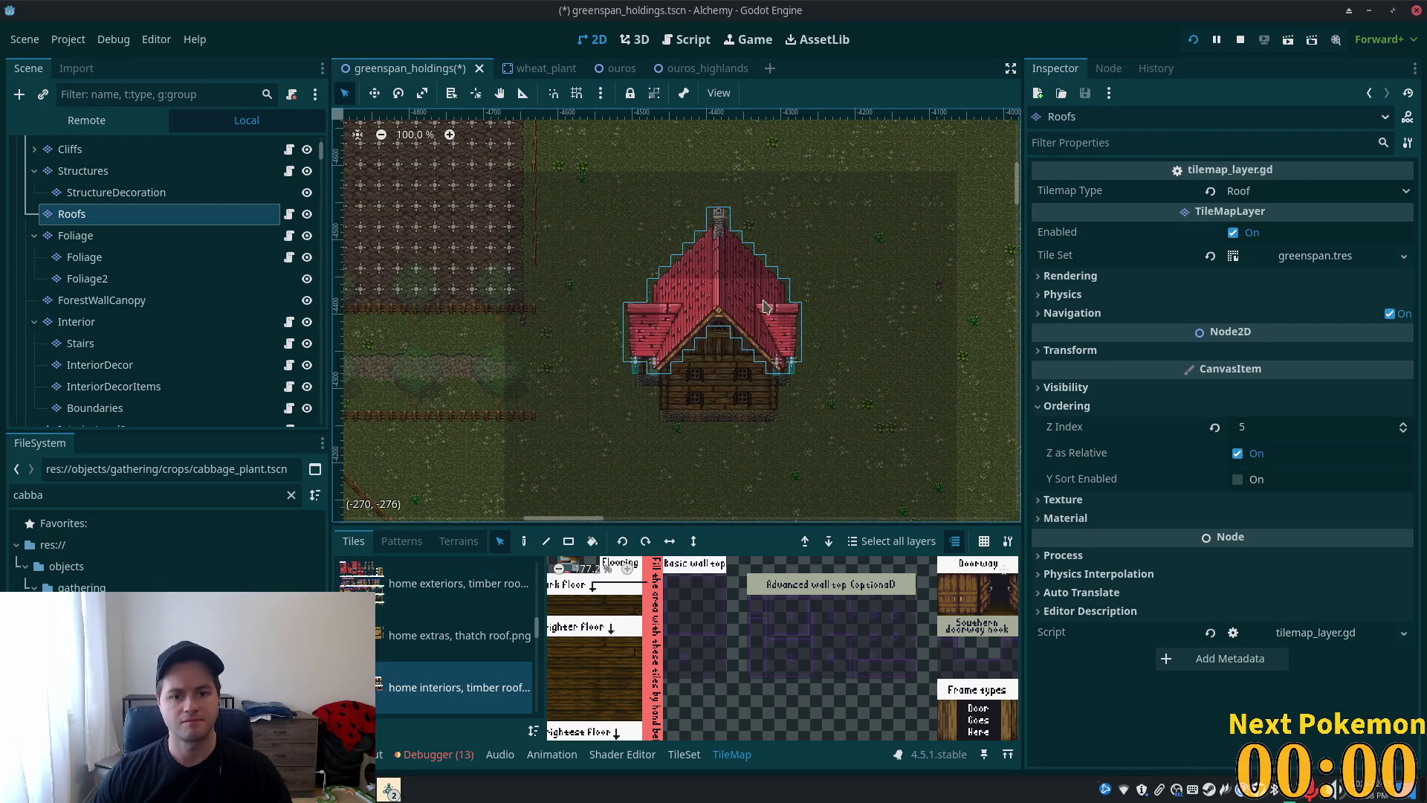
drag(741, 290, 740, 305)
key(ctrl+s)
click(1193, 40)
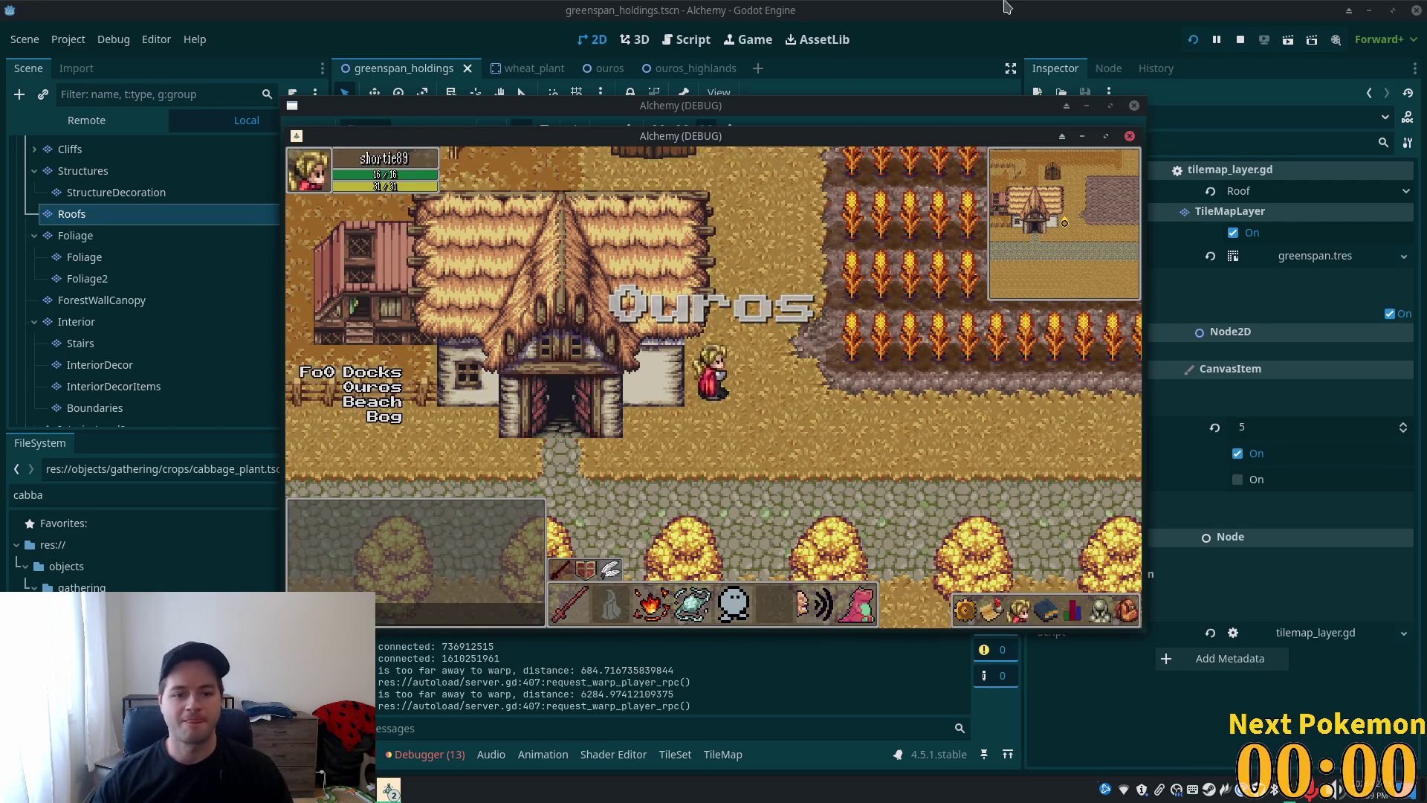
- Walk the character into and around the Greenspan Holdings house, then return to the editor
drag(811, 135, 1094, 252)
click(810, 151)
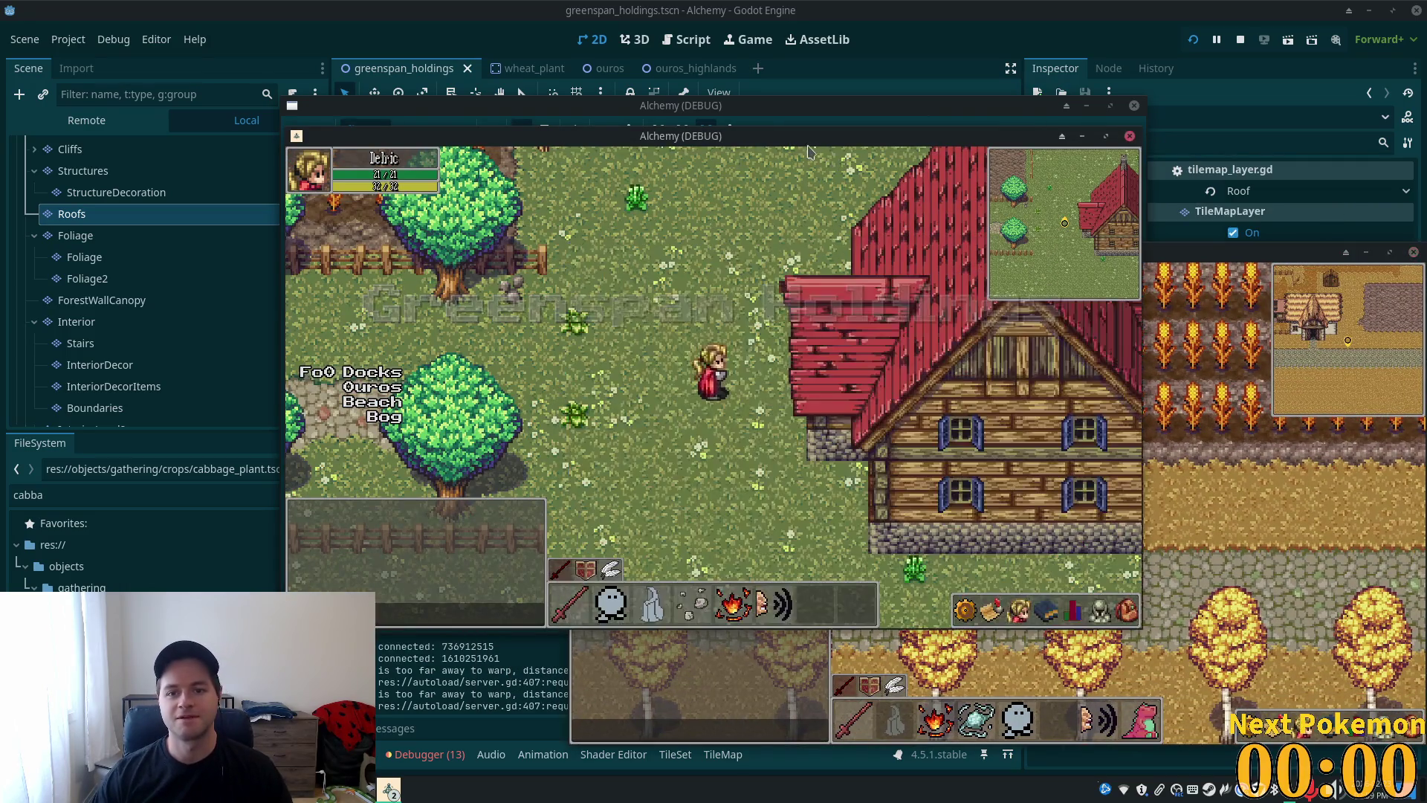
key(d)
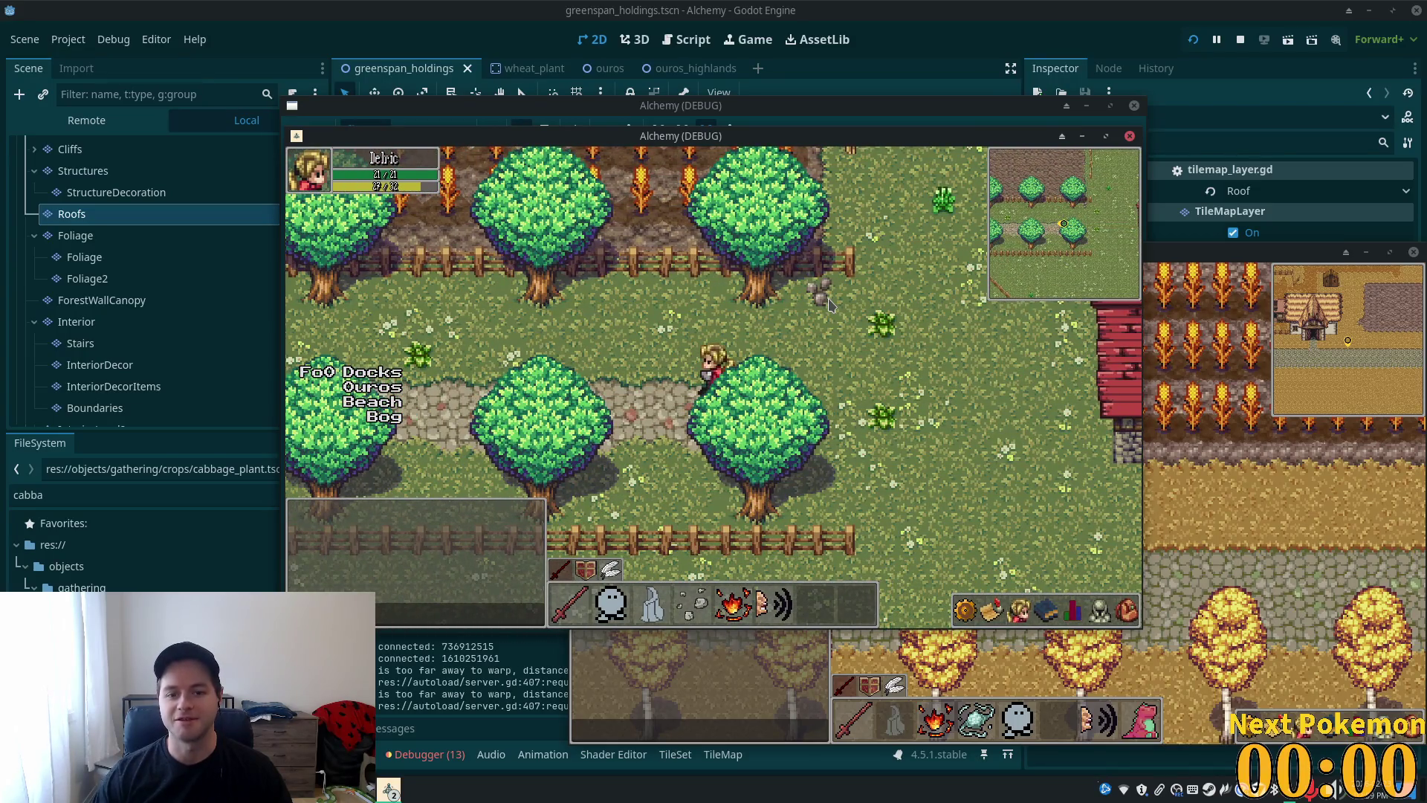
key(Left)
key(Down)
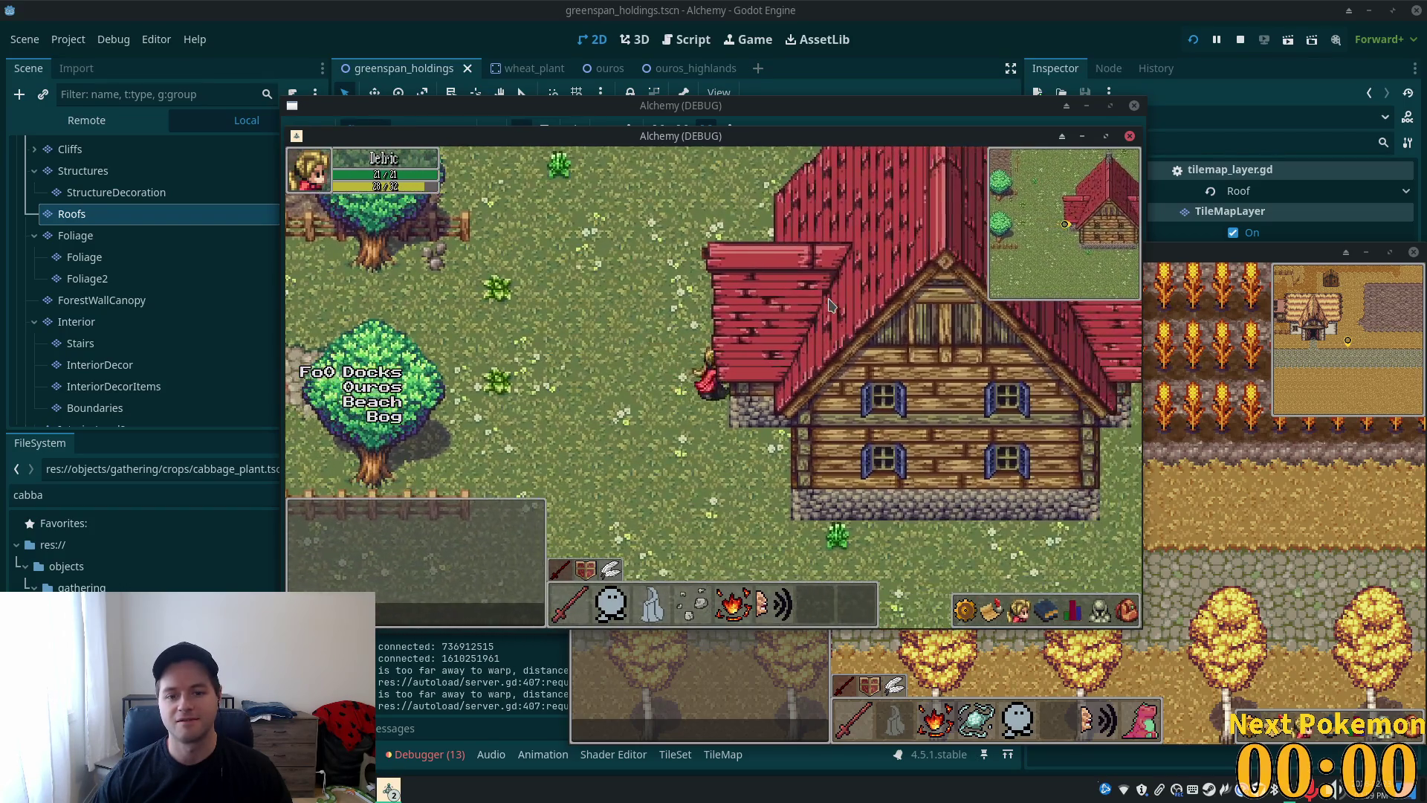
key(Right)
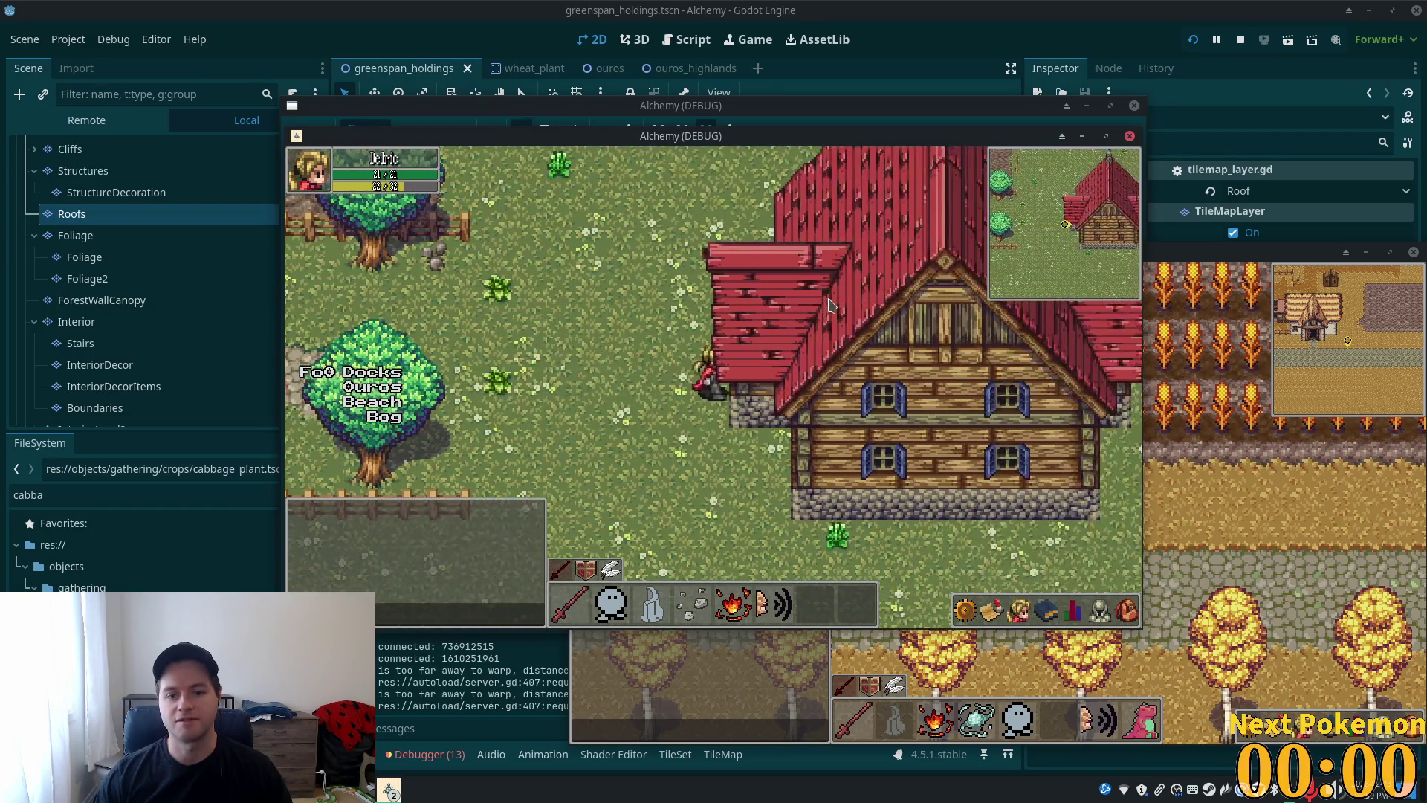
click(1092, 15)
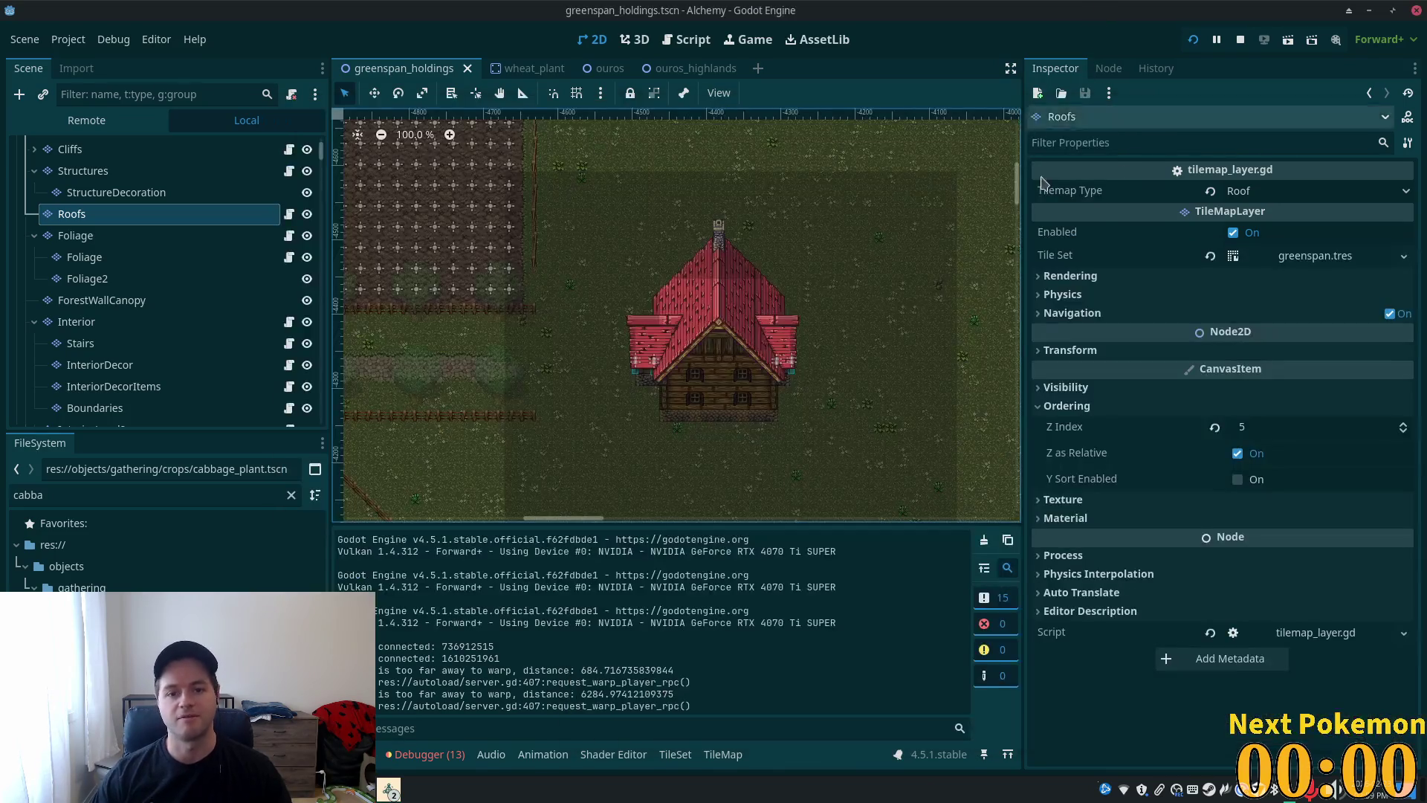
- Select all Interior layer room tiles and shift them down one tile
click(134, 324)
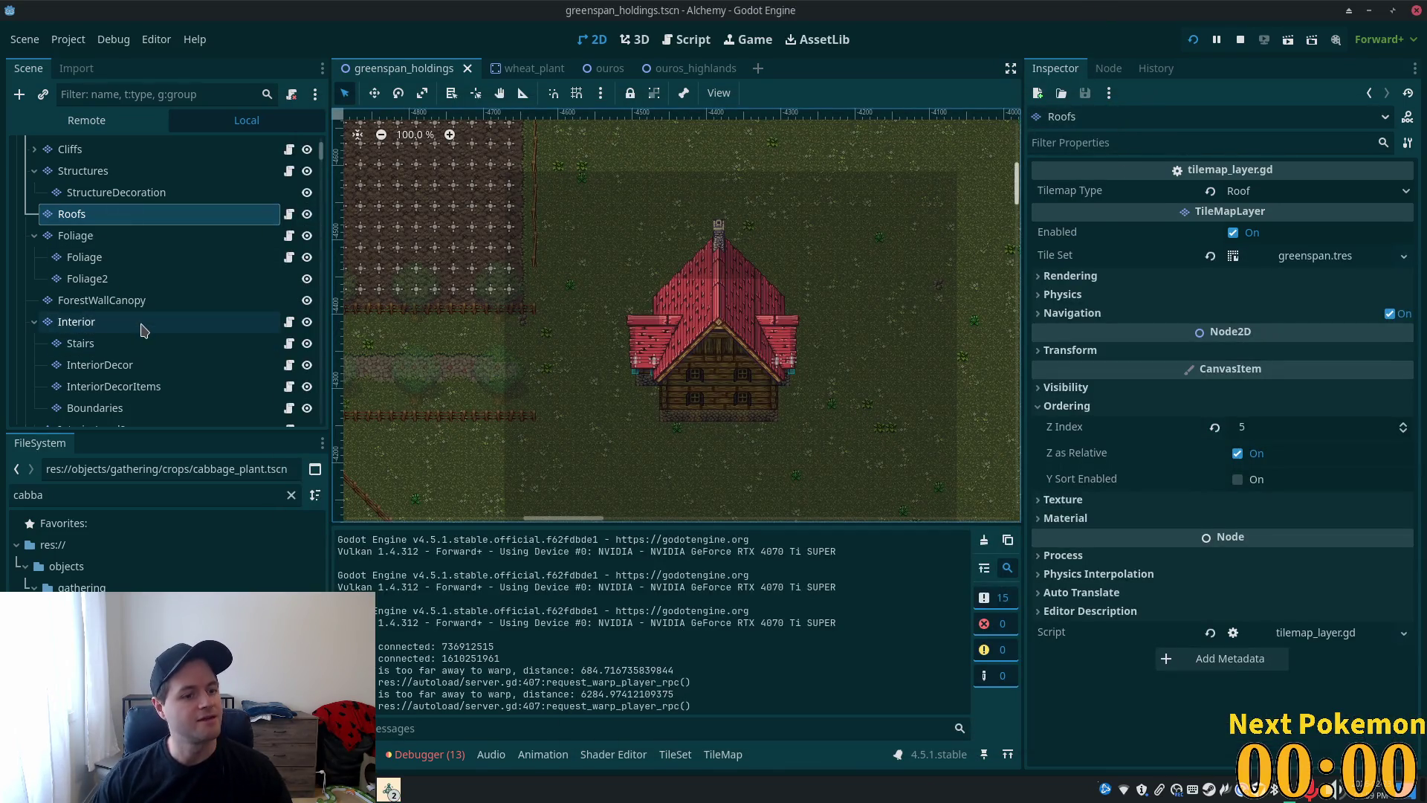
scroll(561, 351, up, 3)
scroll(577, 280, down, 7)
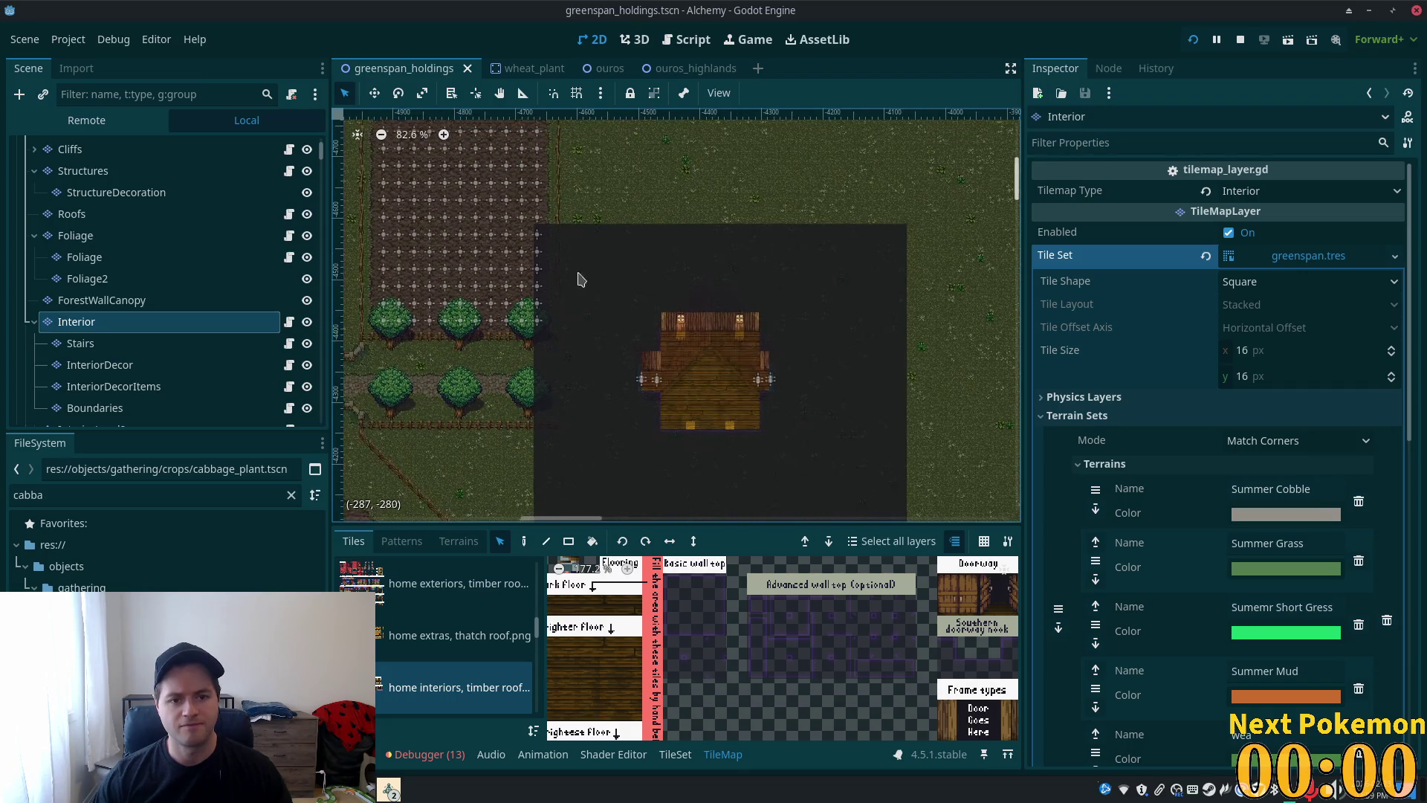
drag(881, 192, 583, 451)
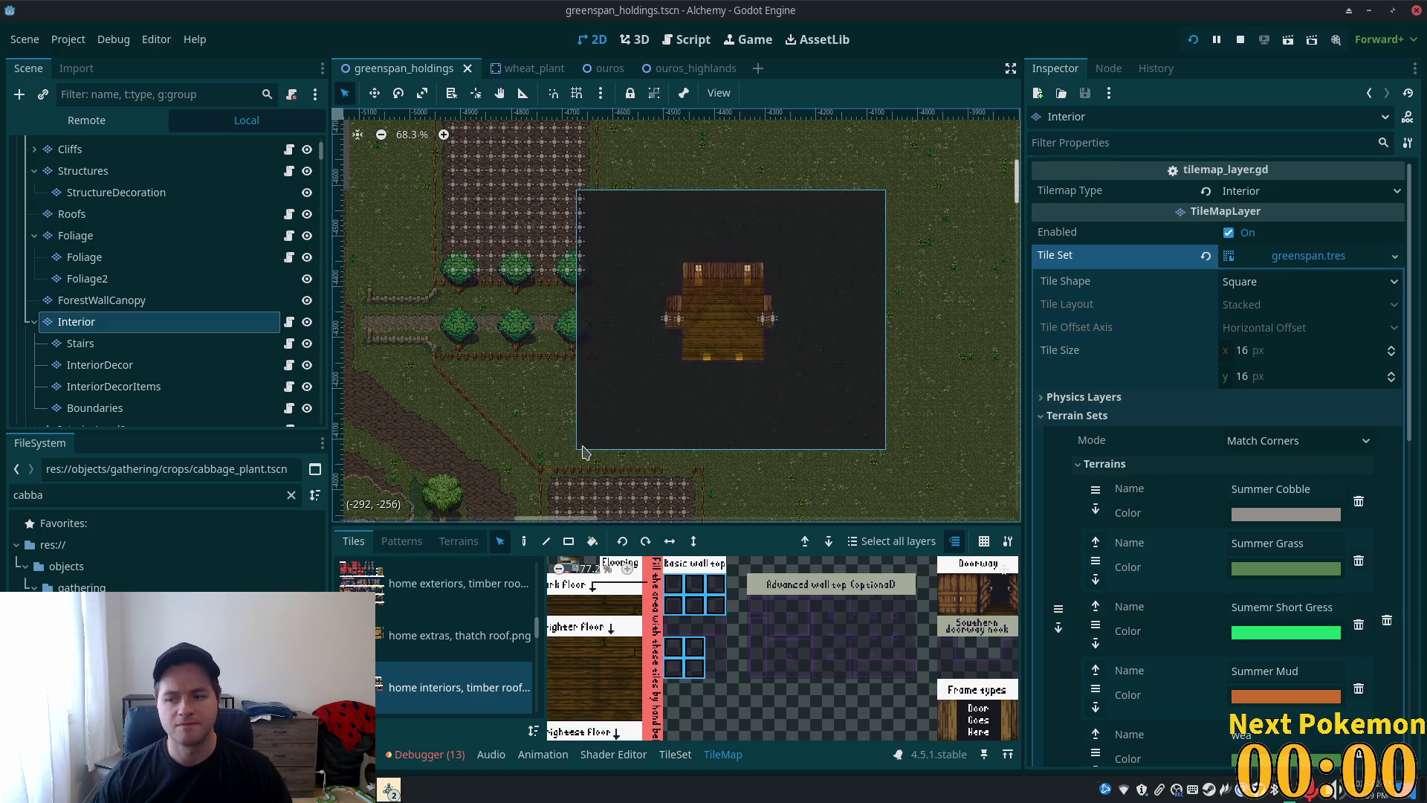
drag(679, 243, 679, 252)
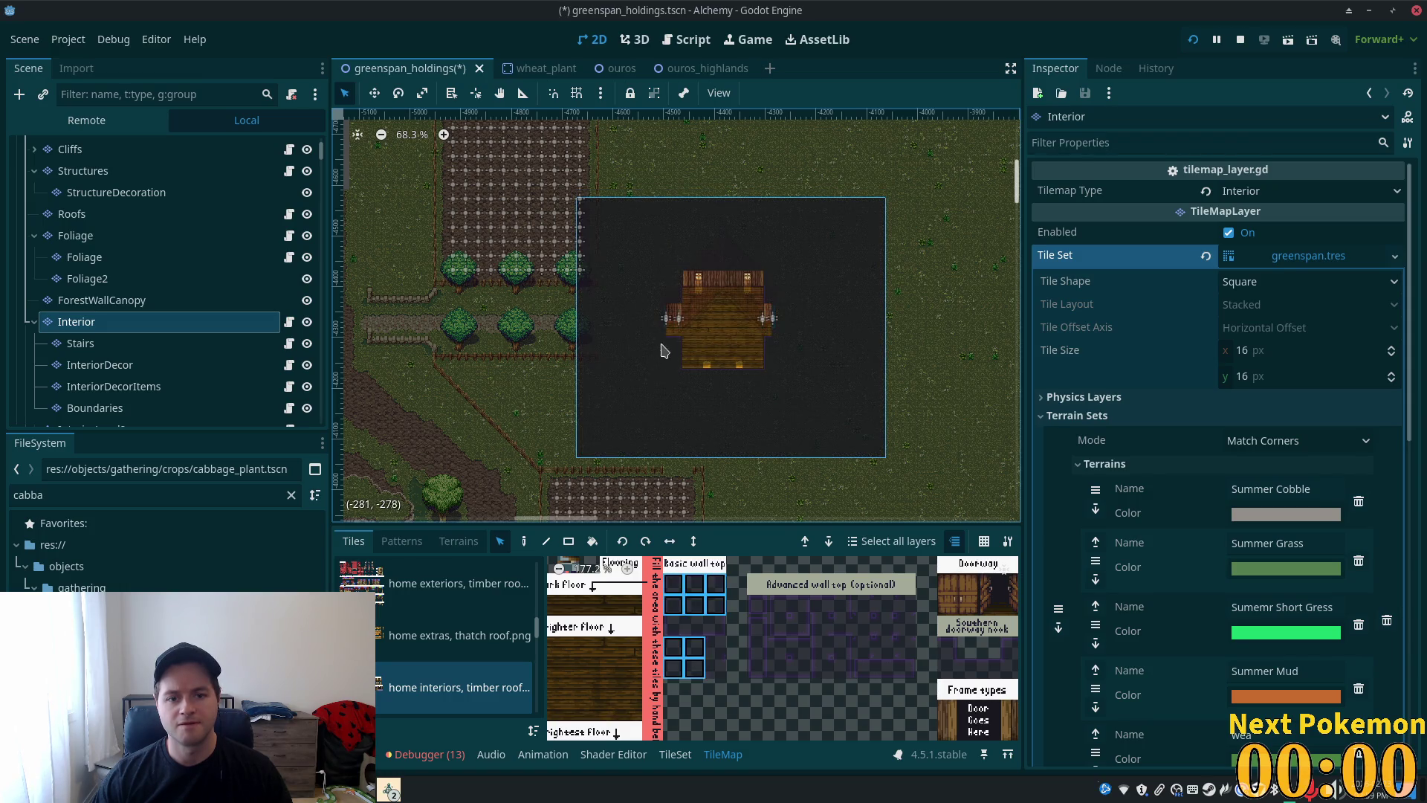
- Hide the Interior layer and make Structures the layer being edited
scroll(177, 177, up, 3)
click(307, 393)
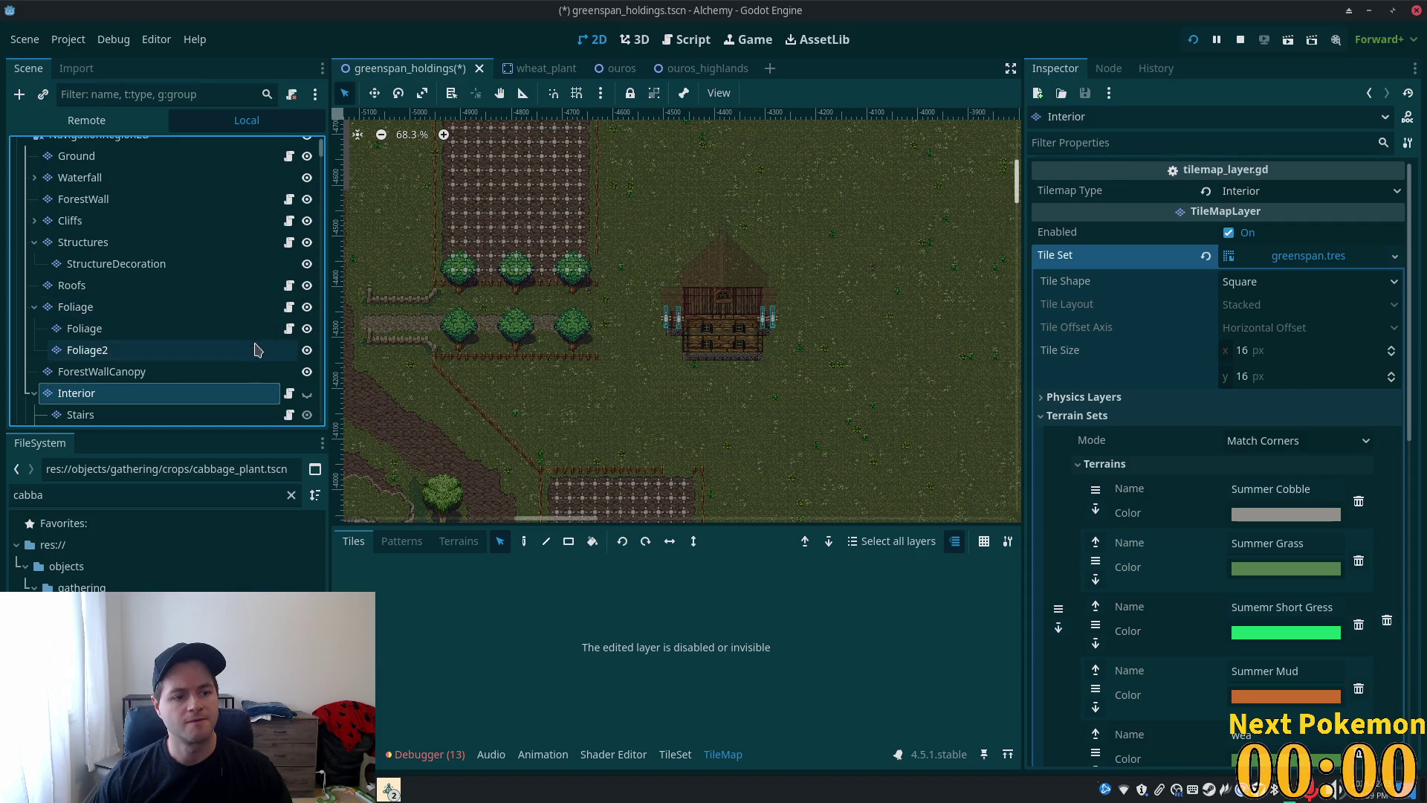
scroll(238, 353, down, 5)
scroll(179, 336, up, 4)
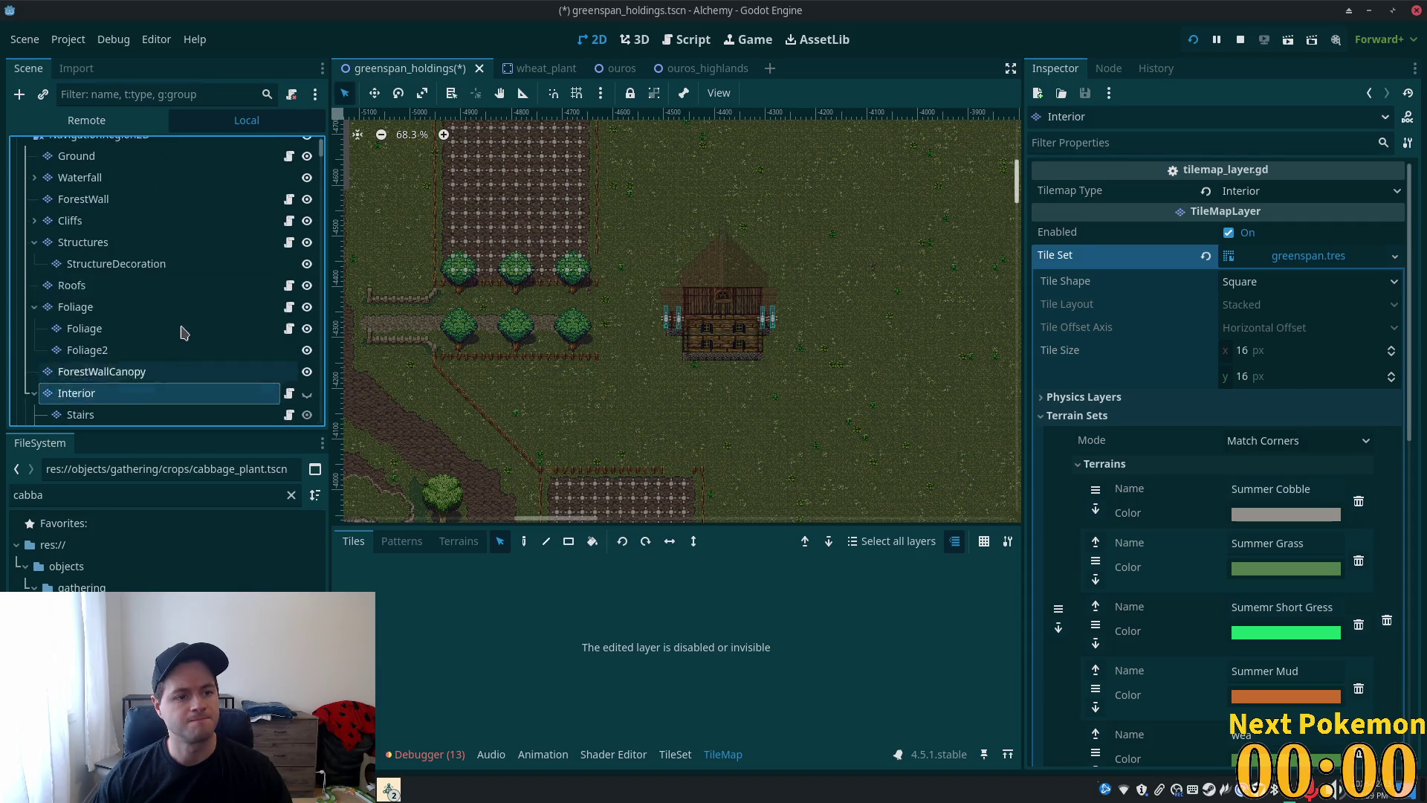
scroll(182, 334, up, 3)
click(134, 278)
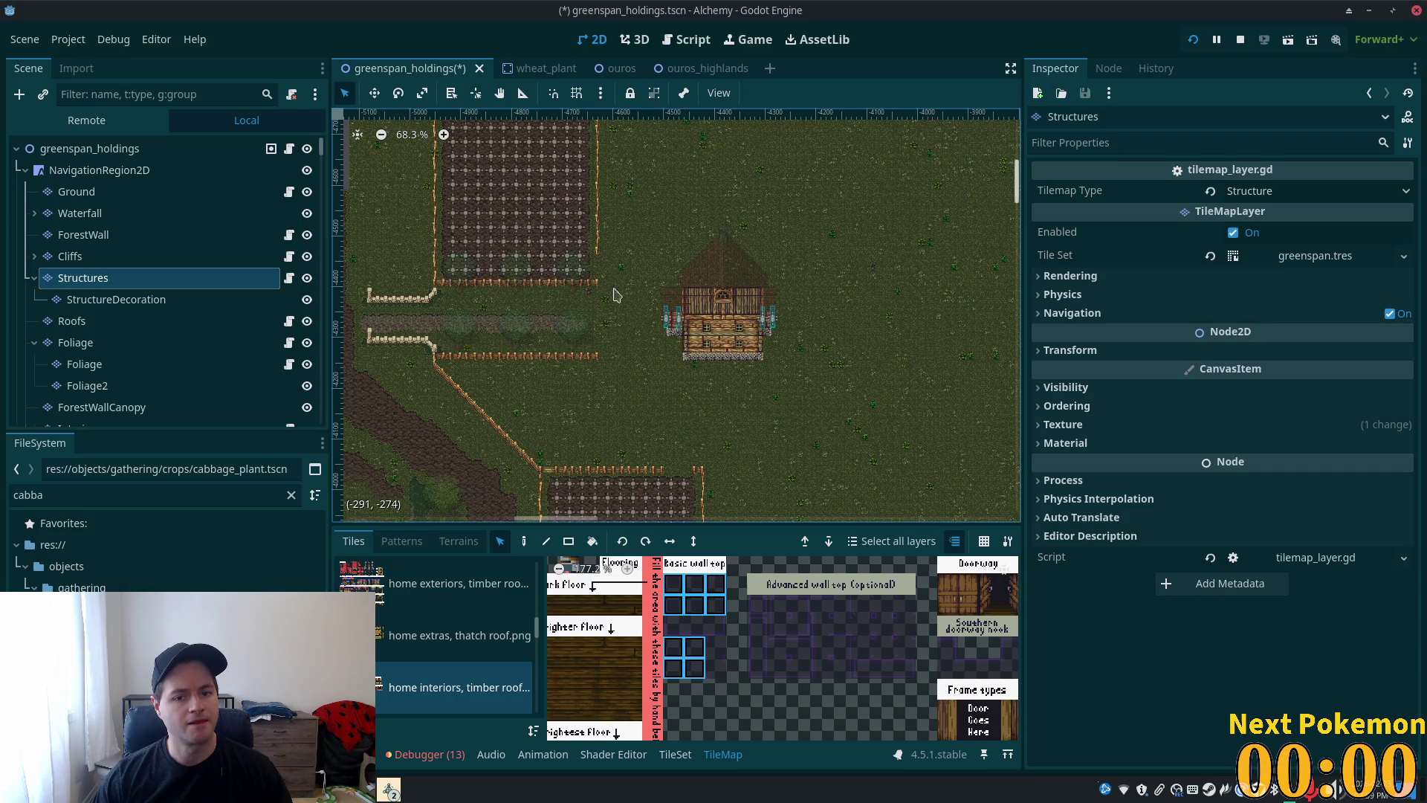
- Shift the house's wall tiles and StructureDecoration tiles down one tile
drag(618, 255, 837, 404)
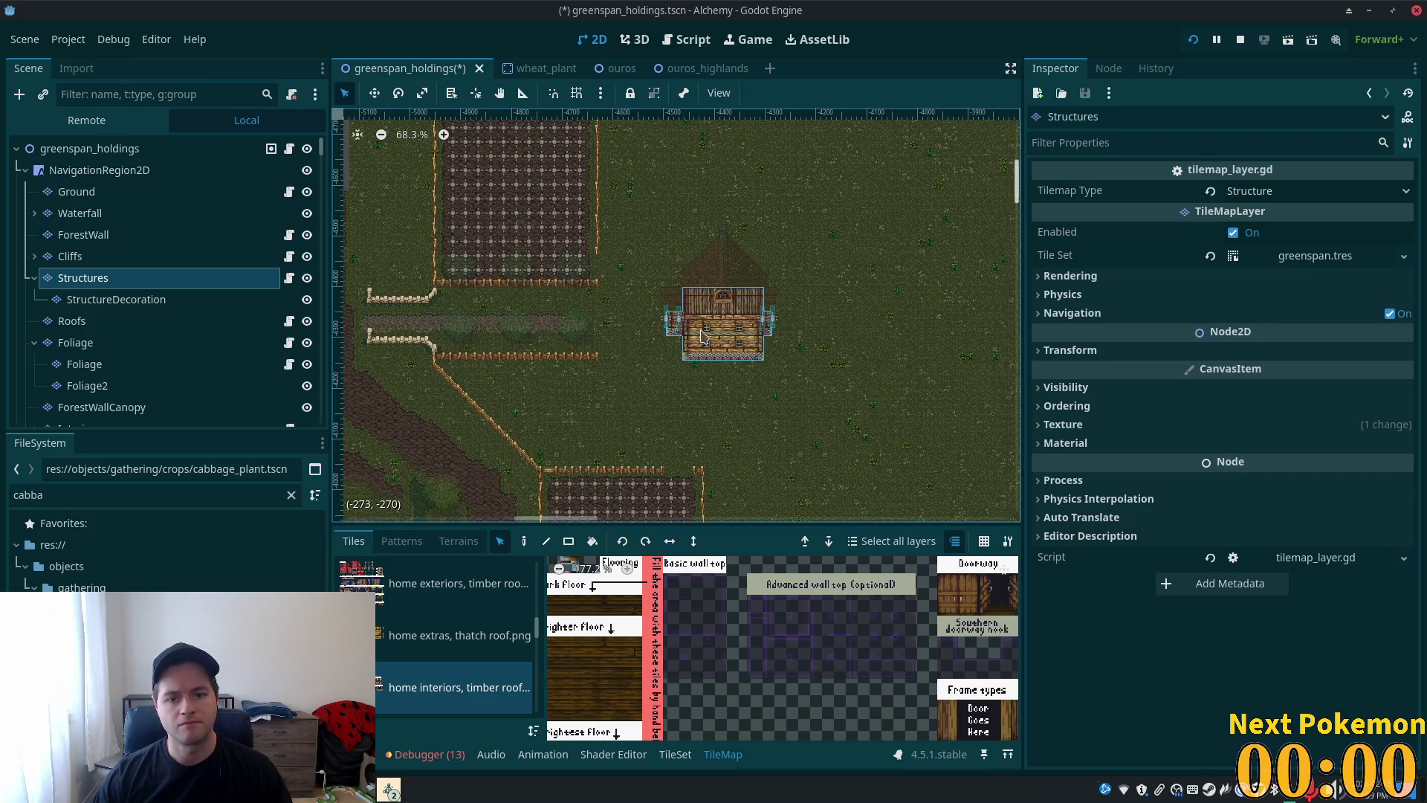
drag(727, 327, 727, 335)
click(98, 298)
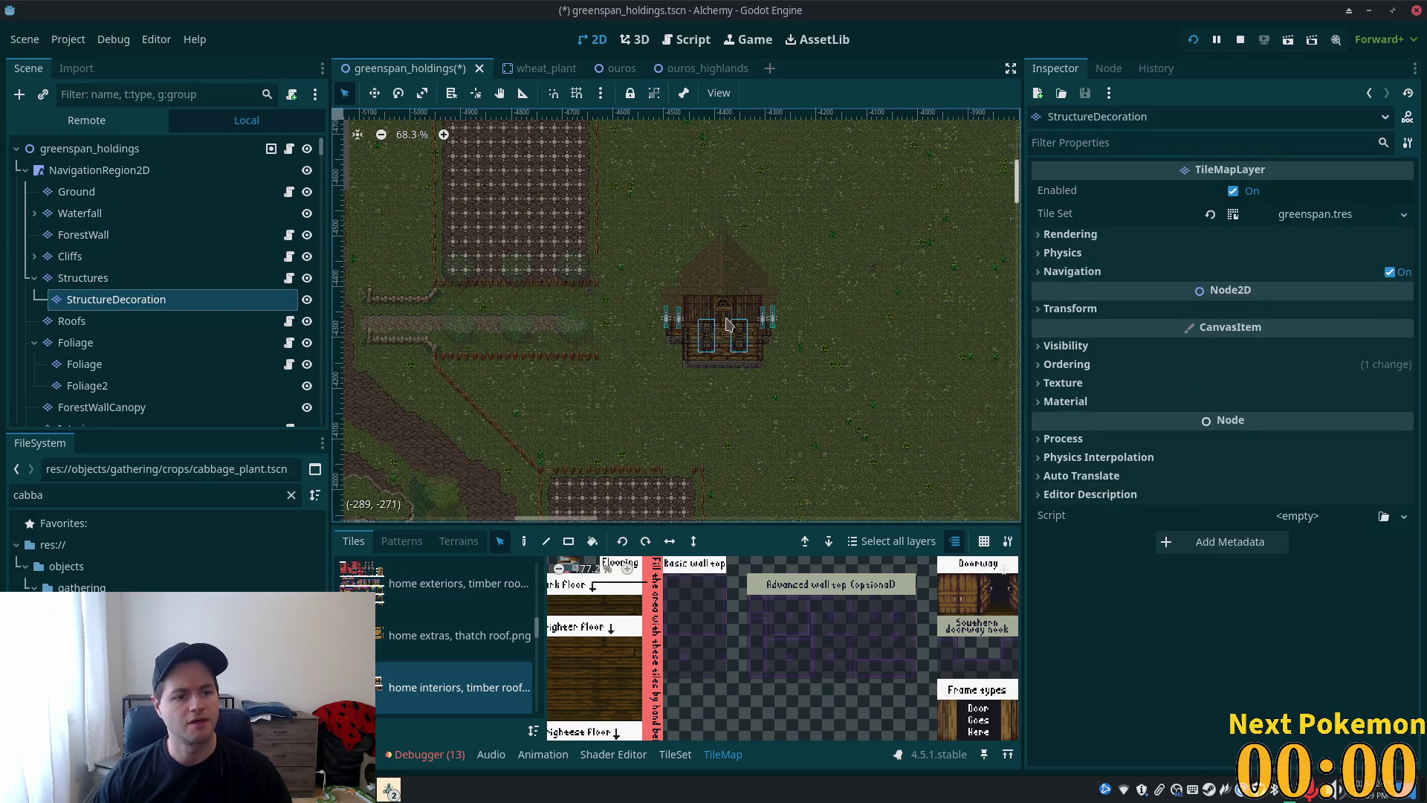
drag(711, 335, 714, 342)
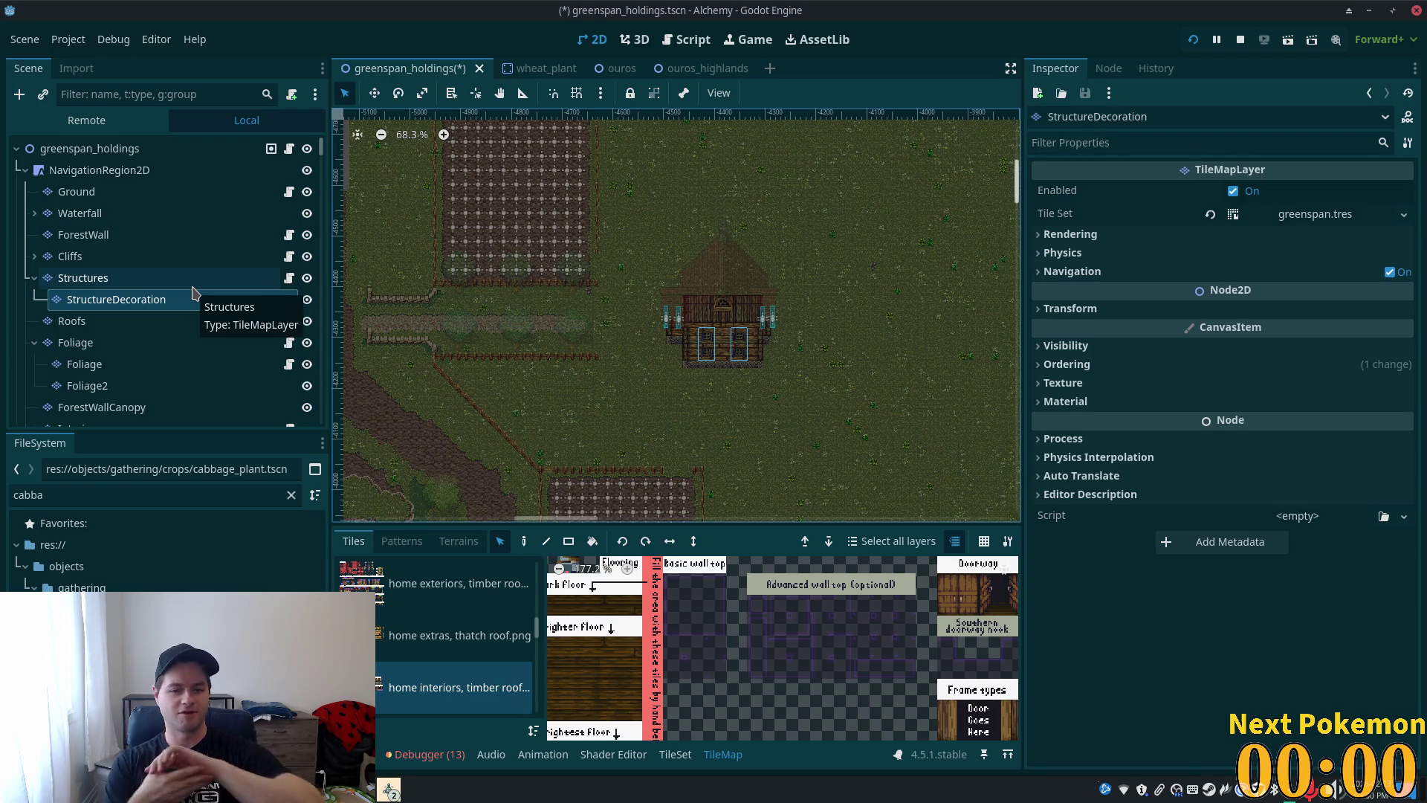
- Zoom and pan to centre the house front, then select the scene root node
scroll(751, 334, up, 6)
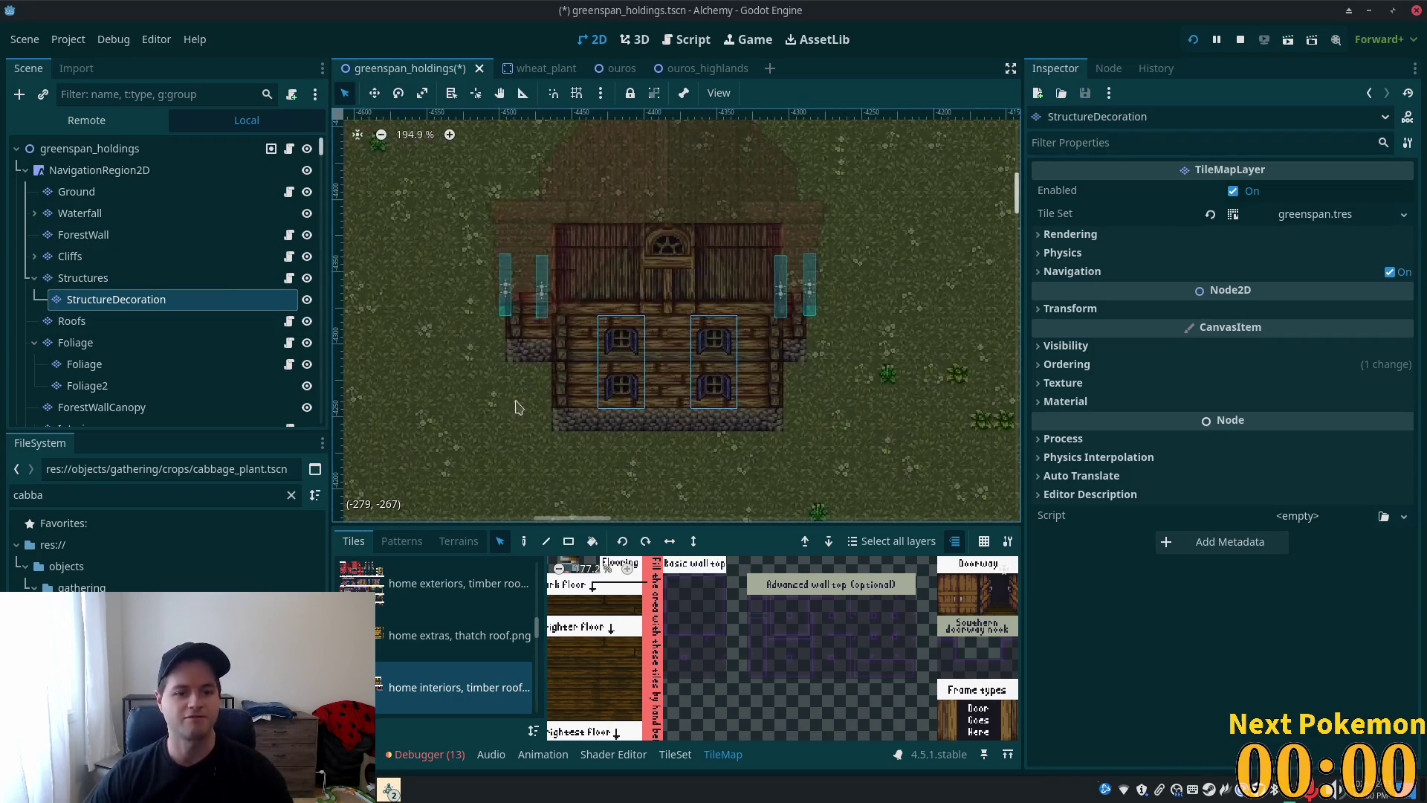
drag(499, 392, 557, 419)
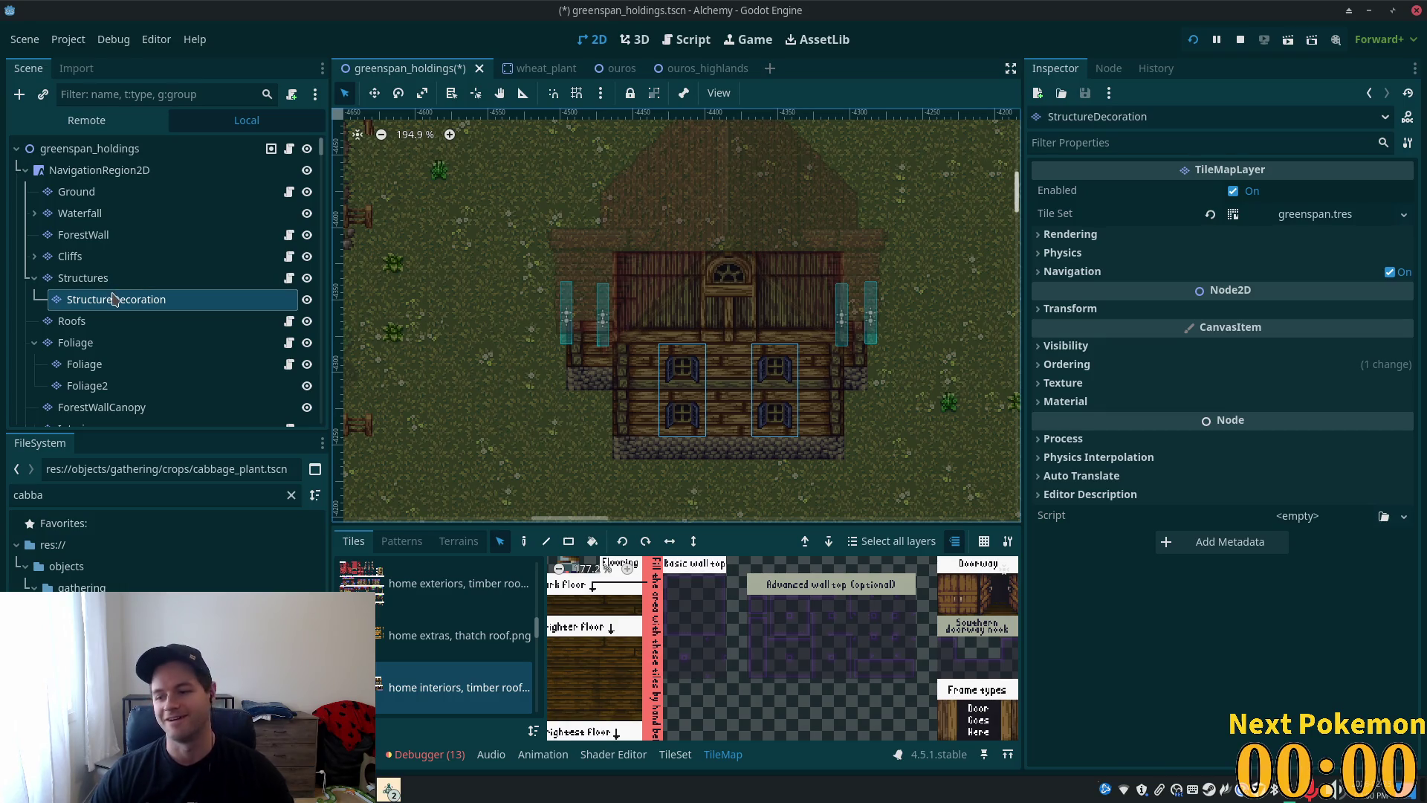
scroll(116, 301, down, 2)
scroll(136, 308, down, 2)
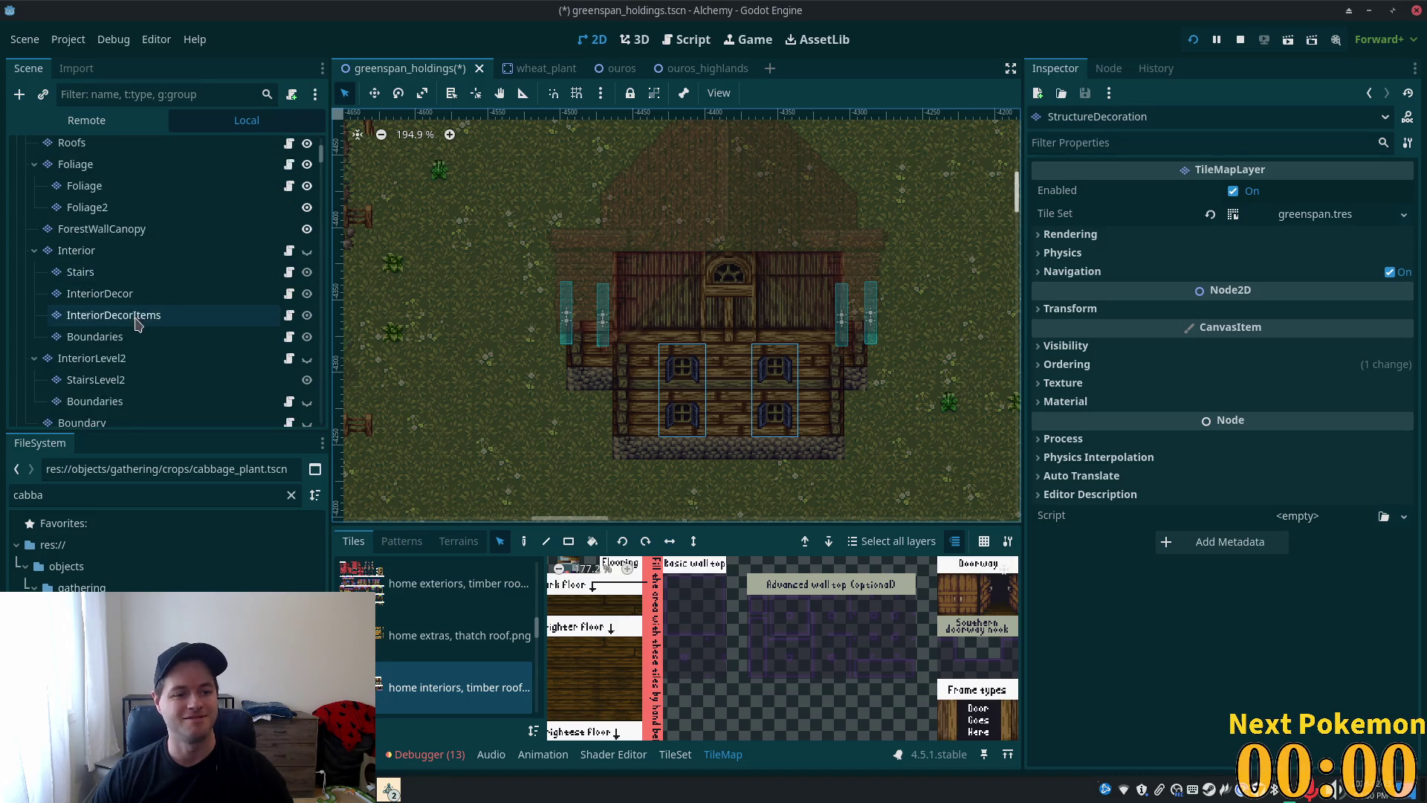
scroll(138, 316, up, 1)
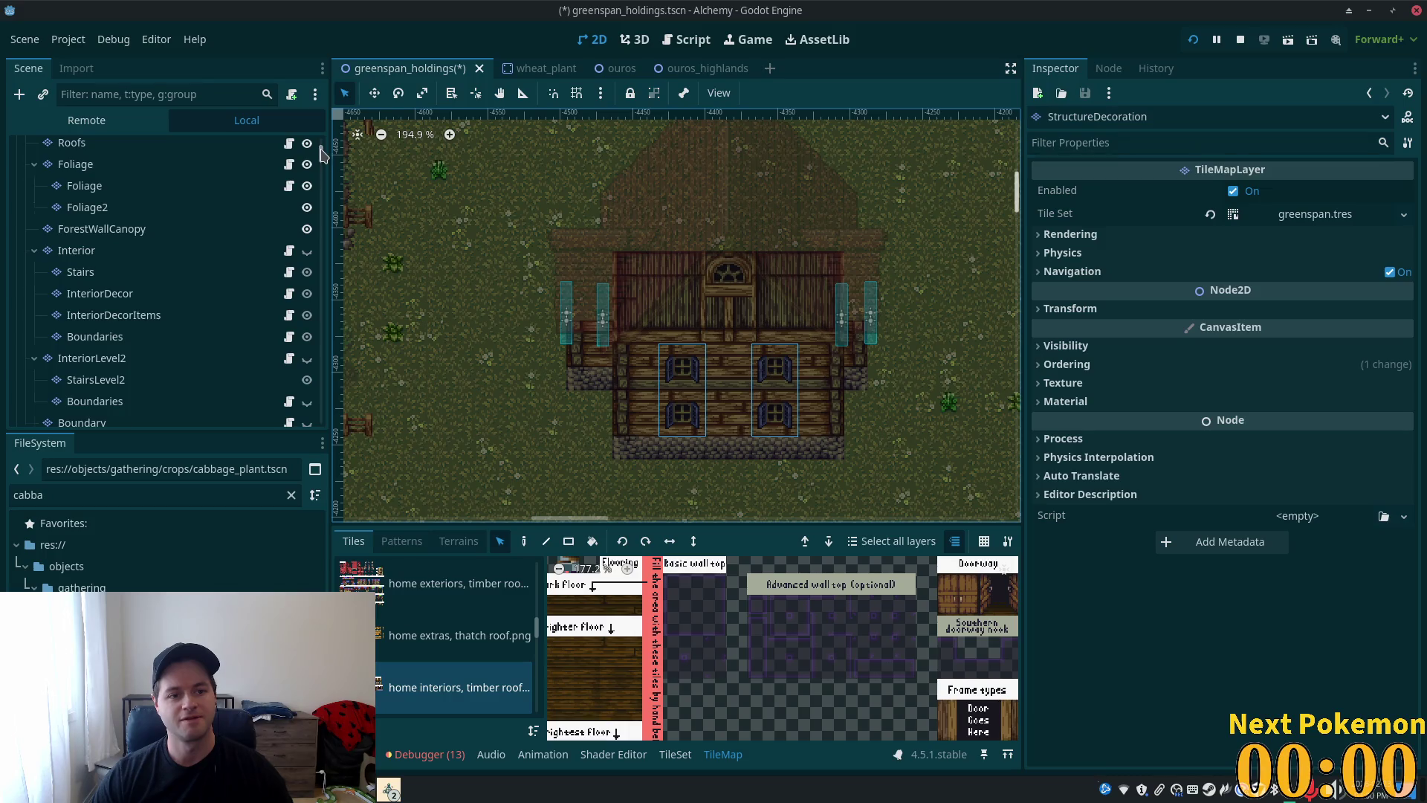
scroll(149, 283, up, 10)
click(89, 149)
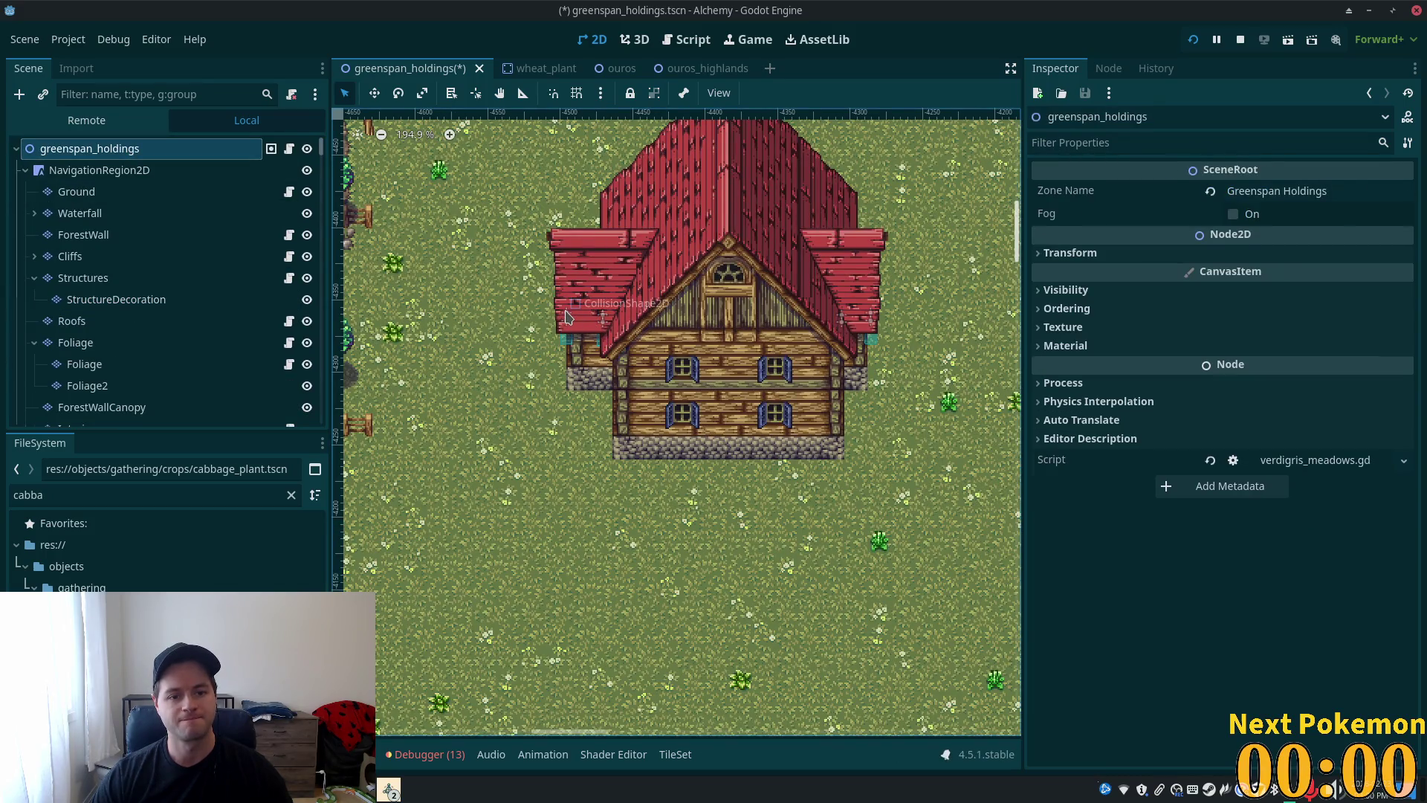
- Select the 2StoryHouseEntry2, 2StoryHouseEntry3, 2StoryHouseExit2 and 2StoryHouseExit3 nodes together
click(570, 320)
click(119, 391)
click(34, 392)
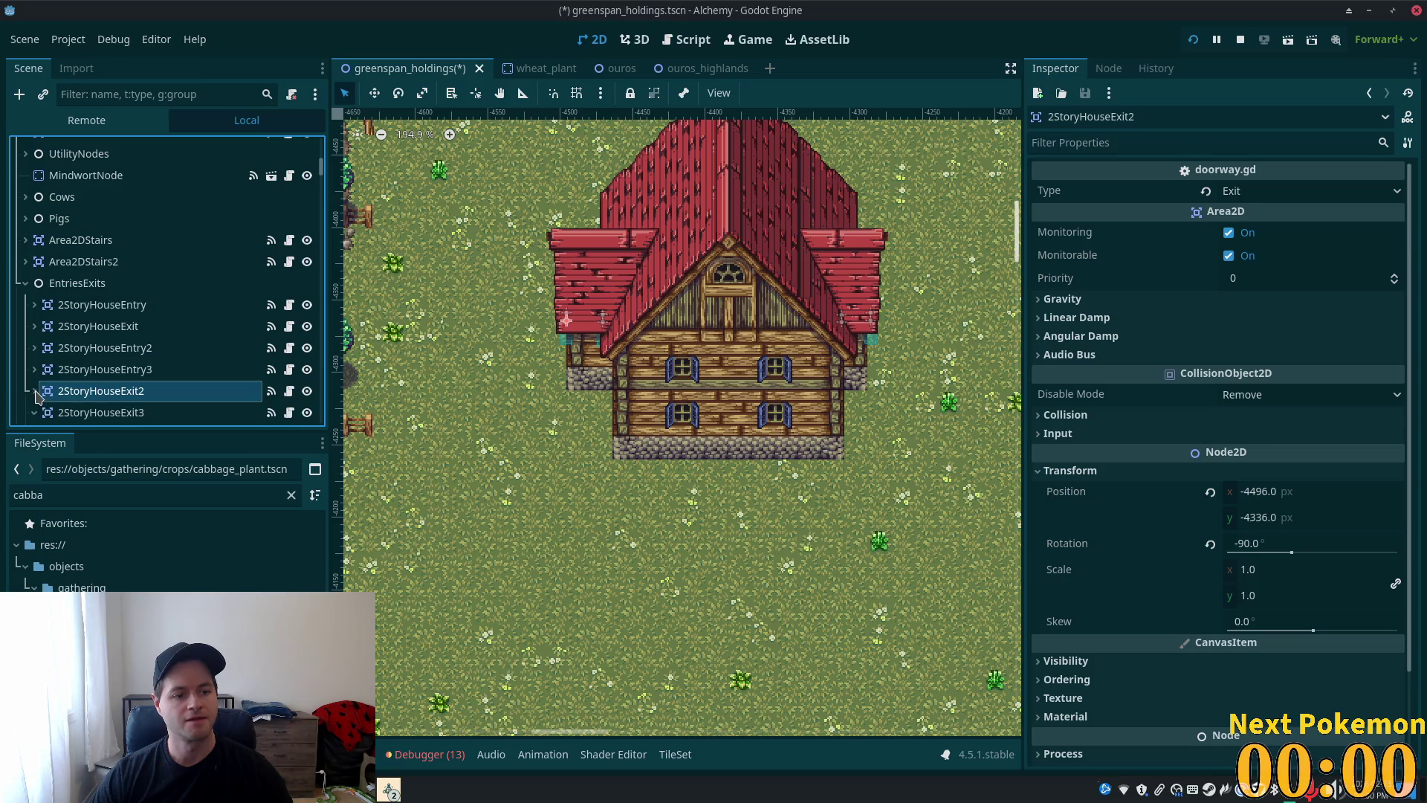
scroll(68, 320, down, 5)
shift+click(68, 314)
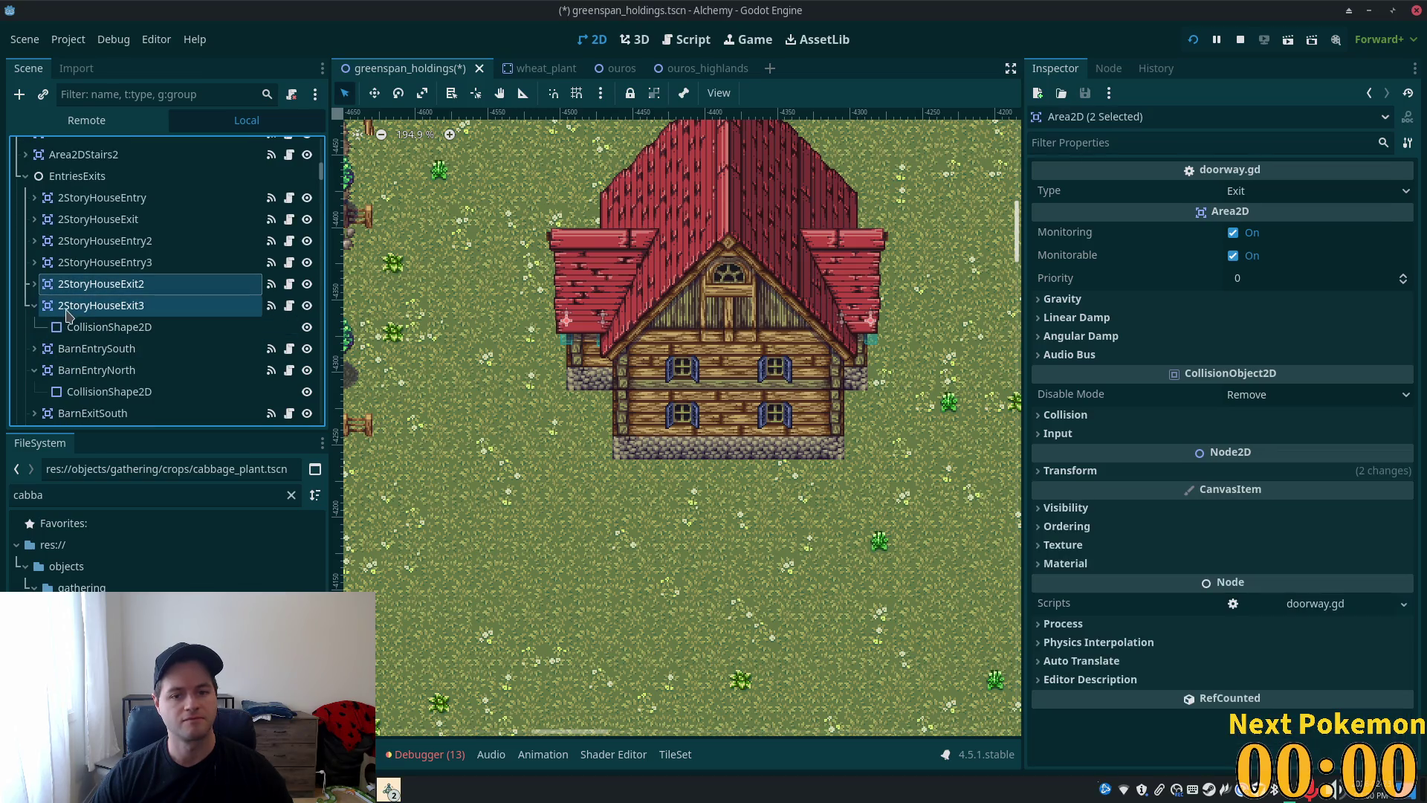
shift+click(74, 352)
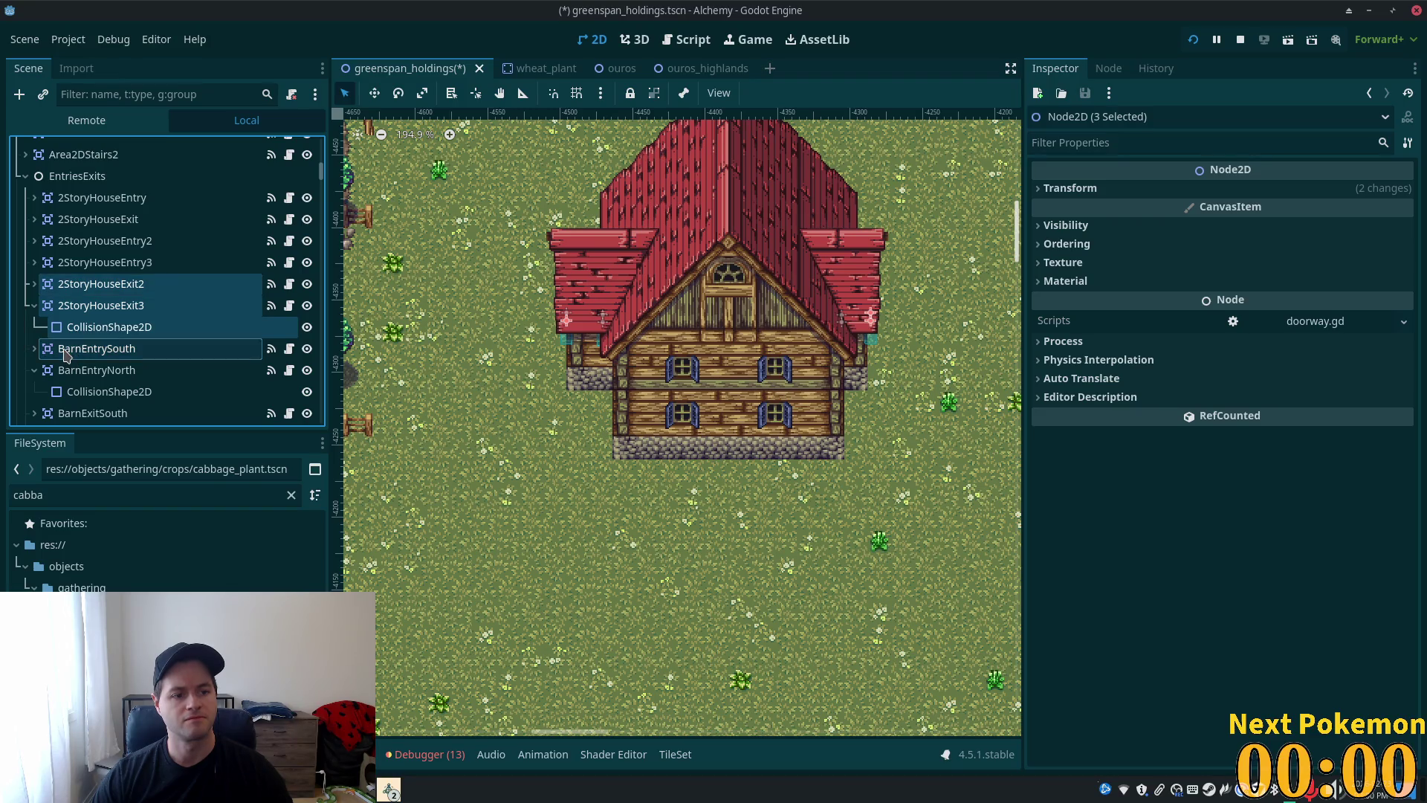
shift+click(74, 260)
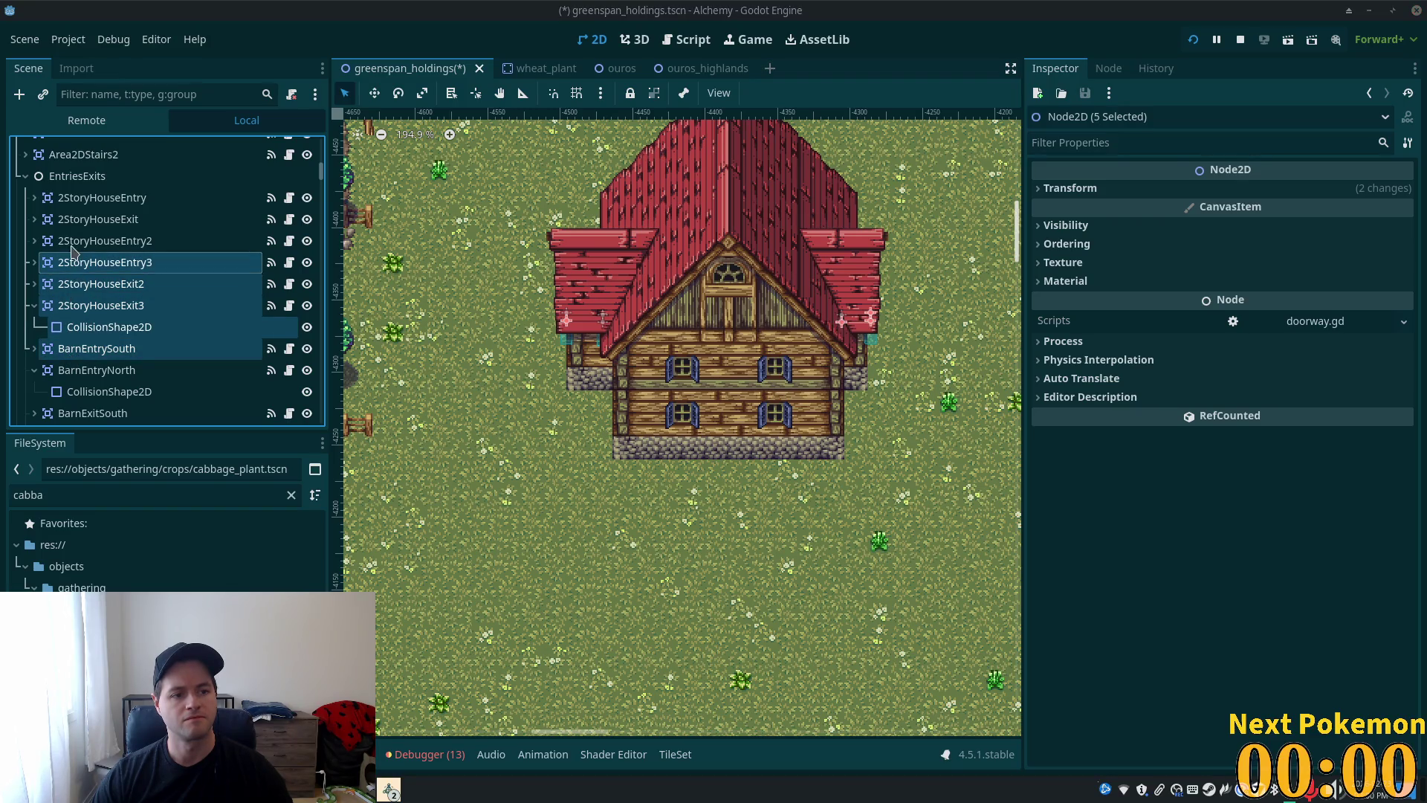
click(75, 258)
click(76, 243)
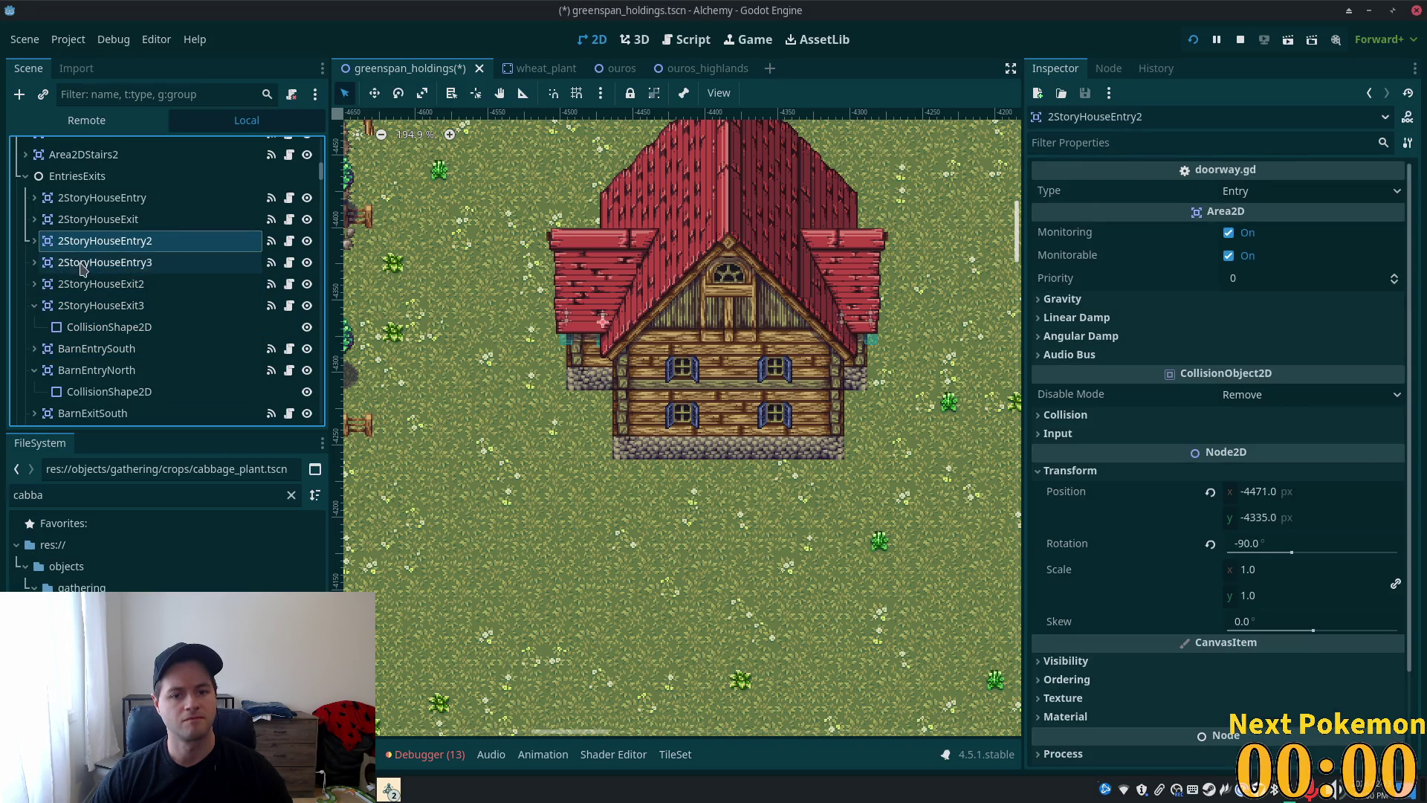
shift+click(85, 272)
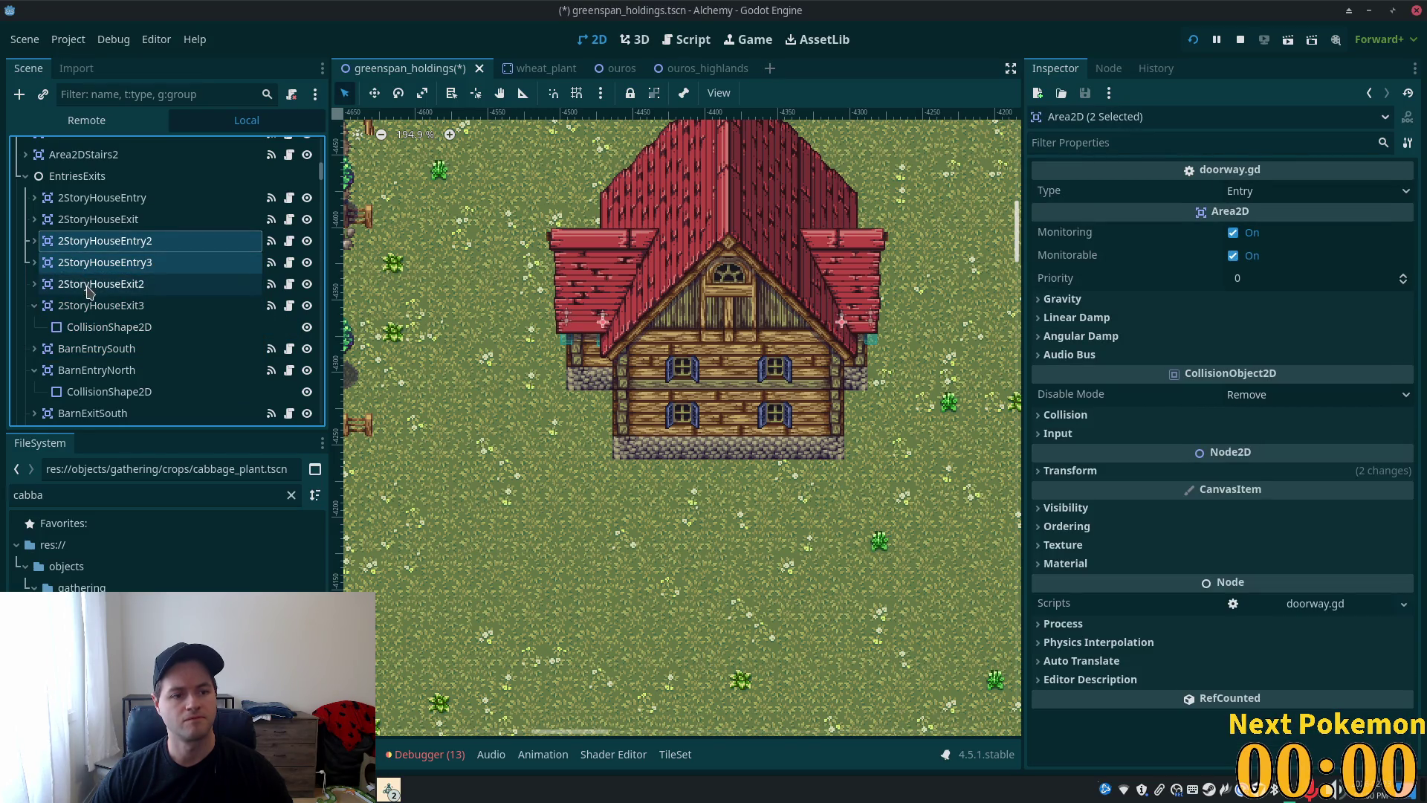
shift+click(84, 286)
shift+click(83, 311)
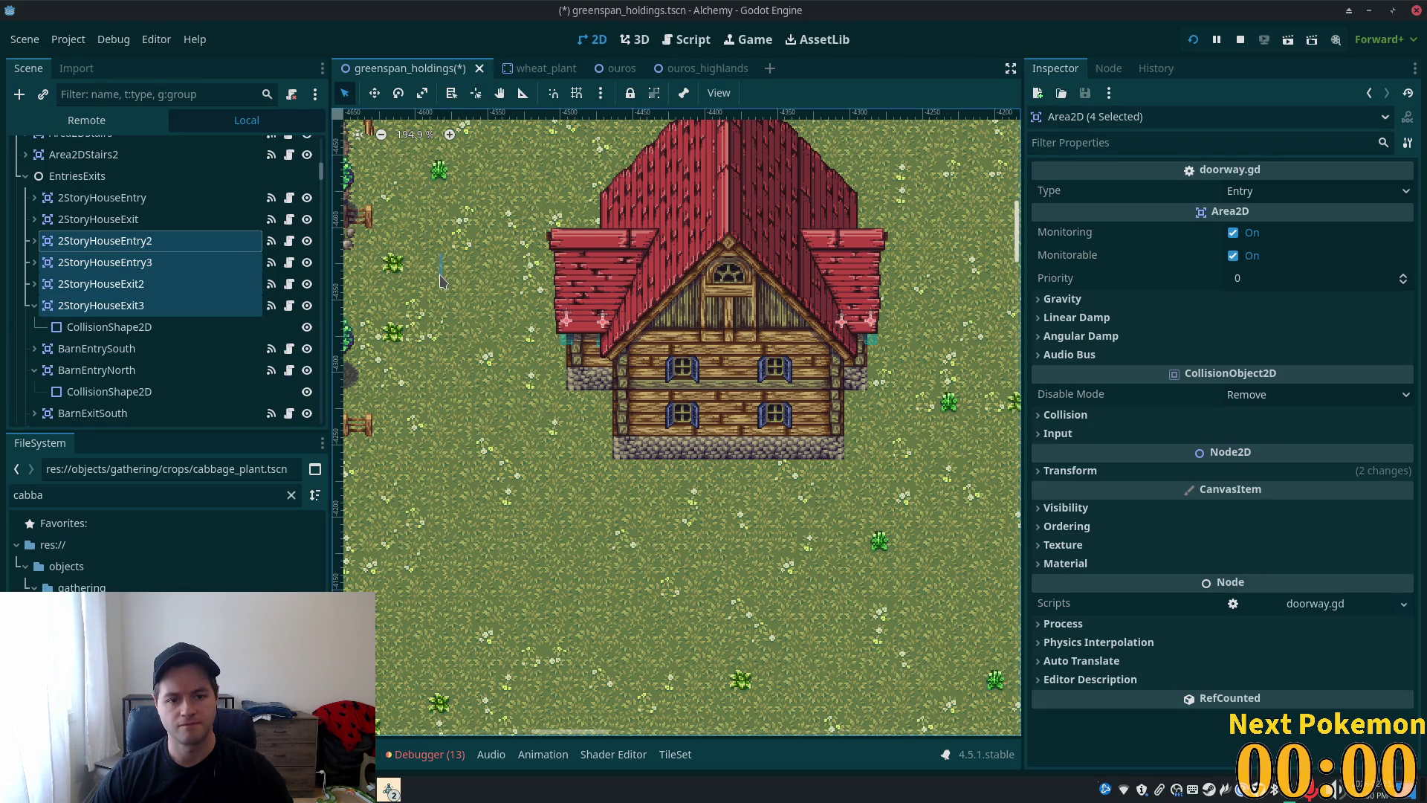
- Move the four doorway areas down 13 px and save the scene
click(375, 93)
drag(502, 359, 504, 380)
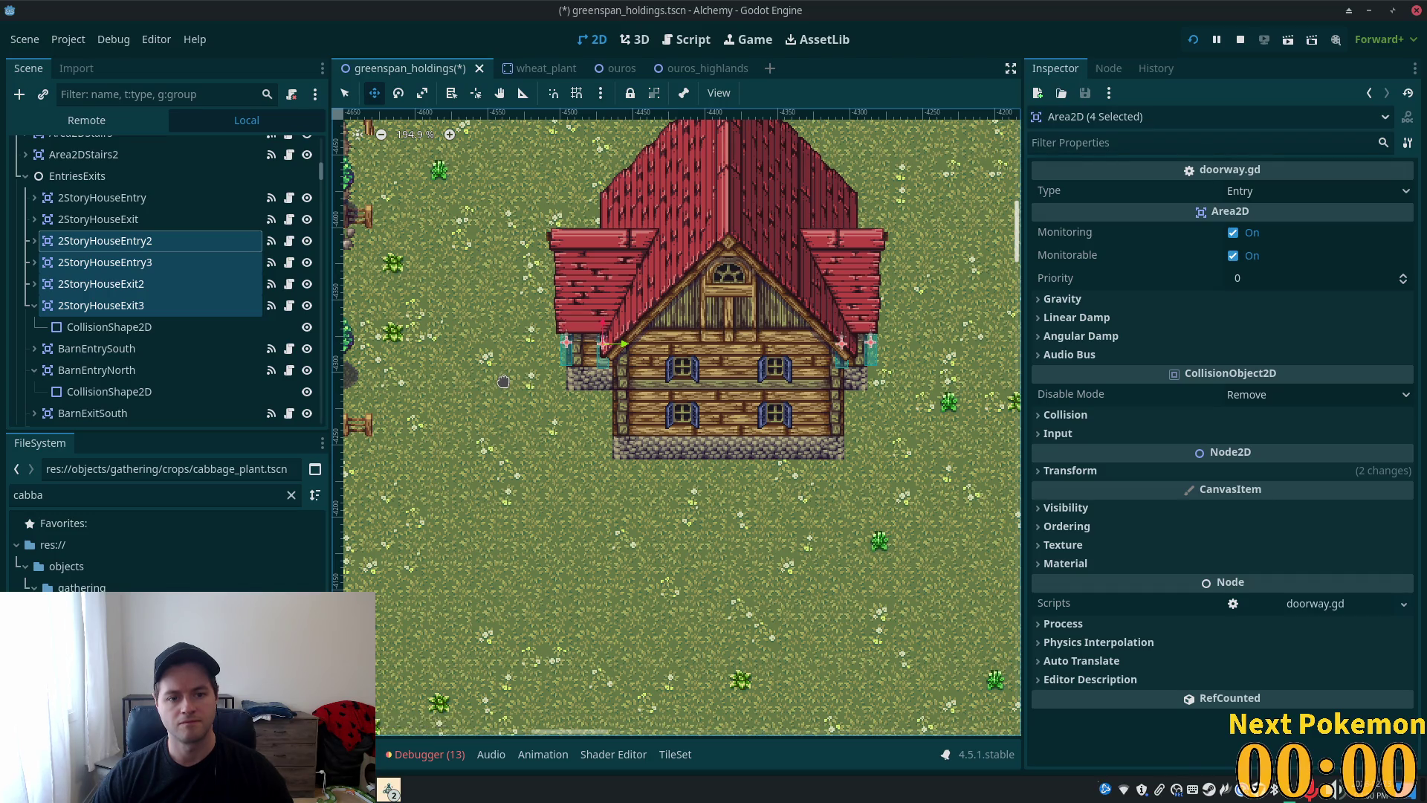
key(ctrl+s)
scroll(678, 294, down, 1)
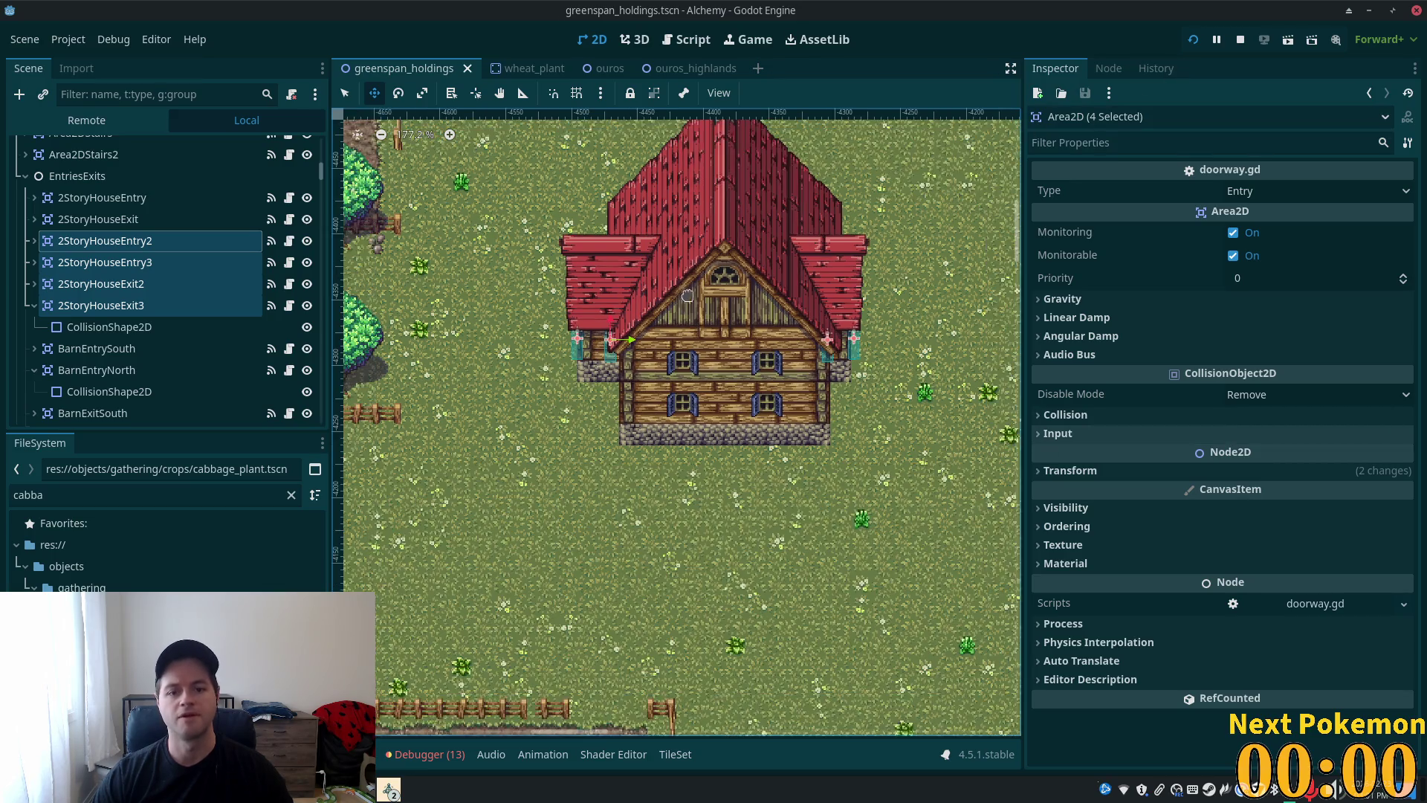
- Run the project, log in with QuickLogin and arrange the two game windows
click(1195, 41)
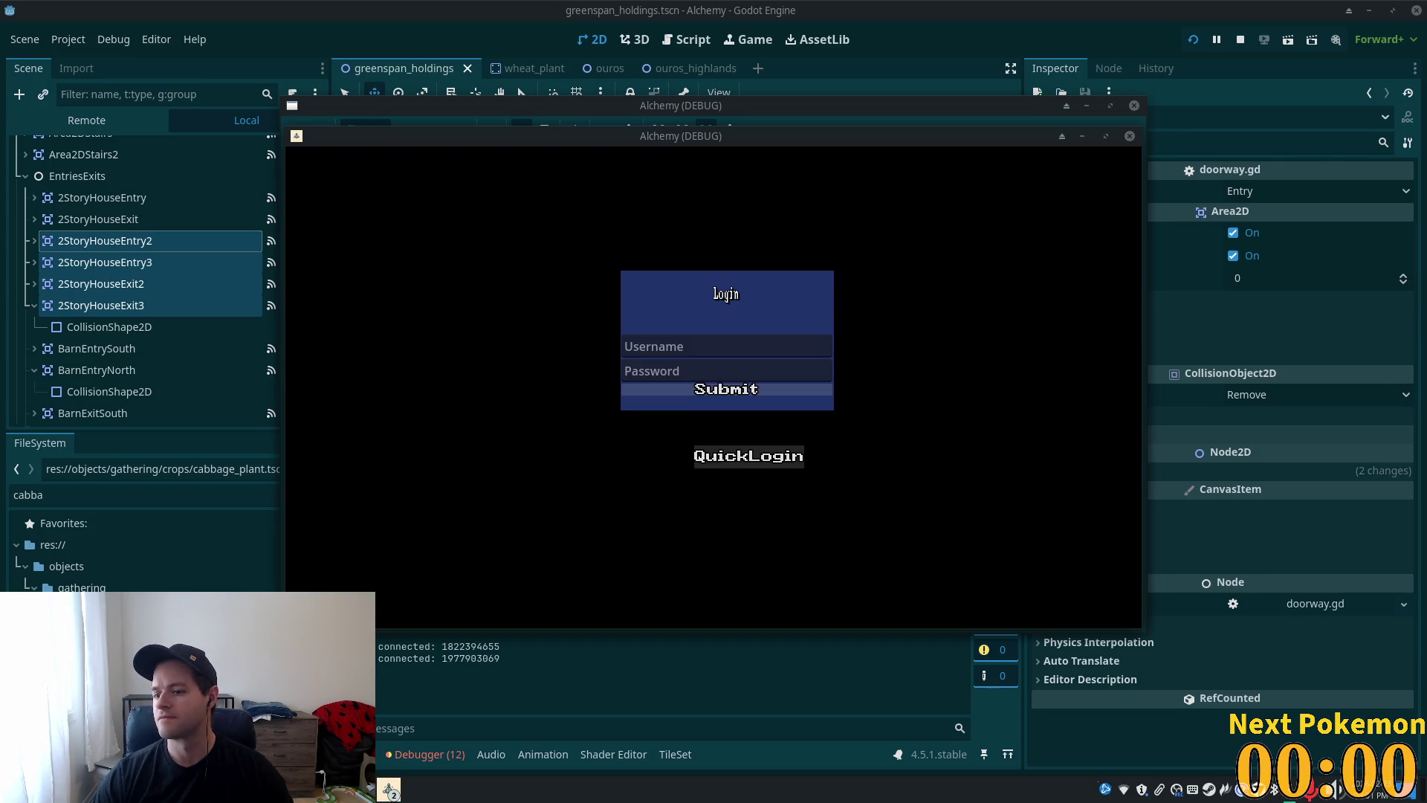
click(748, 456)
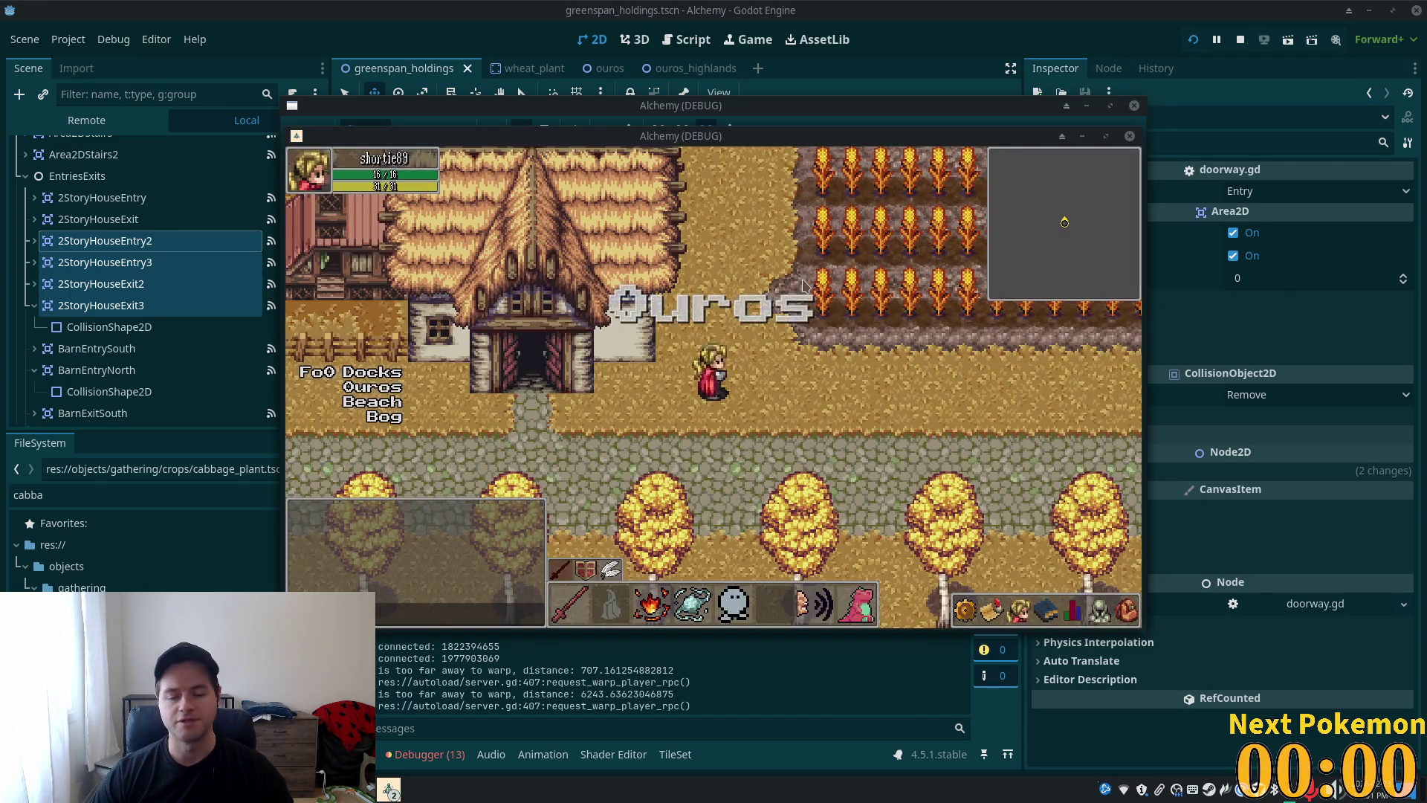
mouse_move(753, 141)
mouse_down()
mouse_move(1056, 212)
mouse_move(952, 221)
mouse_move(1005, 239)
mouse_up()
click(908, 132)
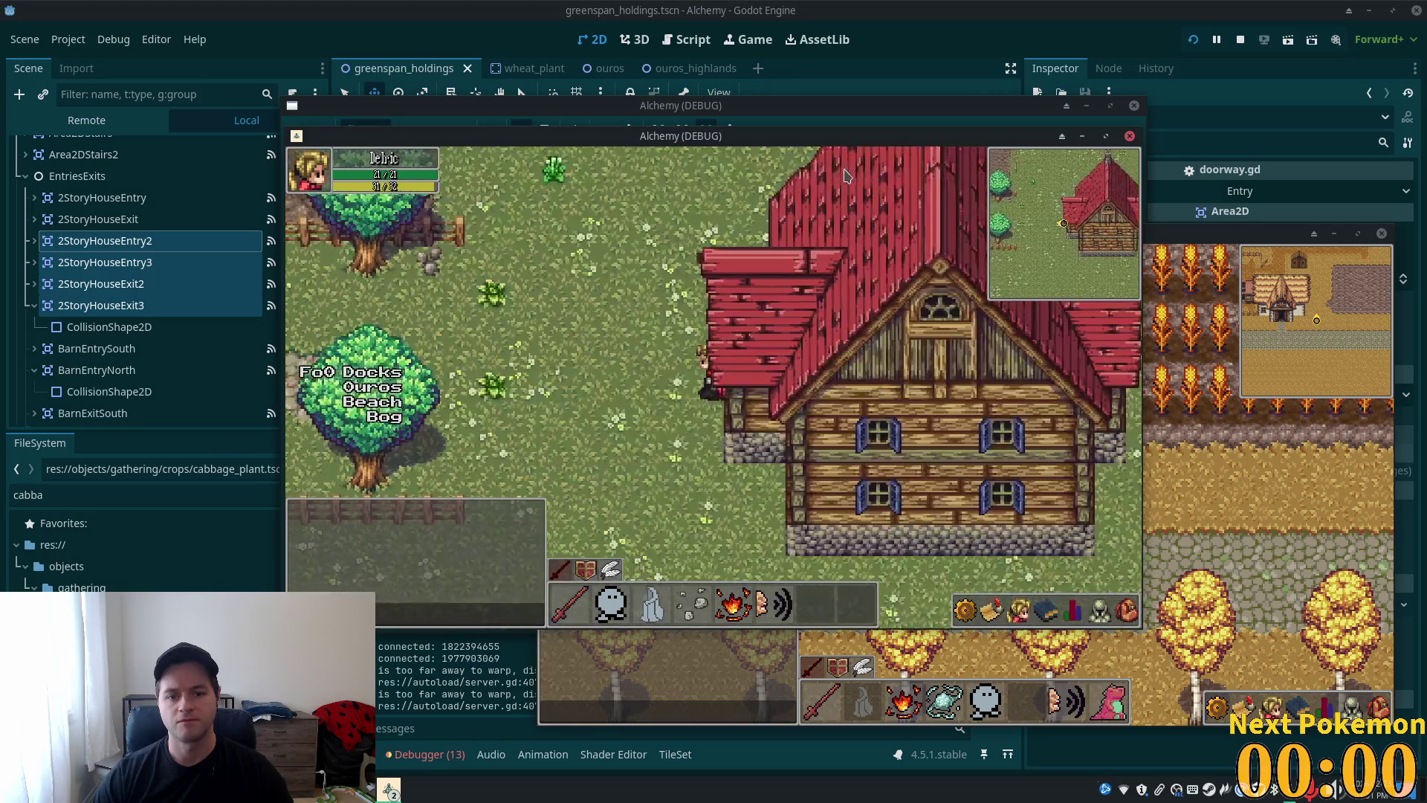
- Walk the player left and right beside the house, then return to the editor
key(Left)
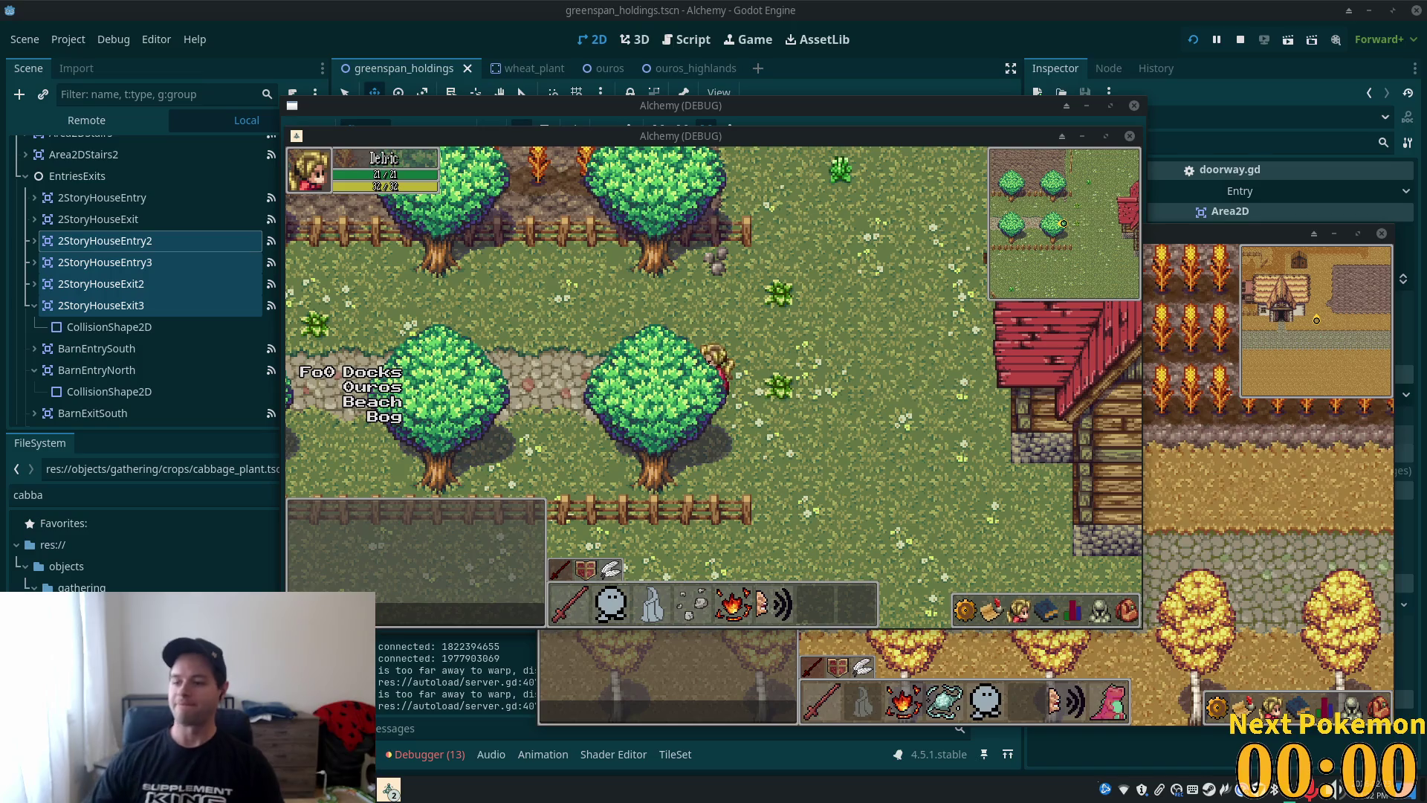
click(981, 406)
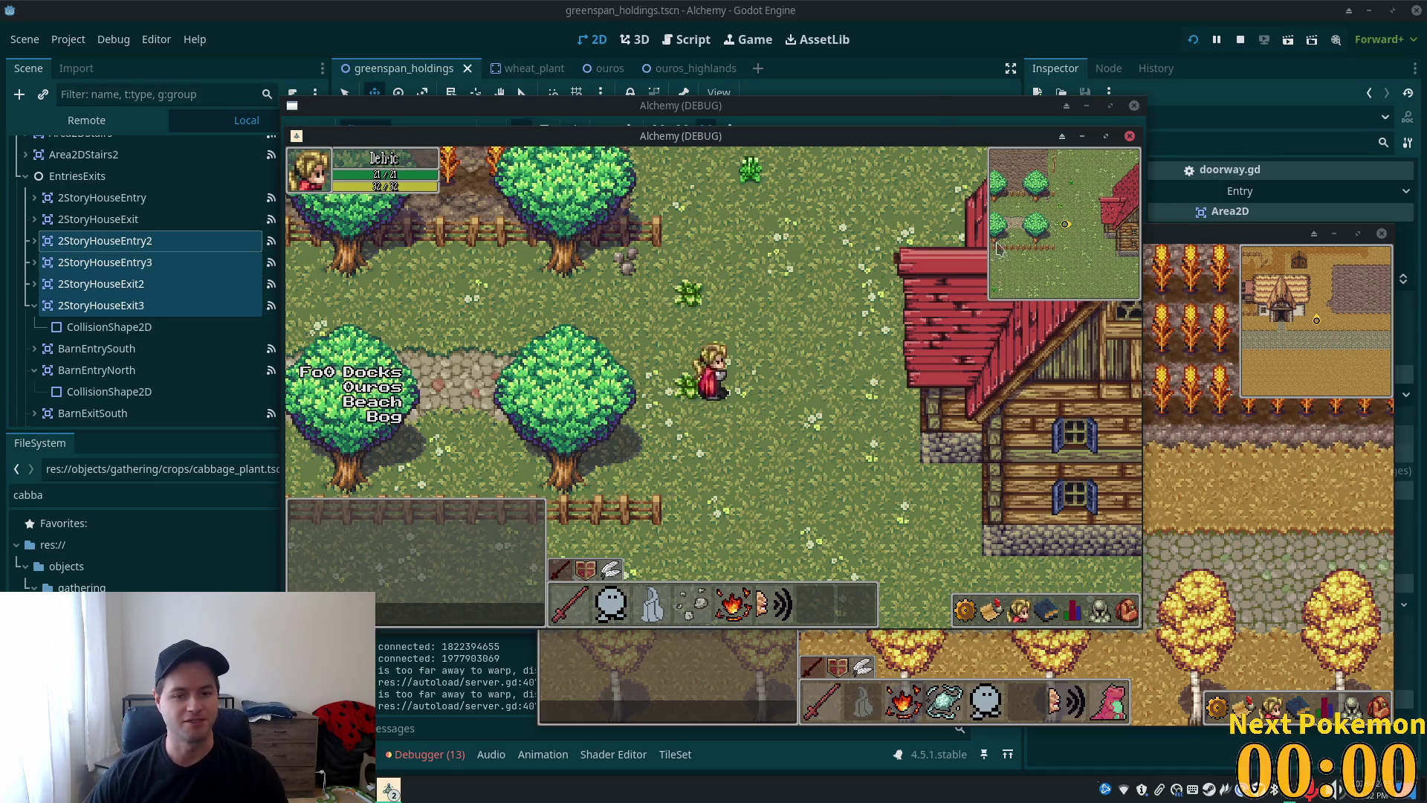
key(Left)
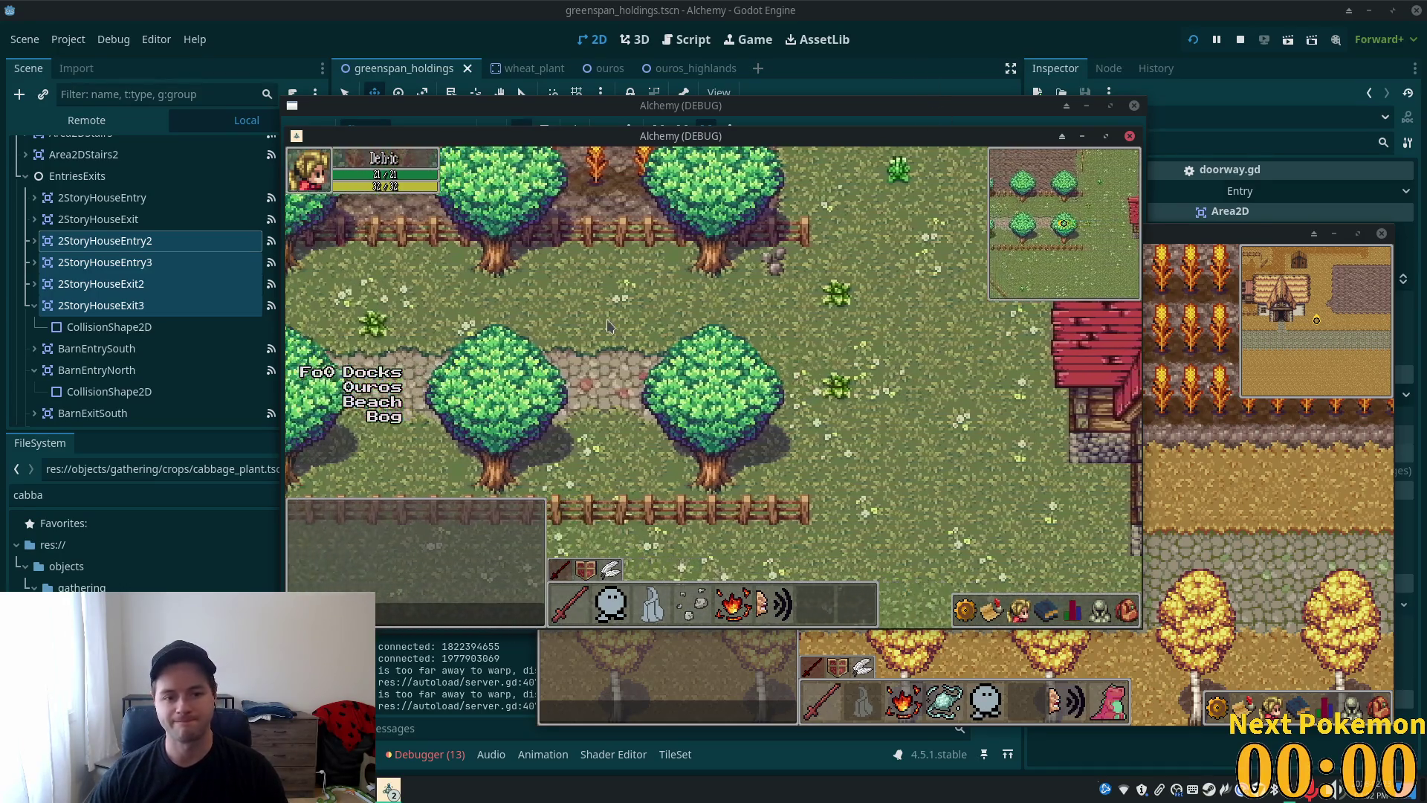
click(171, 269)
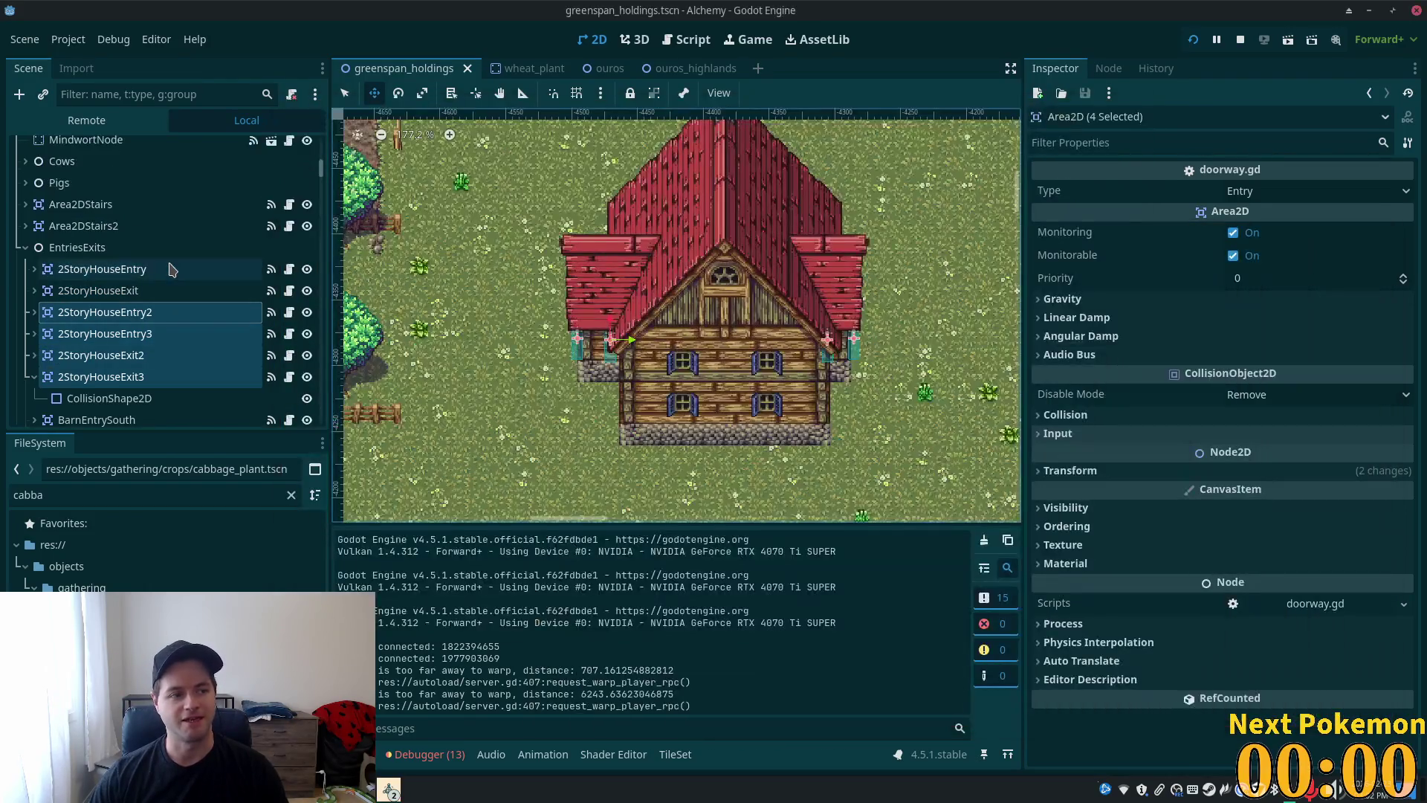
- Walk the player into the side doorway, out past the trees and back, then close the game
key(alt+Tab)
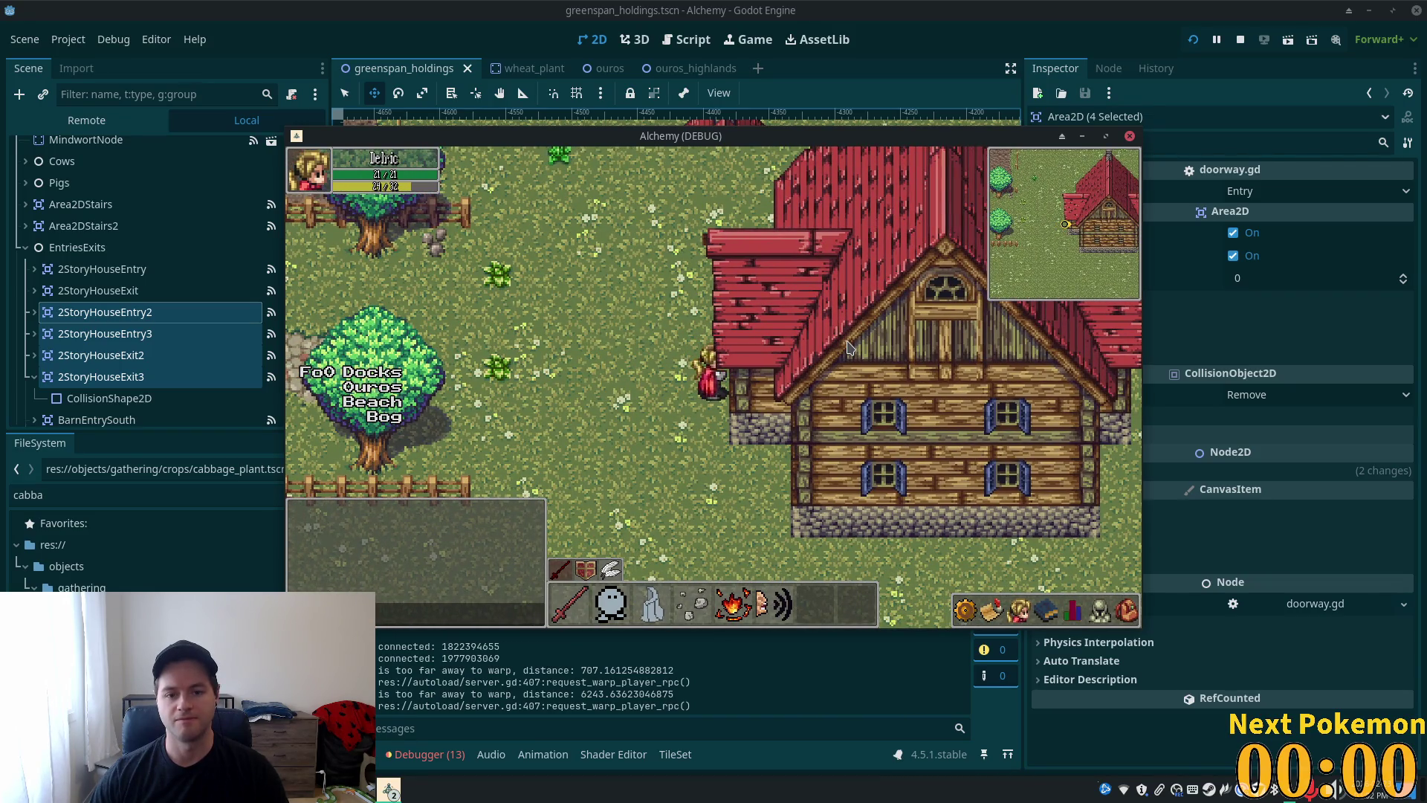
key(Right)
key(Down)
key(Left)
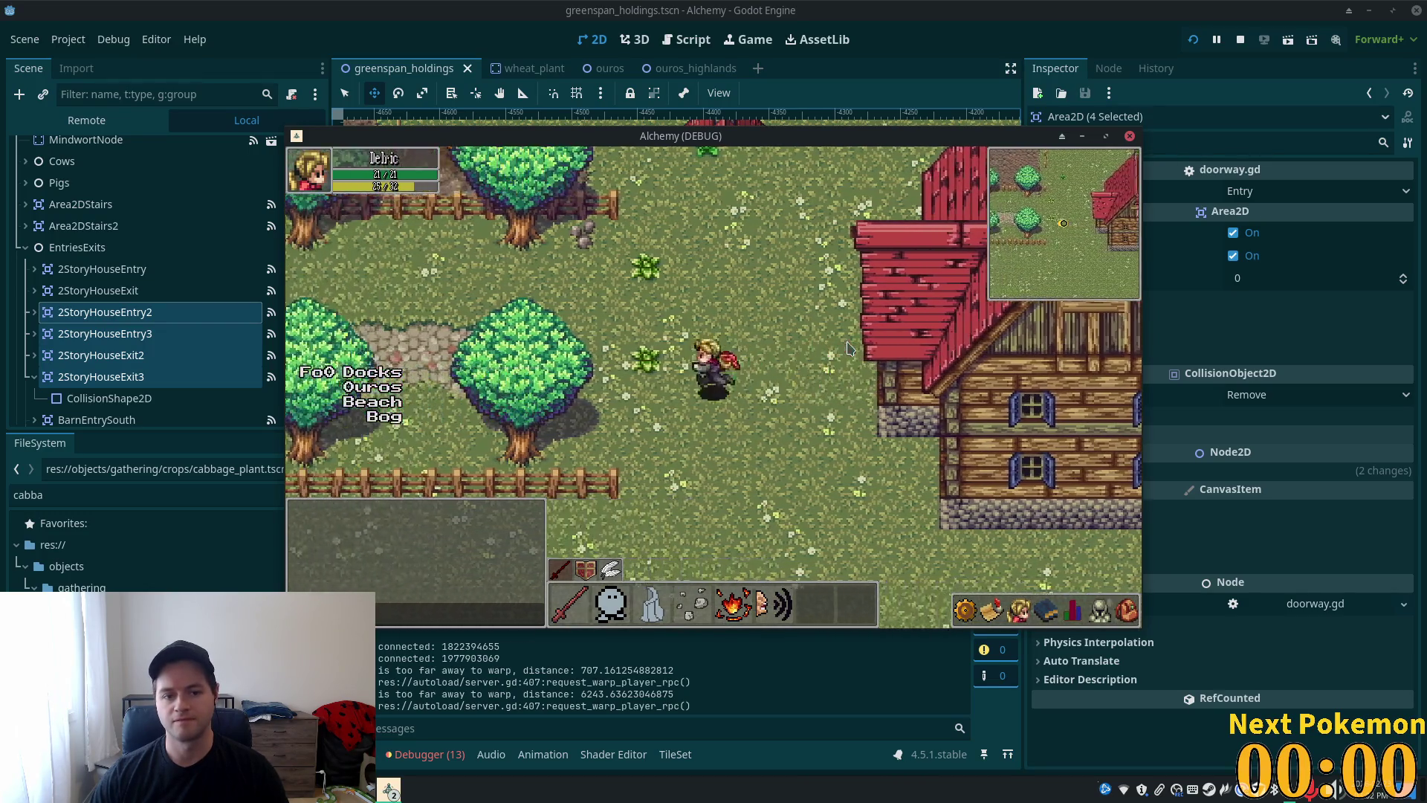
key(Right)
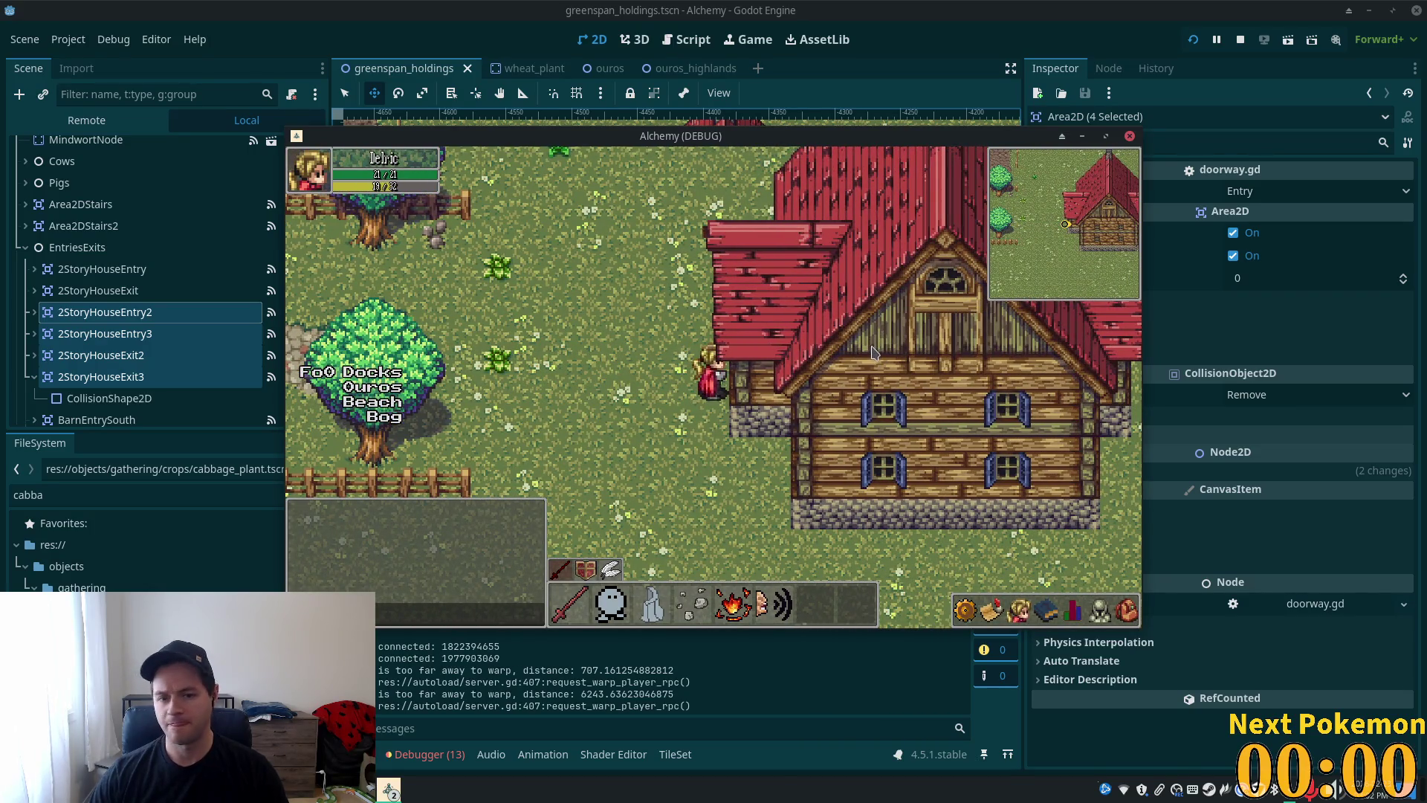
key(F8)
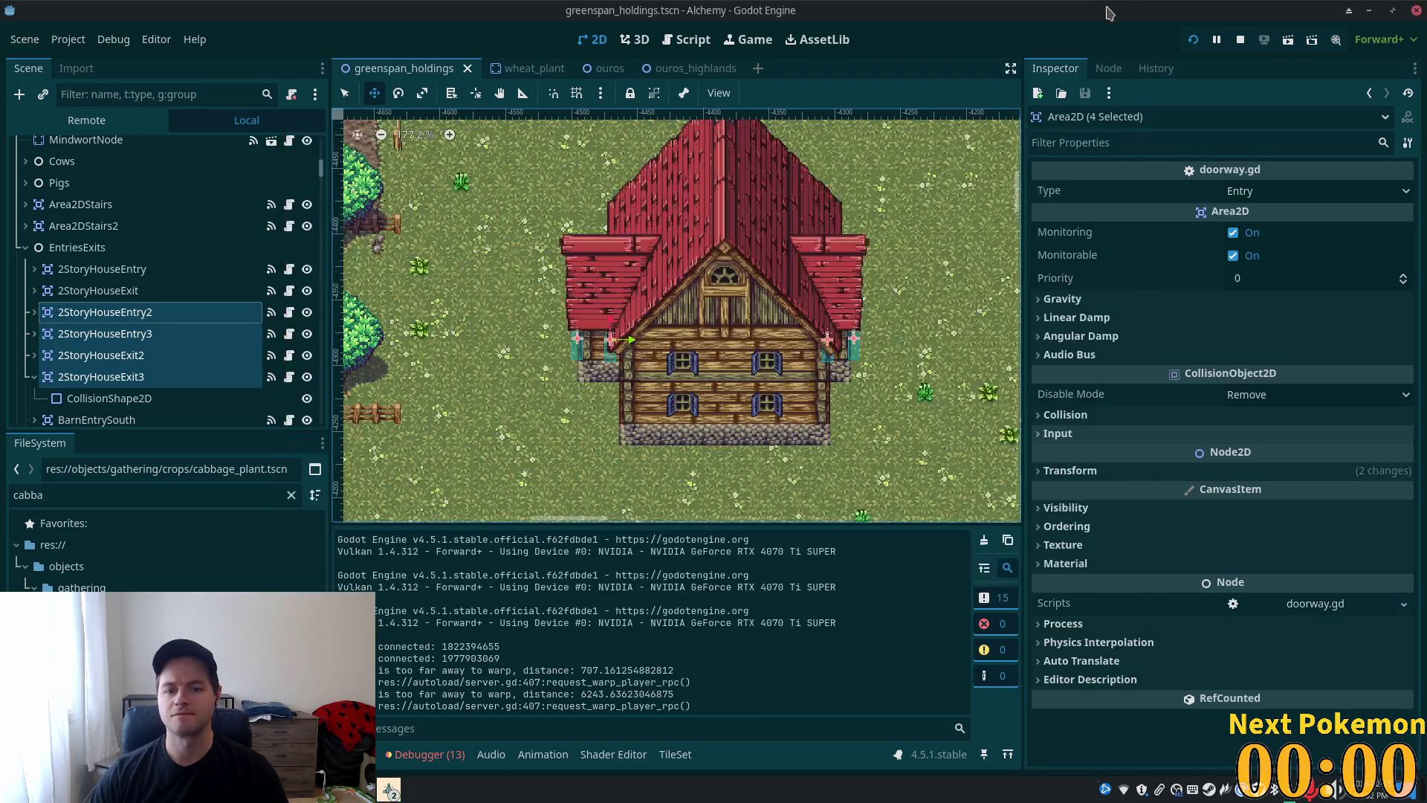
- Collapse the Interior, Foliage and InteriorLevel2 branches and select the Structures tile layer
scroll(583, 371, up, 3)
scroll(582, 372, up, 4)
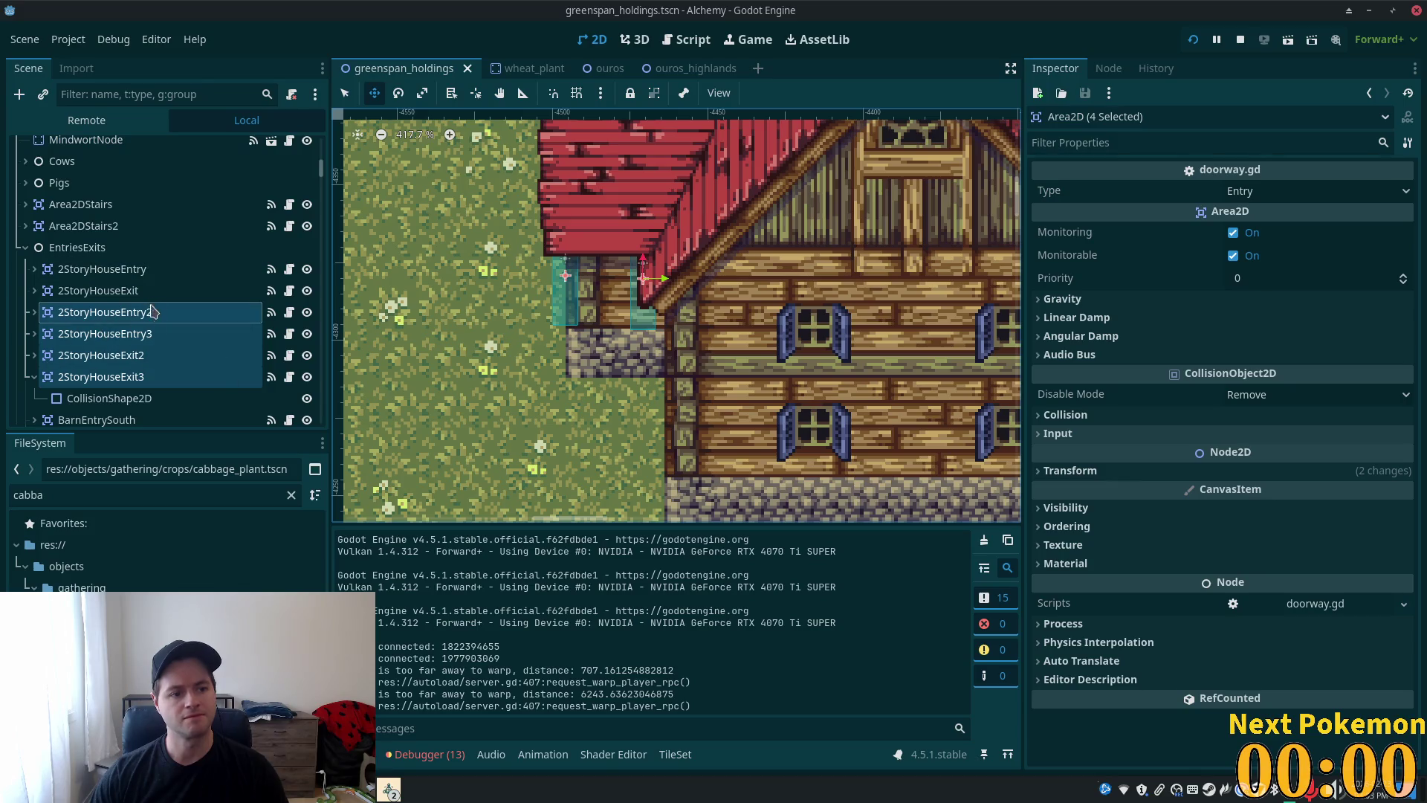
click(90, 225)
scroll(148, 246, up, 3)
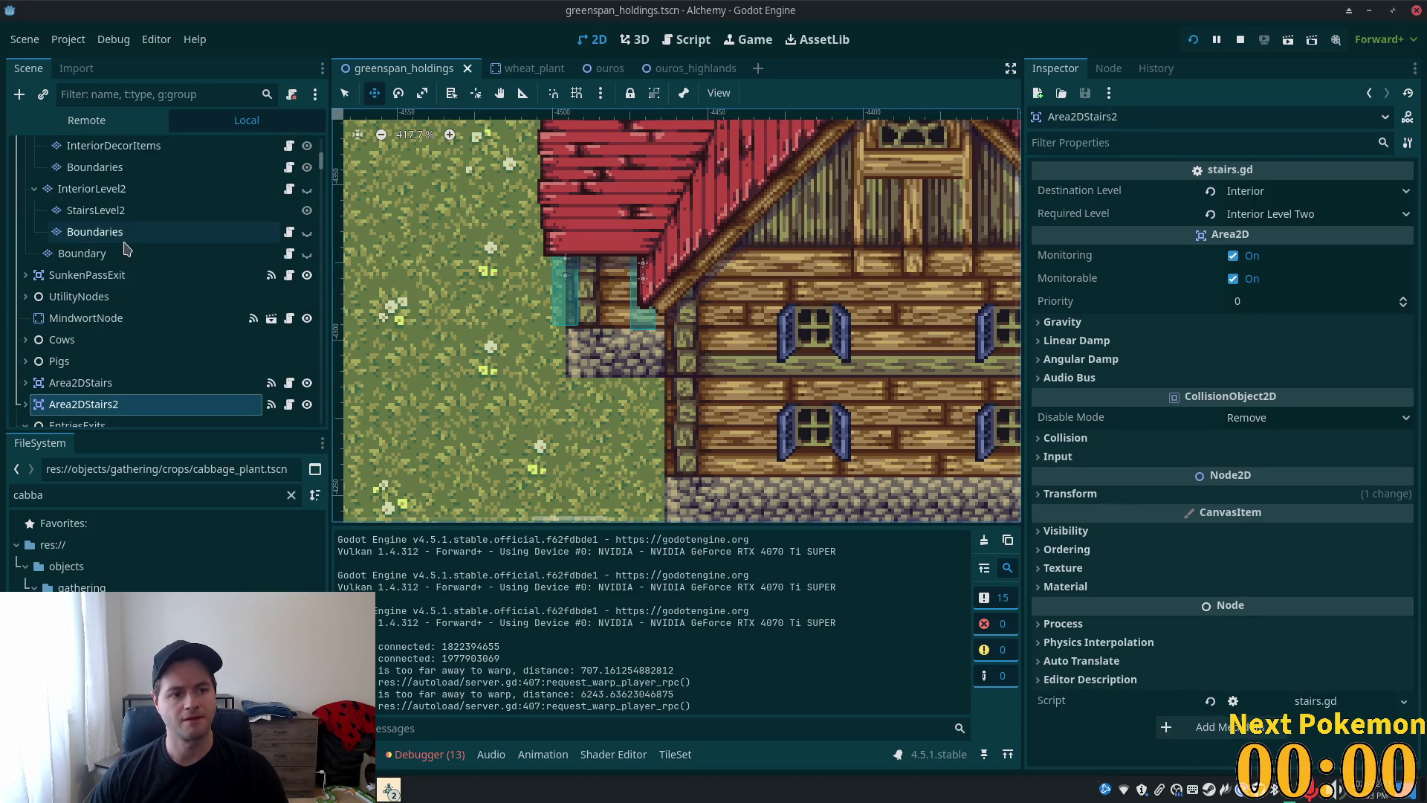
scroll(148, 286, up, 5)
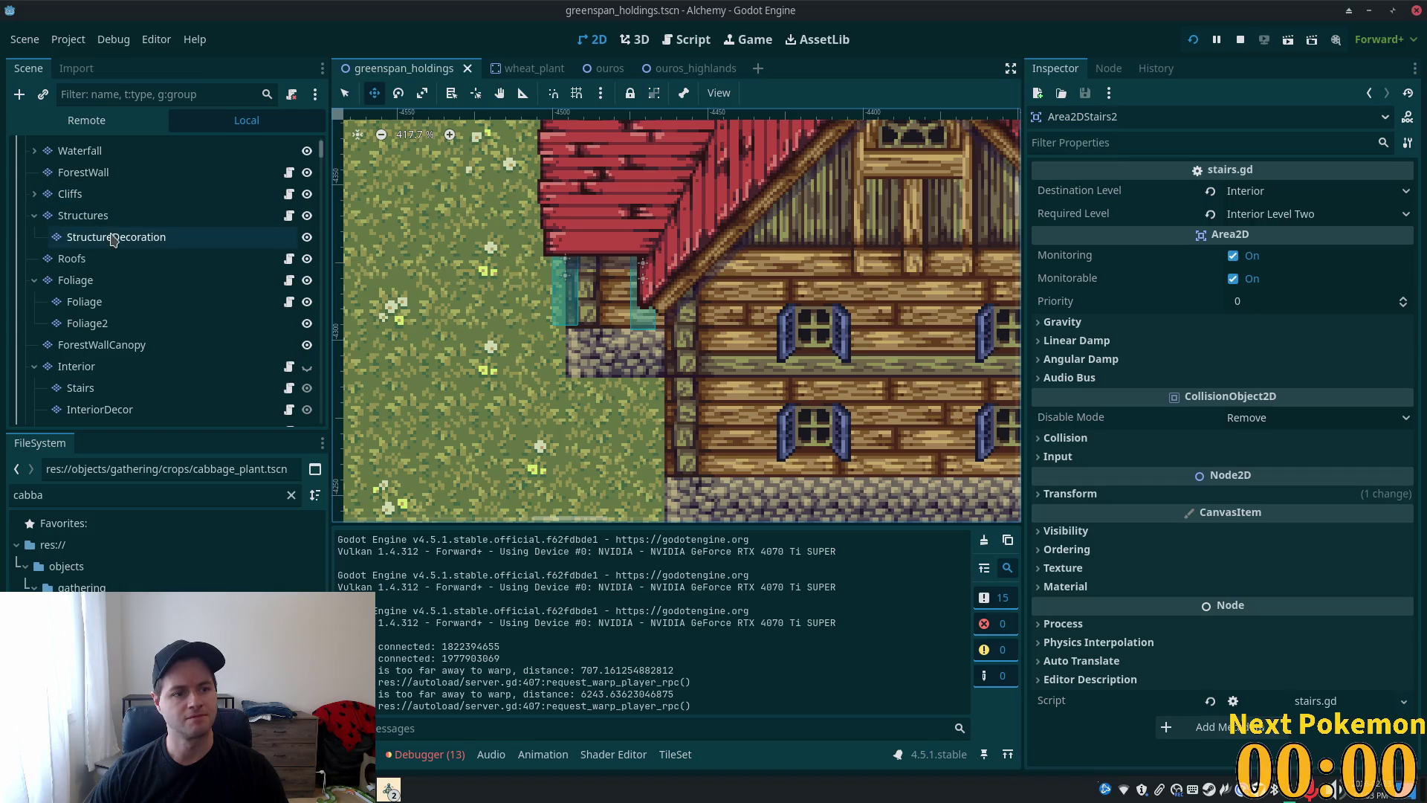
click(35, 365)
click(34, 280)
click(34, 345)
click(60, 324)
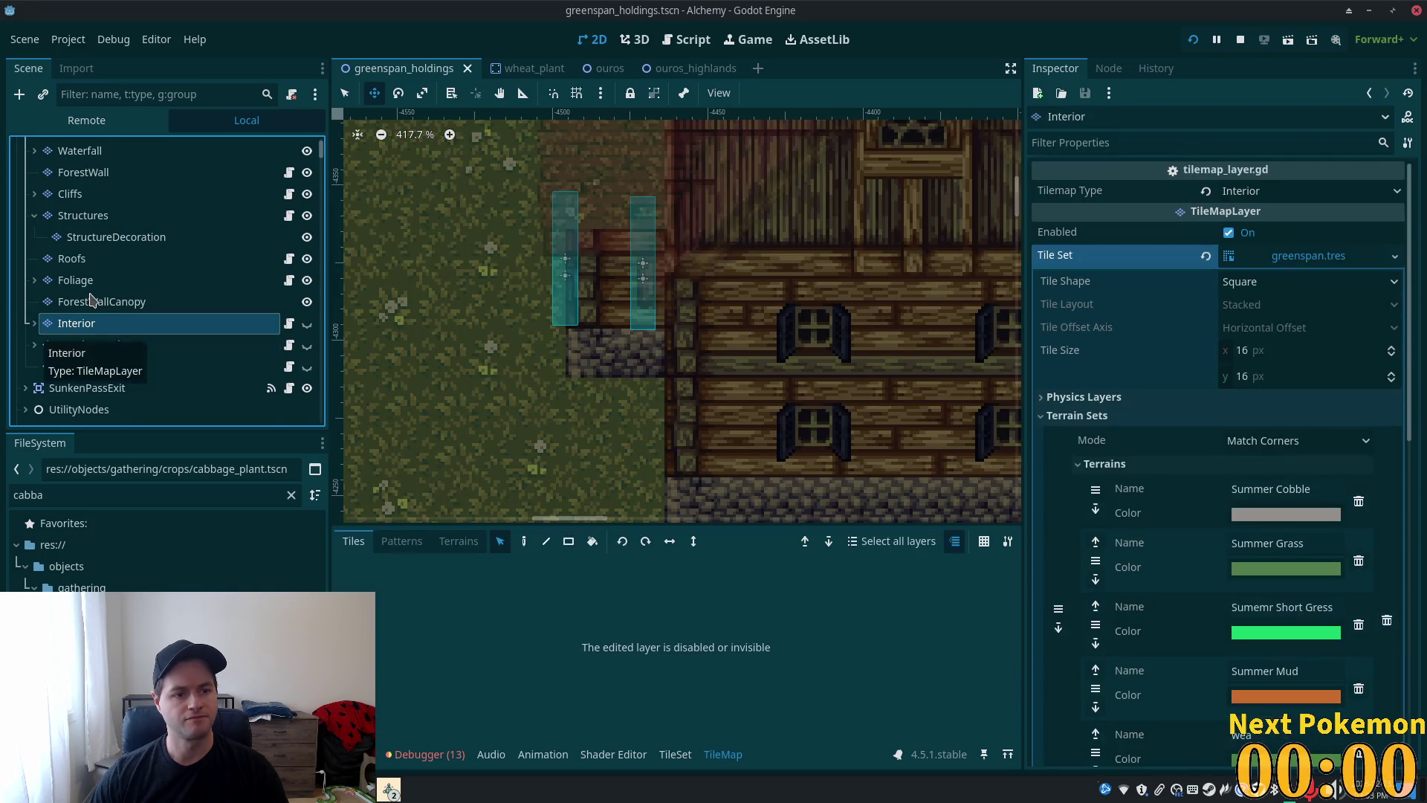
scroll(45, 338, up, 2)
click(83, 251)
scroll(862, 565, down, 4)
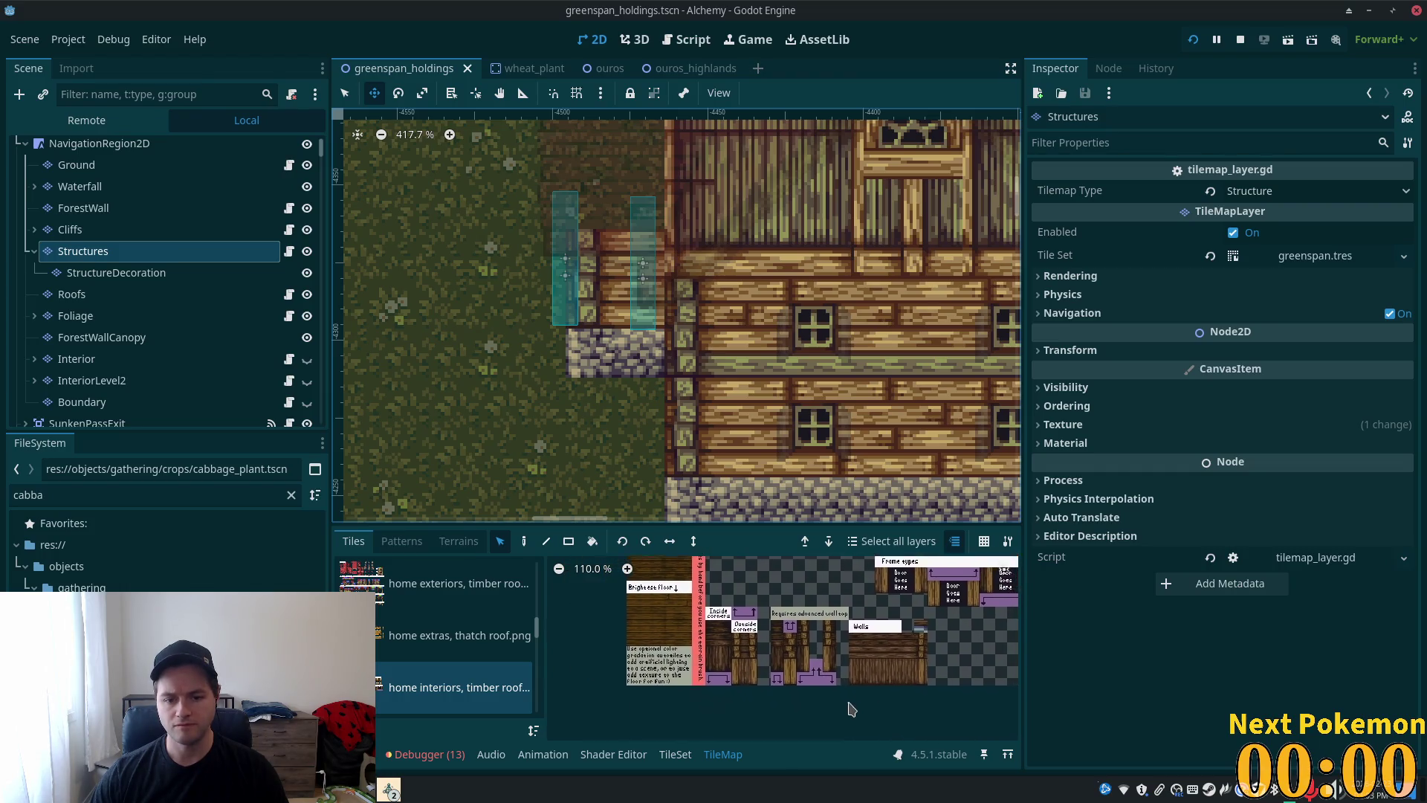
- Paint a home exteriors timber tile onto the house wall in the Structures layer
click(417, 569)
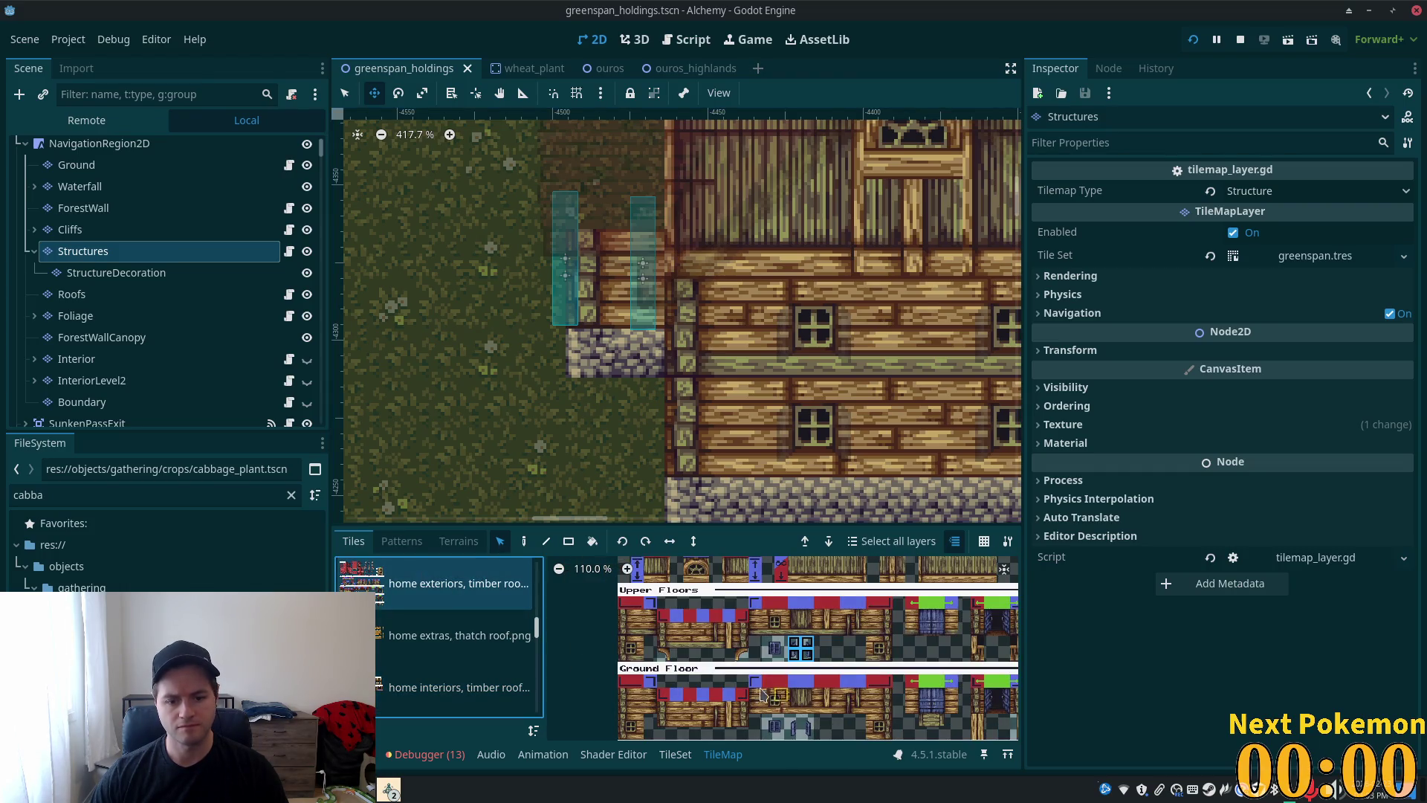
scroll(862, 639, down, 1)
scroll(868, 630, down, 1)
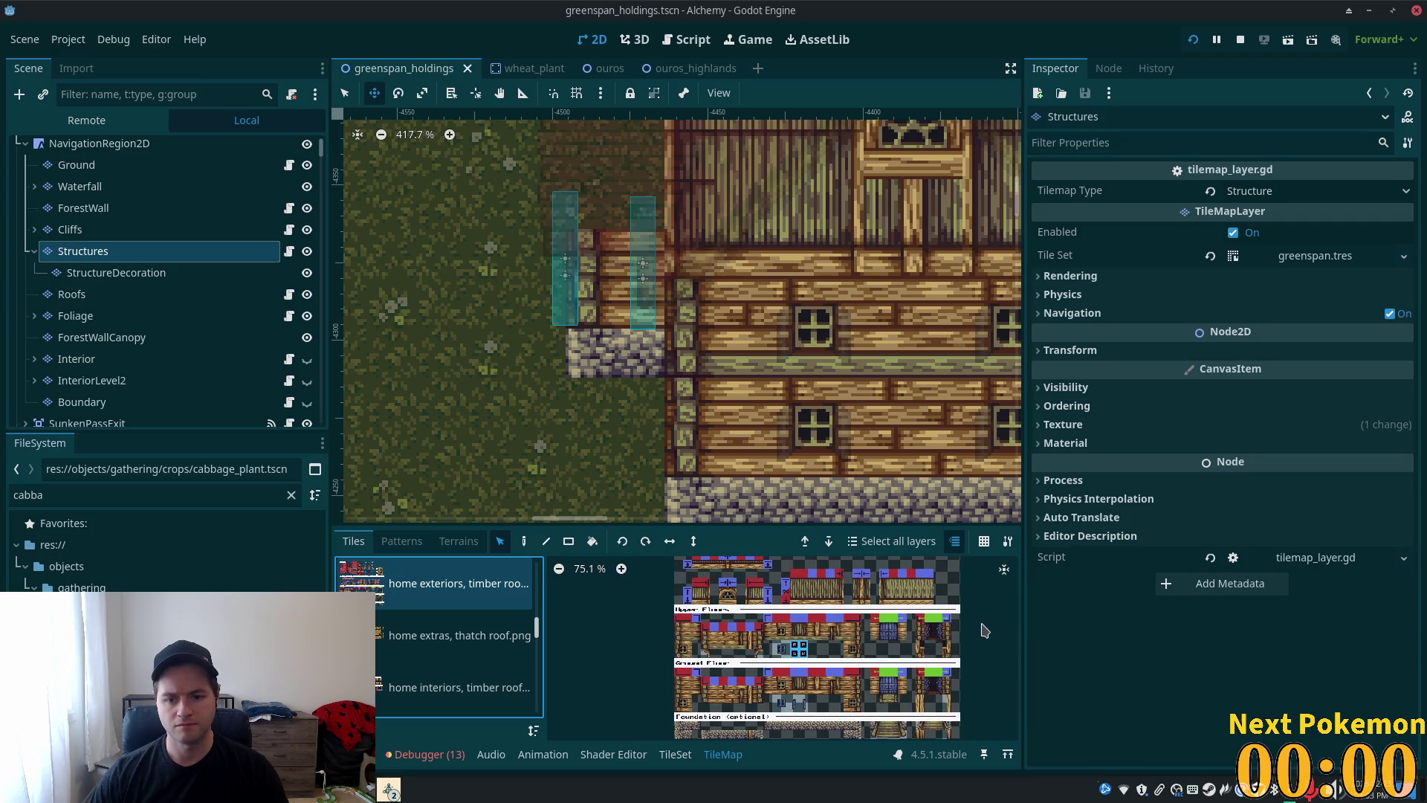
scroll(868, 630, down, 2)
scroll(875, 641, up, 5)
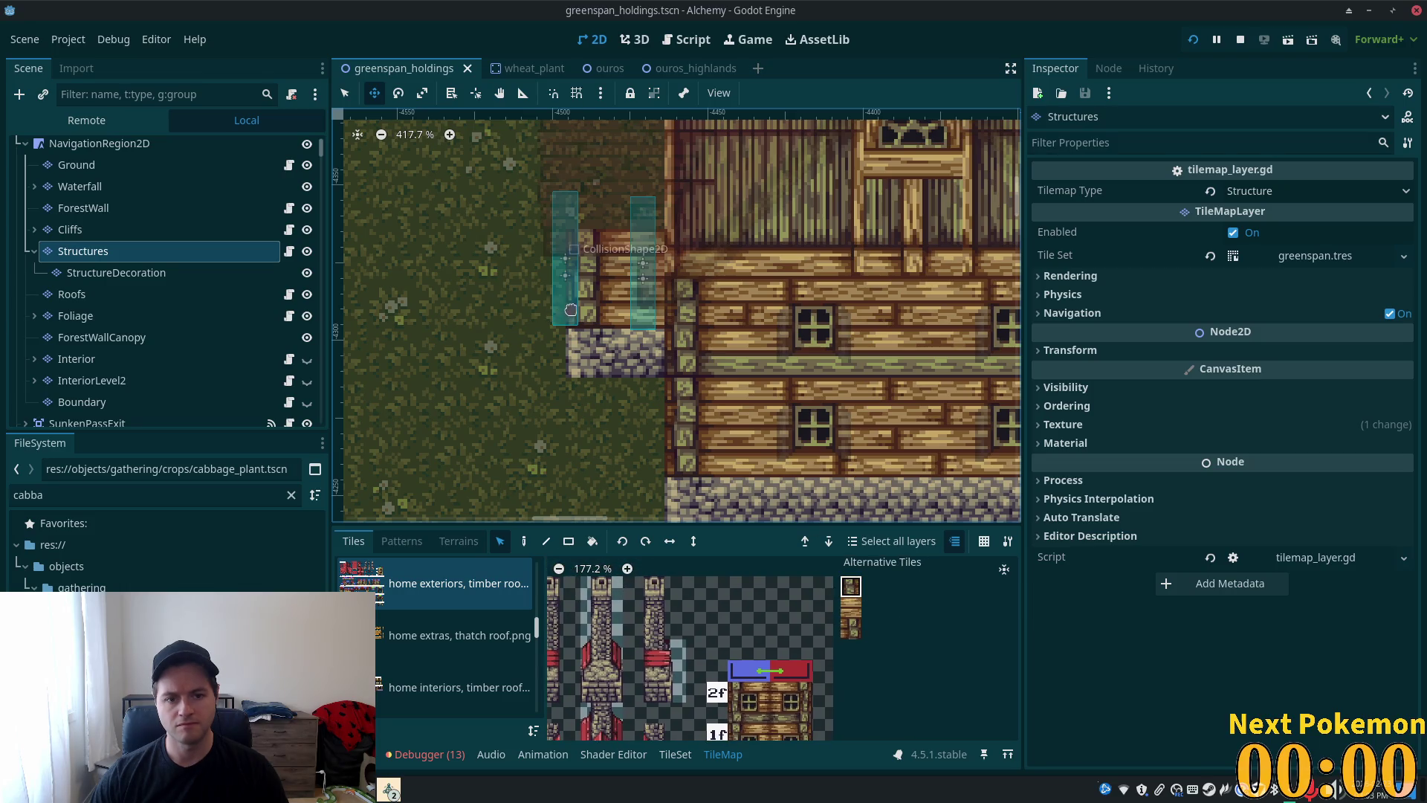
click(524, 541)
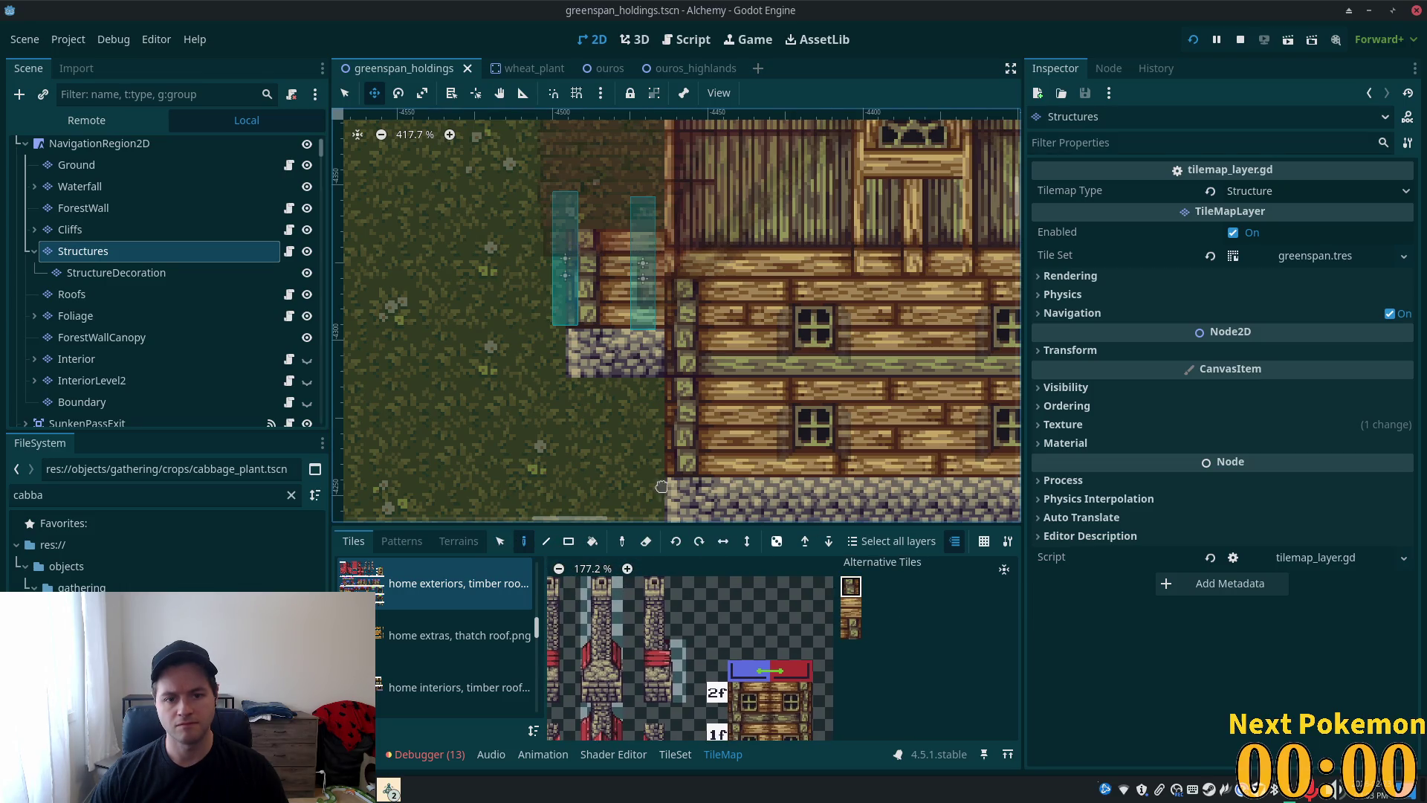
key(q)
click(595, 299)
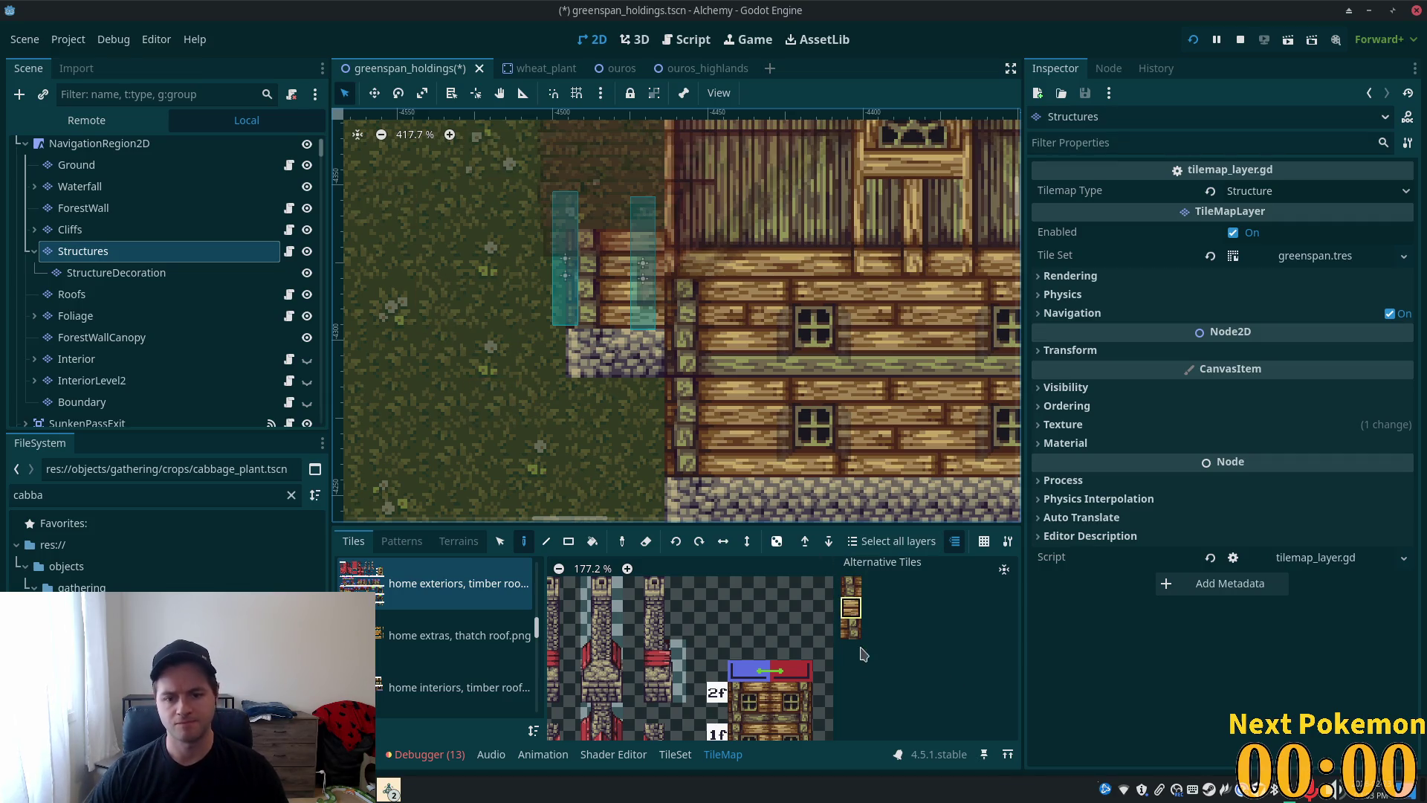
click(676, 755)
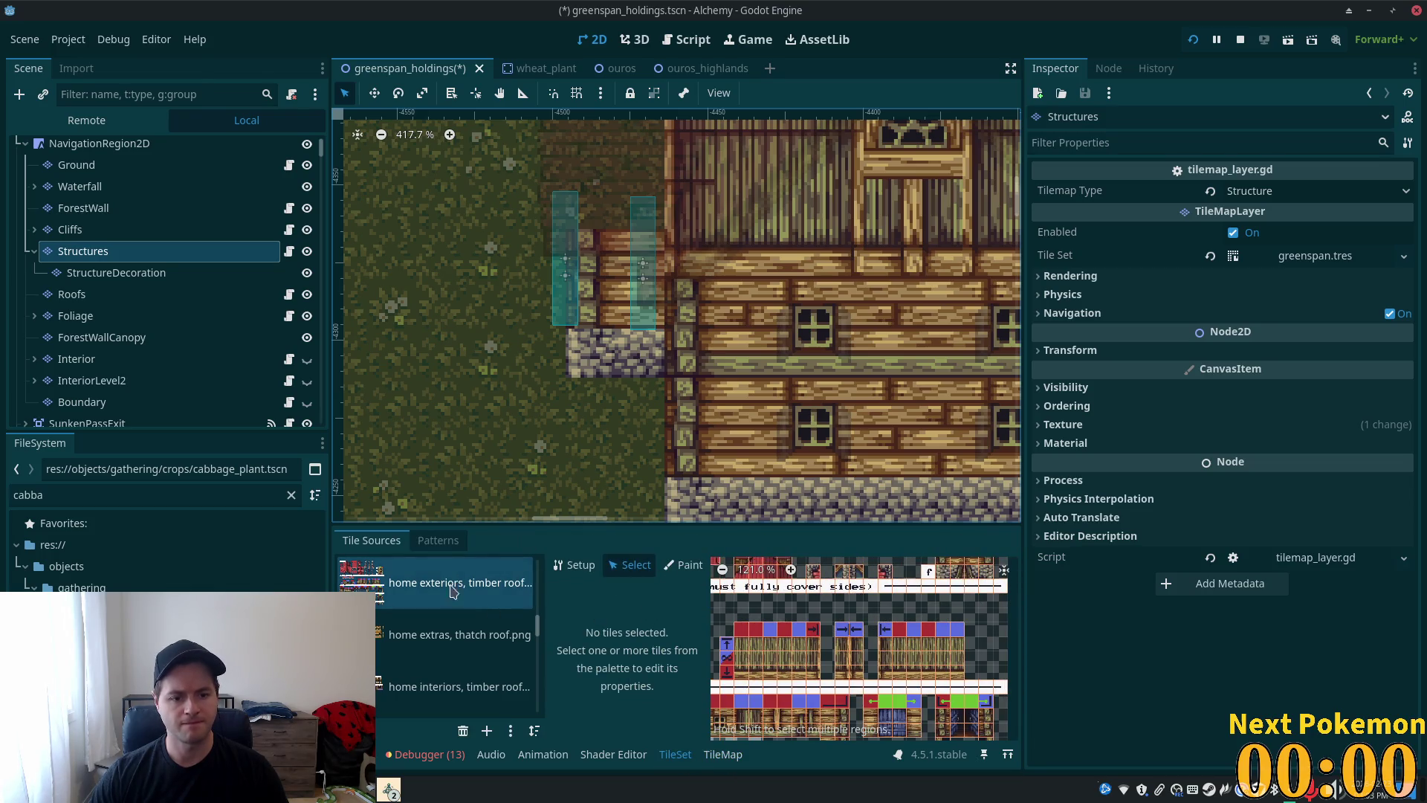
- Set Z Index 5 on the first two alternative house tiles in the TileSet
scroll(941, 663, down, 2)
scroll(940, 664, up, 2)
scroll(850, 691, up, 4)
click(867, 655)
scroll(643, 655, down, 3)
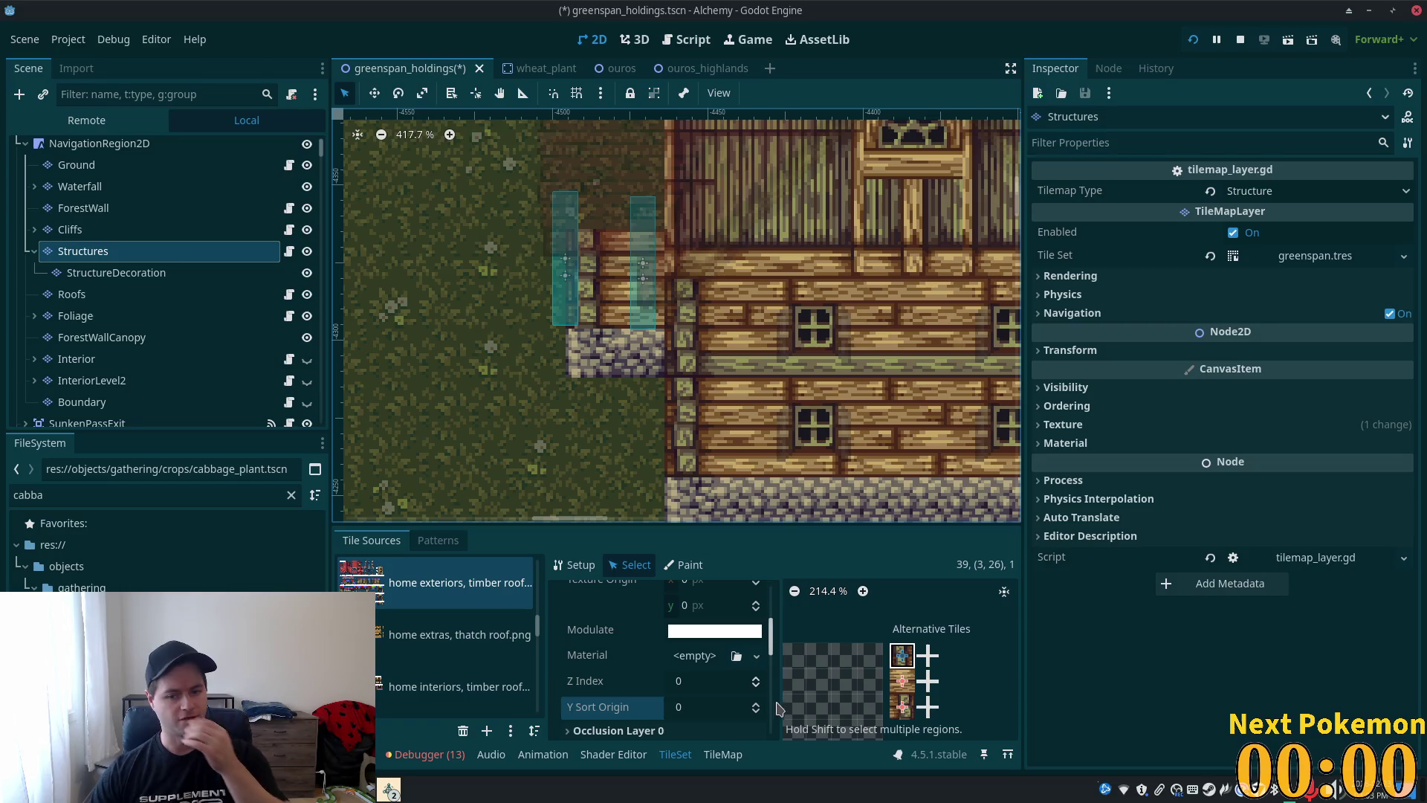
click(699, 681)
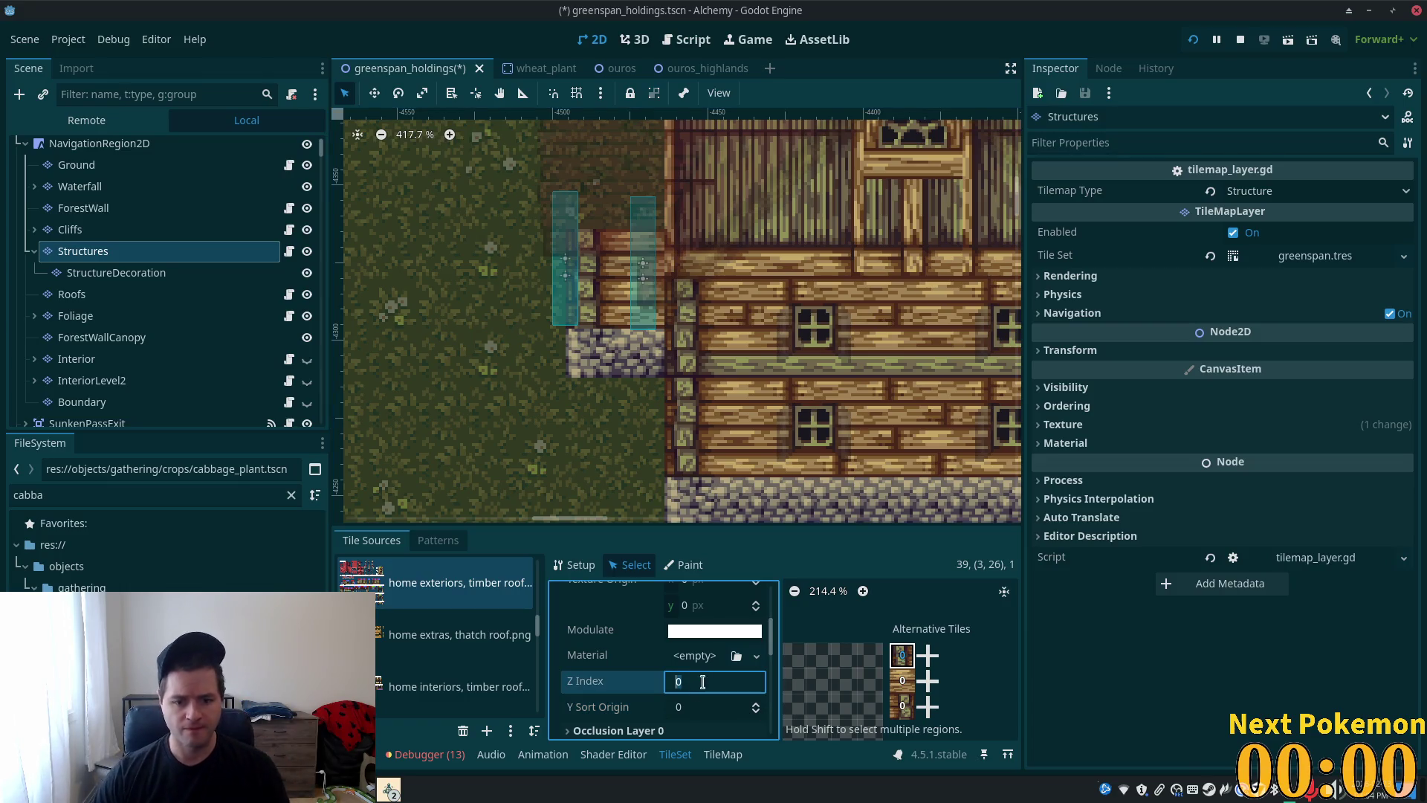
text(5)
click(902, 680)
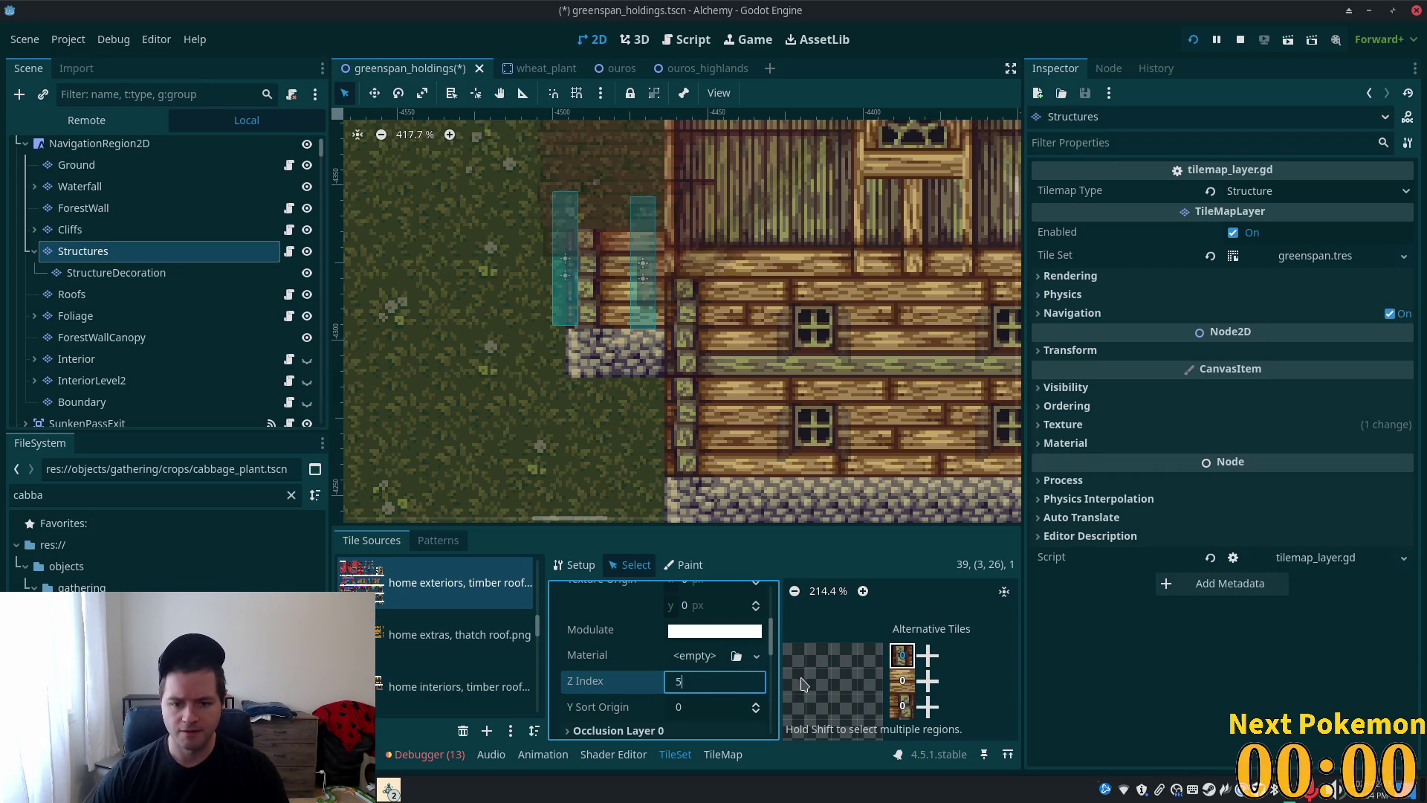
click(684, 681)
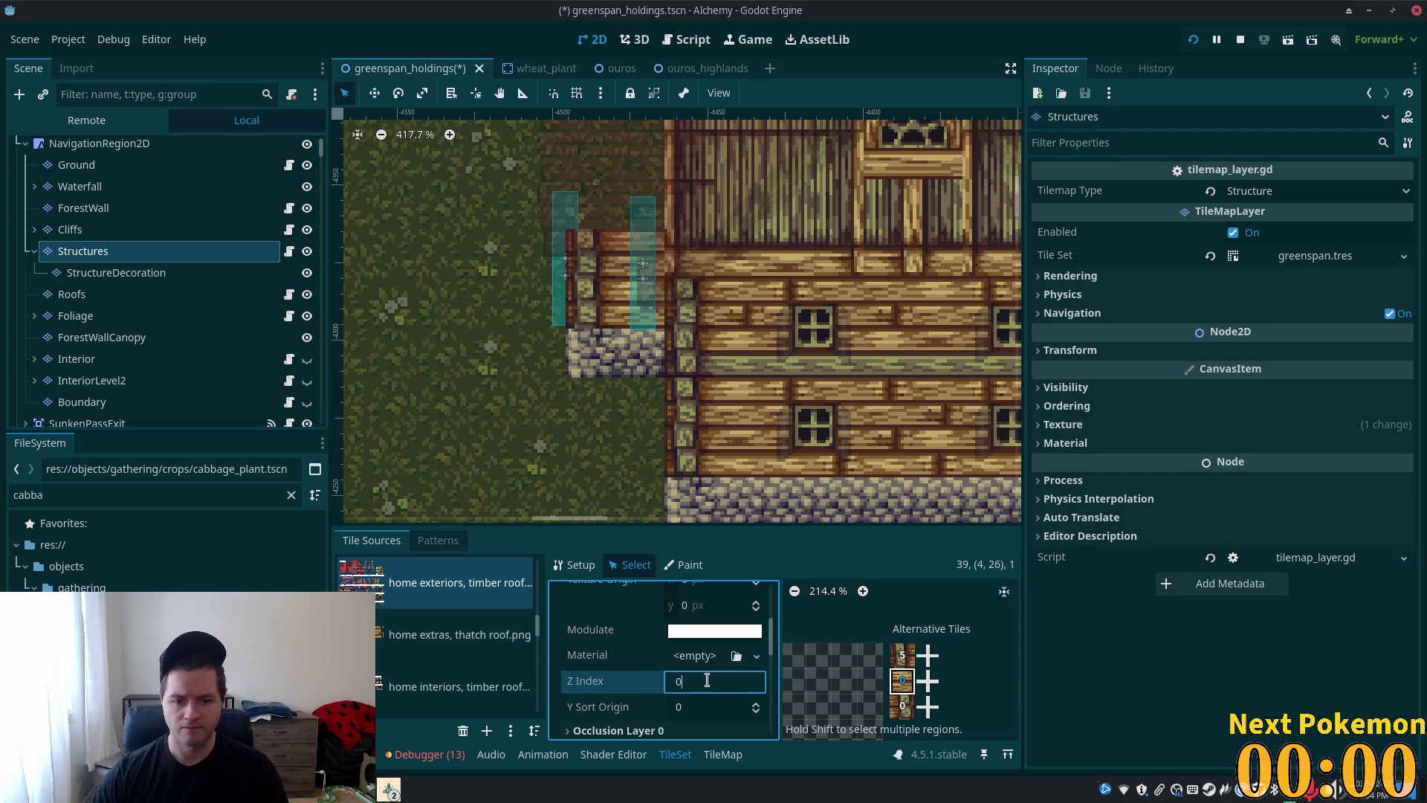
key(BackSpace)
text(5)
key(Tab)
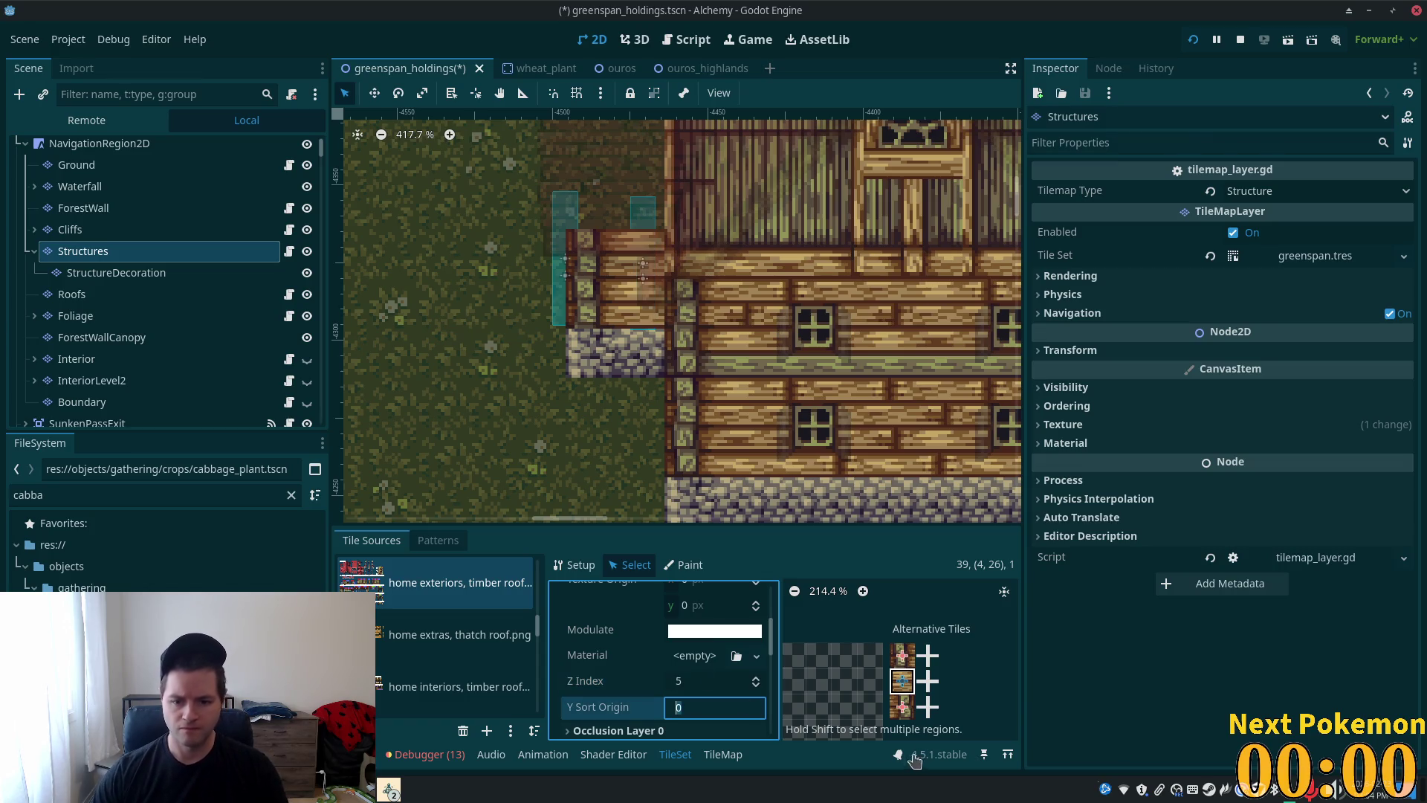
- Give the third alternative tile Z Index 5, save the scene and run the game
click(902, 707)
click(695, 683)
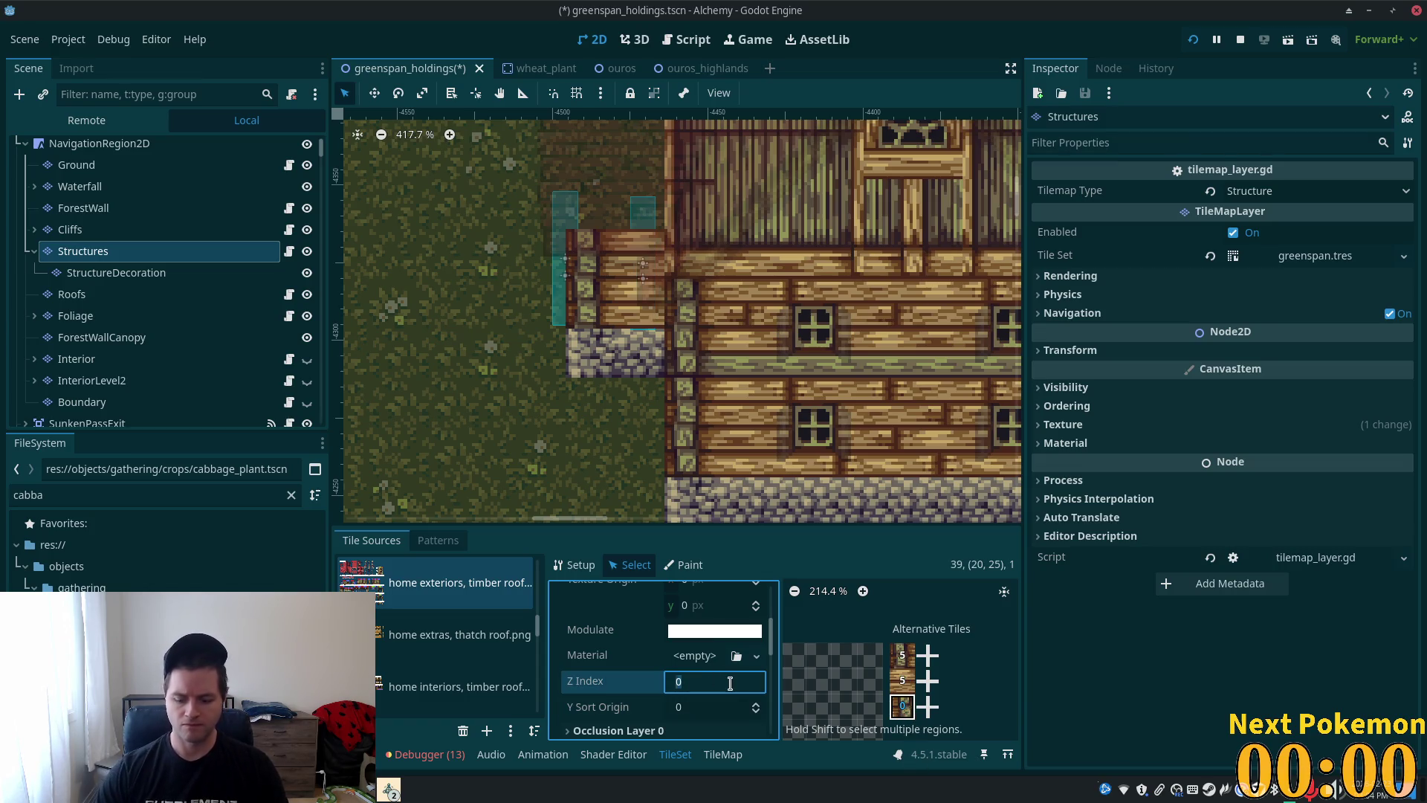
text(5)
key(Tab)
key(ctrl+s)
click(1195, 41)
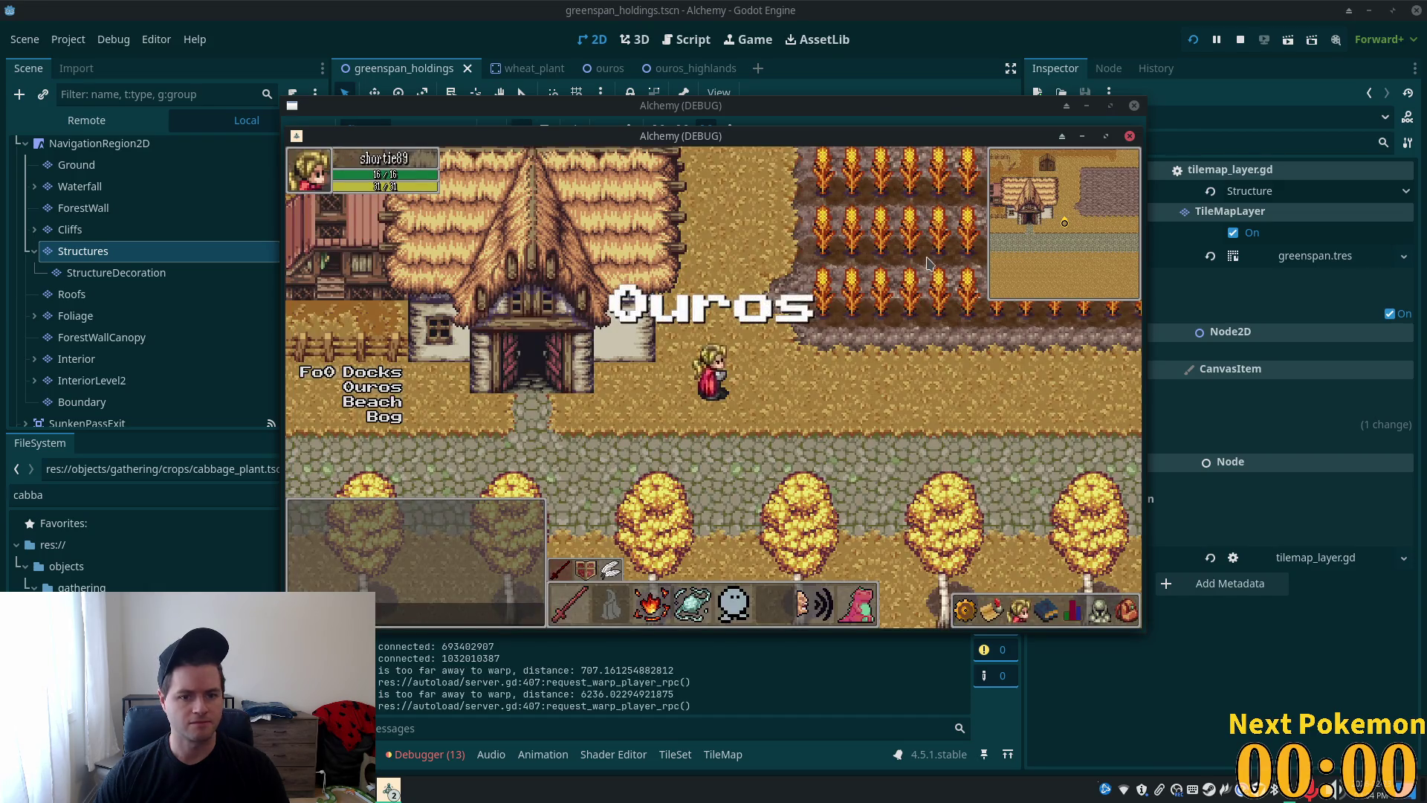
- Check the house in the Greenspan Holdings game window, then show the Interior layer's properties
drag(874, 132, 1052, 217)
click(866, 172)
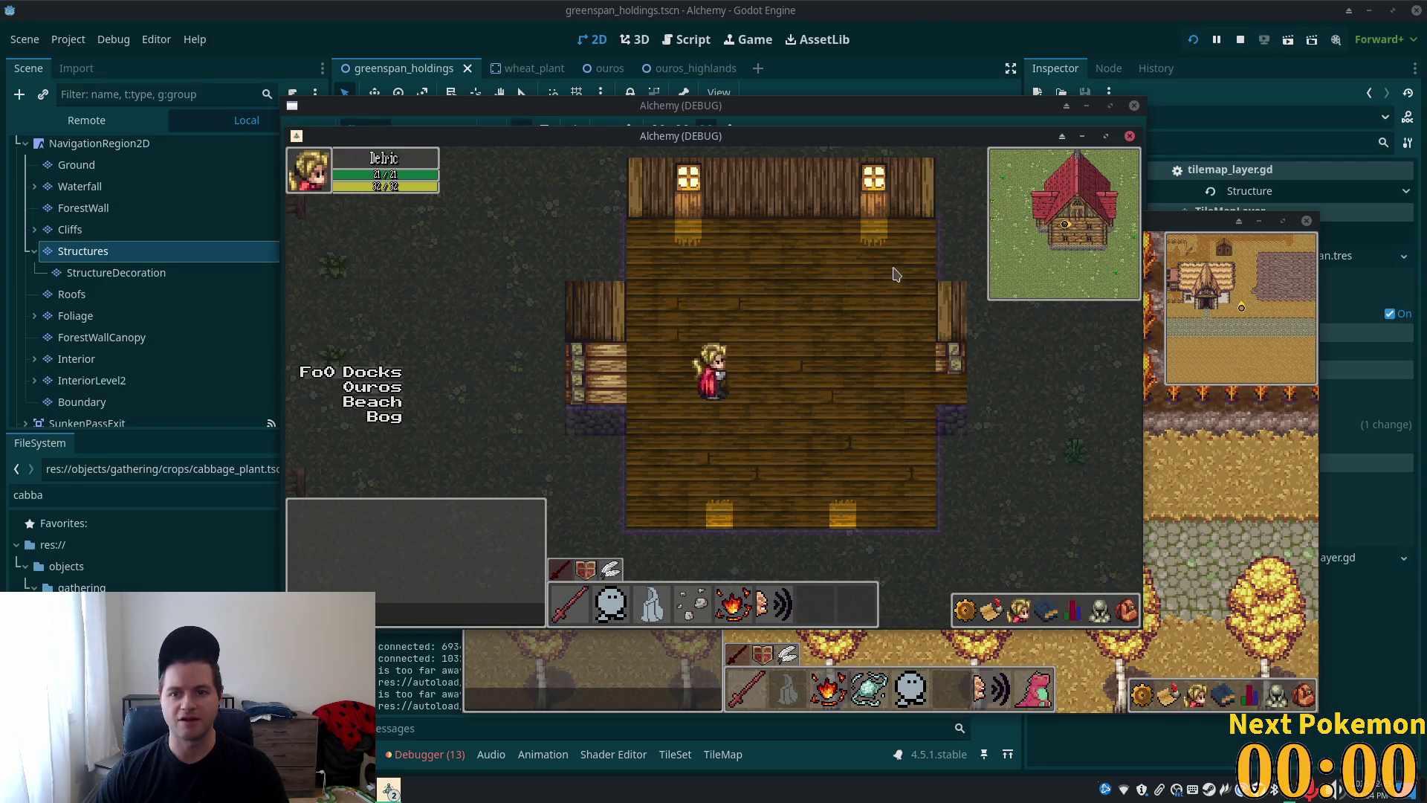
click(928, 37)
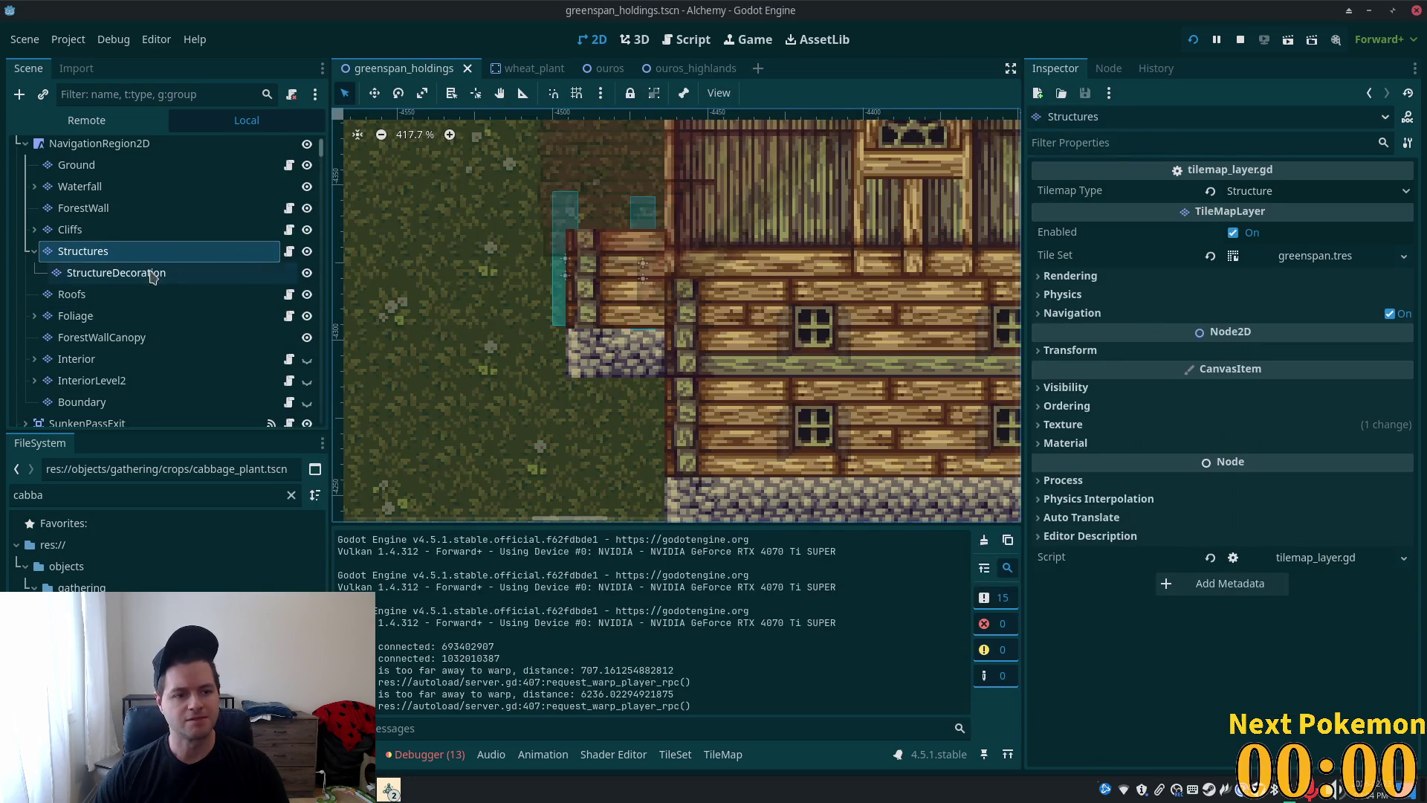
click(104, 359)
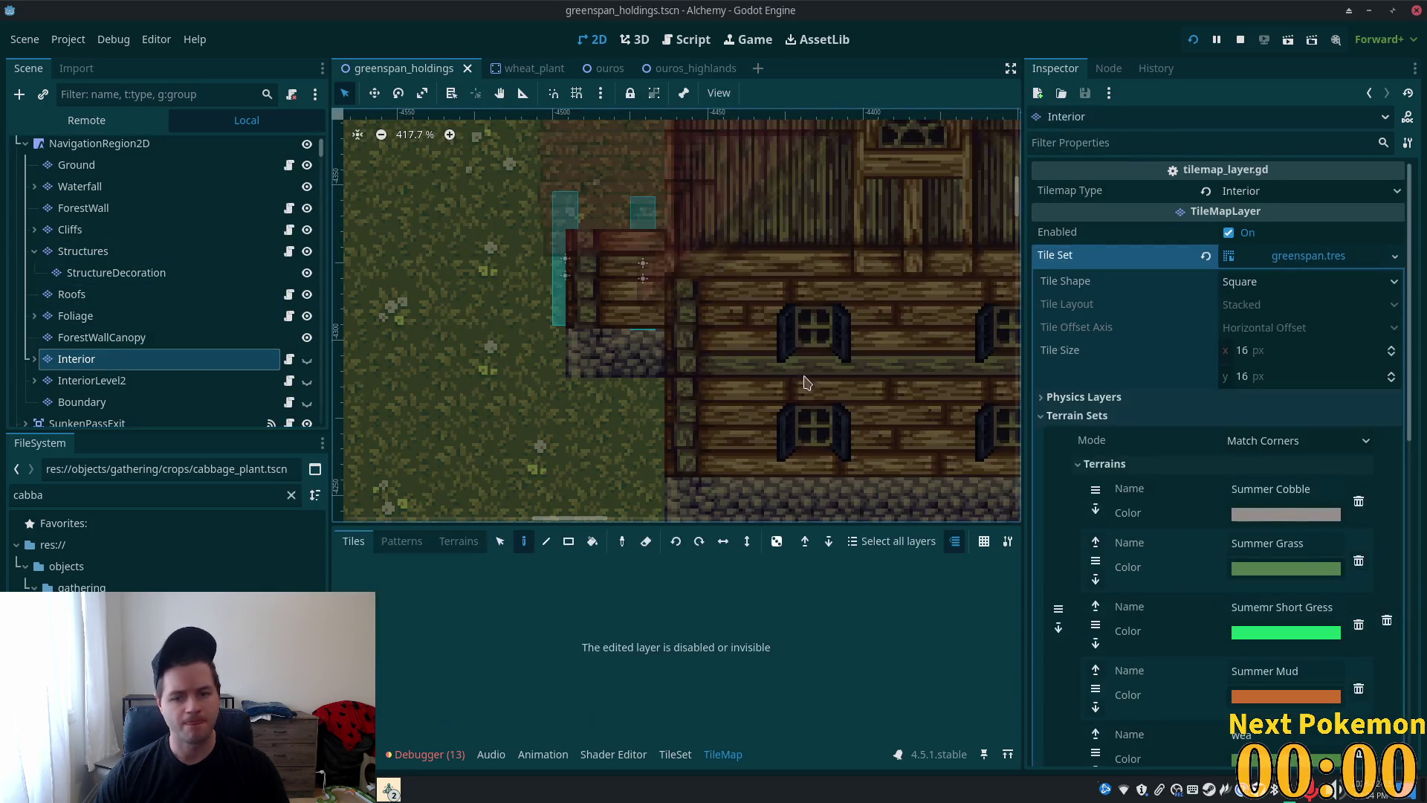
- Expand the Interior layer's Ordering settings to check its Z Index, then reselect Structures
scroll(1225, 413, down, 5)
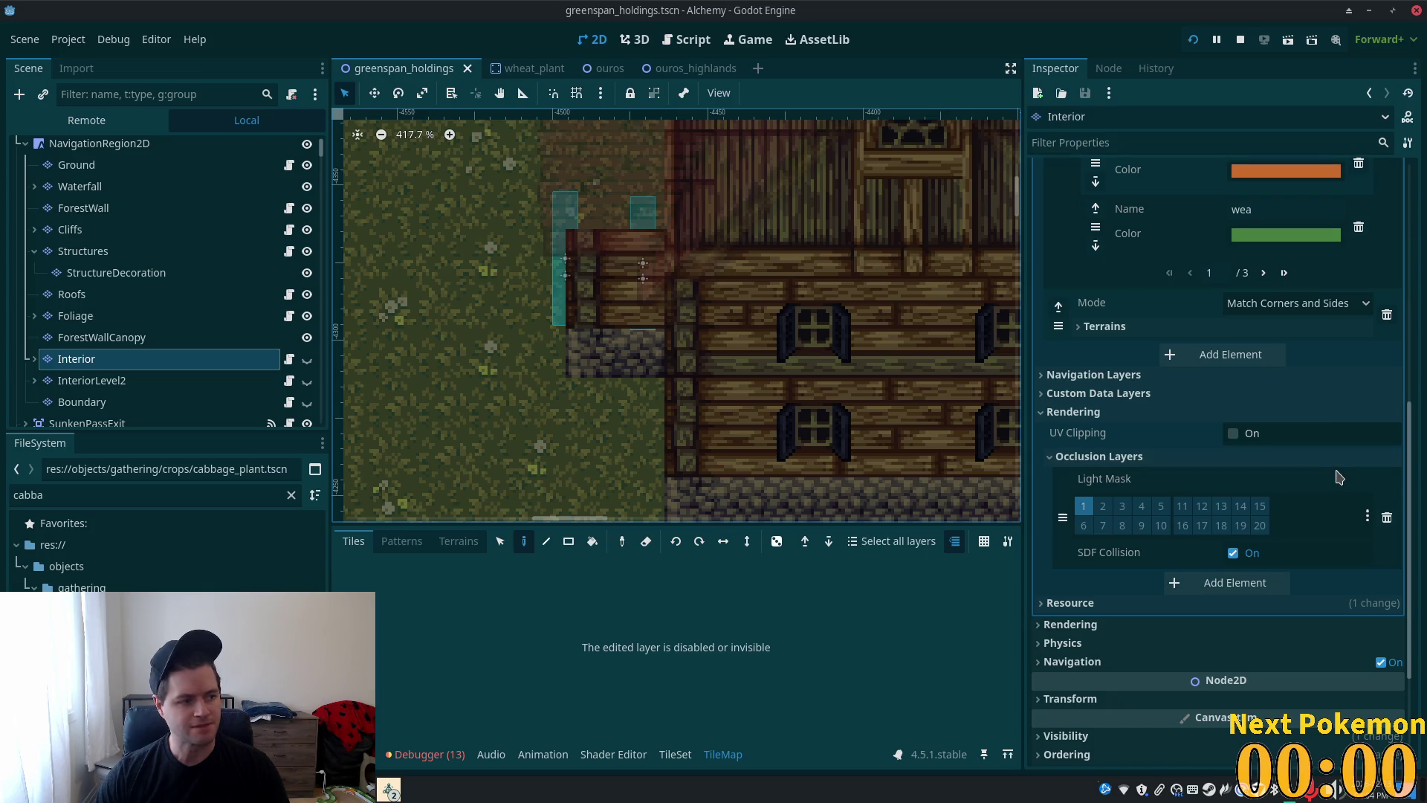
scroll(1320, 499, down, 2)
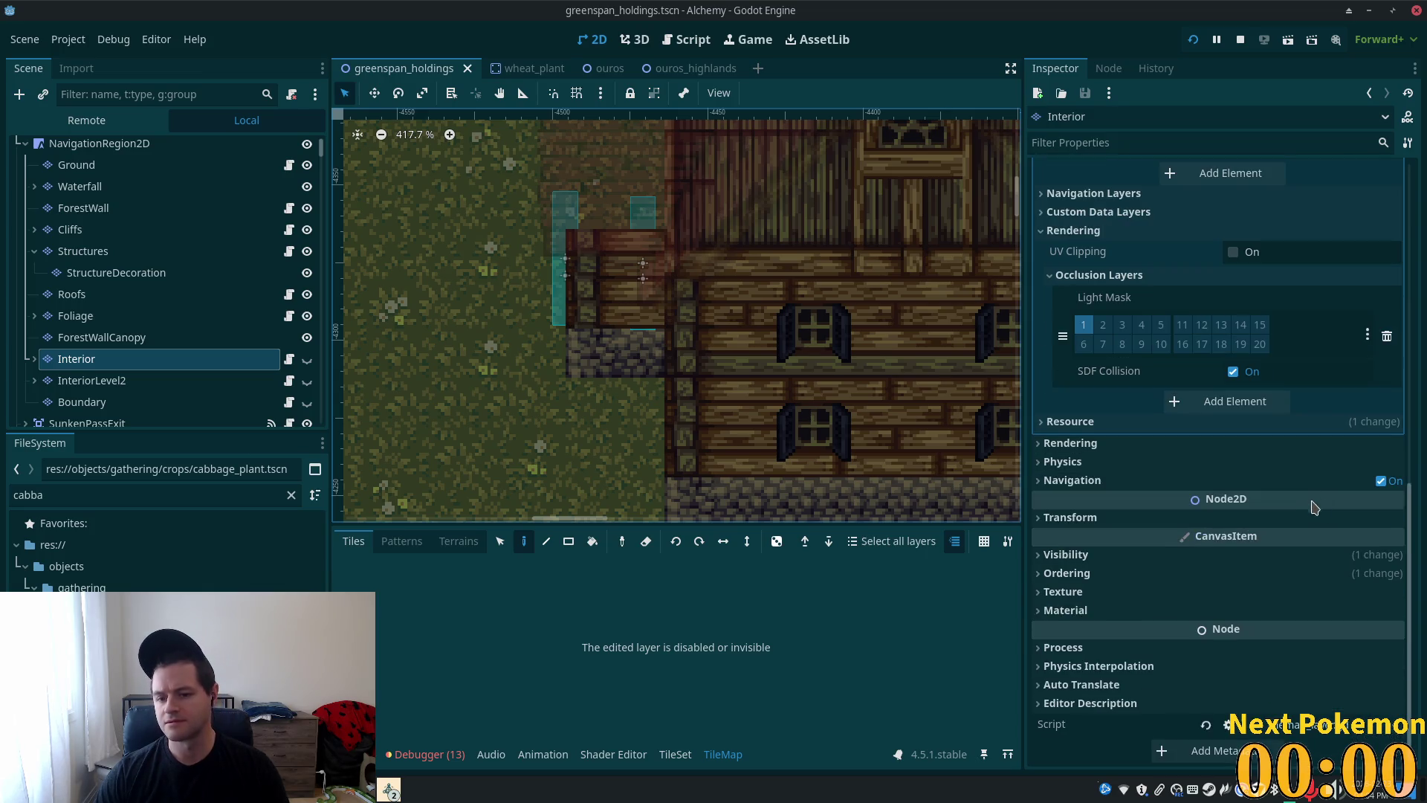
click(1061, 574)
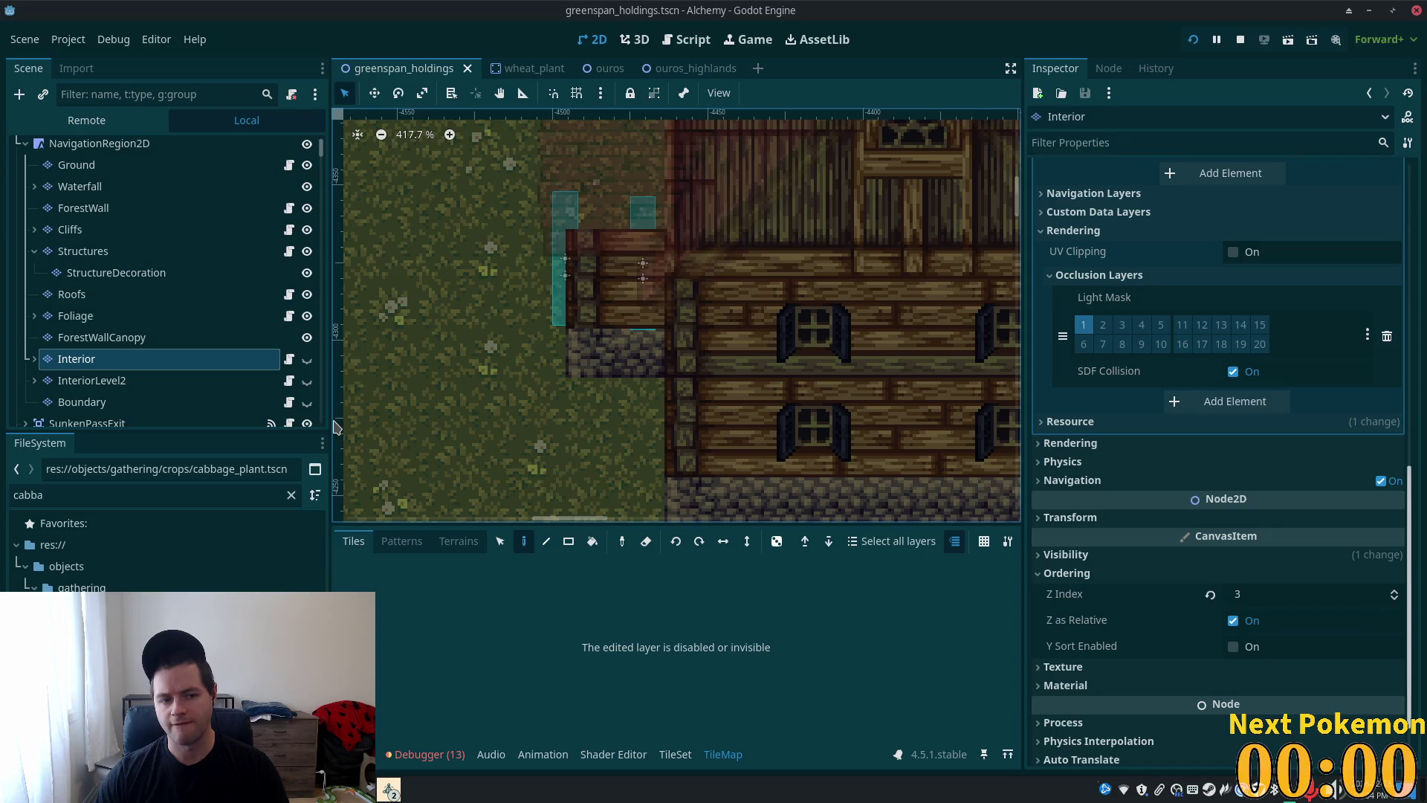
click(159, 255)
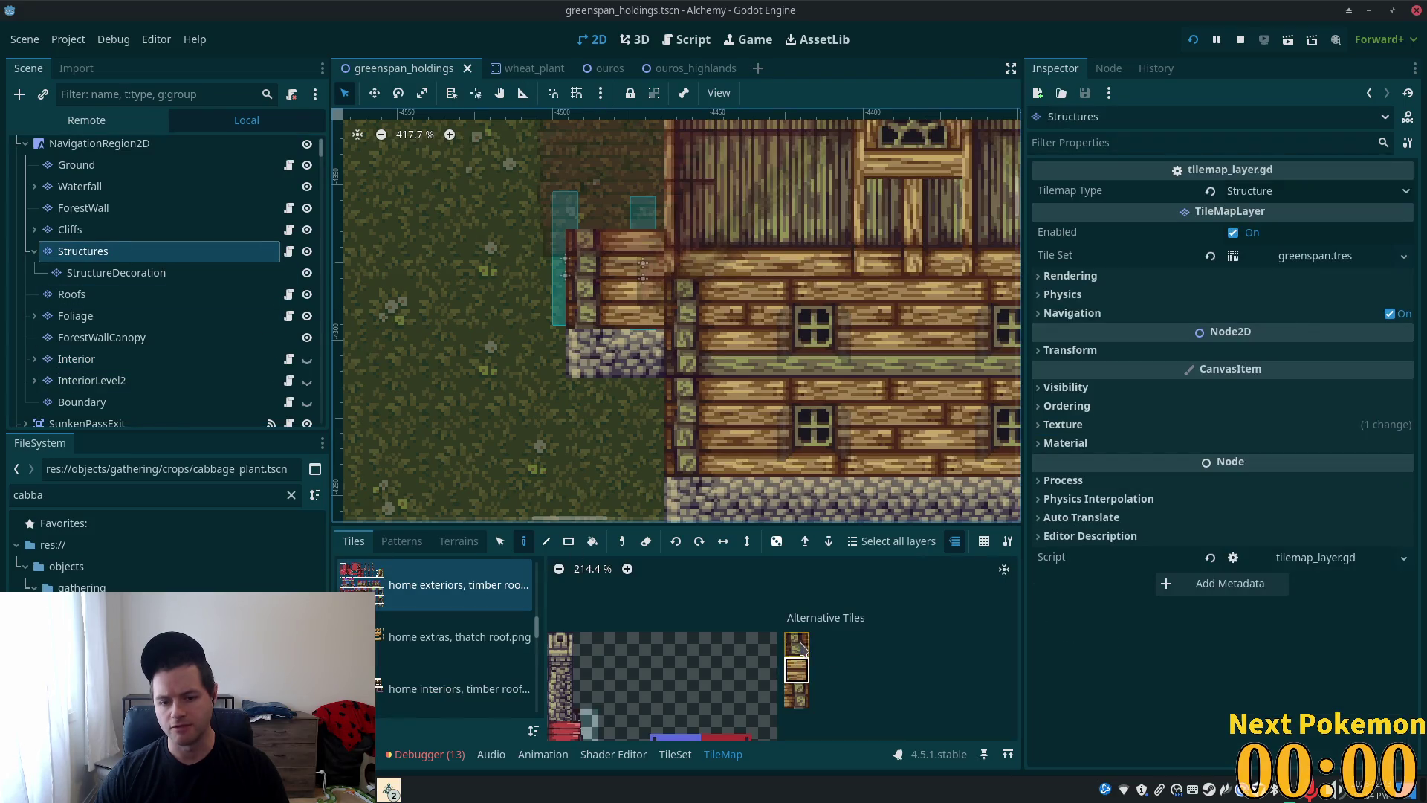
- Lower the middle alternative house tile's Z Index to 2 and save the scene
click(675, 754)
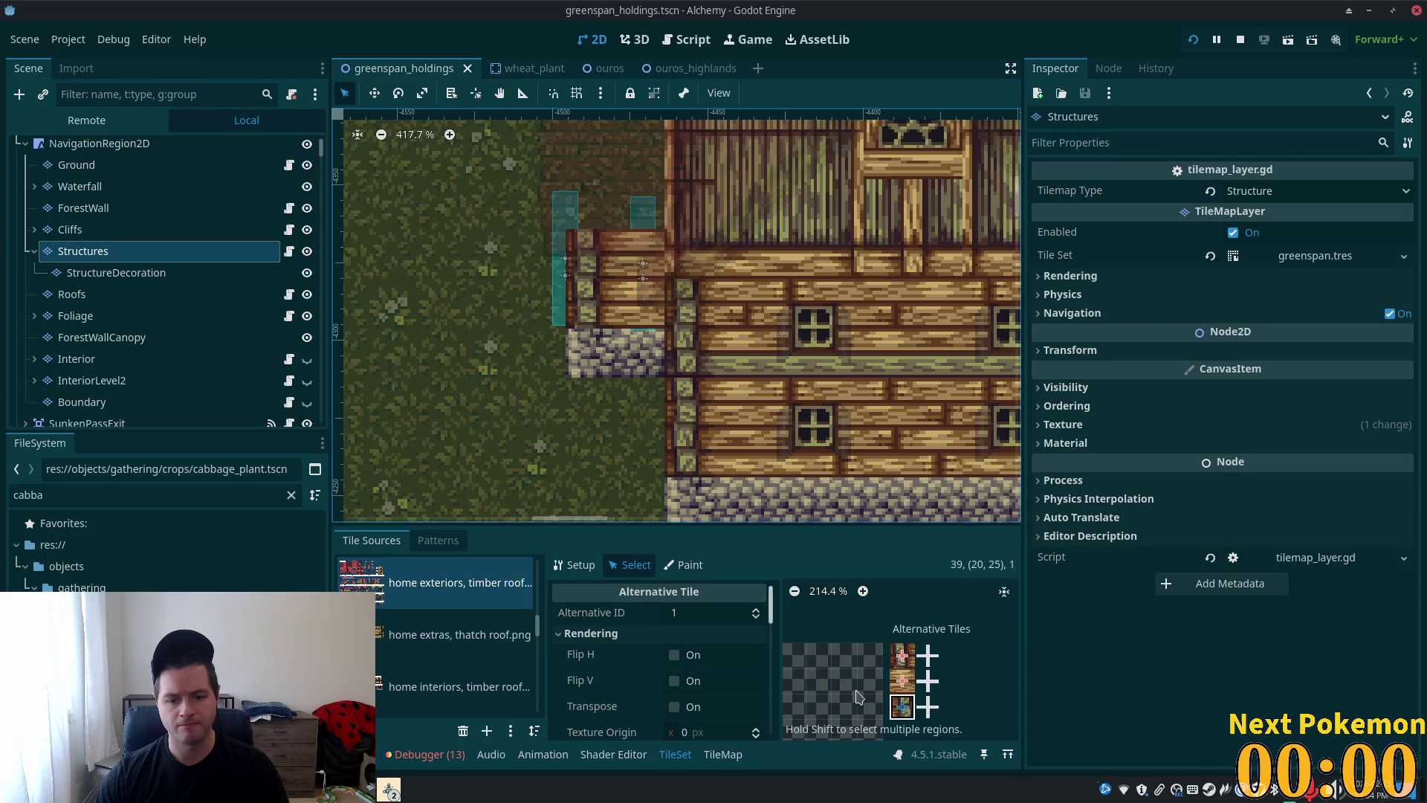
scroll(705, 664, down, 2)
scroll(705, 664, down, 2)
click(695, 681)
text(2)
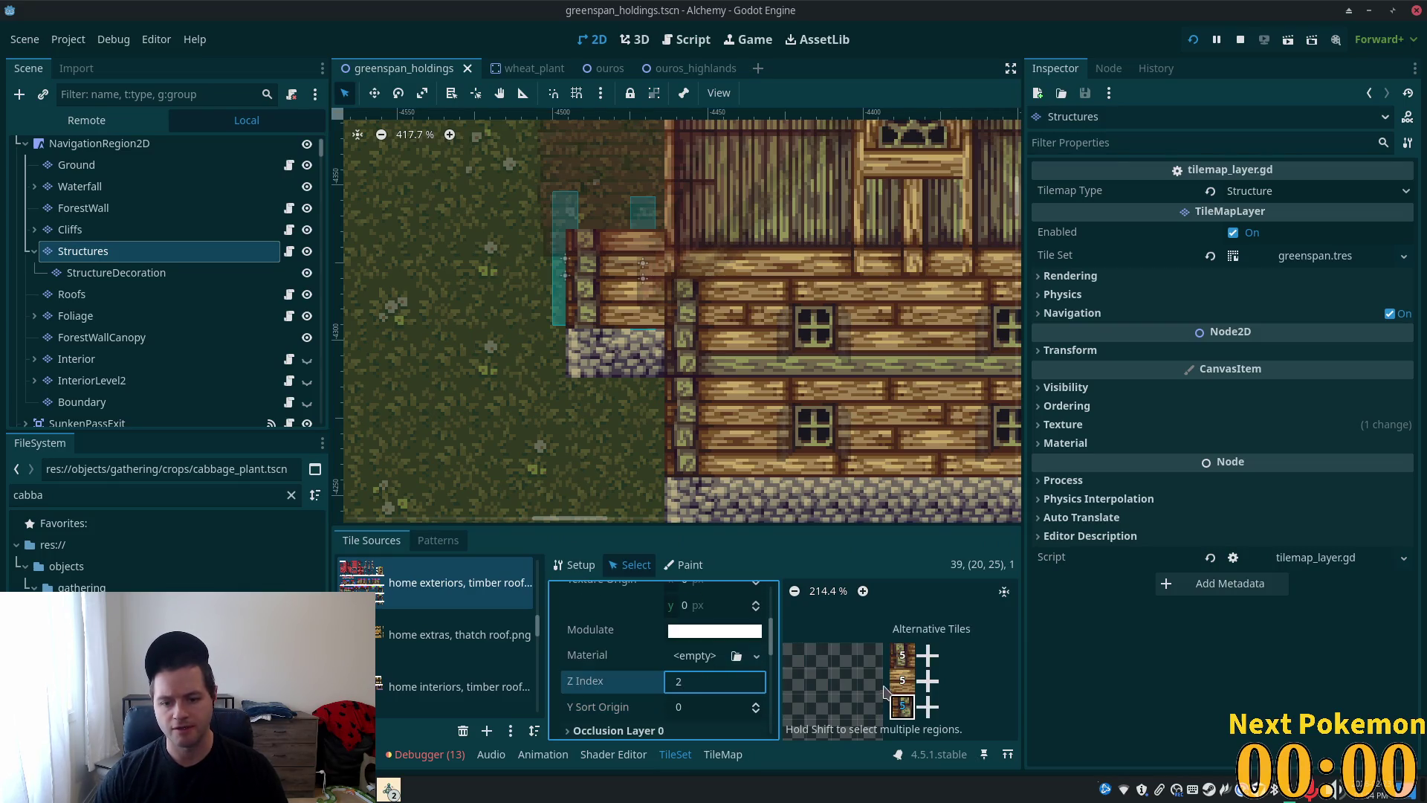
click(902, 706)
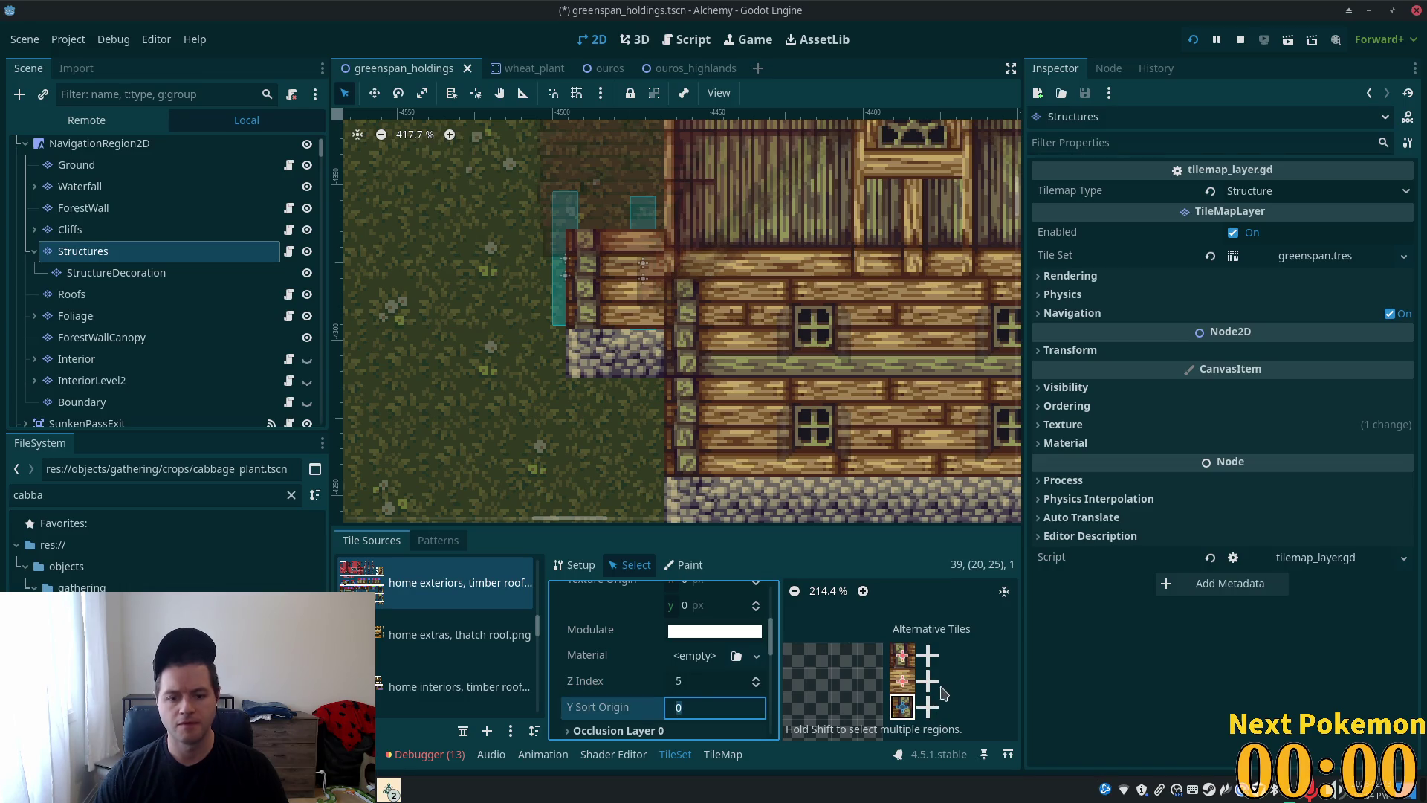
text(2)
key(Tab)
key(ctrl+s)
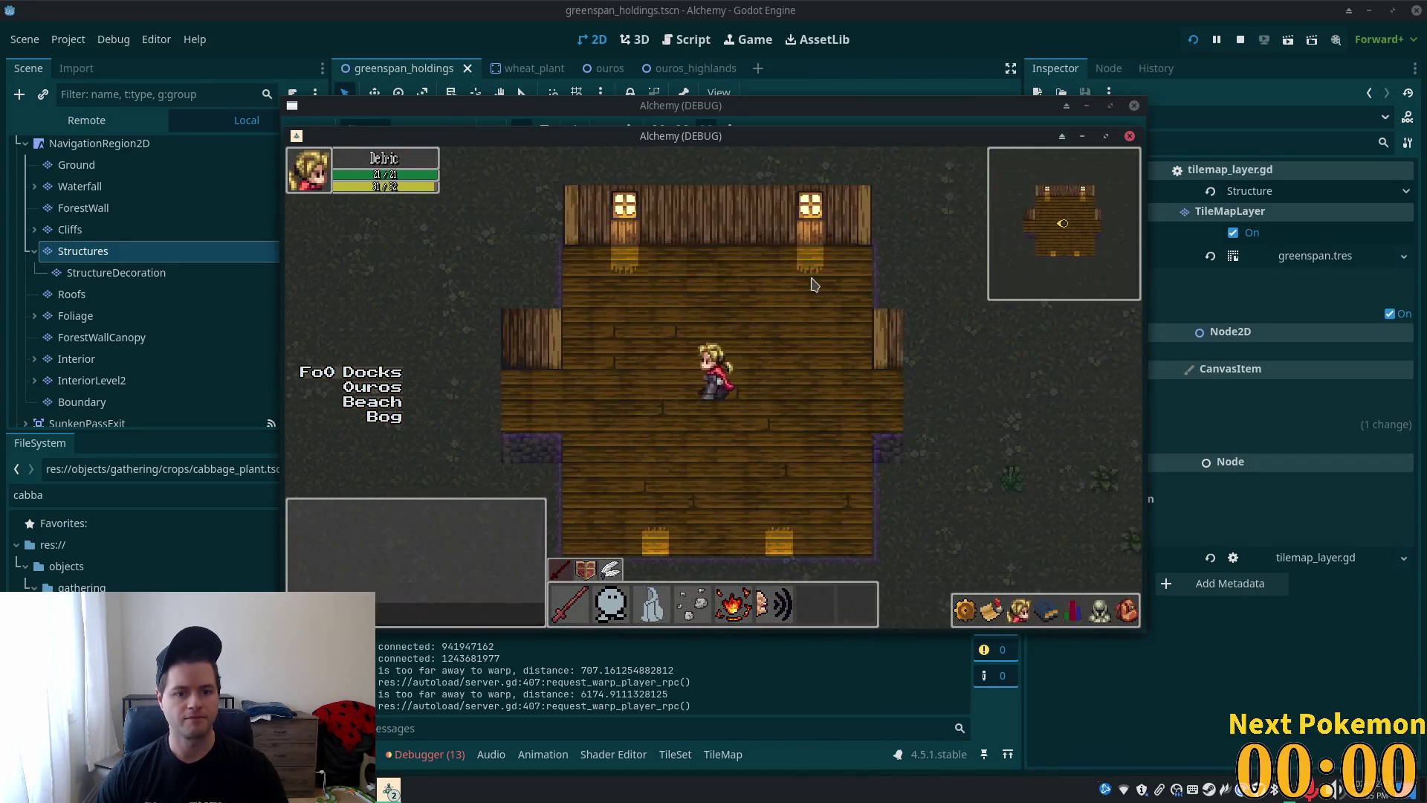
- Walk the character left out of the house, back in, north and south, then stop the game
key(a)
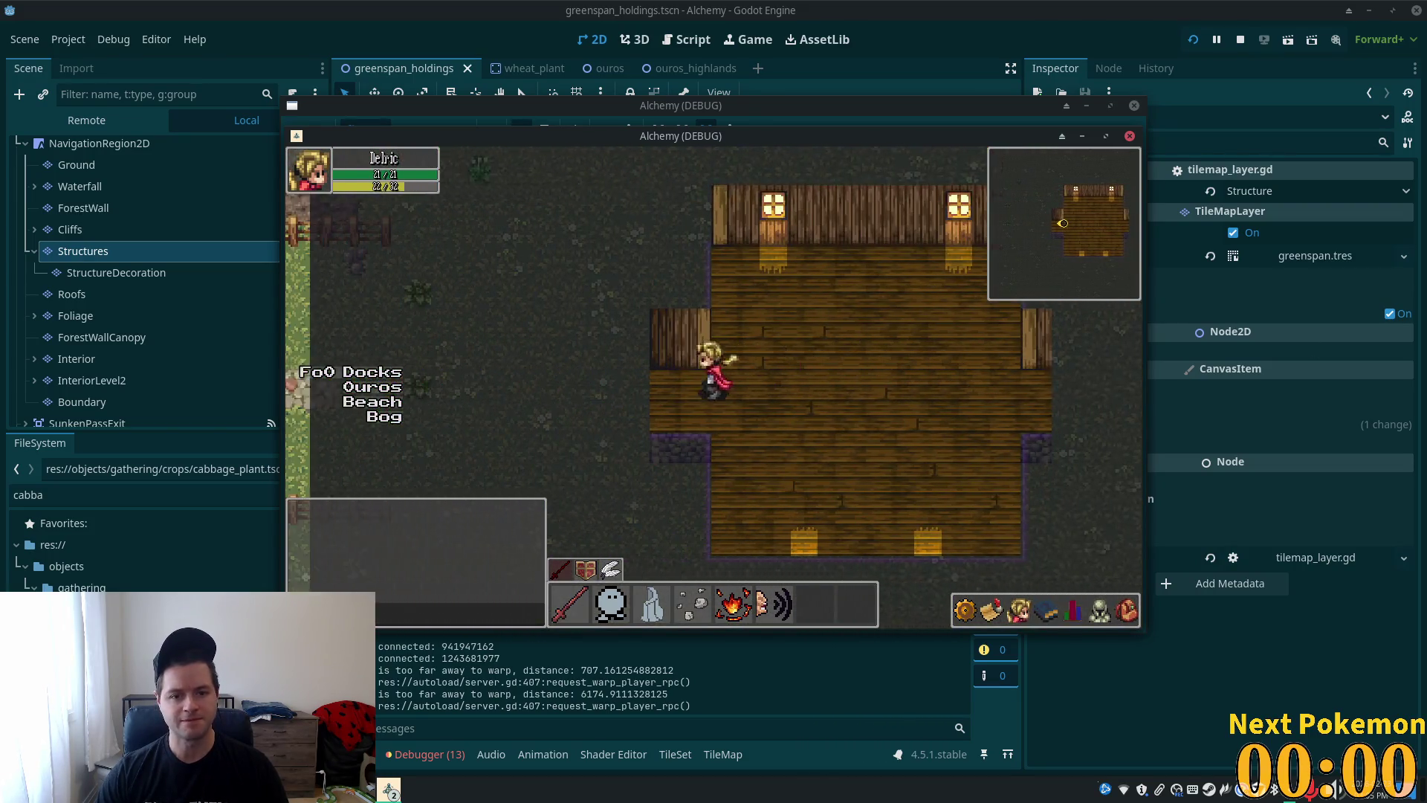
key(a)
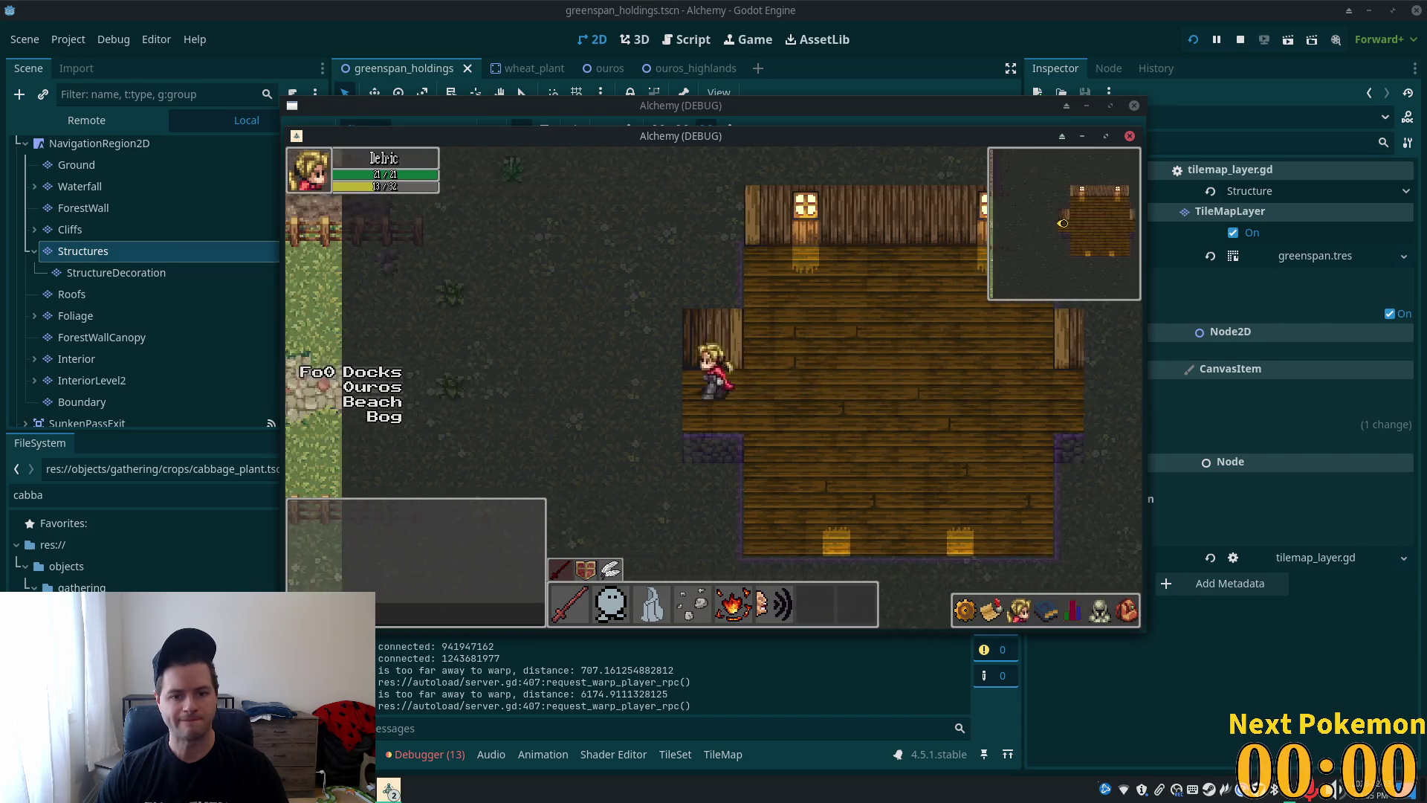
key(a)
key(d)
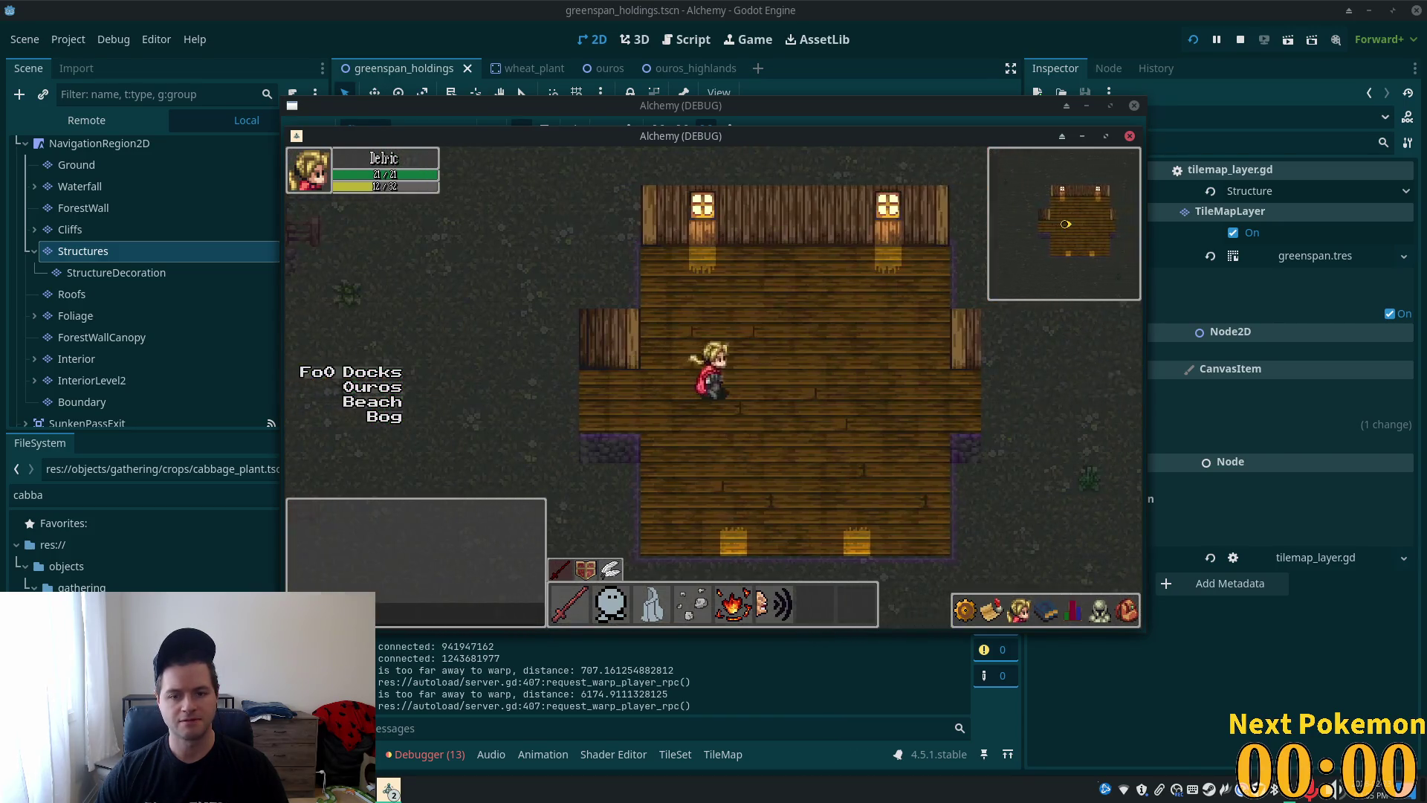
key(a)
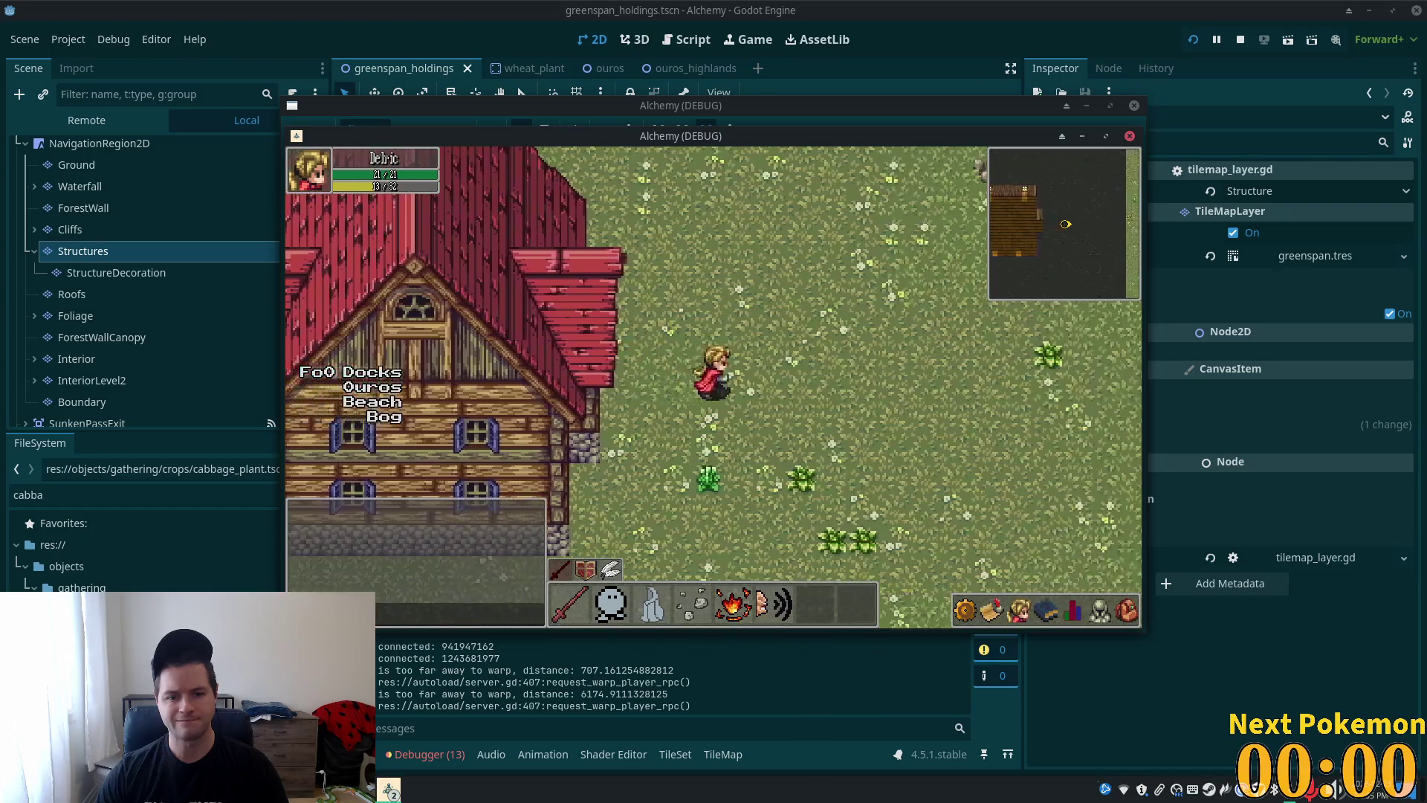
key(a)
key(w)
key(w)
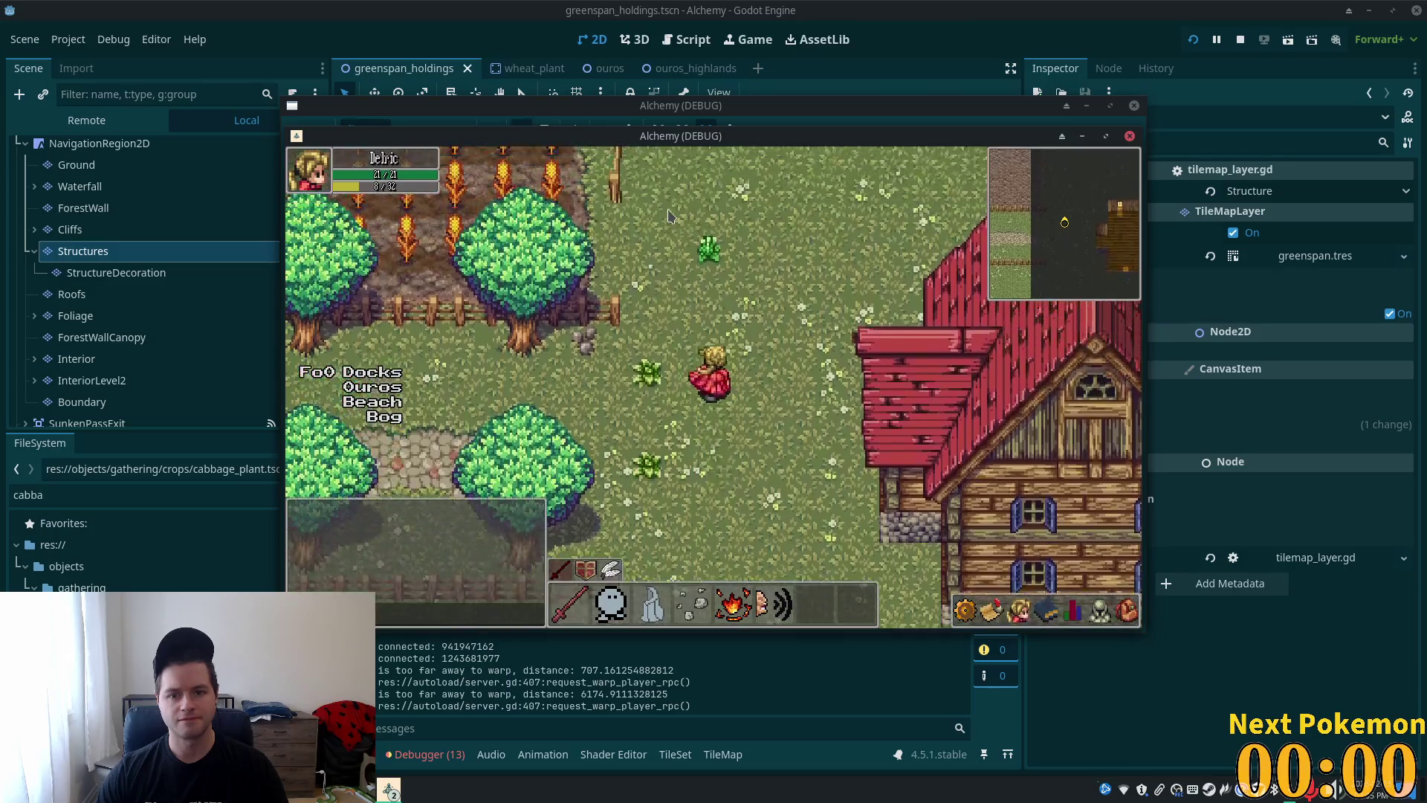
key(s)
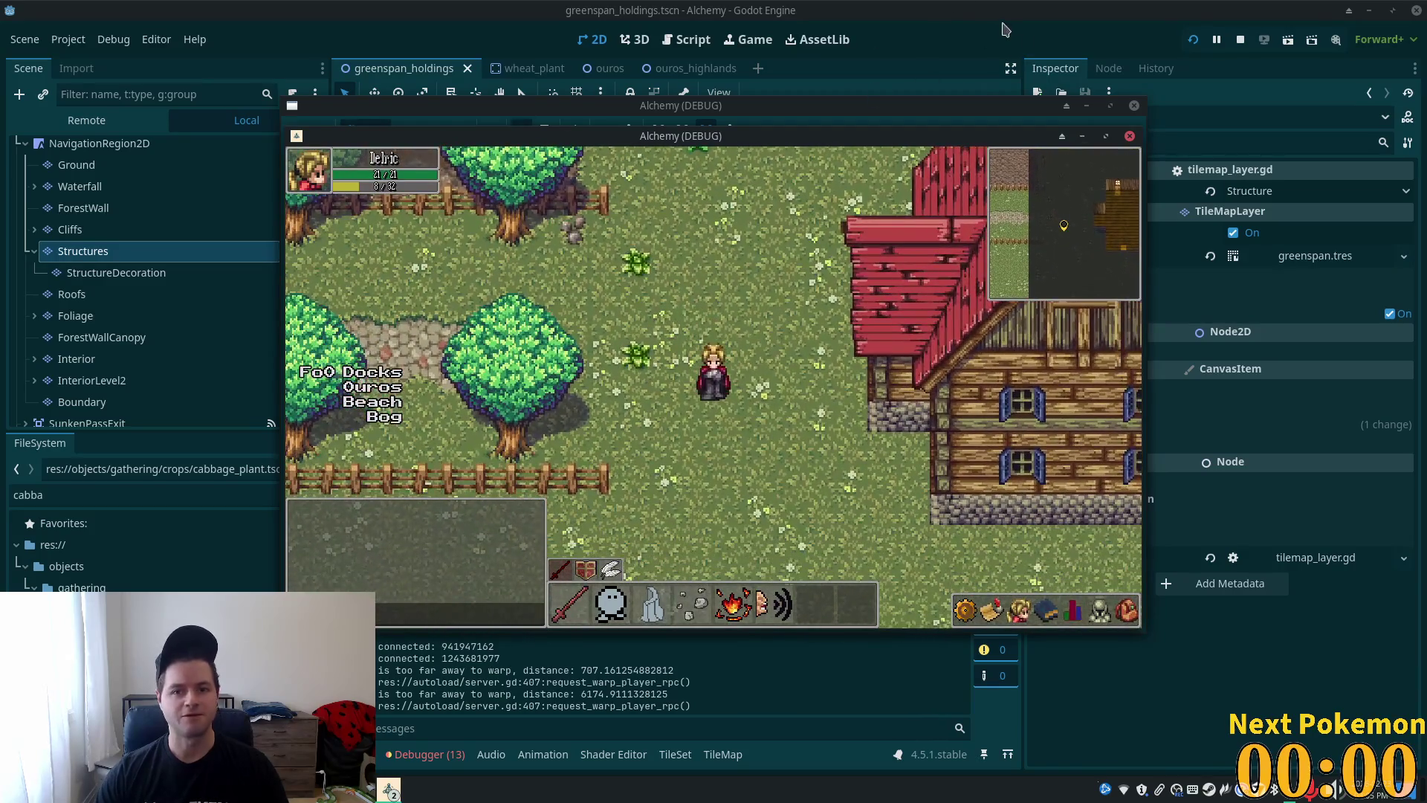
click(1241, 39)
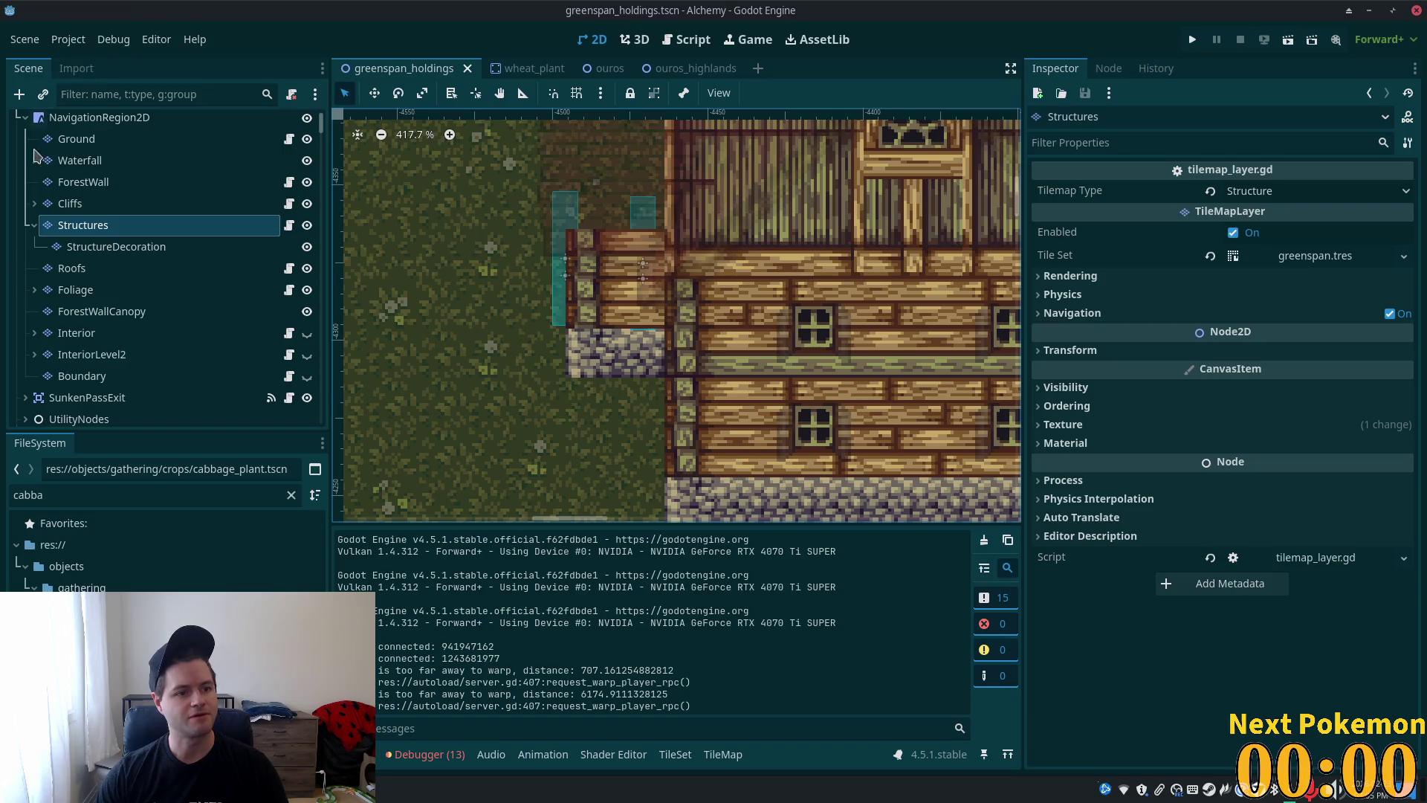
- Copy a stretch of the Ground layer's cobble path and stamp it toward the house entrance
click(94, 140)
scroll(683, 320, down, 6)
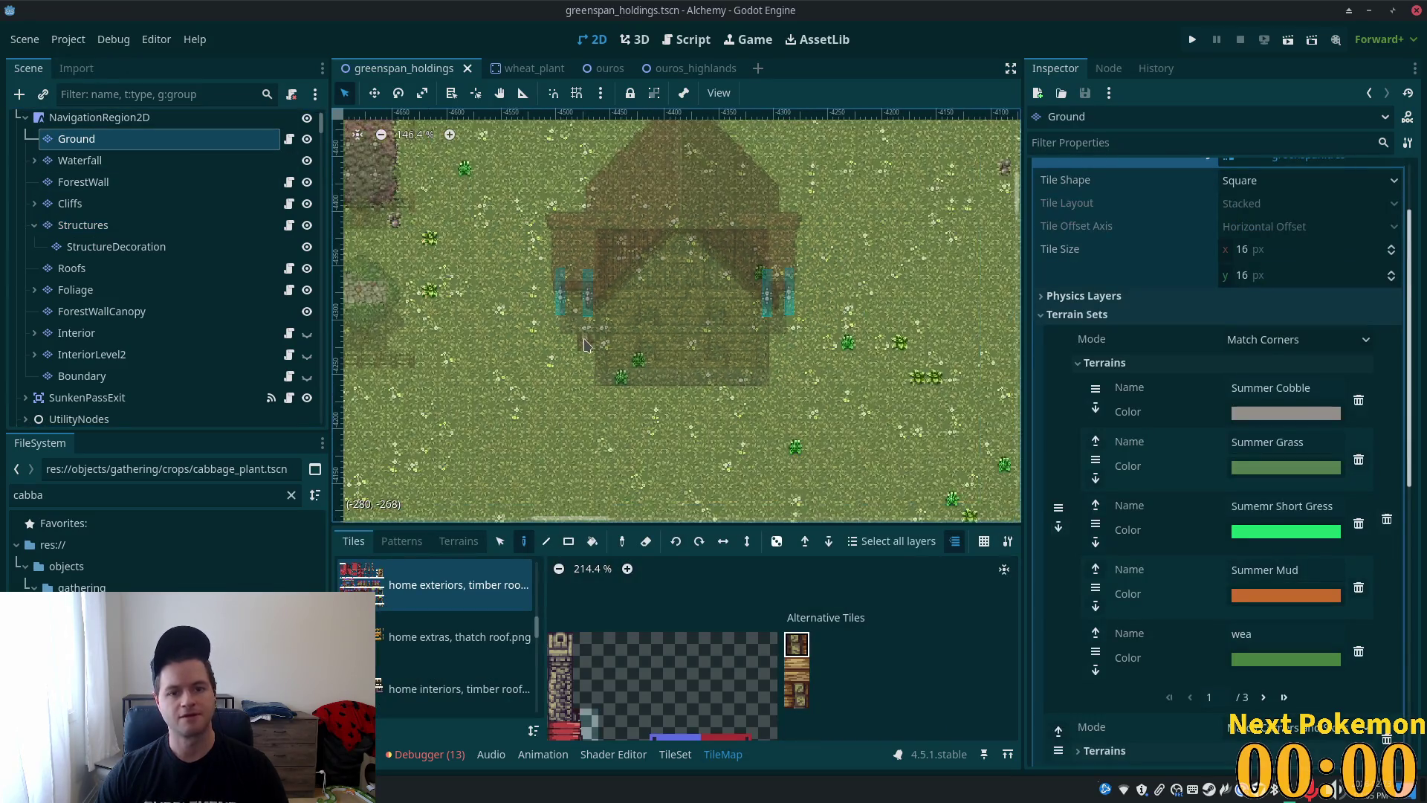
scroll(810, 377, left, 1)
scroll(696, 384, left, 1)
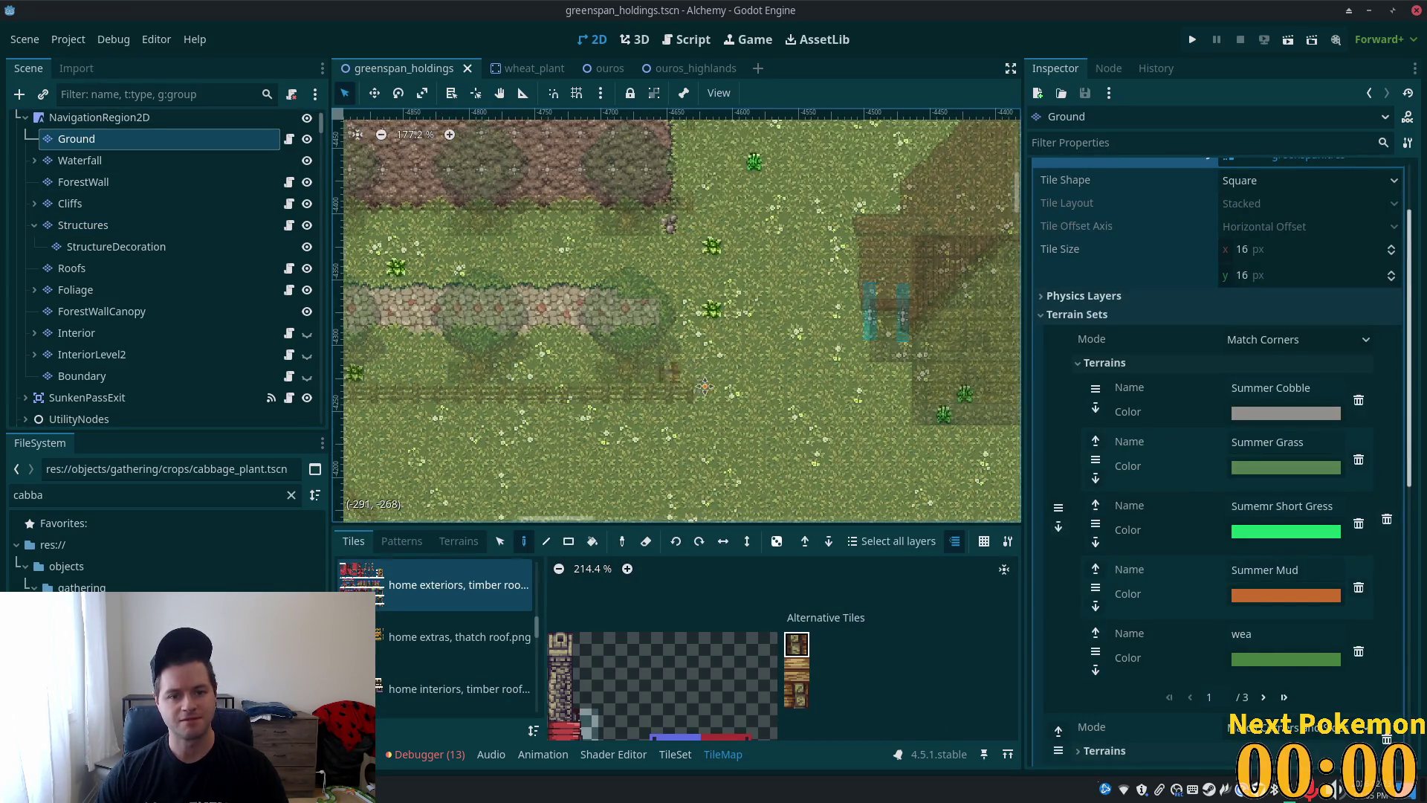
scroll(695, 384, up, 2)
click(499, 541)
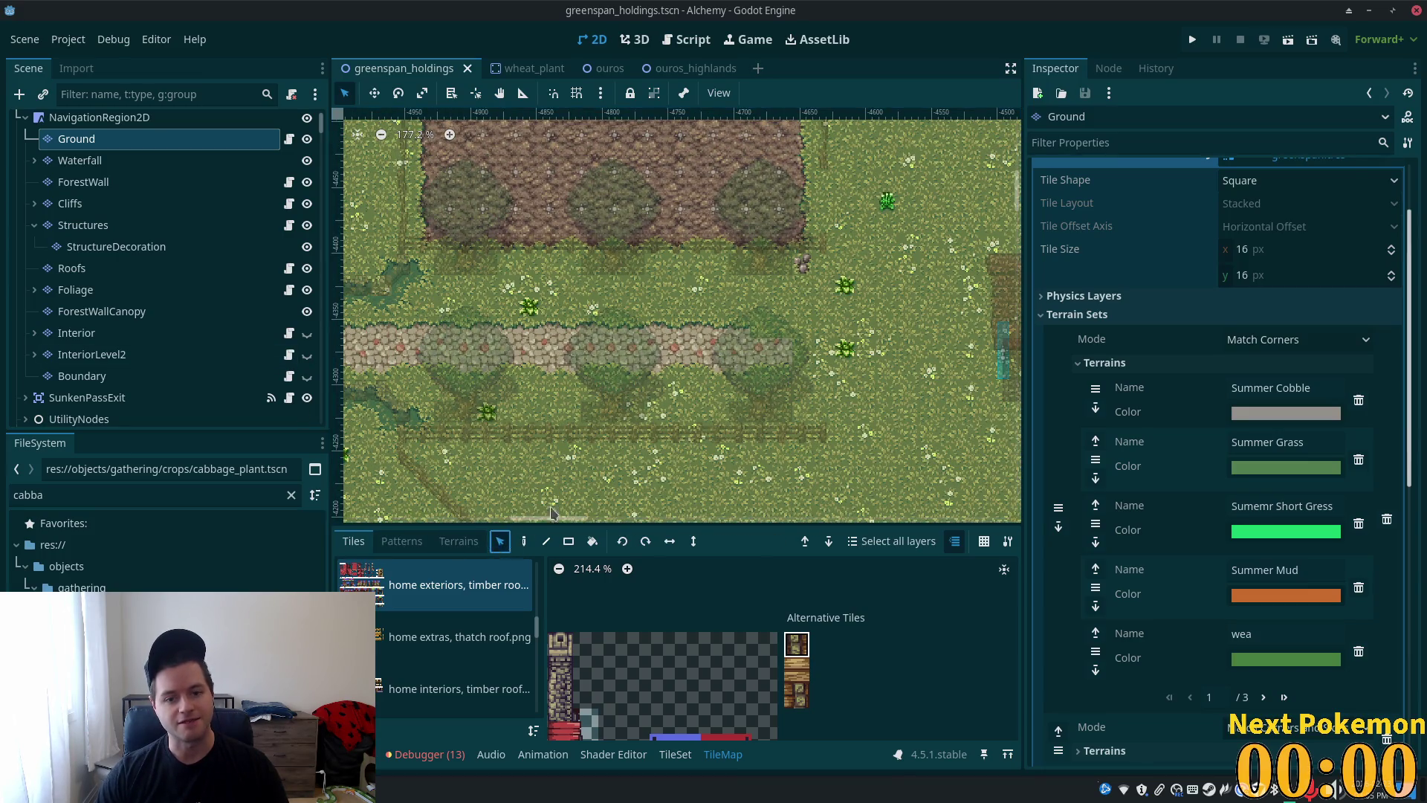
mouse_move(488, 332)
mouse_down()
mouse_move(595, 372)
mouse_move(745, 376)
mouse_up()
click(525, 544)
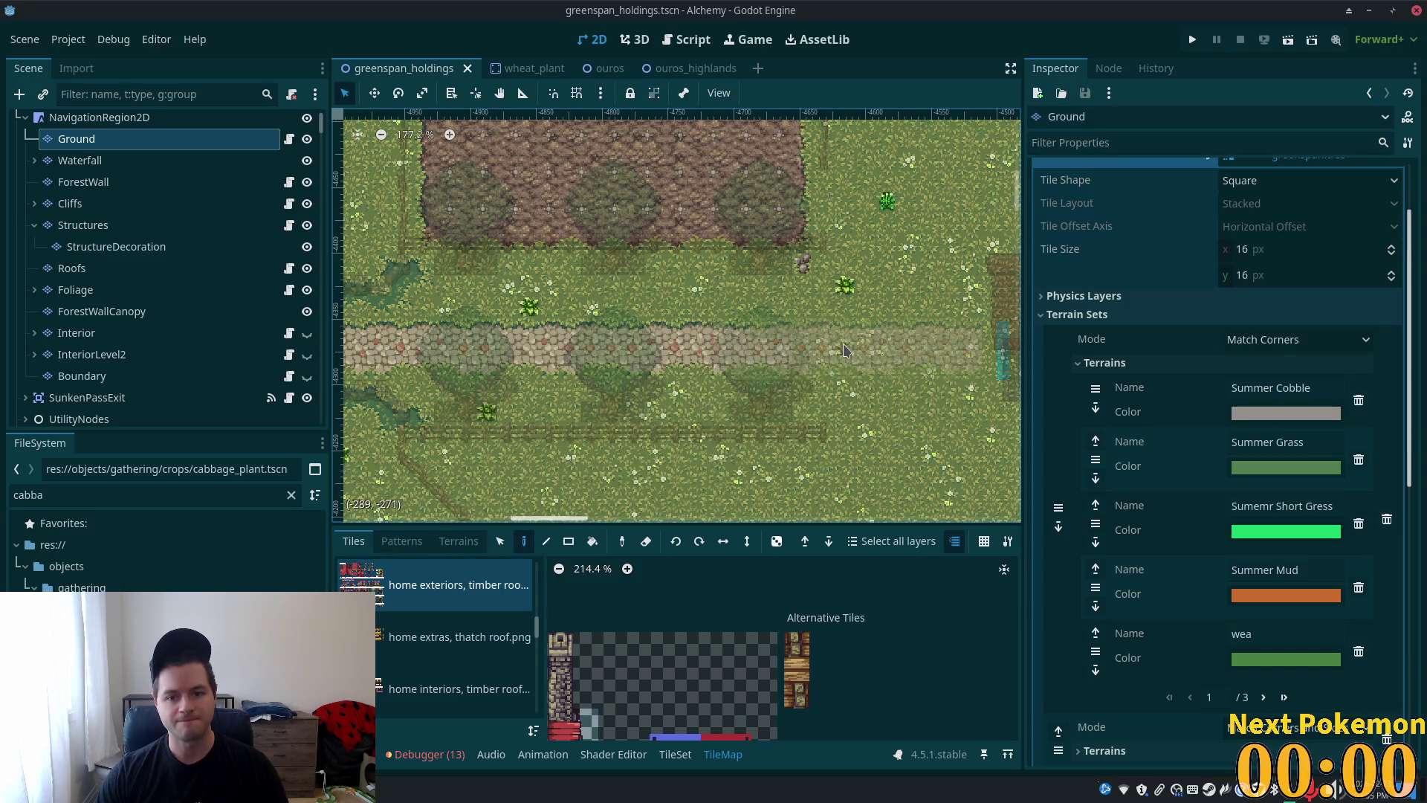
click(859, 351)
- Select NavigationRegion2D, then save the scene and start the game with F5
scroll(859, 350, right, 5)
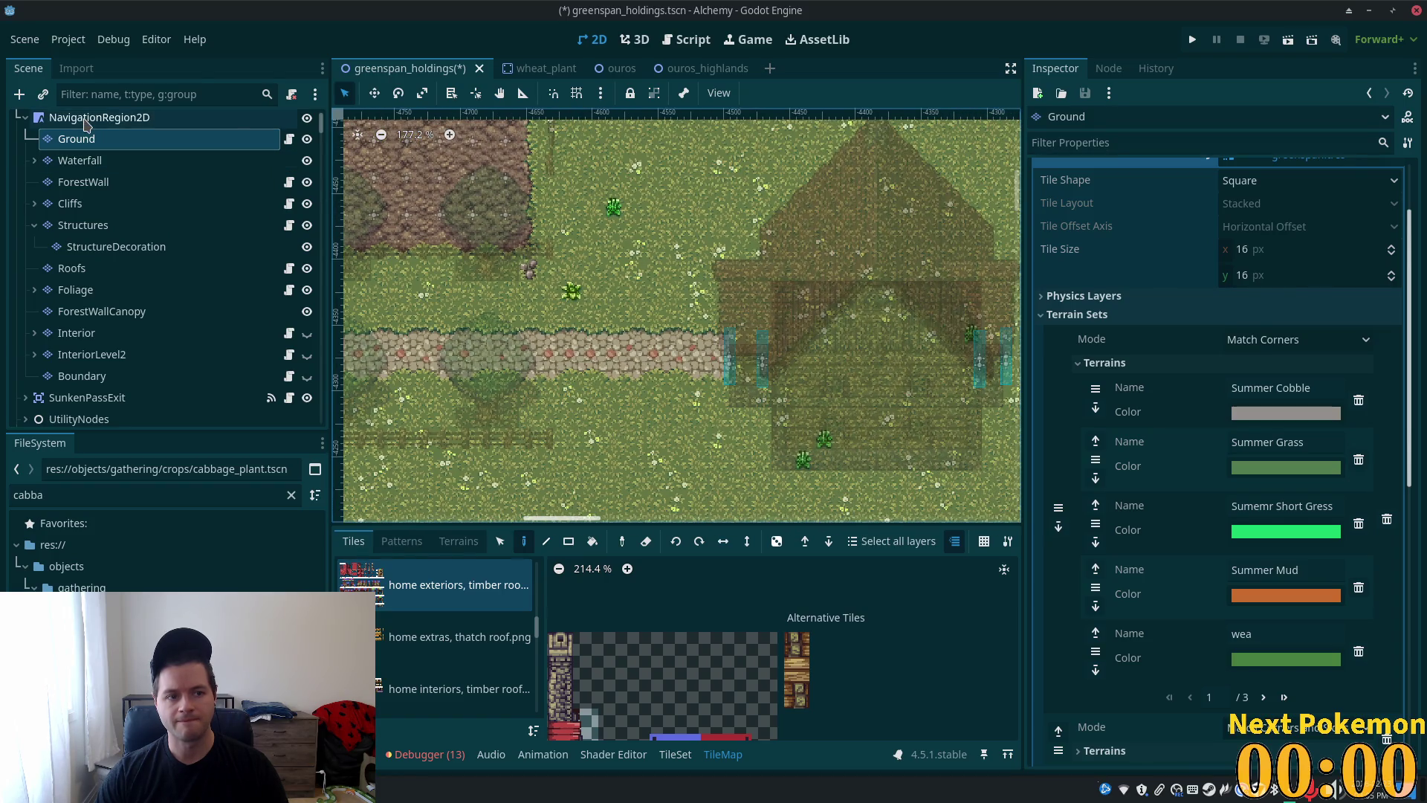
click(87, 119)
scroll(621, 399, up, 2)
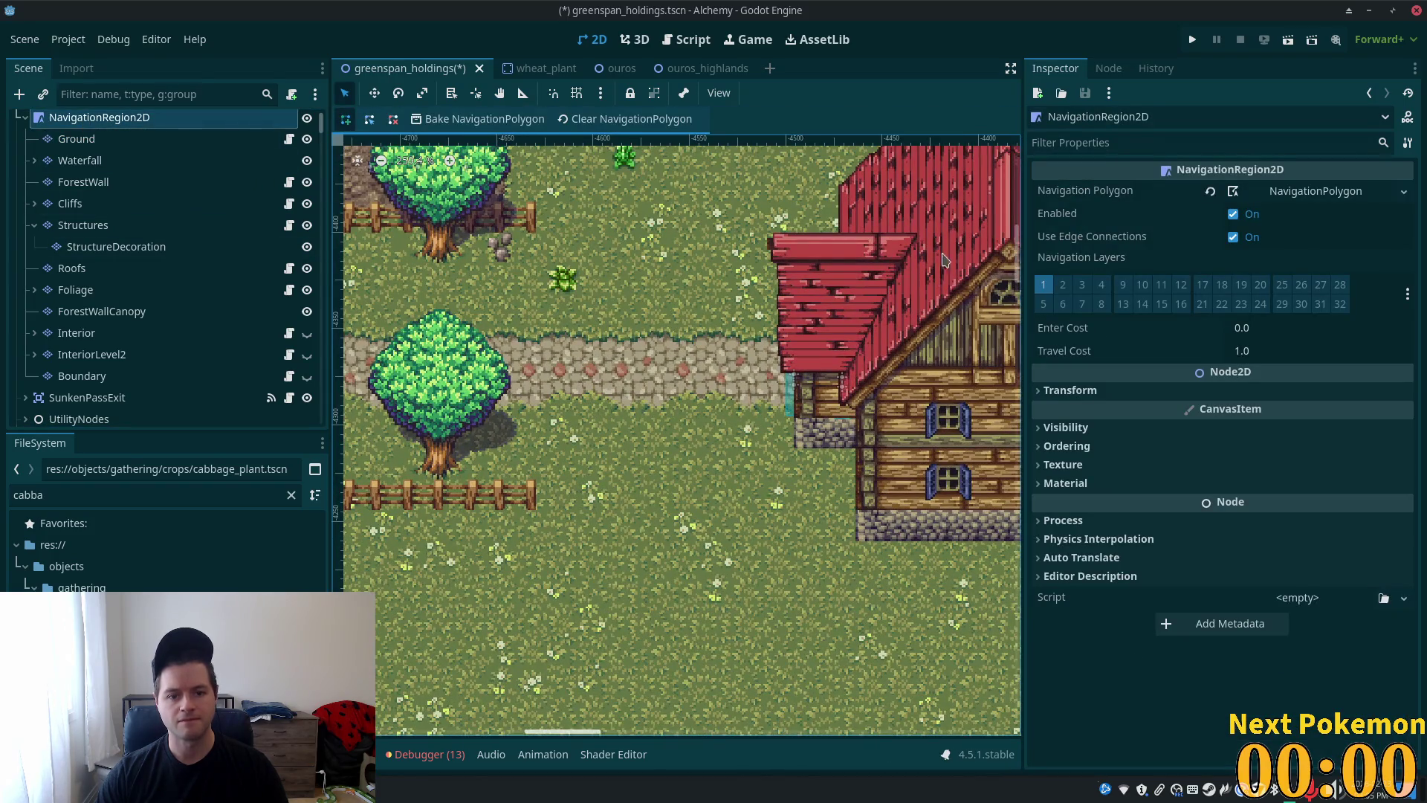
key(F5)
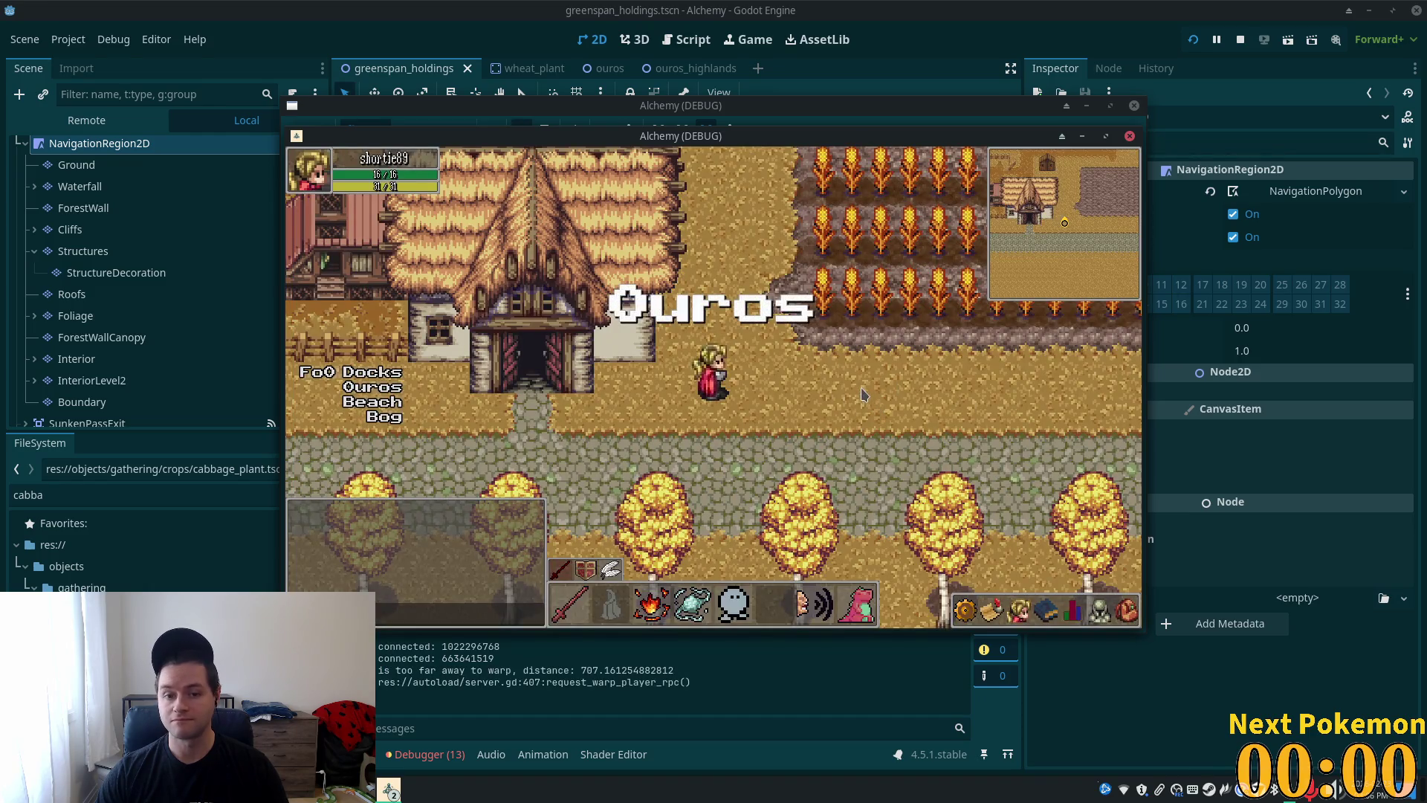
- Bring the Greenspan Holdings game window forward and walk the character along the path into the house
drag(867, 140, 1026, 275)
click(840, 287)
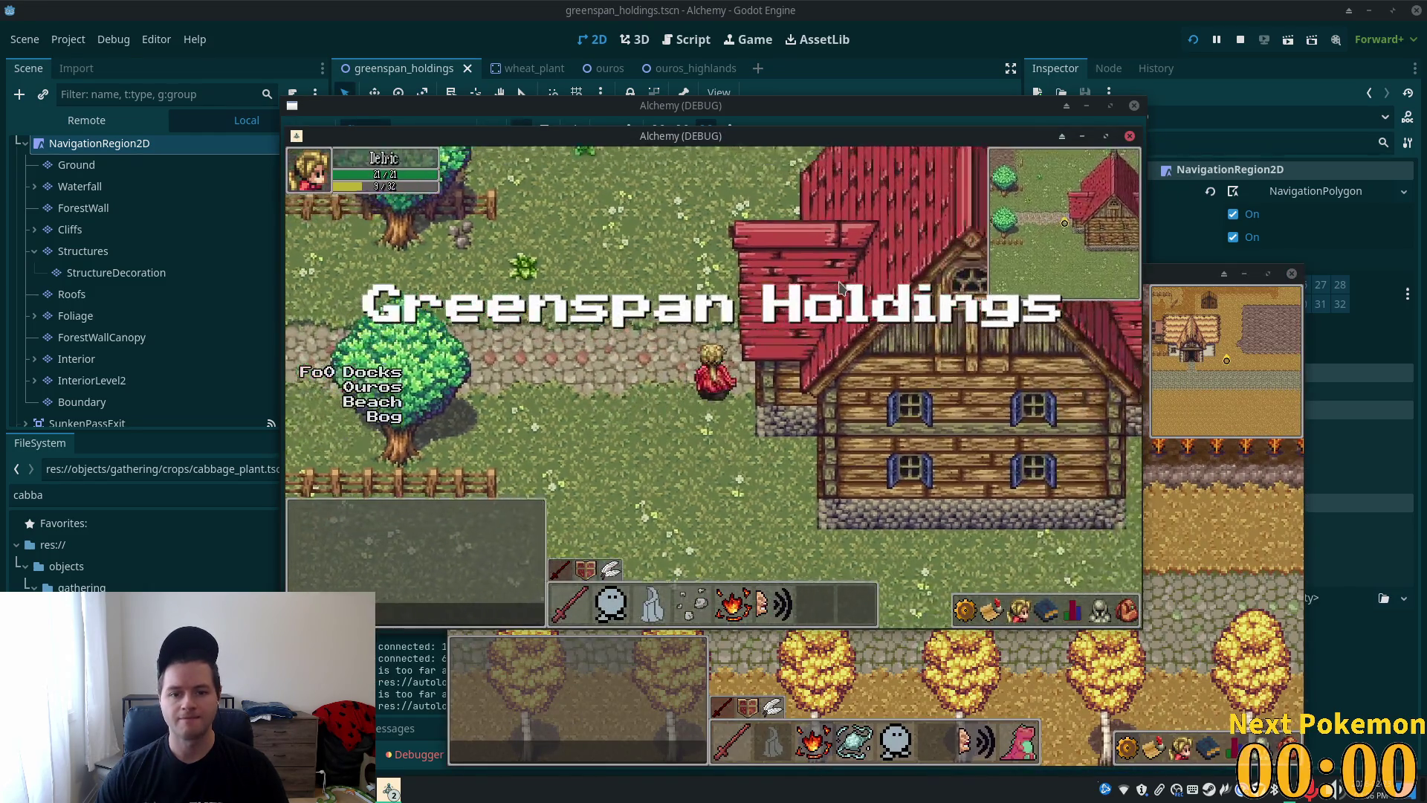
key(Left)
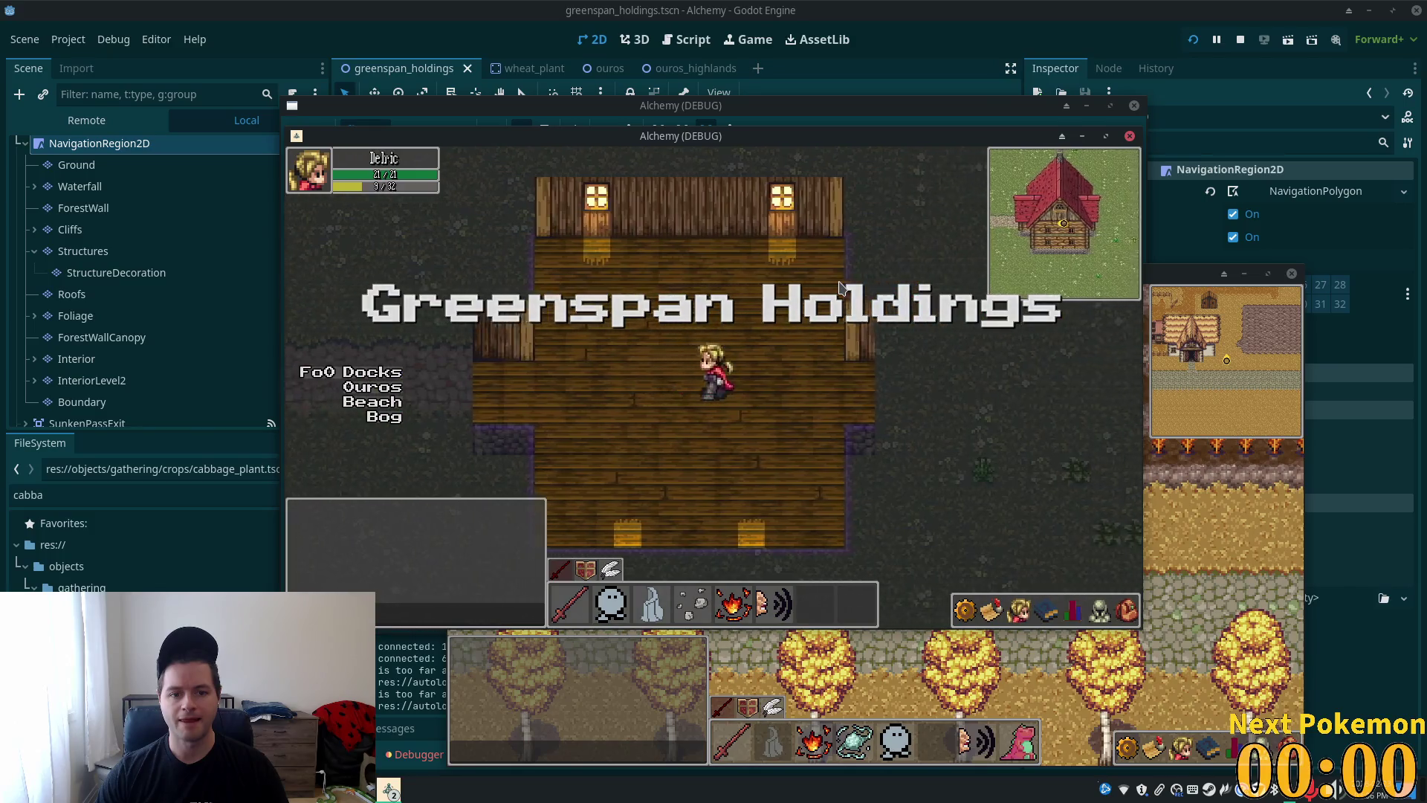
key(Left)
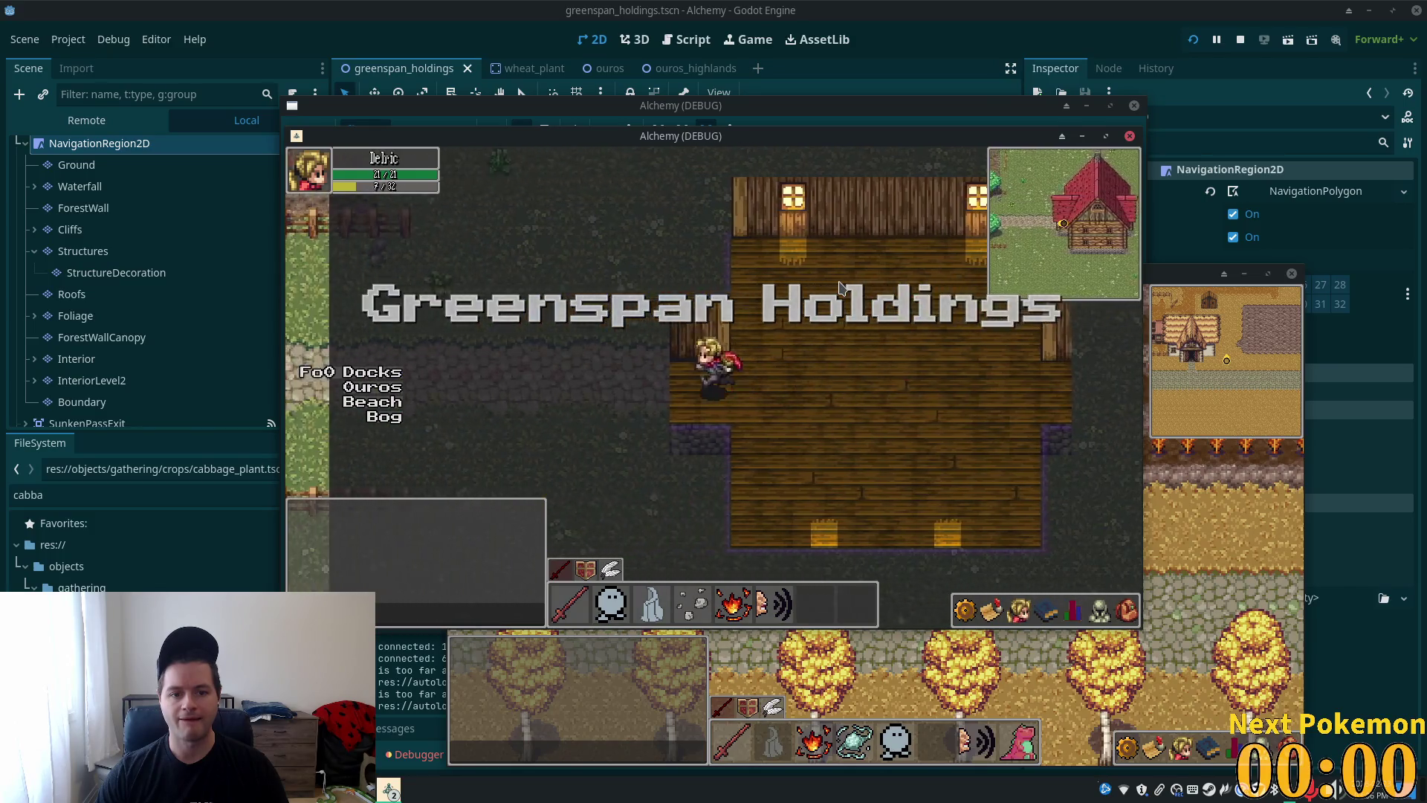
key(Right)
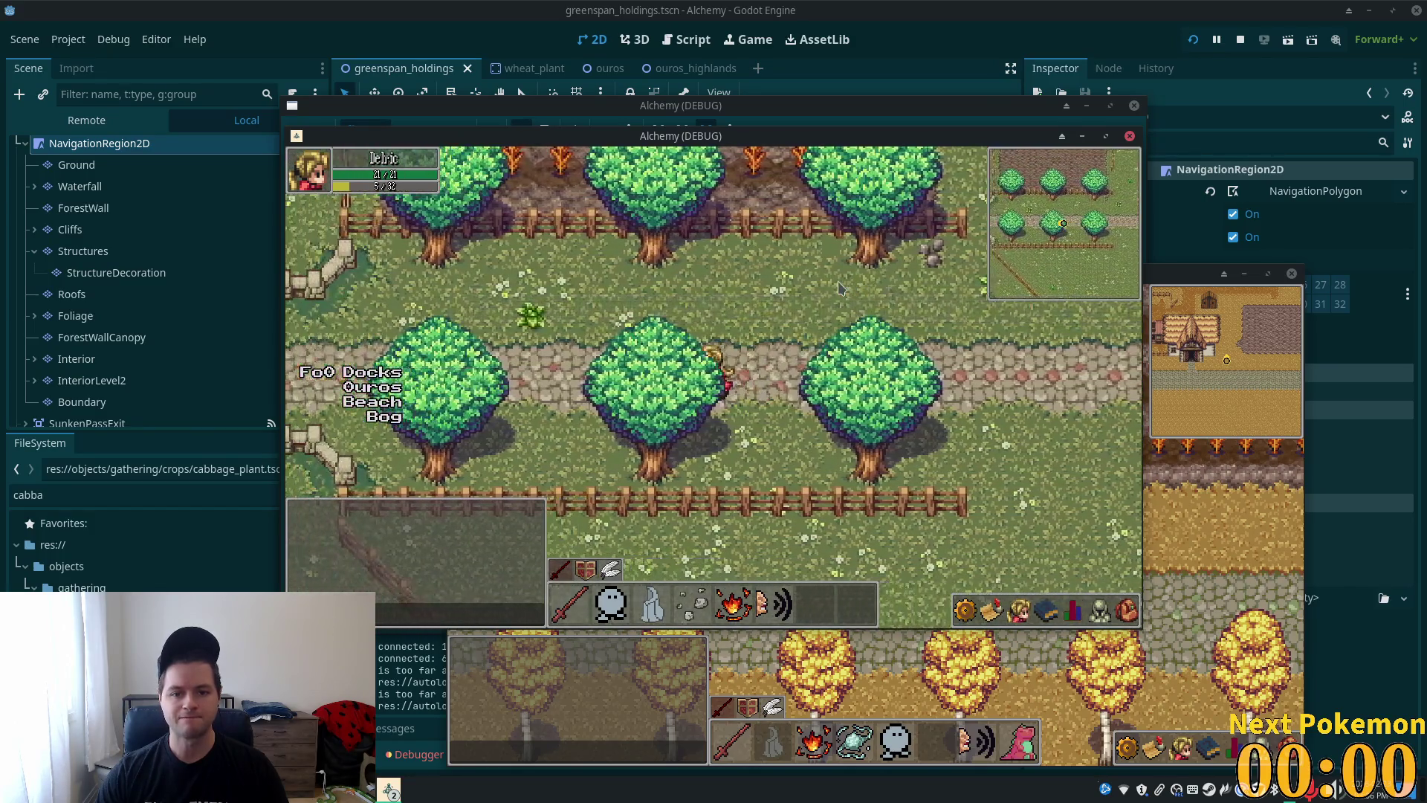
key(Right)
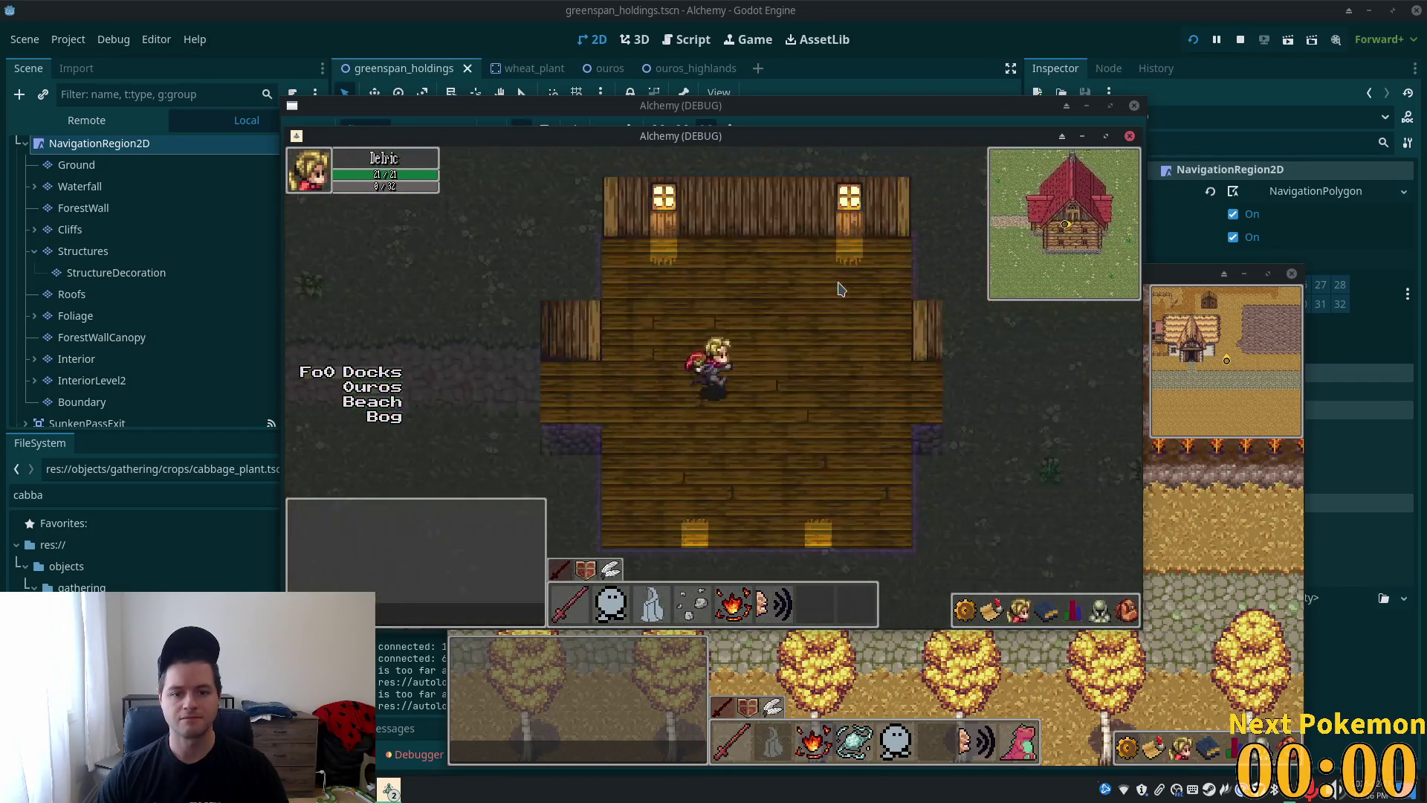
- Walk the character out of the house and back in several times, ending on the path
key(Left)
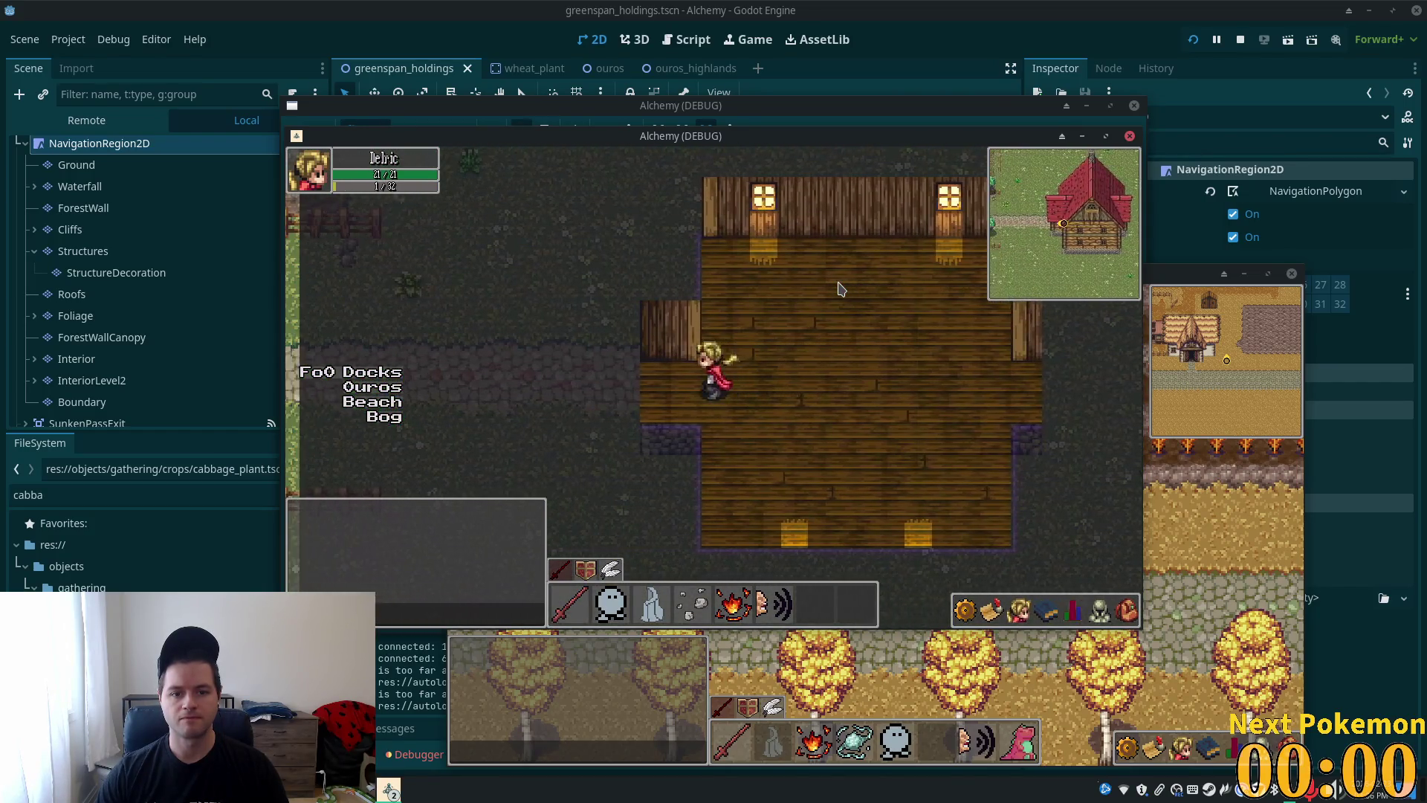
key(Left)
key(Right)
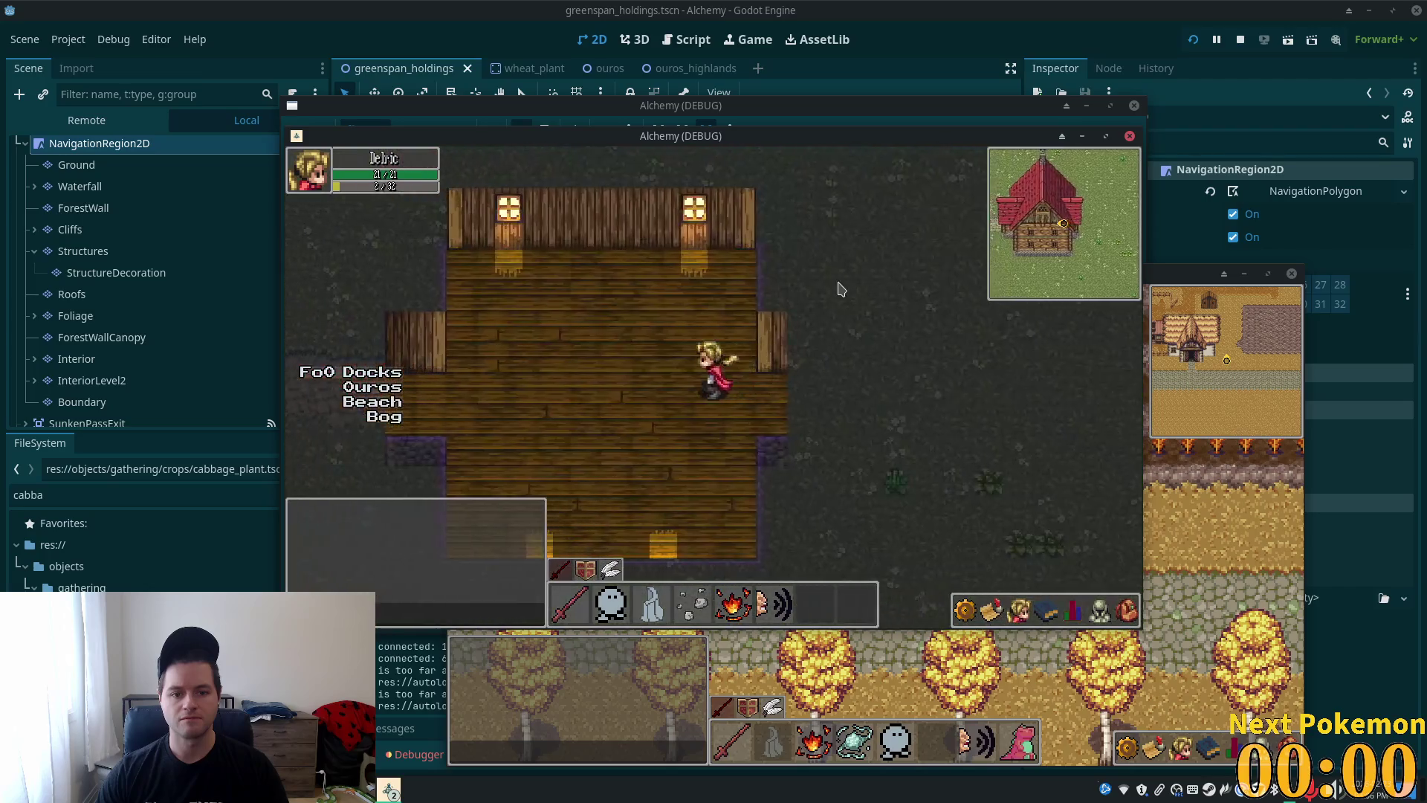
key(Left)
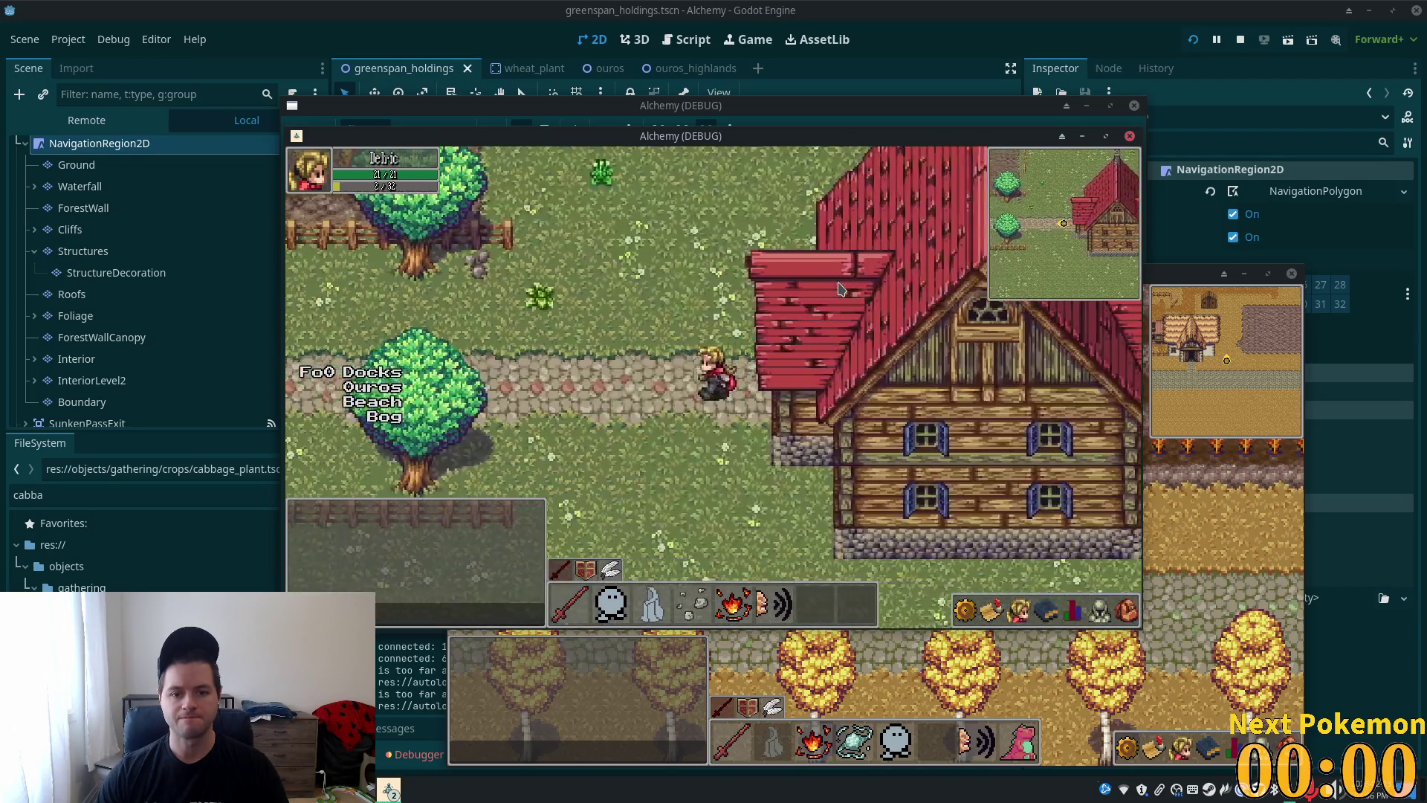
key(Right)
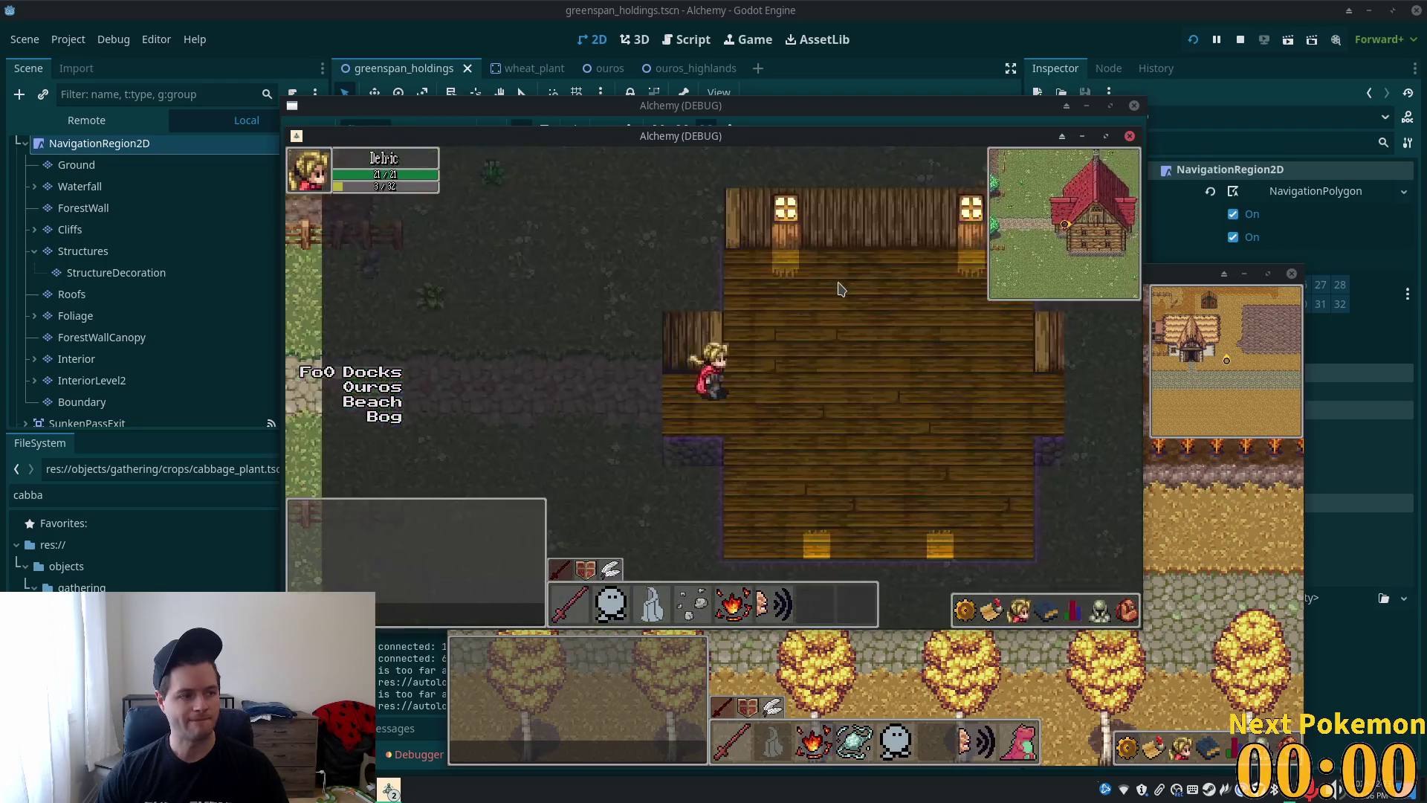
key(Left)
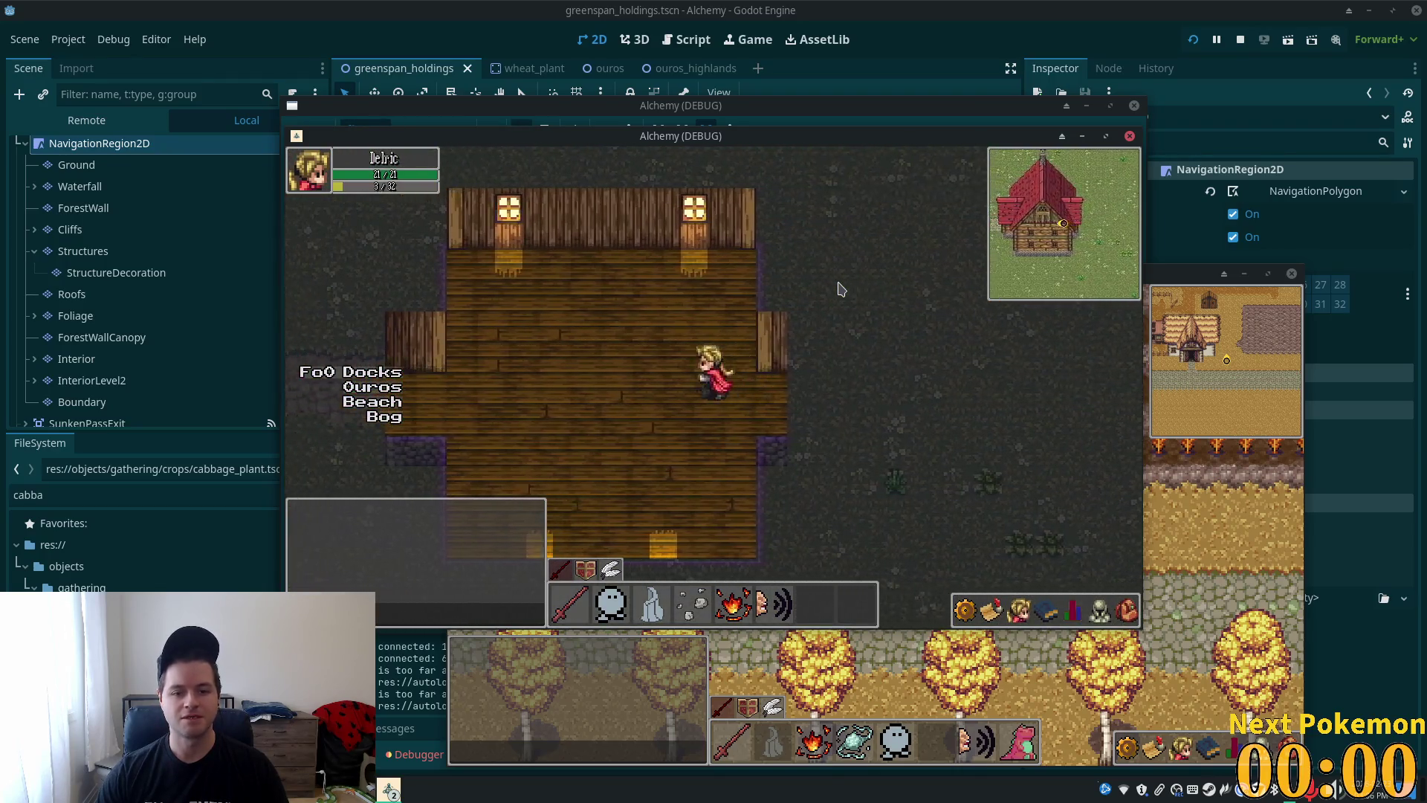
key(Left)
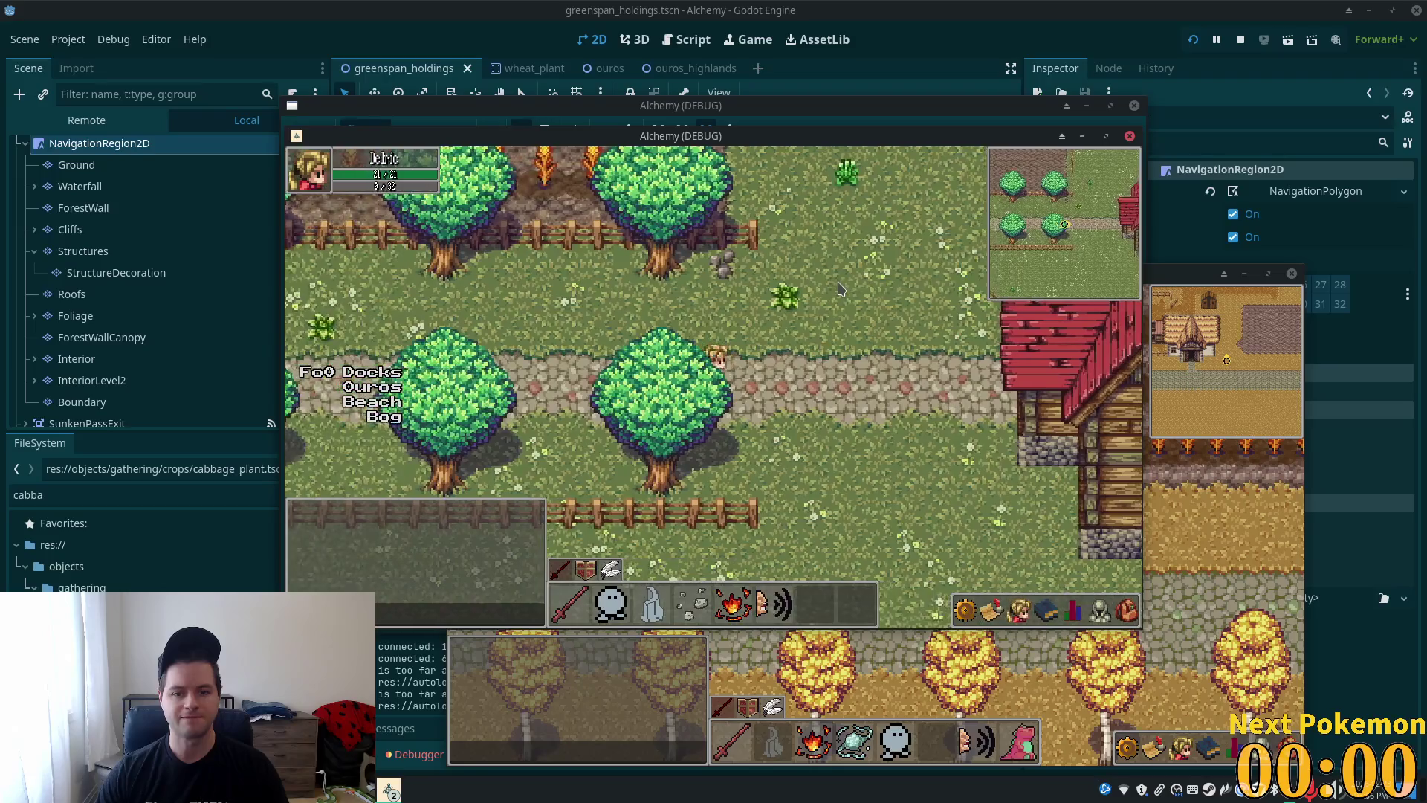
key(Right)
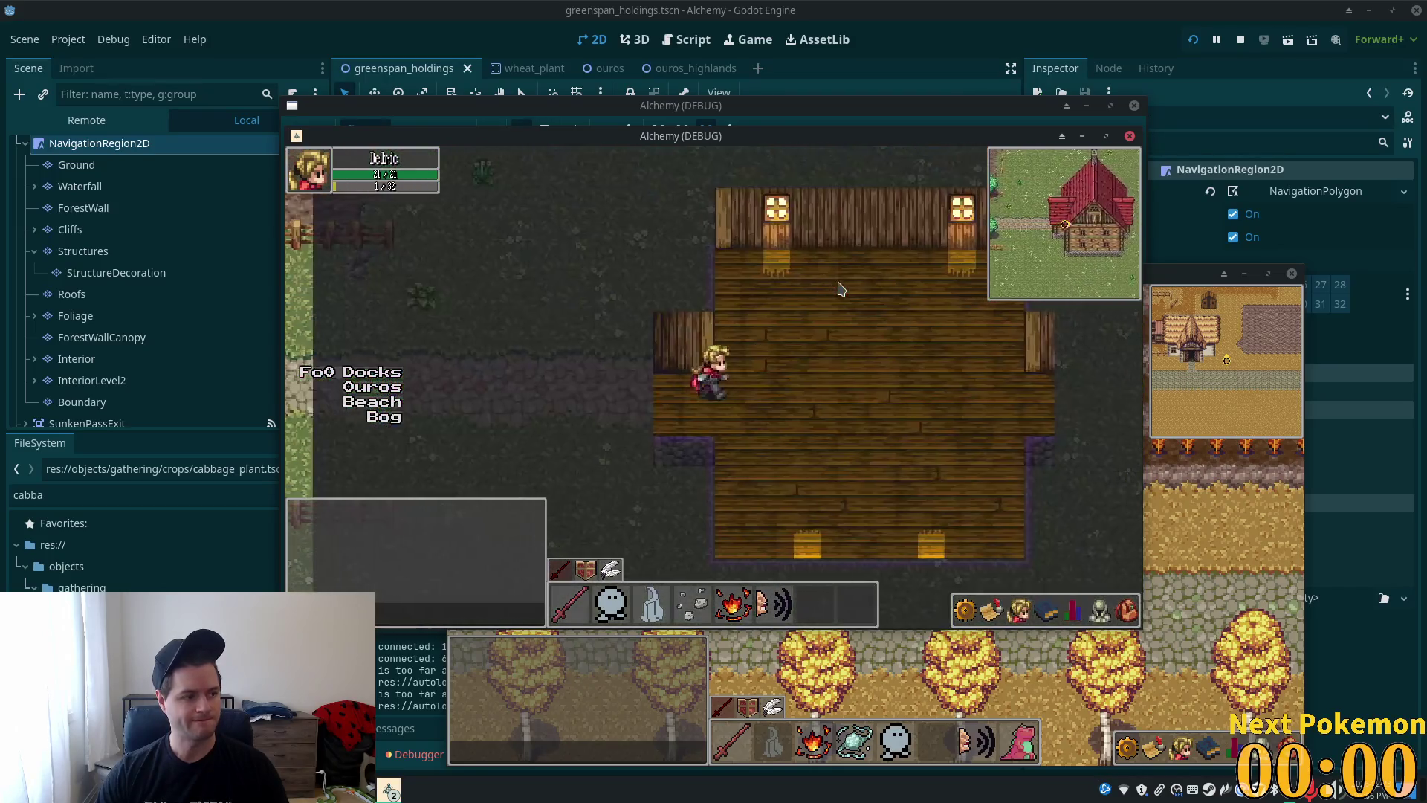
key(Left)
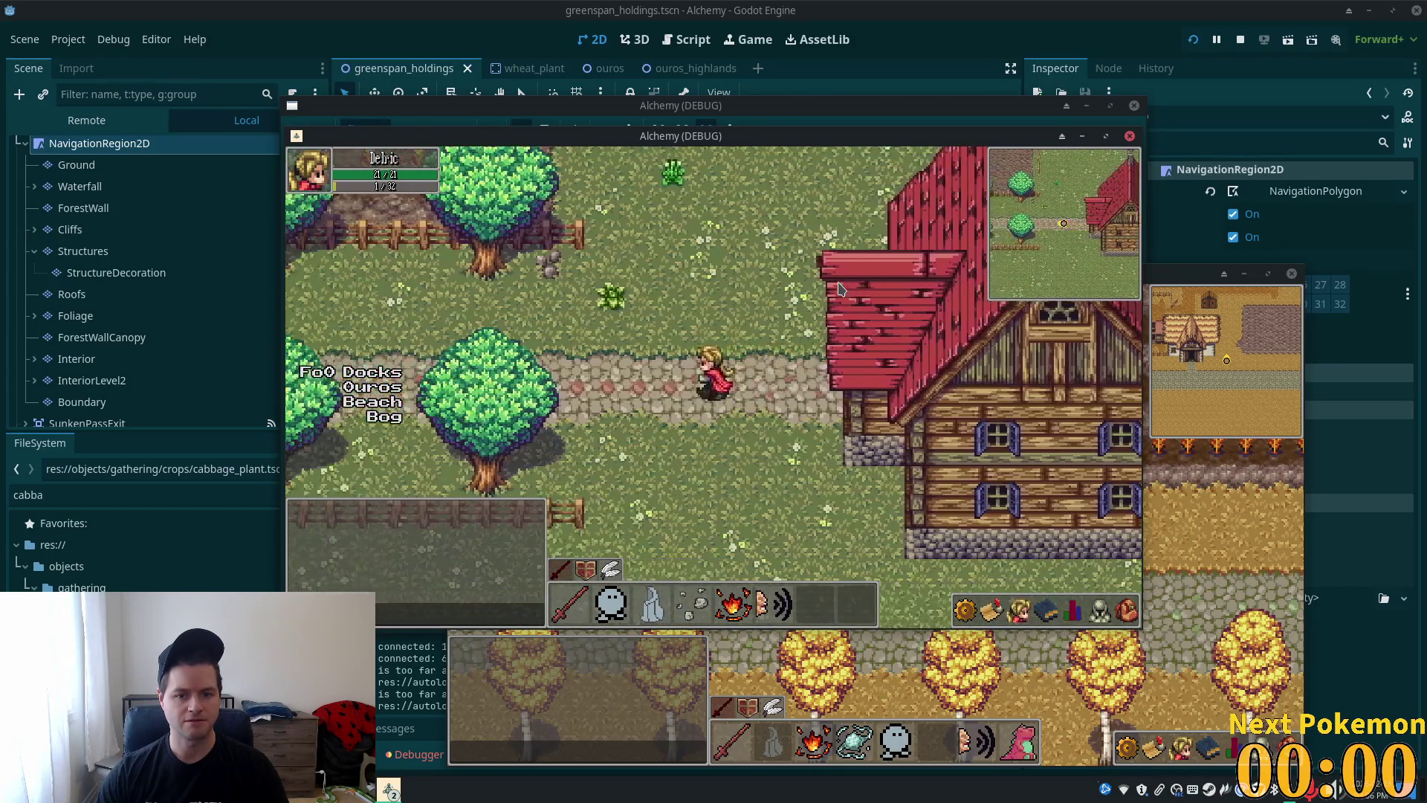
key(Left)
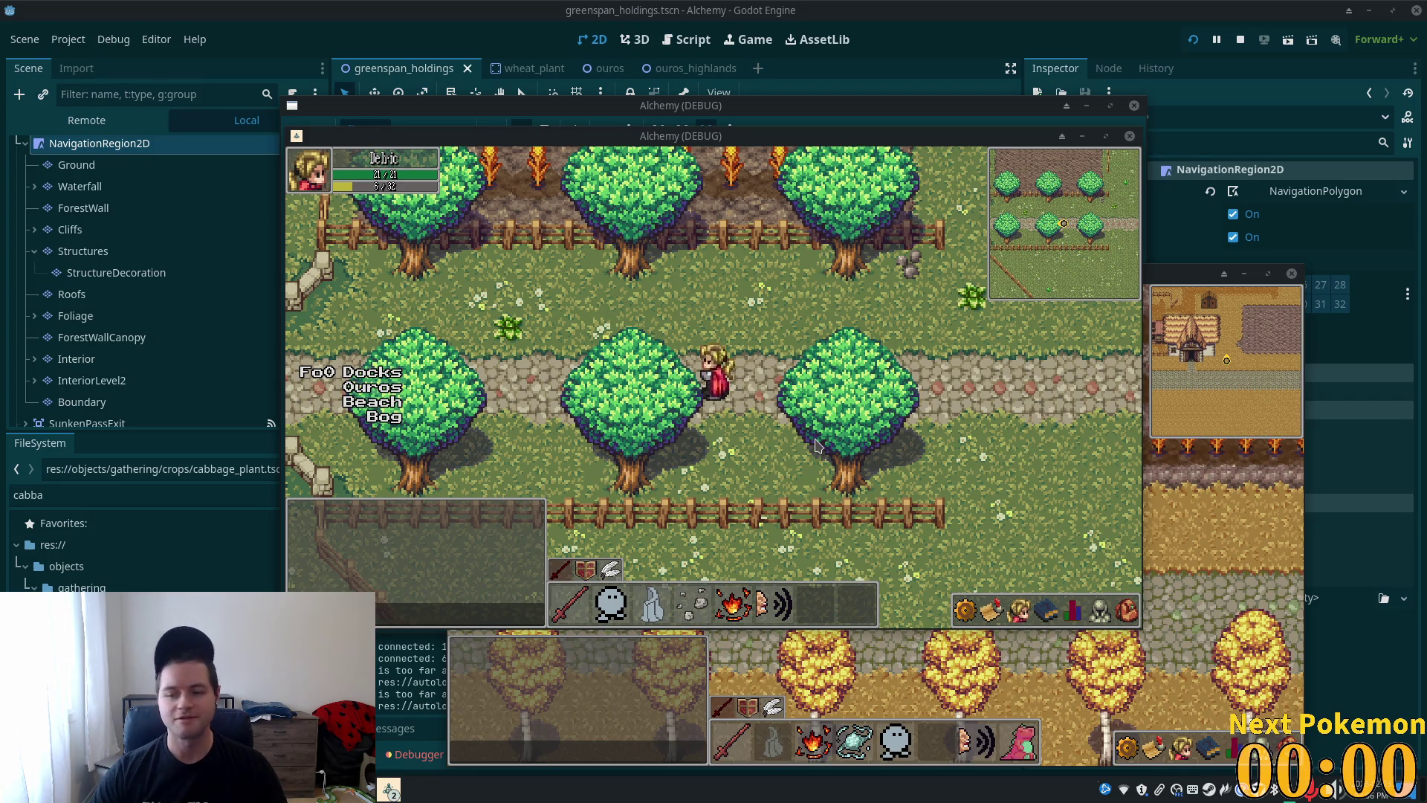
key(Right)
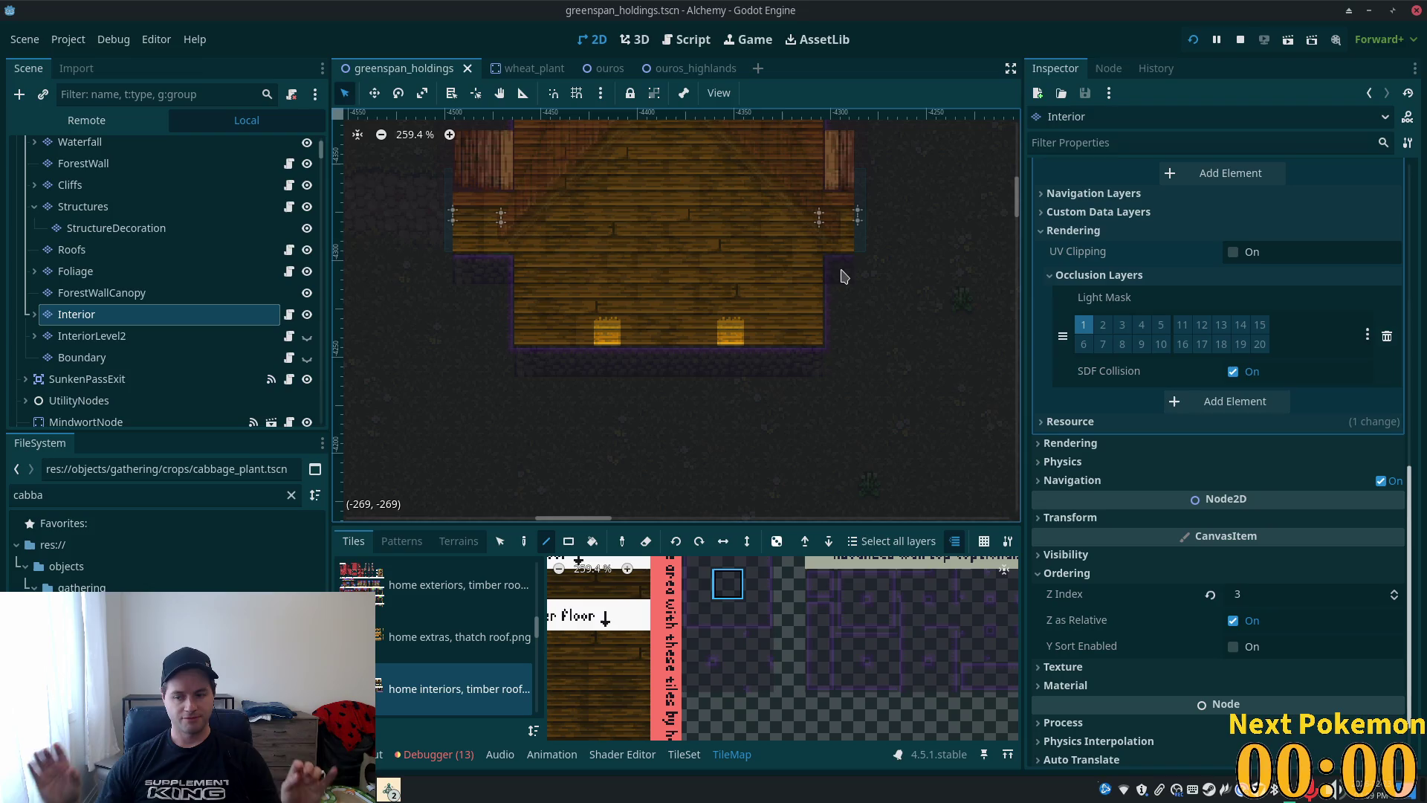
scroll(718, 291, down, 3)
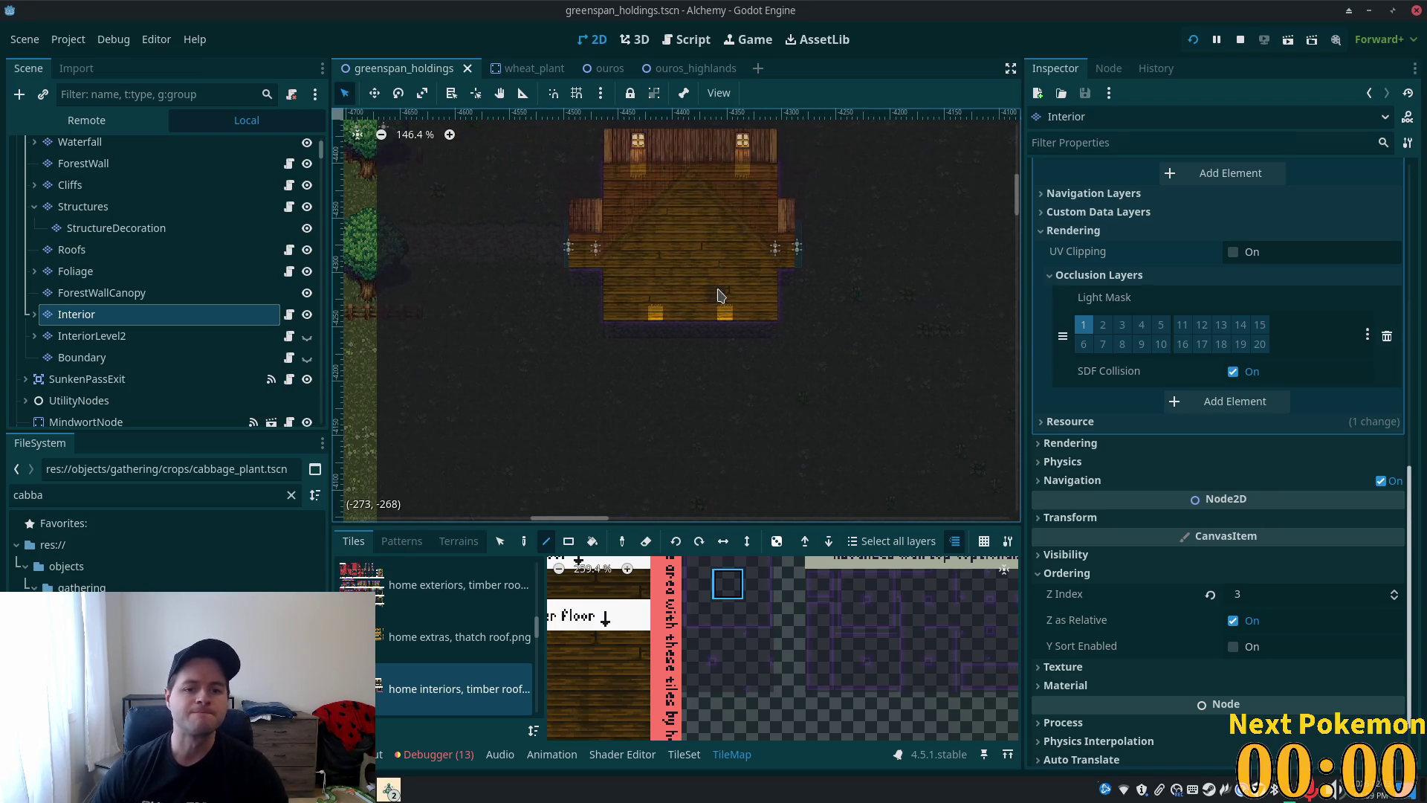
scroll(702, 285, down, 1)
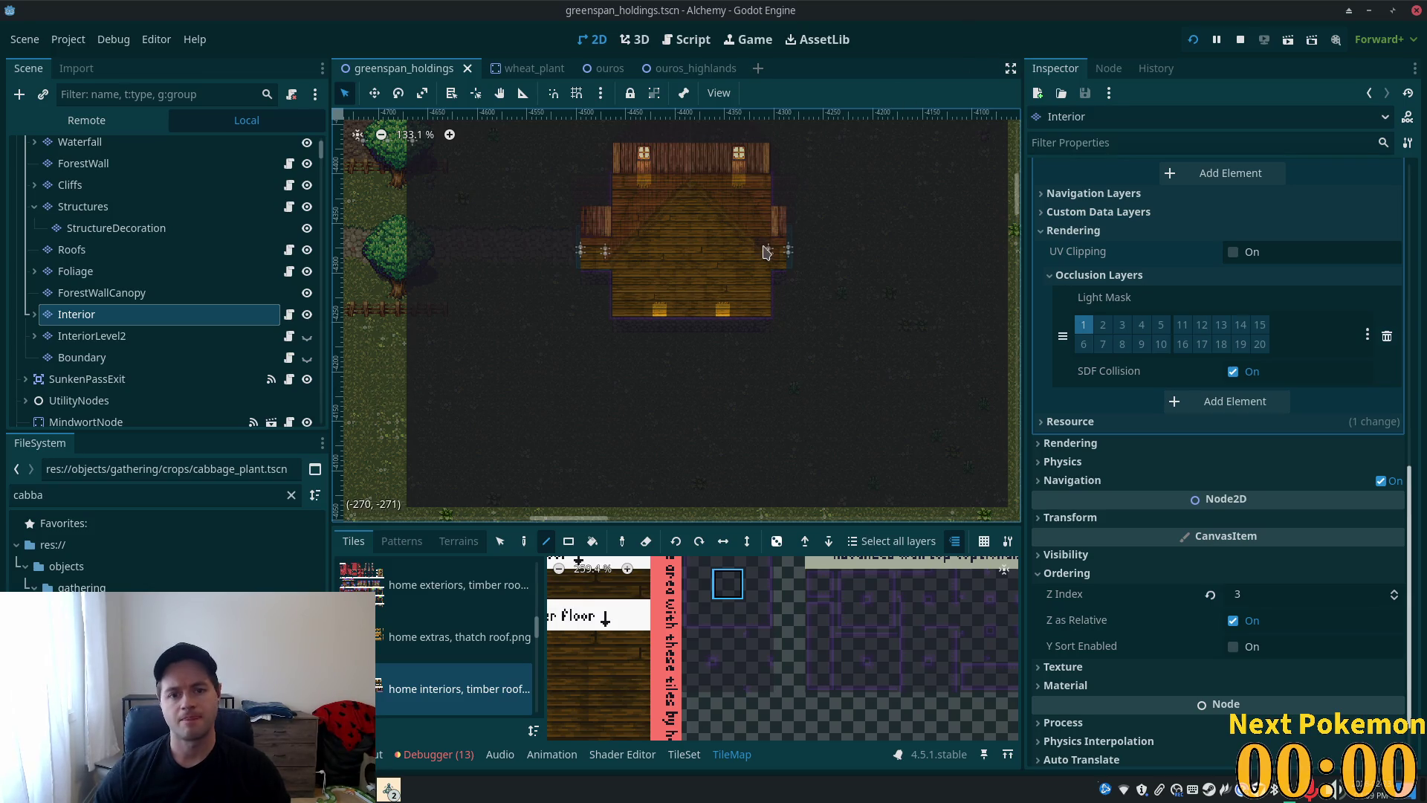
scroll(677, 239, up, 5)
drag(676, 239, 720, 393)
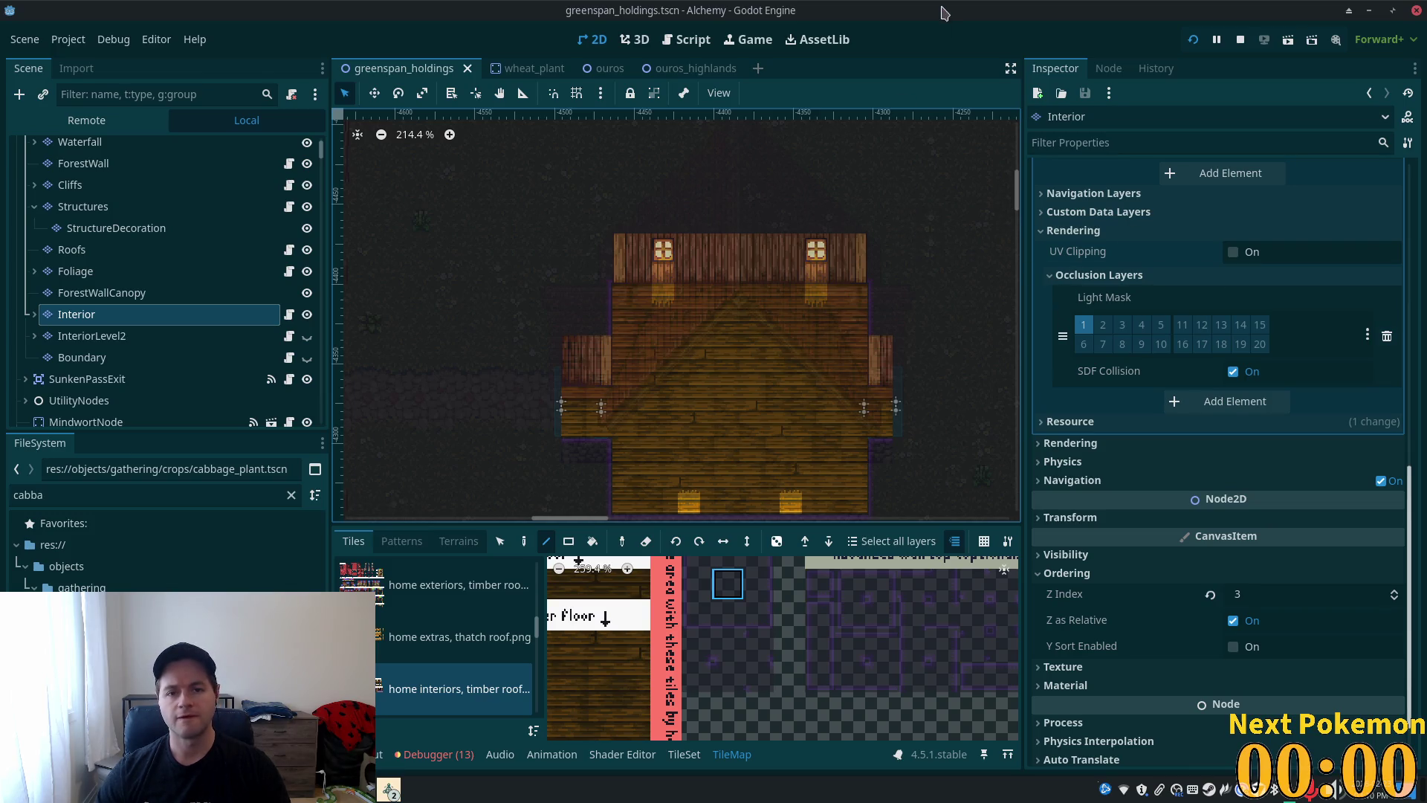
- Select the Stairs layer in the Interior group, hide the Roofs and Structures layers, and save
click(34, 315)
click(79, 341)
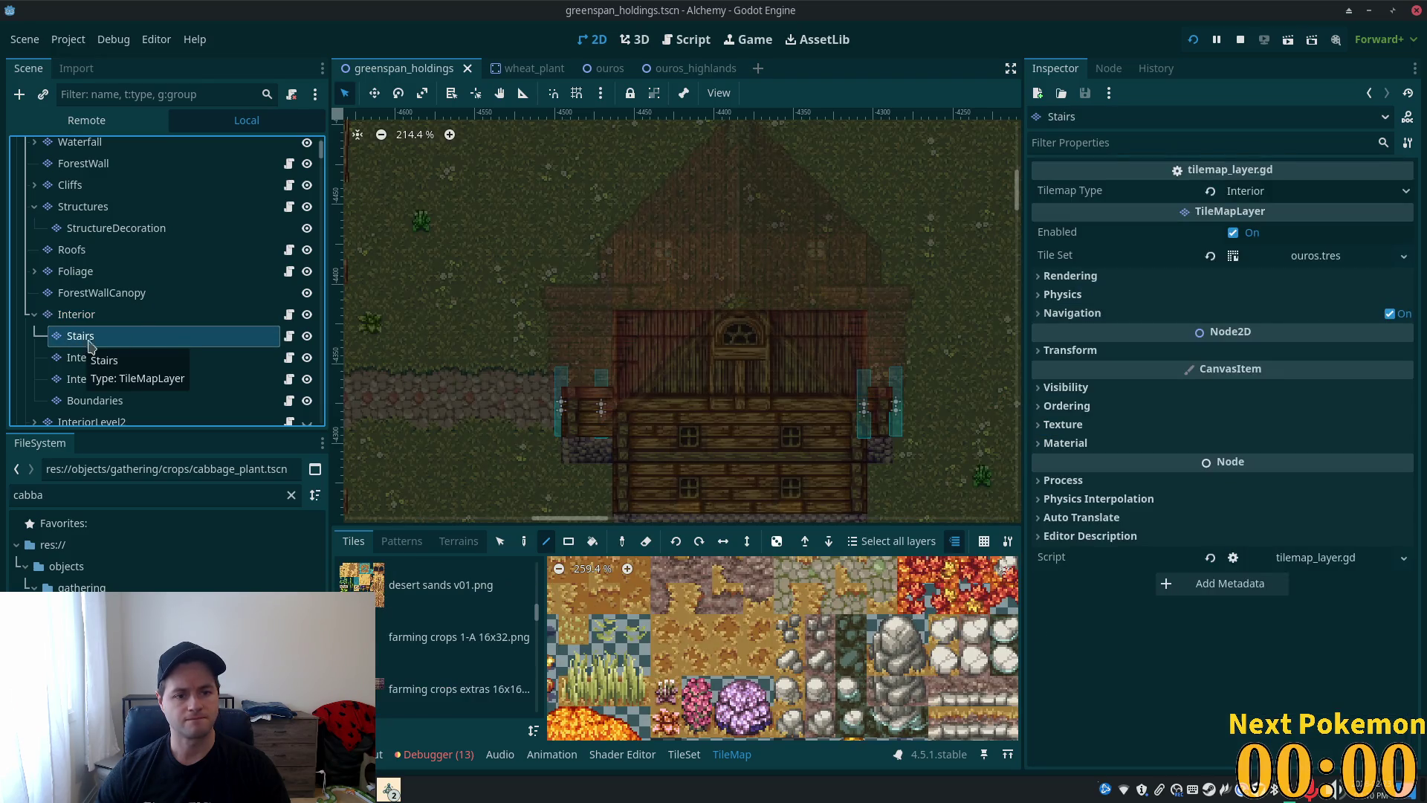
click(306, 250)
click(306, 207)
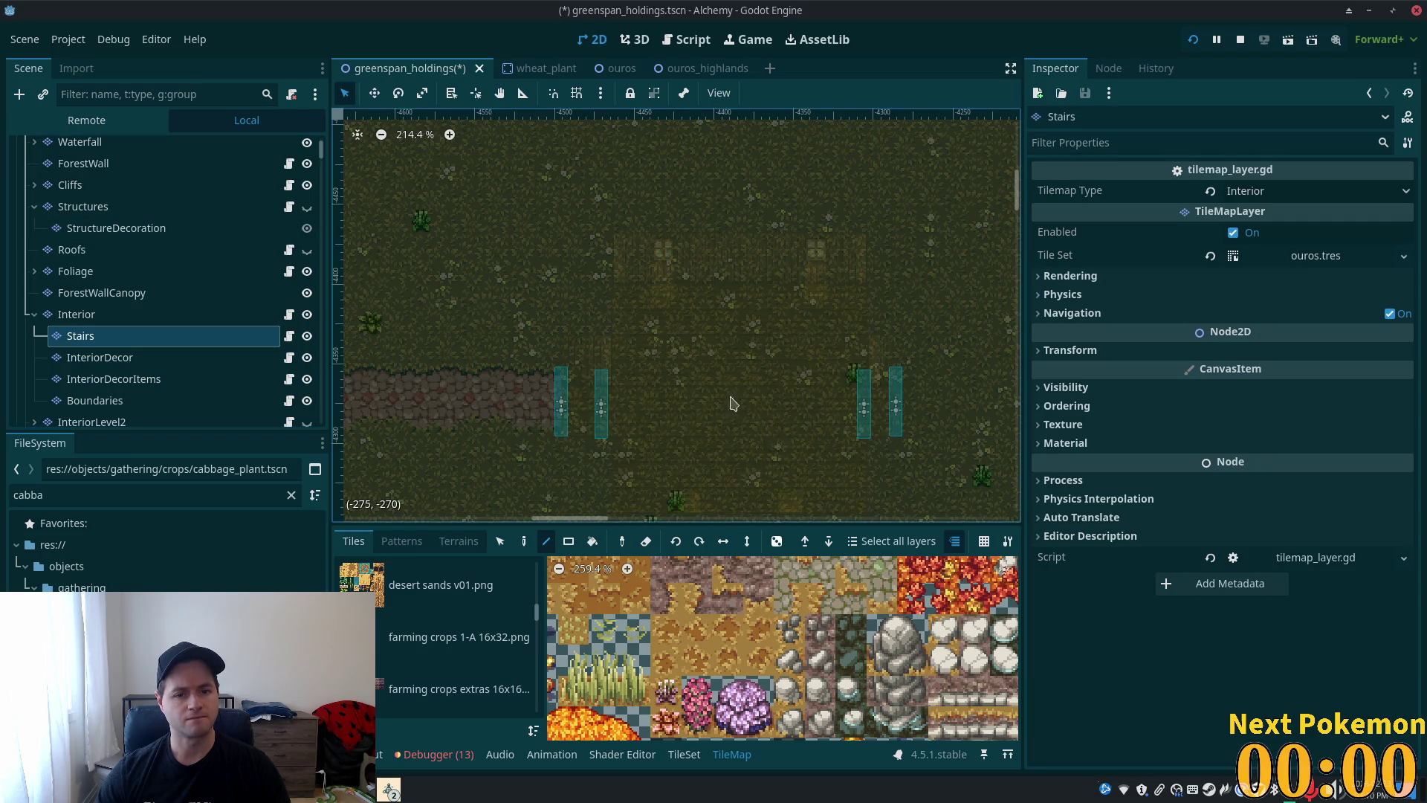
scroll(703, 348, up, 3)
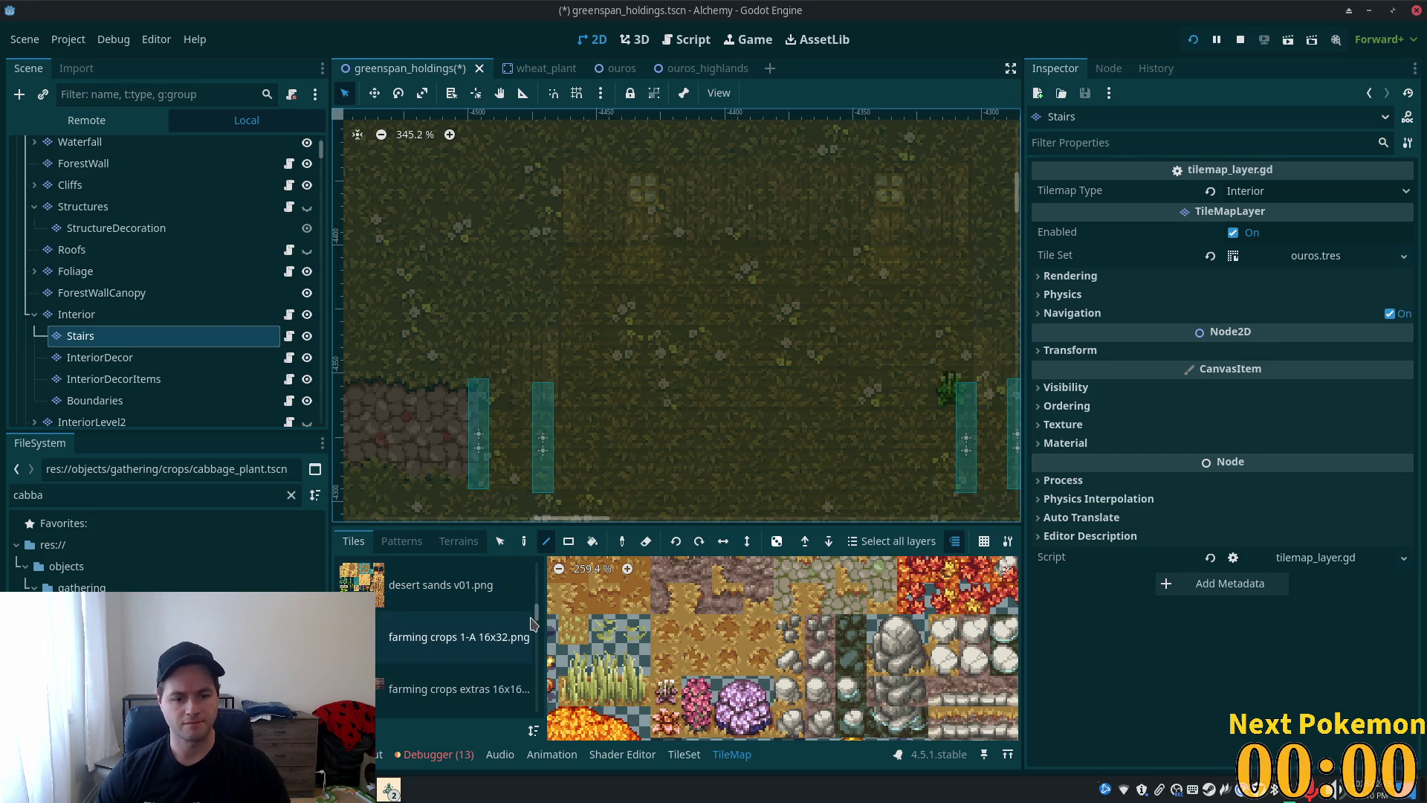
scroll(536, 615, up, 3)
scroll(536, 615, down, 2)
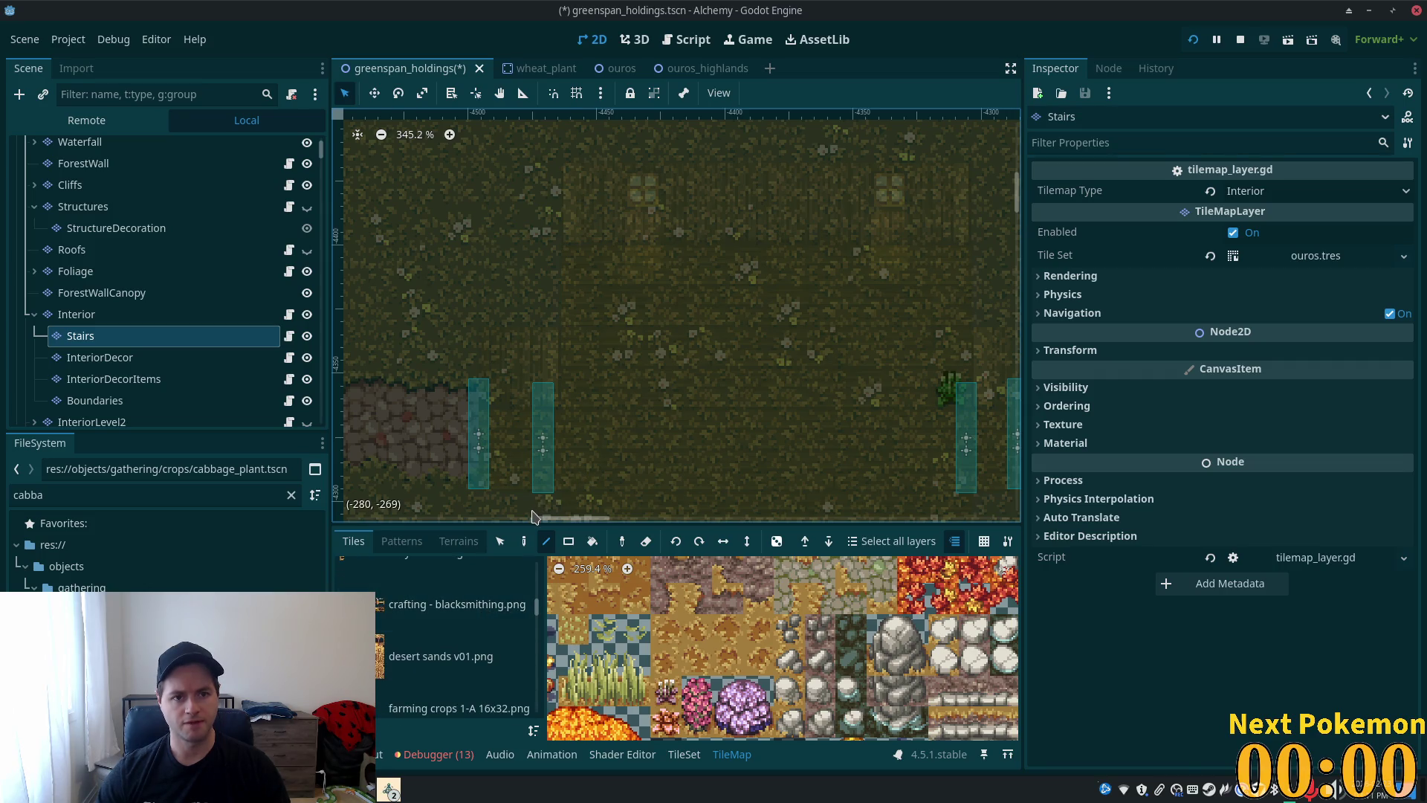
key(ctrl+s)
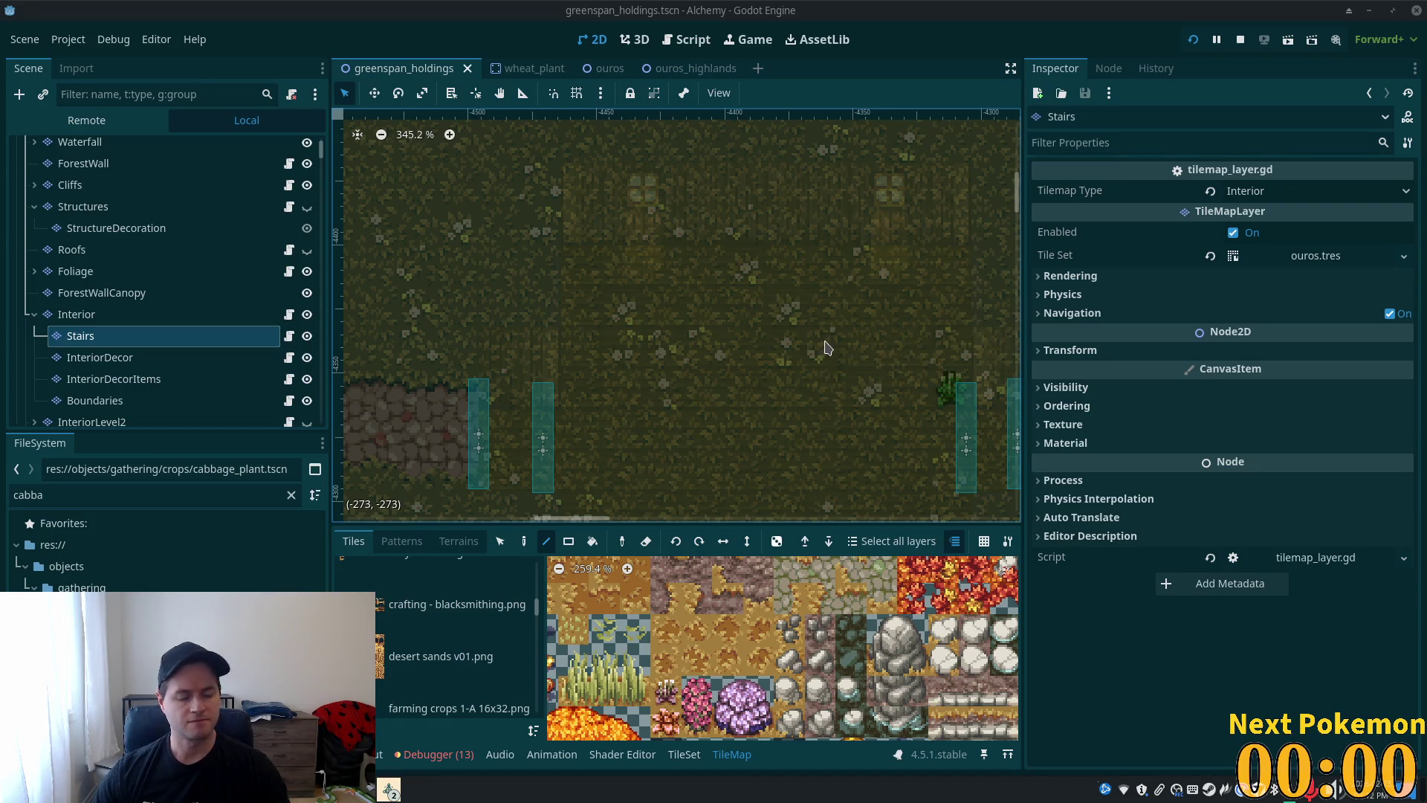
- Choose the 'bonus wooden stairs.png' tile sheet from the tile sources
scroll(812, 376, down, 4)
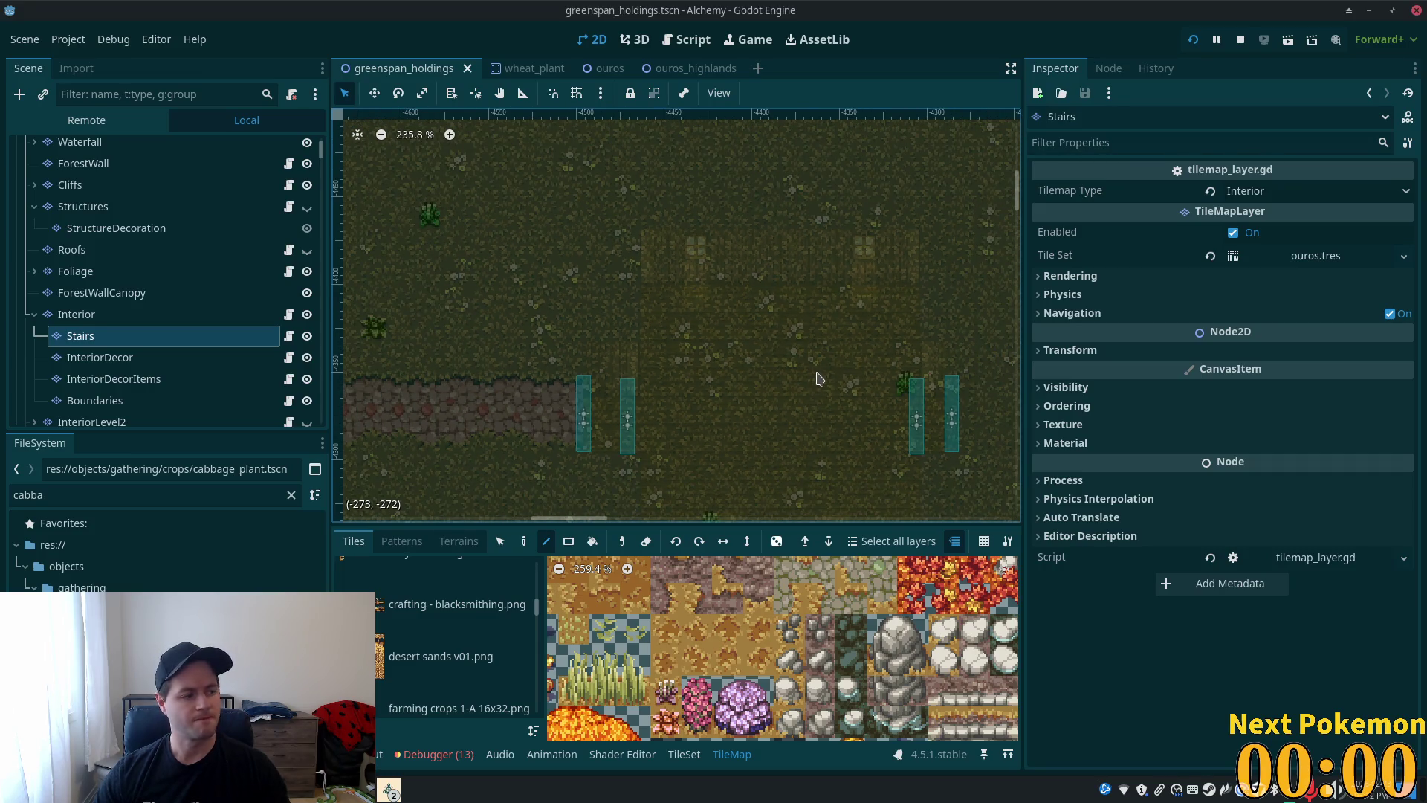
scroll(830, 377, down, 2)
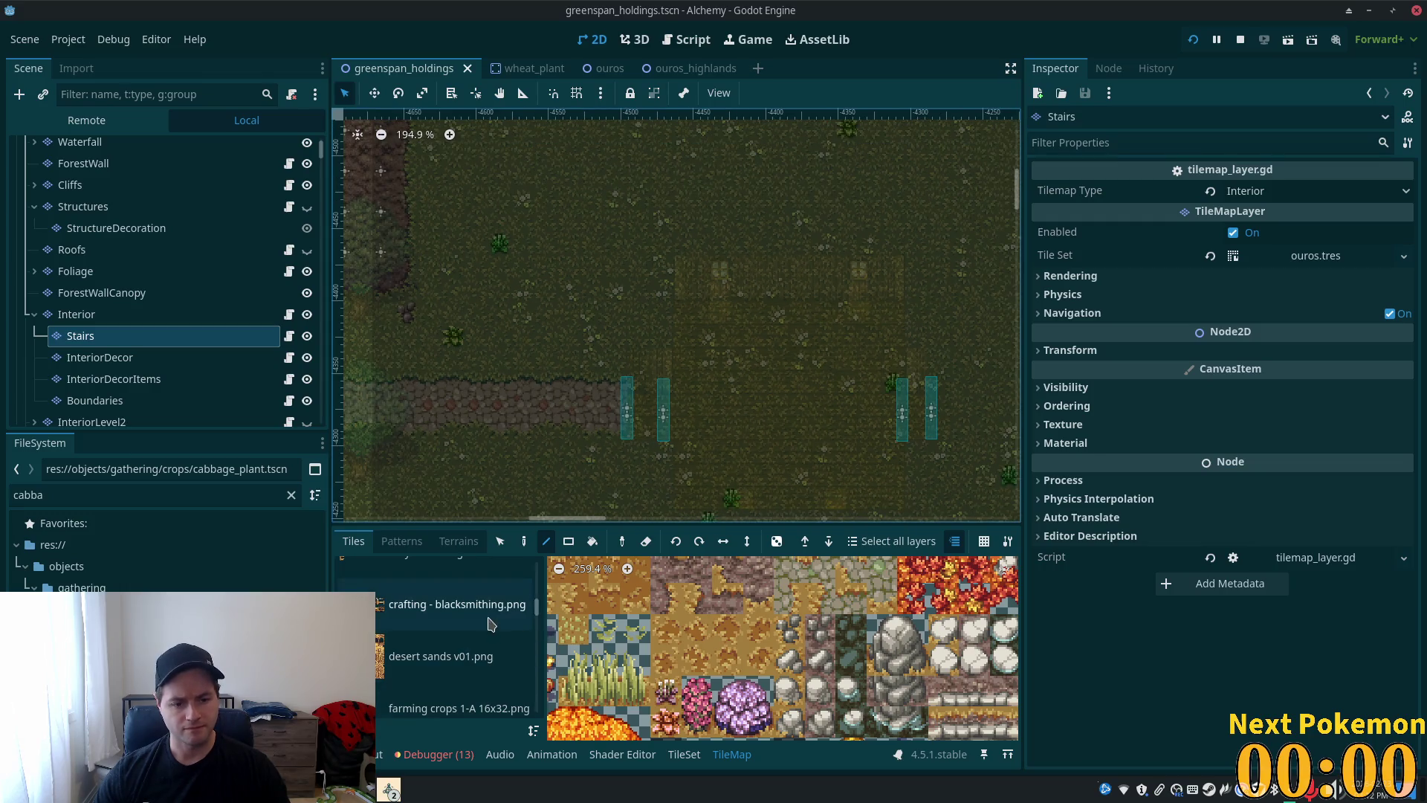
scroll(450, 647, up, 2)
scroll(450, 649, up, 2)
scroll(449, 646, up, 2)
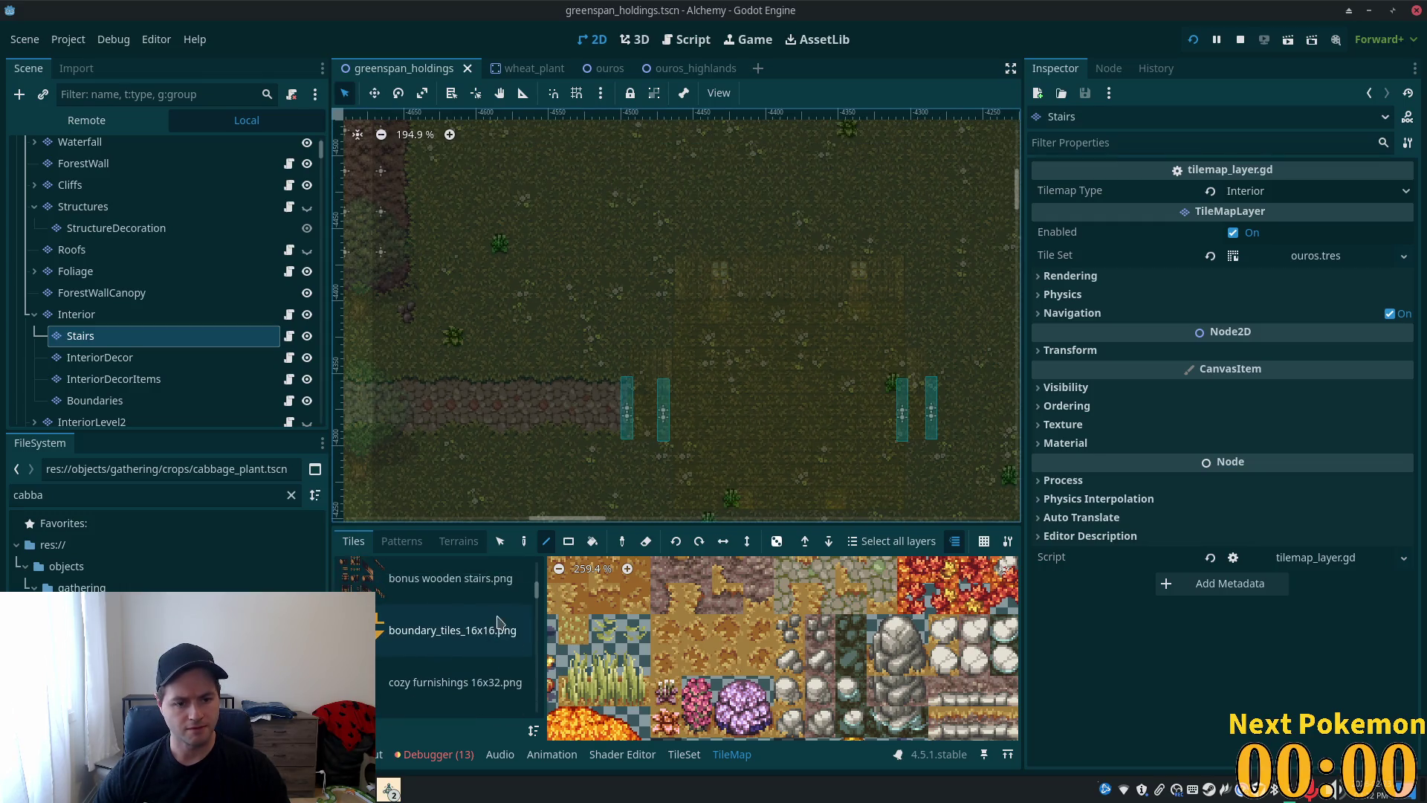
click(476, 580)
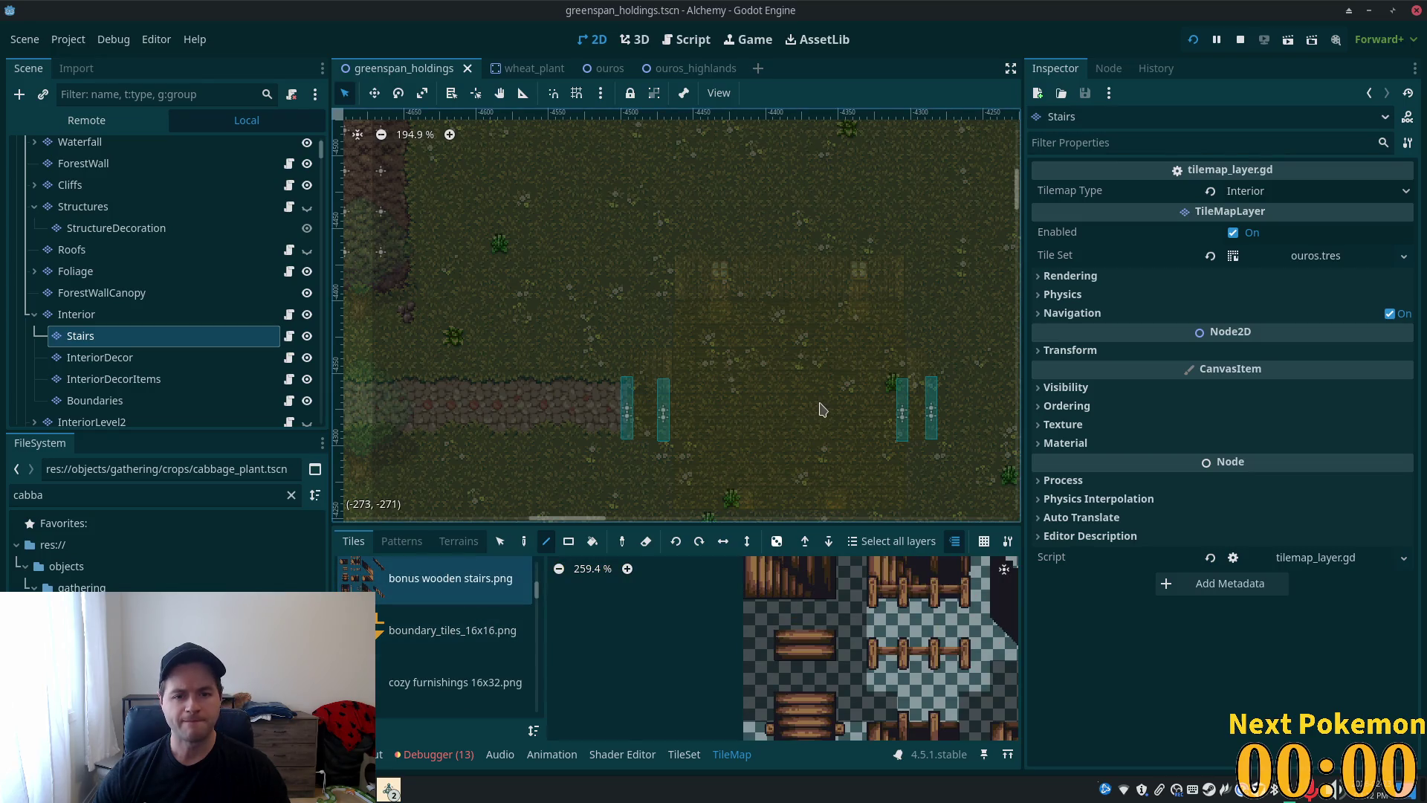
- Zoom and pan the map over the house interior and the atlas to the diagonal stair tiles
scroll(811, 394, up, 6)
drag(796, 394, 742, 411)
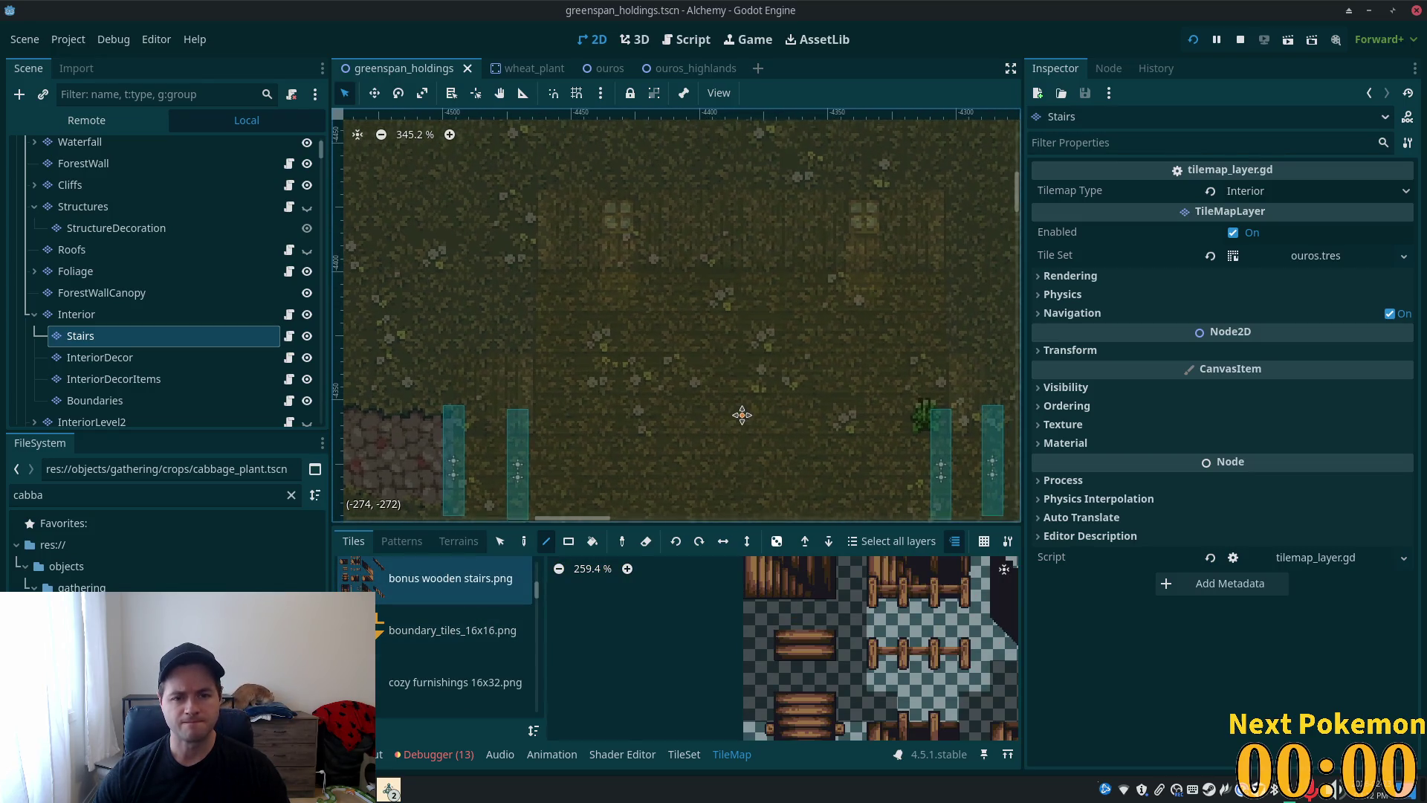
scroll(773, 639, up, 3)
scroll(766, 661, down, 3)
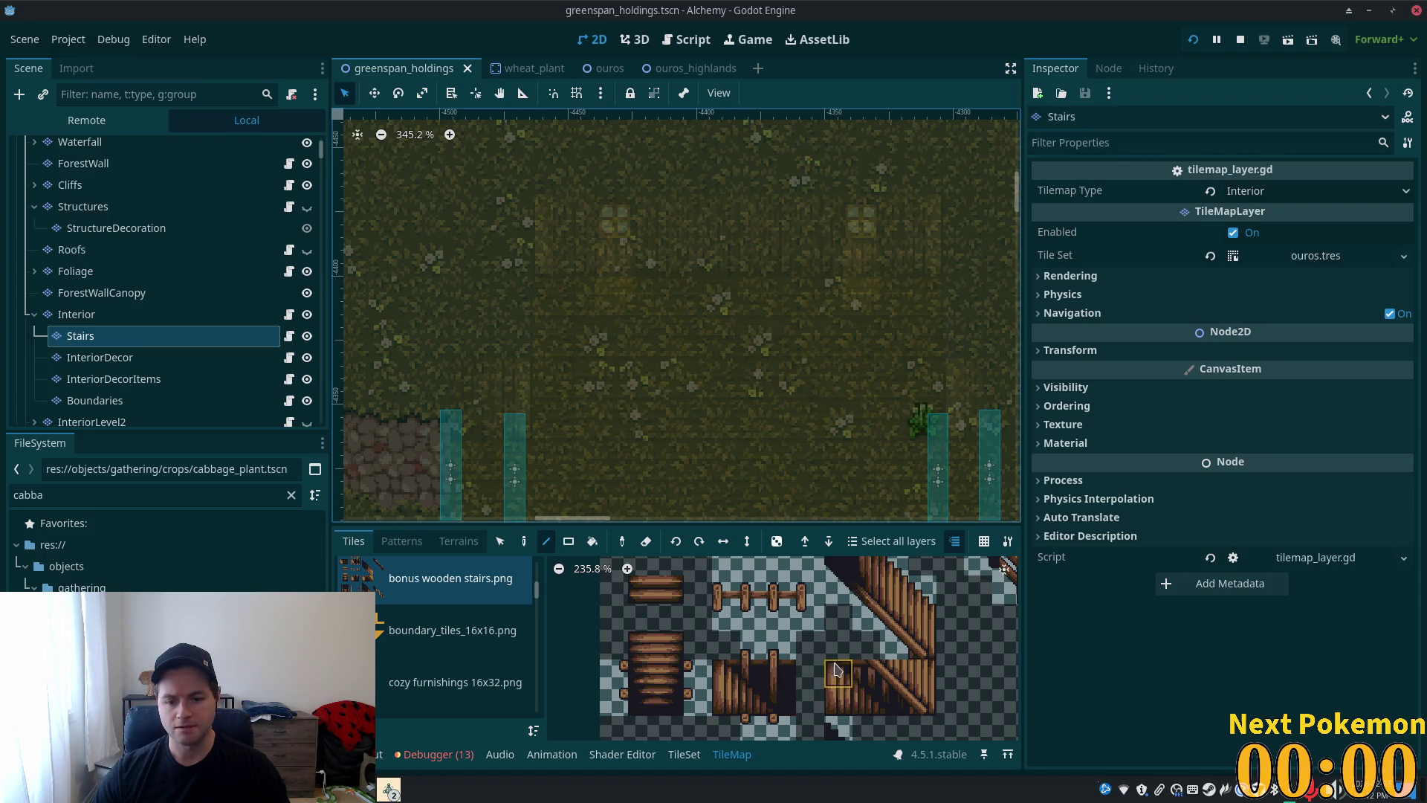
scroll(838, 669, down, 5)
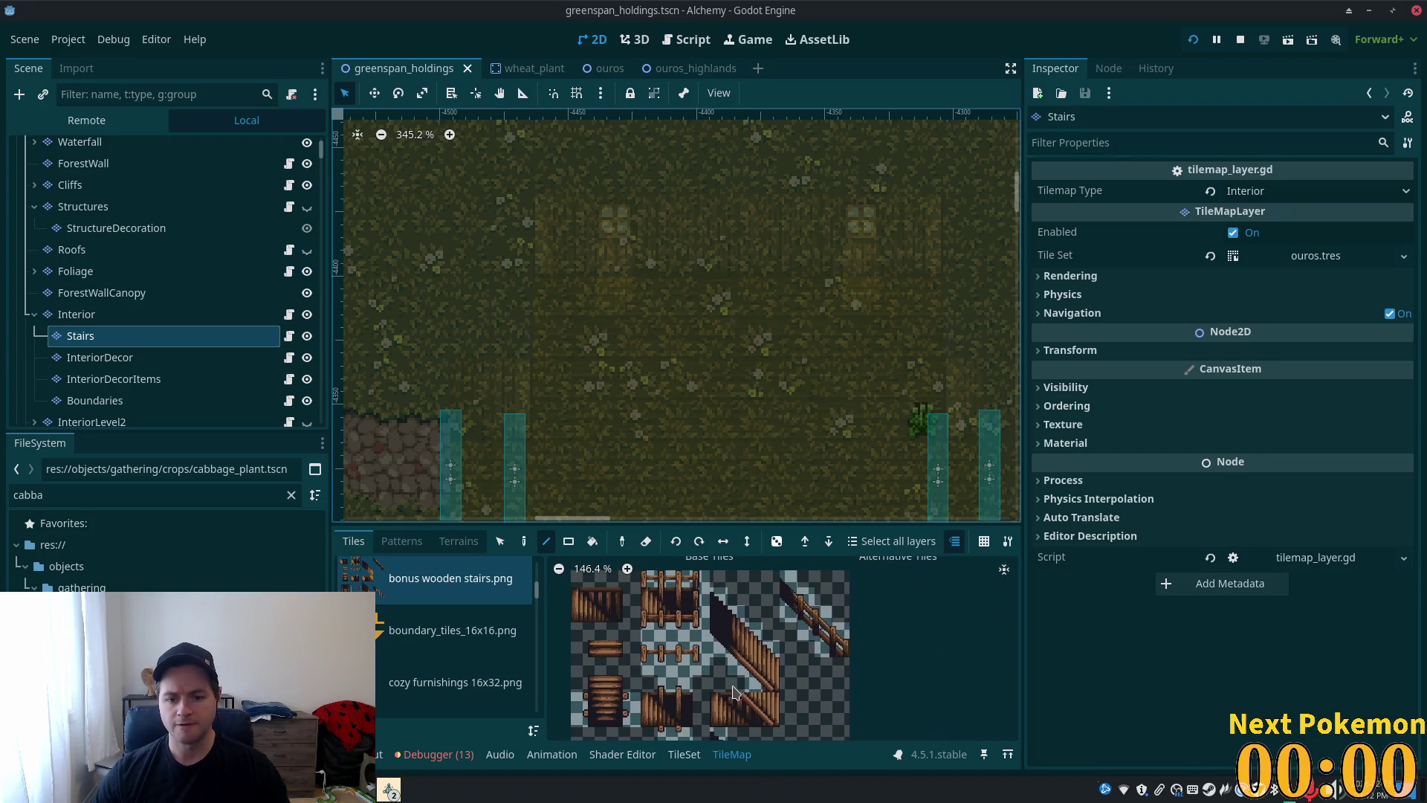
scroll(815, 681, down, 5)
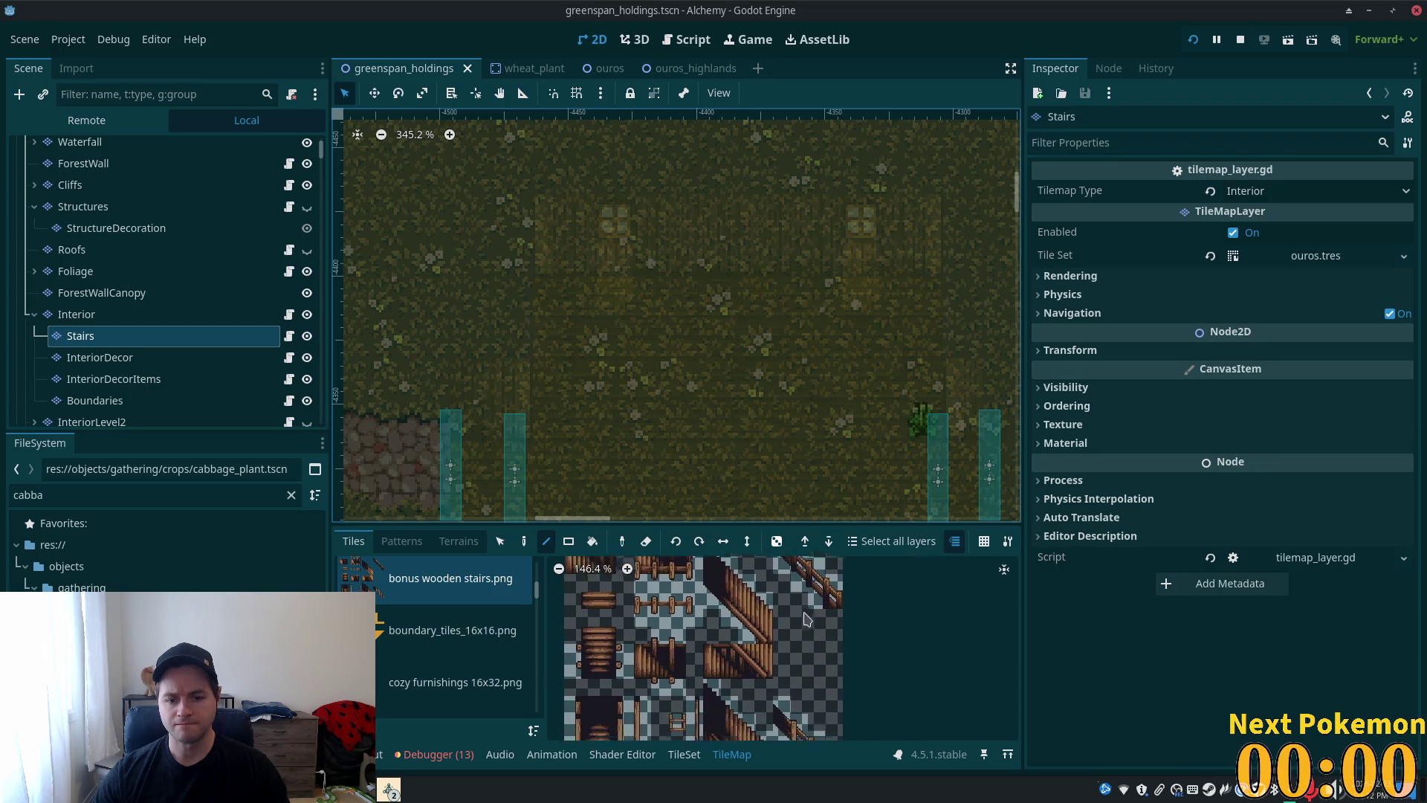
scroll(792, 567, up, 1)
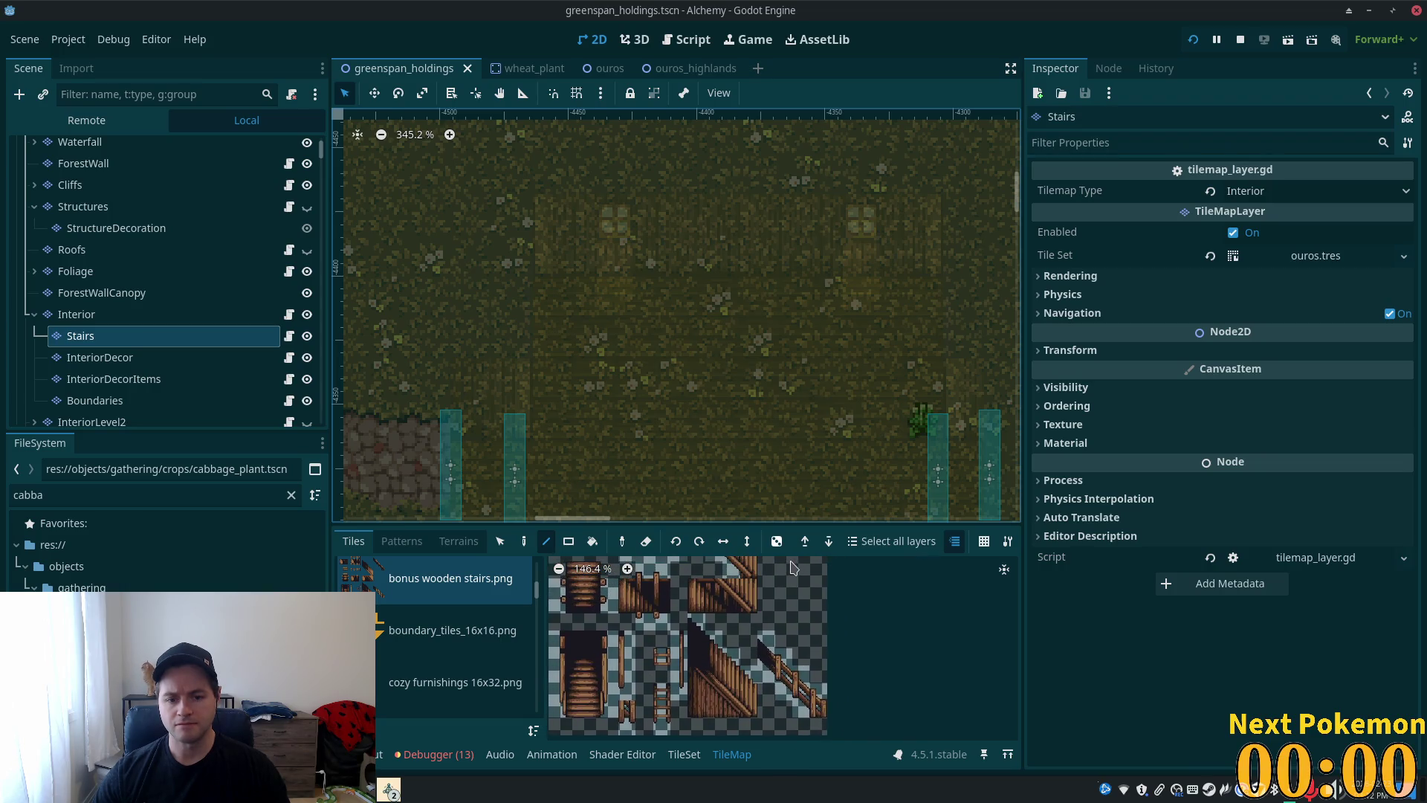
mouse_move(790, 563)
mouse_down()
mouse_move(818, 563)
mouse_move(840, 717)
mouse_move(840, 595)
mouse_up()
scroll(839, 654, down, 4)
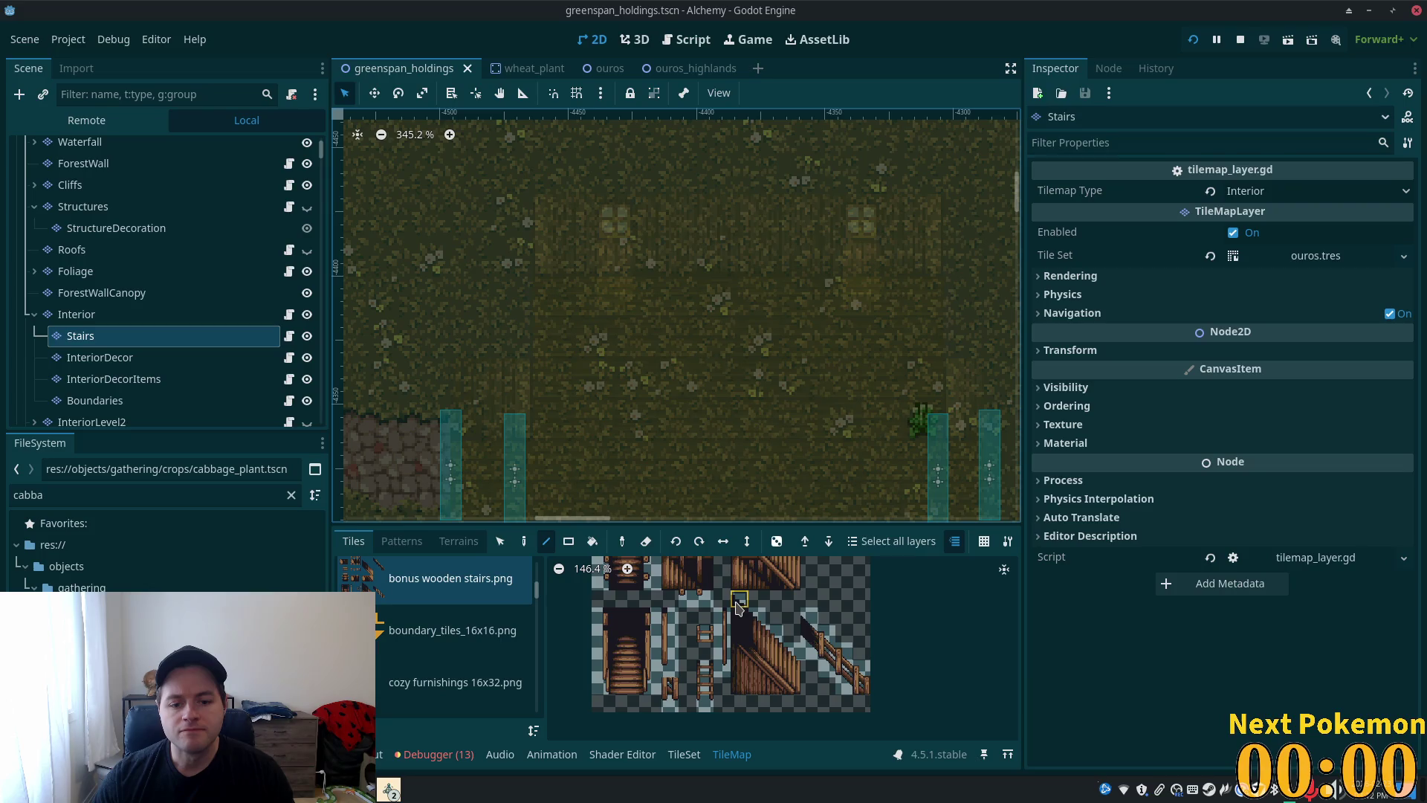
- Select the 4x6 staircase tile block and paint it into the upper-left of the house interior, then save
key(s)
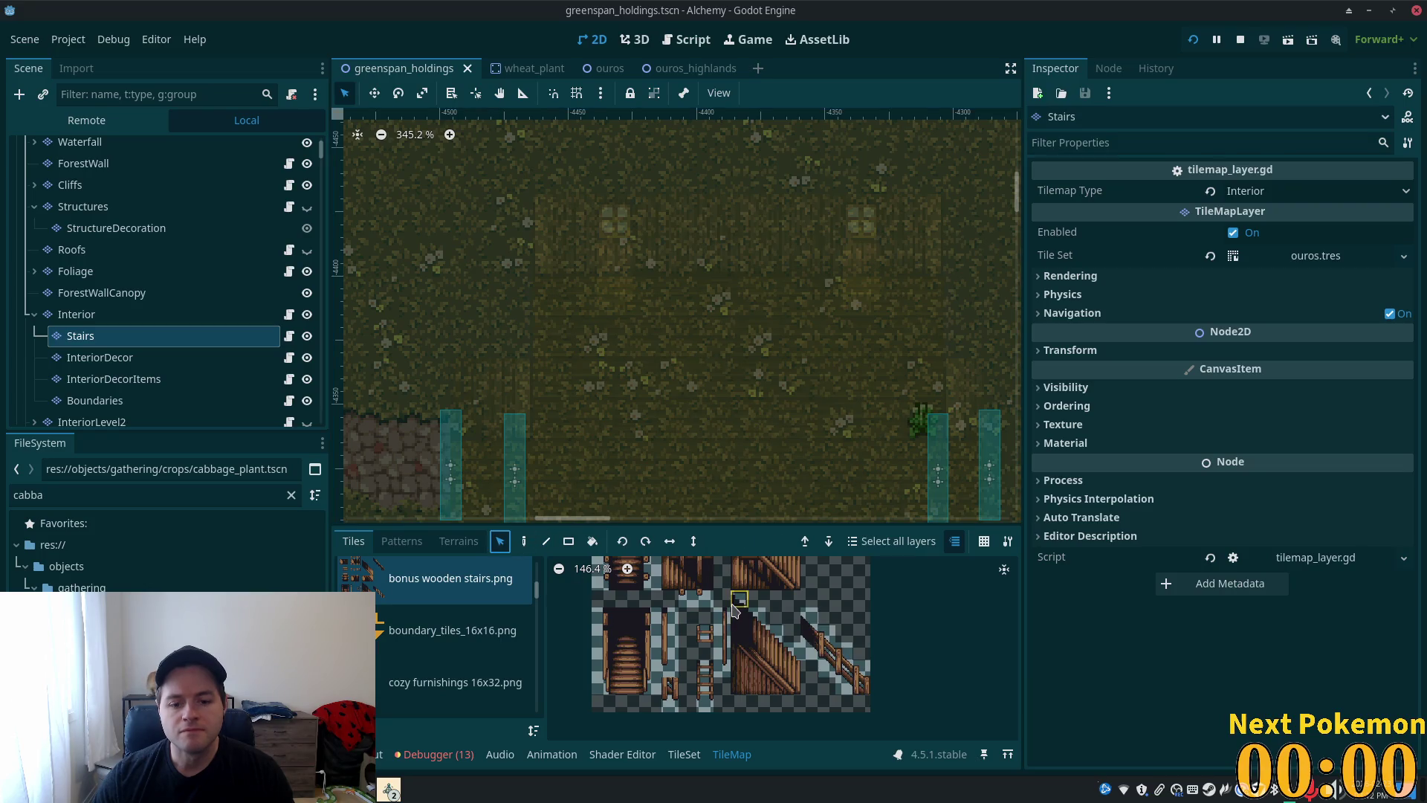
drag(740, 598, 786, 666)
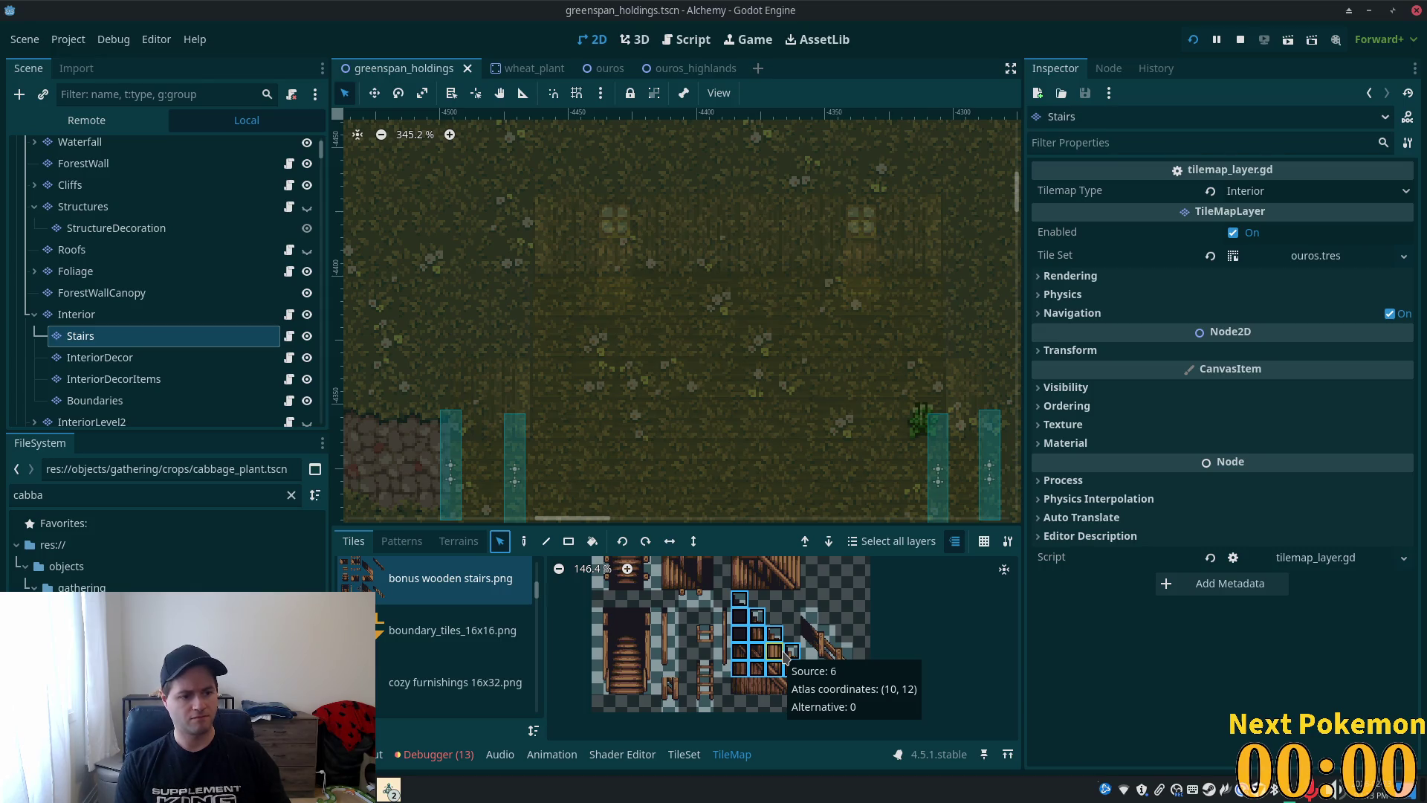
click(522, 547)
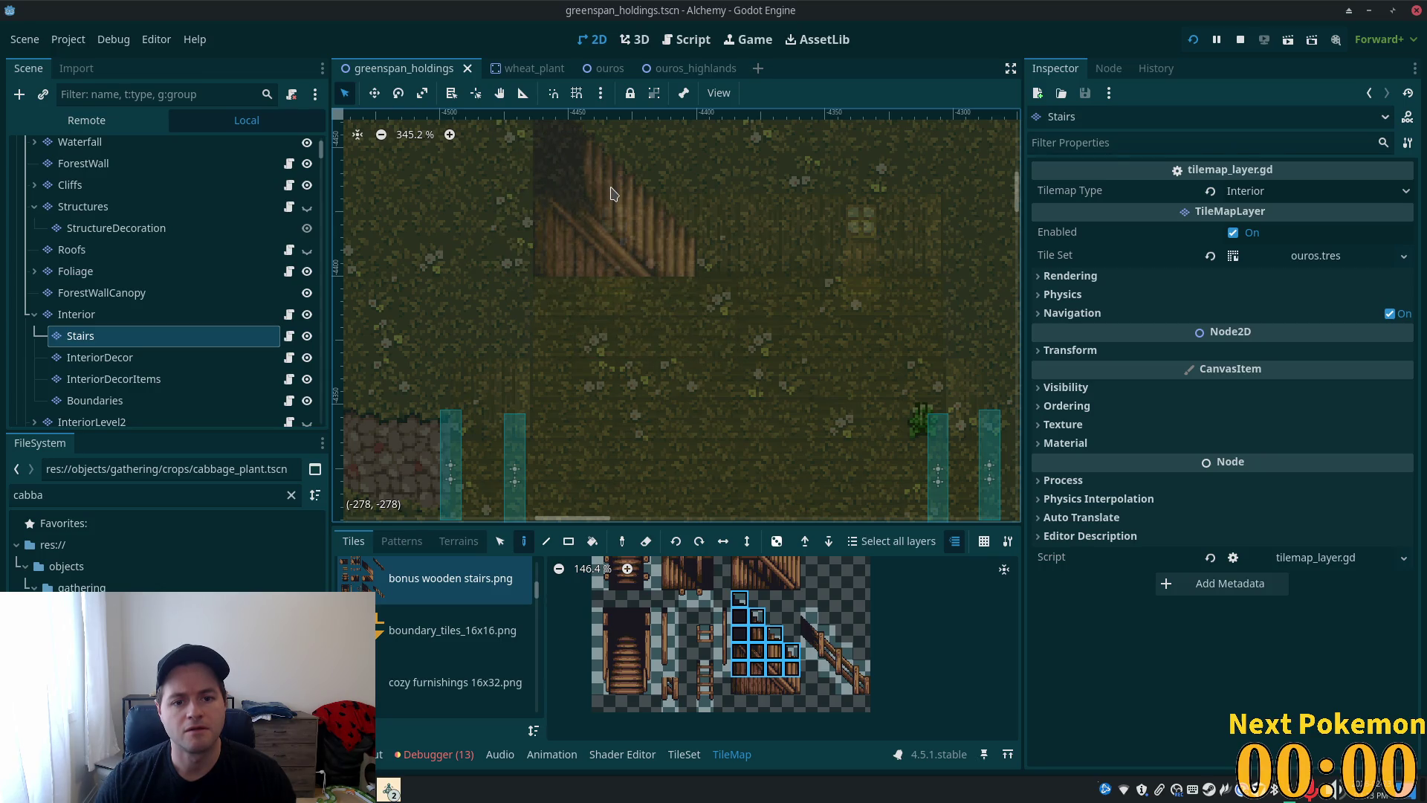
drag(739, 599, 794, 688)
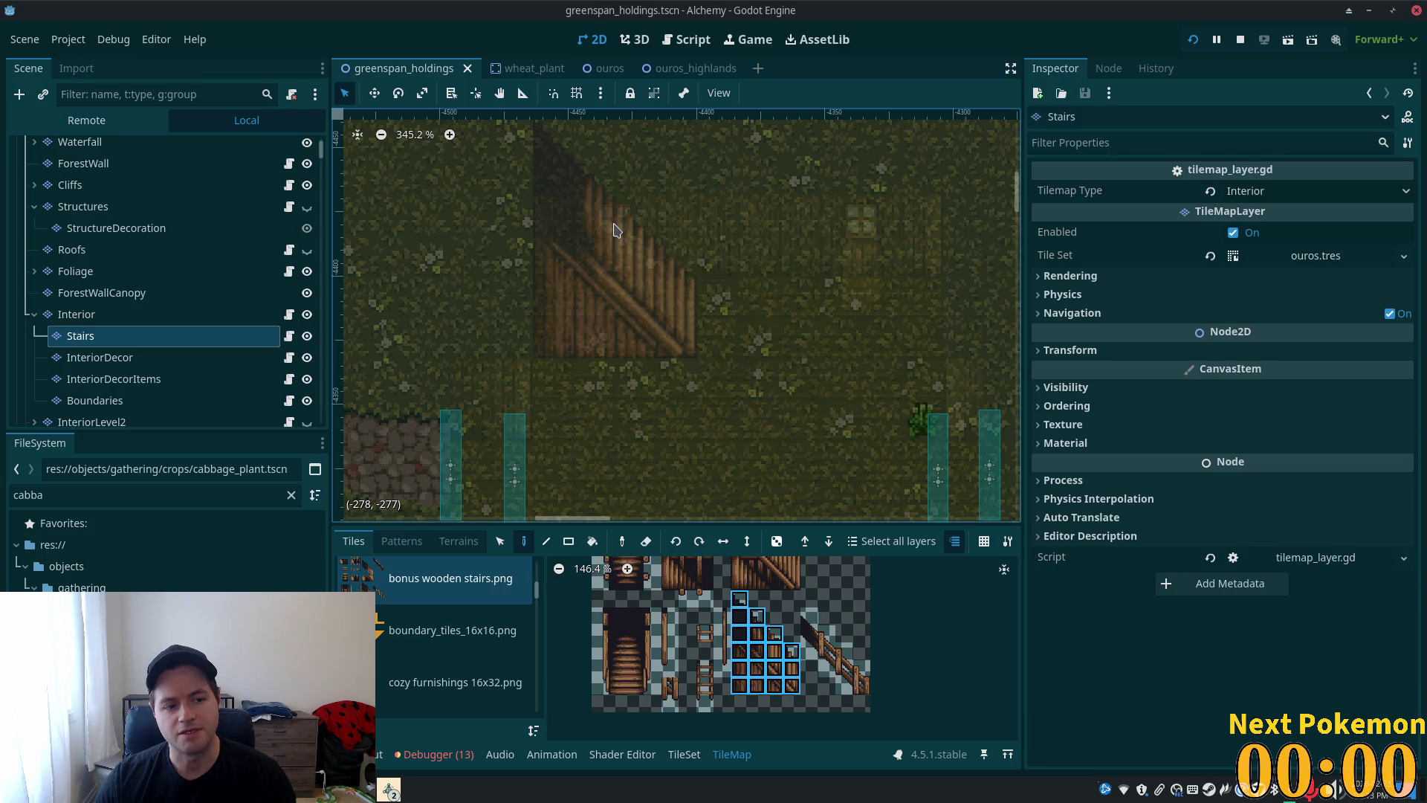
click(614, 230)
key(ctrl+s)
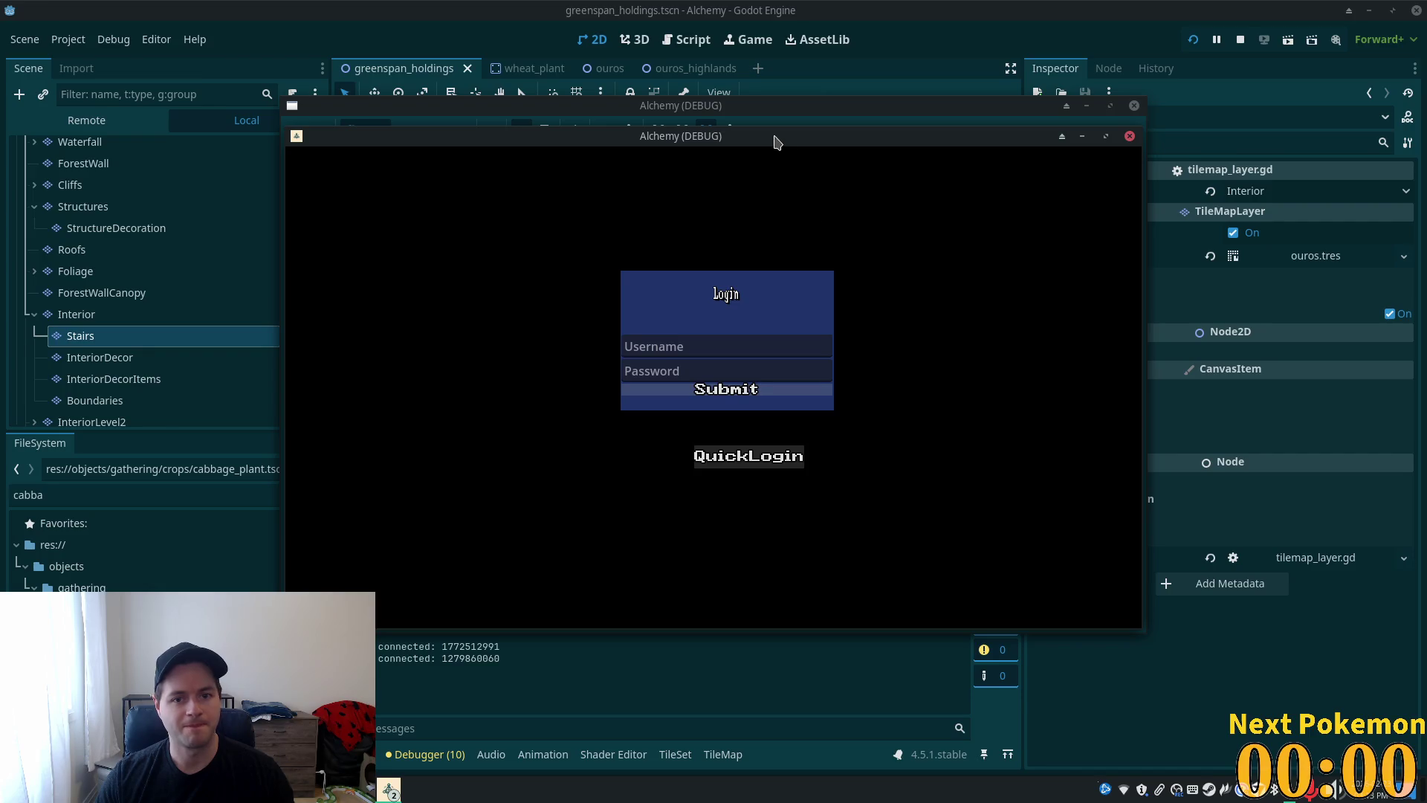
- Arrange the game windows, walk the character up to the staircase and back down, then stop the game
mouse_move(776, 141)
mouse_down()
mouse_move(689, 186)
mouse_move(669, 159)
mouse_move(908, 175)
mouse_move(983, 247)
mouse_up()
mouse_move(773, 165)
mouse_down()
mouse_move(717, 136)
mouse_move(657, 146)
mouse_up()
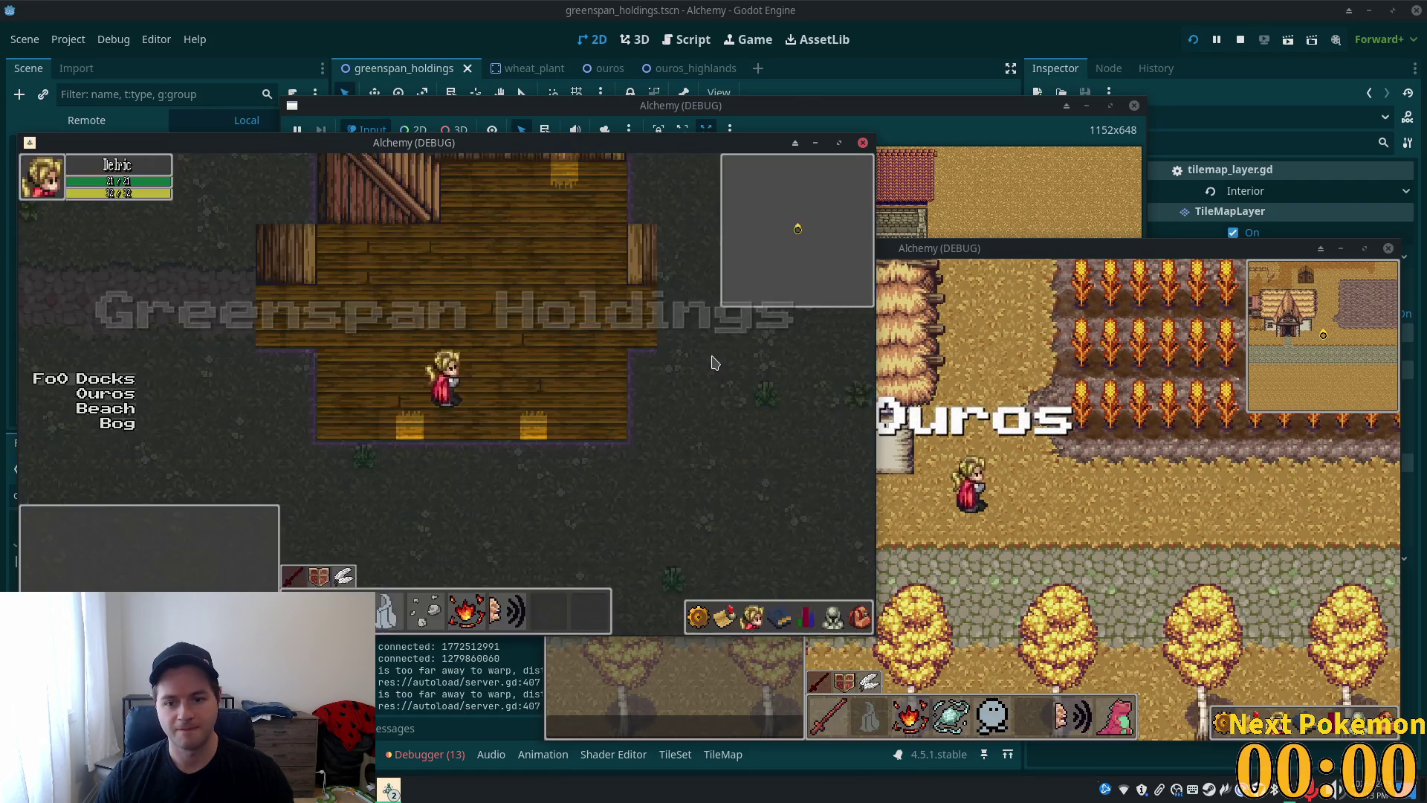
key(Up)
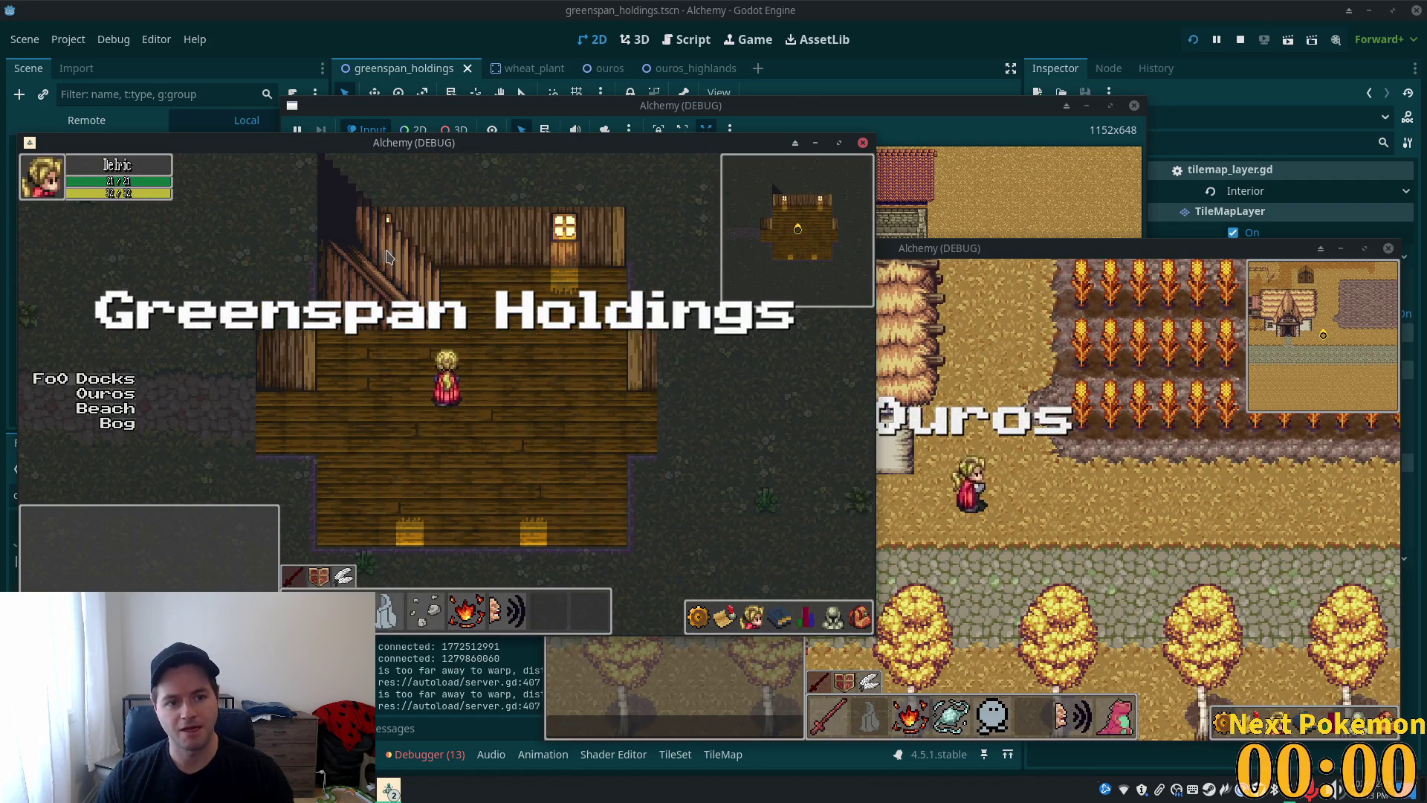
key(Up)
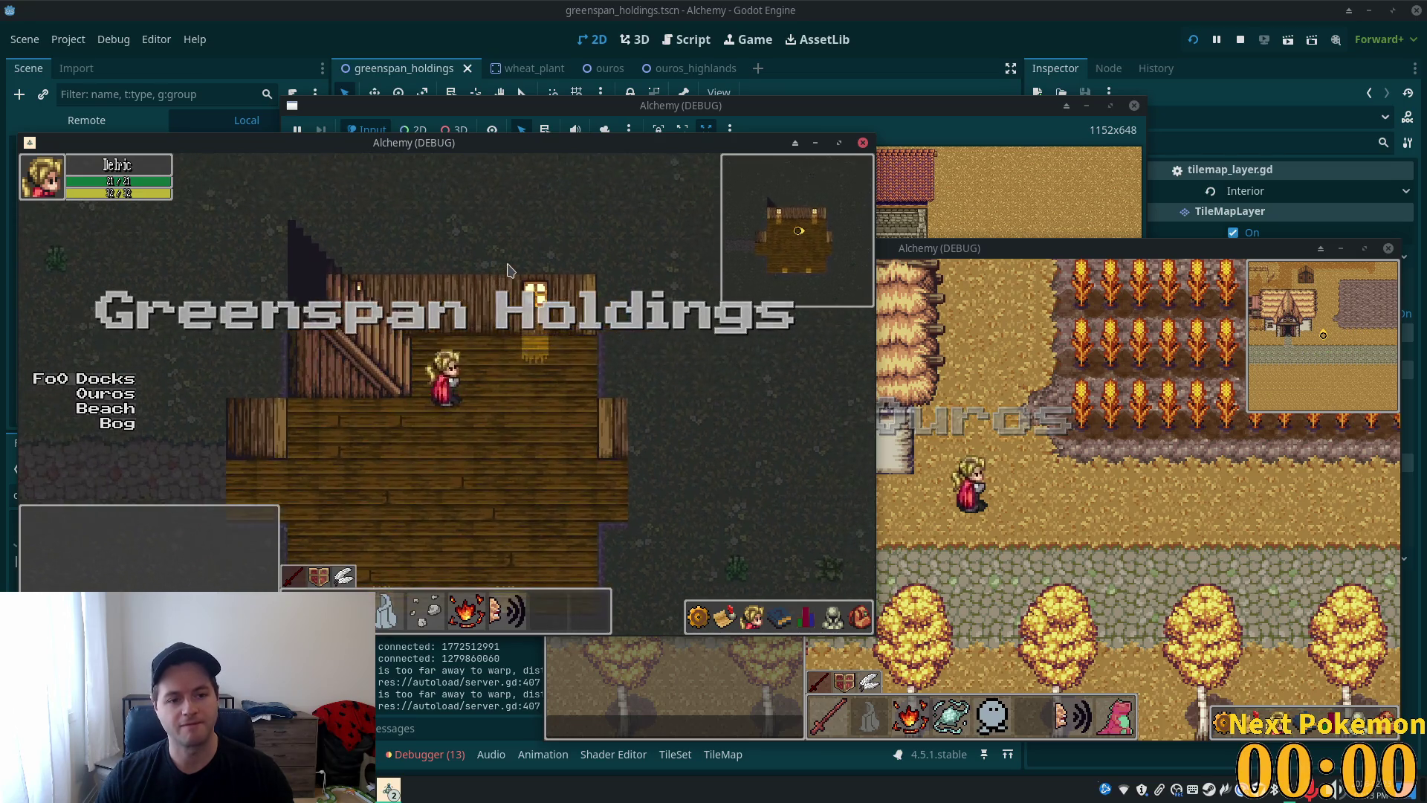
key(Down)
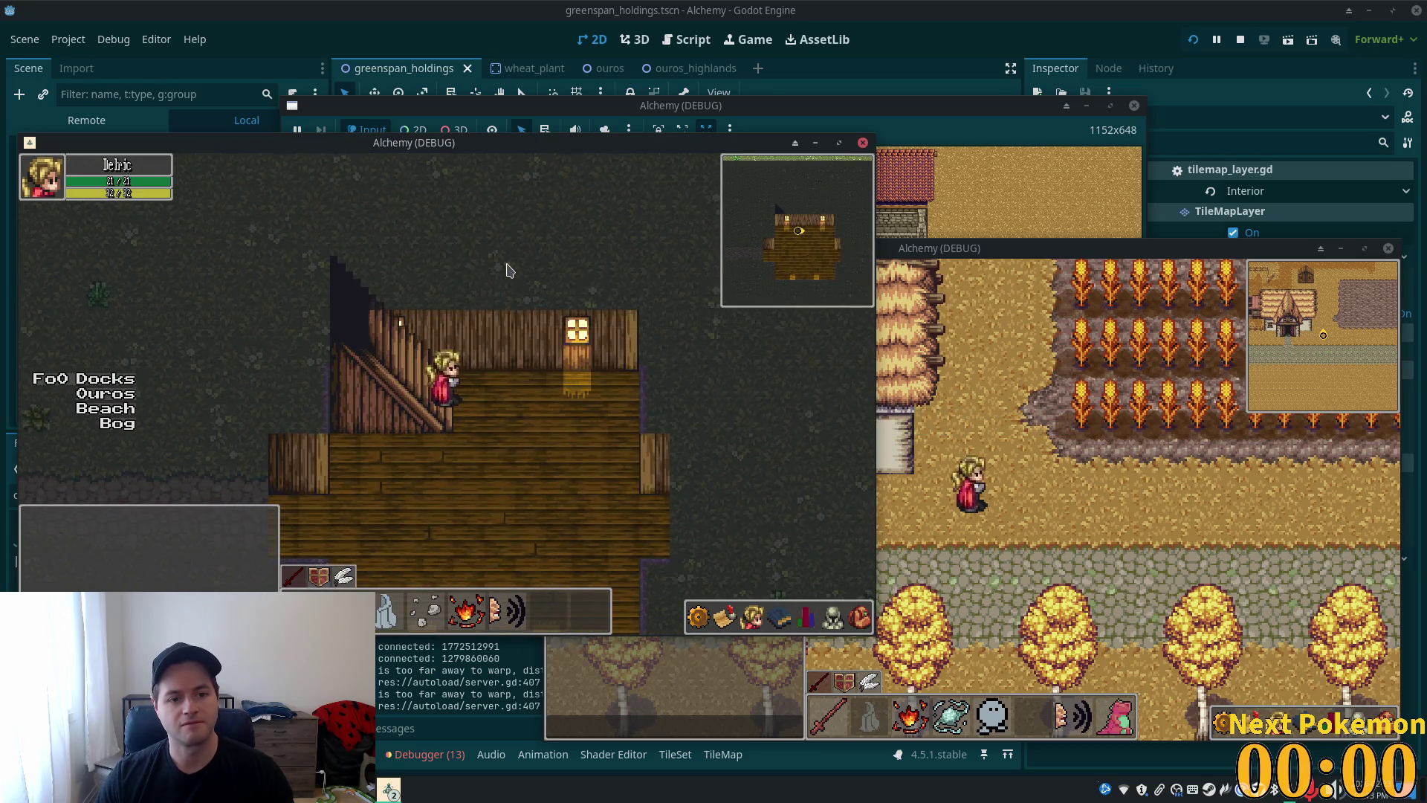
key(Down)
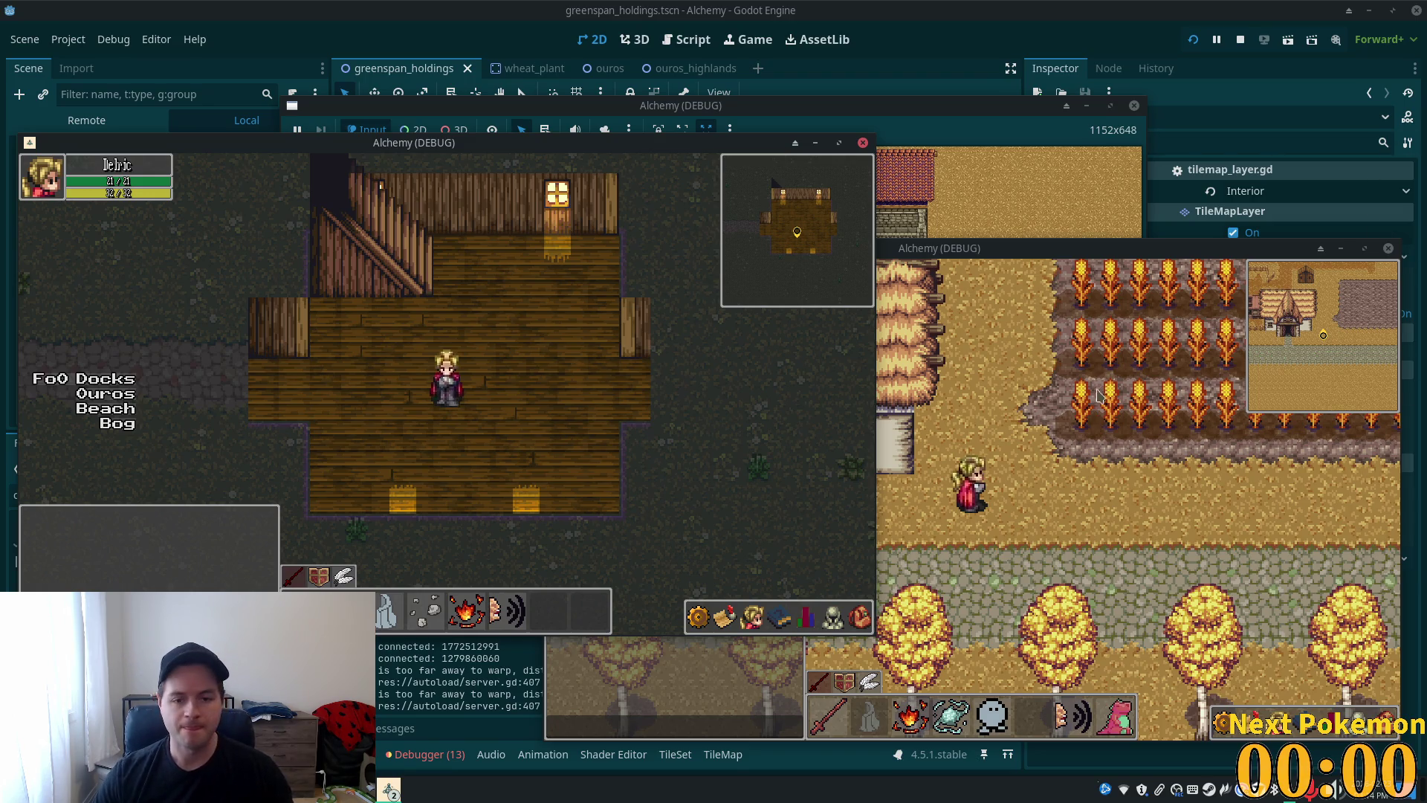
key(Up)
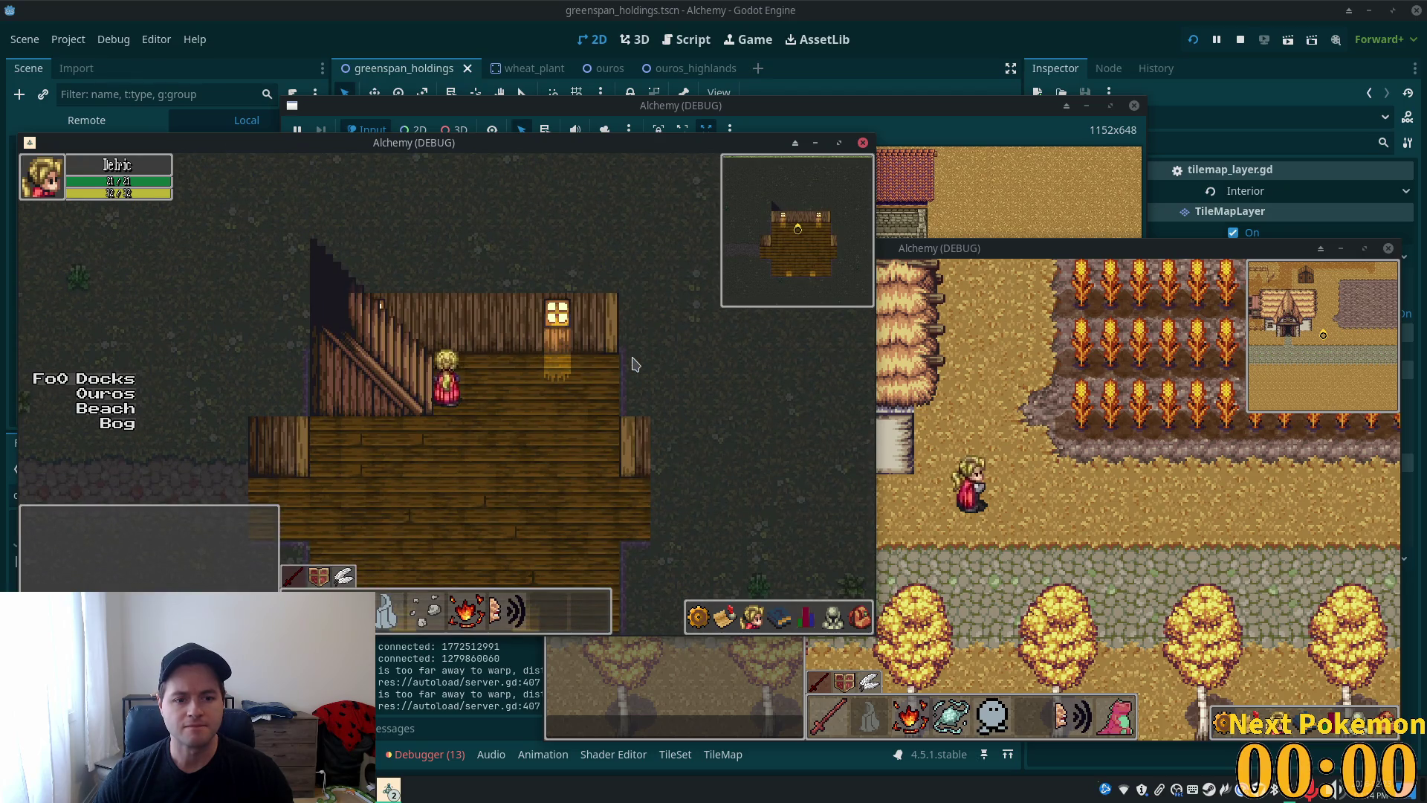
key(F8)
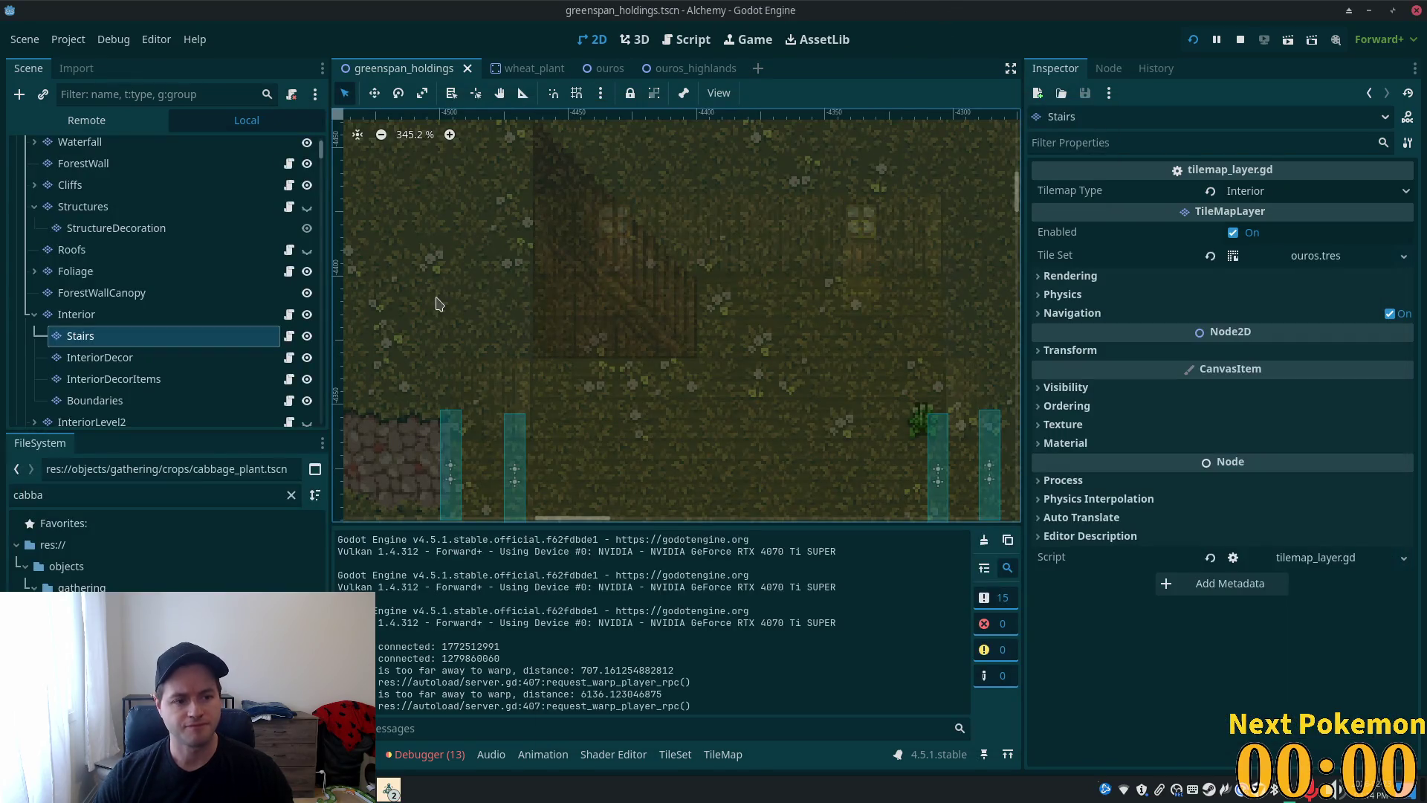
- Look through the InteriorDecor and InteriorDecorItems layers and bring the full stair tile selection into view
click(148, 358)
click(127, 380)
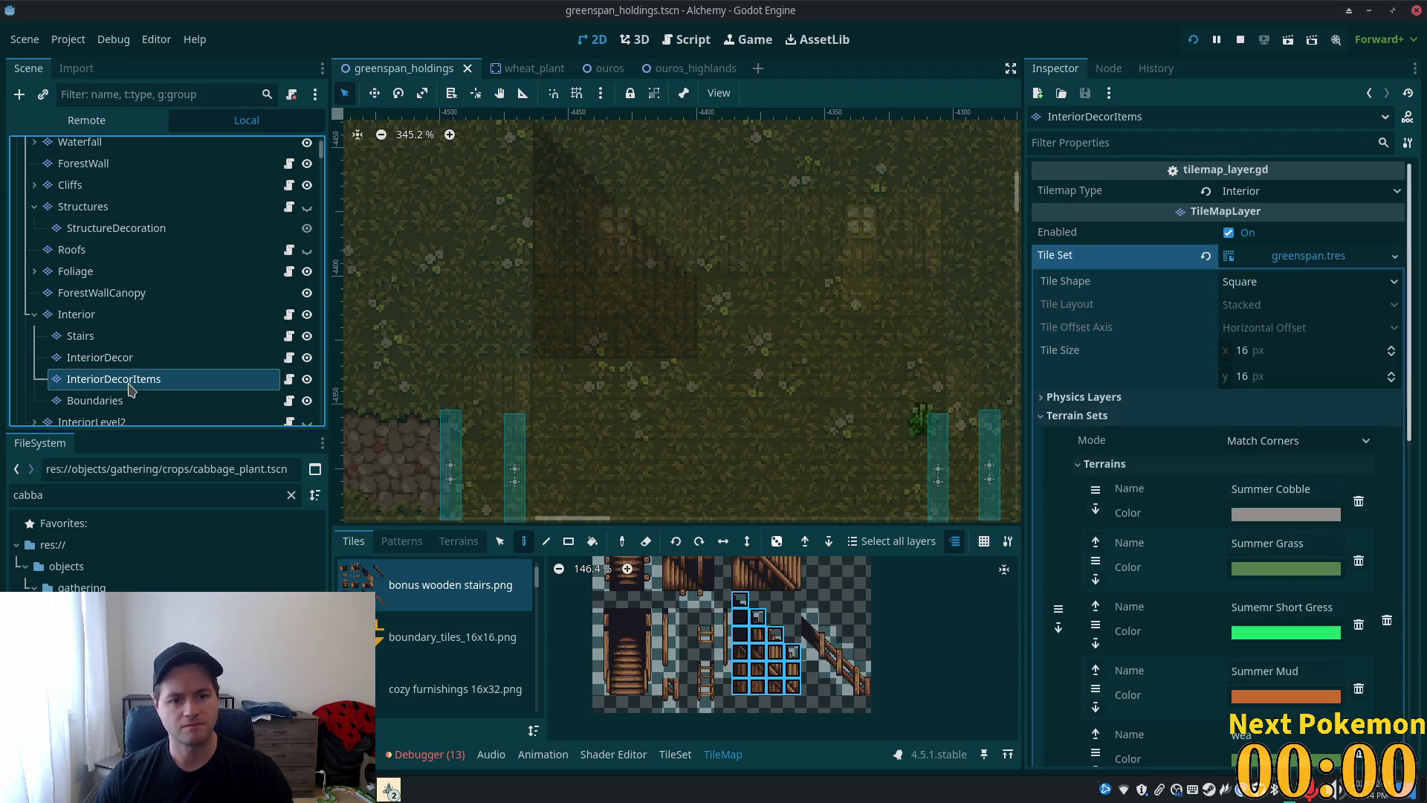
click(122, 358)
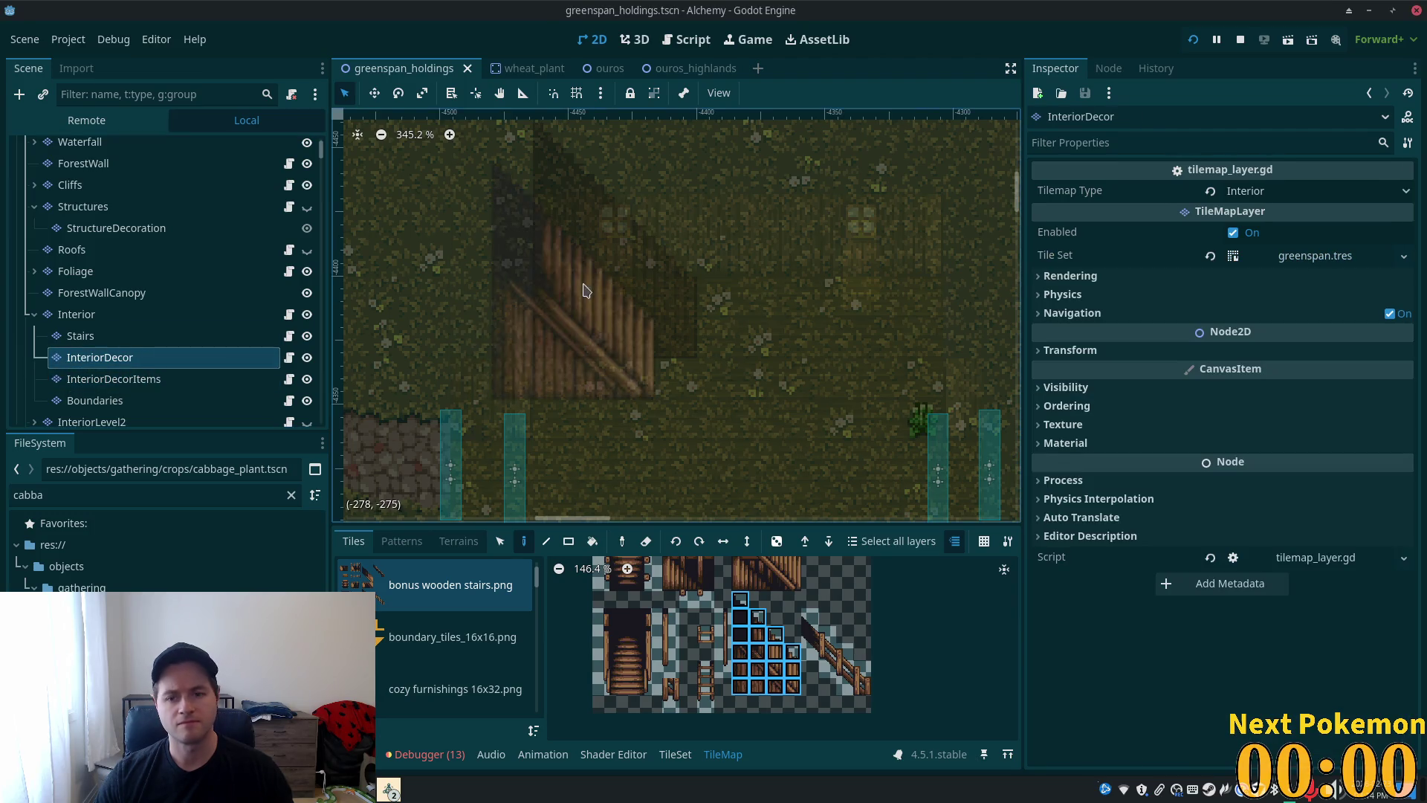
scroll(929, 670, down, 2)
scroll(814, 738, up, 3)
drag(812, 738, 820, 673)
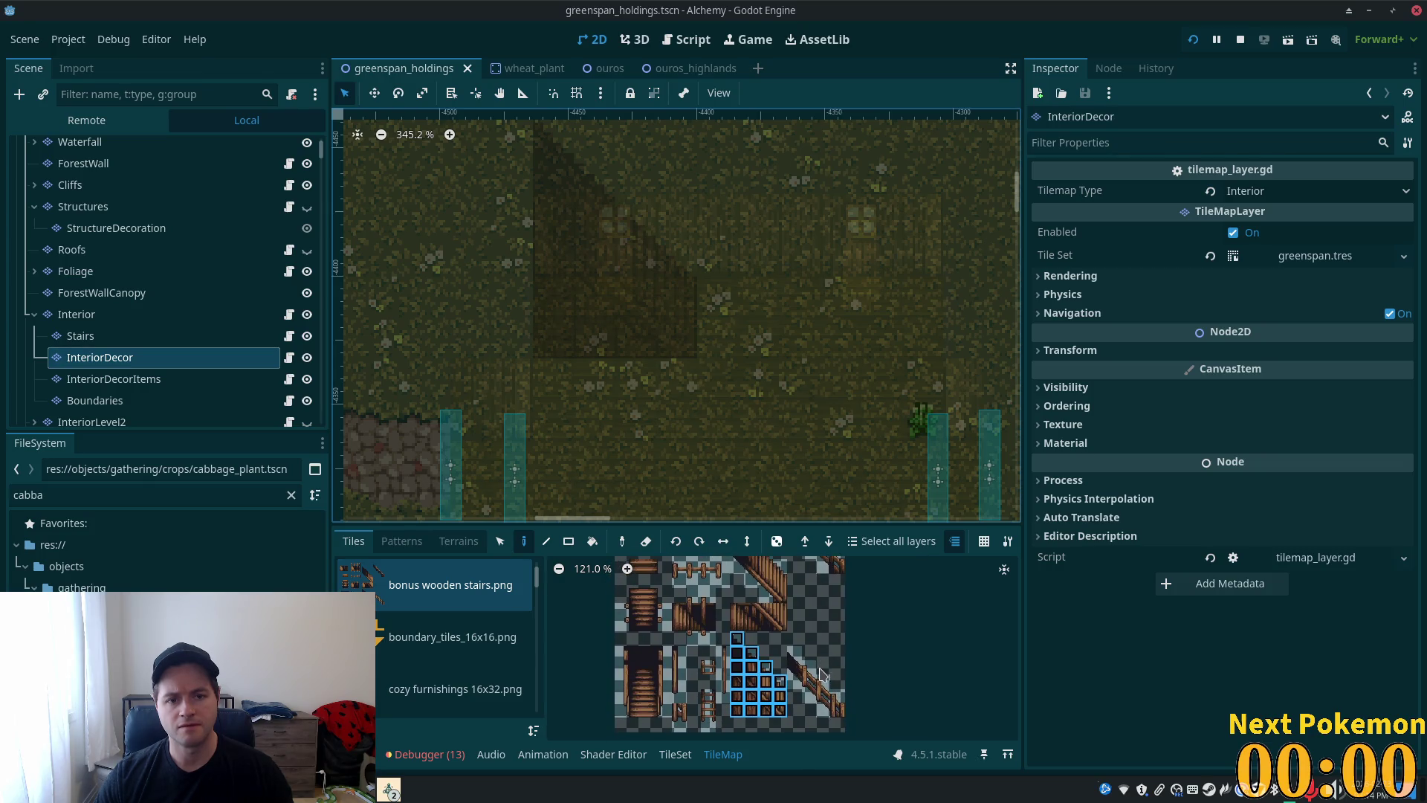
scroll(726, 404, up, 3)
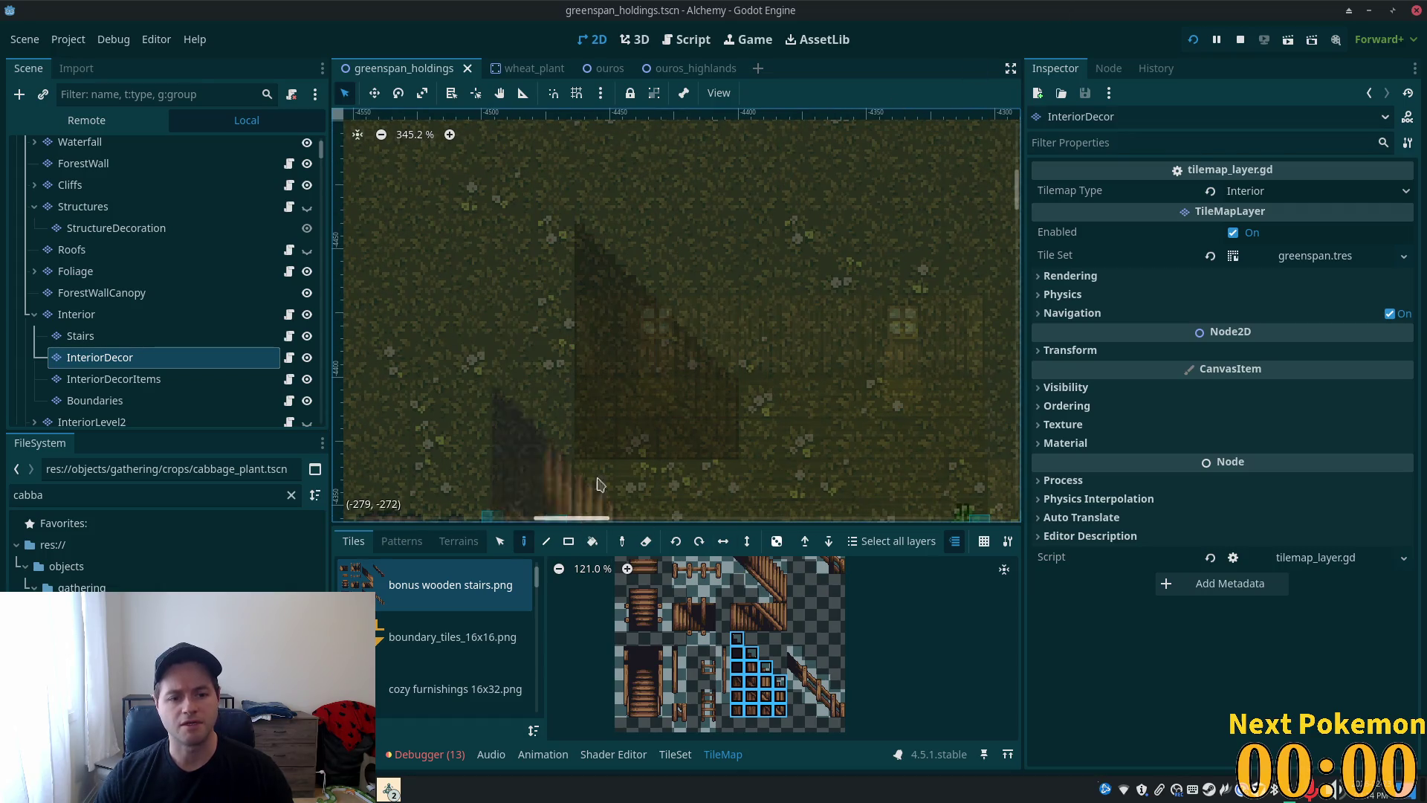
- Place a single stair tile on the Stairs layer and save the scene
click(118, 315)
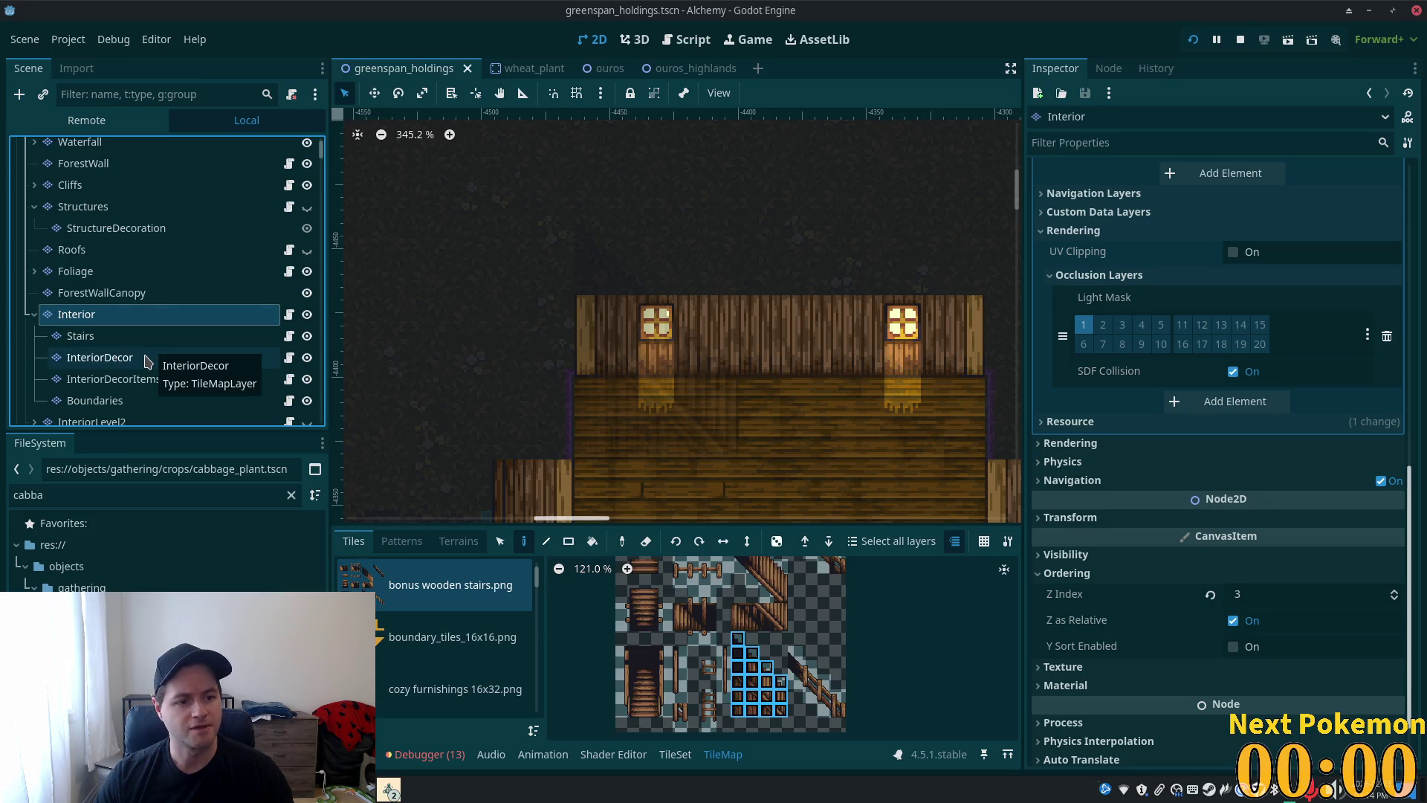
click(134, 336)
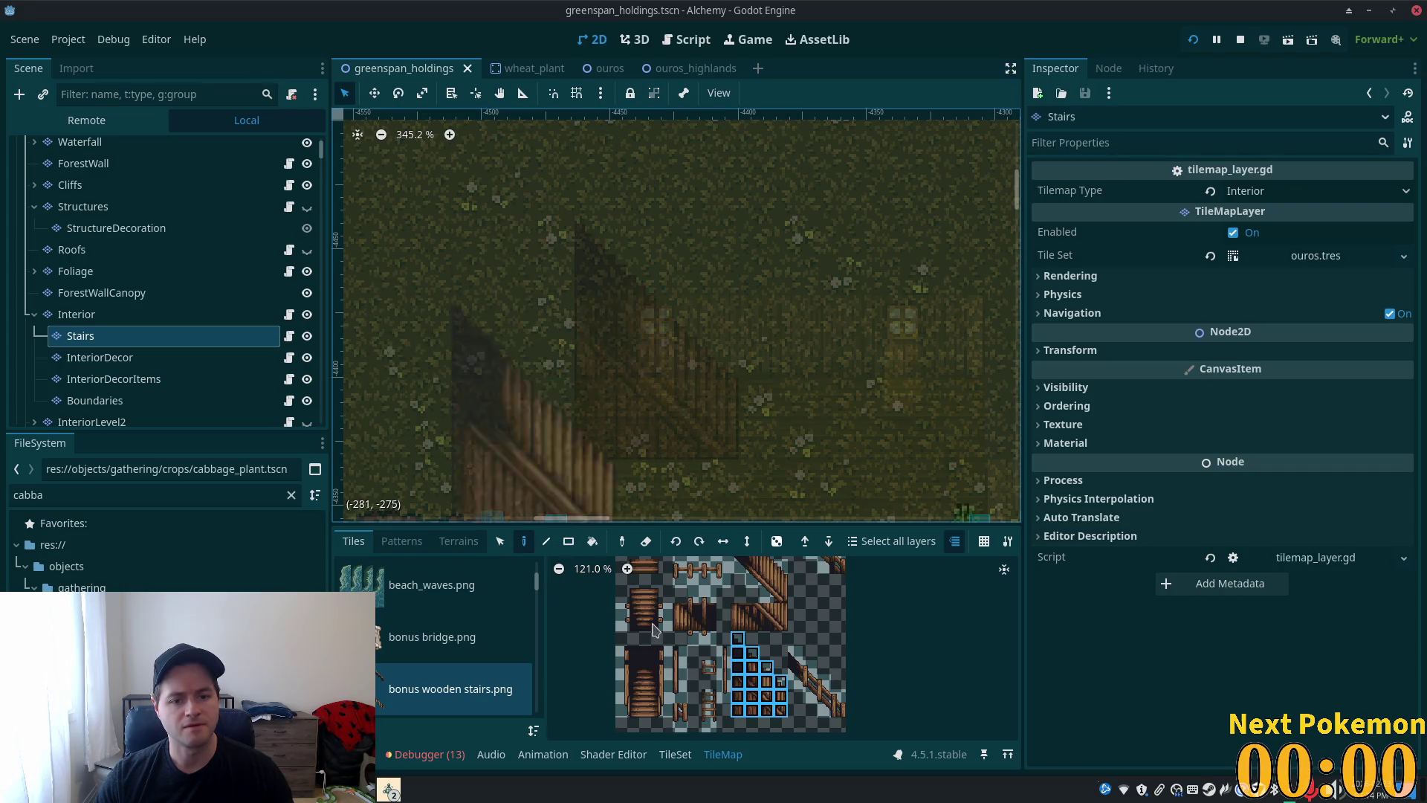
click(767, 610)
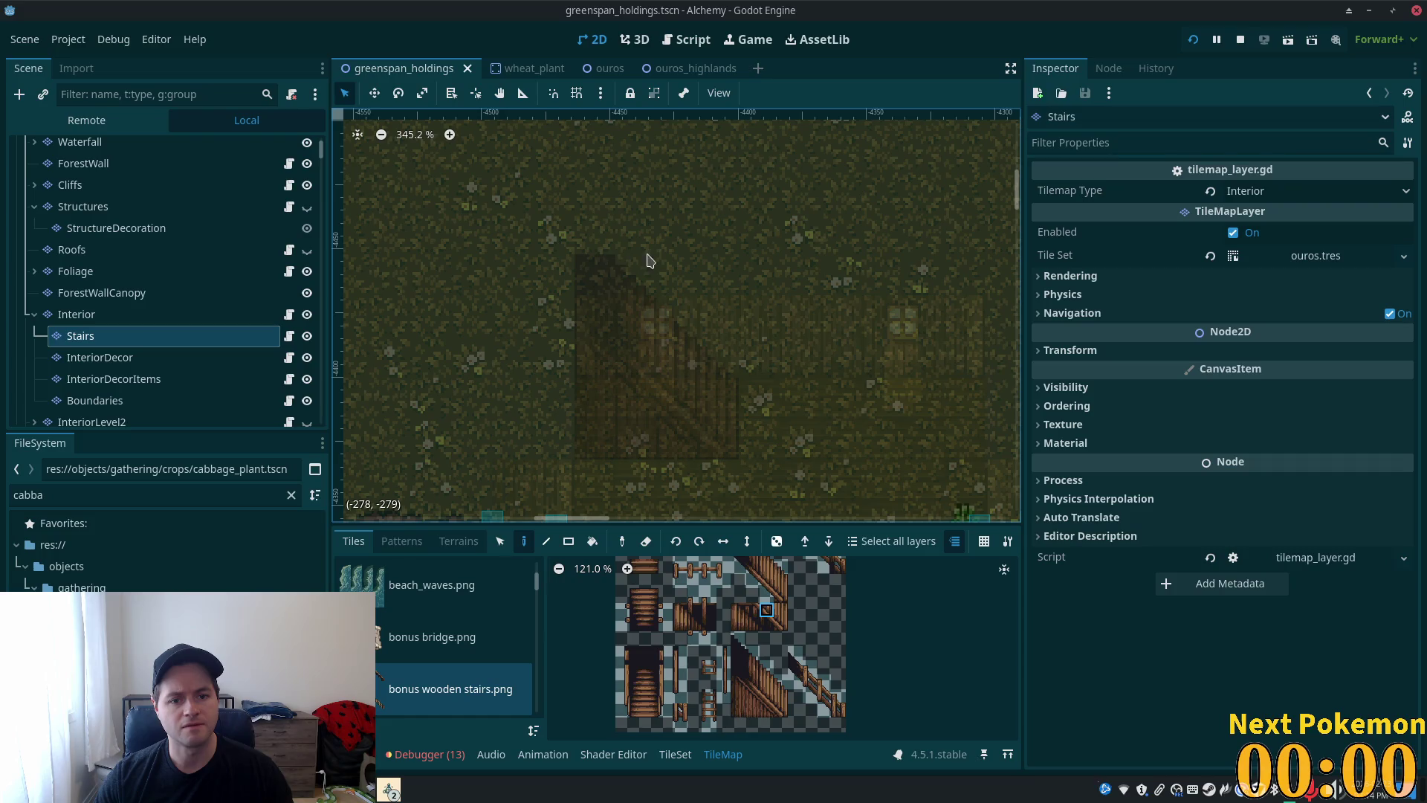
click(562, 265)
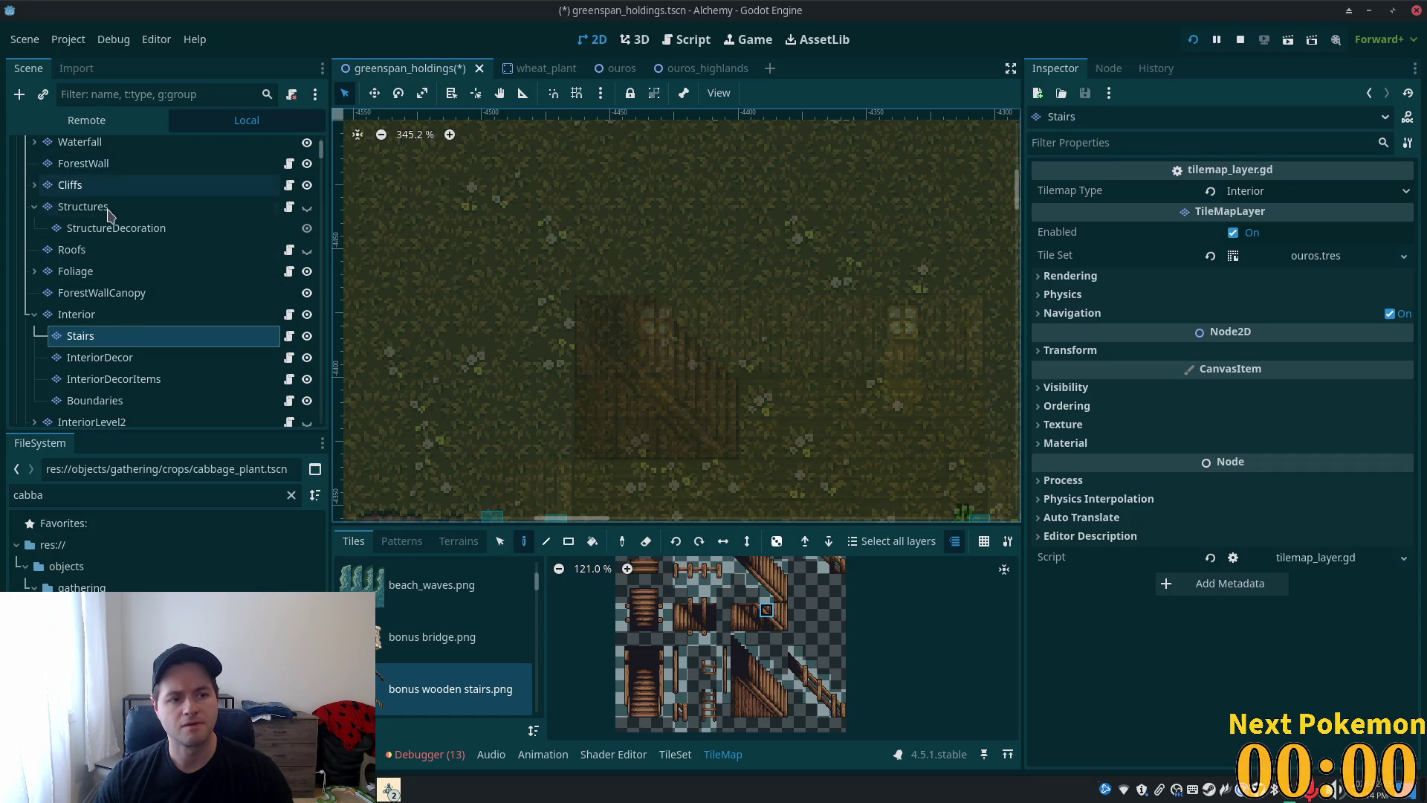
click(119, 315)
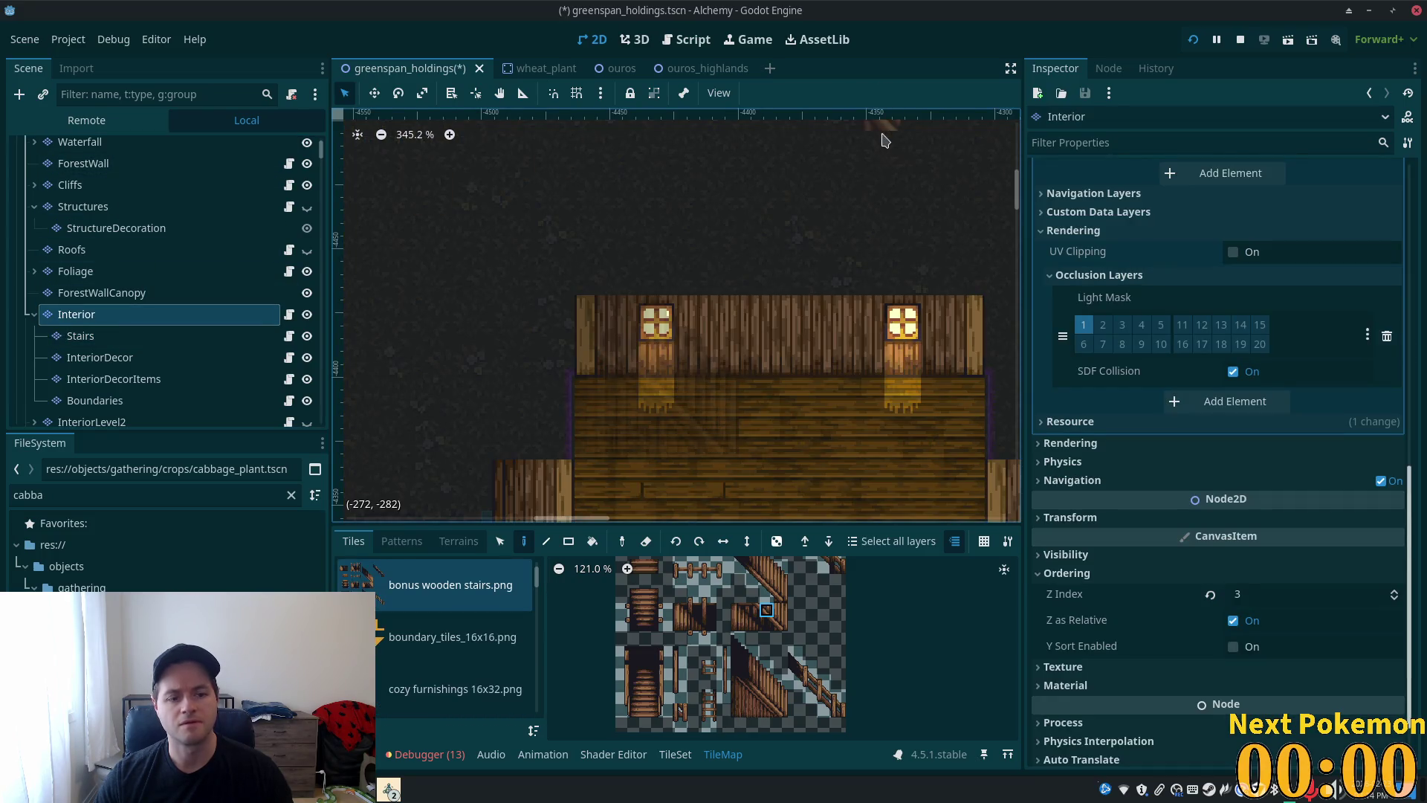
key(ctrl+s)
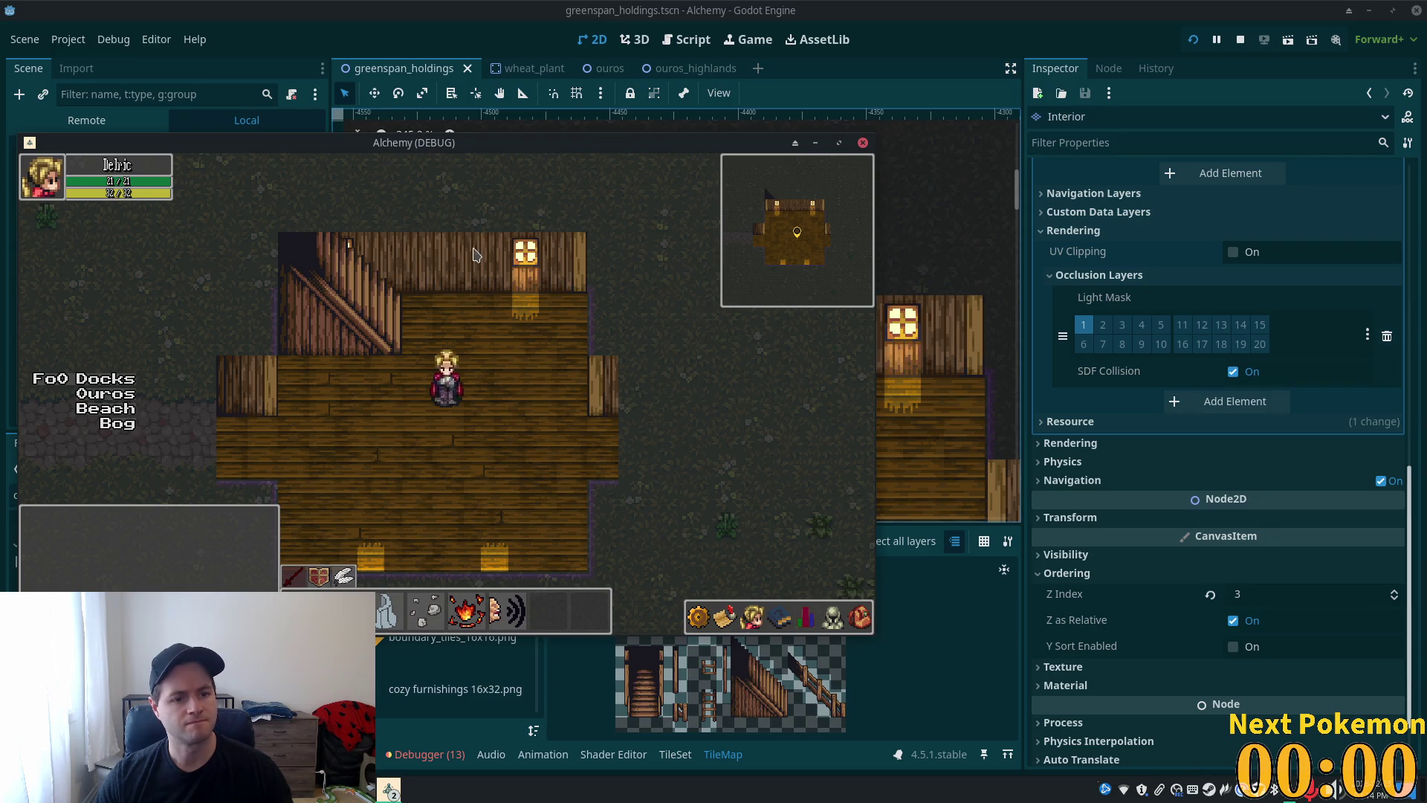
- Walk the character onto the stairs and back down, then return to the editor with the room shifted lower-right
key(Left)
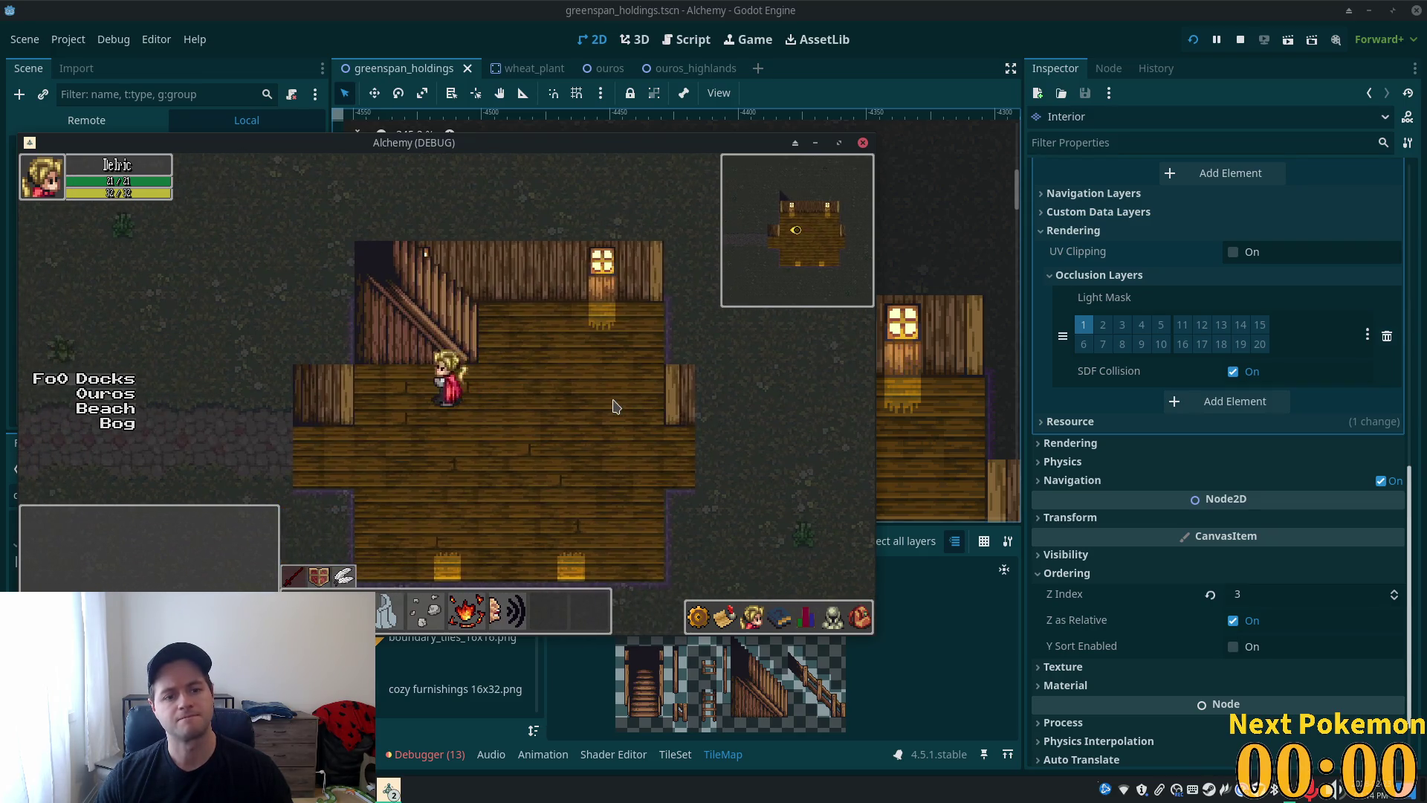
key(Down)
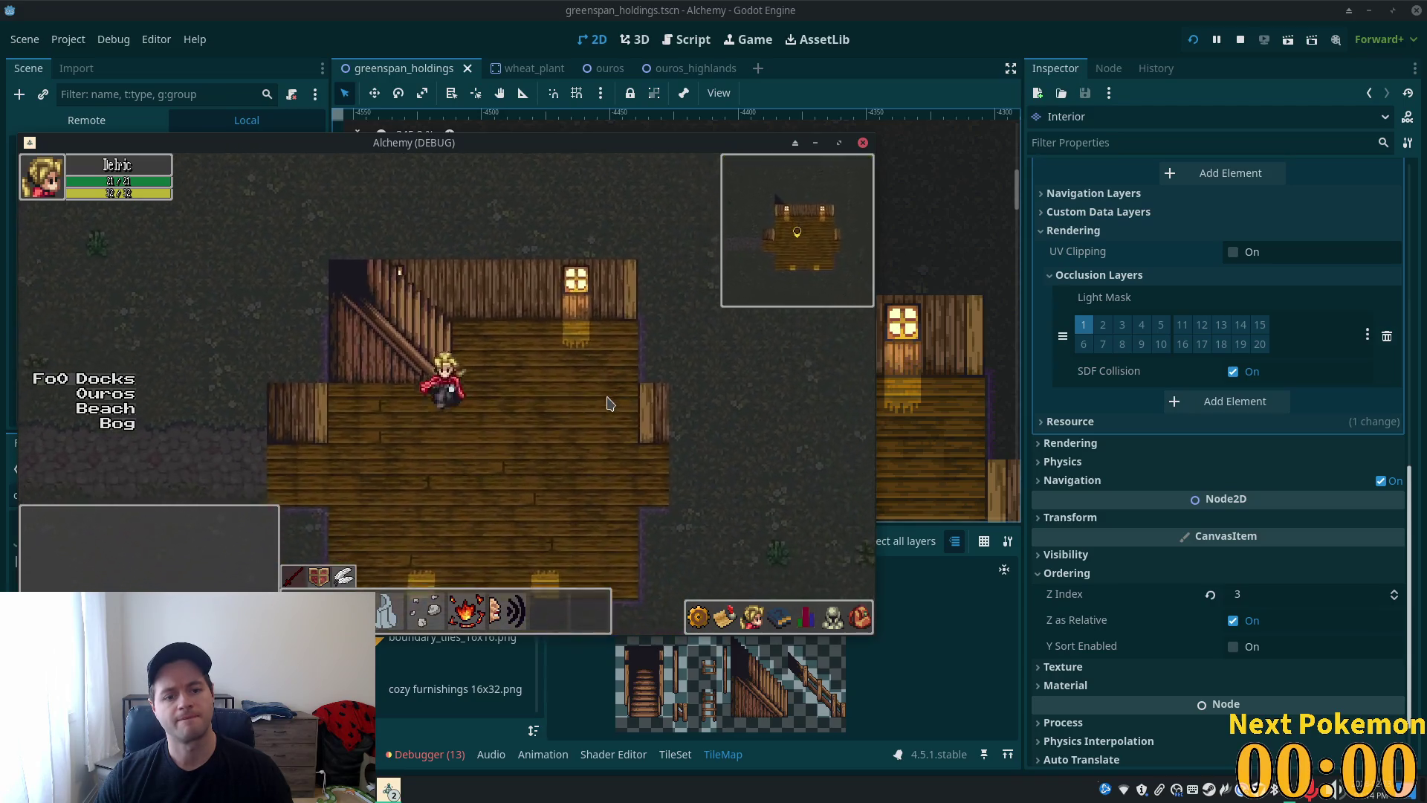
click(902, 70)
mouse_move(727, 437)
mouse_down()
mouse_move(836, 437)
mouse_move(826, 305)
mouse_up()
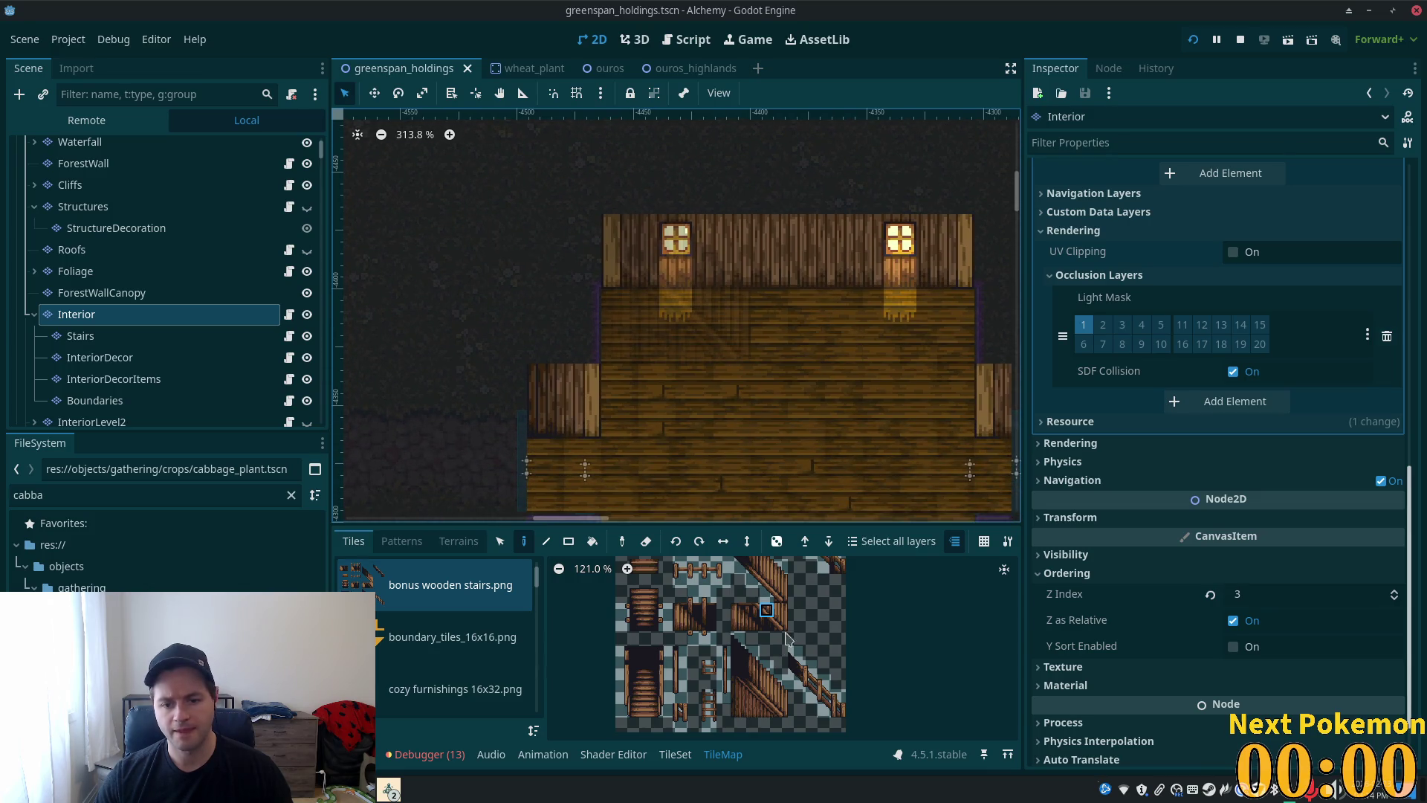
key(alt+Tab)
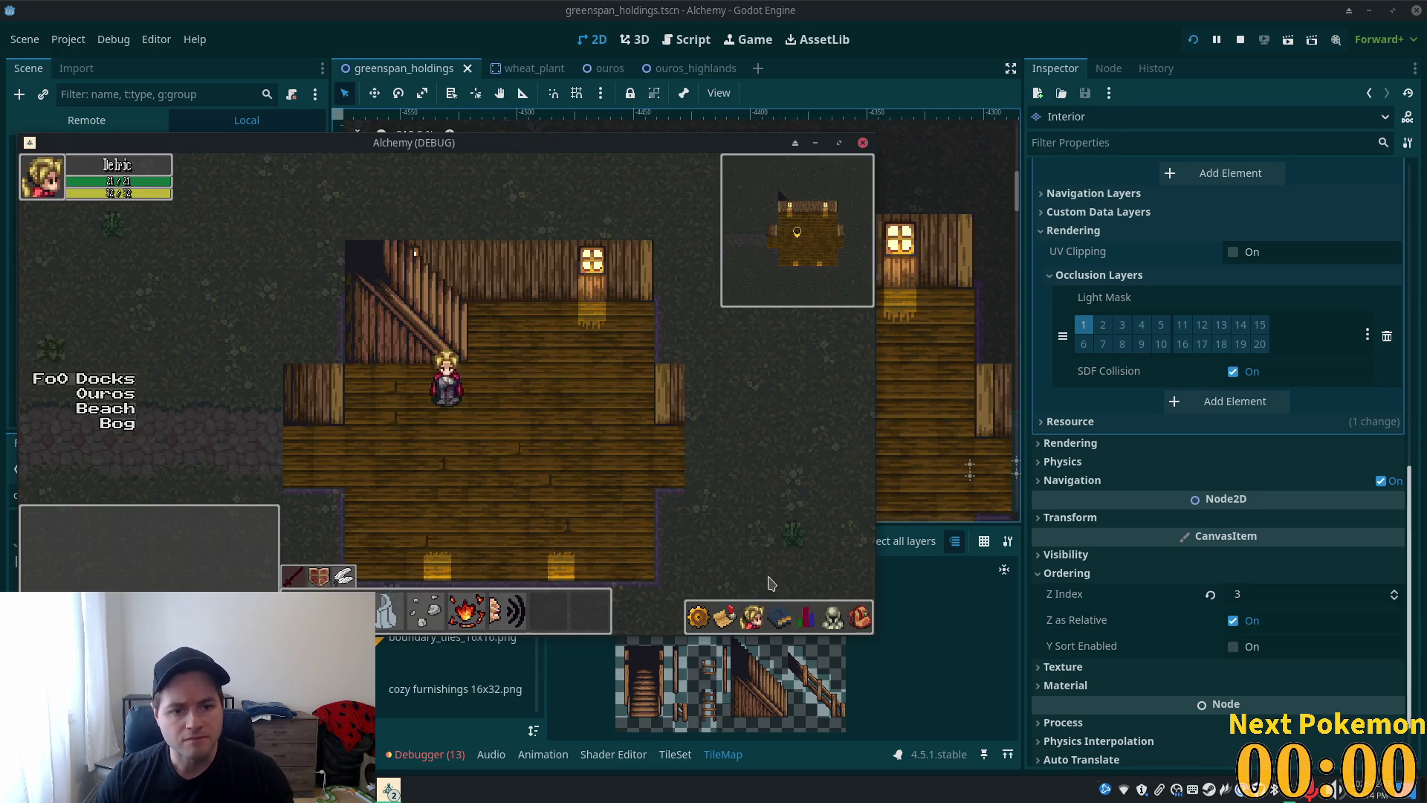
key(alt+Tab)
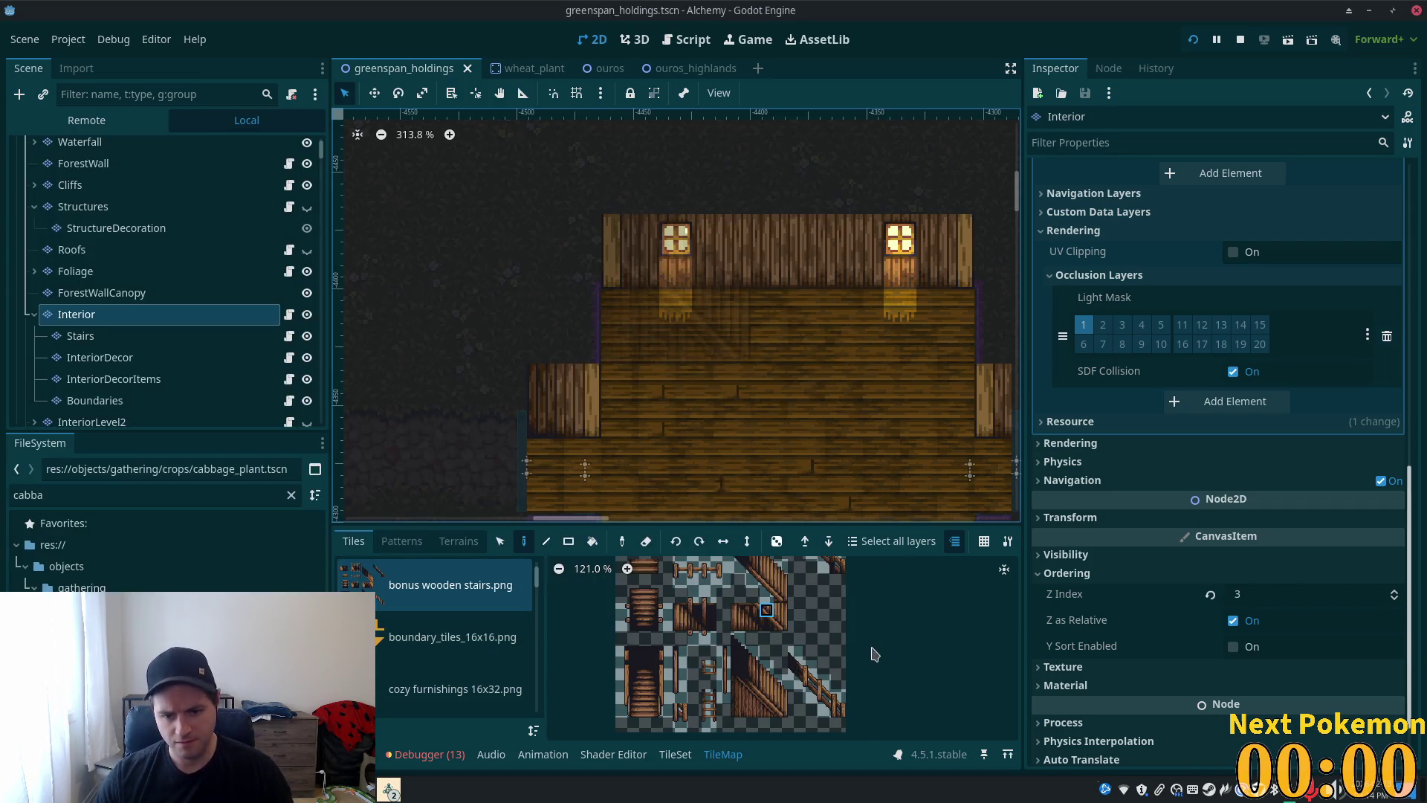
- Select the diagonal railing tile block and paint it beside the staircase on InteriorDecor, then save
mouse_move(828, 603)
mouse_down()
mouse_move(825, 667)
mouse_move(799, 588)
mouse_up()
click(781, 661)
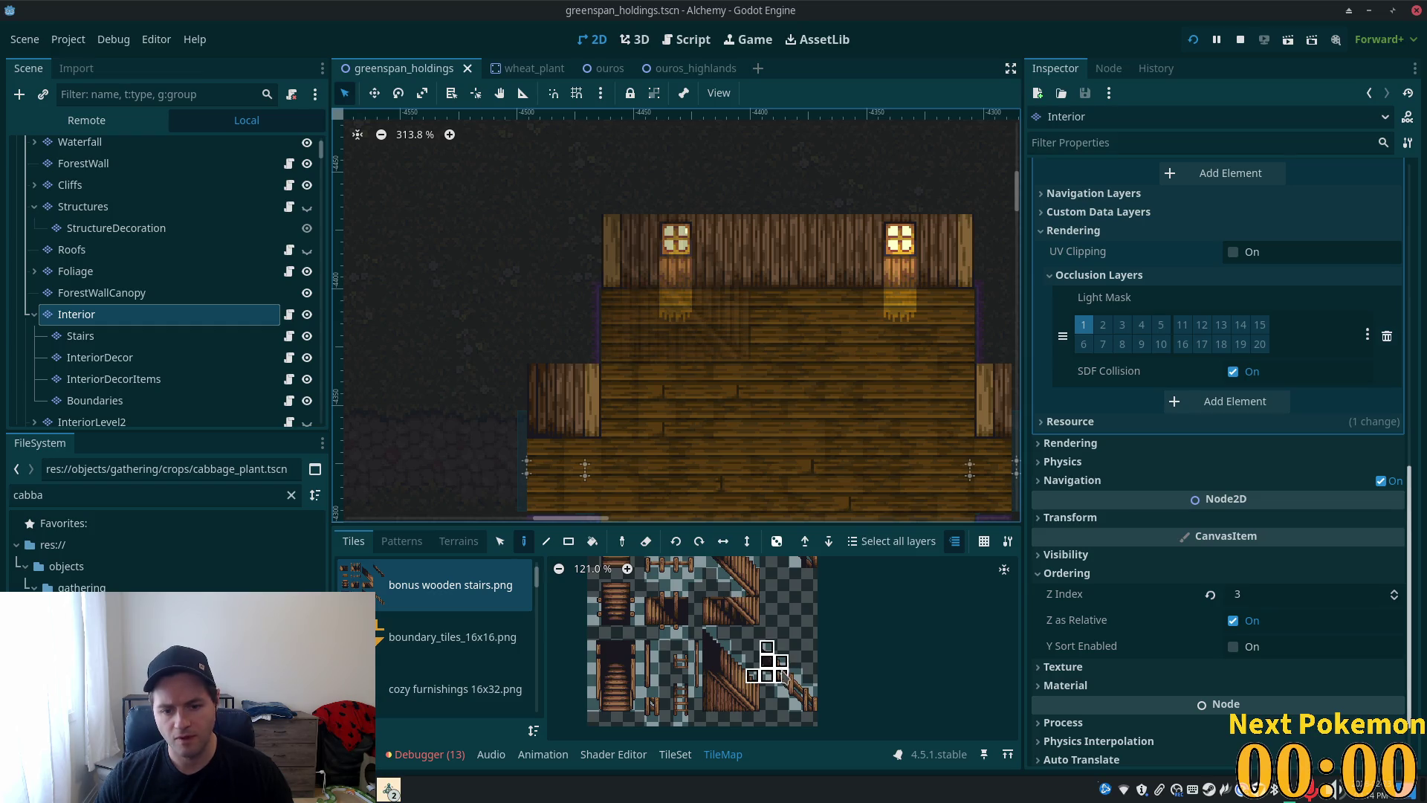
drag(767, 654, 812, 706)
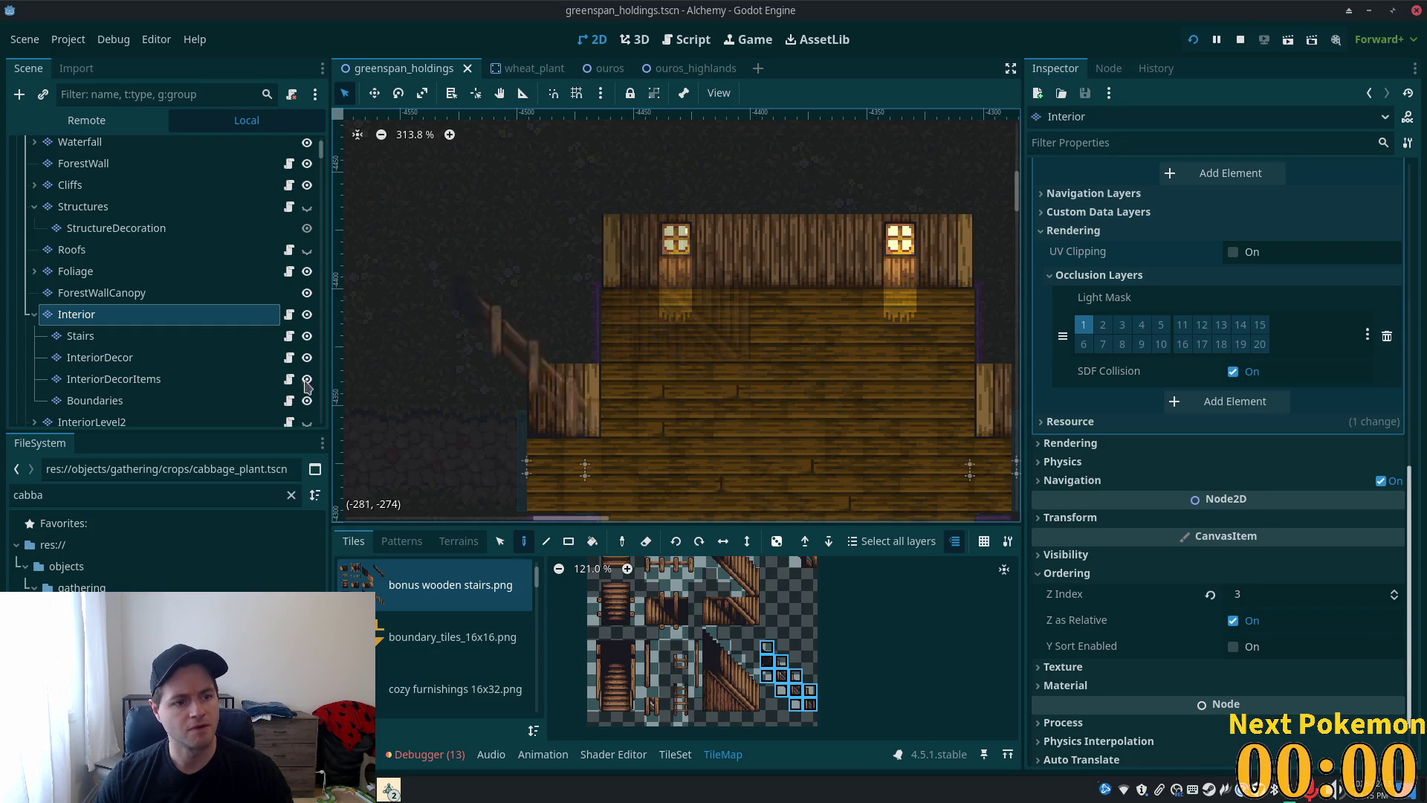
click(124, 362)
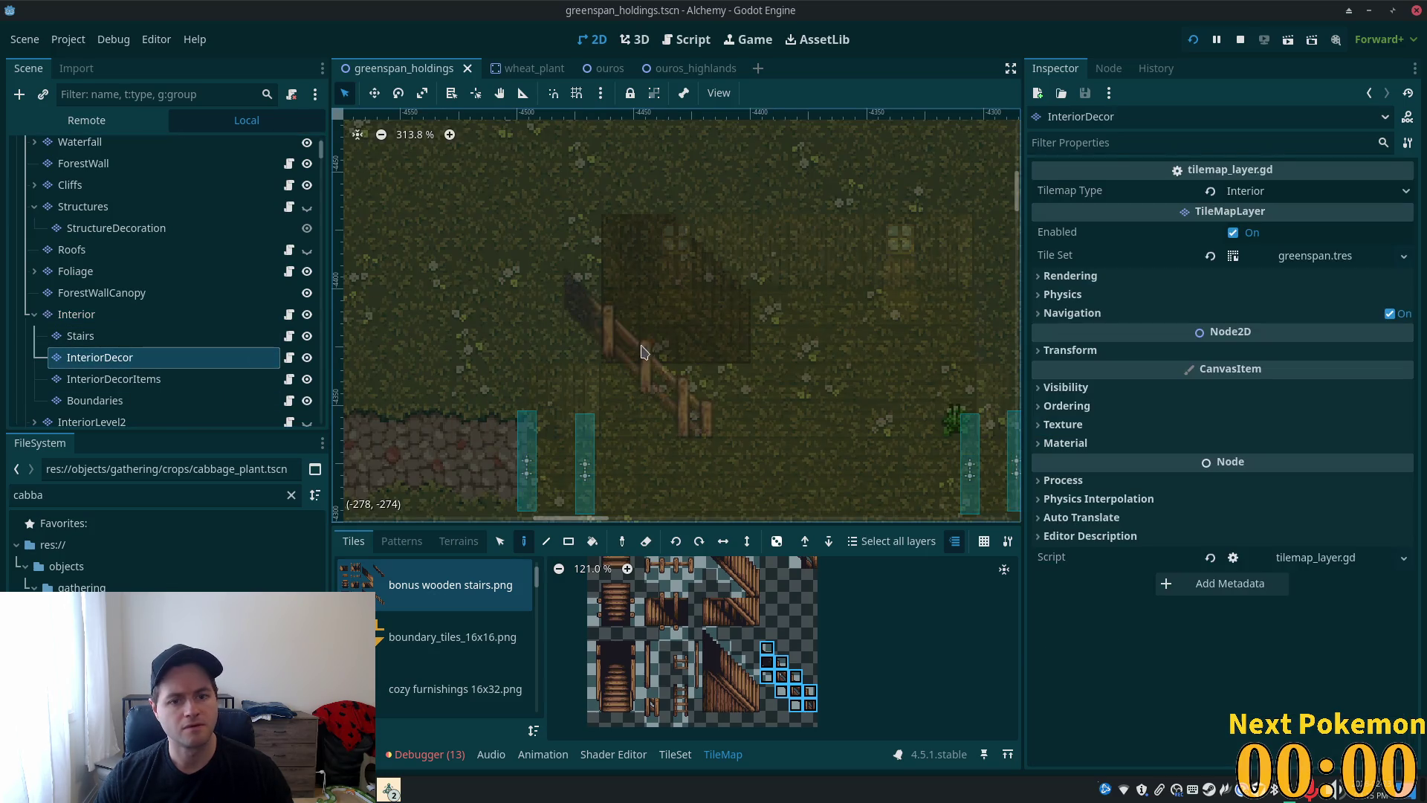
click(667, 265)
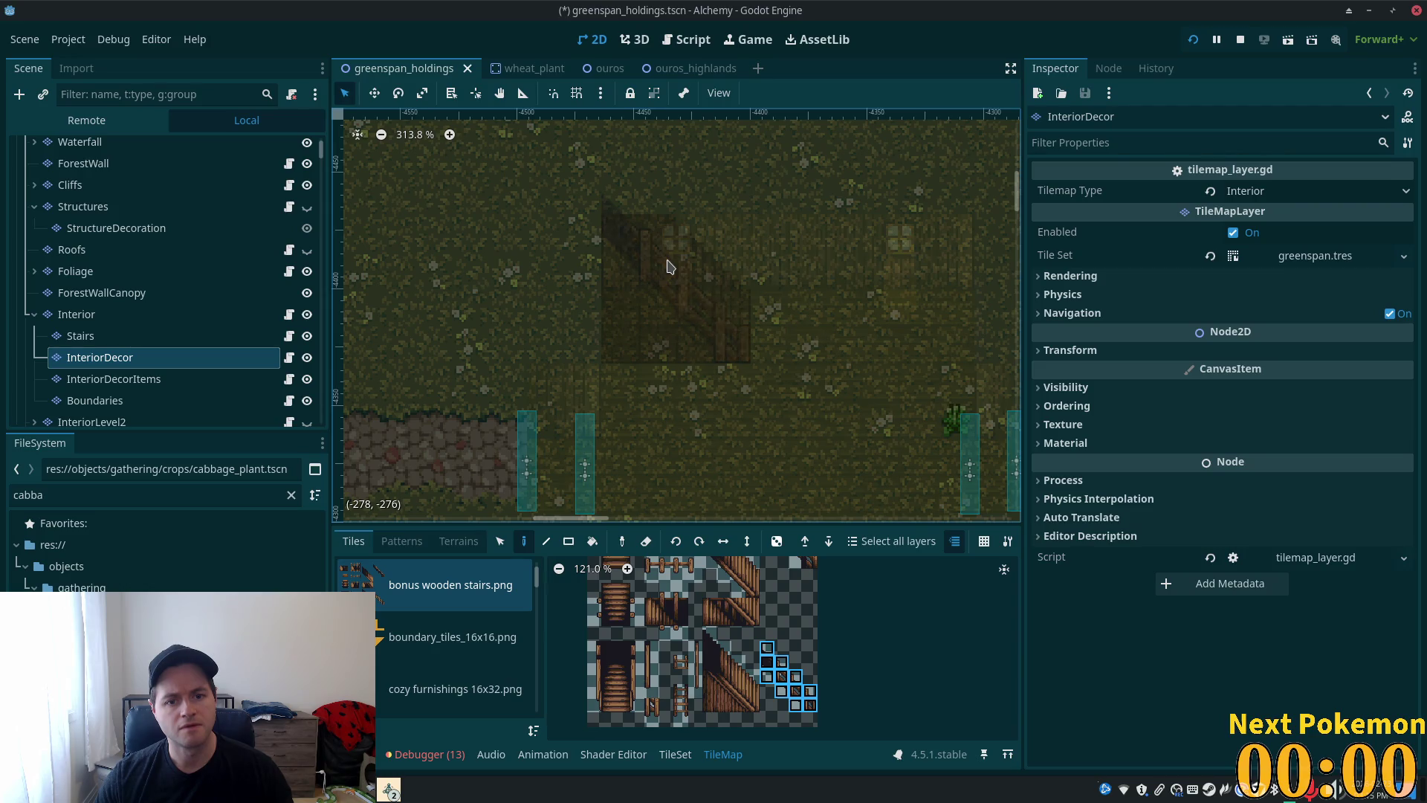
key(ctrl+s)
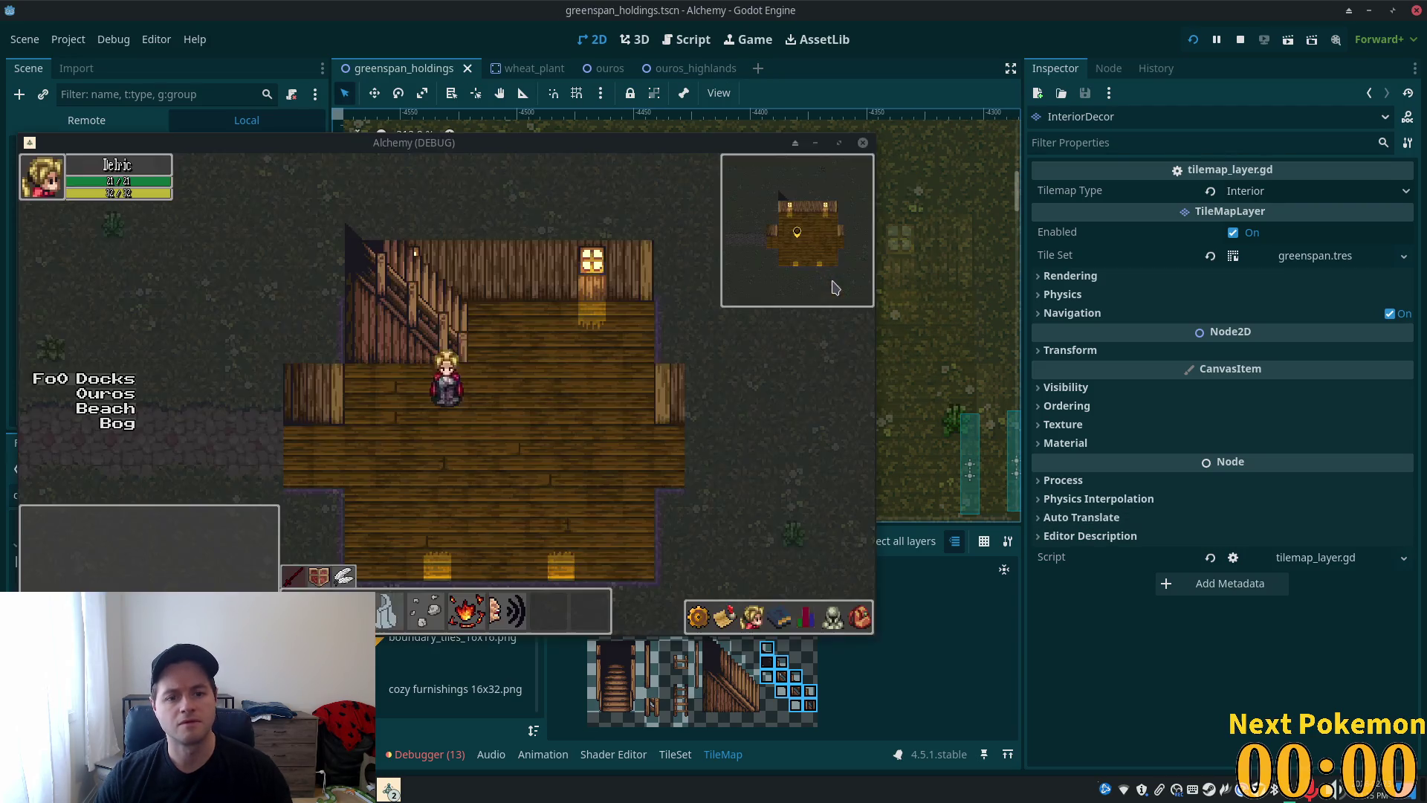
- Walk the character down past the railing and return to the editor
key(Down)
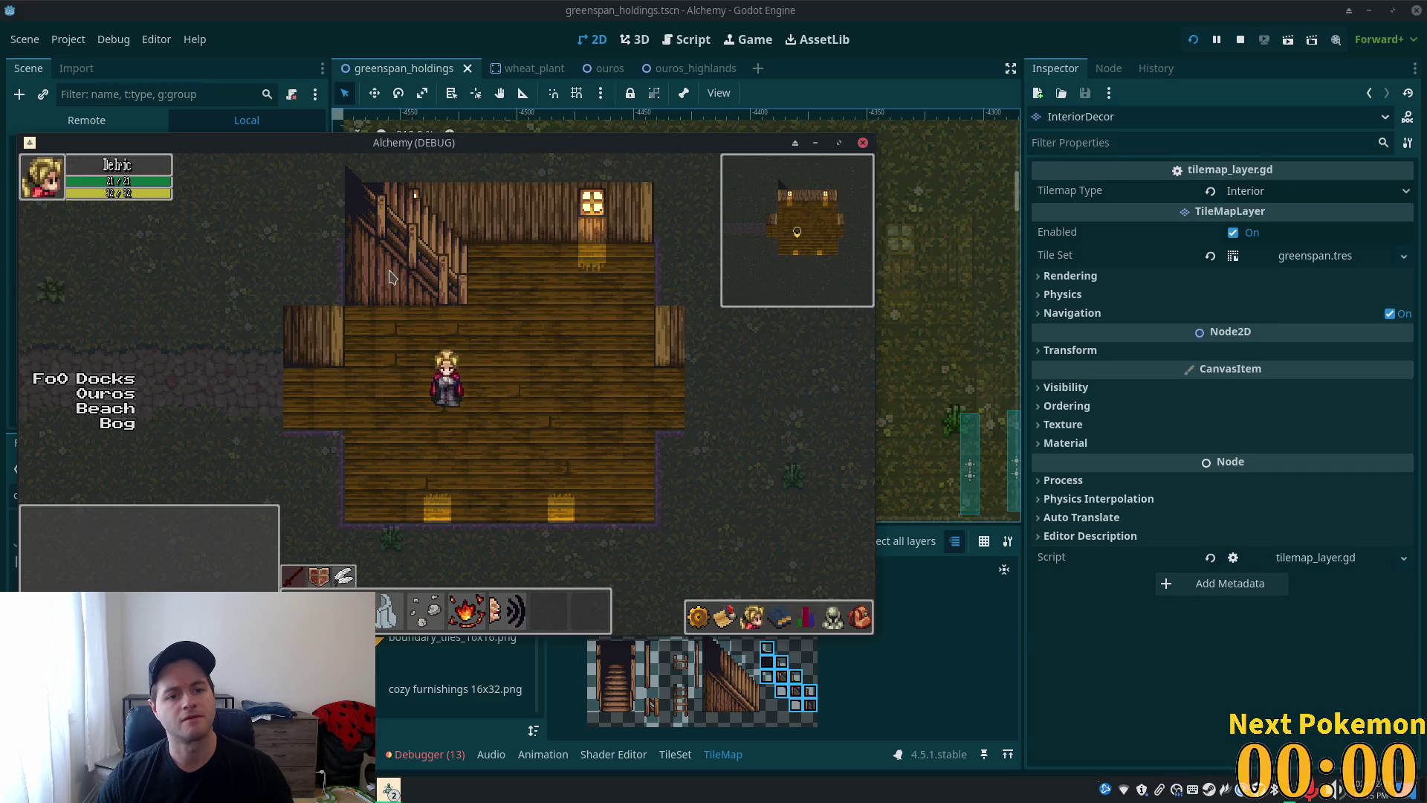
click(896, 28)
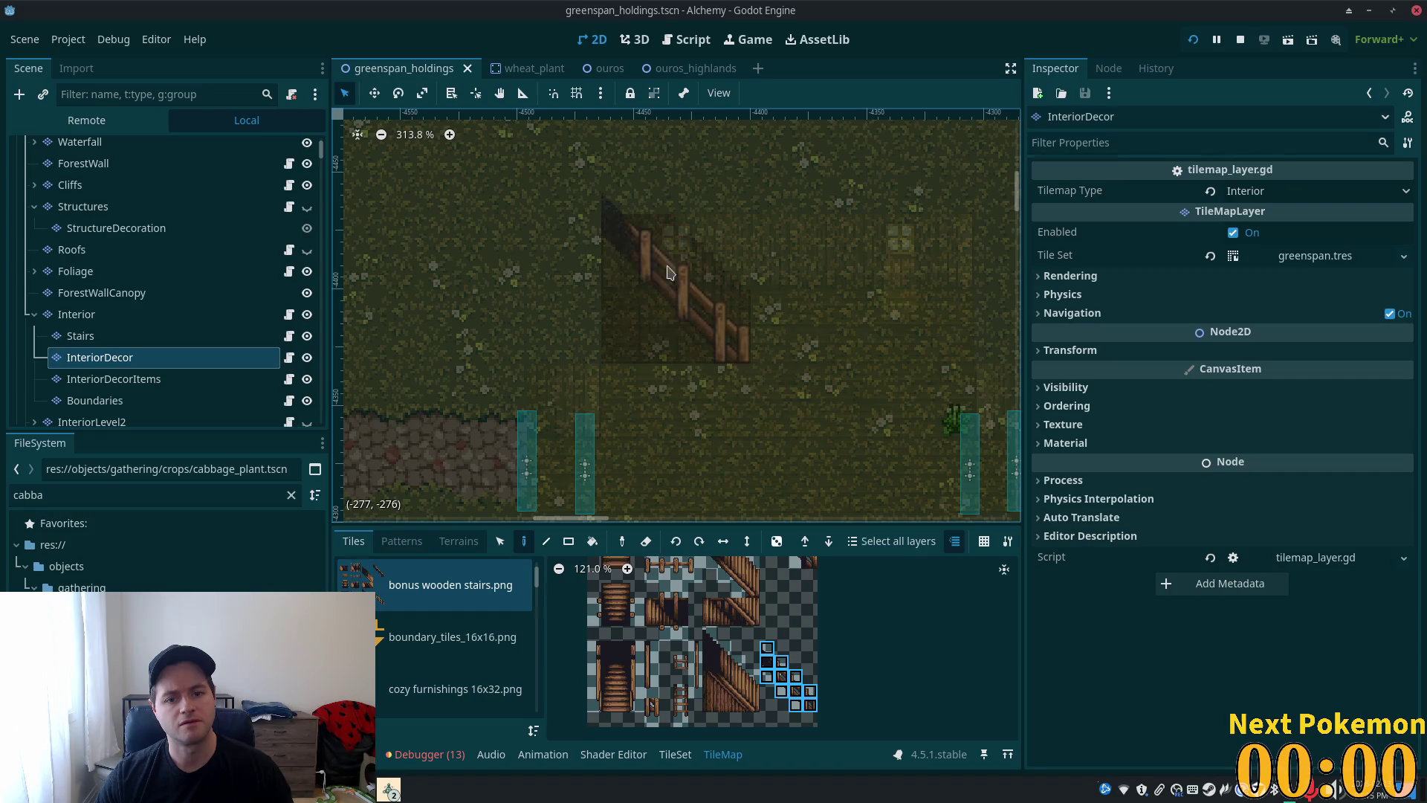
- Zoom and pan the atlas to the other stair and fence tiles, then save and run the scene
scroll(788, 628, up, 2)
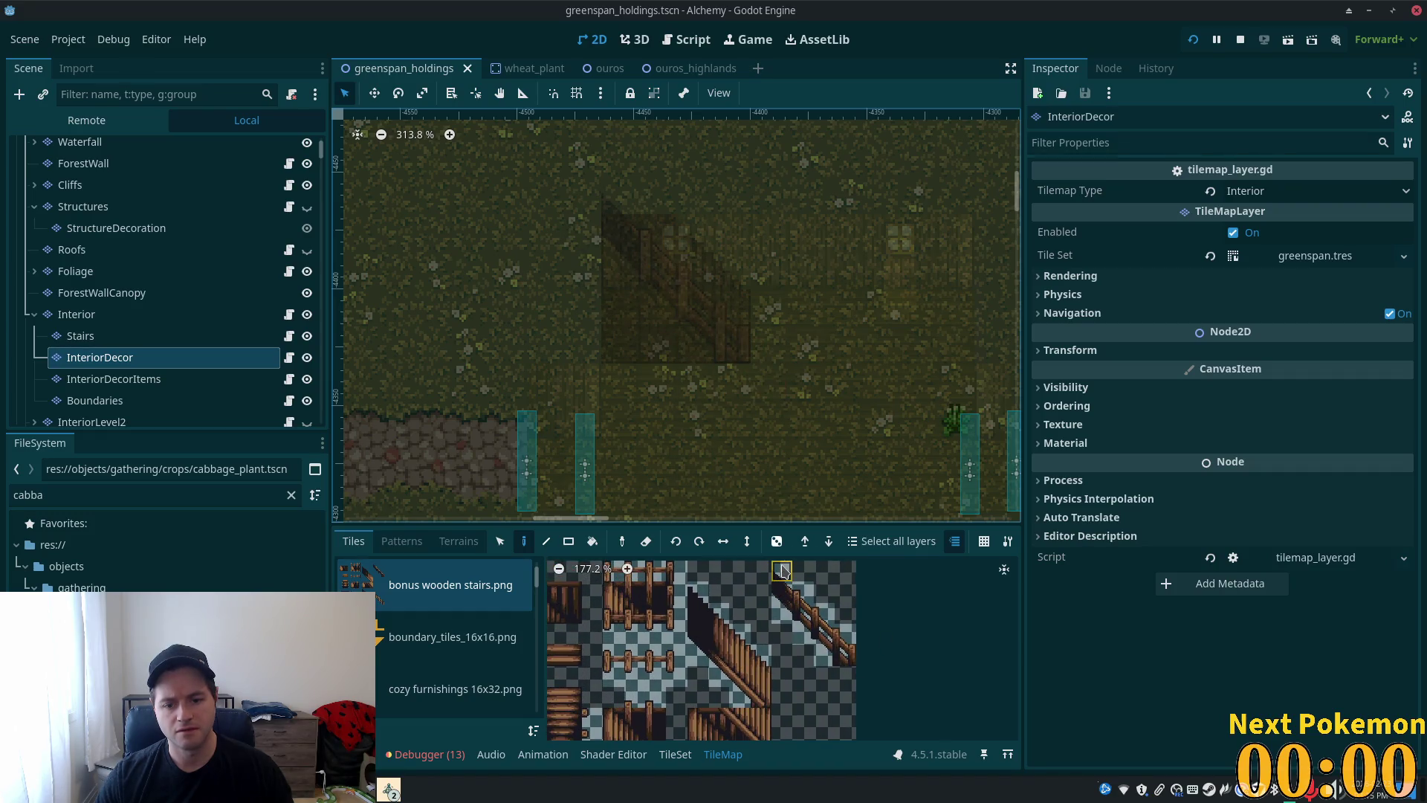
scroll(785, 587, down, 2)
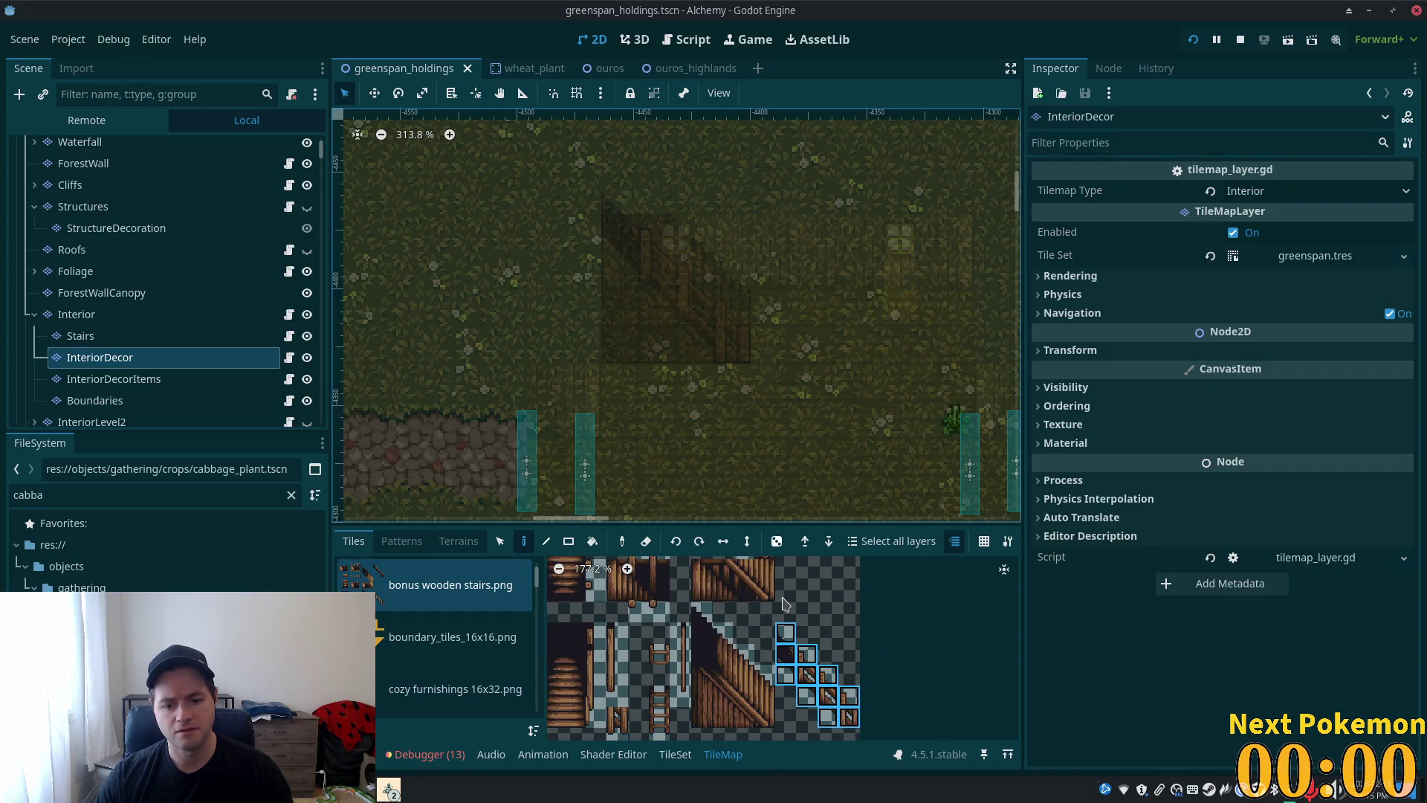
scroll(785, 604, up, 2)
scroll(809, 602, down, 2)
drag(809, 603, 831, 710)
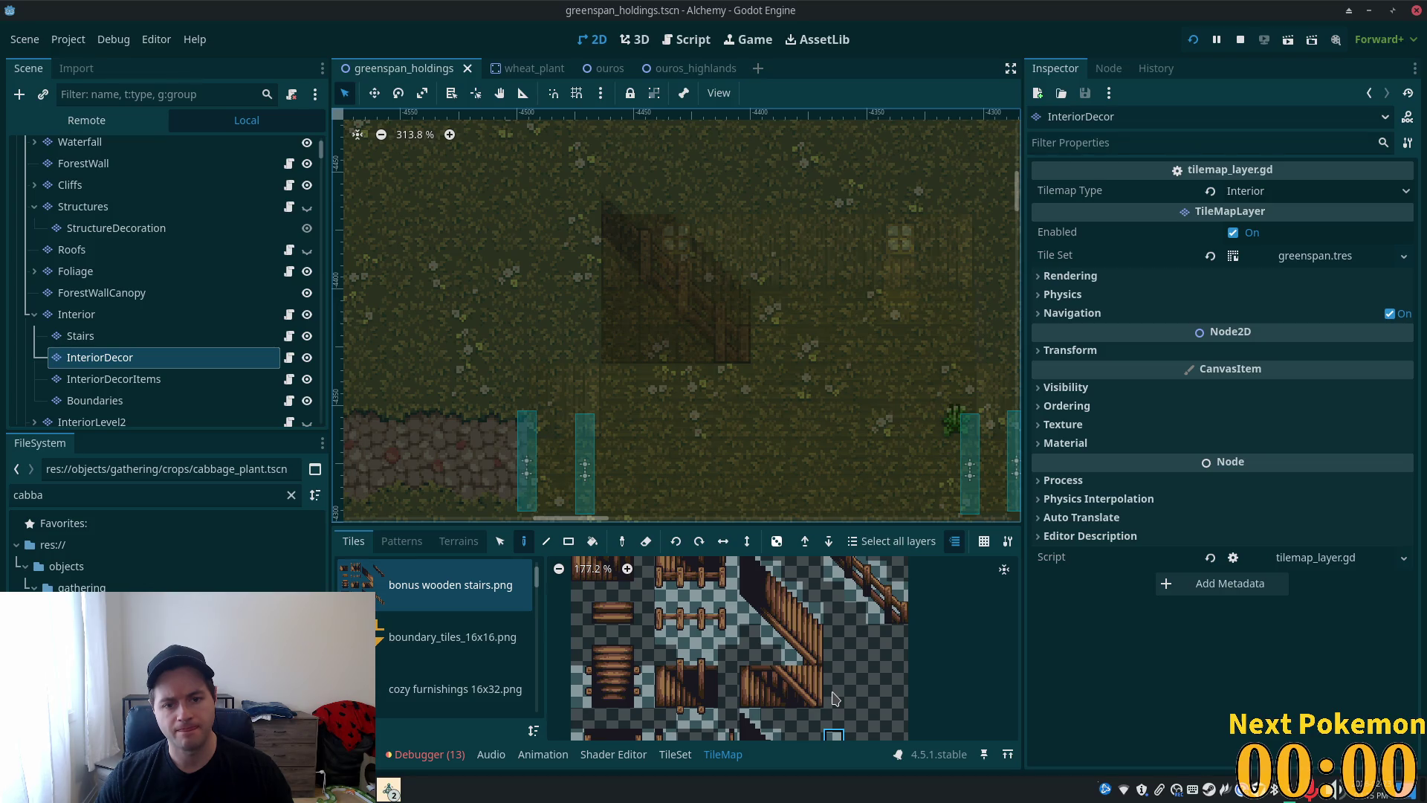
scroll(827, 717, down, 1)
scroll(823, 737, down, 1)
scroll(825, 717, down, 2)
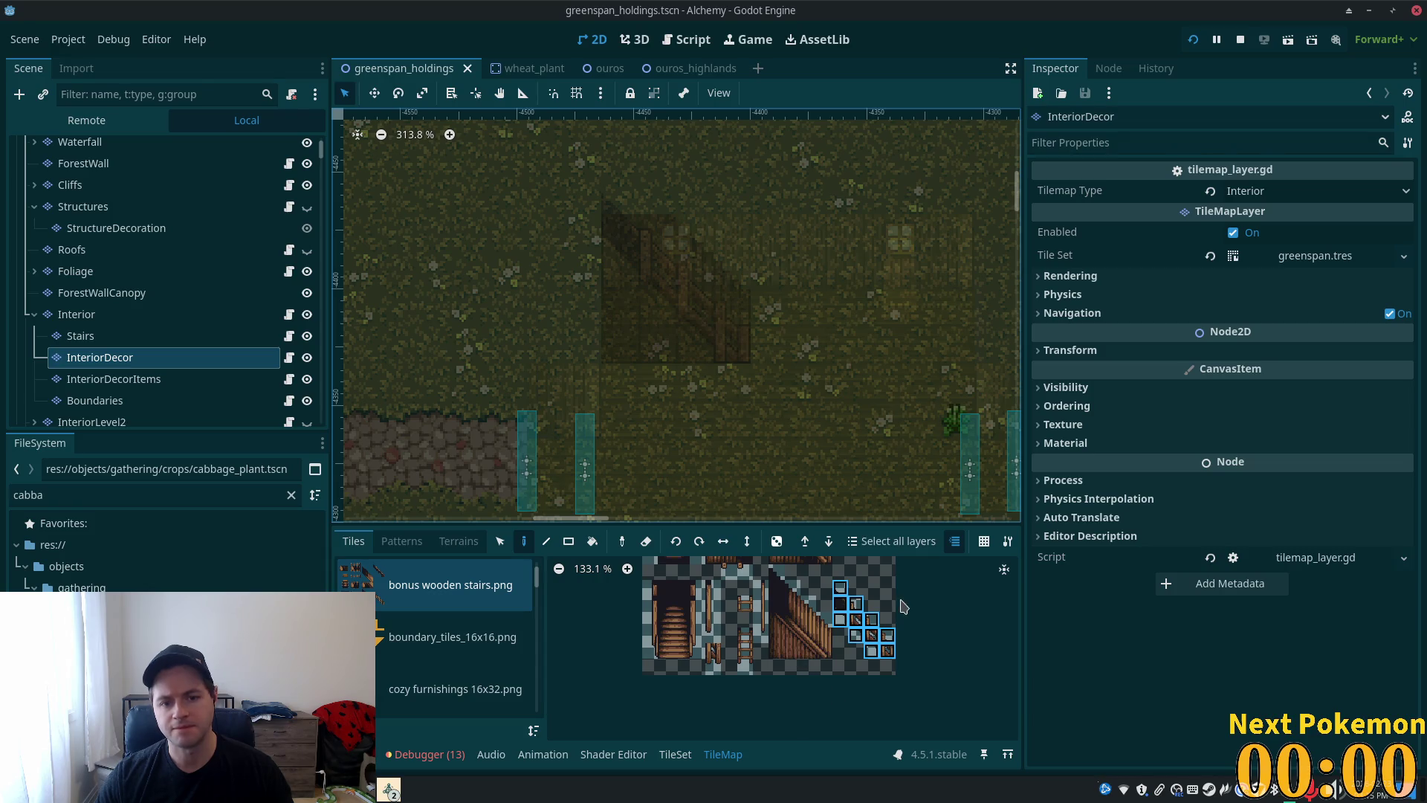
key(ctrl+s)
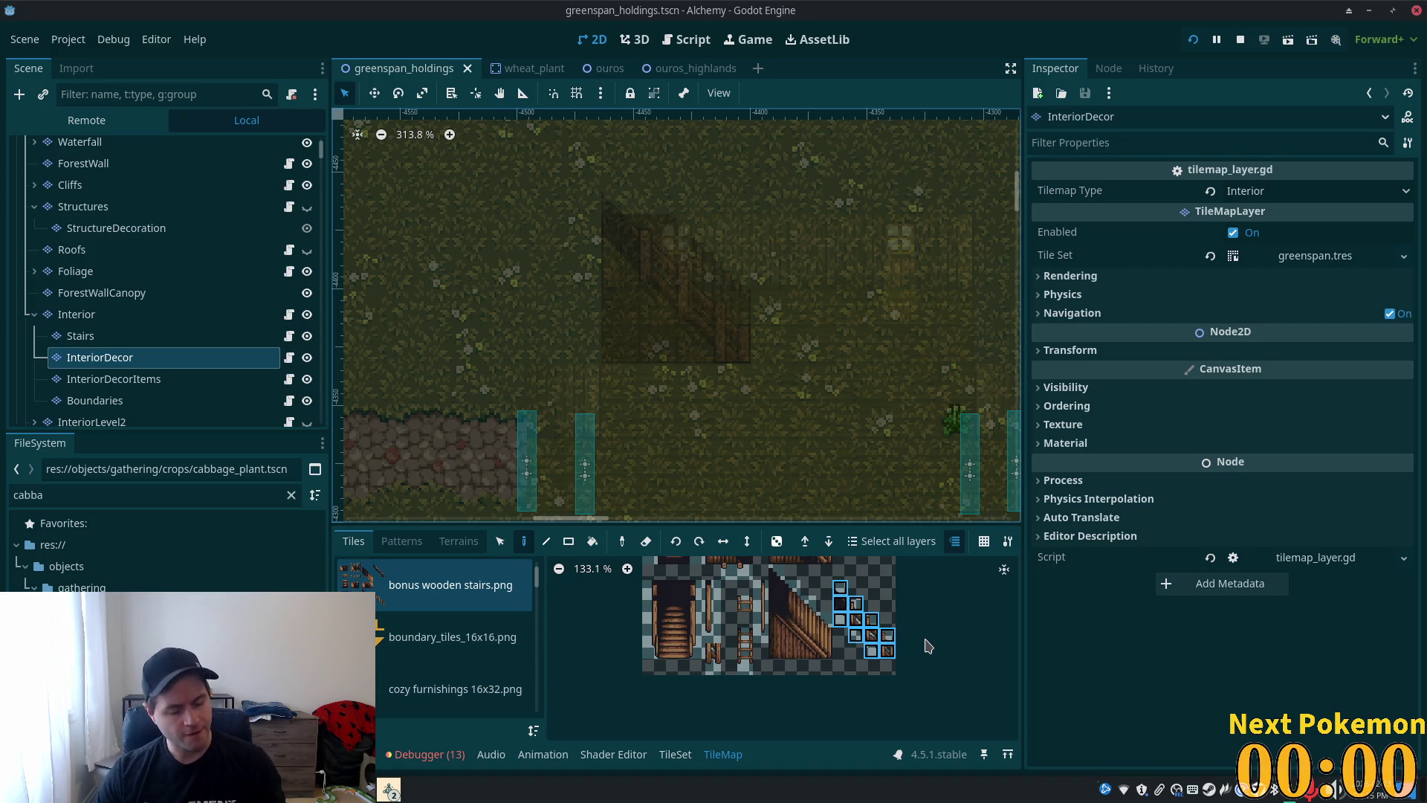
click(1089, 22)
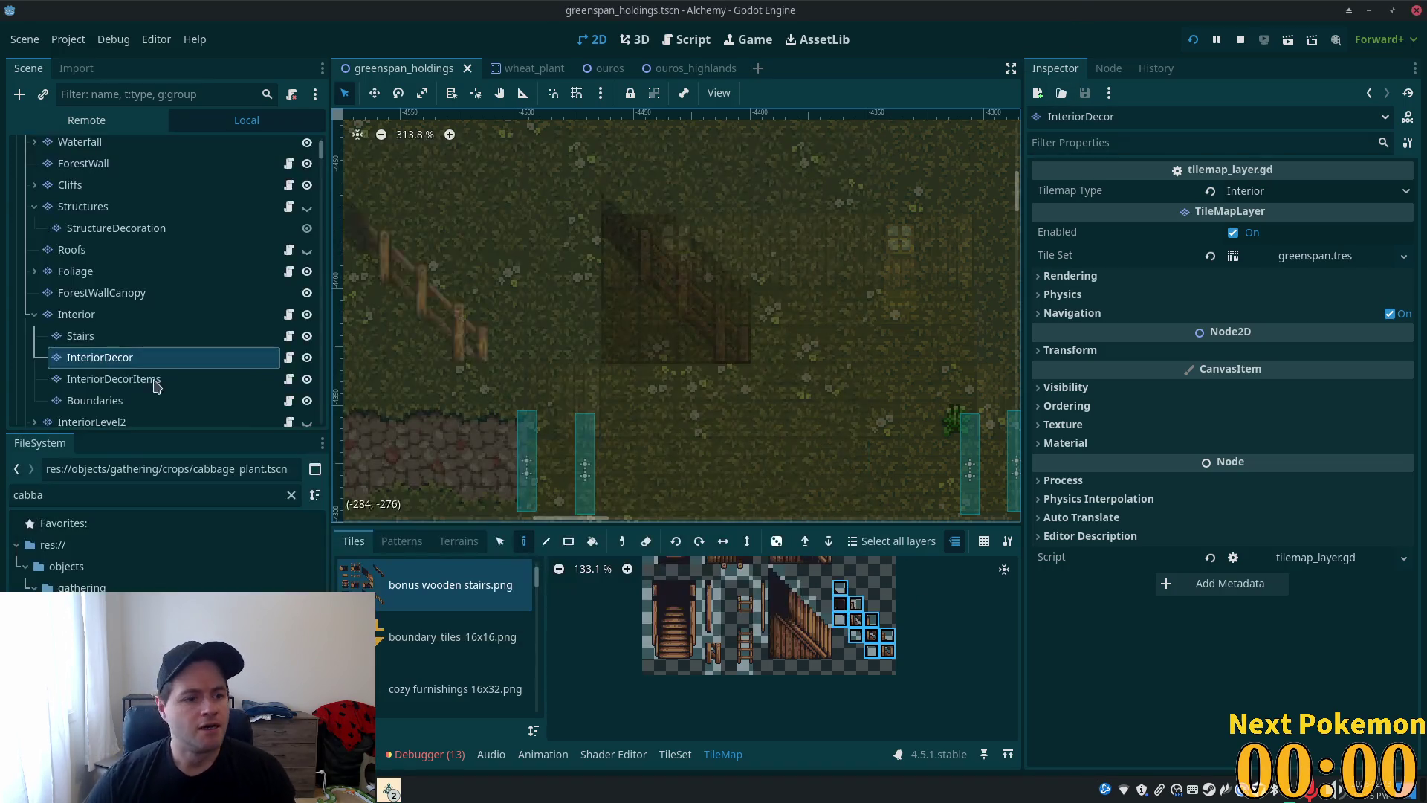
- Copy two plain back-wall cells on the Interior layer over the left window, then save
click(77, 315)
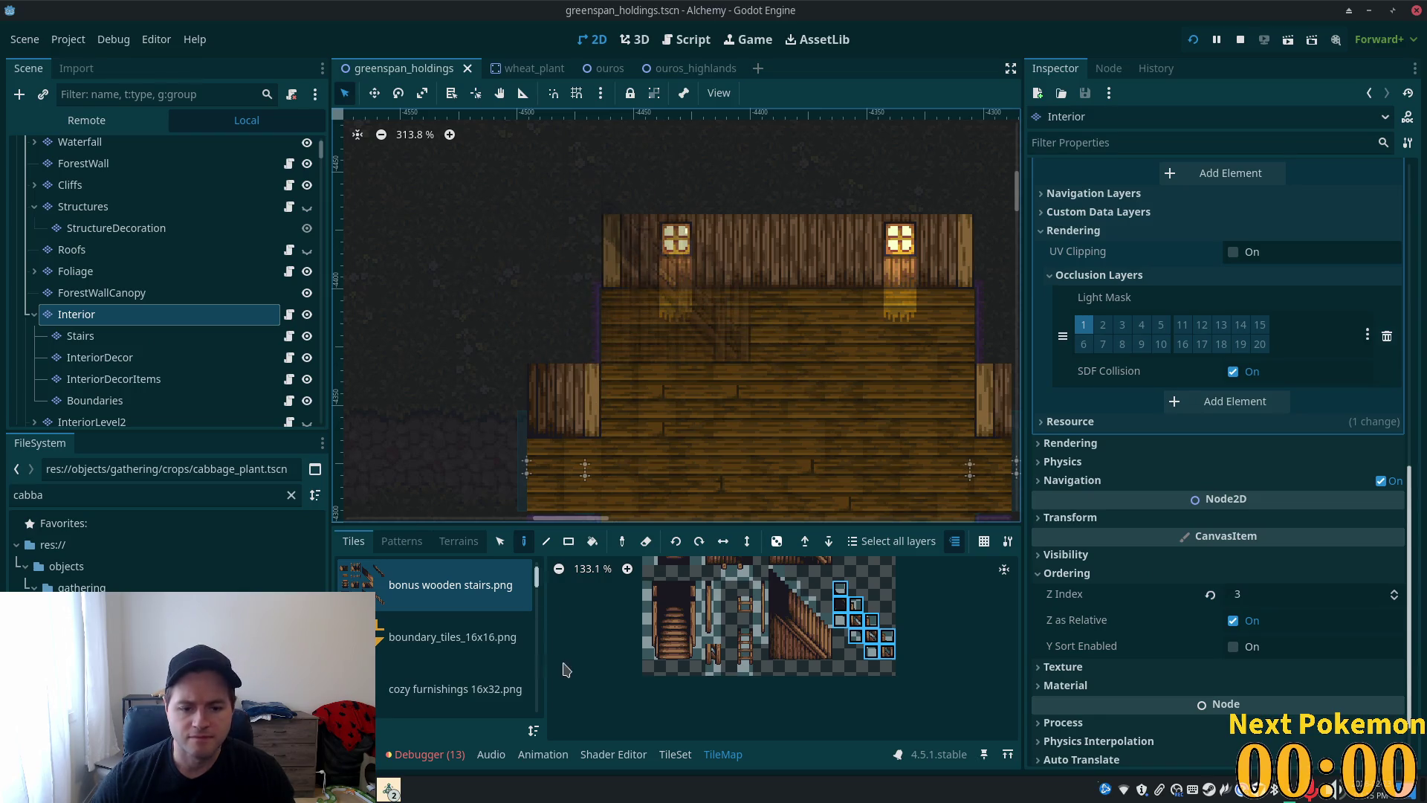
drag(736, 231, 734, 271)
key(d)
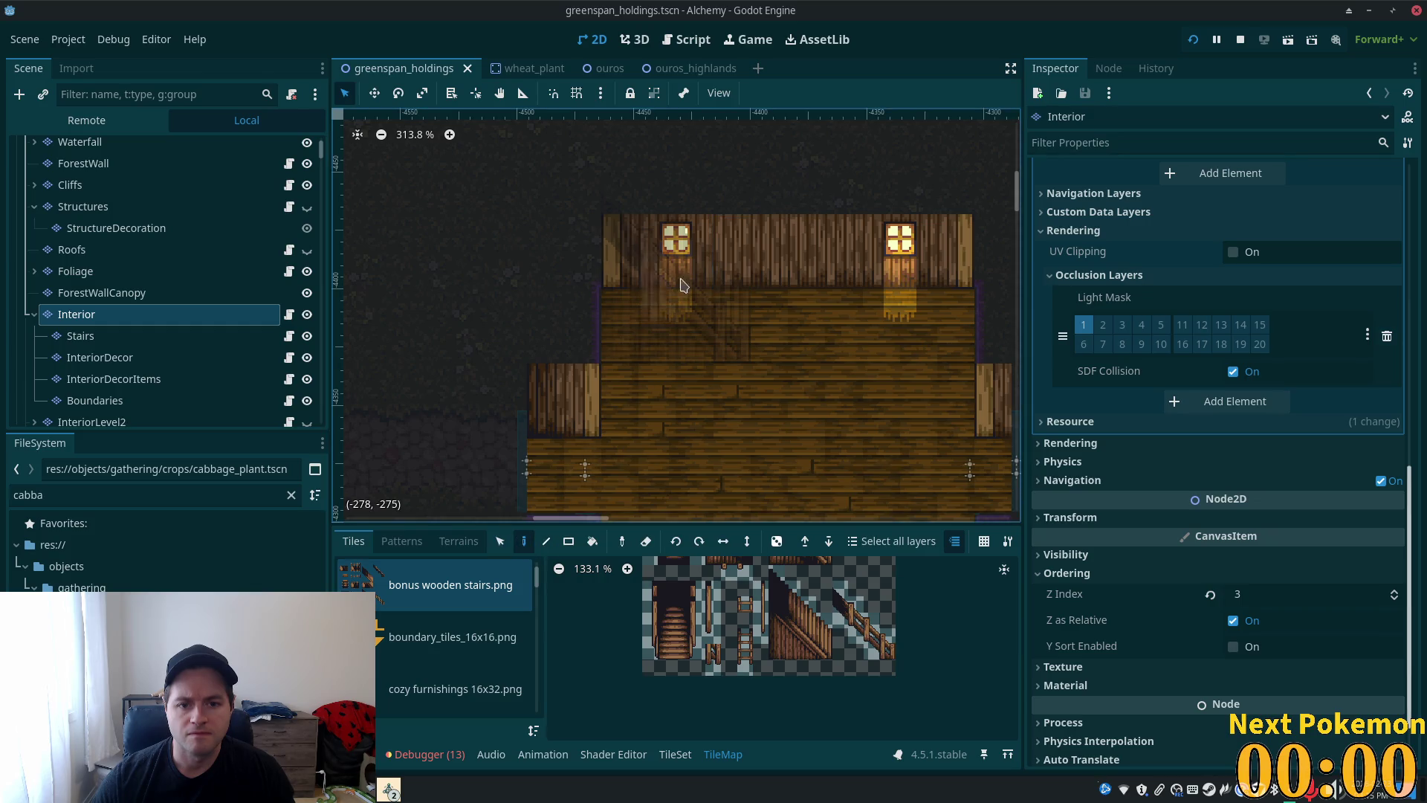
click(666, 266)
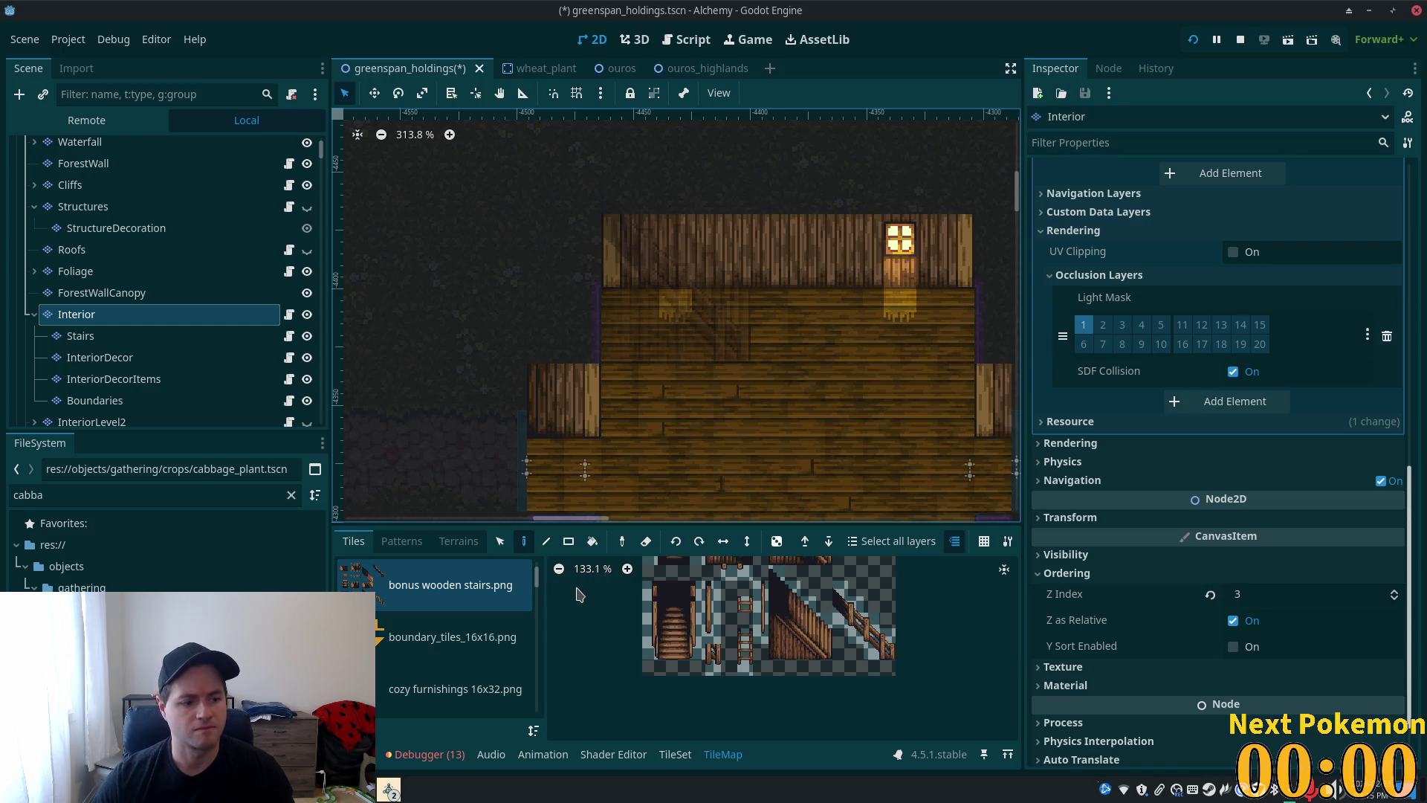
key(ctrl+s)
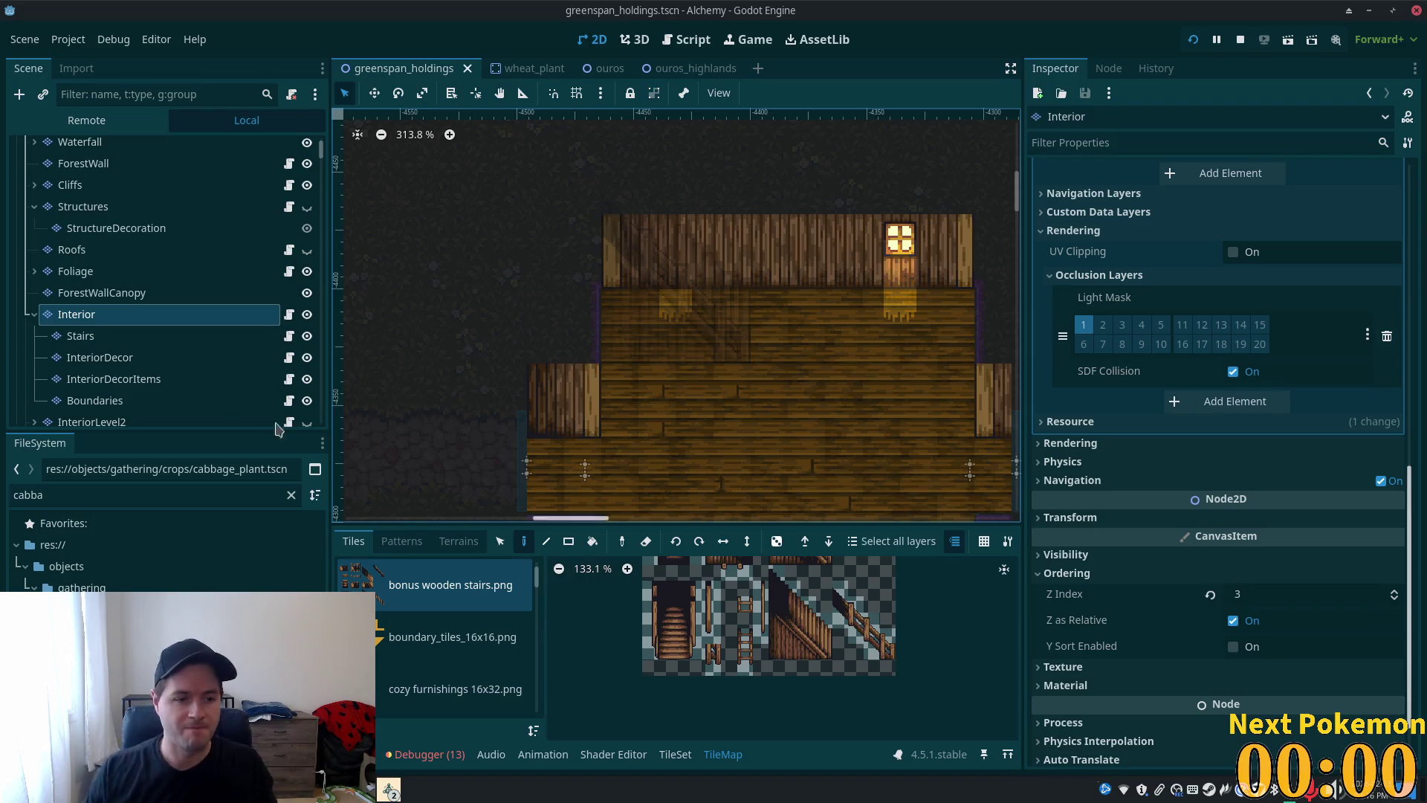
click(128, 400)
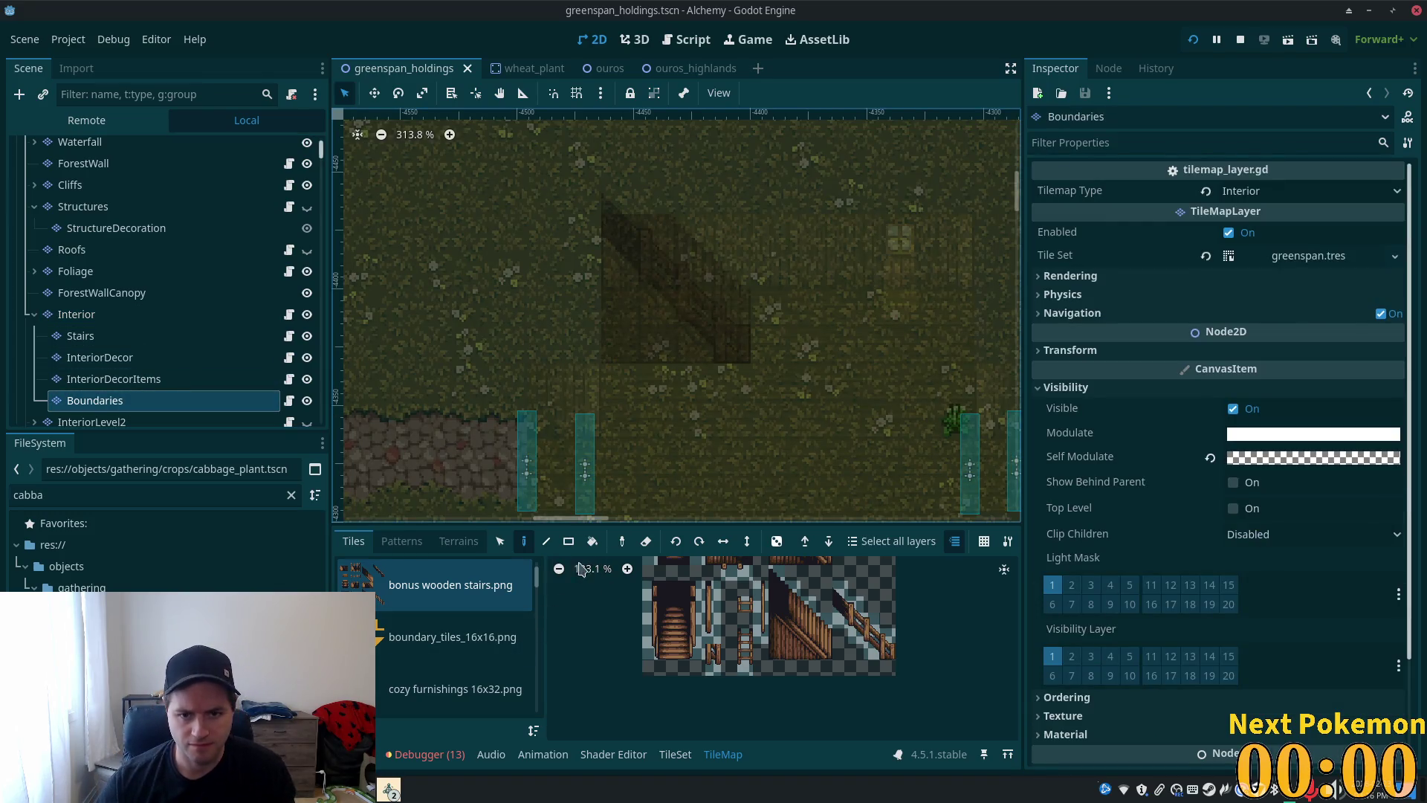
- Pick a diagonal boundary tile from boundary_tiles_16x16.png and paint one onto the Boundaries layer
click(449, 651)
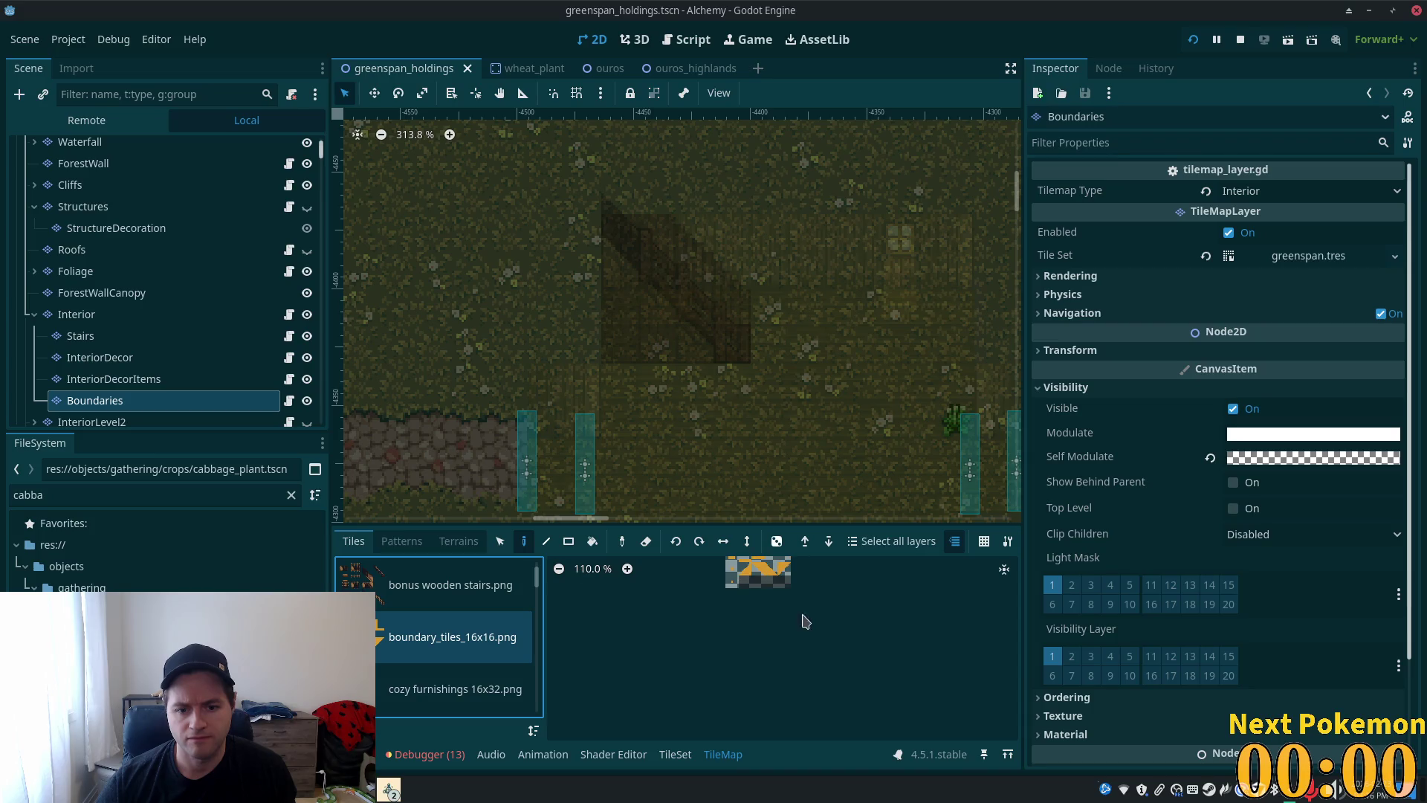
click(725, 623)
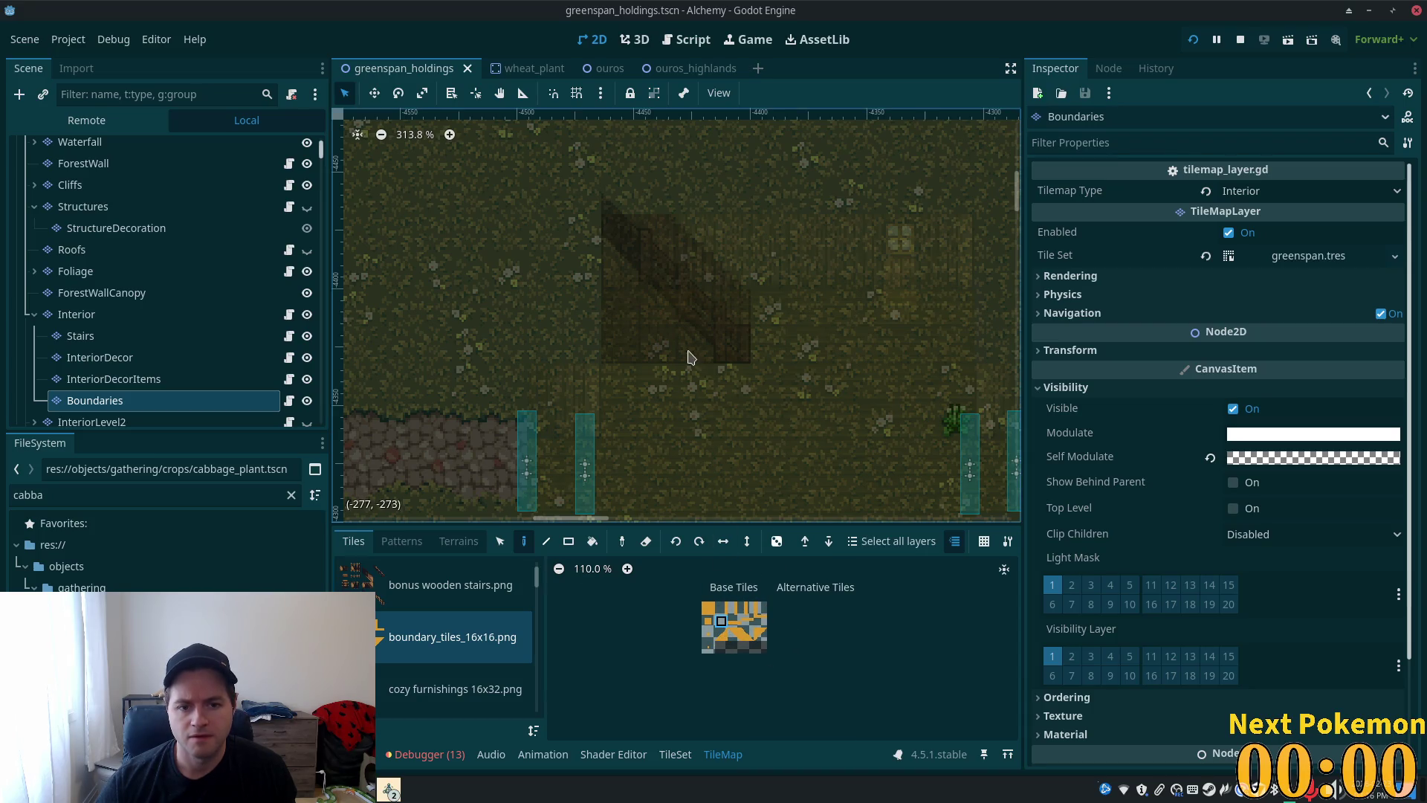
key(l)
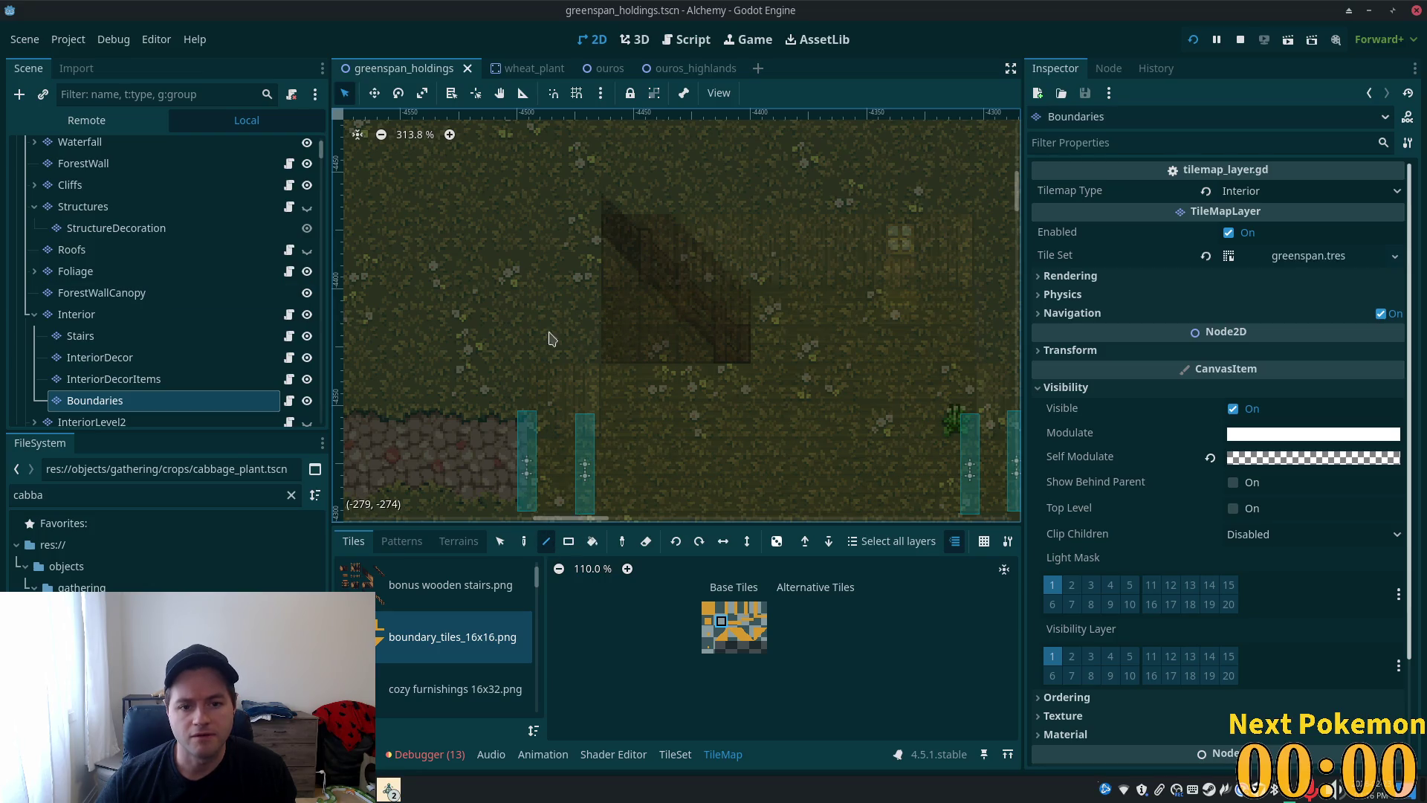
click(524, 541)
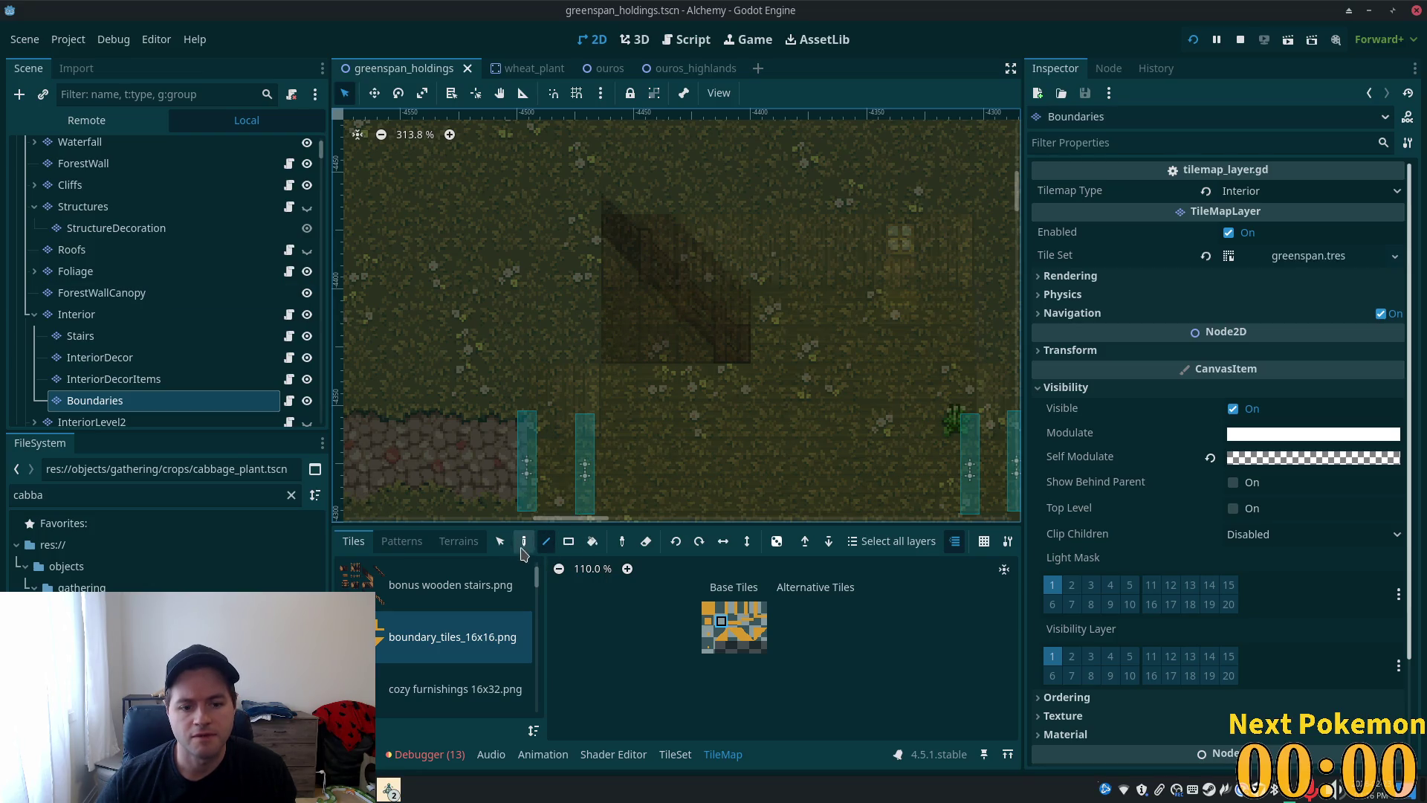
click(721, 634)
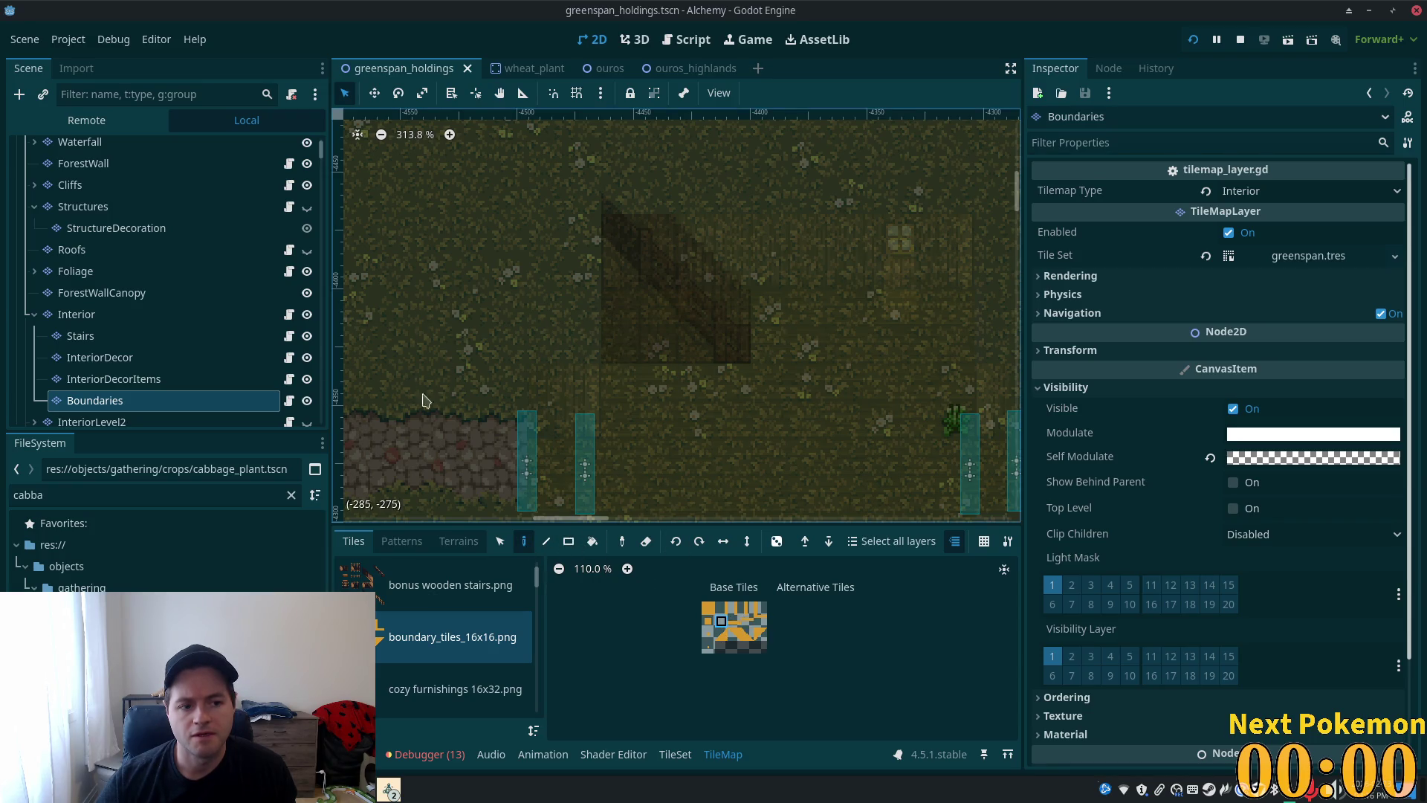
click(111, 315)
click(95, 400)
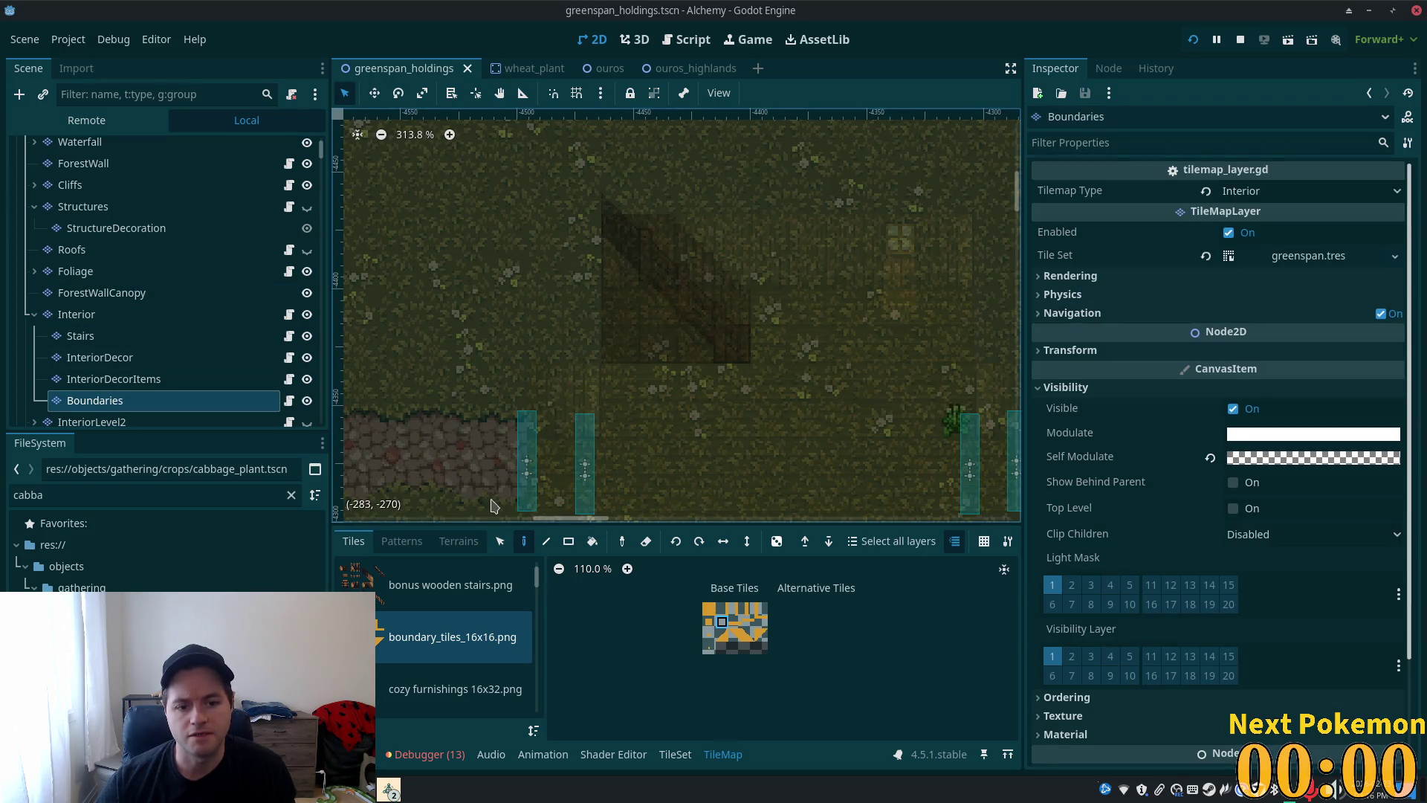
click(645, 354)
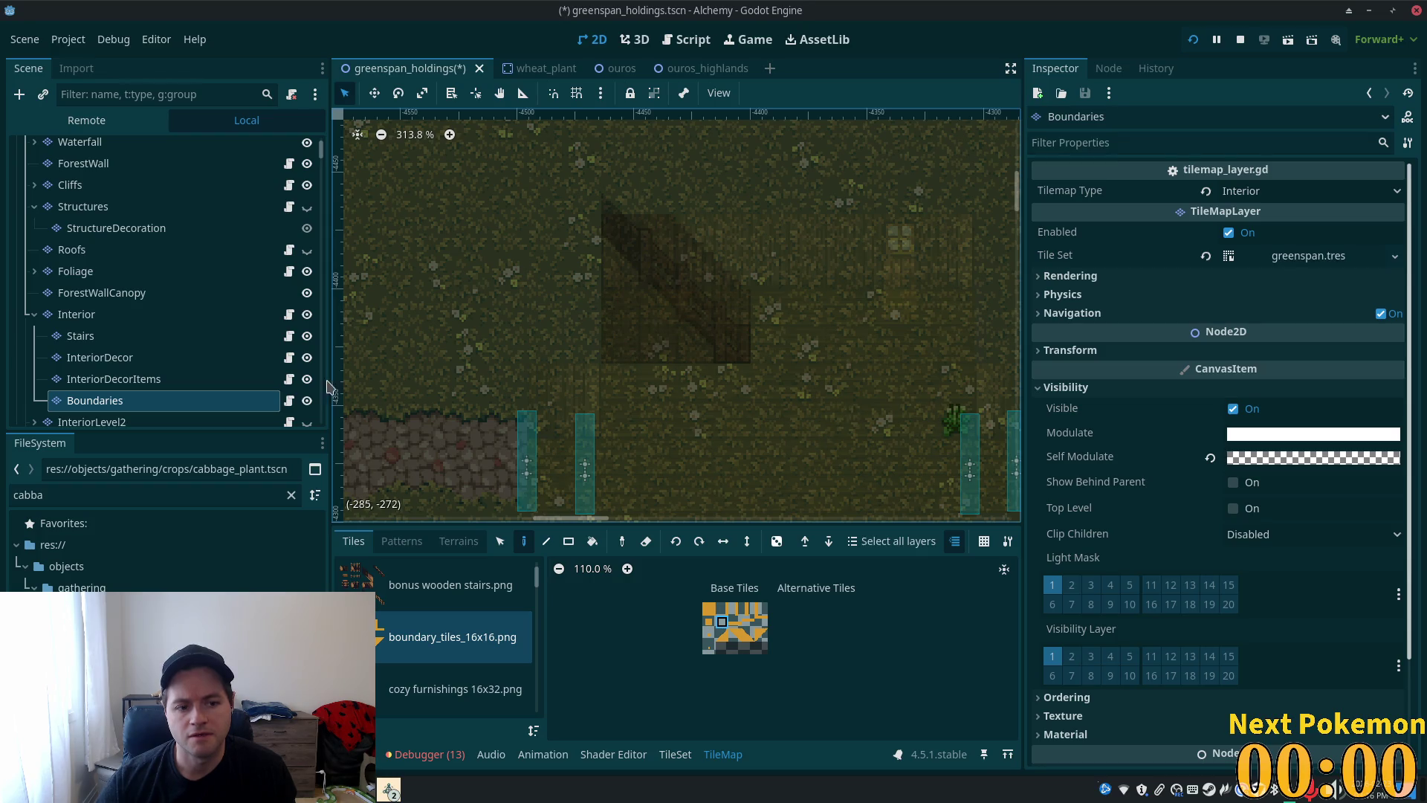
- Make the Boundaries layer's self modulate opaque white (ffffff) so the tiles show
click(1327, 461)
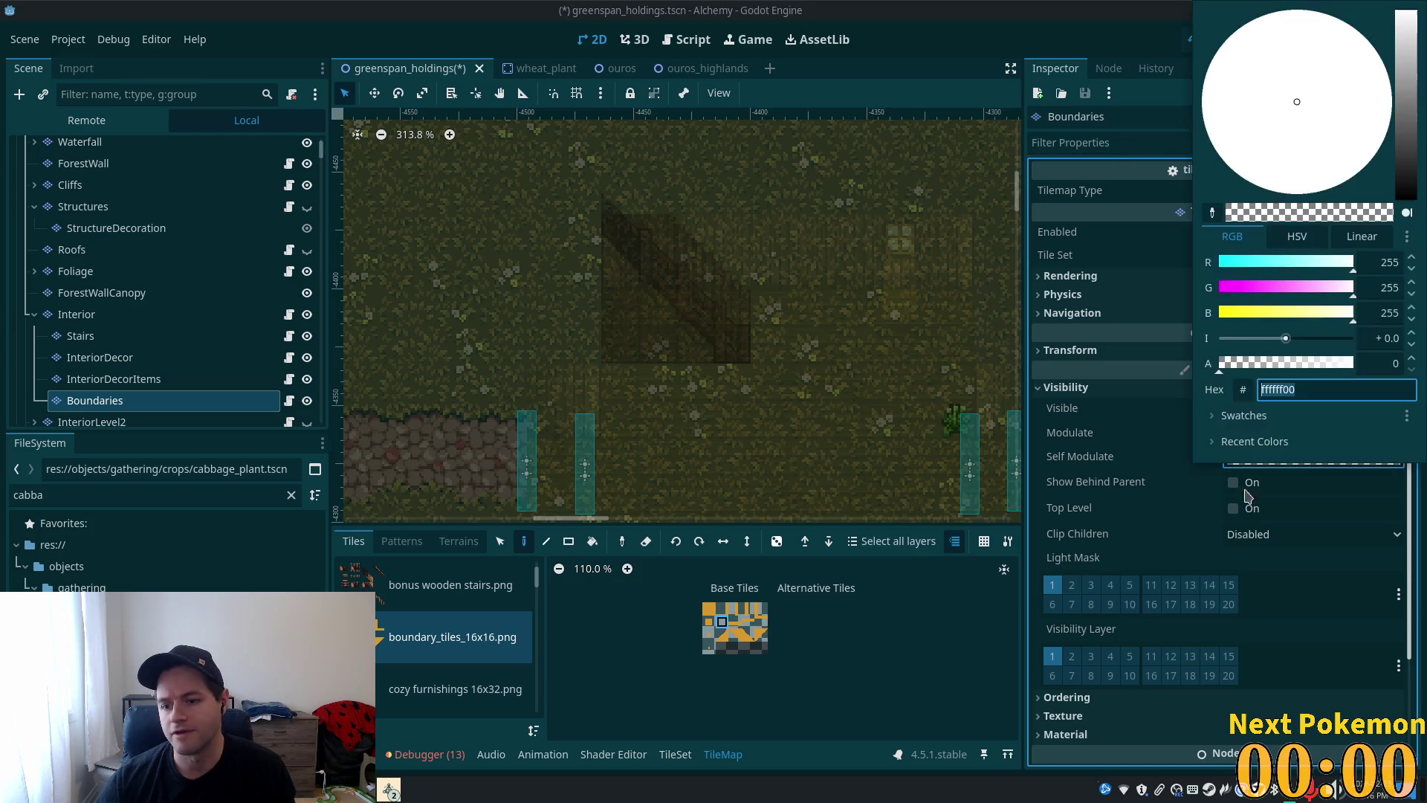
key(BackSpace)
key(BackSpace)
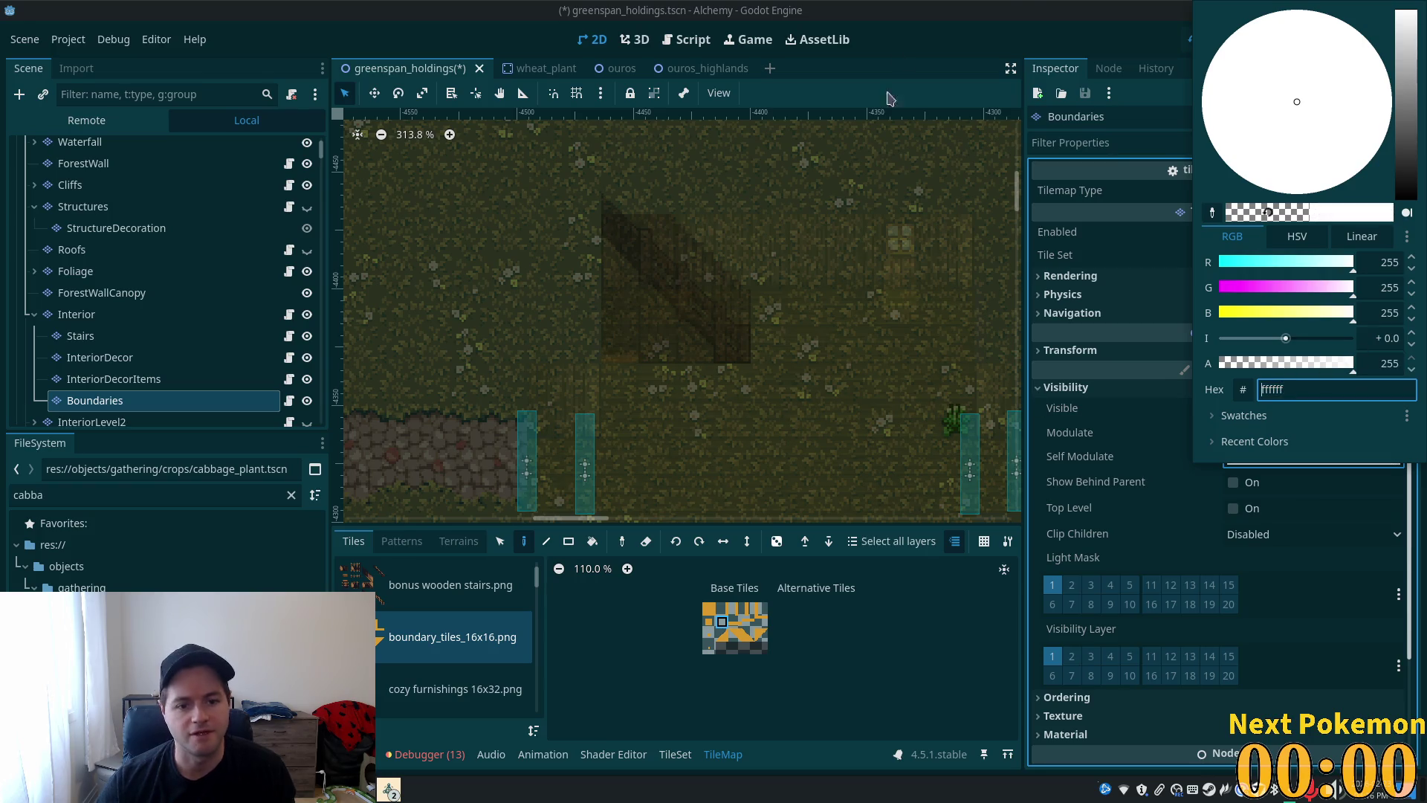
click(1004, 58)
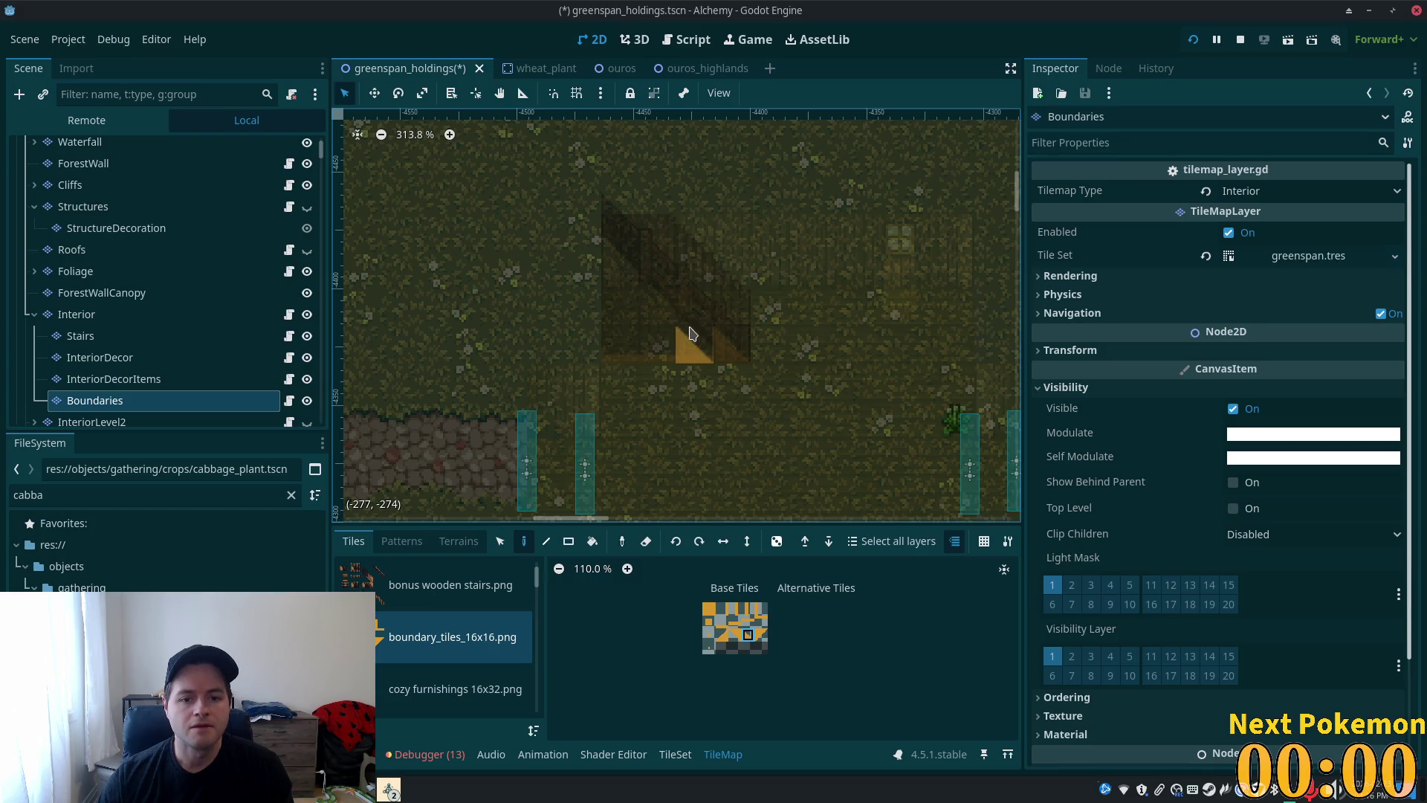
- Paint boundary tiles diagonally along the staircase up to its top, save the scene, and run the game
mouse_move(687, 319)
mouse_down()
mouse_move(659, 306)
mouse_move(620, 247)
mouse_up()
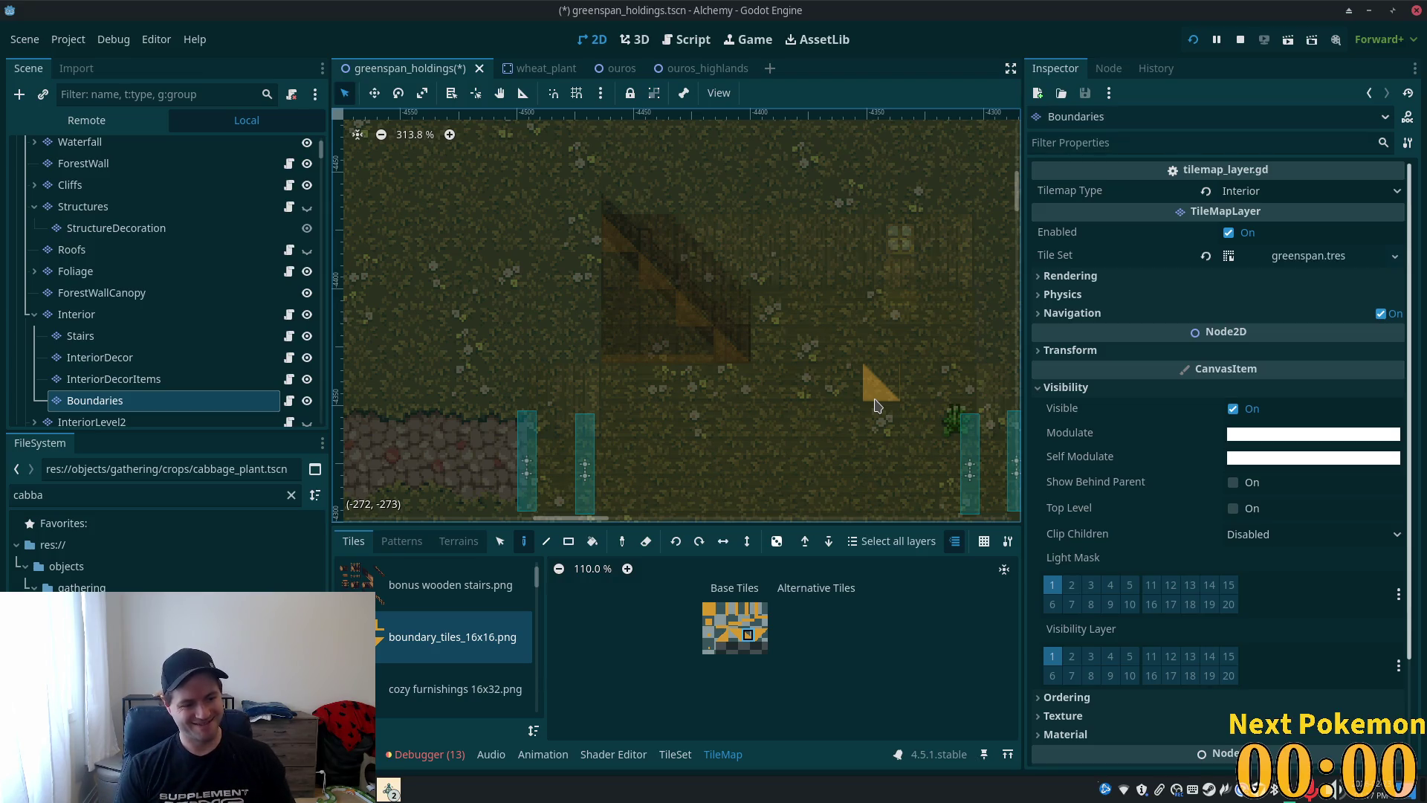
key(ctrl+s)
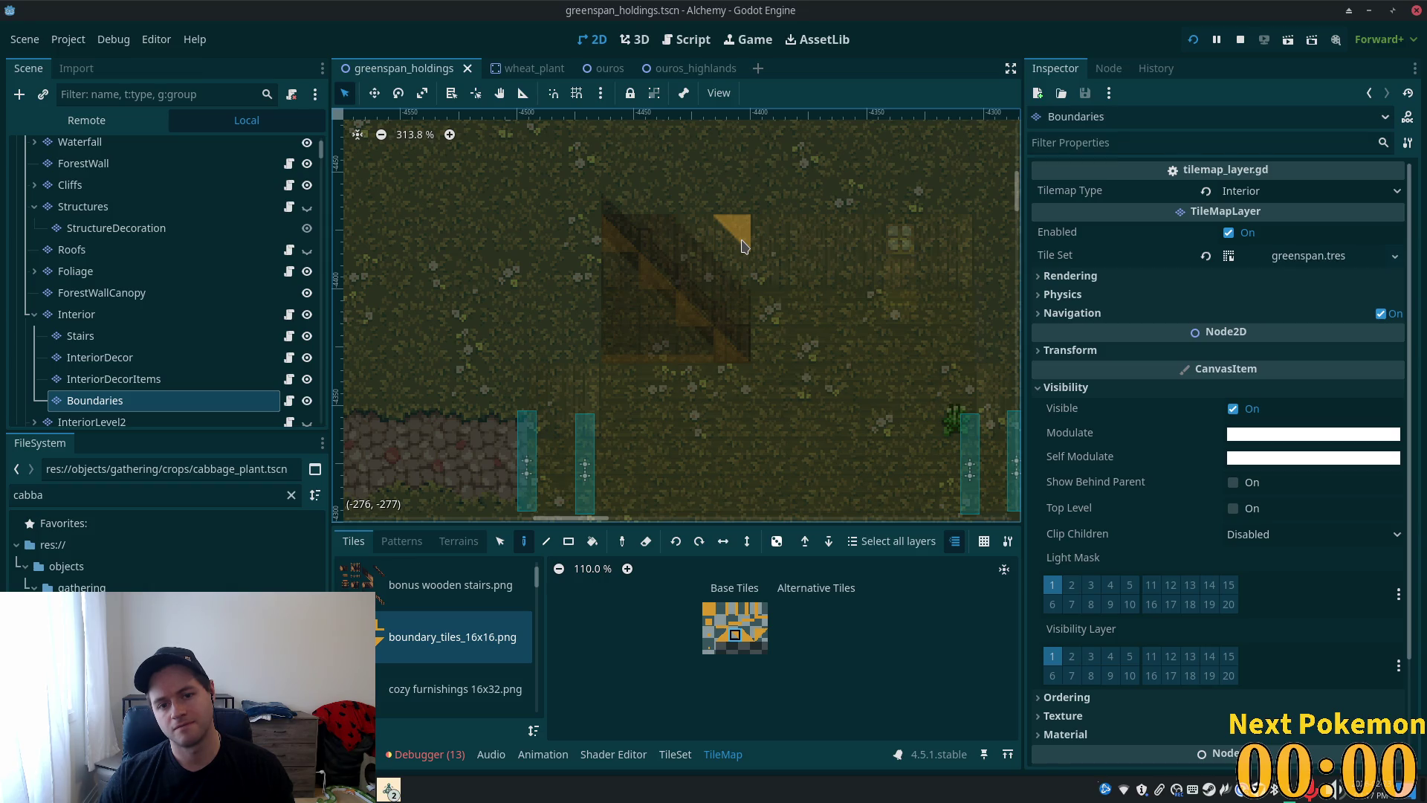
mouse_move(738, 268)
mouse_down()
mouse_move(725, 234)
mouse_move(695, 232)
mouse_up()
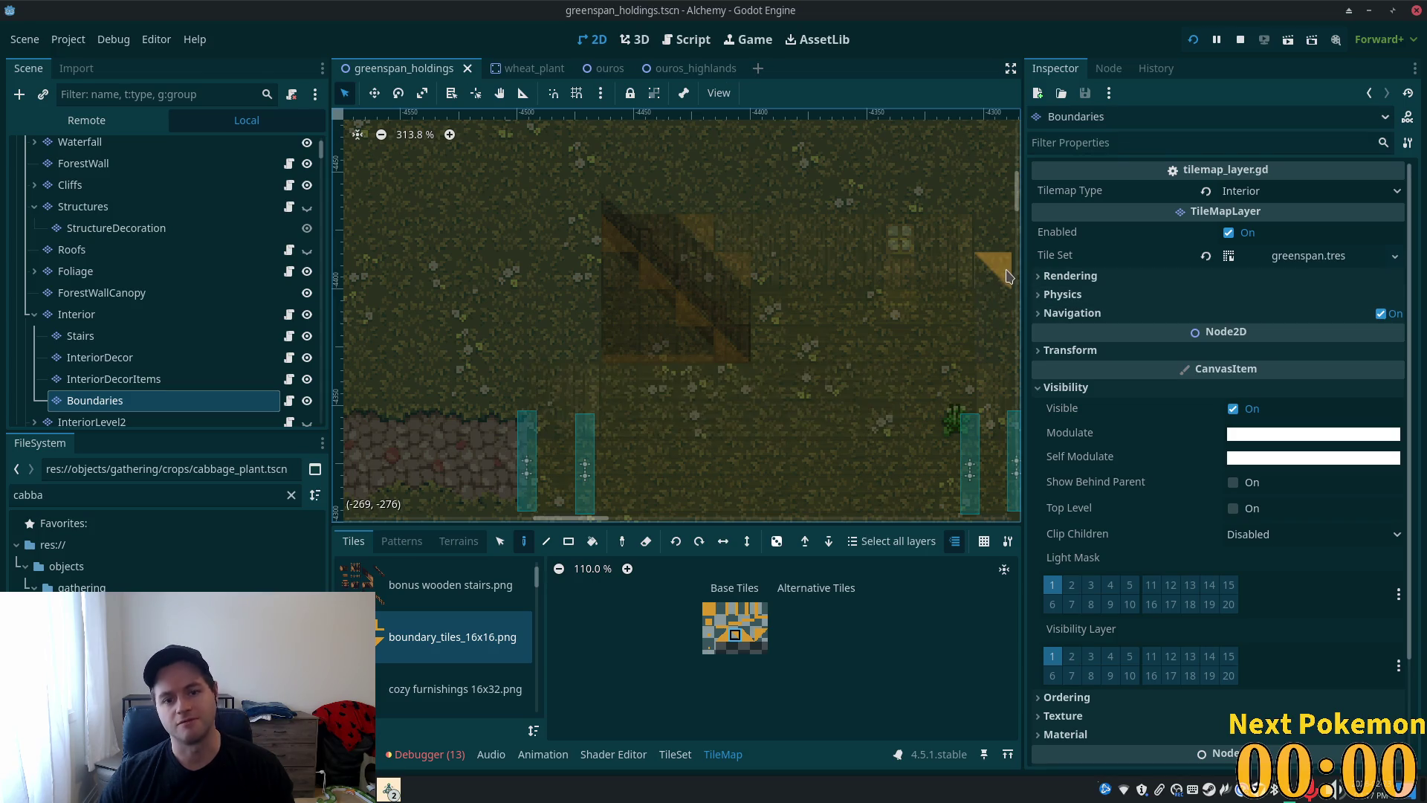
key(Up)
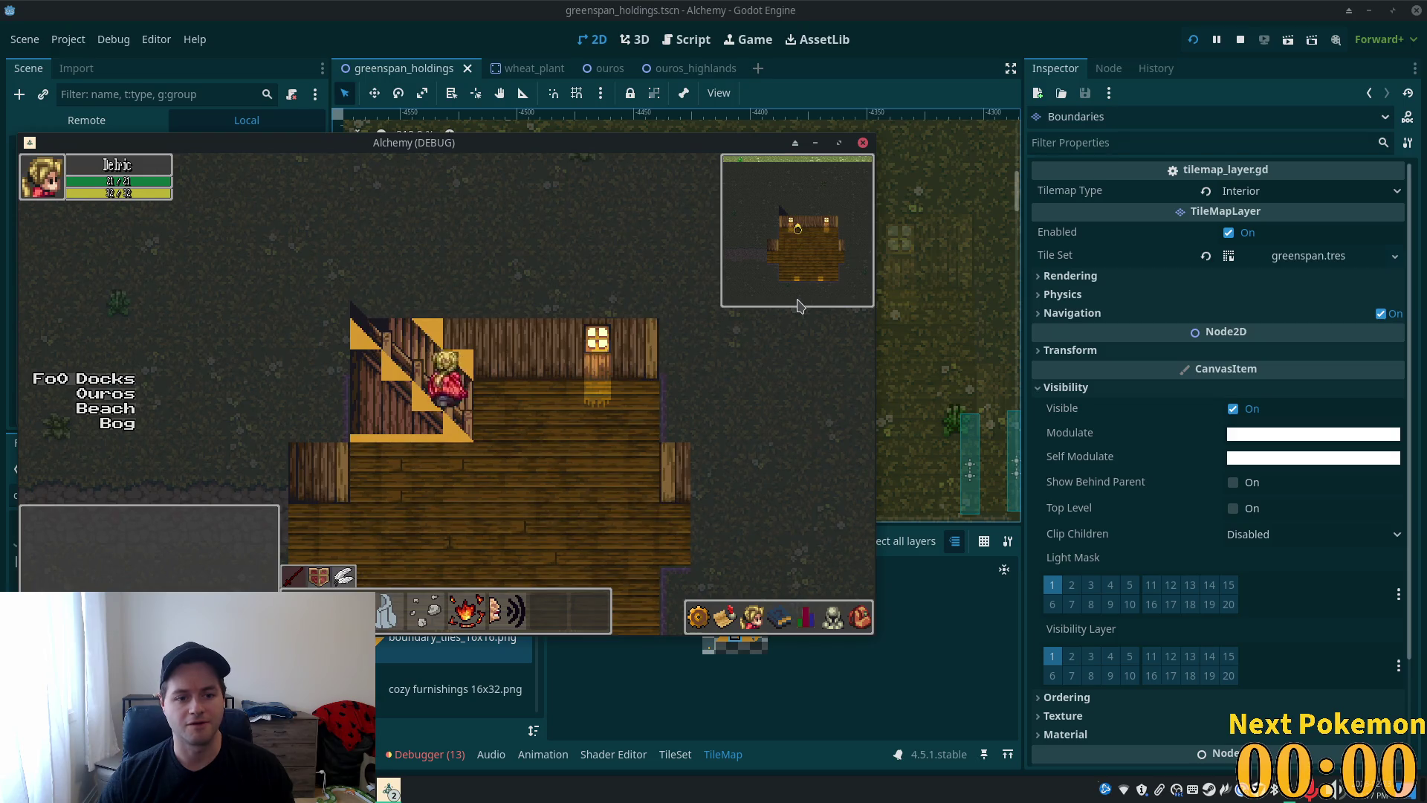
- Walk the character onto the stairs, along them and back off with the arrow keys
key(Down)
key(Up)
key(Right)
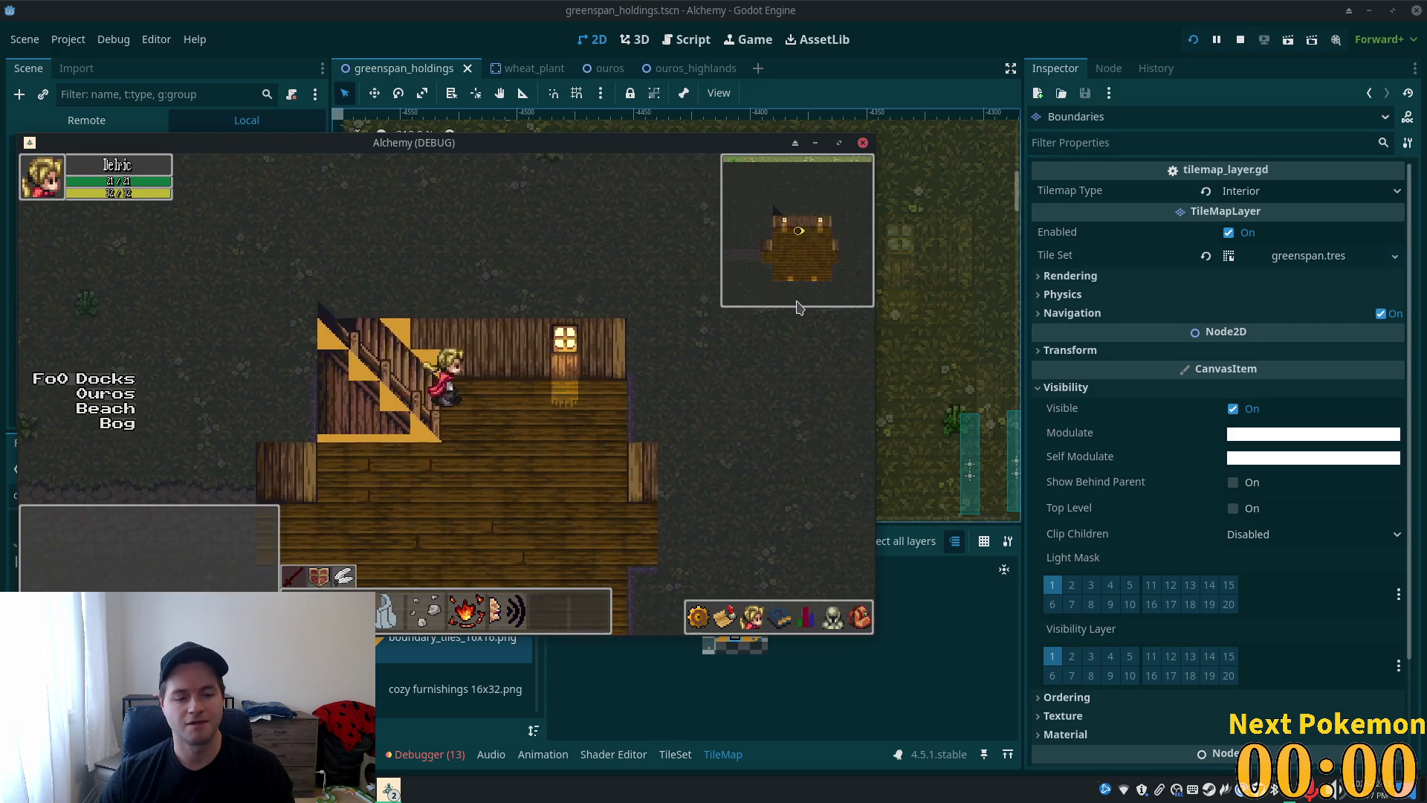
key(Left)
key(Up)
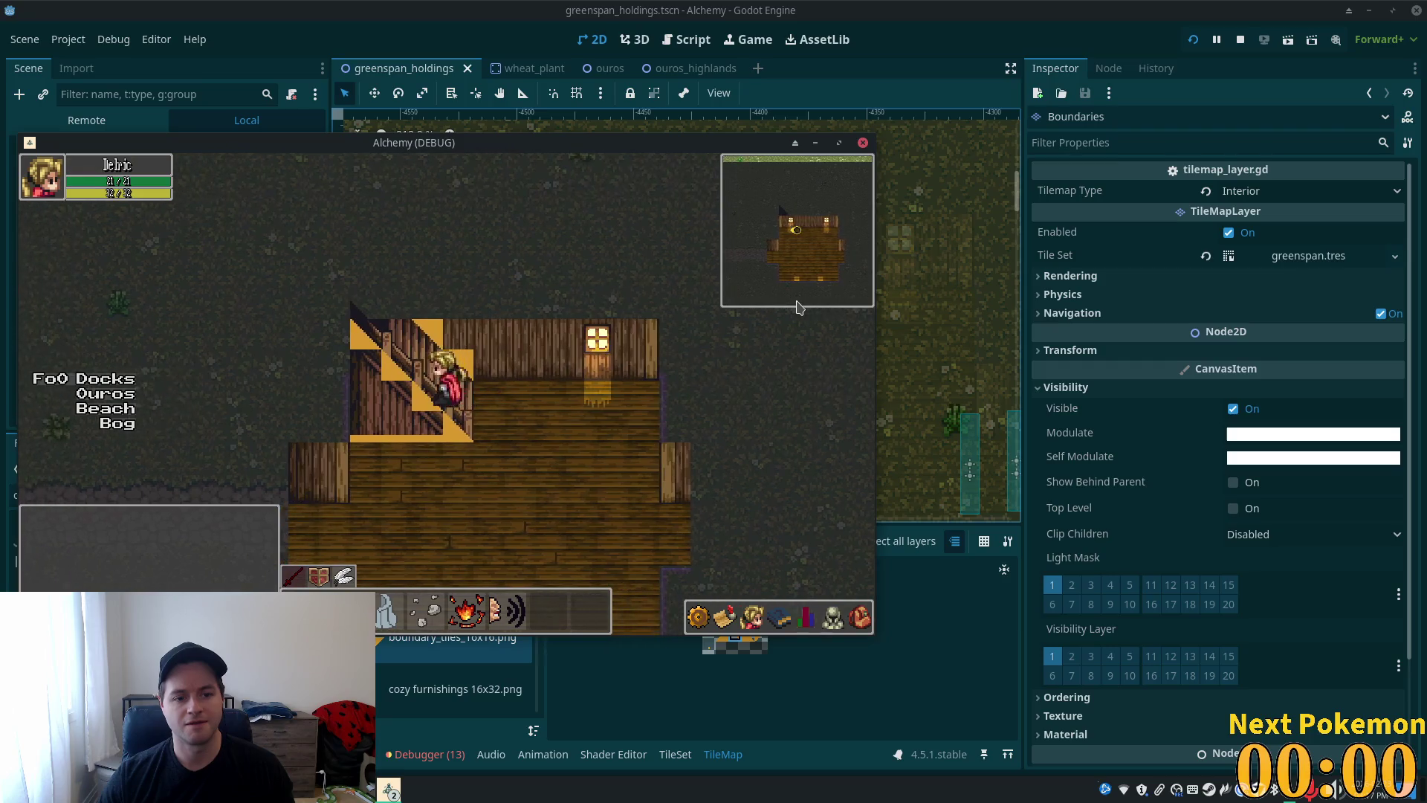
key(Right)
key(Down)
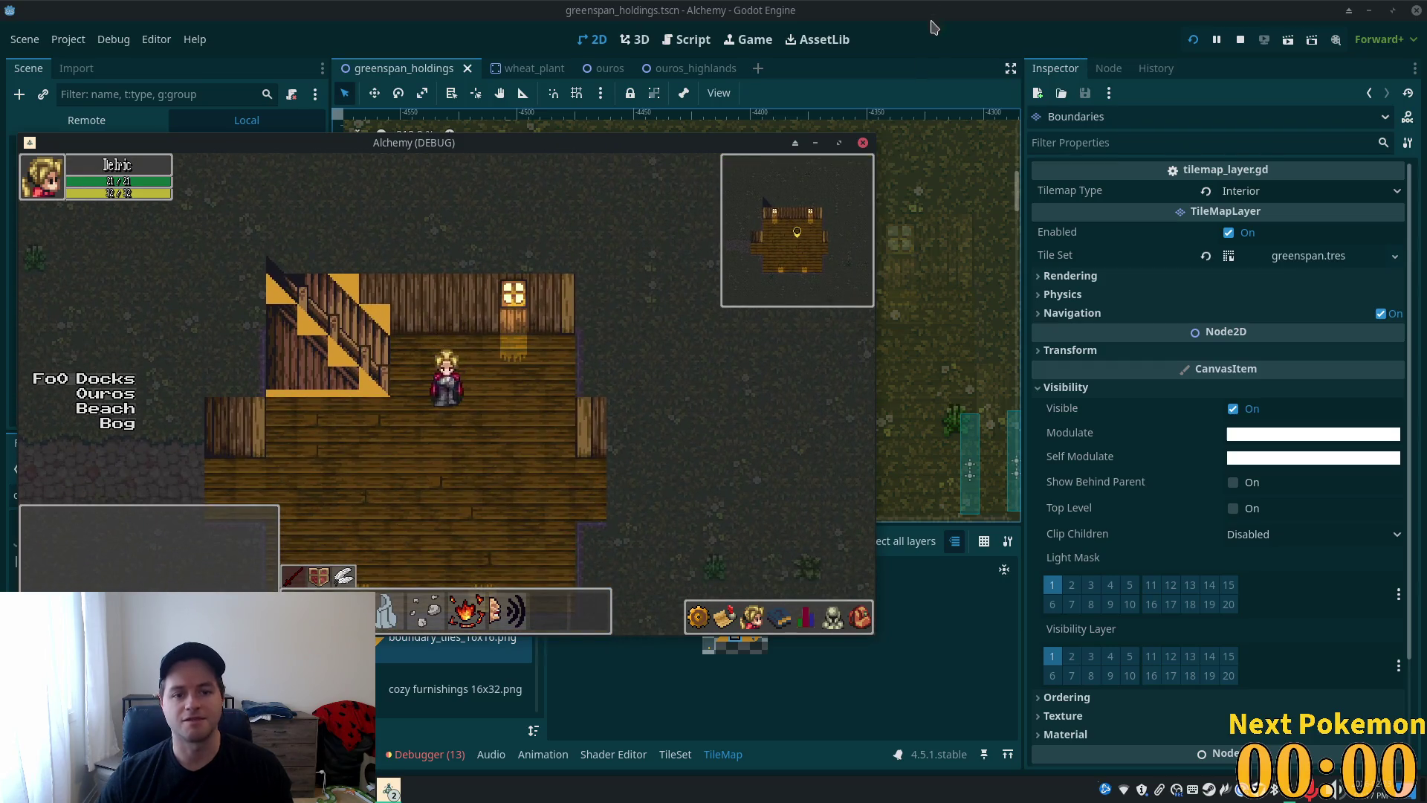
- Back in the editor, paint another boundary tile near the stairs and save the scene
click(881, 88)
click(733, 249)
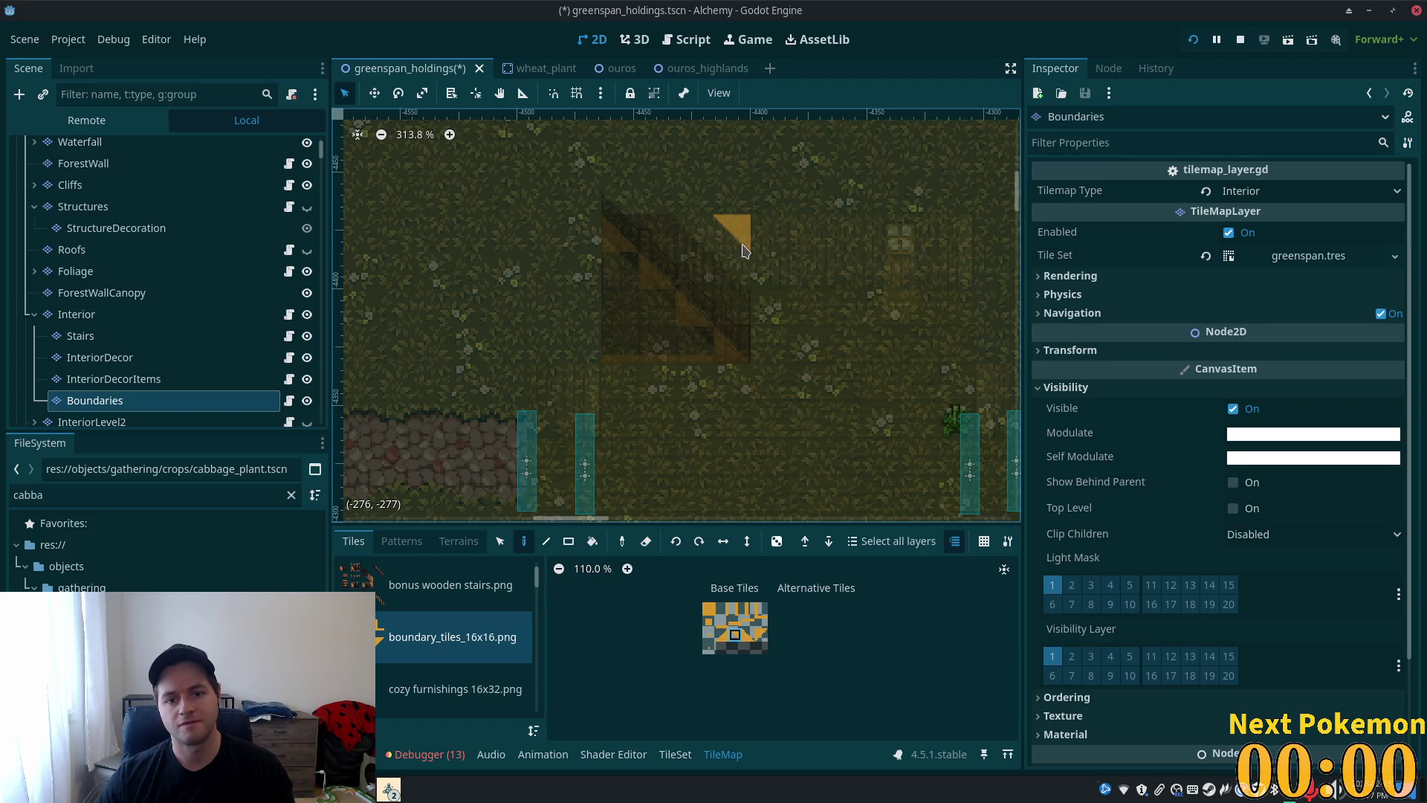
key(ctrl+s)
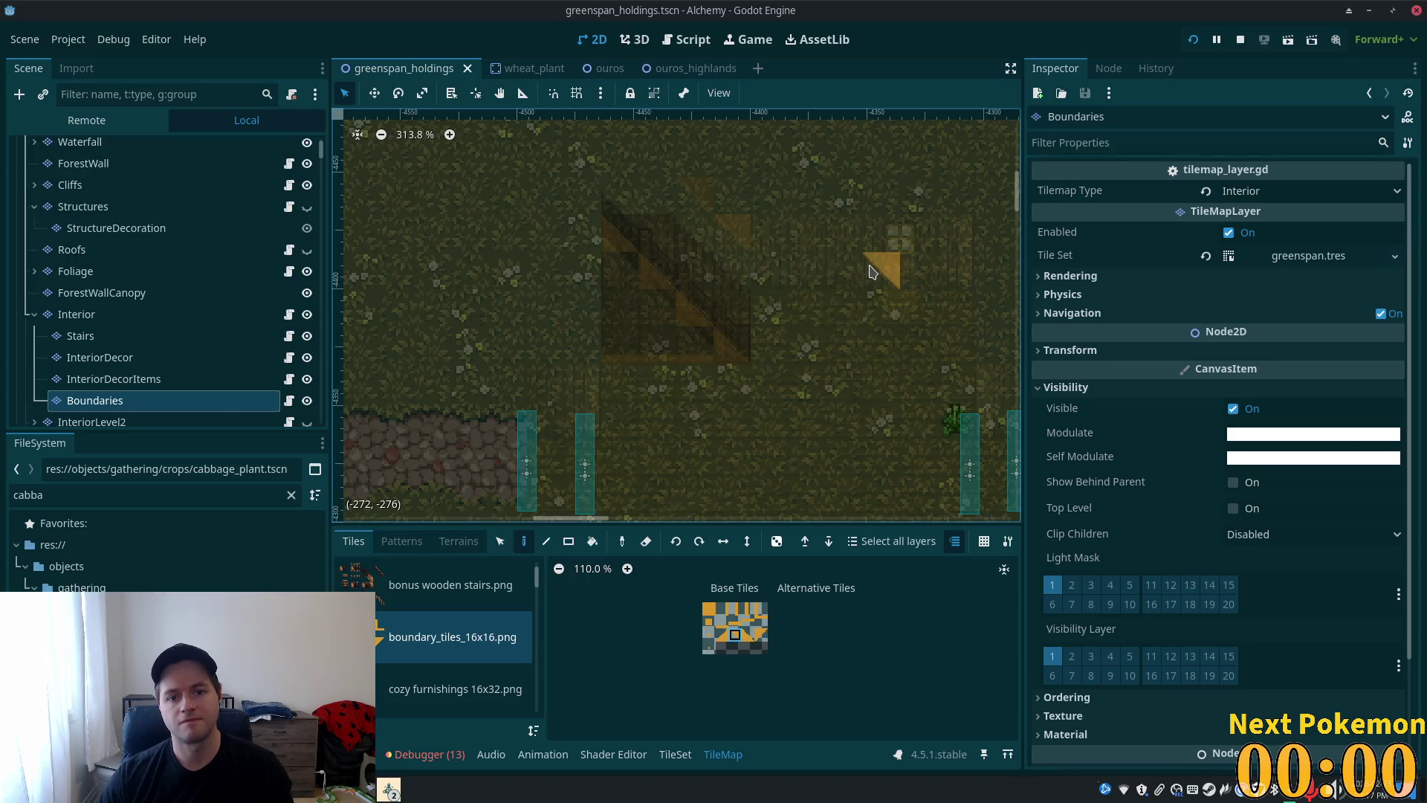
- Retest walking the player around the stairs in the game, then return to the editor
key(Left)
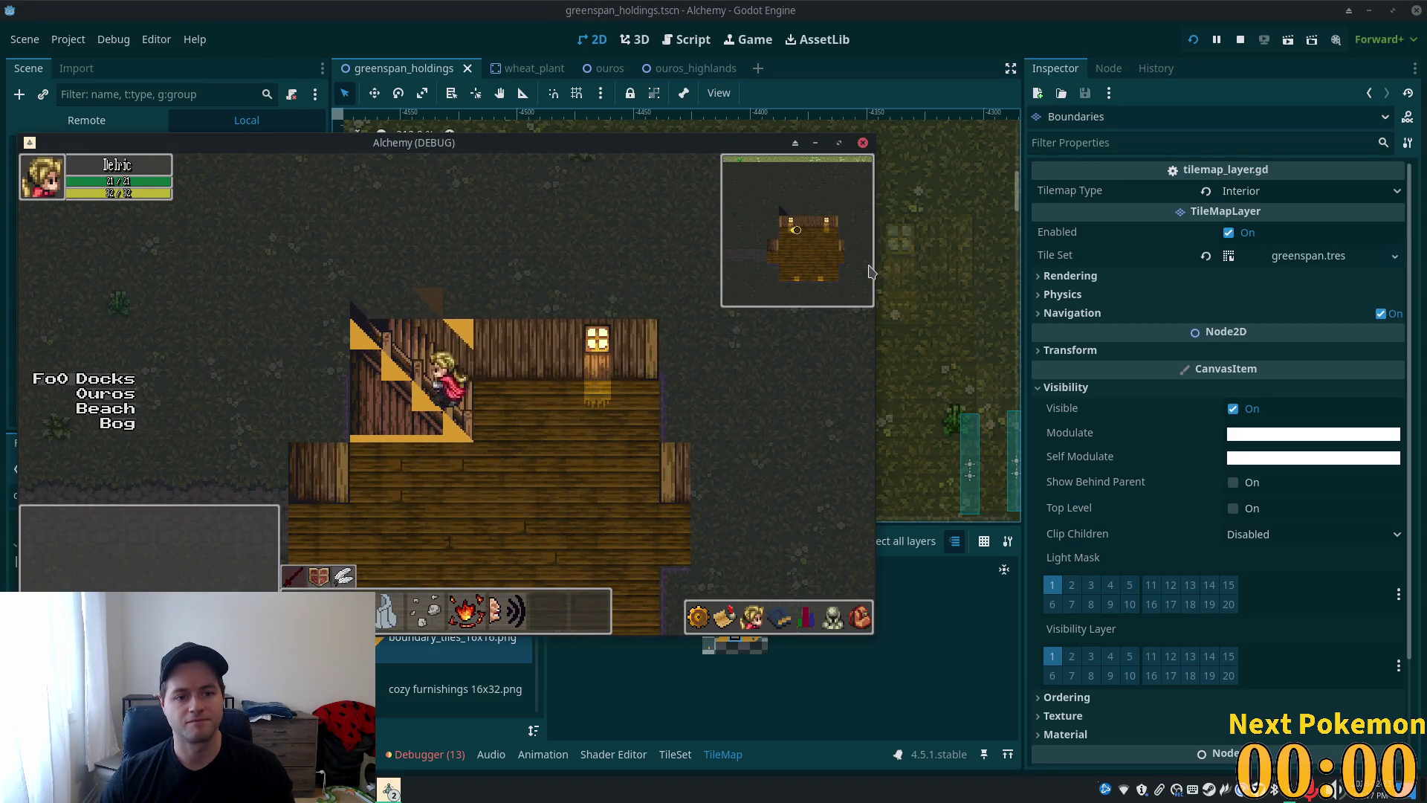
key(Right)
key(Left)
key(Up)
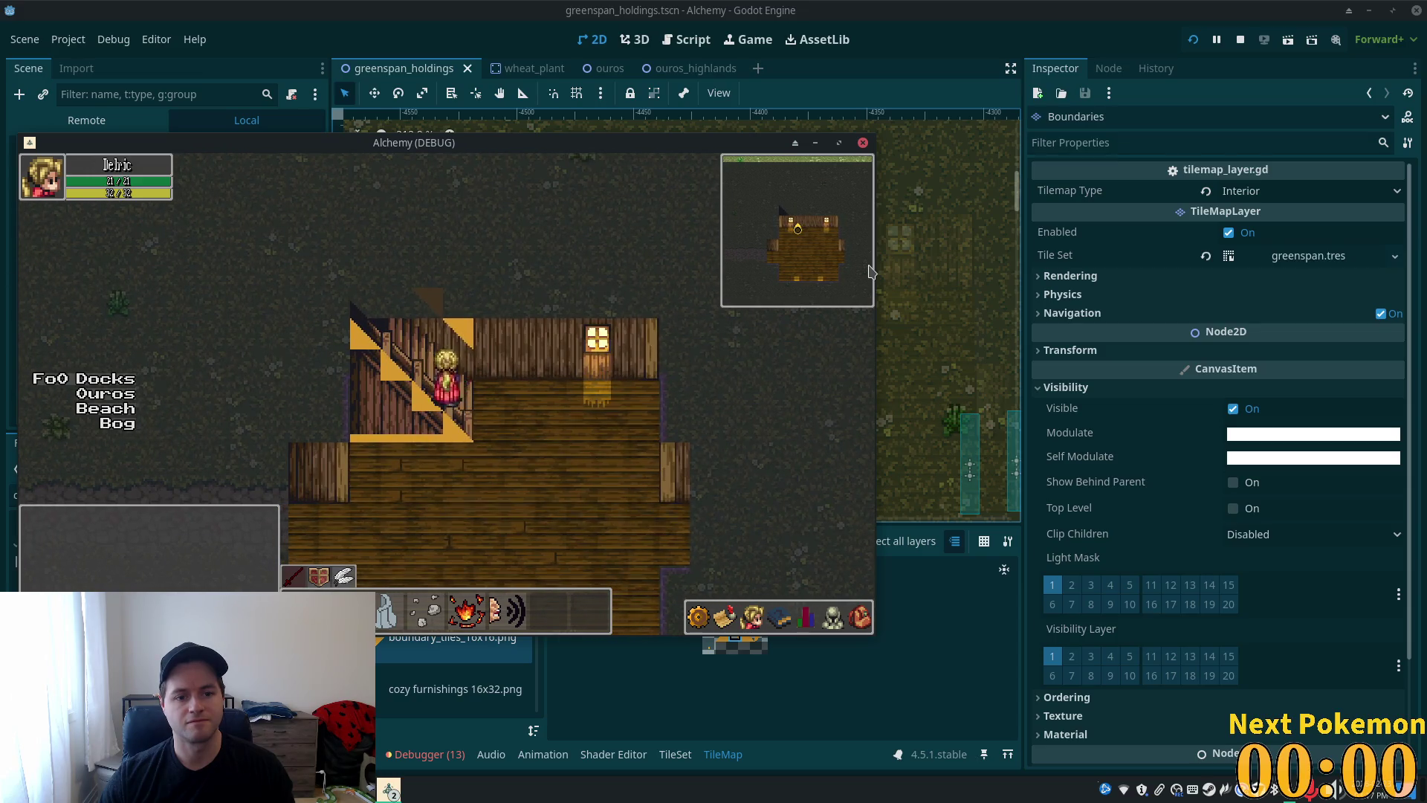
key(Right)
key(Down)
click(627, 263)
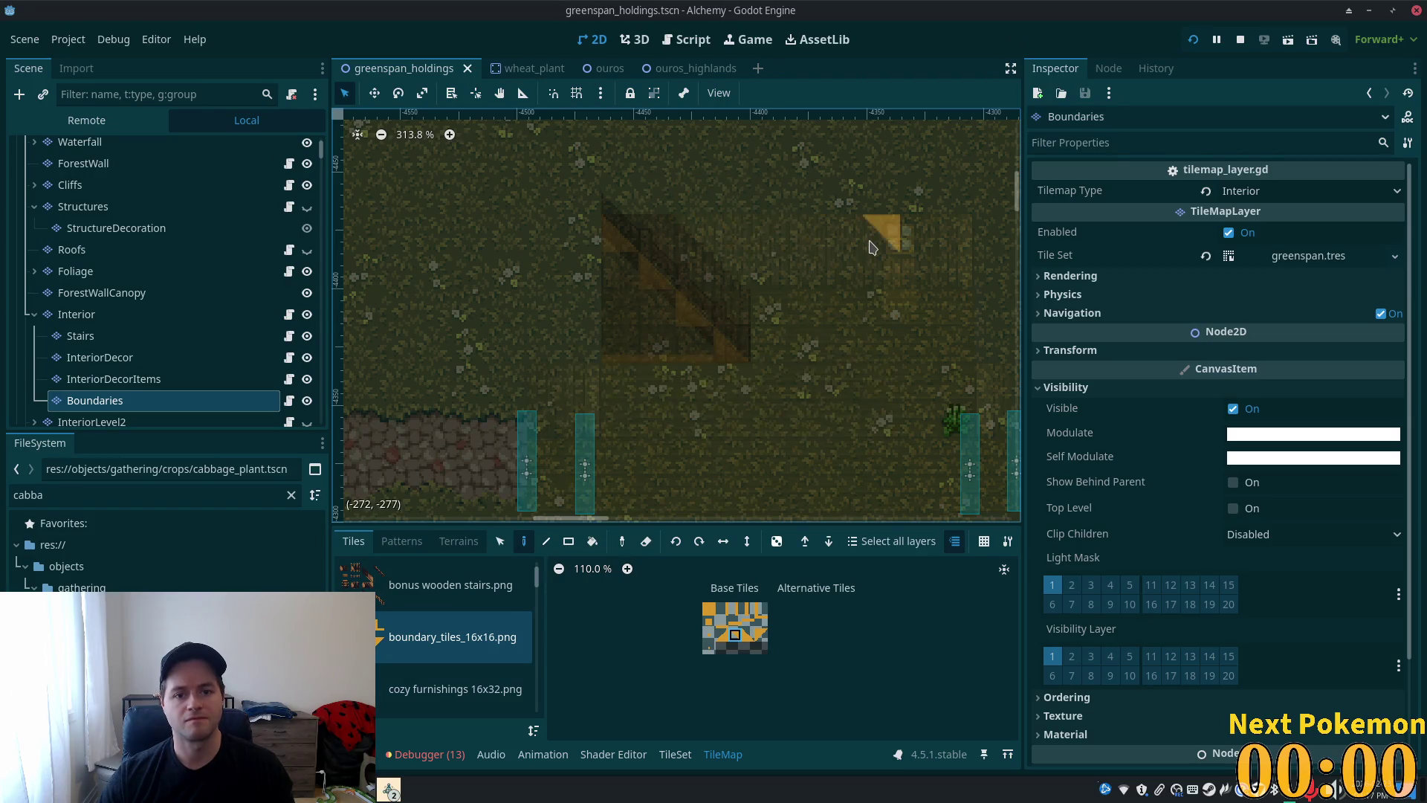
key(F5)
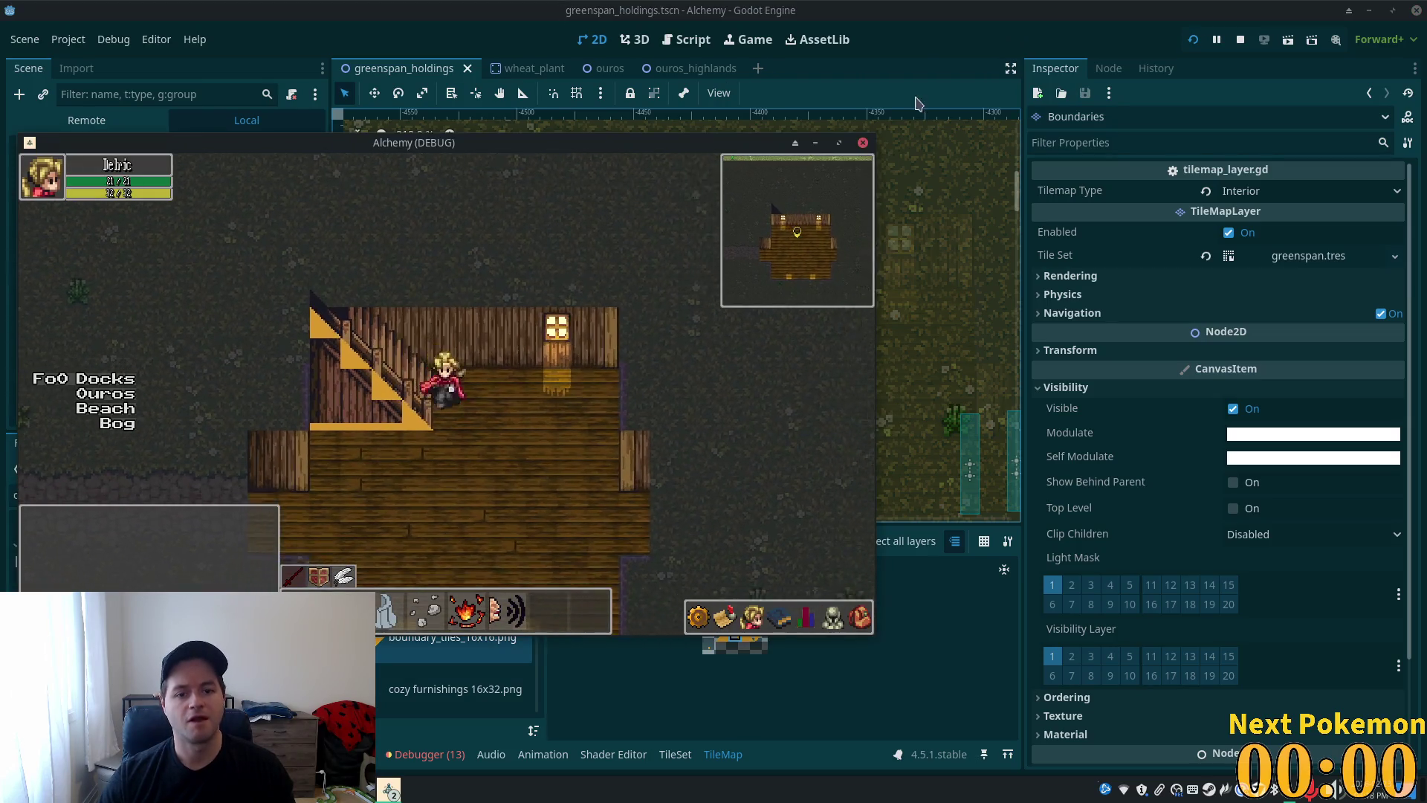
click(919, 105)
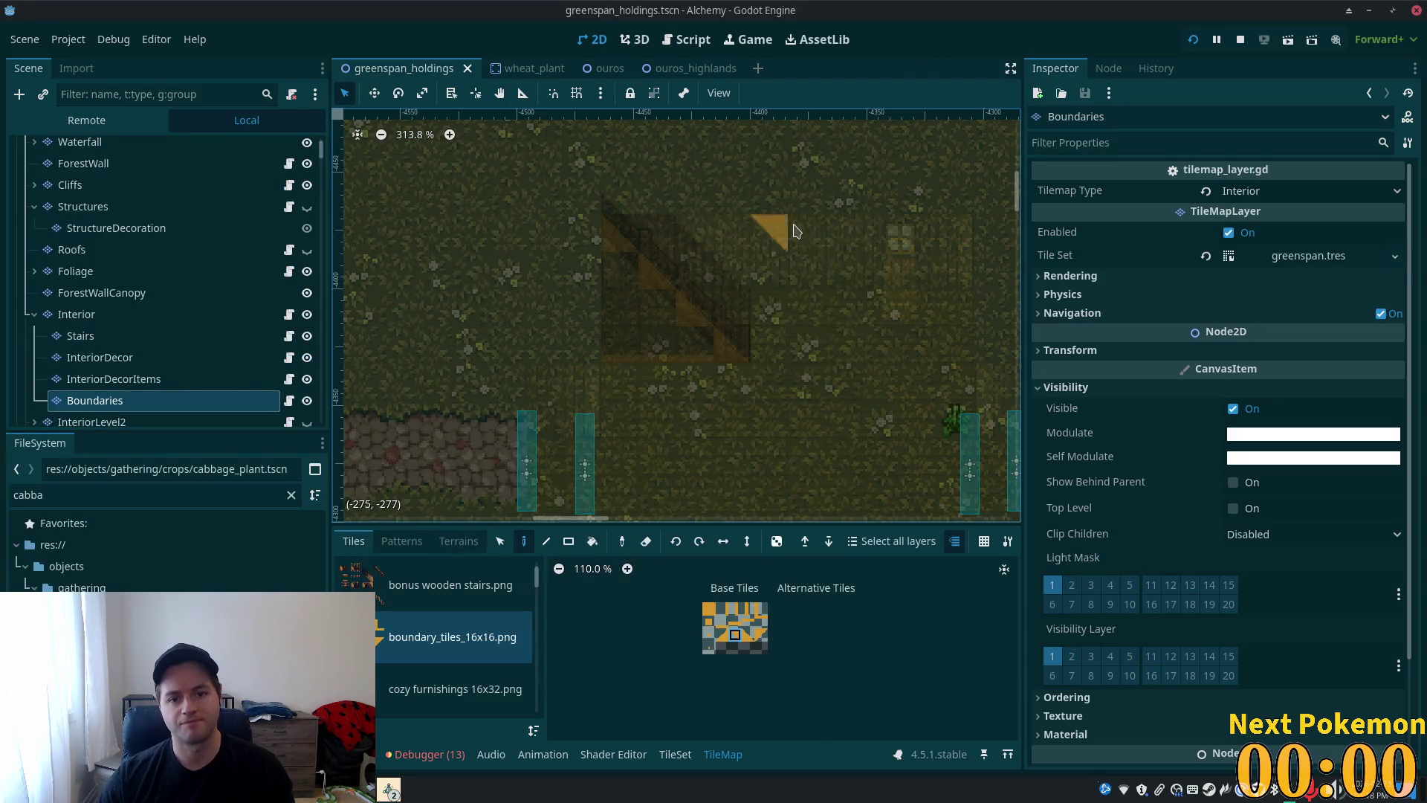
- On the Interior layer, paint dark green tiles over the area above the staircase
click(104, 338)
click(96, 359)
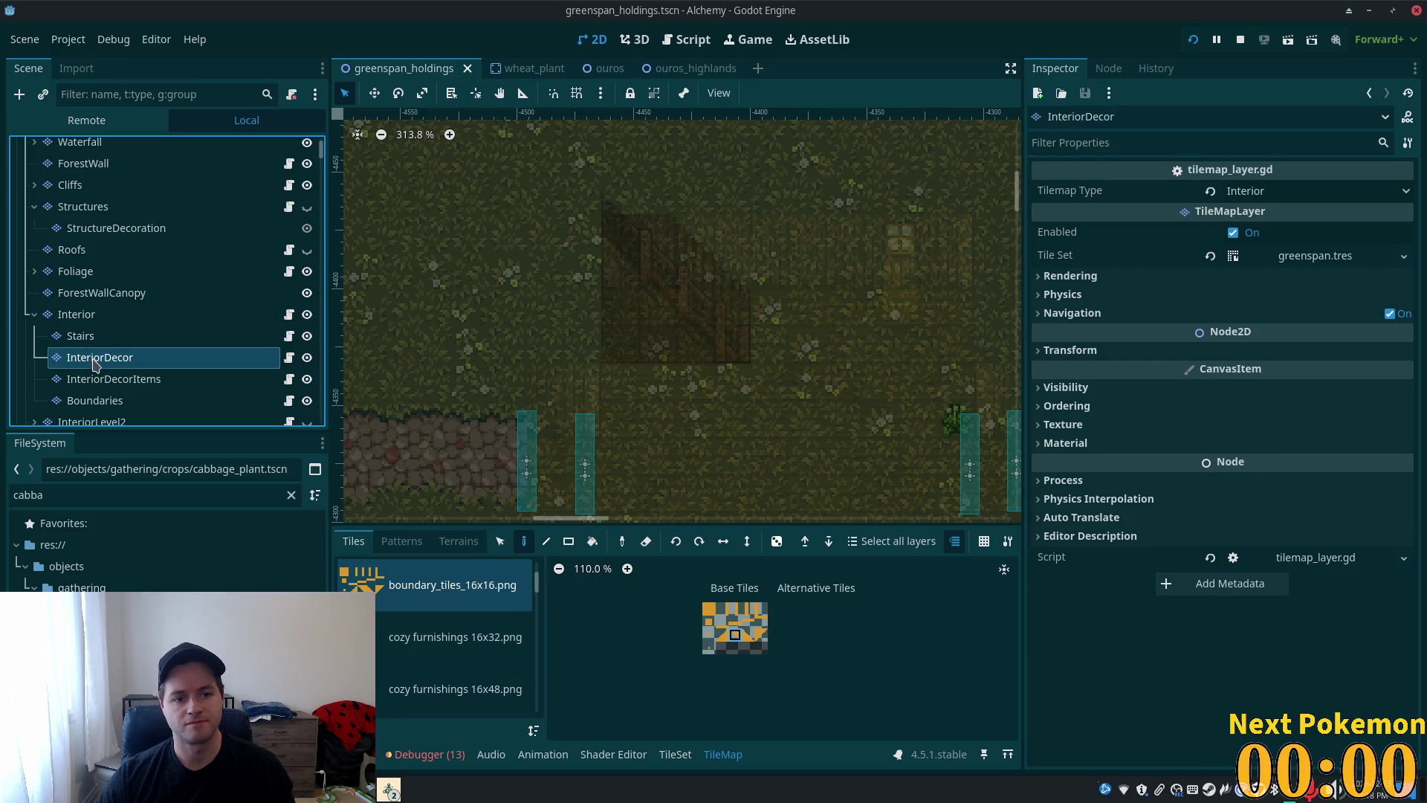
click(89, 319)
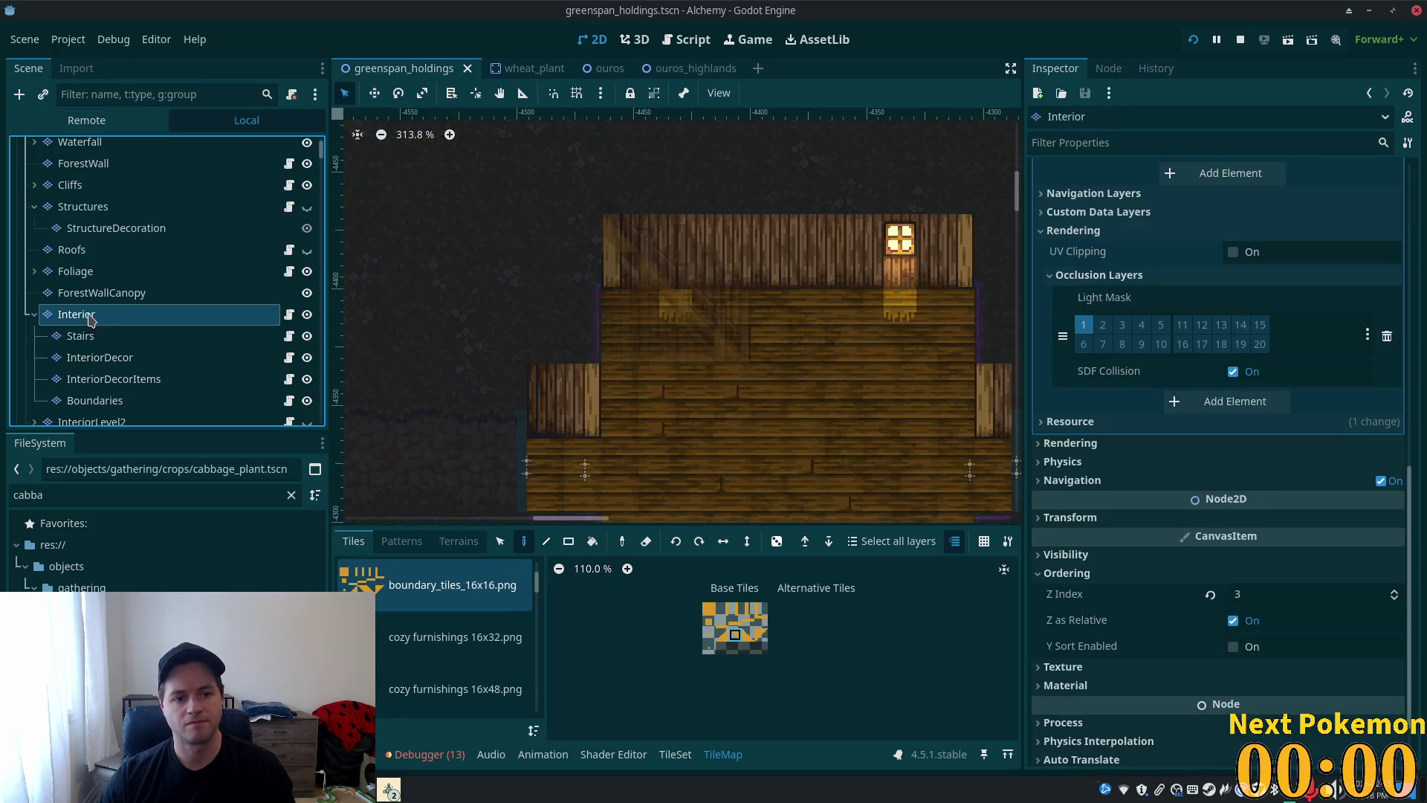
mouse_move(707, 286)
mouse_down()
mouse_move(628, 274)
mouse_move(694, 290)
mouse_move(712, 271)
mouse_move(644, 233)
mouse_move(710, 242)
mouse_up()
click(710, 287)
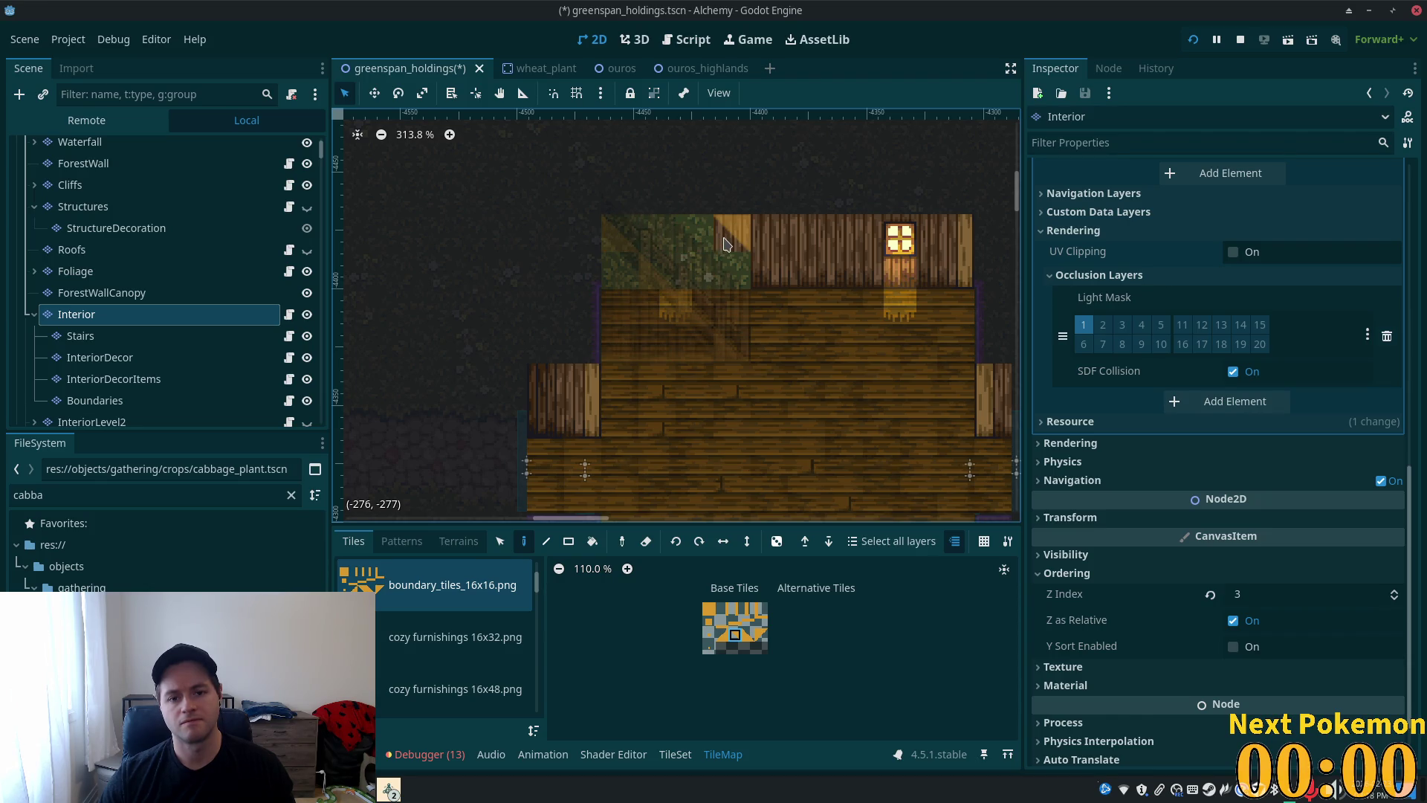
- Run the game and walk the character up onto the staircase
key(F5)
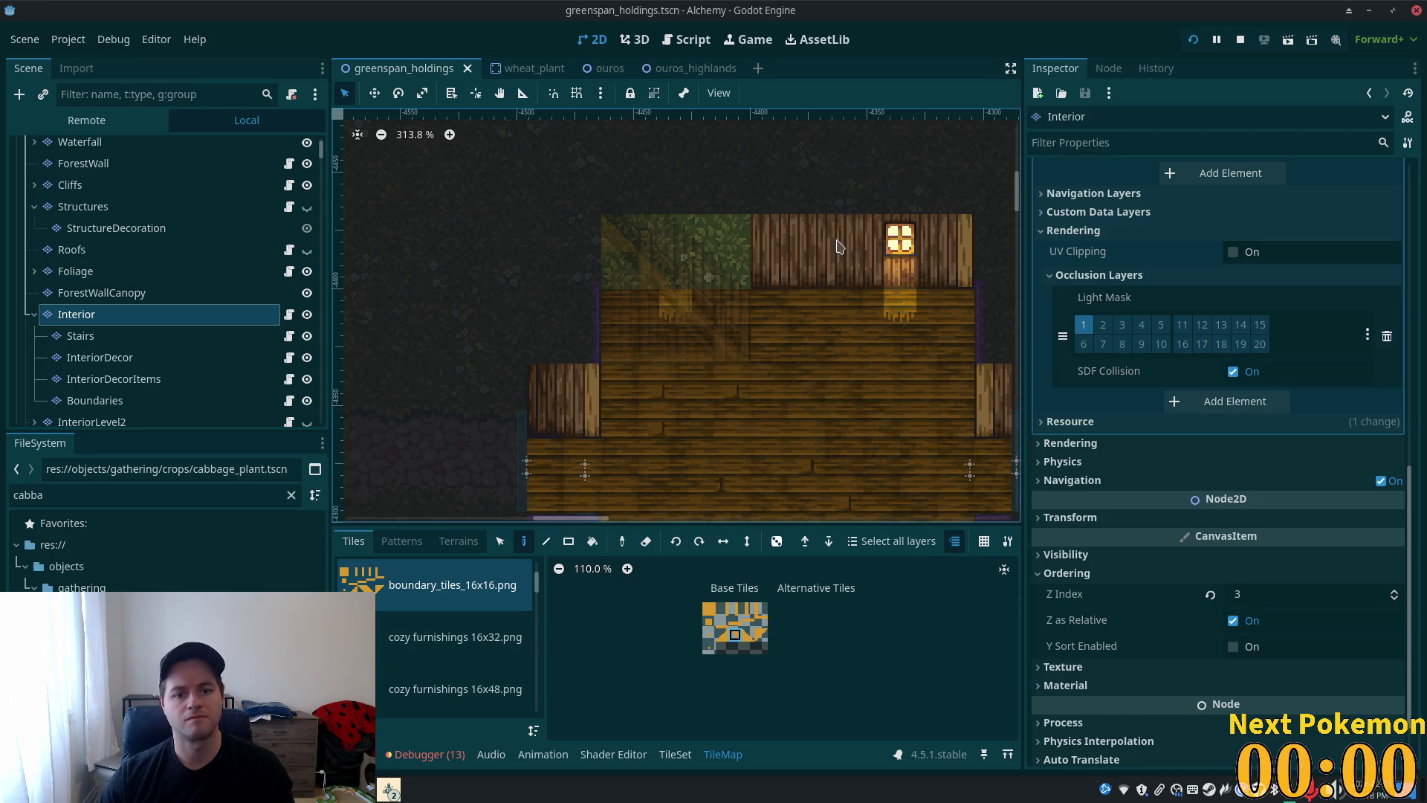
key(Up)
key(Left)
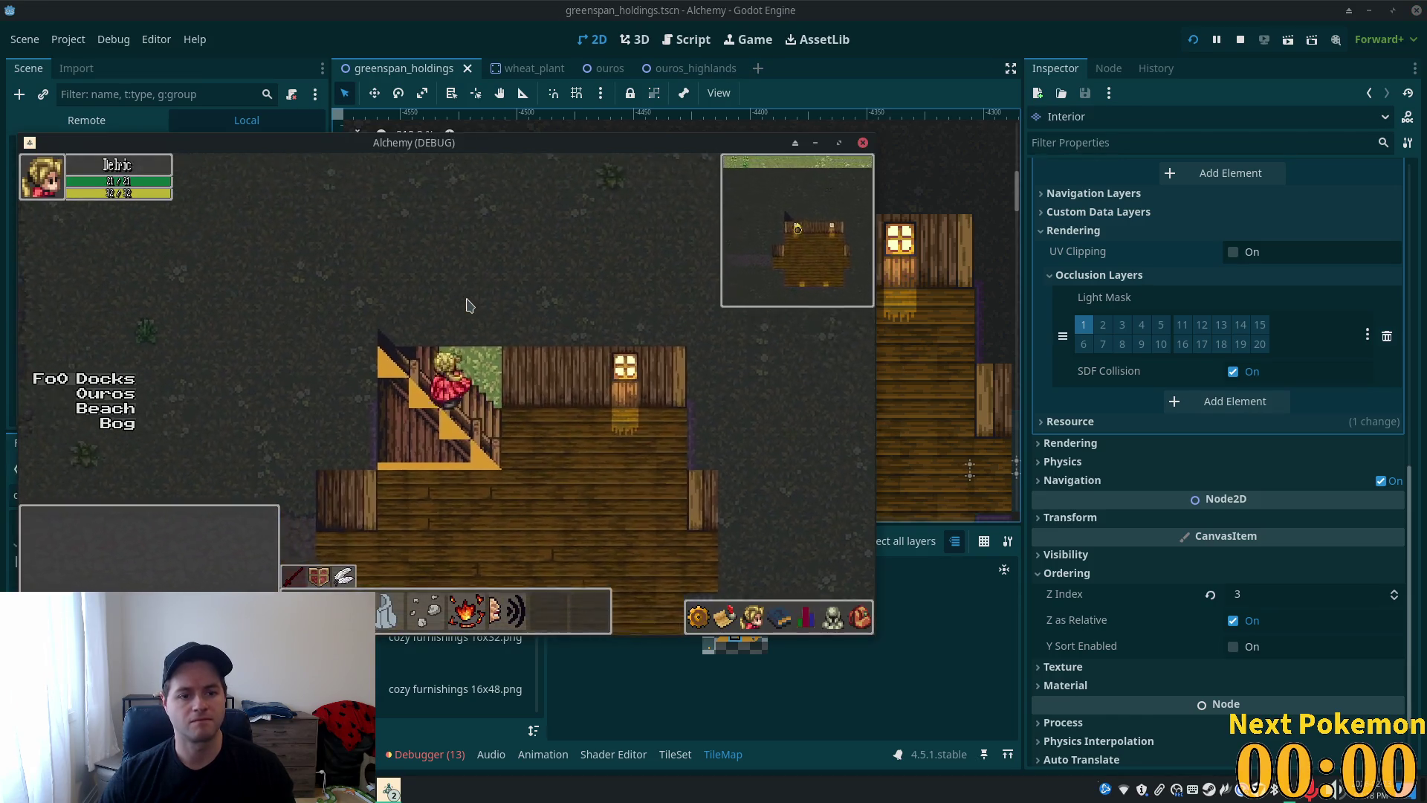
key(Right)
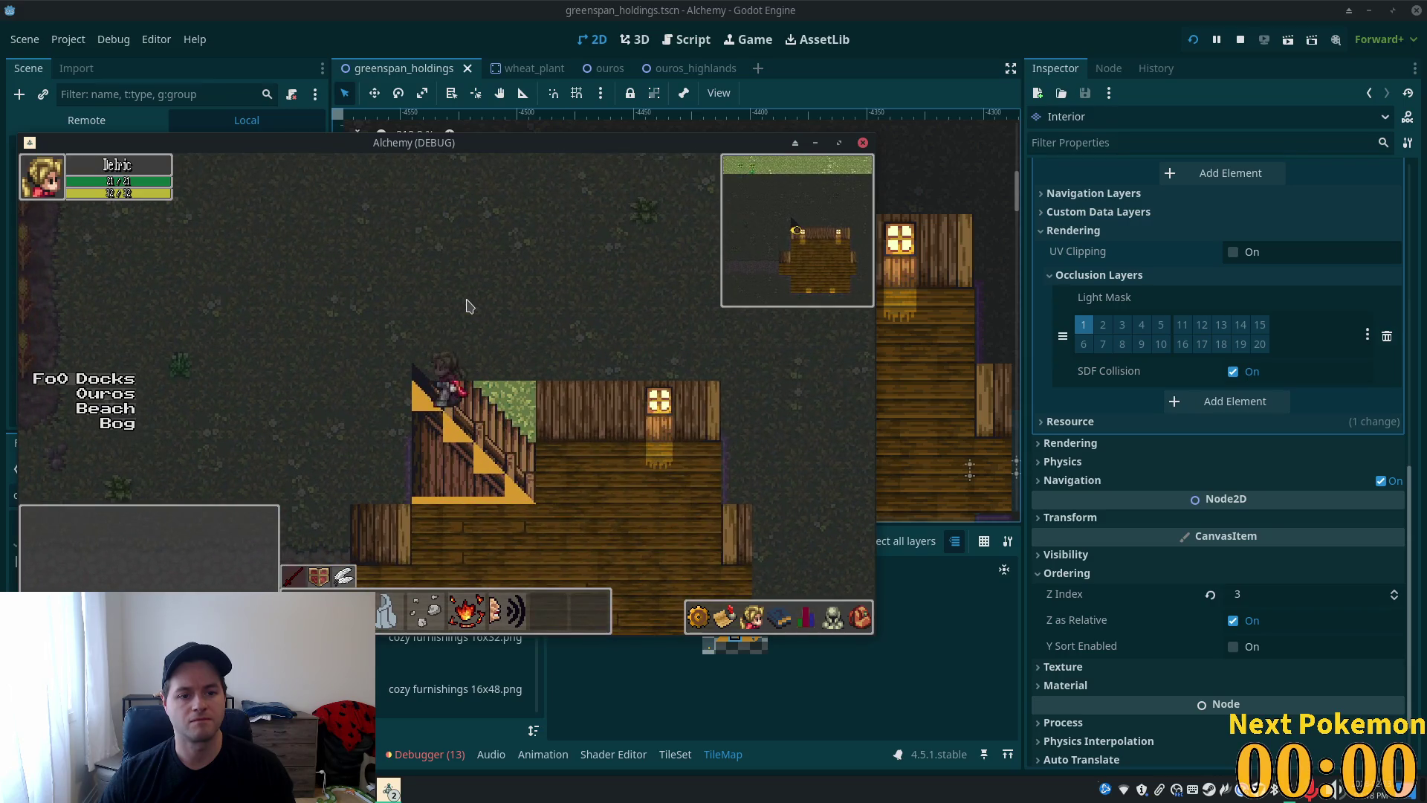
key(Down)
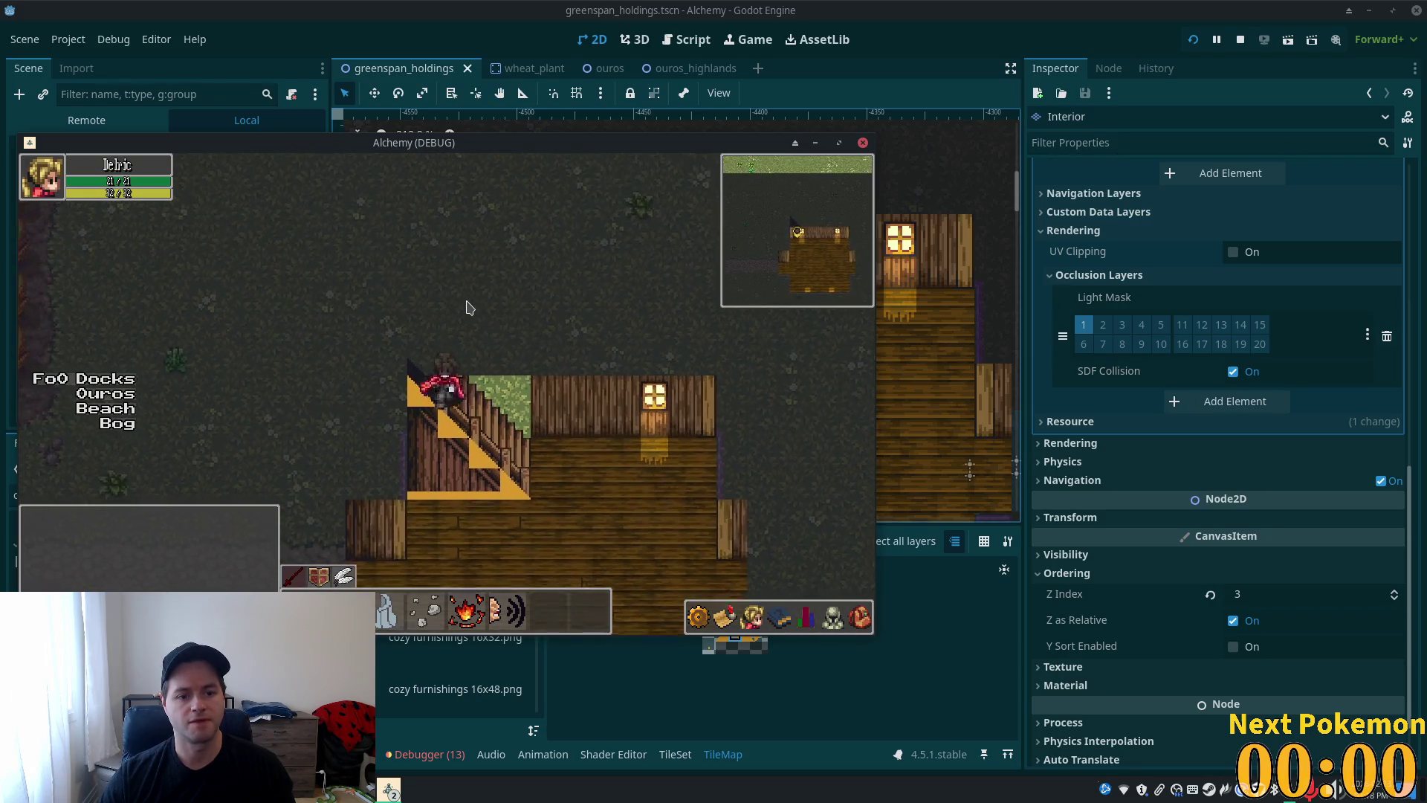
key(Down)
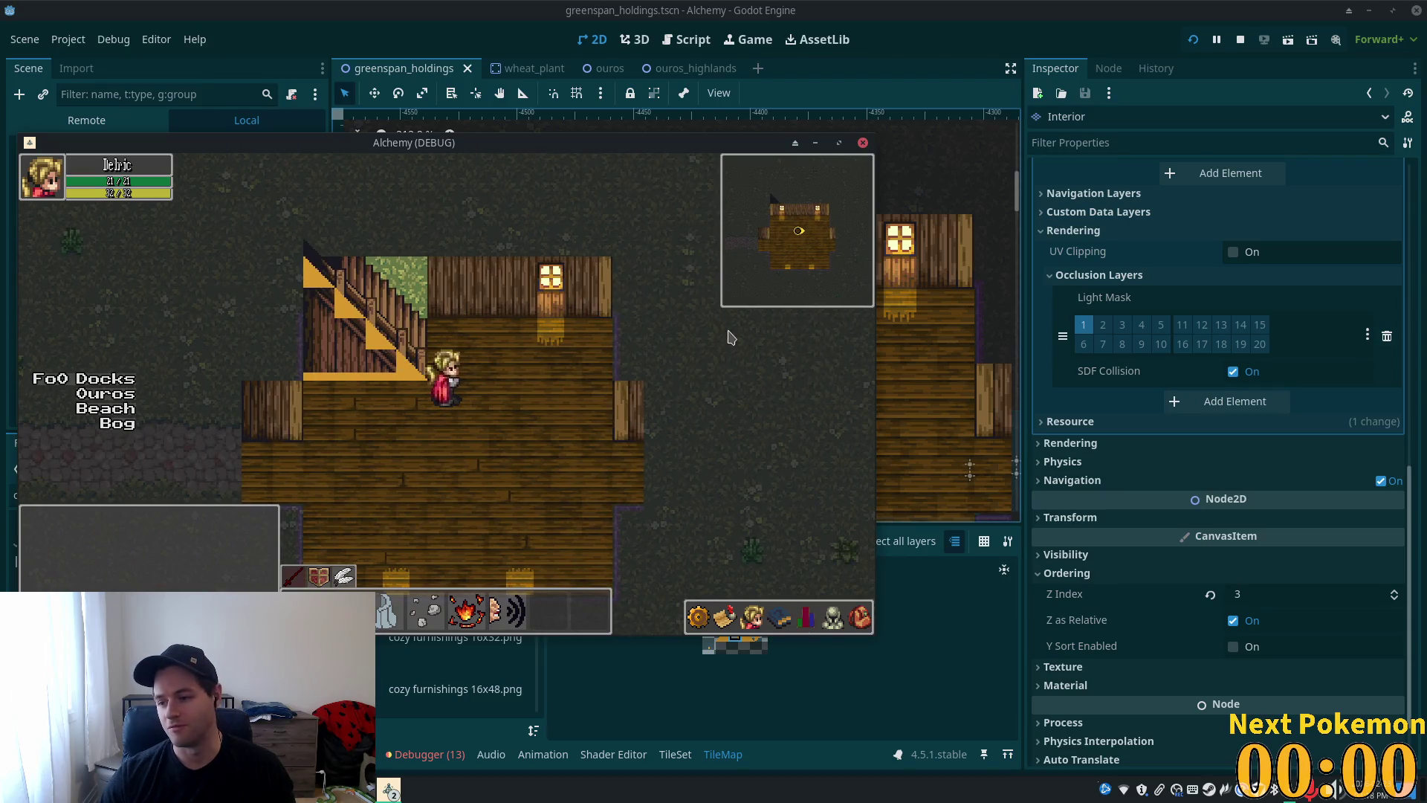
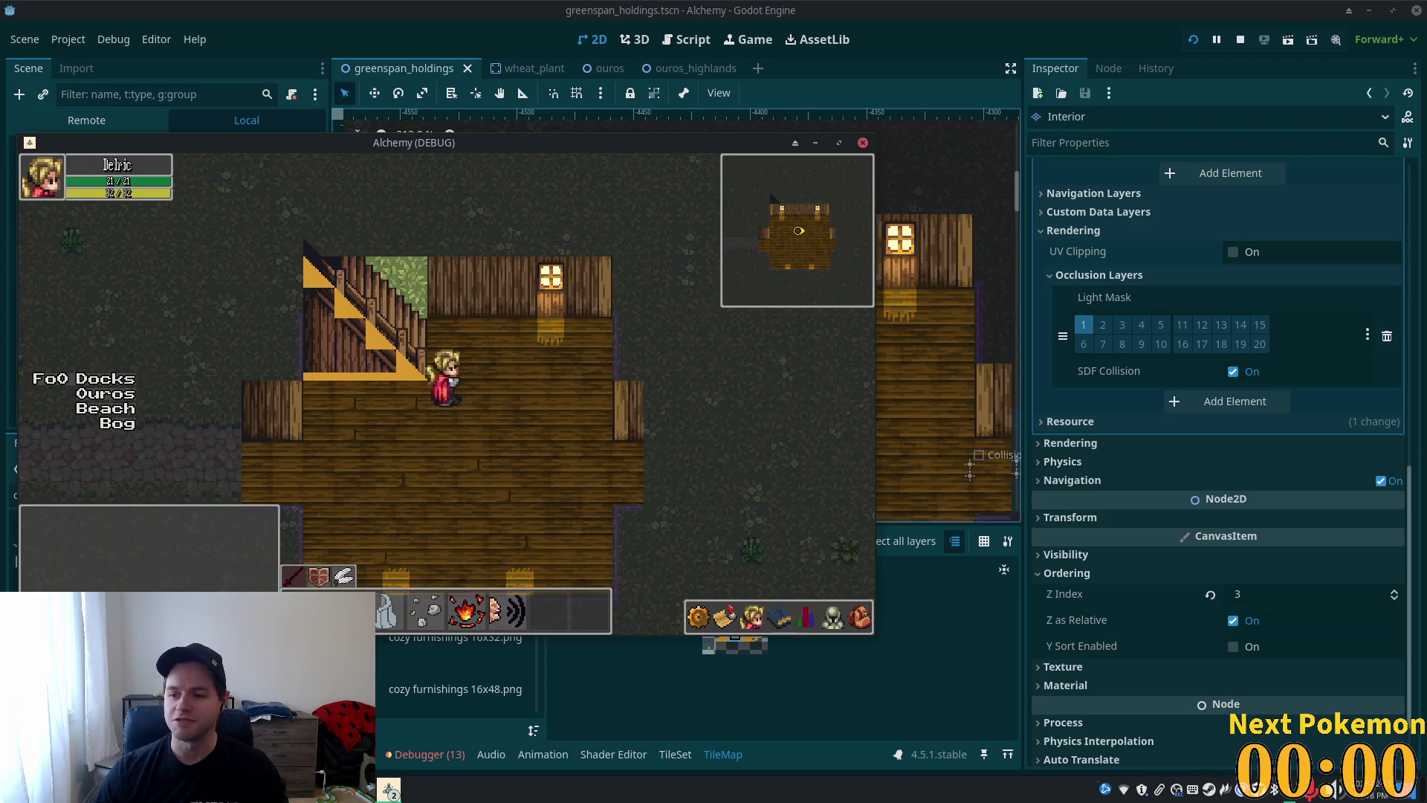
- Walk the character up and down the staircase in the running game
key(Up)
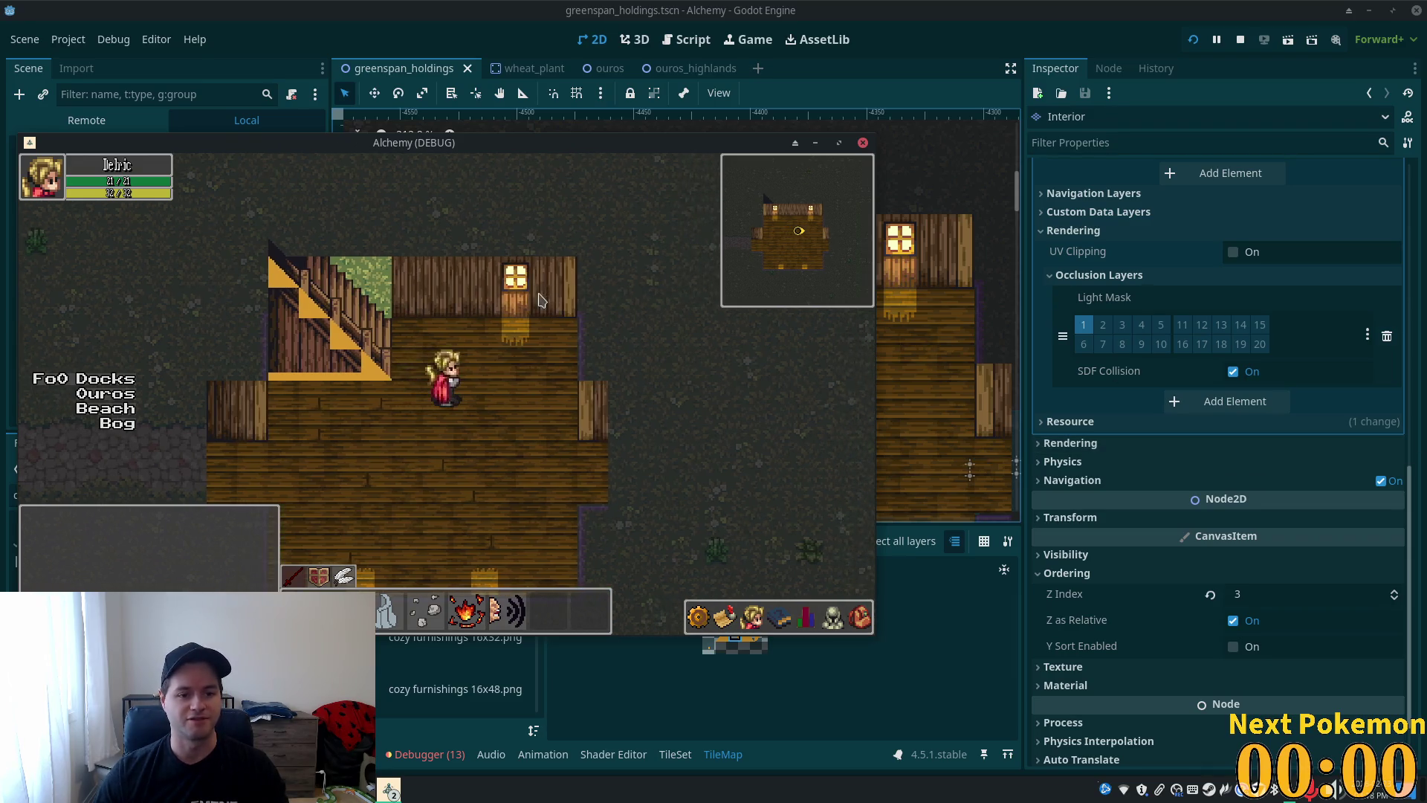
key(Down)
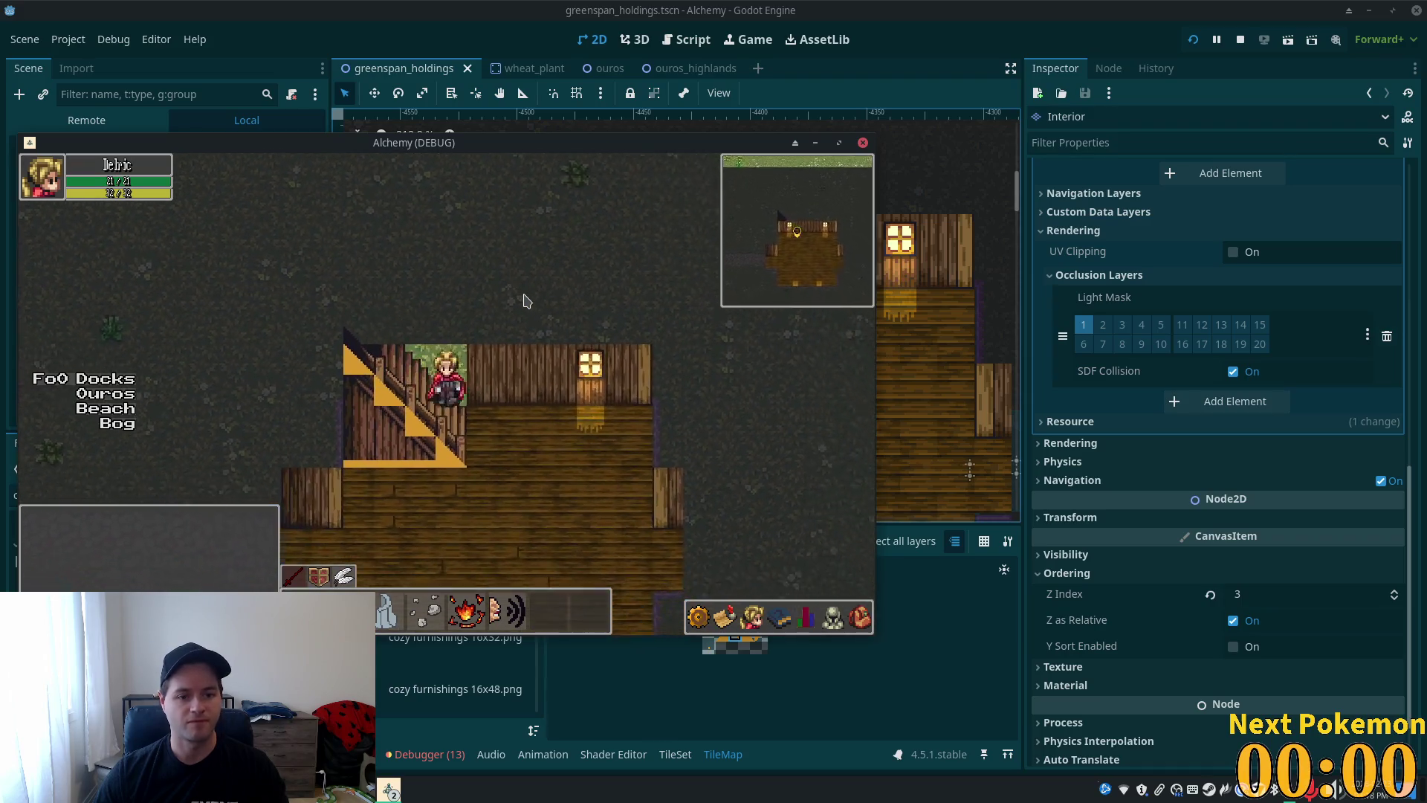
key(Up)
key(Down)
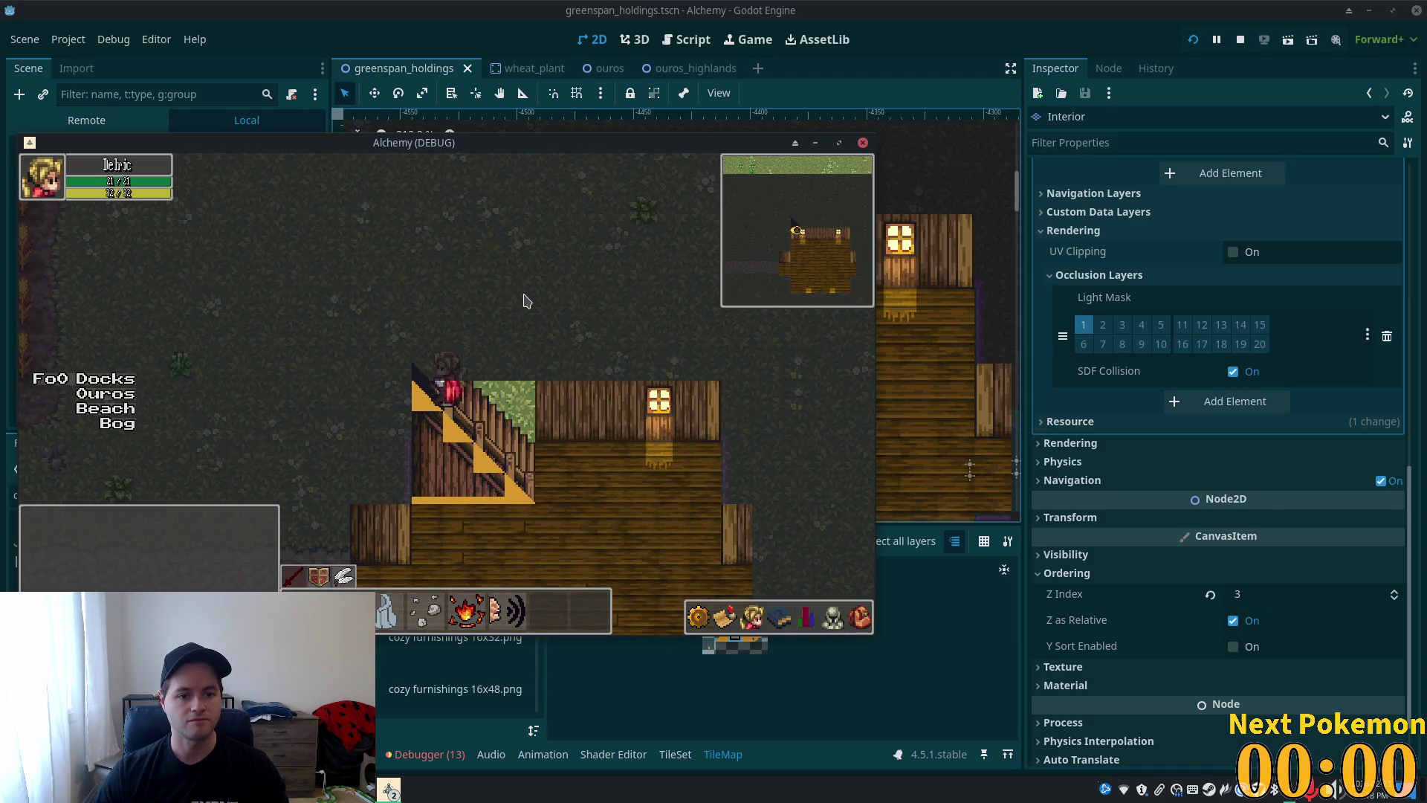
key(Up)
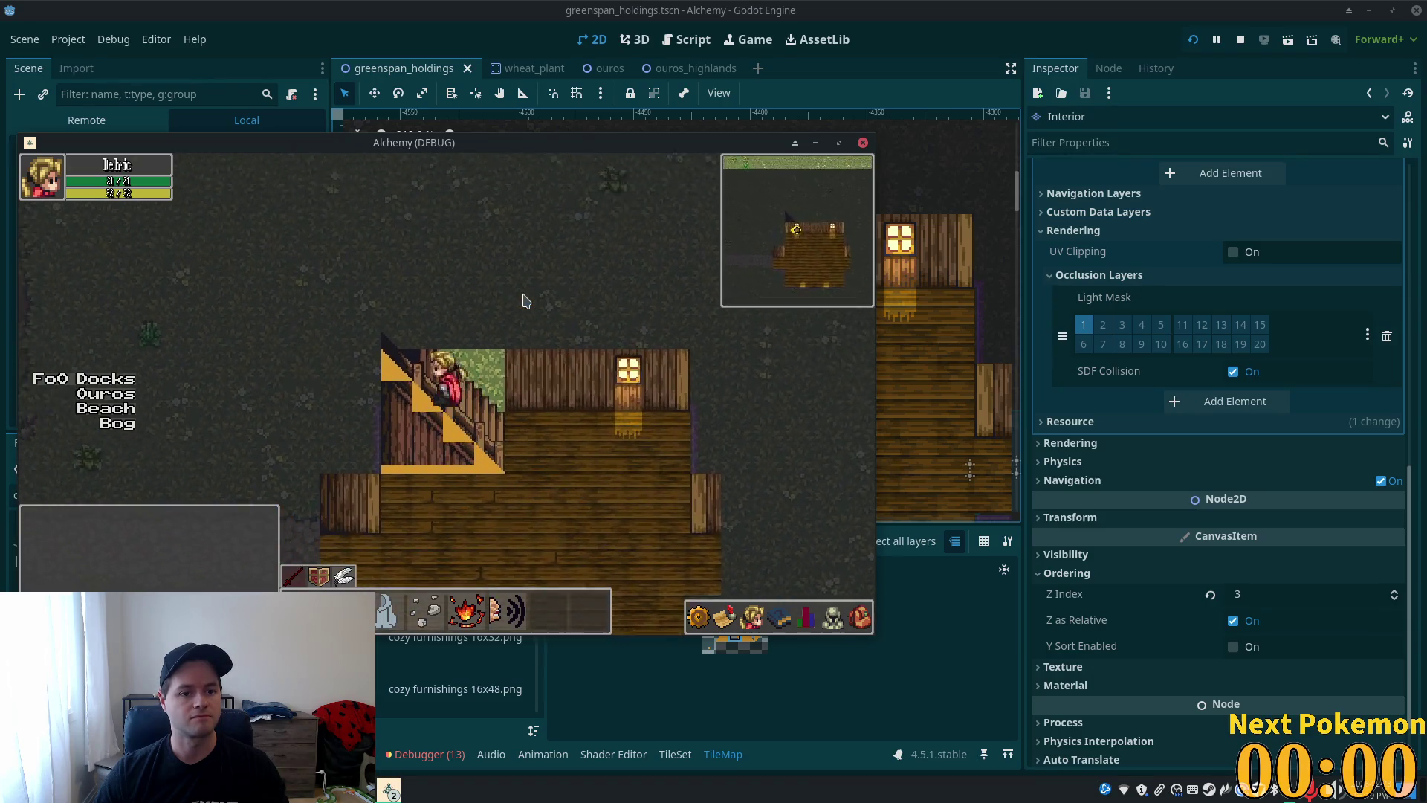
key(Down)
key(Right)
key(Down)
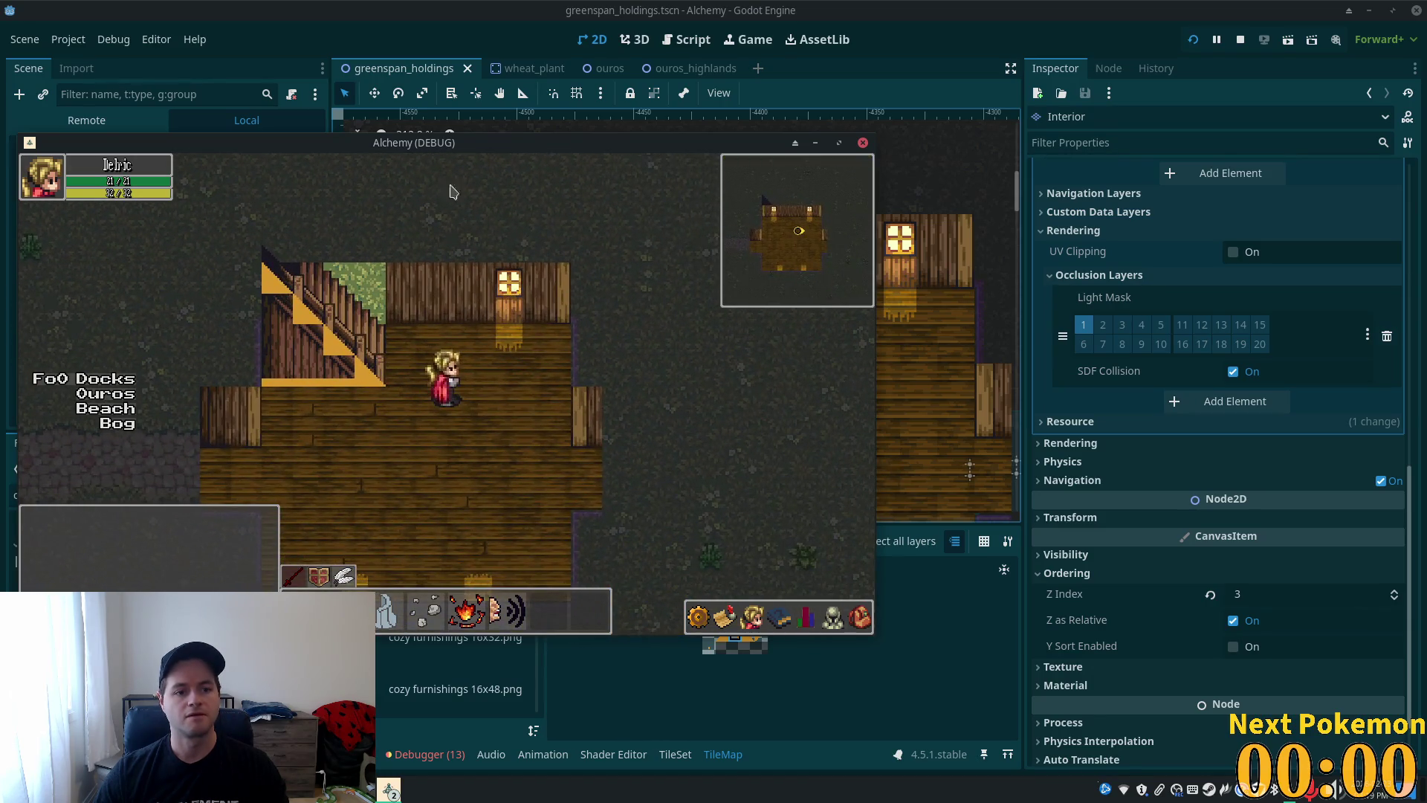
- Back in the editor, paint grass tiles along the row above the staircase
click(429, 11)
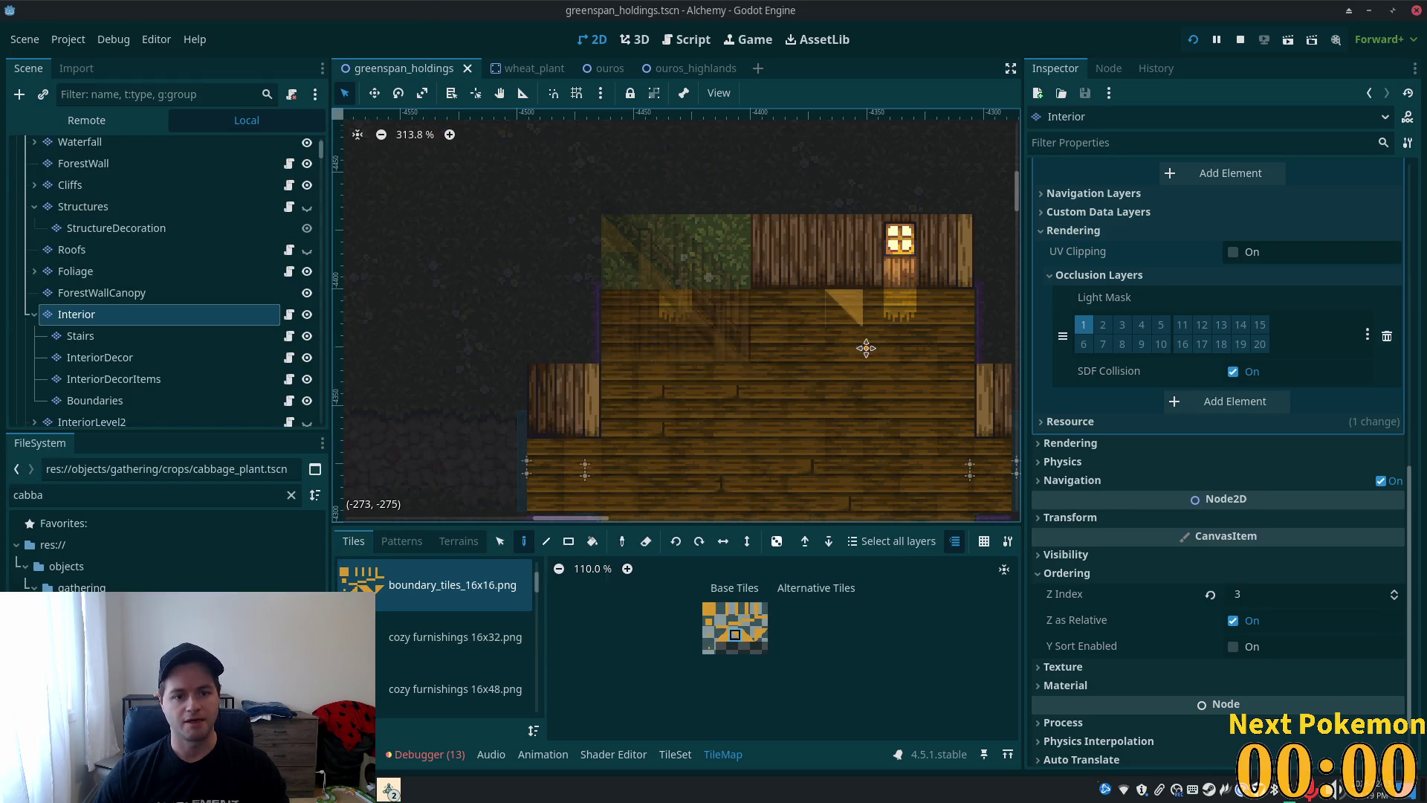
scroll(747, 293, up, 3)
drag(747, 293, 644, 284)
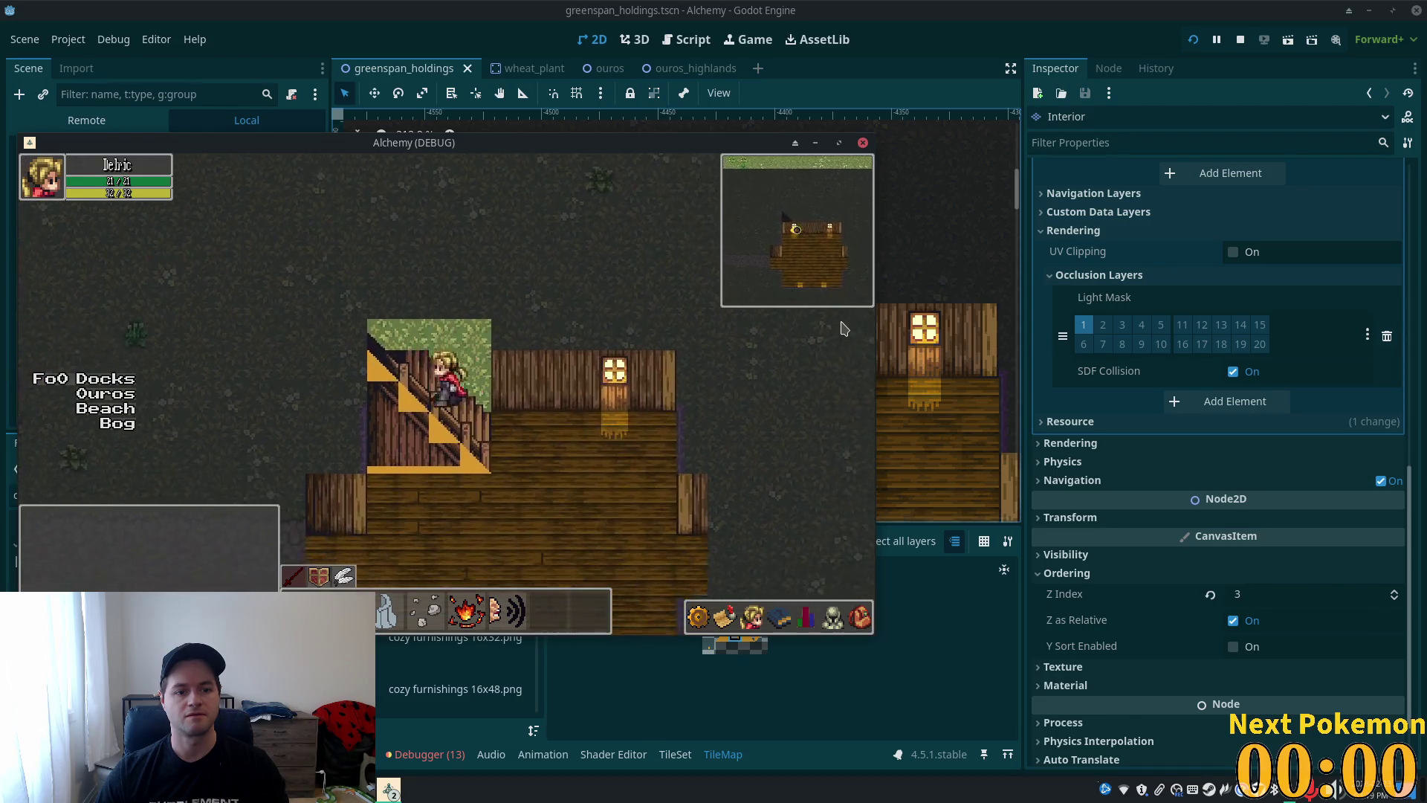
- Climb the stairs again to test the new grass tiles, then return to the editor
key(Up)
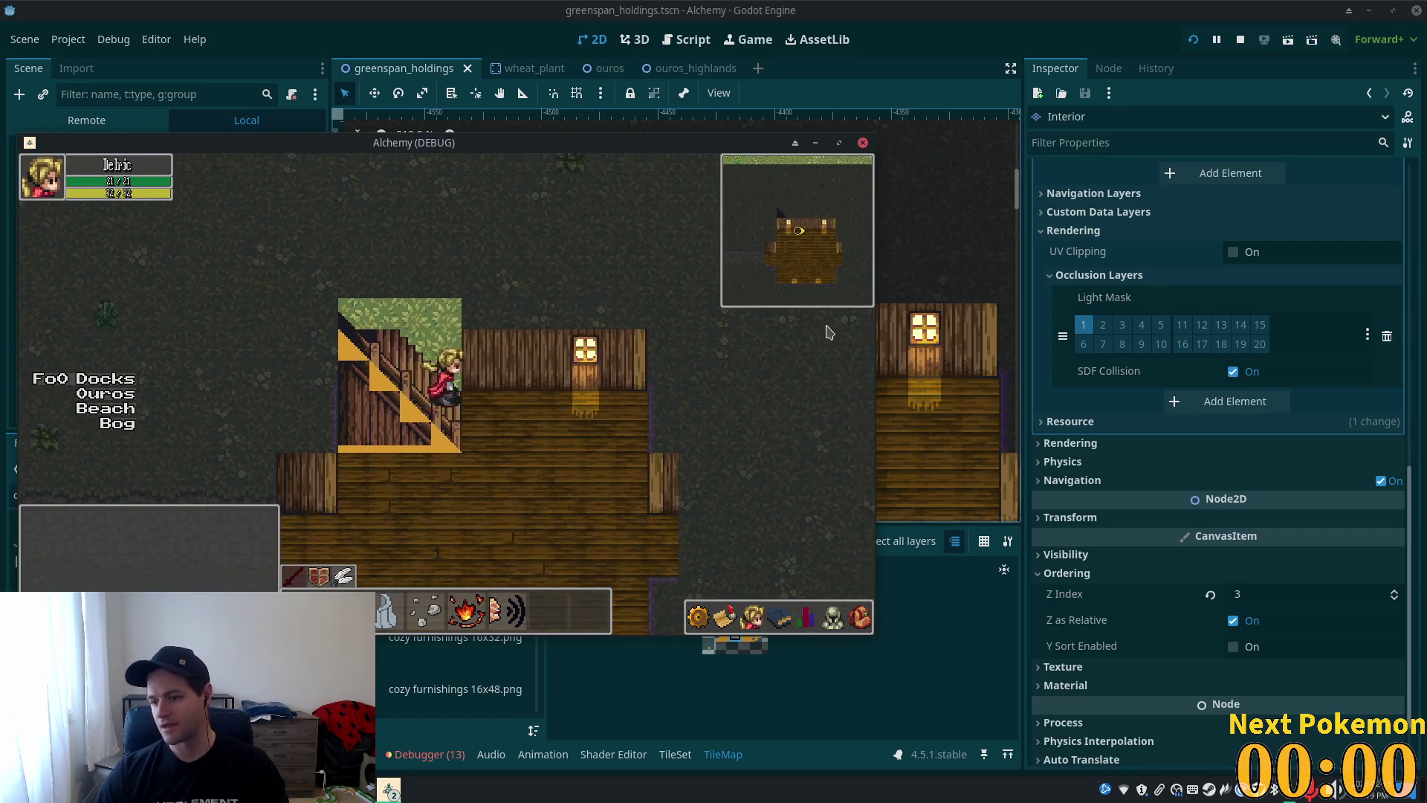
key(Up)
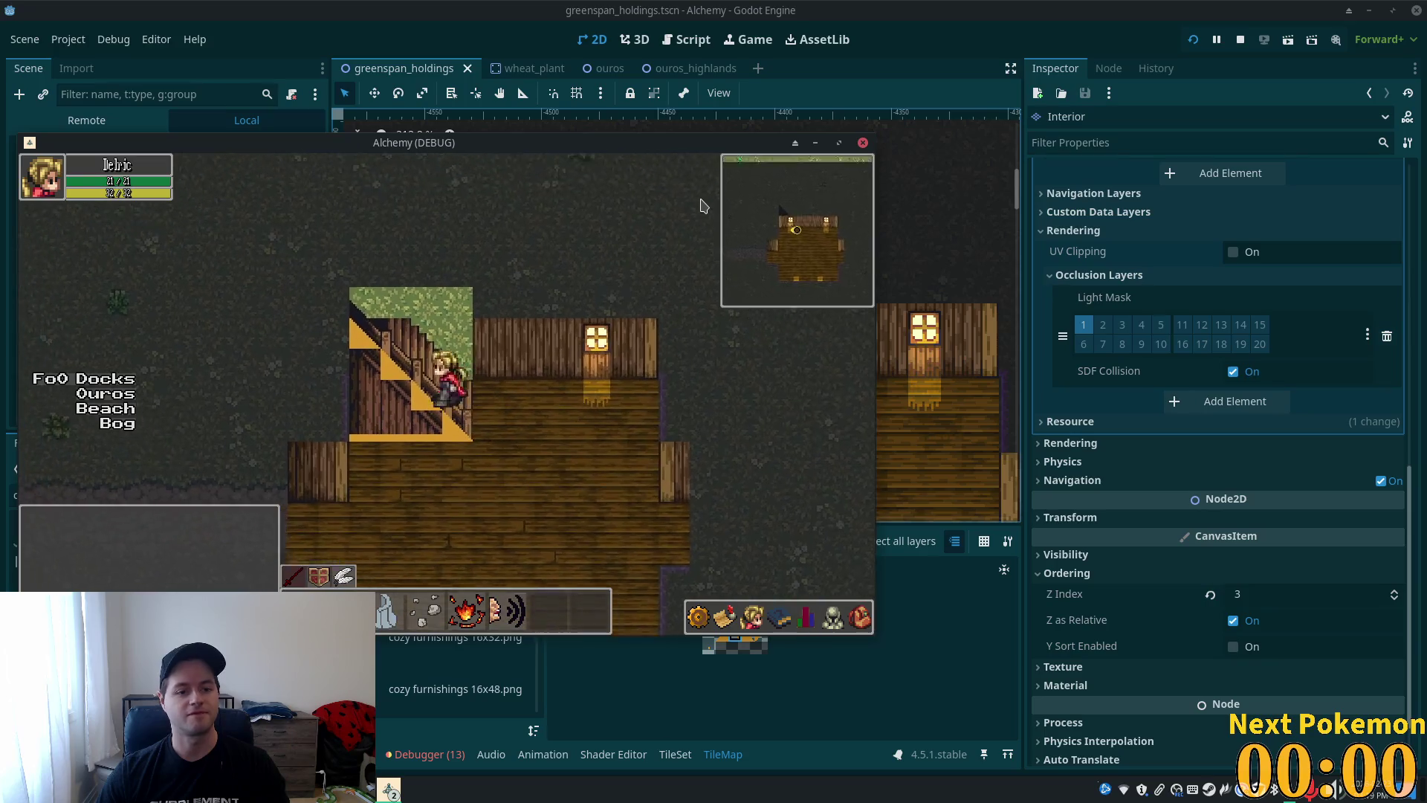
key(Up)
click(902, 246)
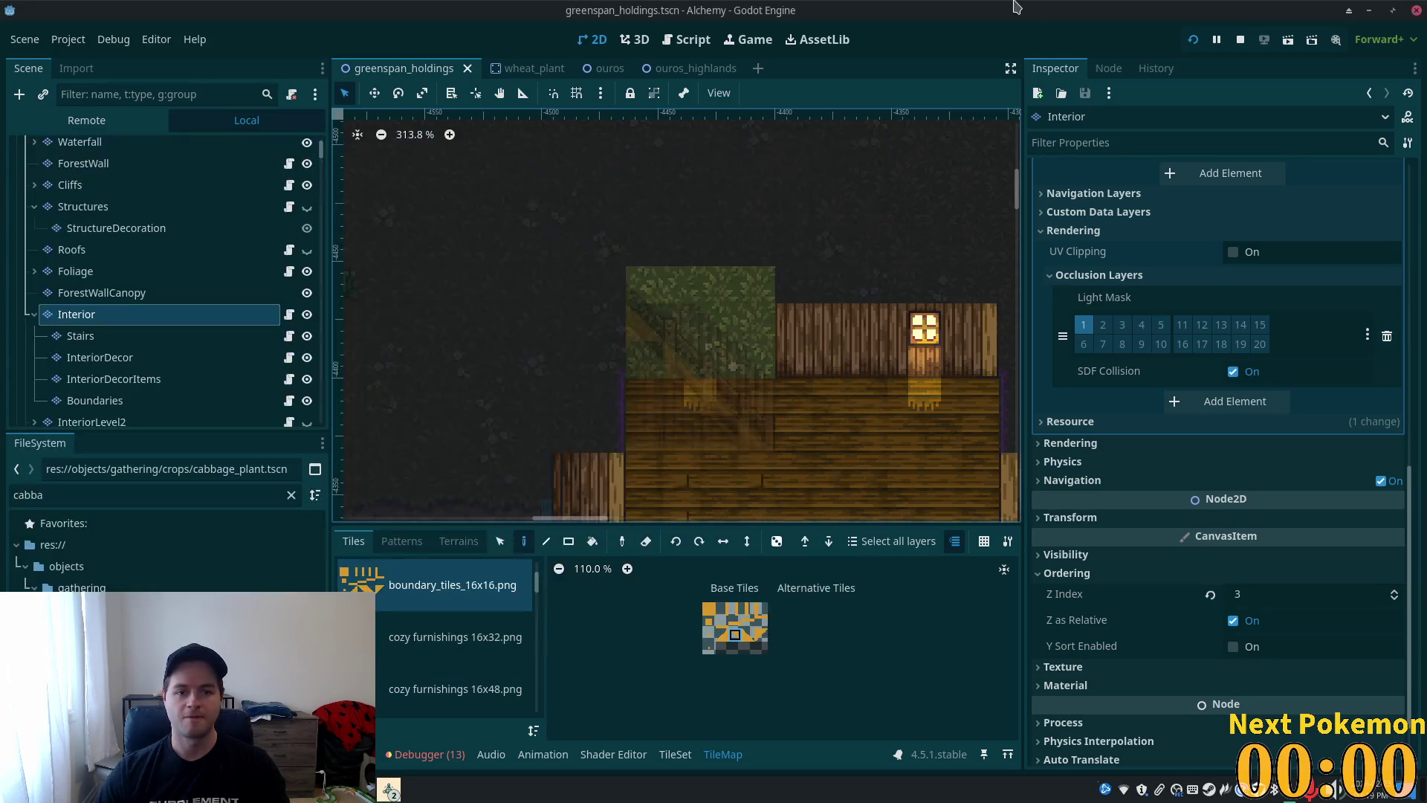
- Paint one more tile, retest by climbing to the stair top, and close the game
click(606, 283)
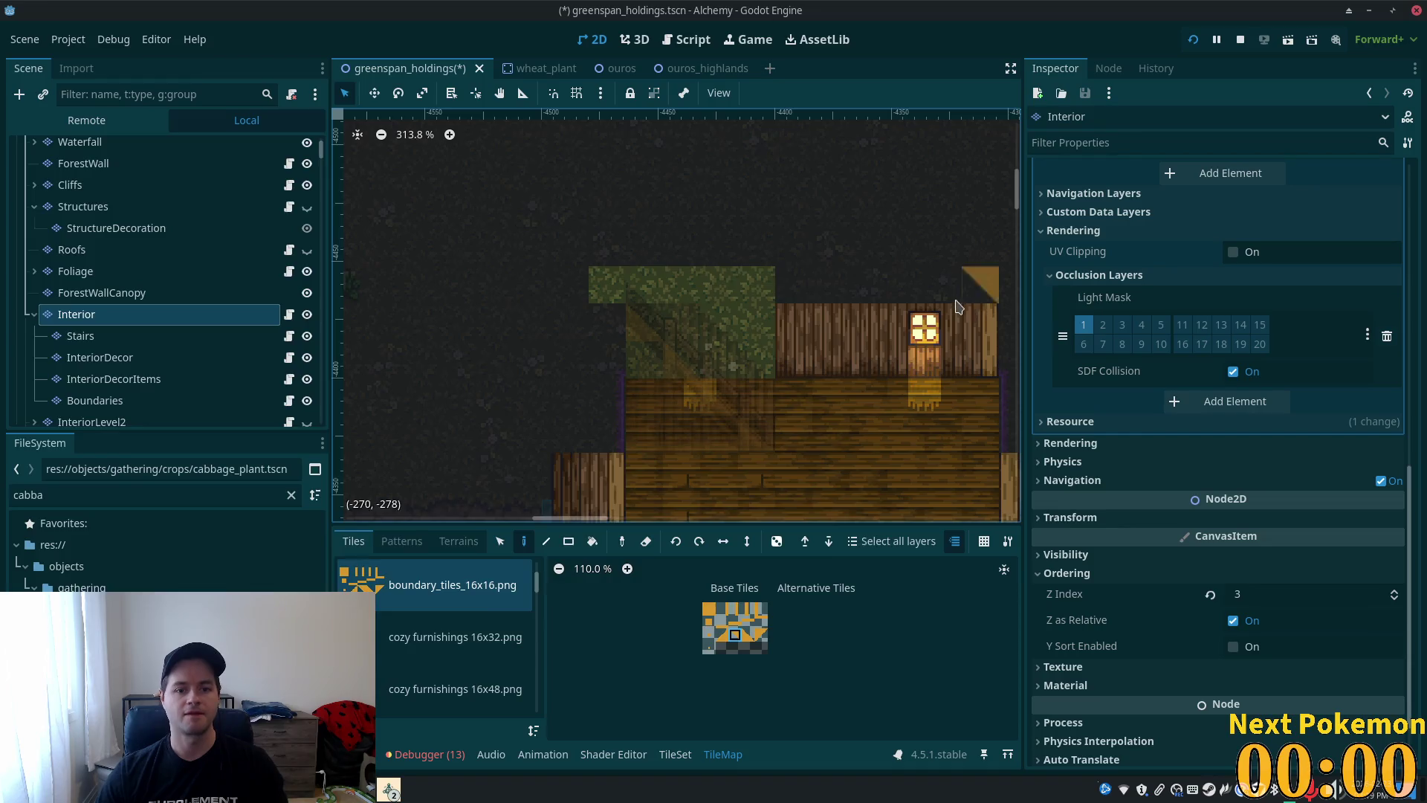
key(alt+Tab)
key(Up)
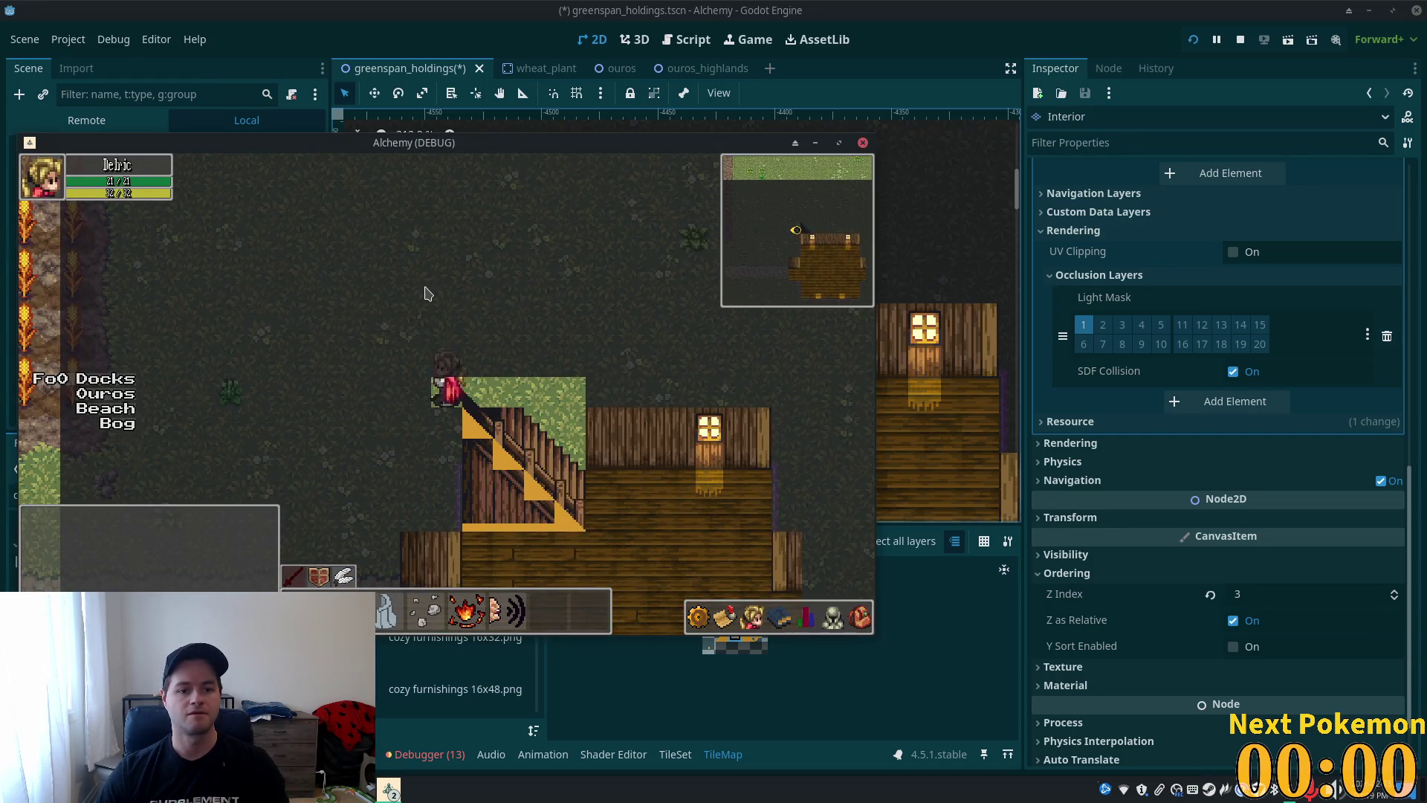
key(Up)
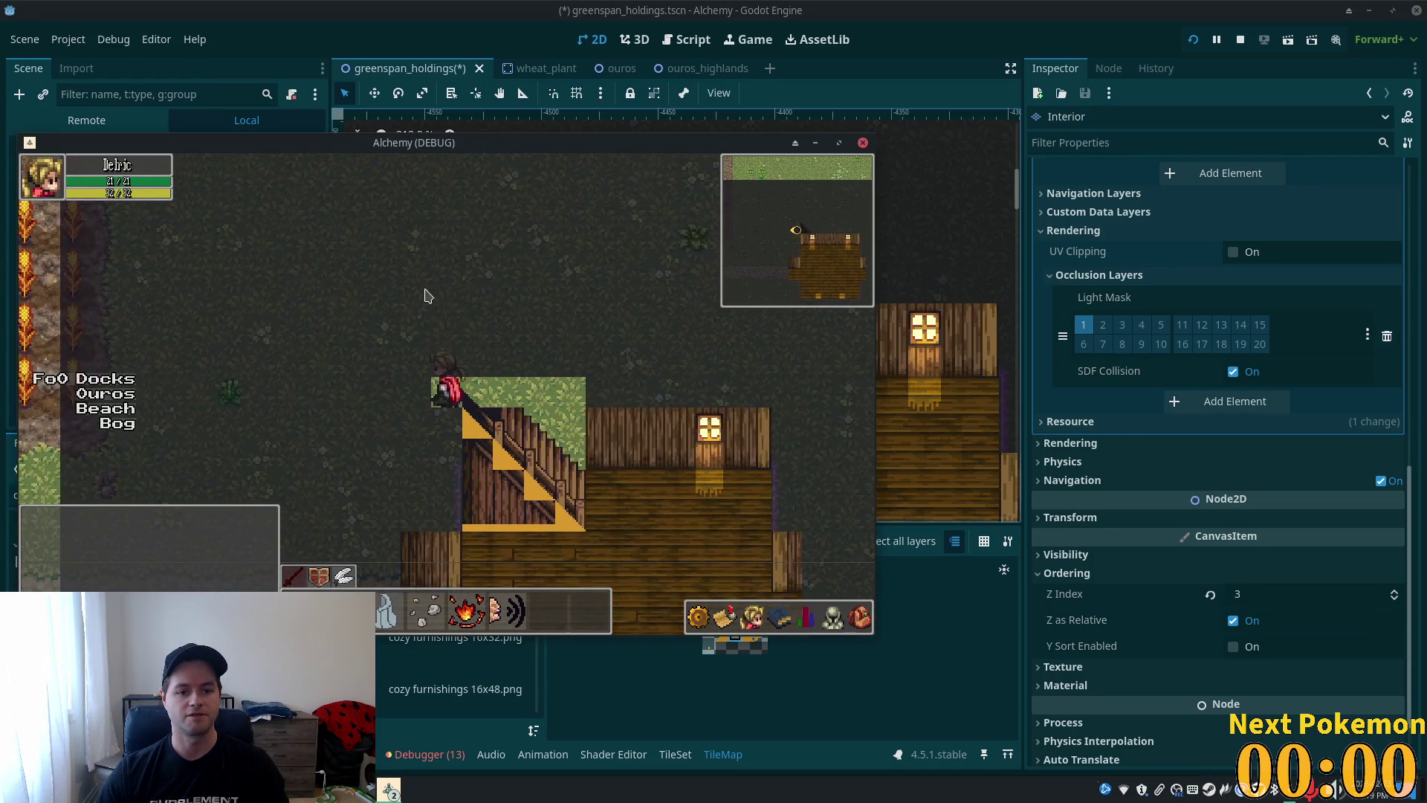
key(Right)
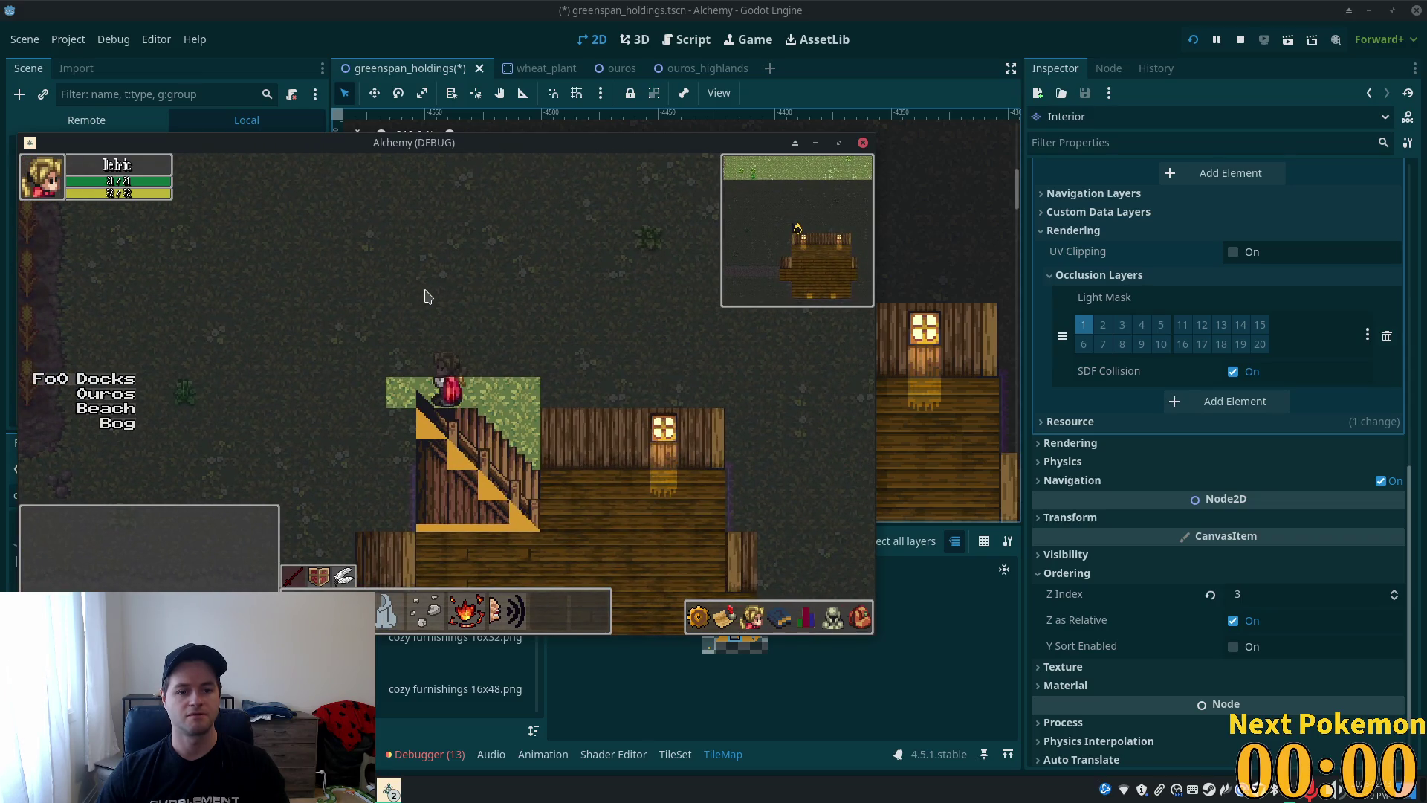
click(863, 142)
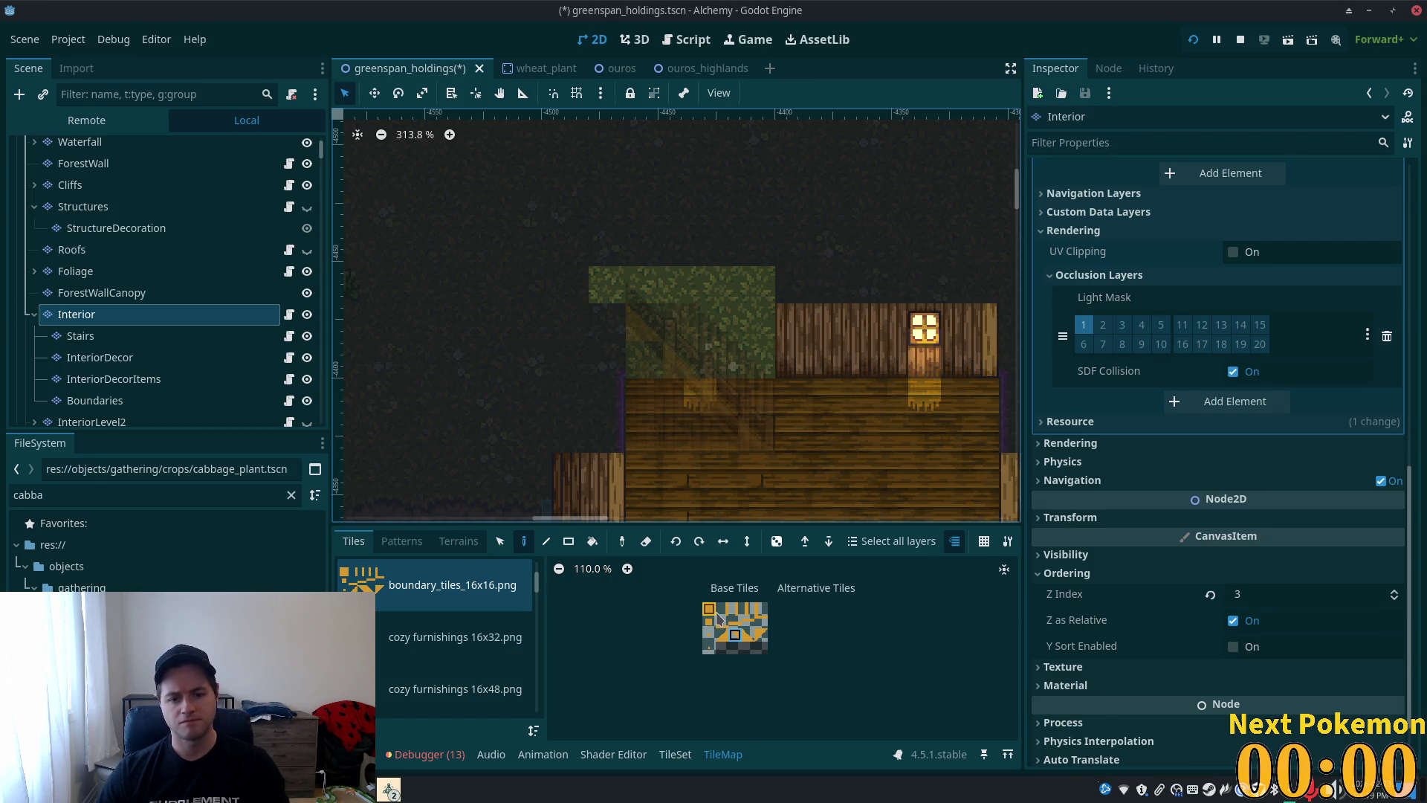
- Select the Boundaries layer, launch the game with F5, and pace along the stair top
click(95, 400)
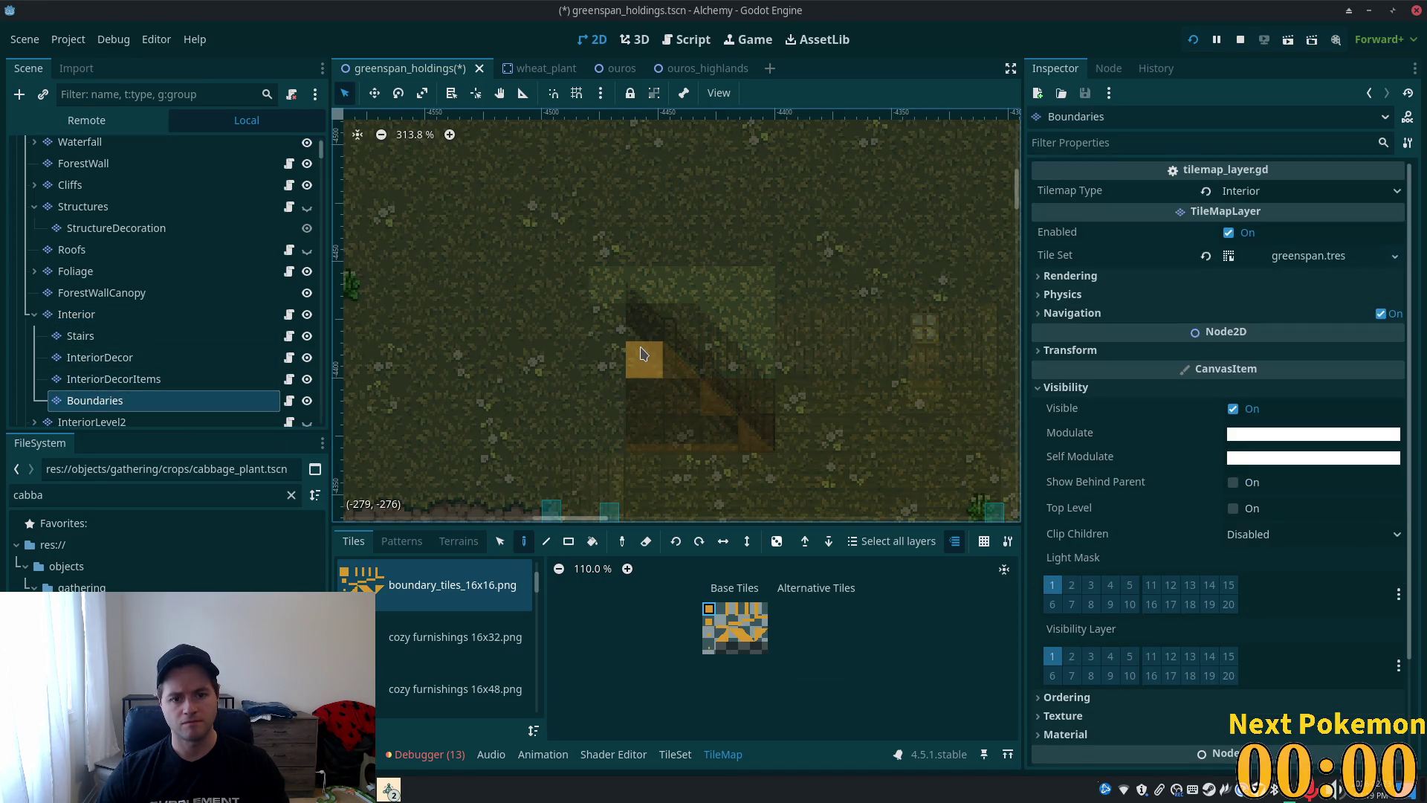
key(F5)
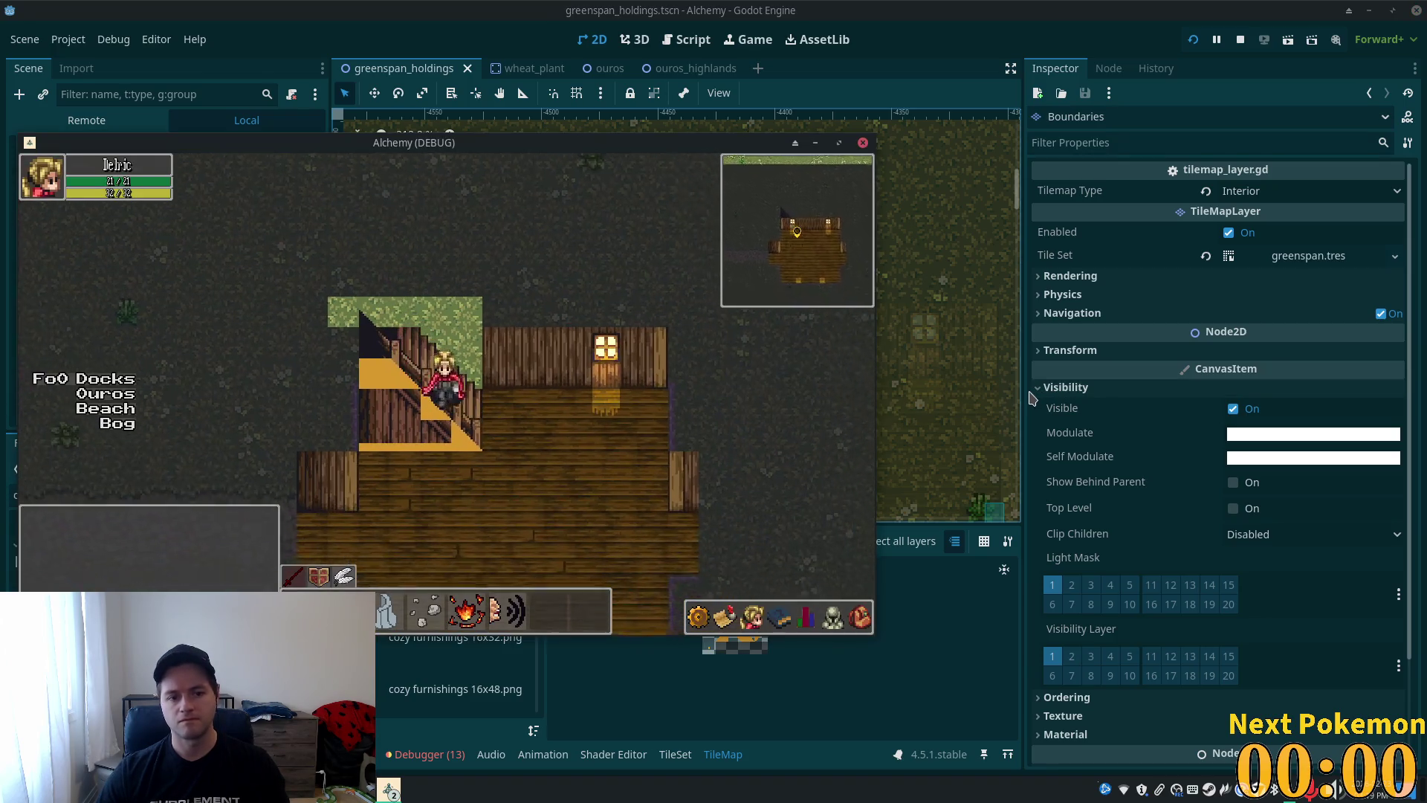
key(Right)
key(Left)
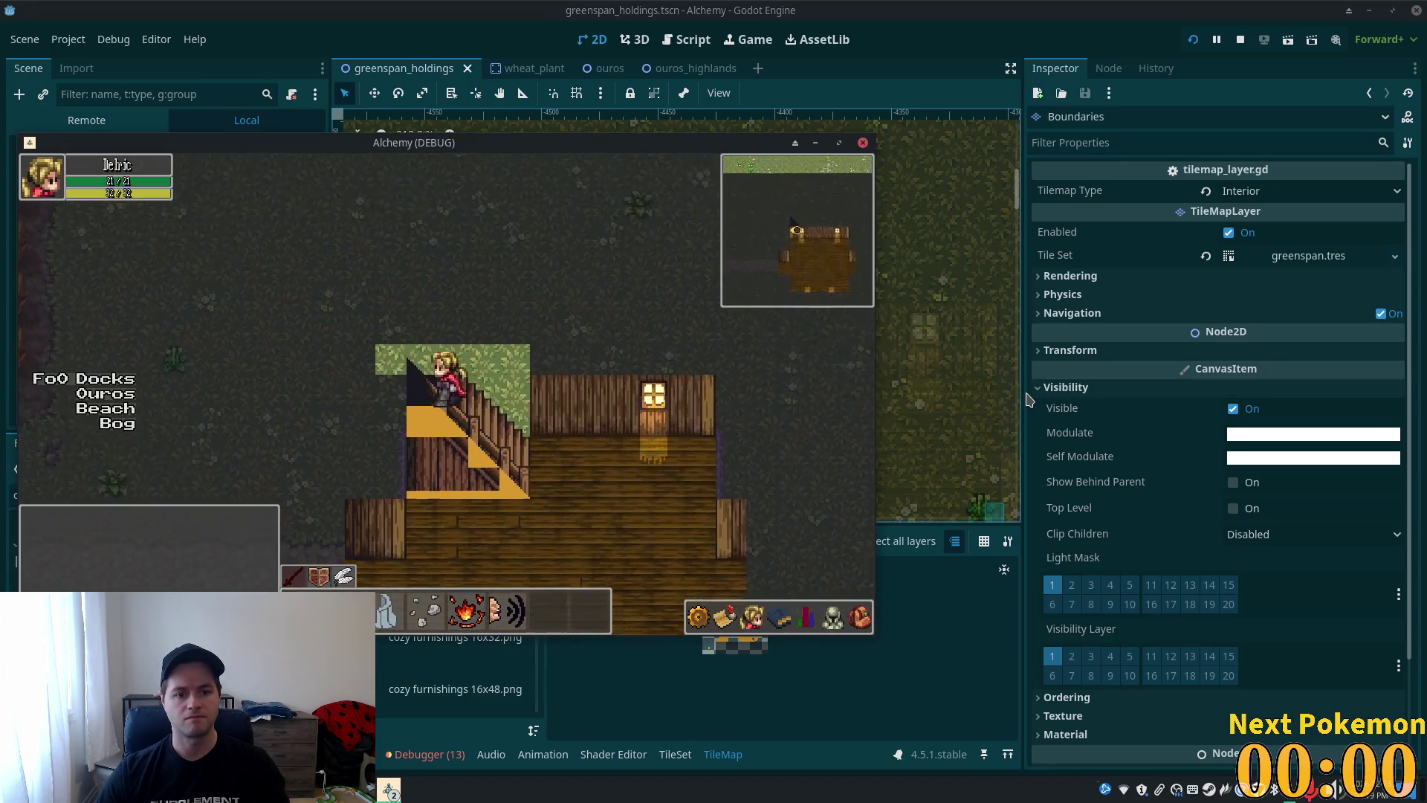
key(Right)
key(Left)
key(Right)
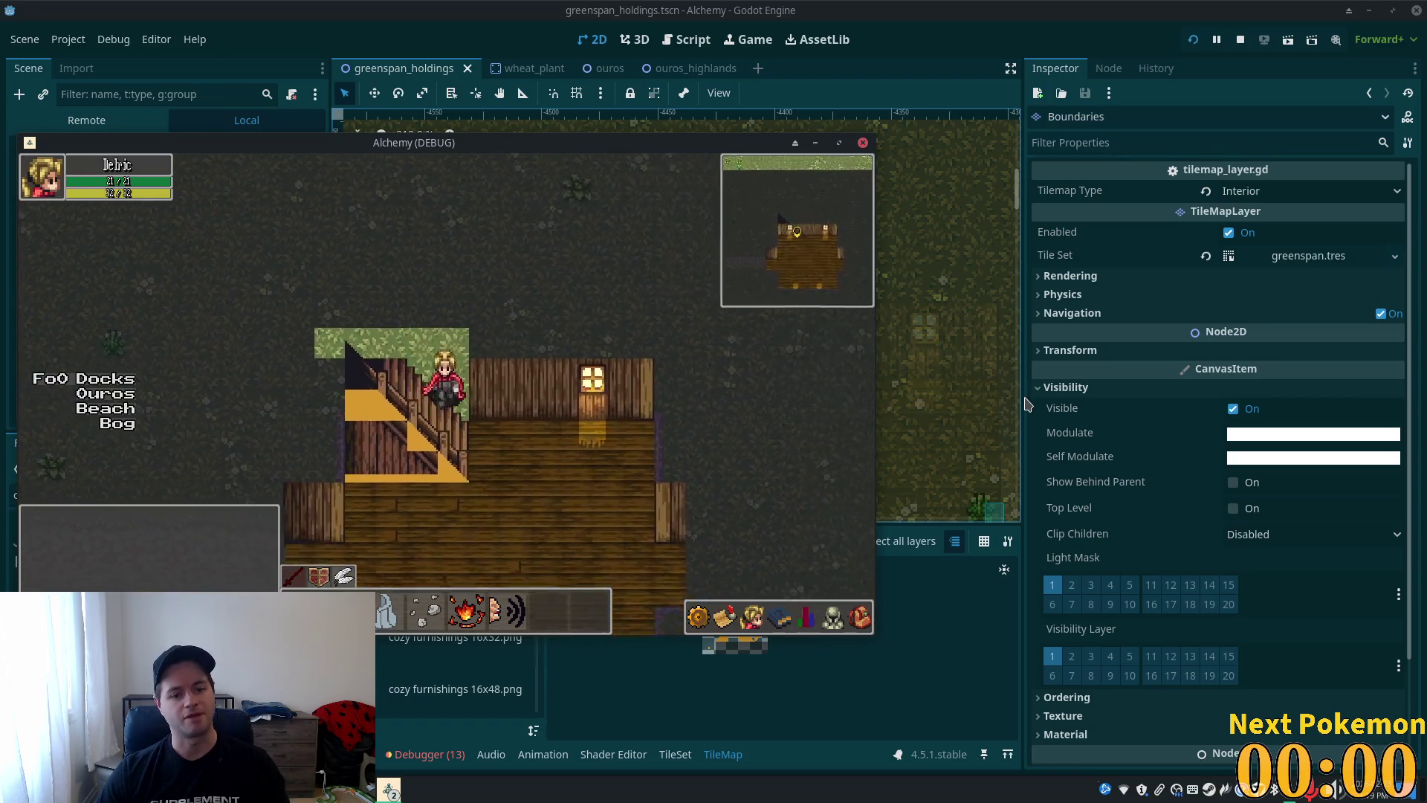
key(Right)
key(Left)
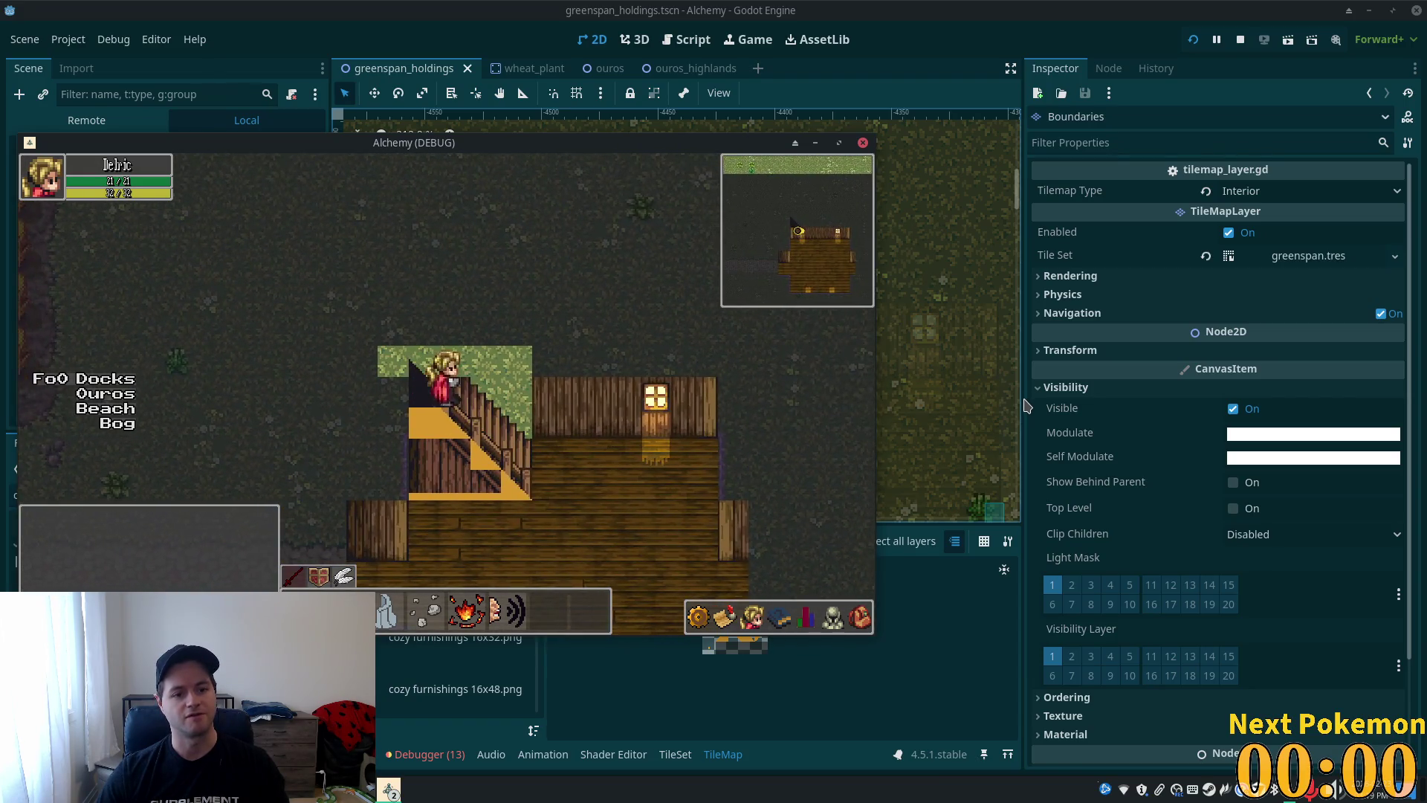
key(Right)
key(Left)
key(Left)
key(Right)
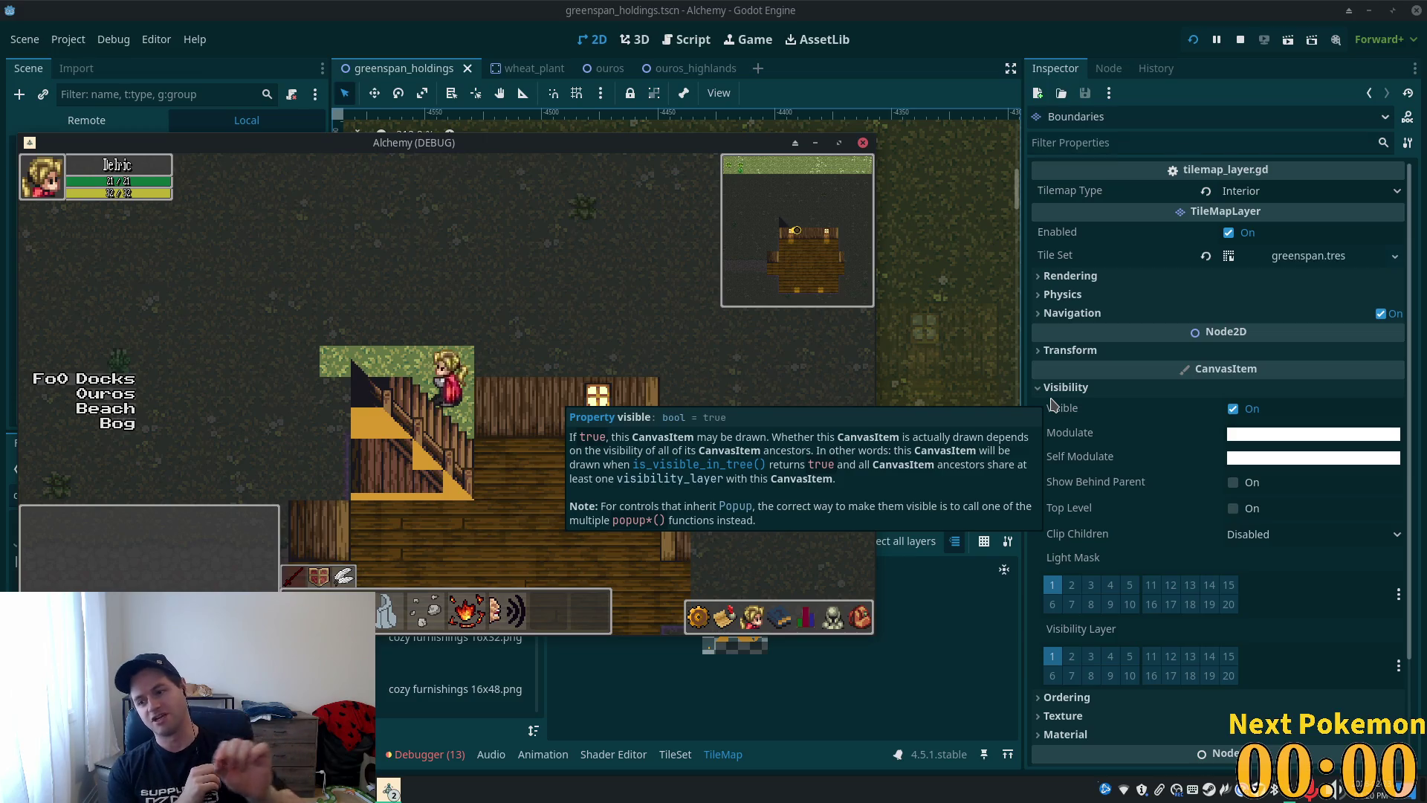
- Walk down and back up the stairs repeatedly, then stop the game with F8
key(Down)
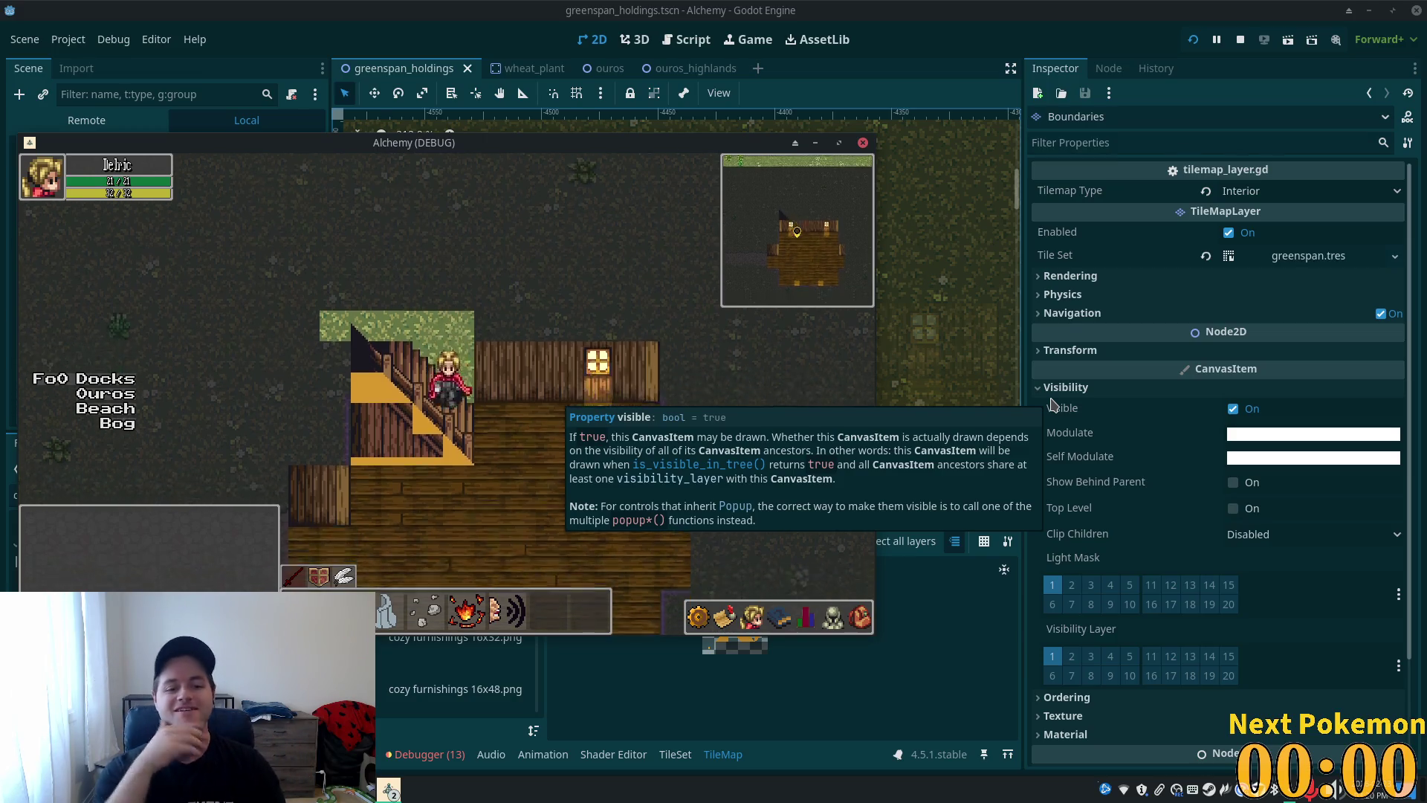
key(Right)
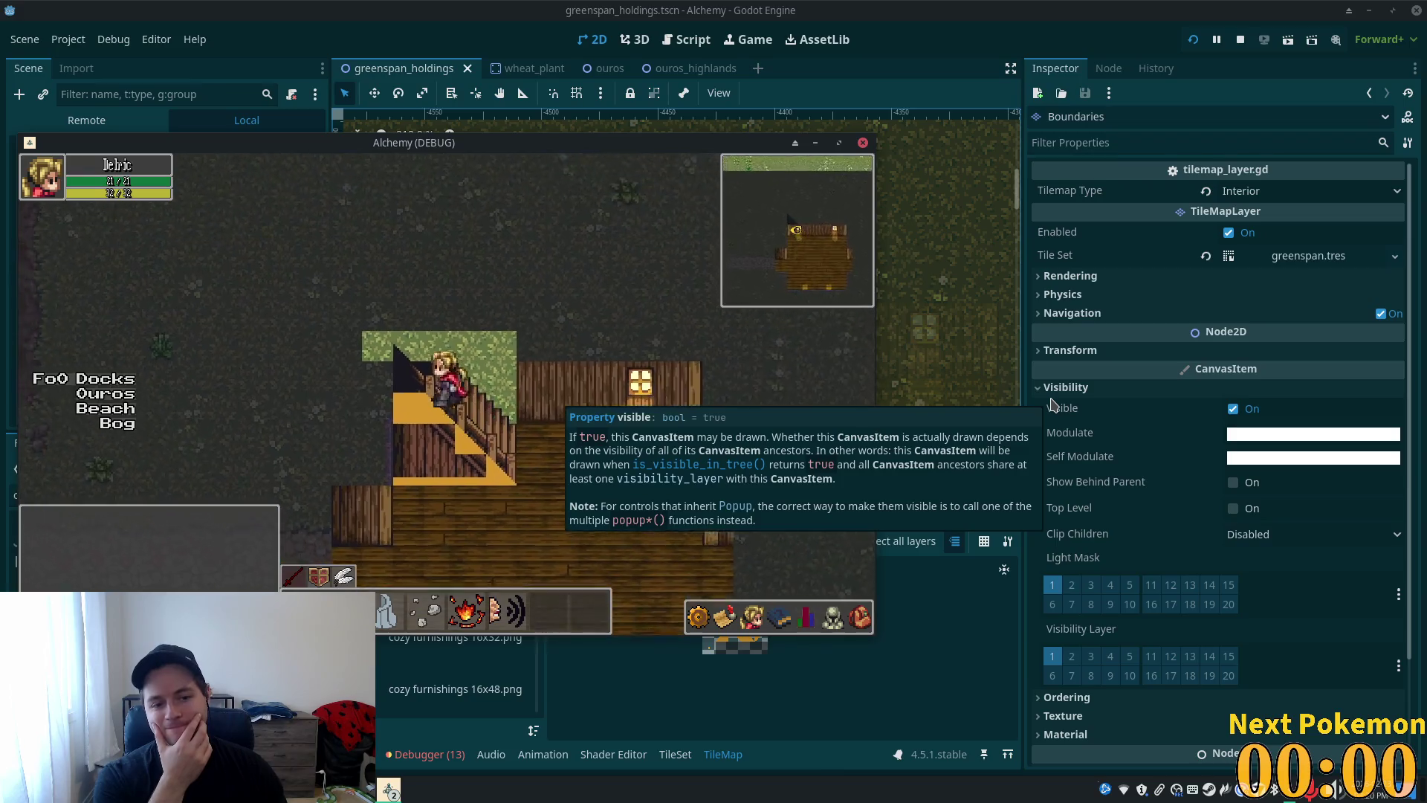
key(Left)
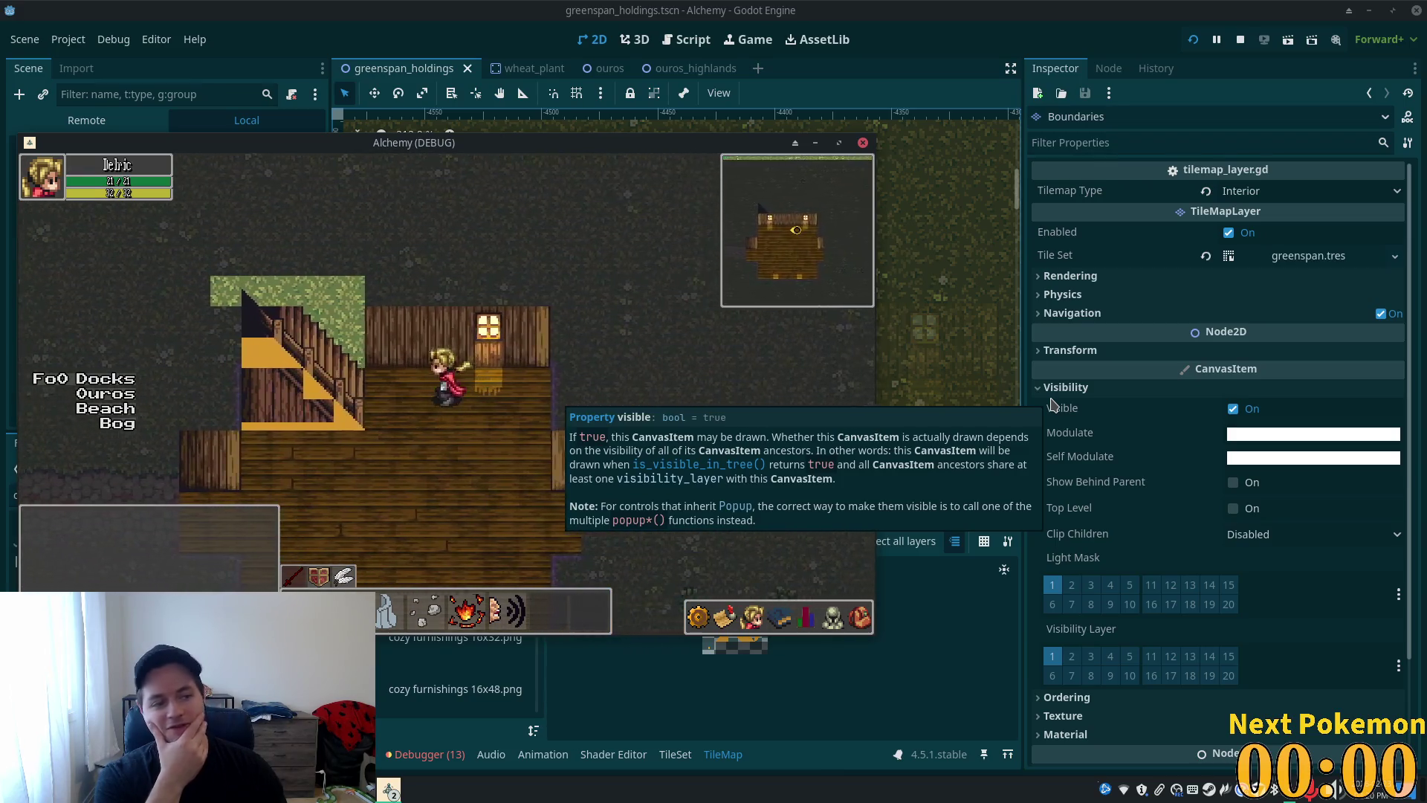
key(Down)
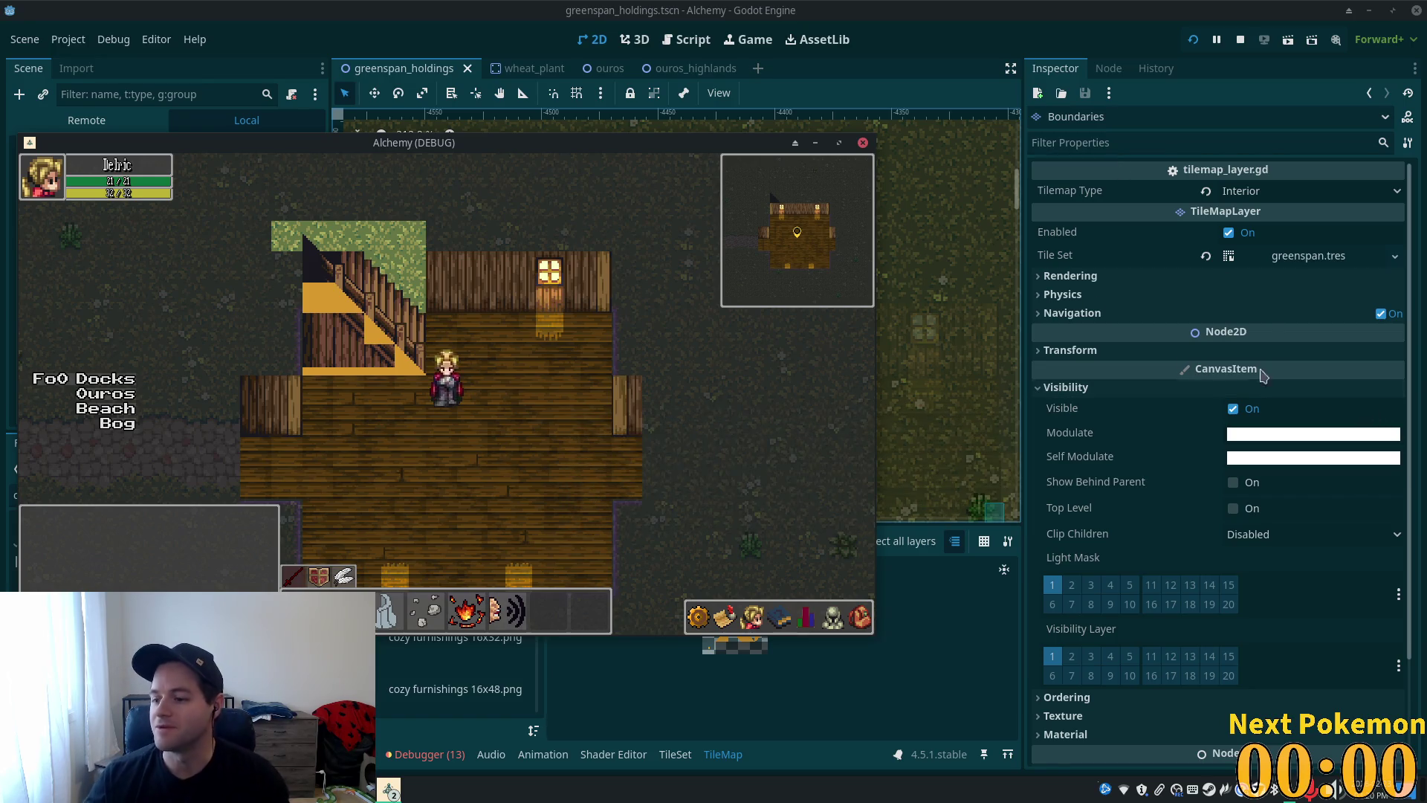
key(Left)
key(Left)
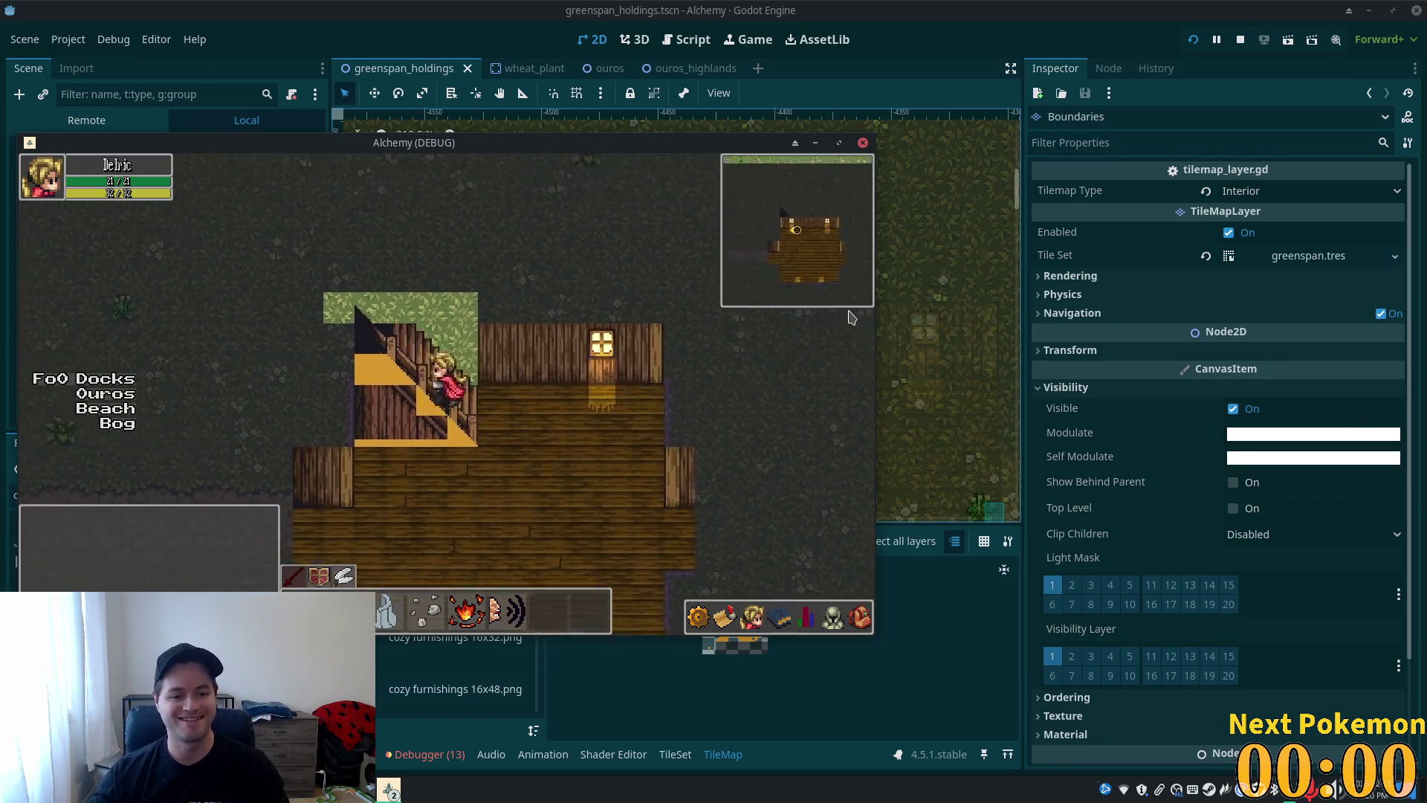
key(Right)
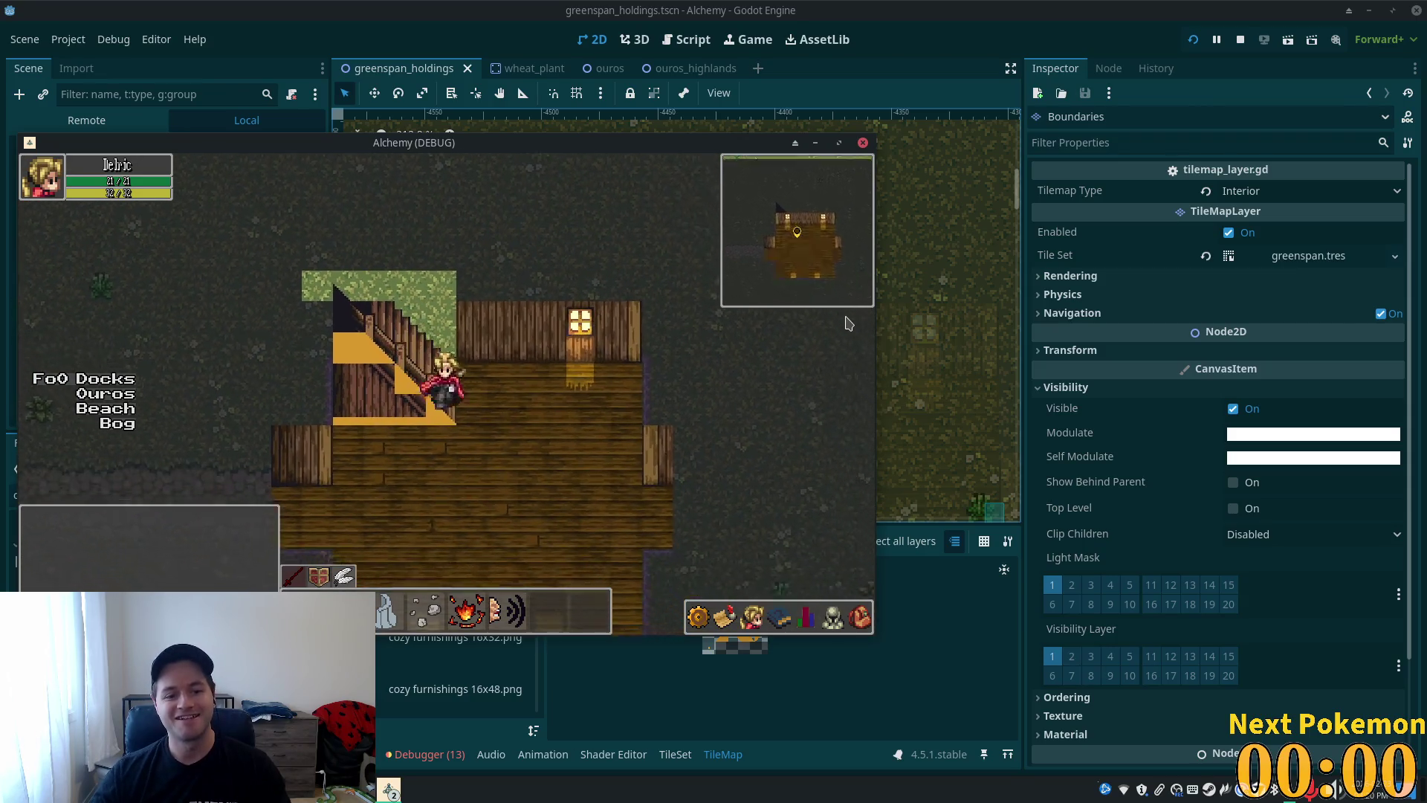
key(Up)
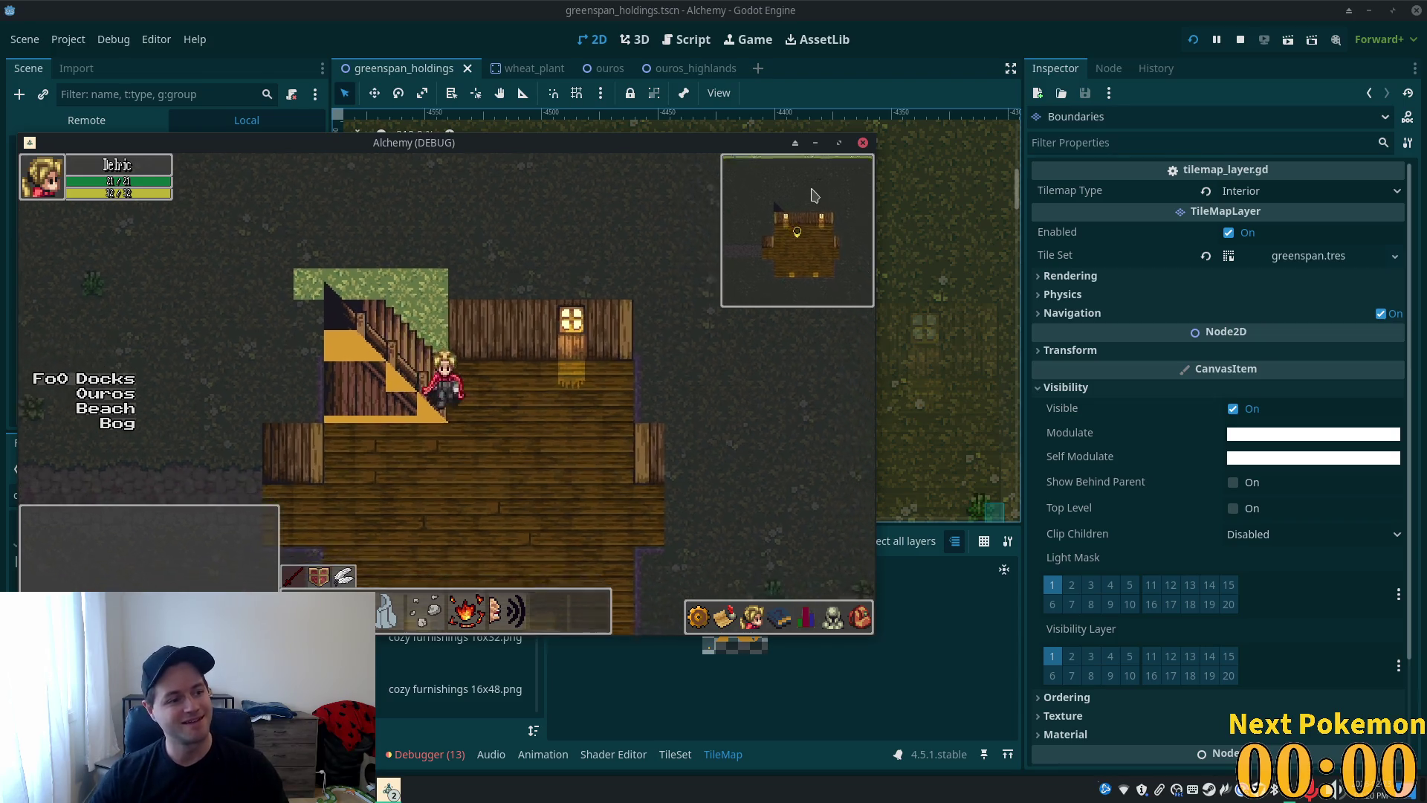
key(Right)
key(Left)
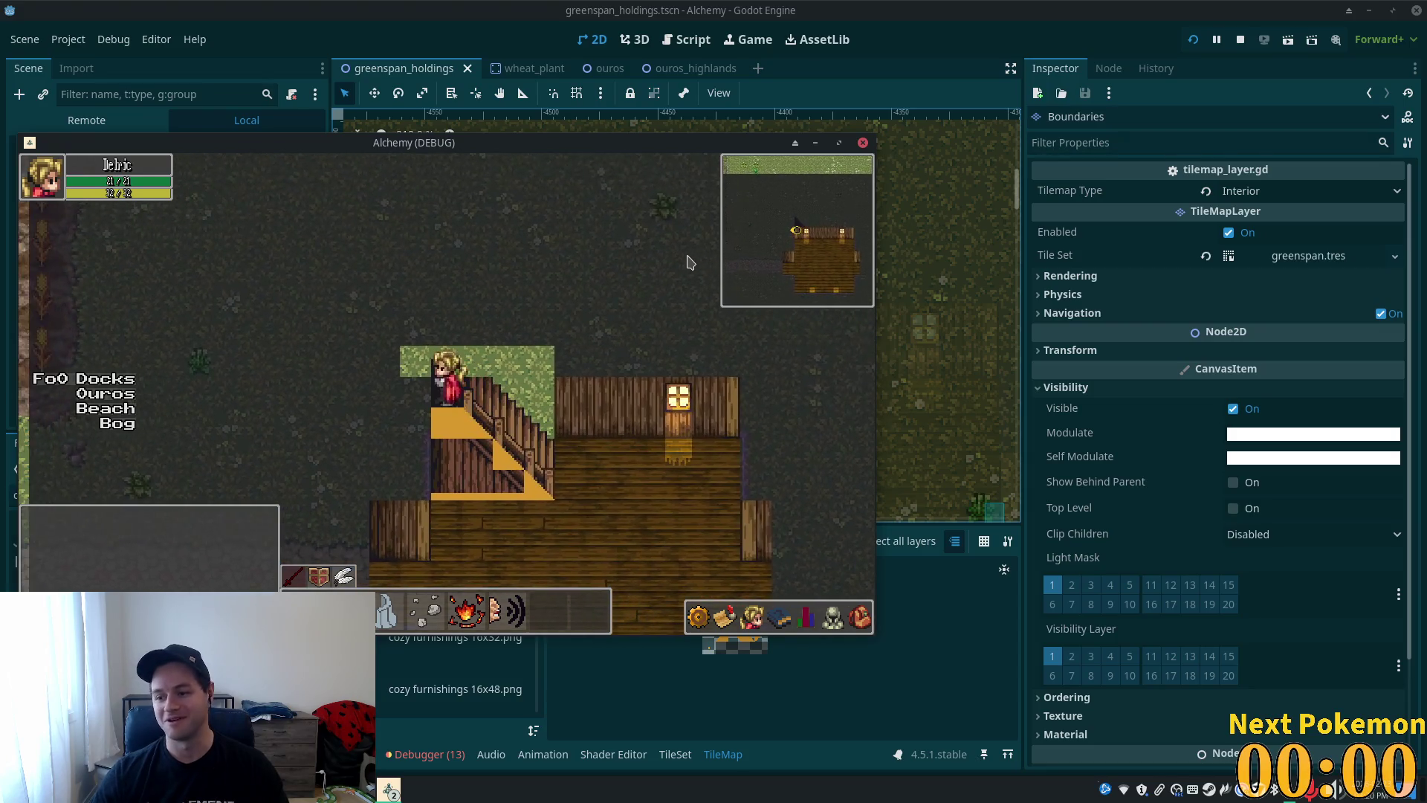
key(Right)
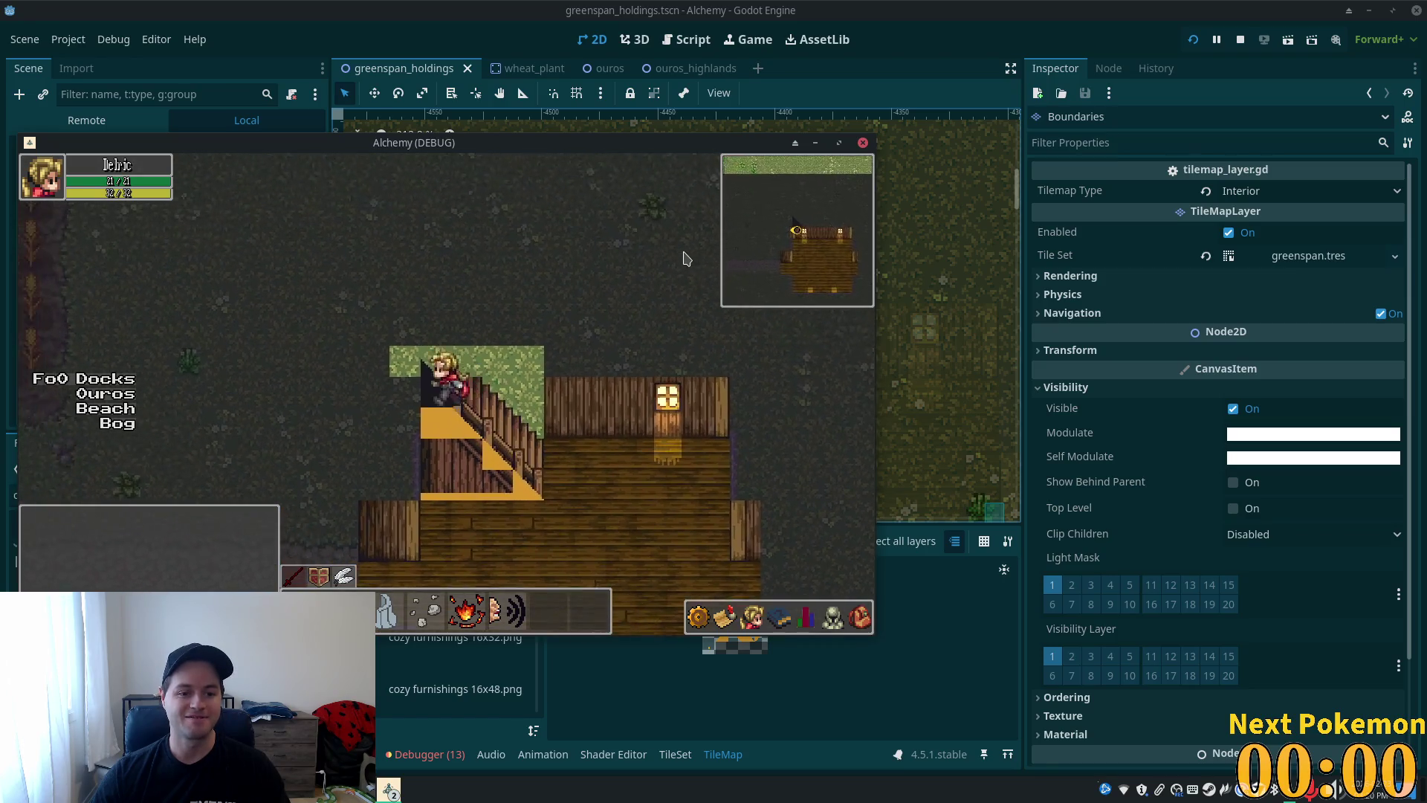
key(Right)
key(Left)
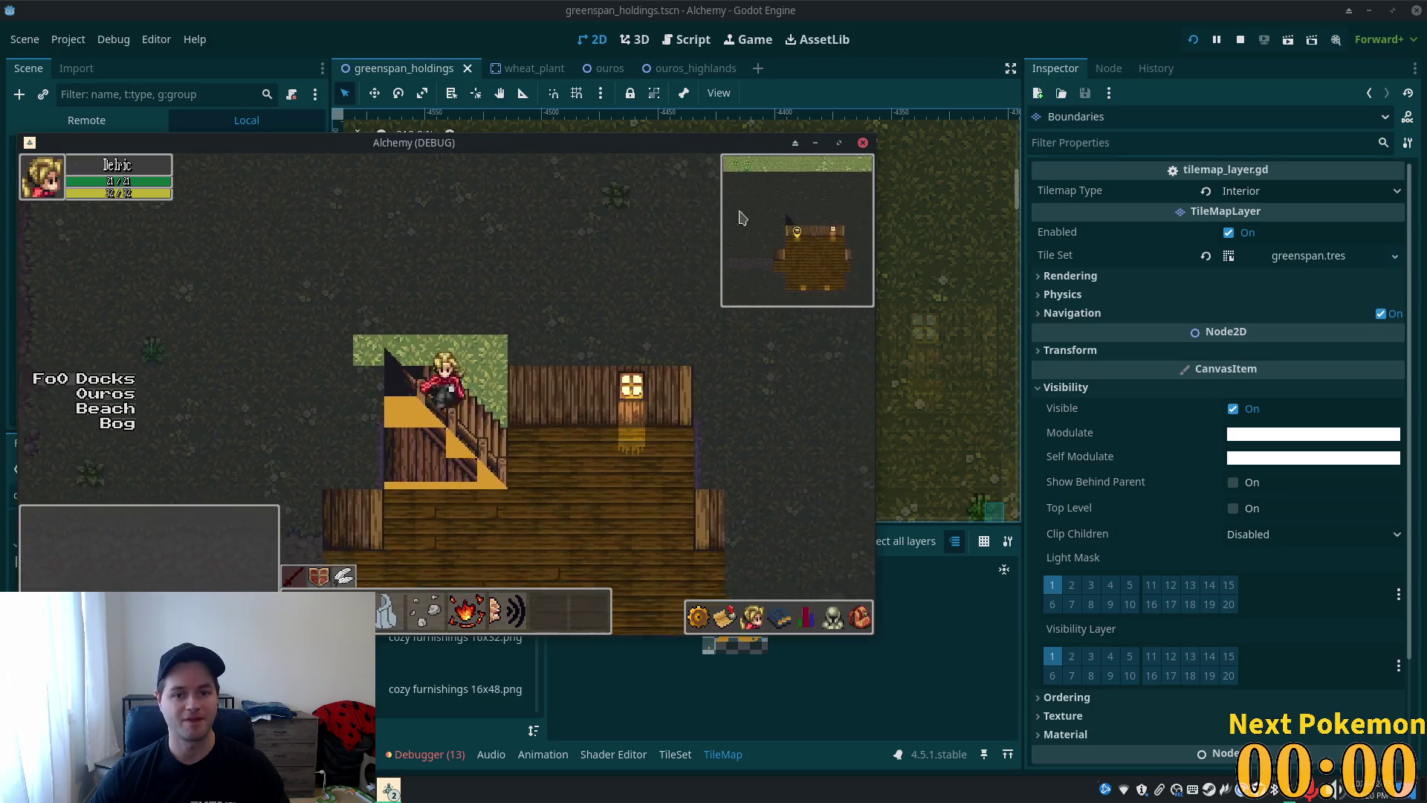
key(F8)
scroll(567, 379, down, 5)
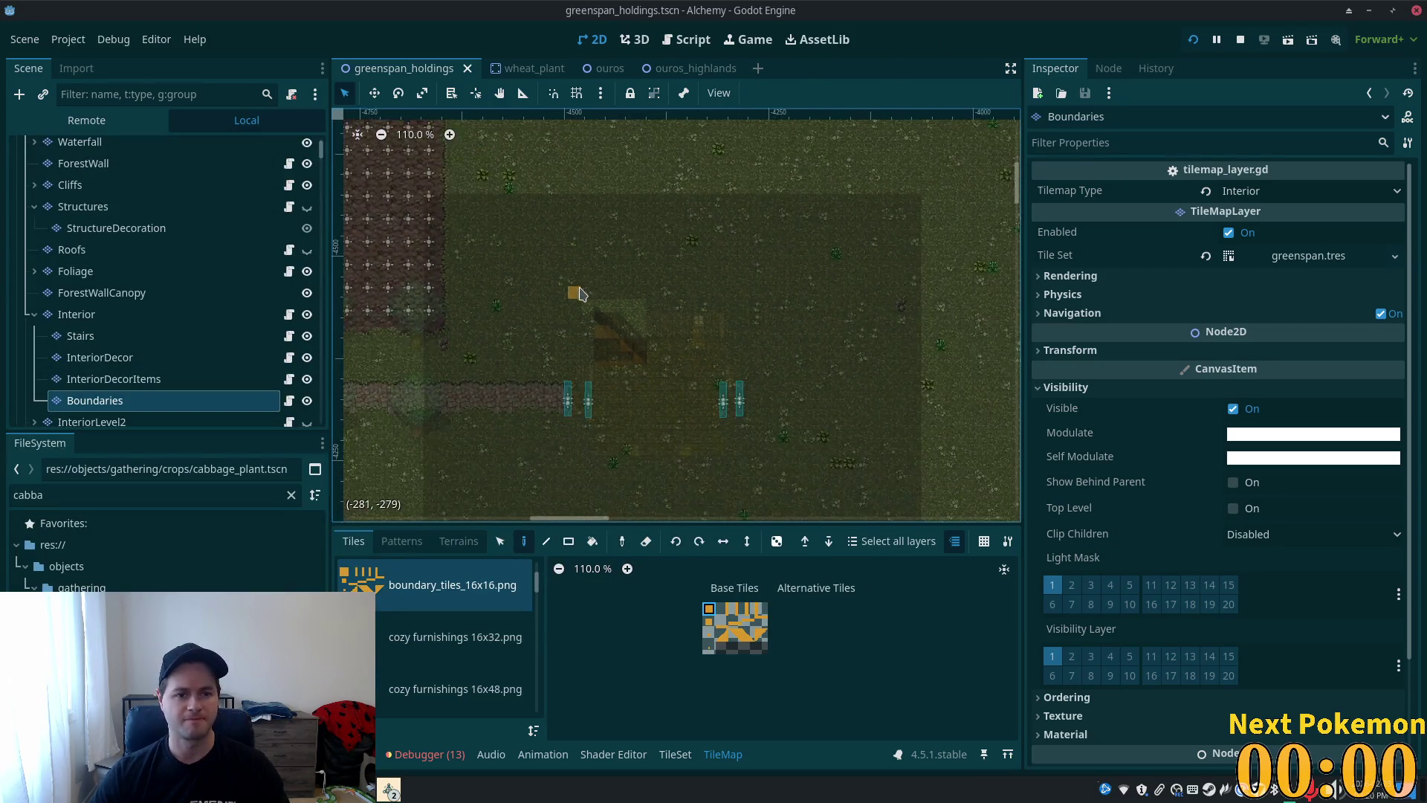
- On the Interior layer, Rect-fill a wide area with dark home interiors tiles
click(72, 315)
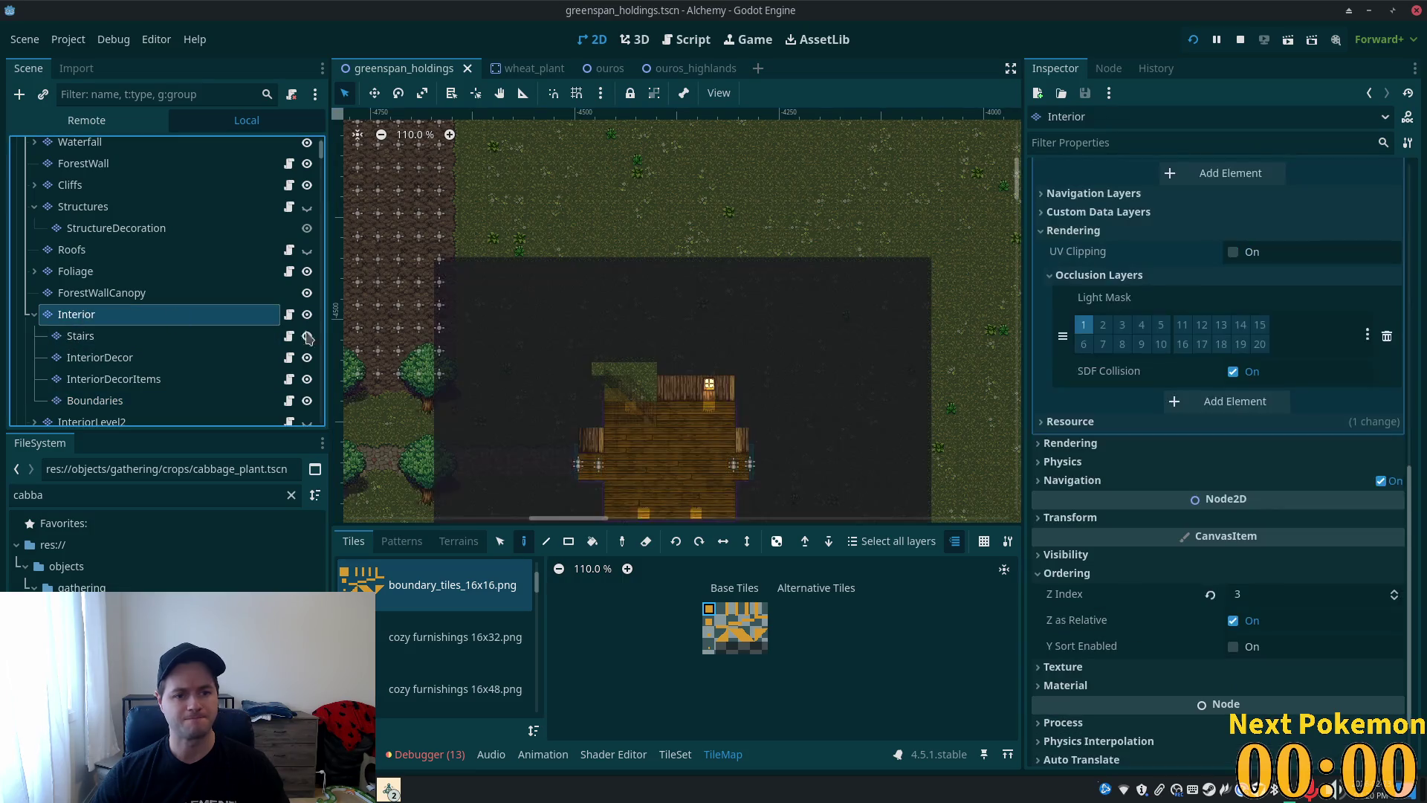
scroll(435, 637, down, 2)
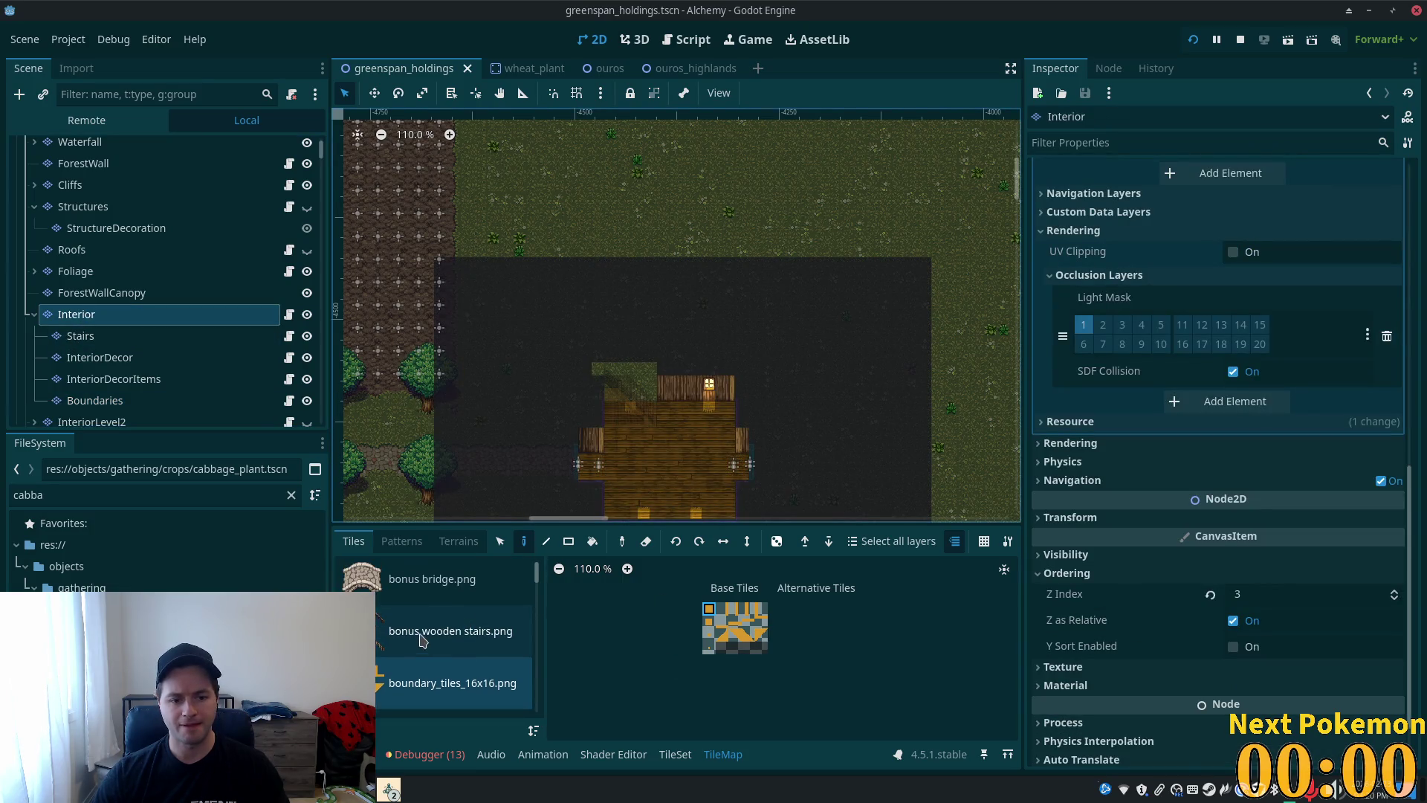
scroll(452, 638, down, 5)
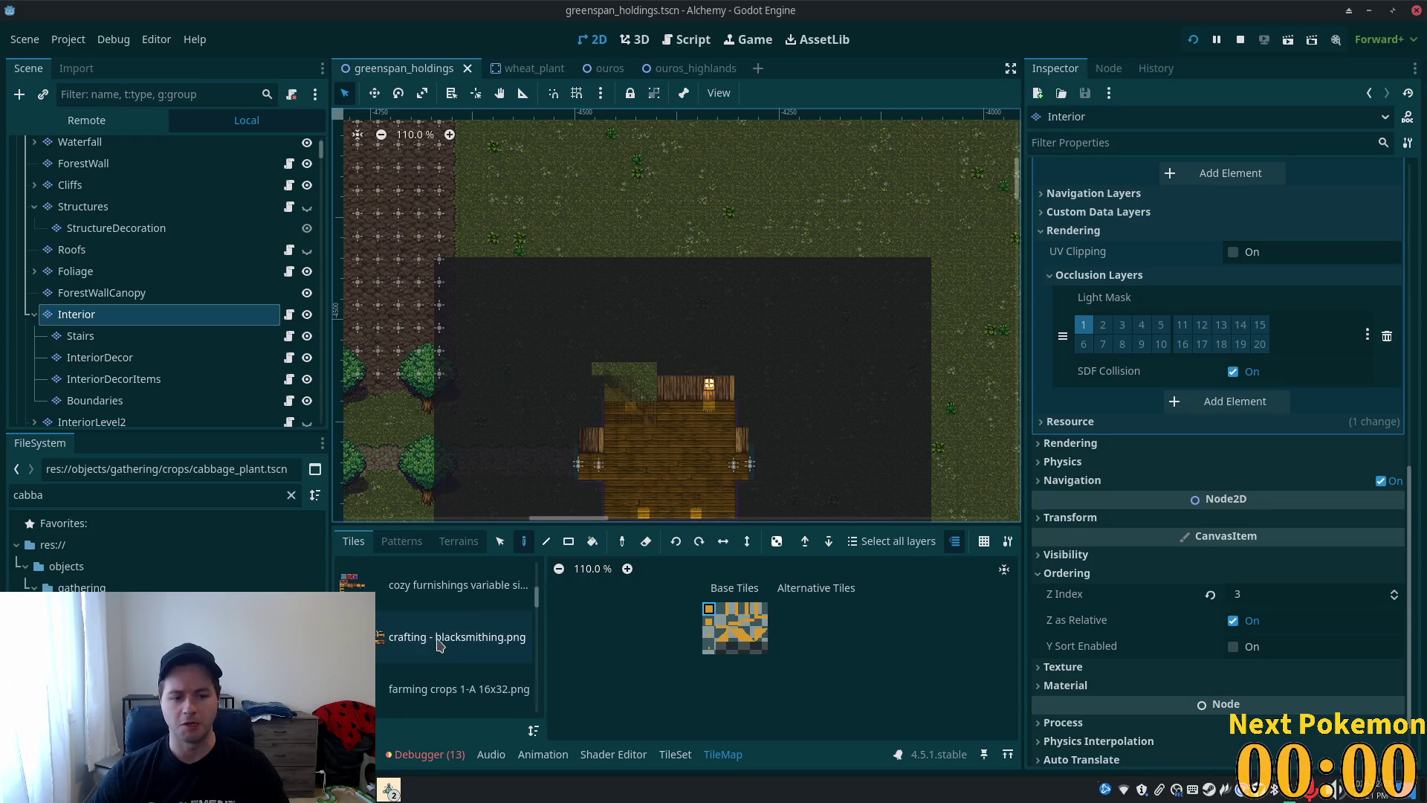
scroll(456, 655, down, 5)
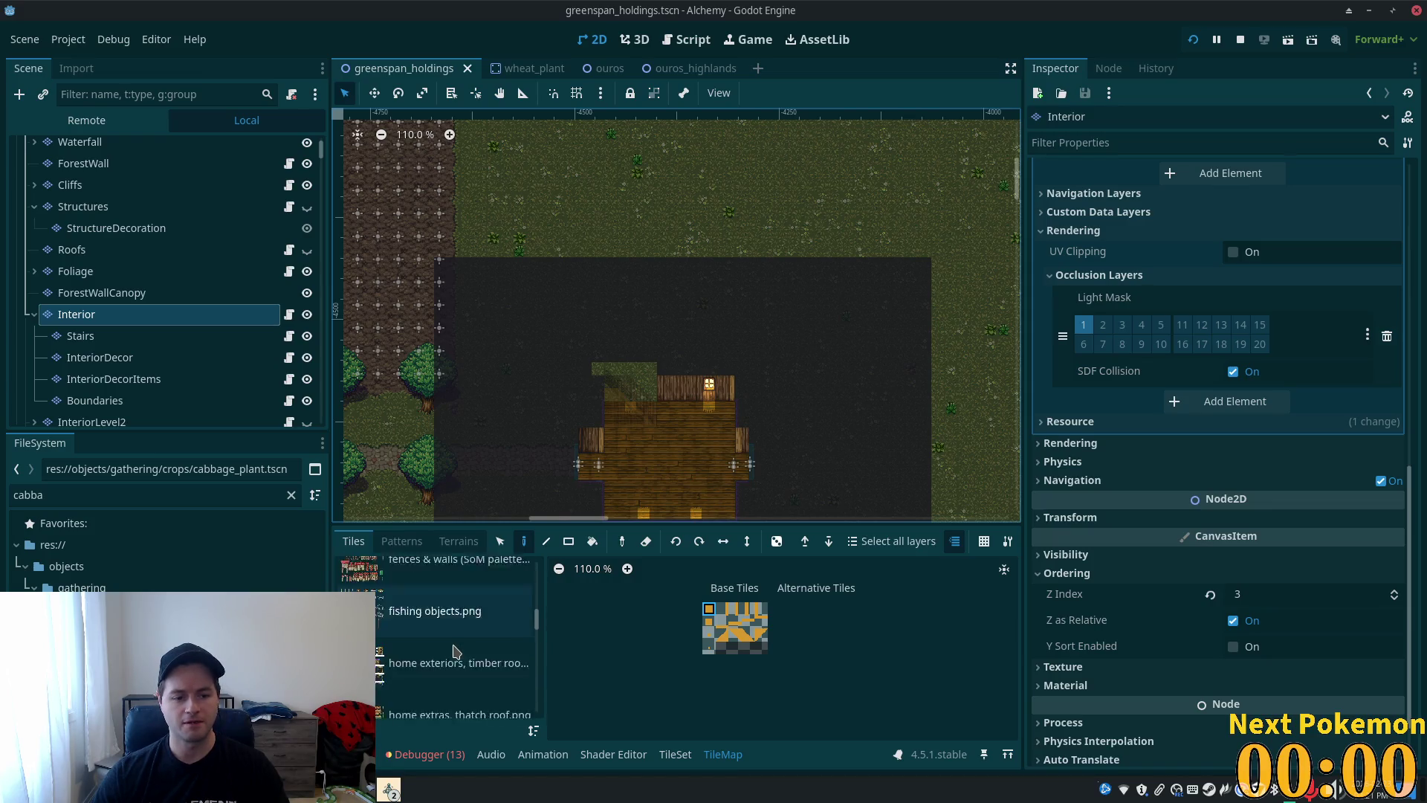
click(429, 677)
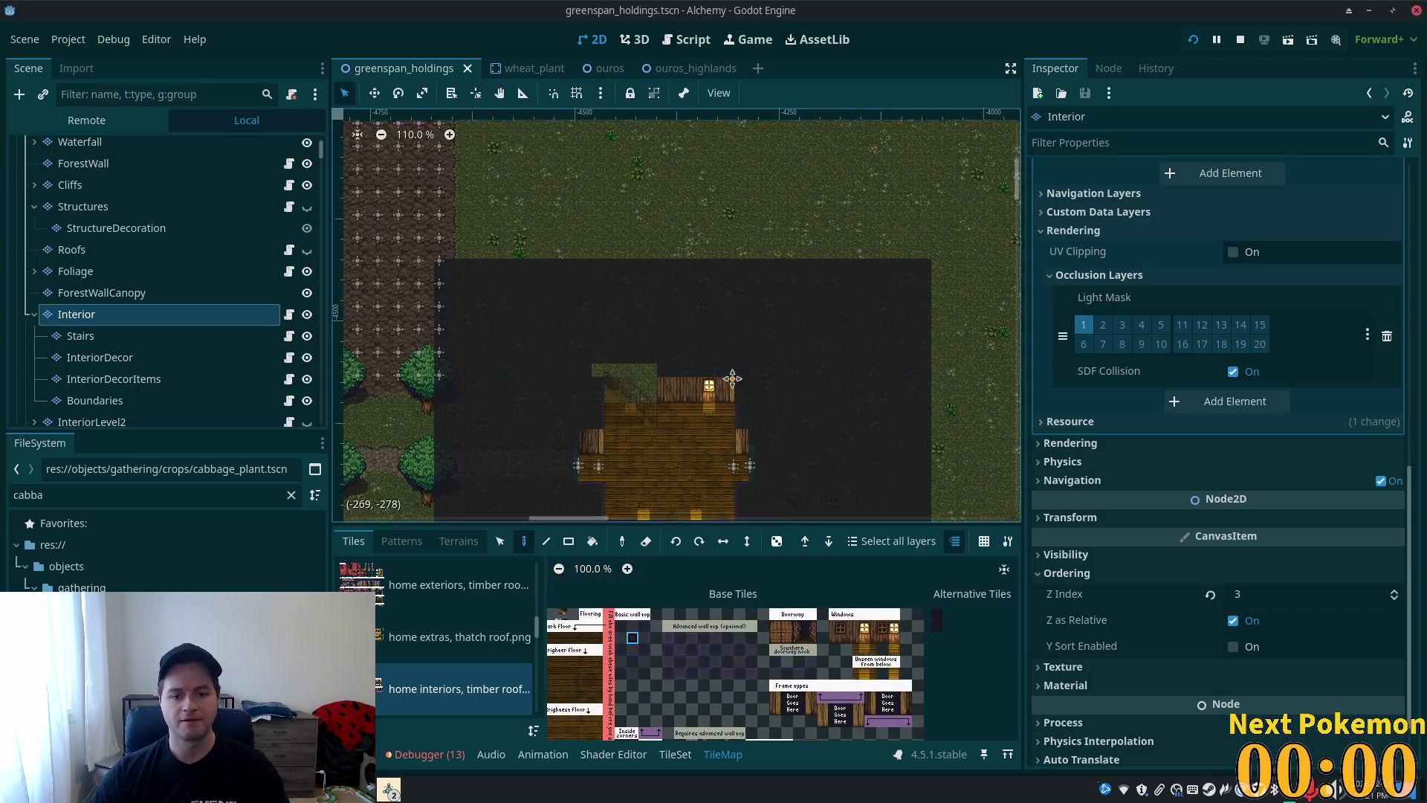
scroll(727, 382, up, 5)
key(r)
mouse_move(863, 402)
mouse_down()
mouse_move(484, 297)
mouse_move(393, 333)
mouse_up()
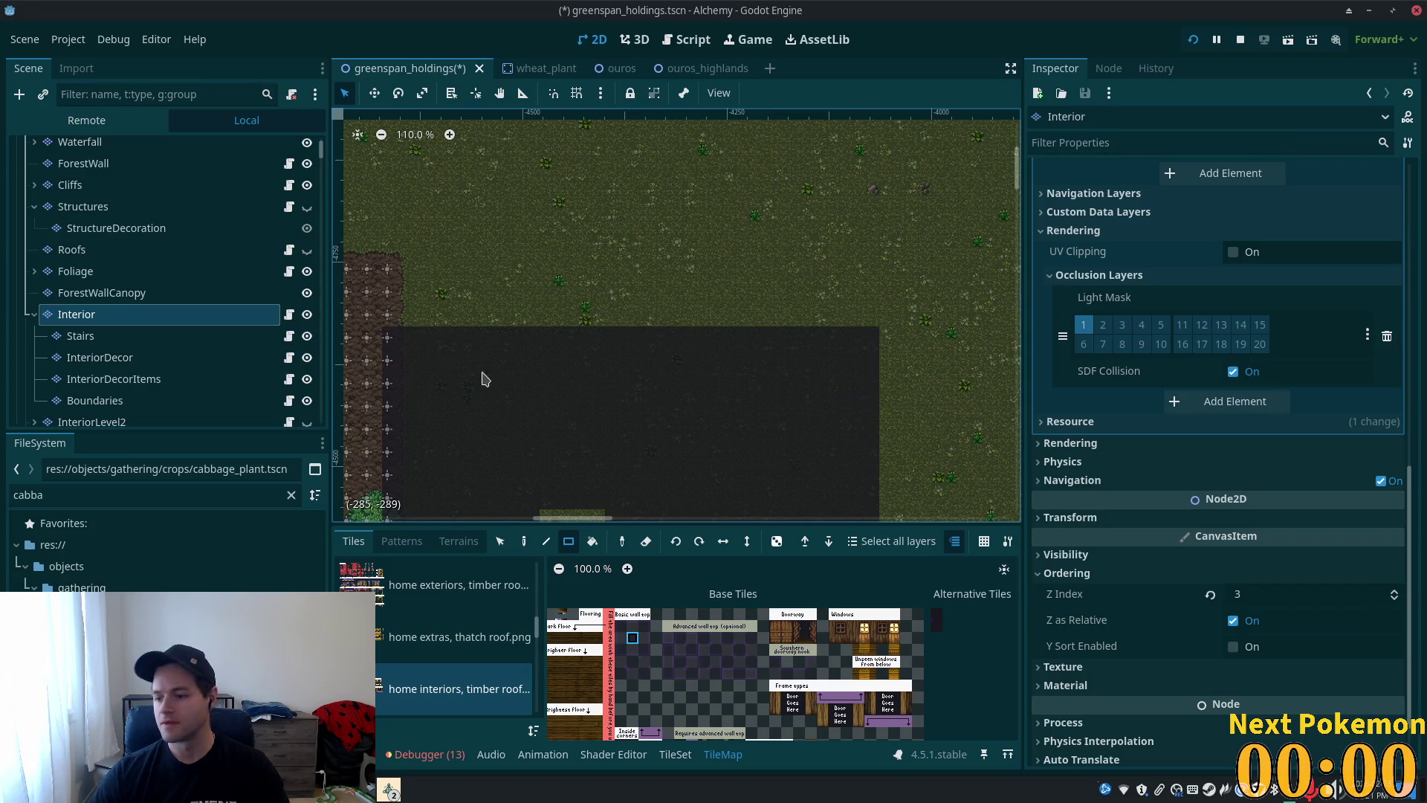
- Extend the dark fill two columns right, then left and downward, and fill the notch
scroll(843, 398, down, 5)
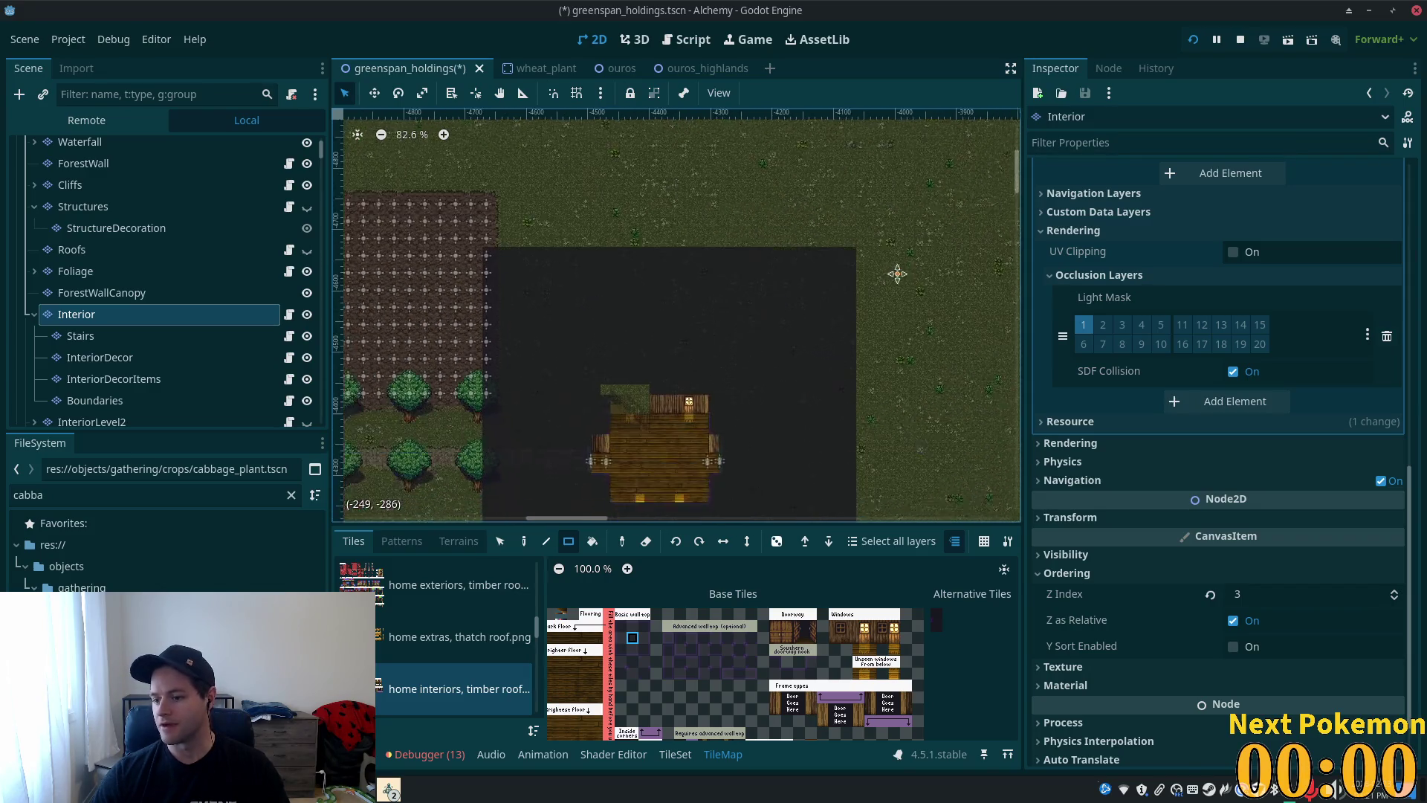
scroll(827, 166, down, 3)
mouse_move(767, 142)
mouse_down()
mouse_move(781, 484)
mouse_move(795, 498)
mouse_up()
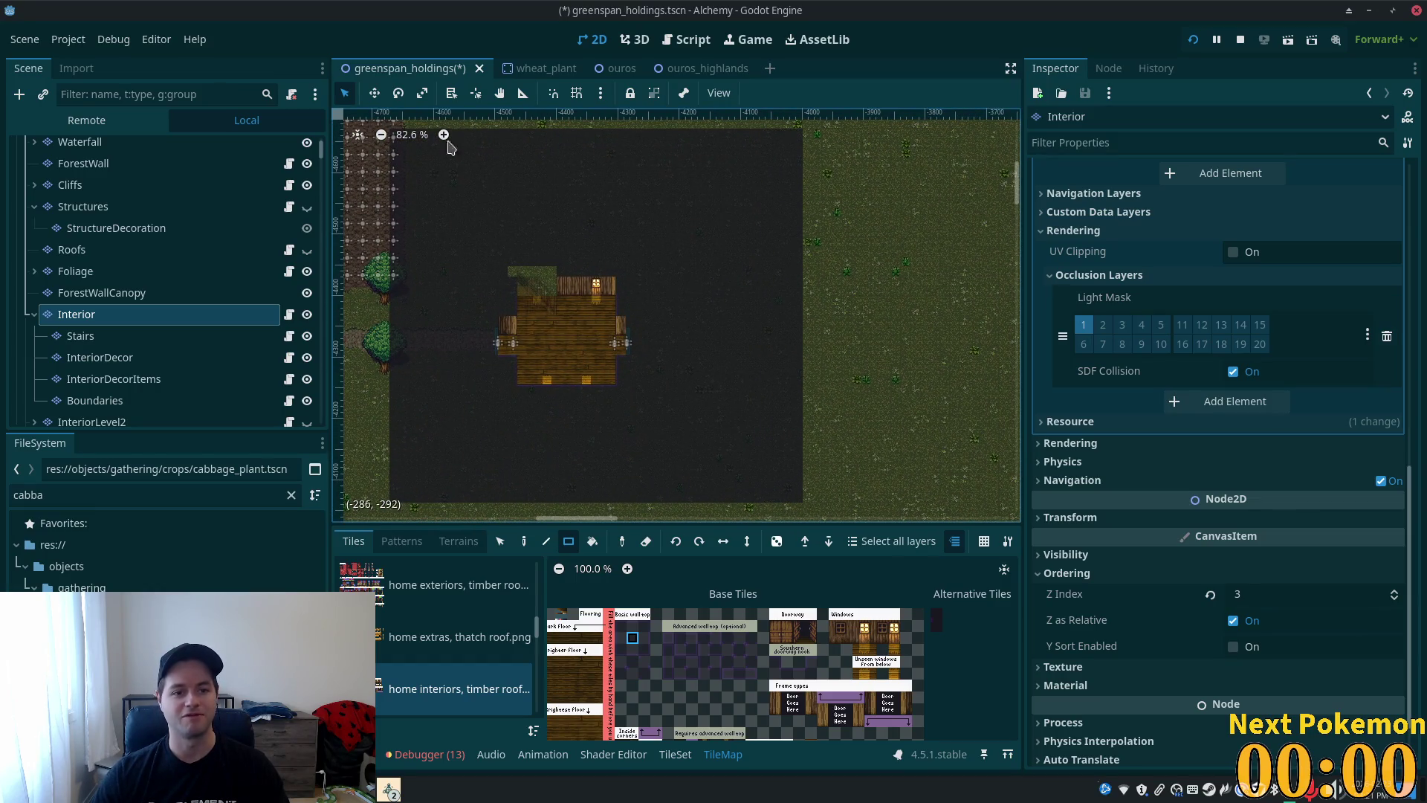
scroll(677, 330, left, 4)
scroll(676, 330, up, 1)
mouse_move(543, 180)
mouse_down()
mouse_move(510, 250)
mouse_move(470, 455)
mouse_move(499, 519)
mouse_up()
scroll(610, 249, down, 4)
scroll(606, 241, left, 1)
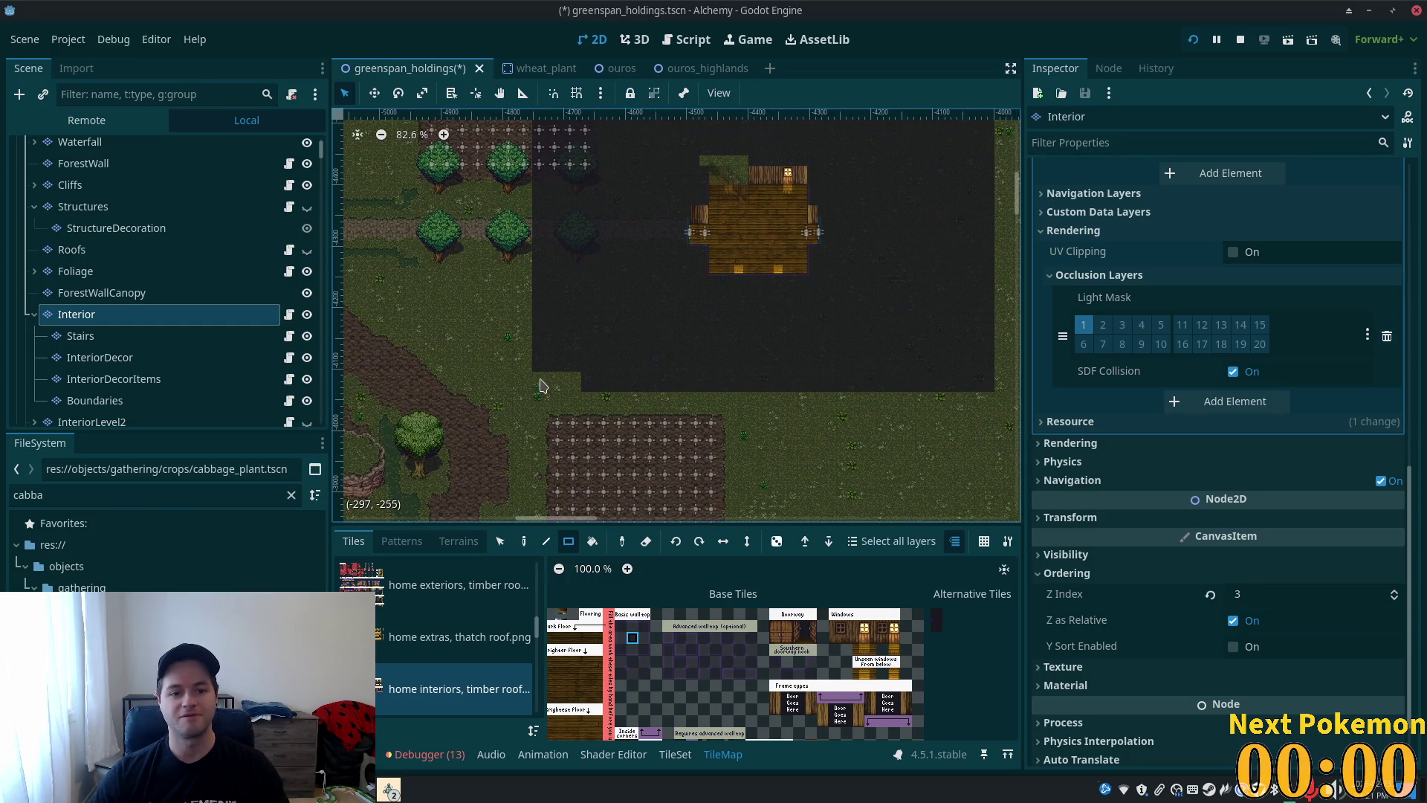
drag(538, 381, 576, 383)
- Save the scene, run the game, and walk the character off the stair top
key(ctrl+s)
scroll(729, 416, up, 3)
scroll(729, 417, right, 3)
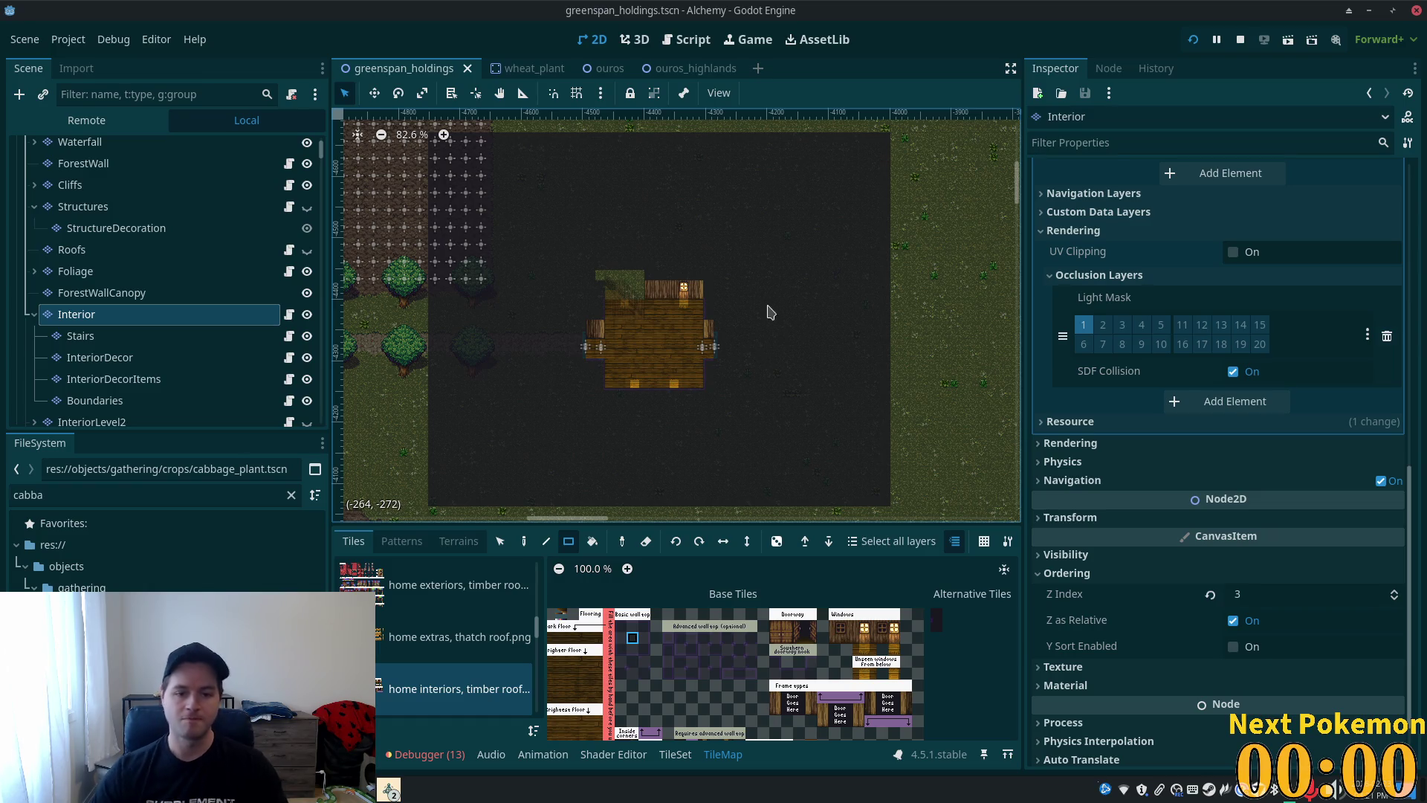
scroll(643, 309, up, 8)
key(ctrl+s)
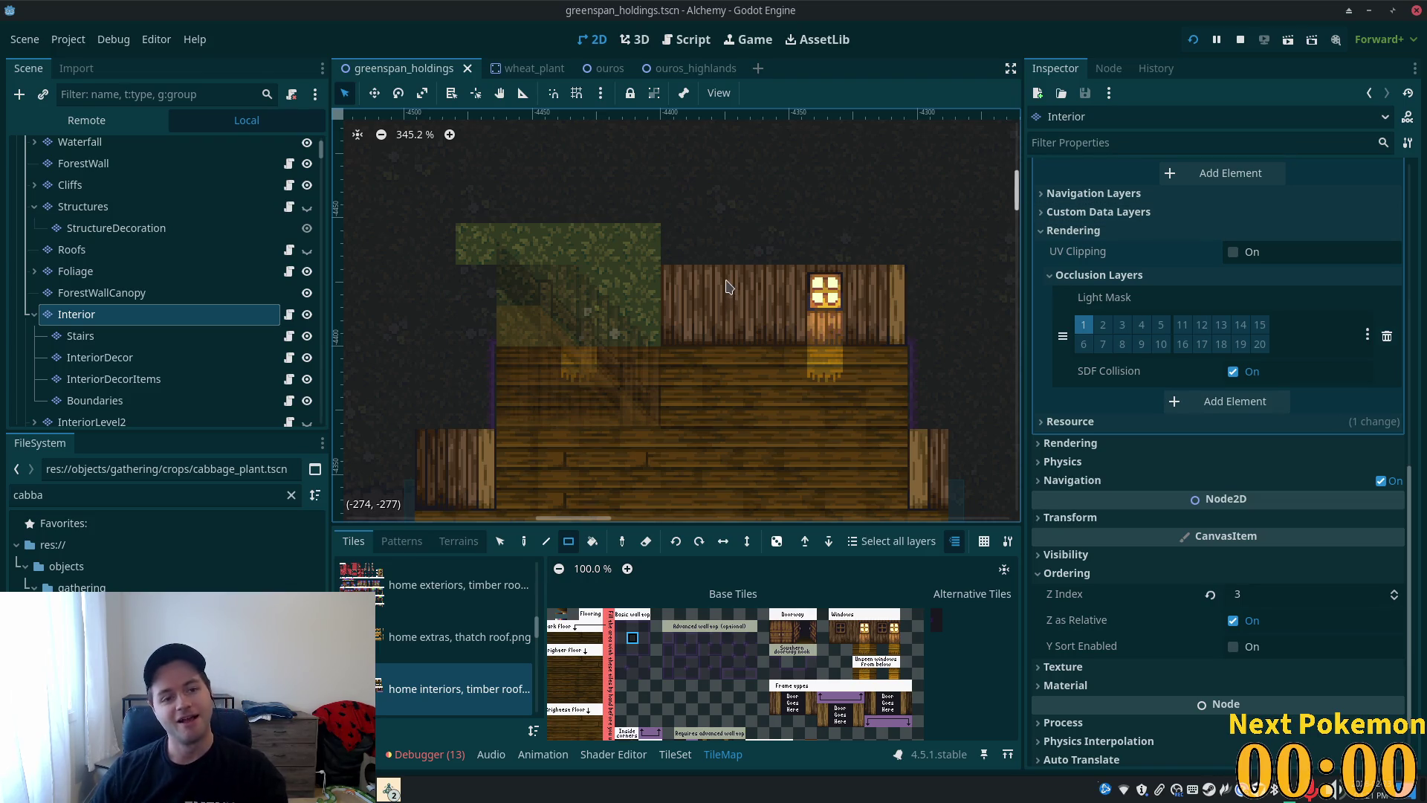
key(Right)
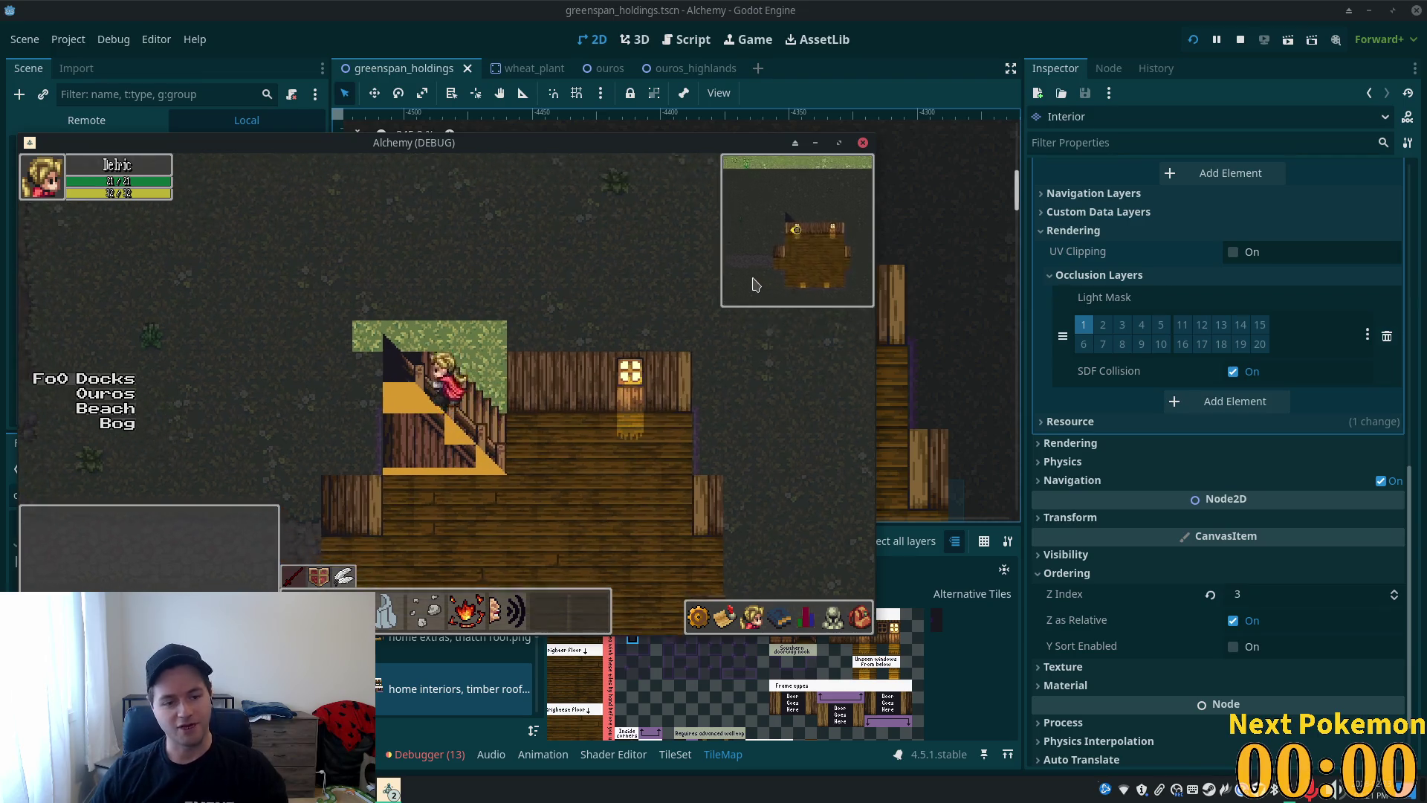
key(Left)
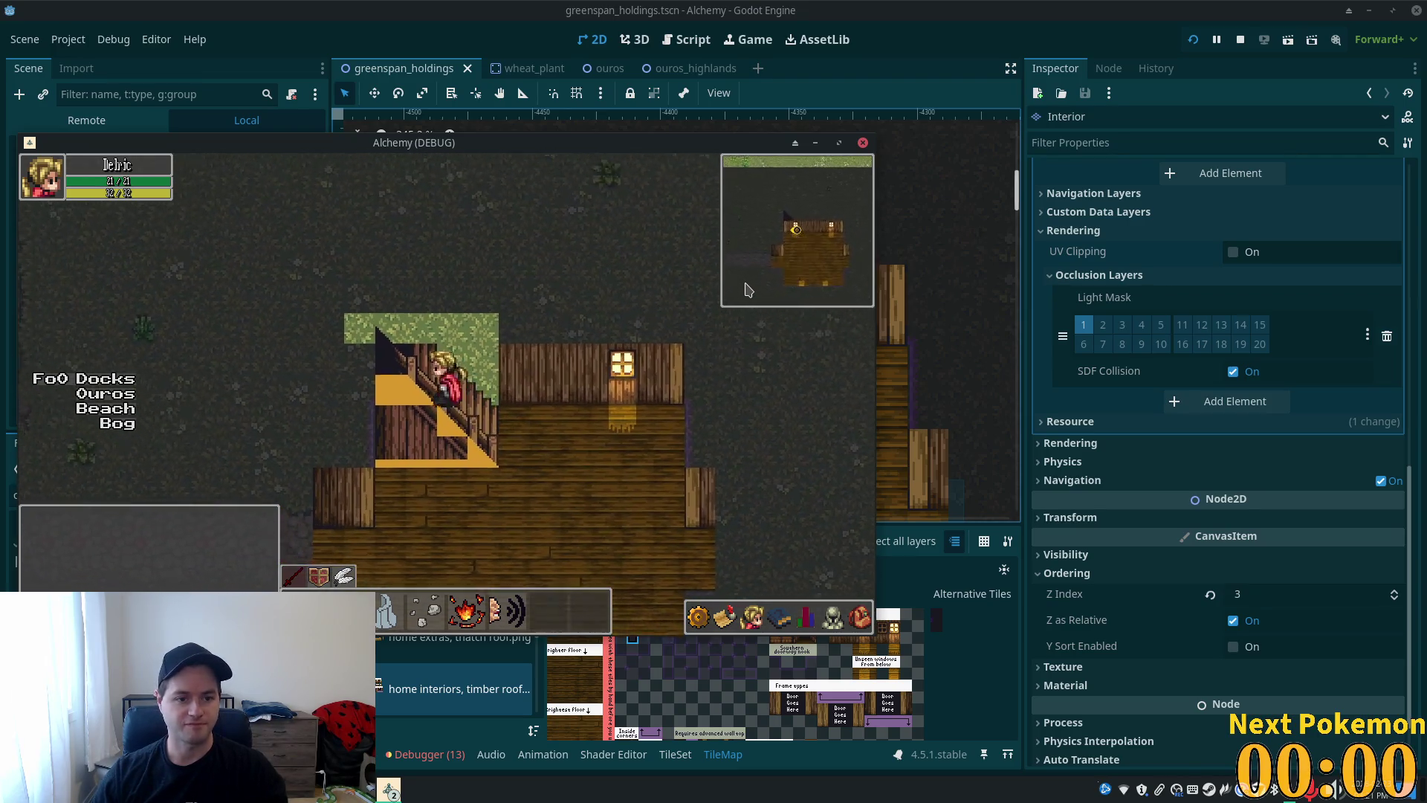
key(Up)
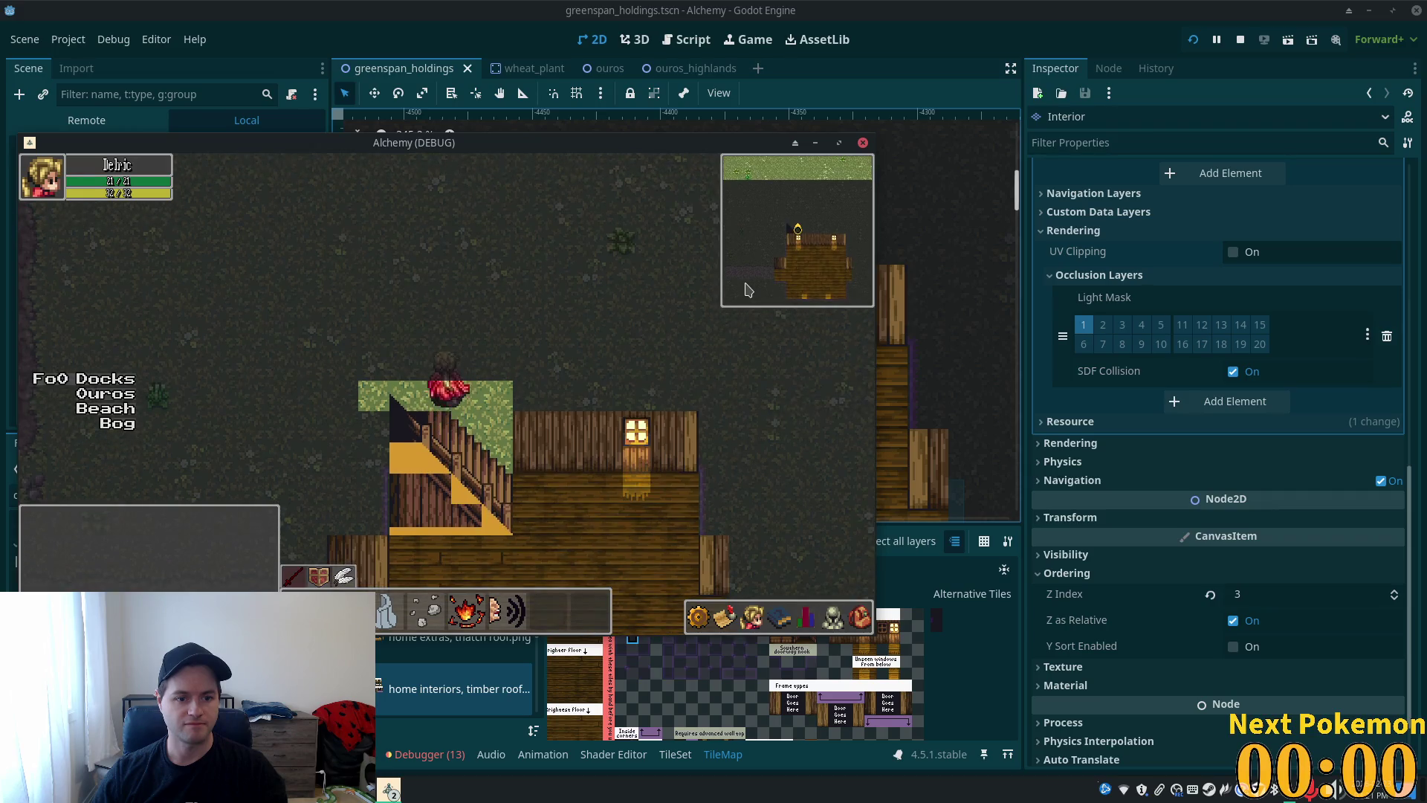
key(Down)
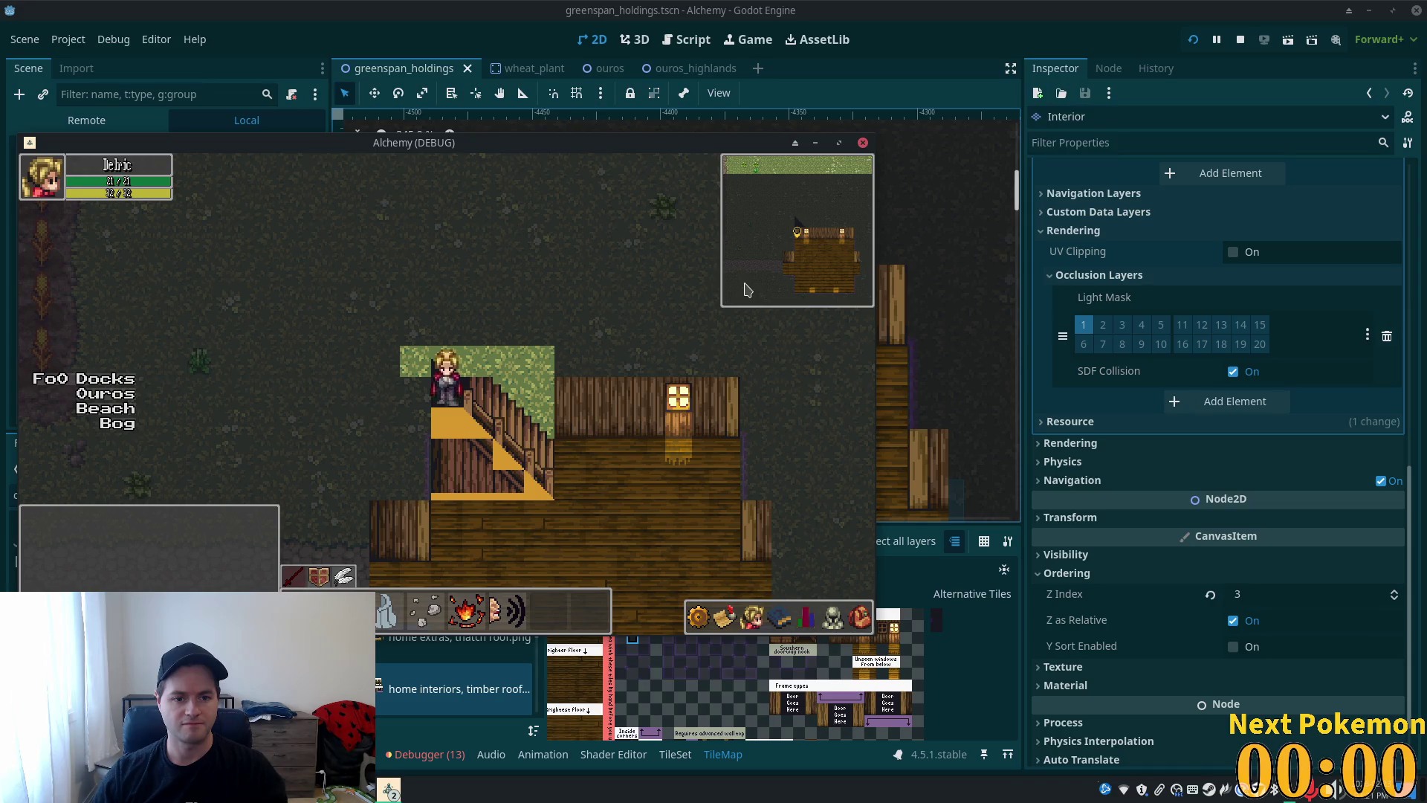
key(Up)
key(Right)
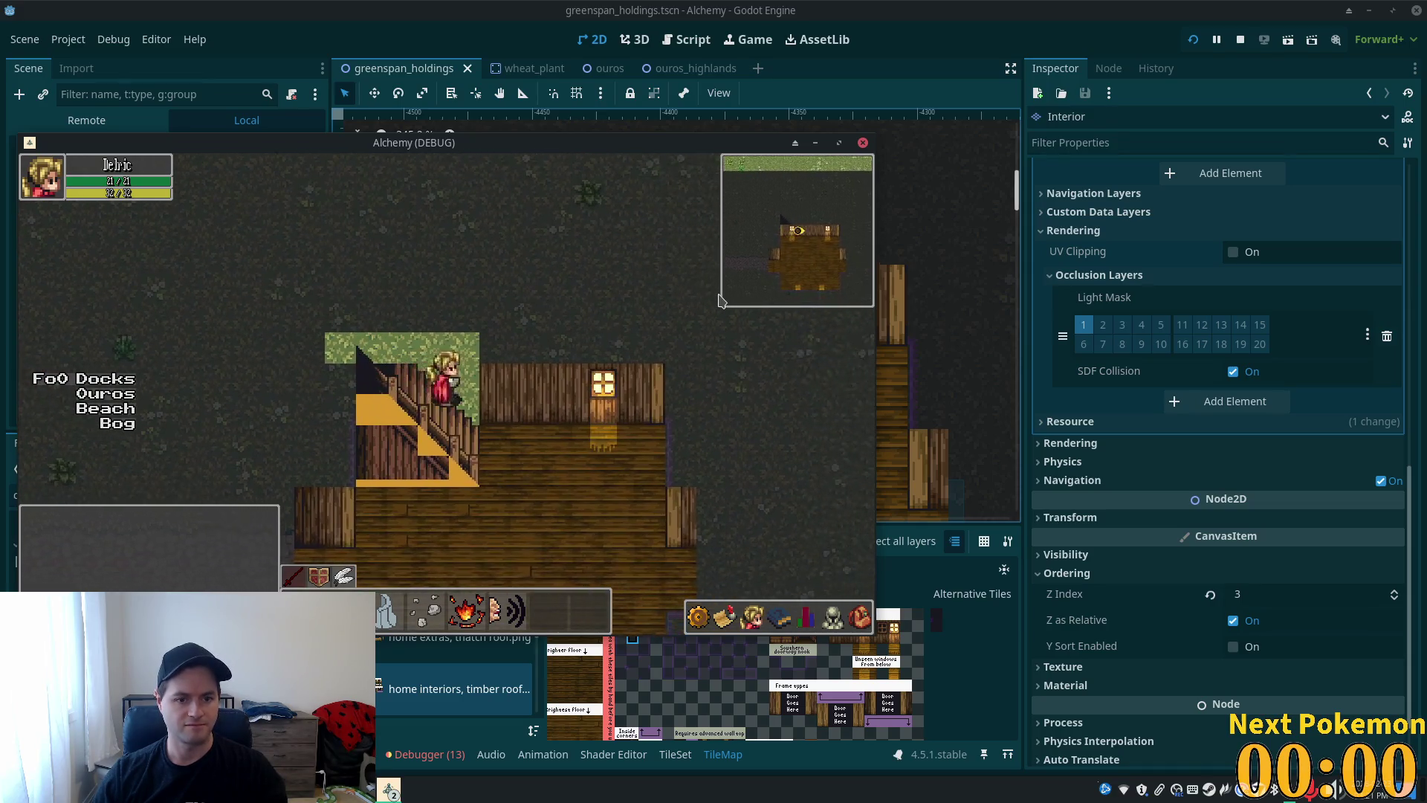
key(Down)
- Return to the editor and show the home interiors atlas in the TileSet editor, zoomed in
click(949, 630)
scroll(954, 652, up, 3)
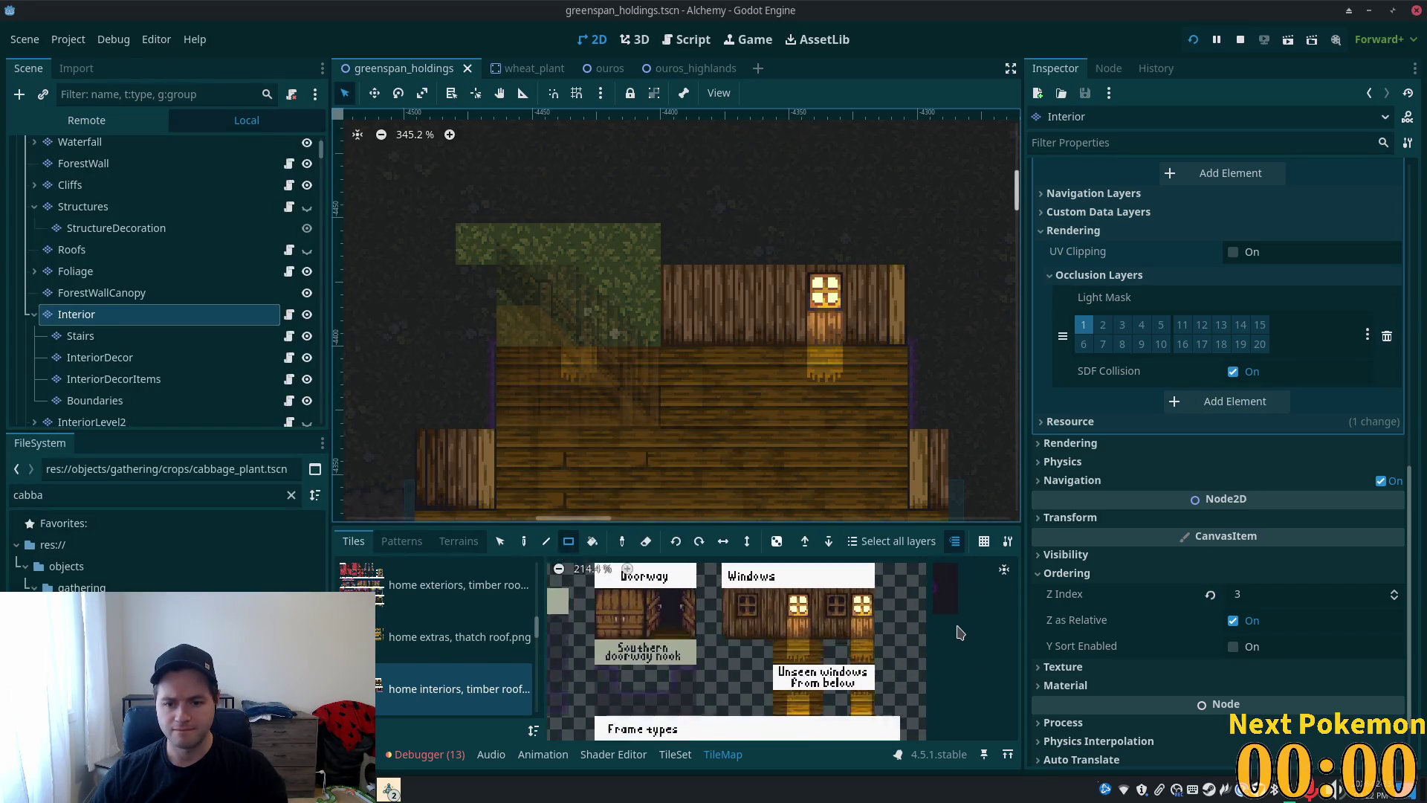
scroll(915, 669, up, 2)
scroll(690, 627, up, 3)
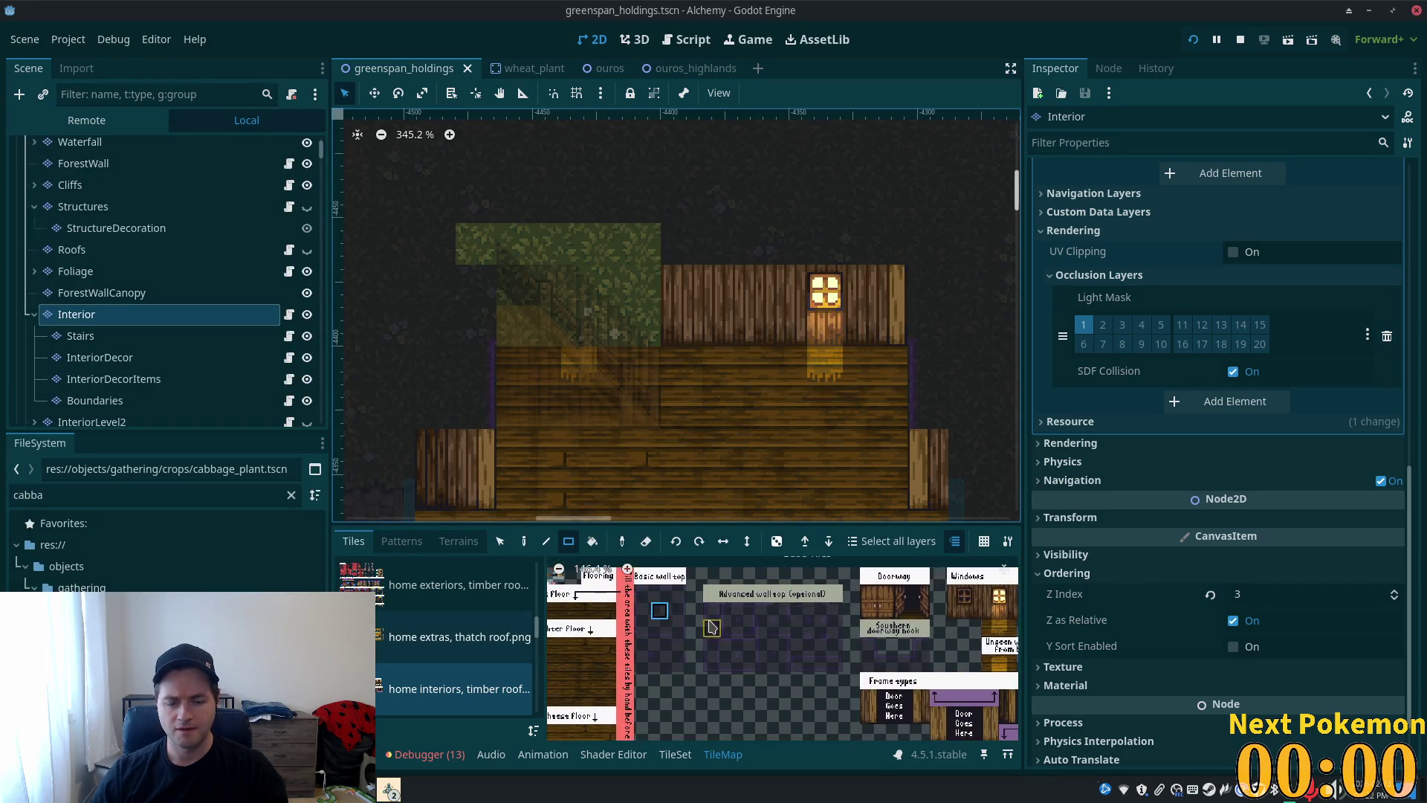
scroll(691, 627, up, 3)
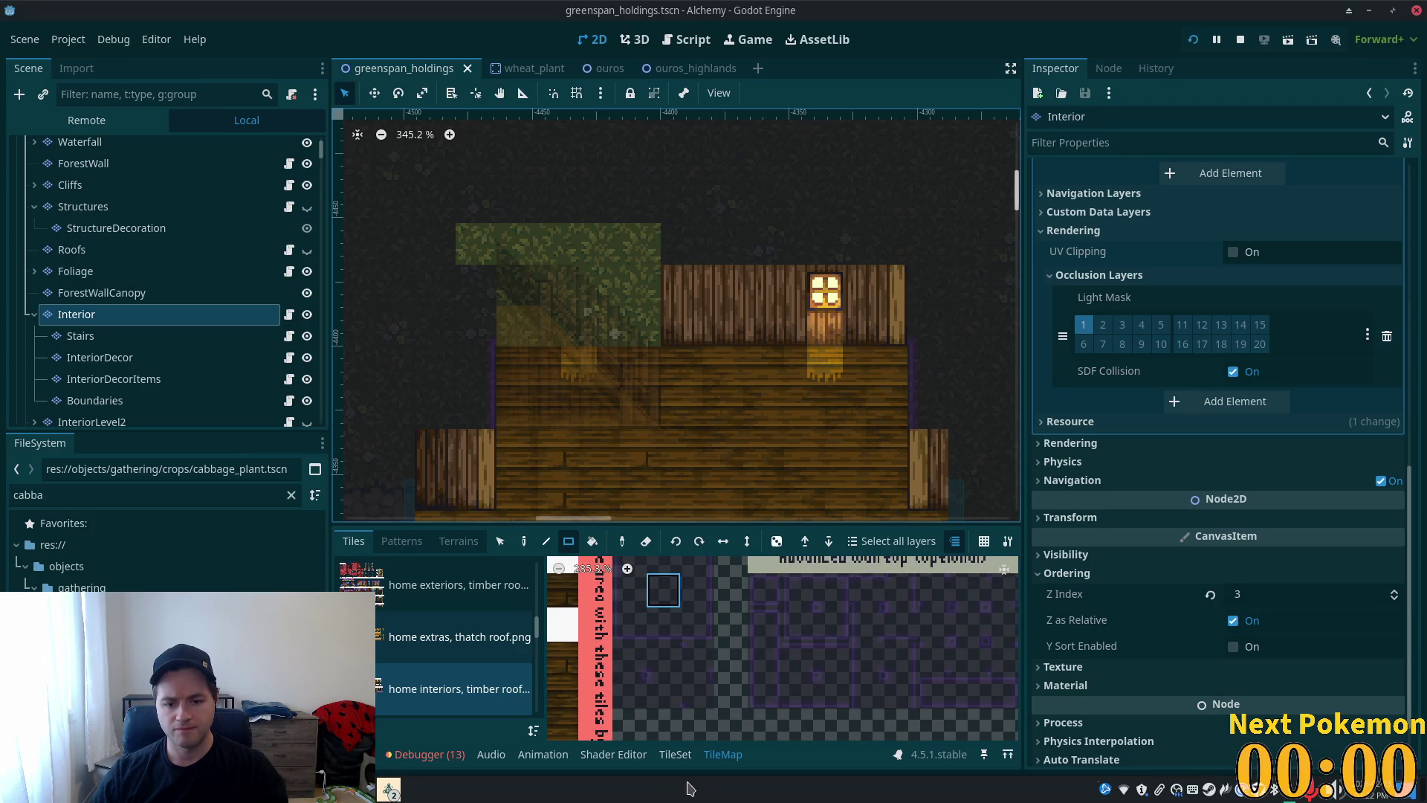
click(675, 754)
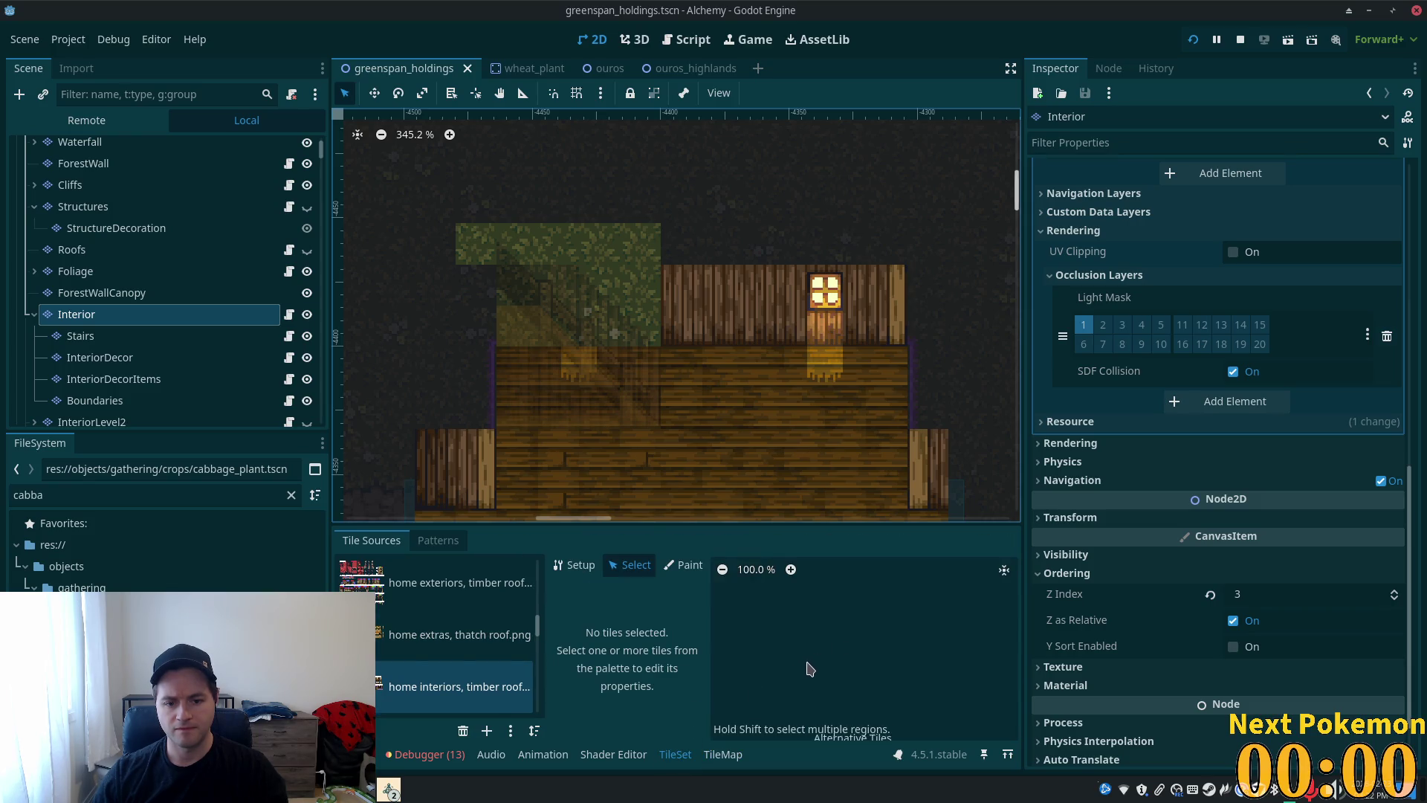
scroll(885, 686, up, 5)
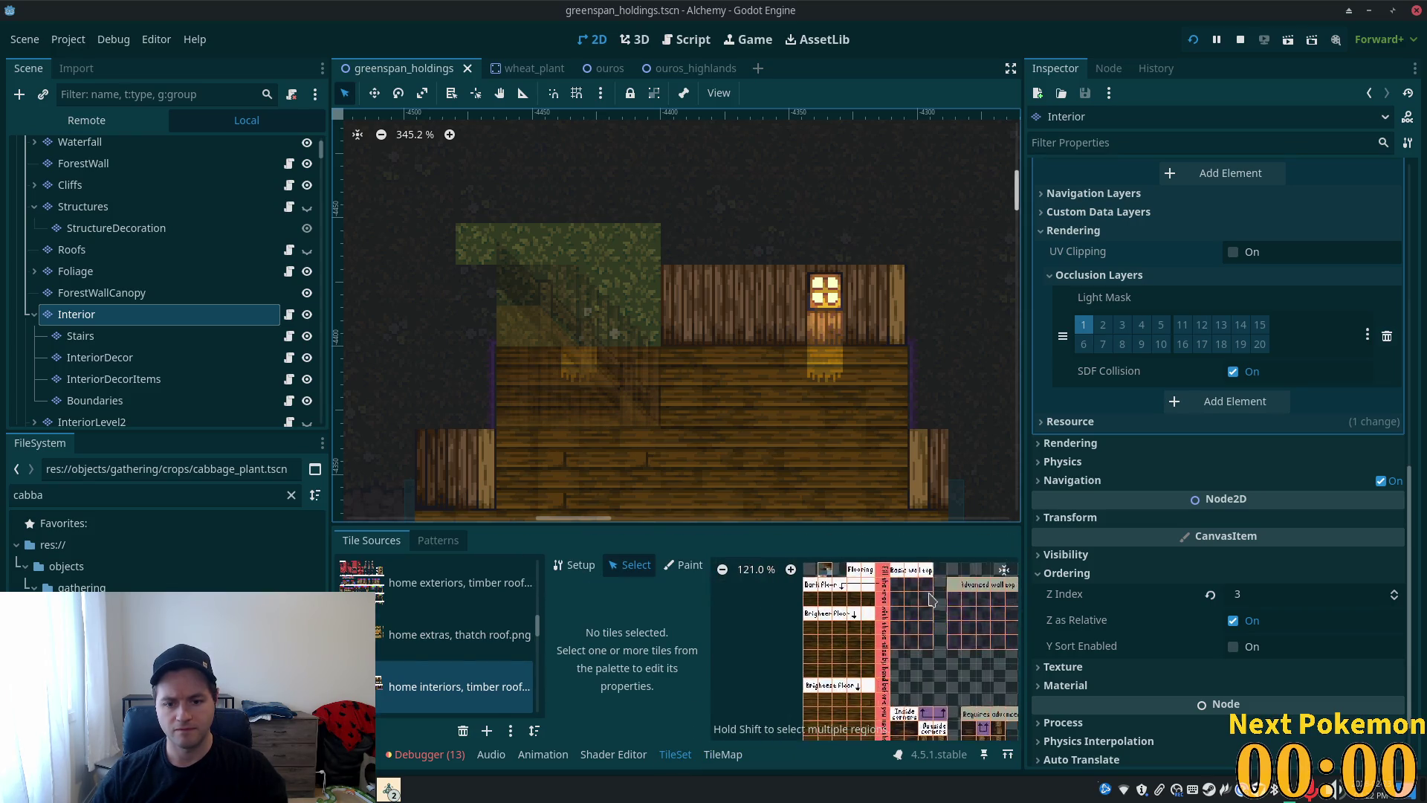
scroll(974, 658, left, 5)
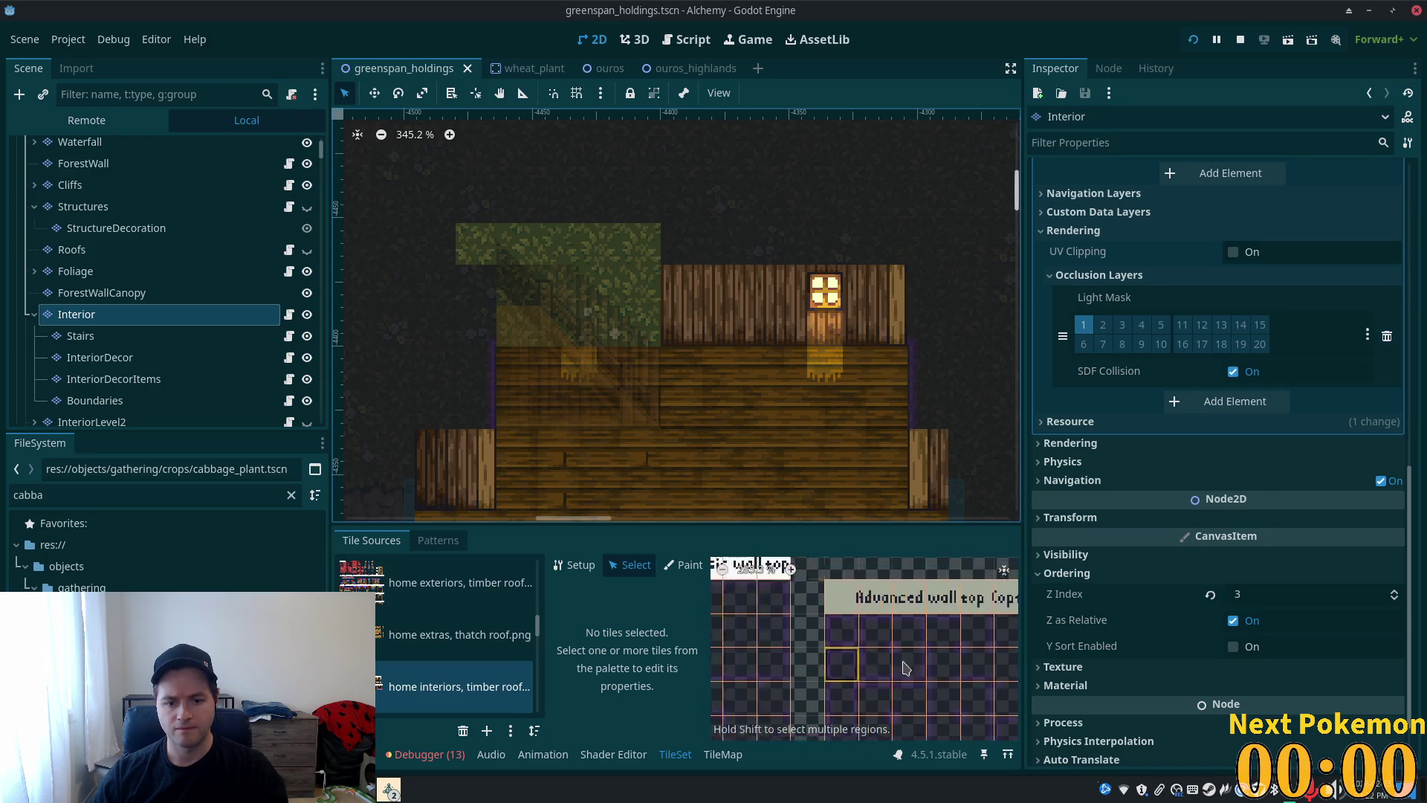
- Create alternative tile ID 1 from the home interiors tile at atlas coordinates 7,2
right_click(913, 656)
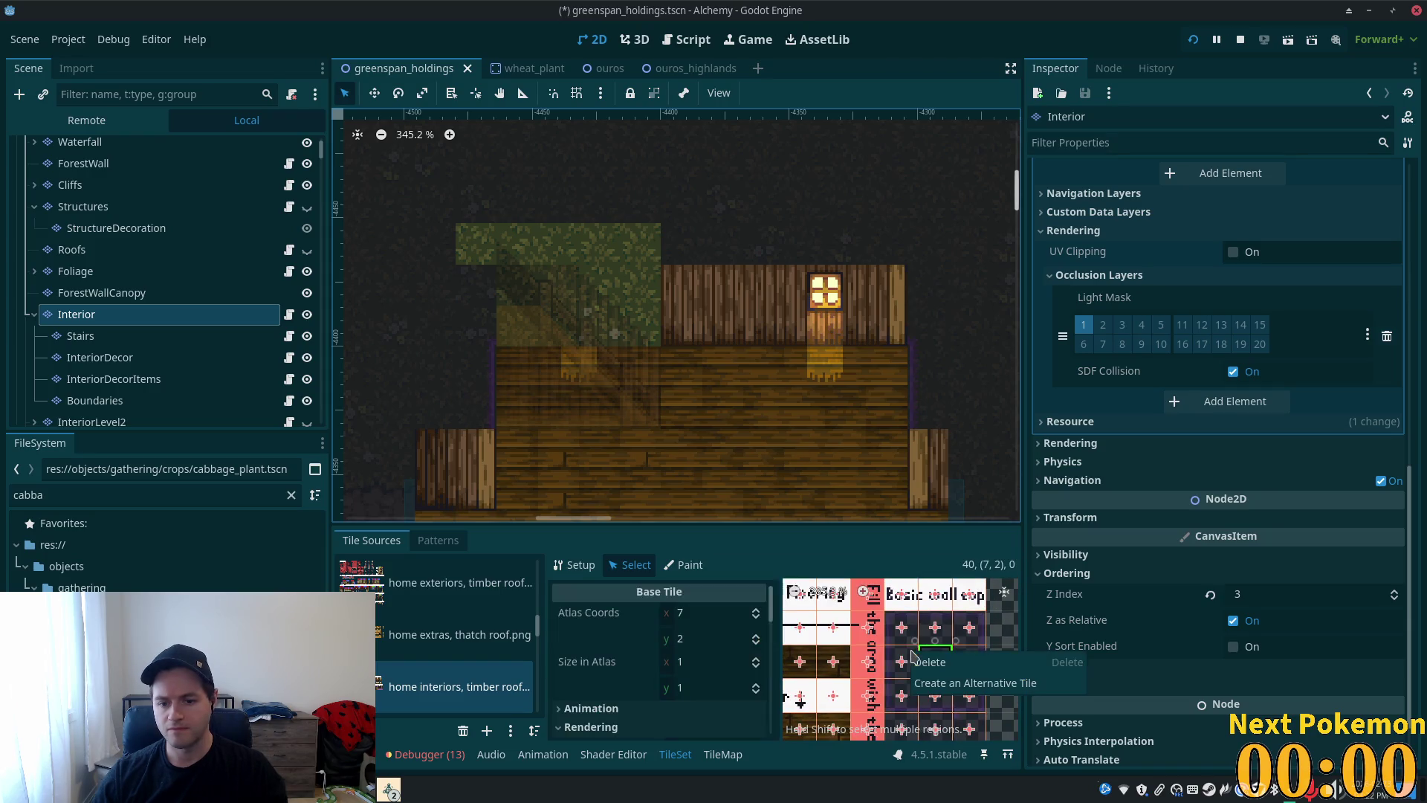
click(936, 684)
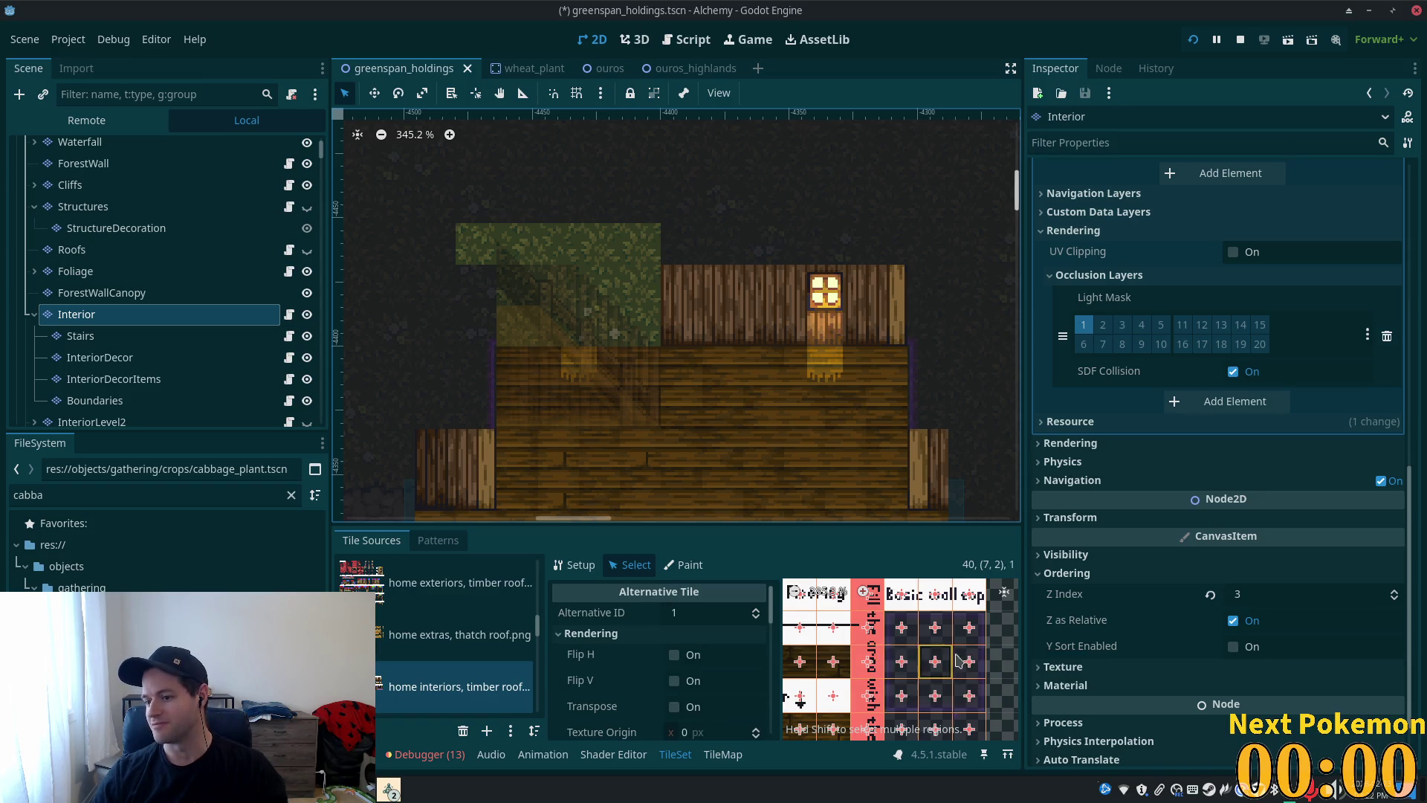
scroll(886, 600, down, 5)
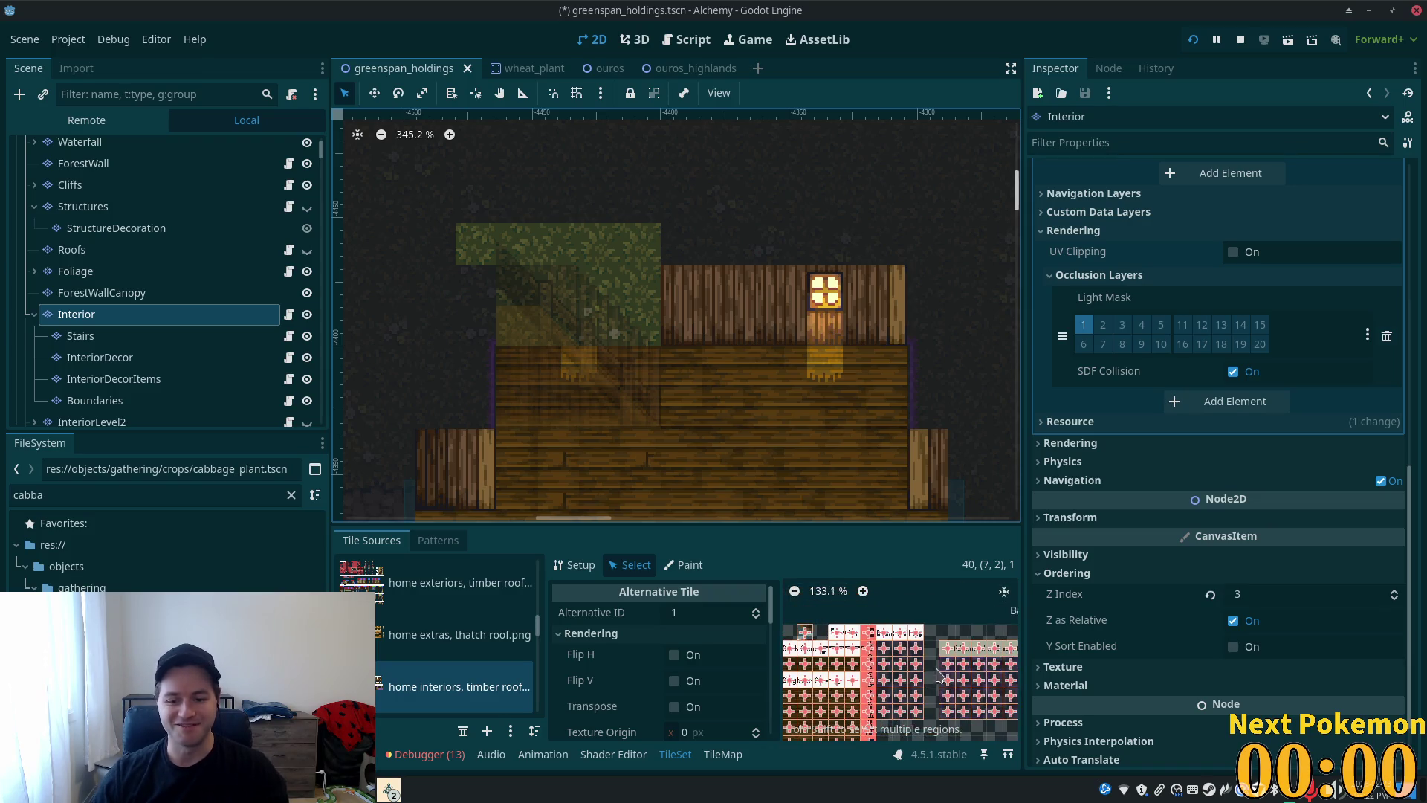
drag(969, 732, 887, 702)
scroll(959, 674, up, 4)
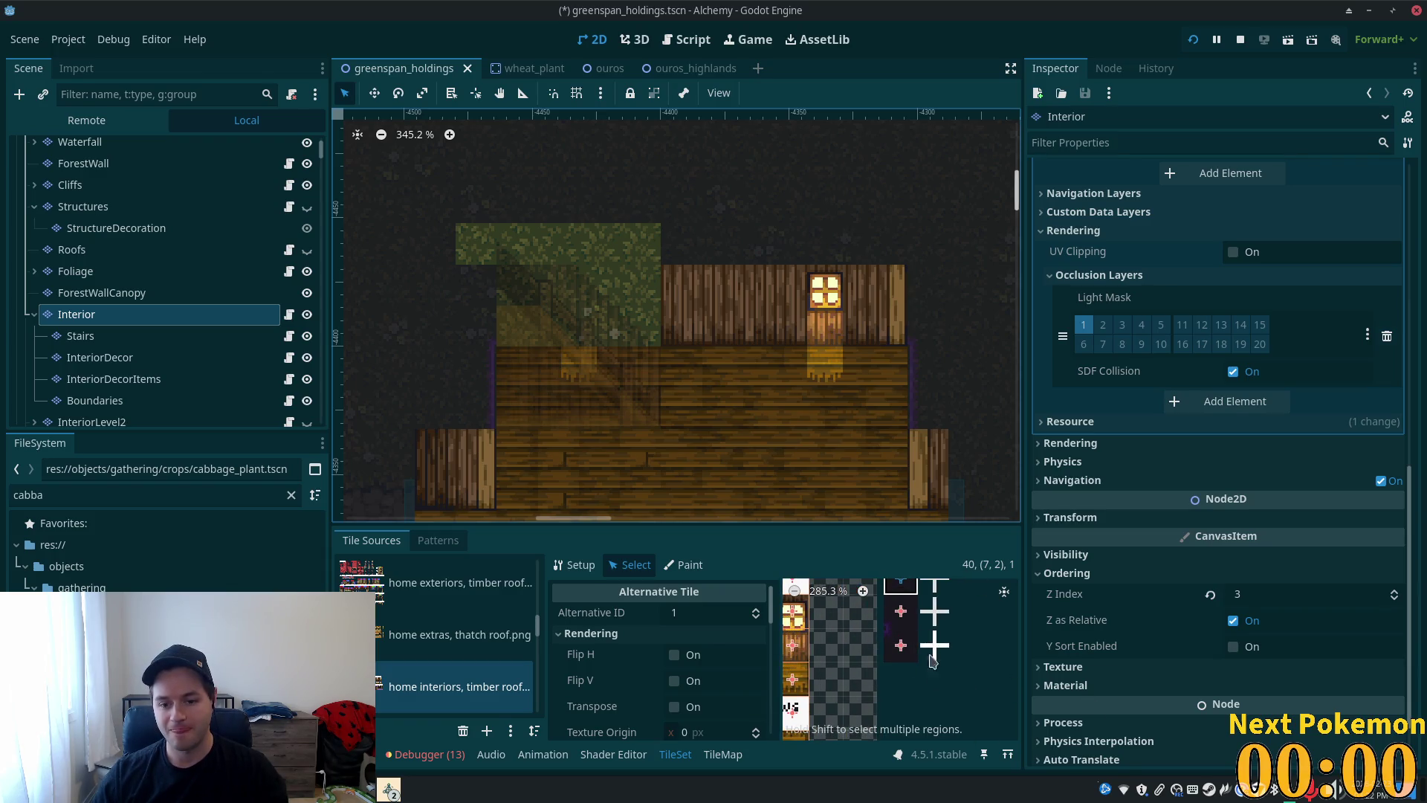
drag(889, 595, 904, 667)
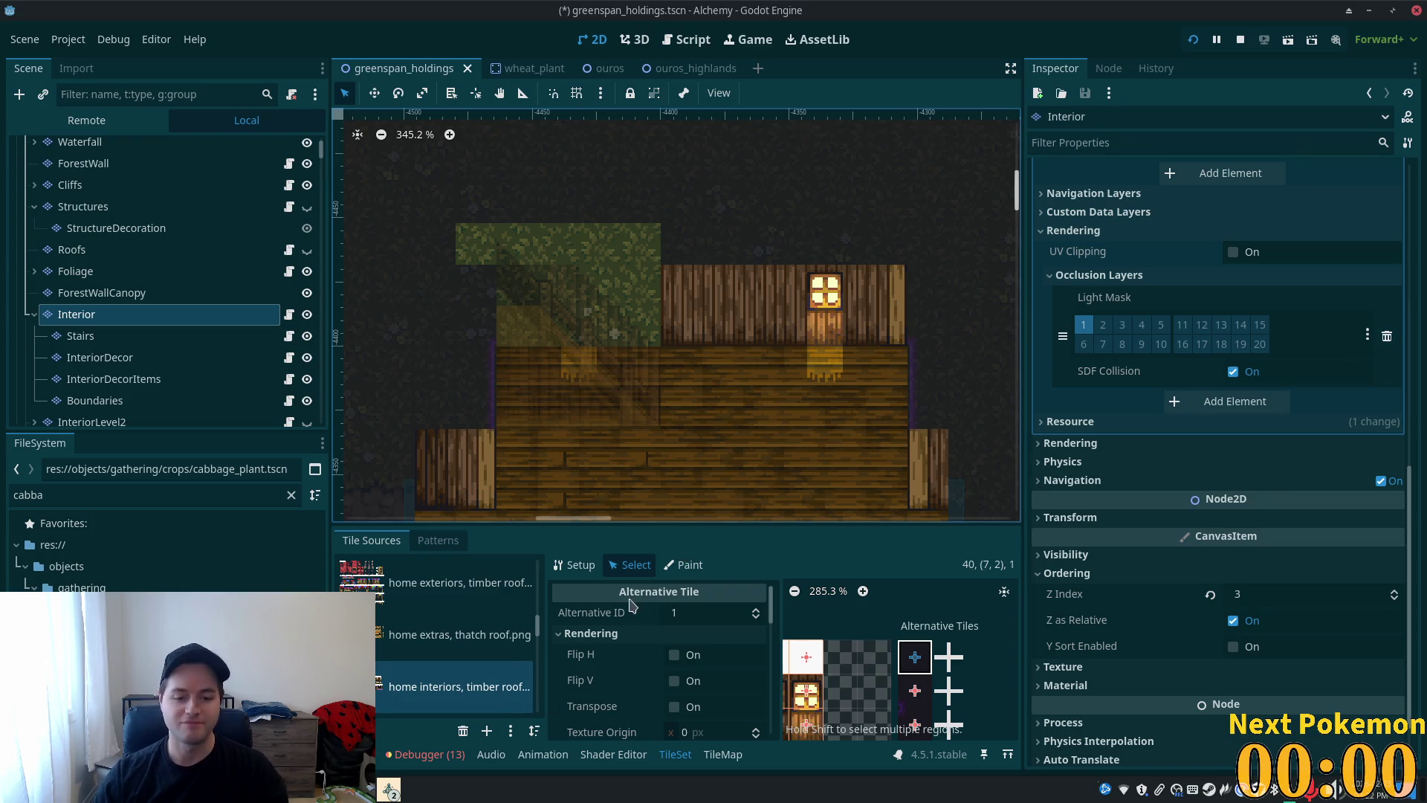
click(723, 754)
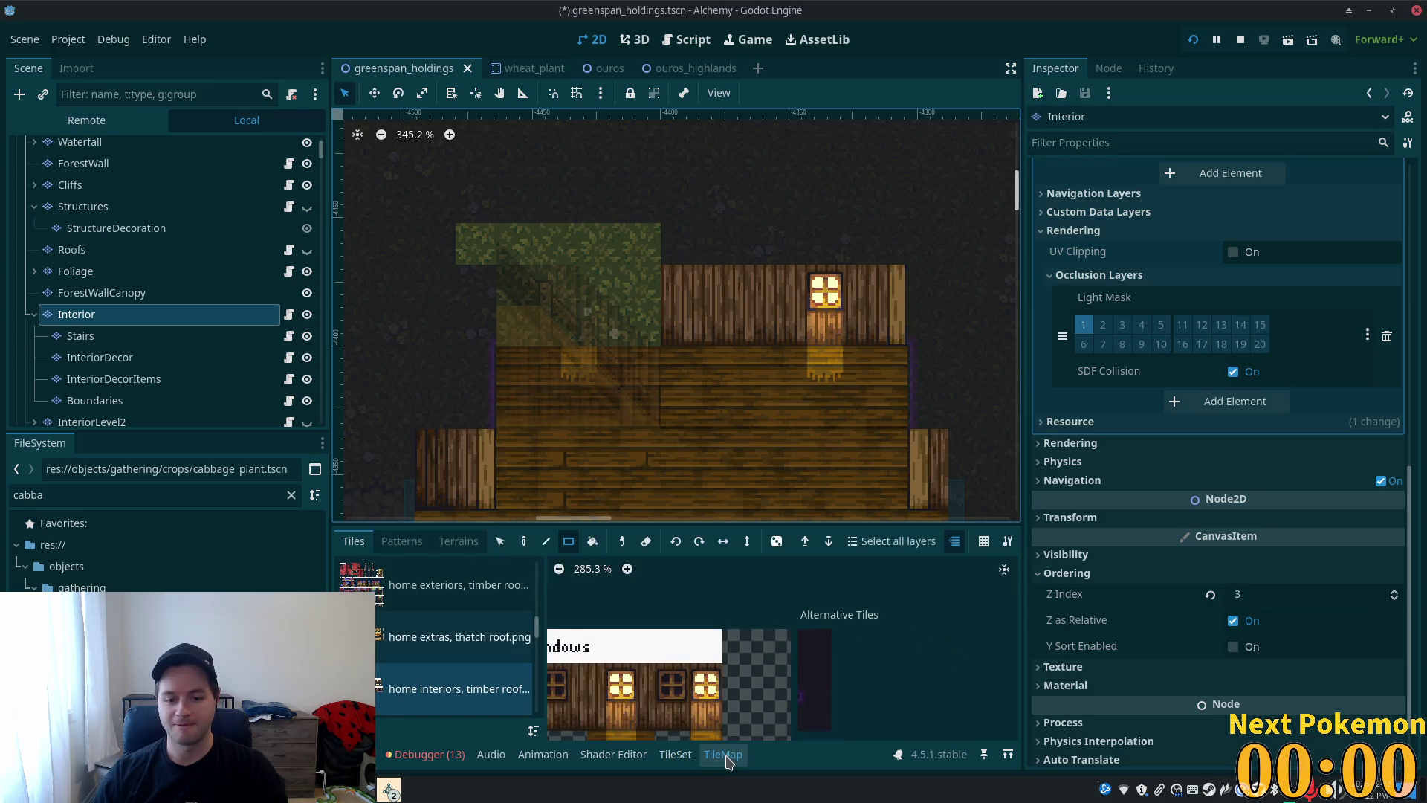
- Paint the dark alternative tile above the stairs, save, and show its TileSet properties
click(814, 645)
drag(468, 245, 647, 252)
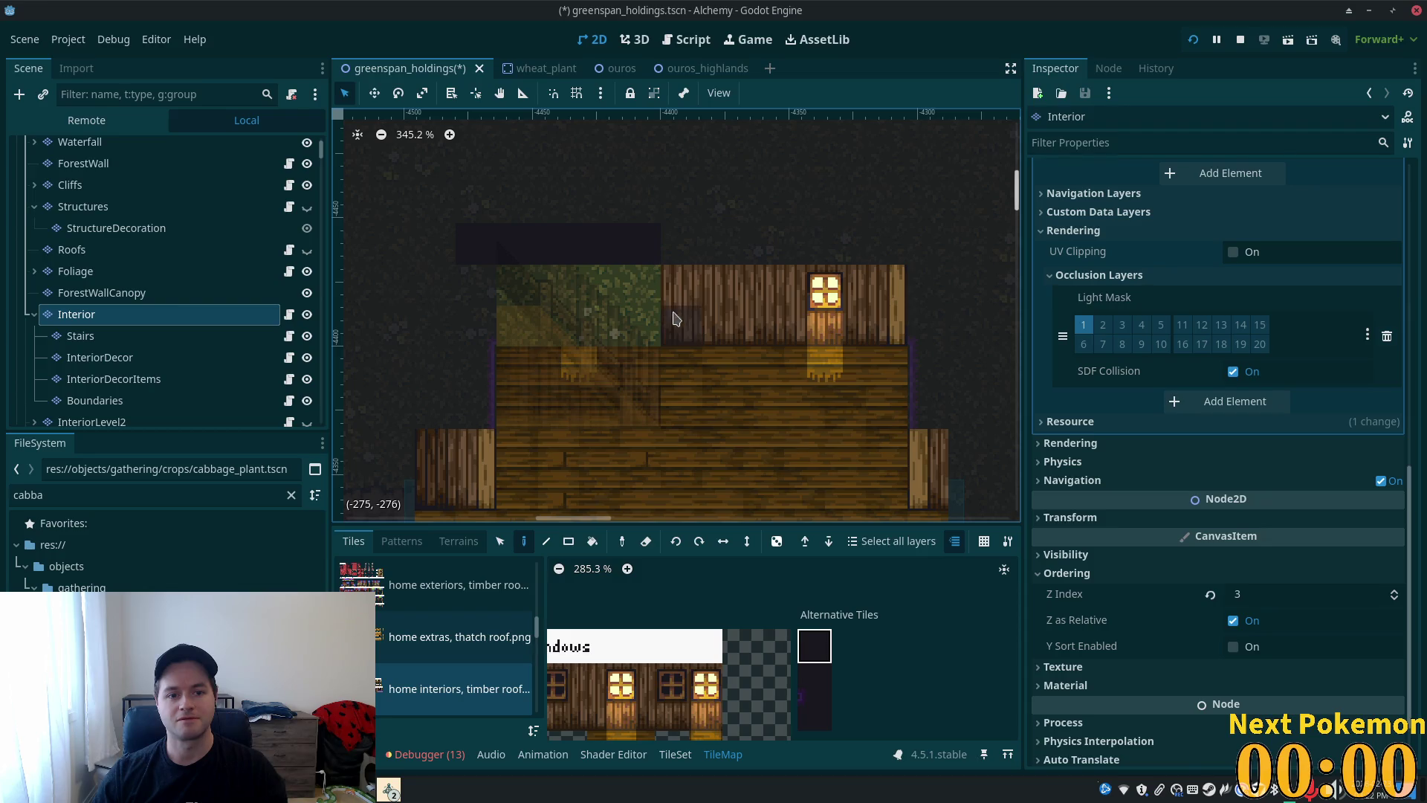
key(ctrl+s)
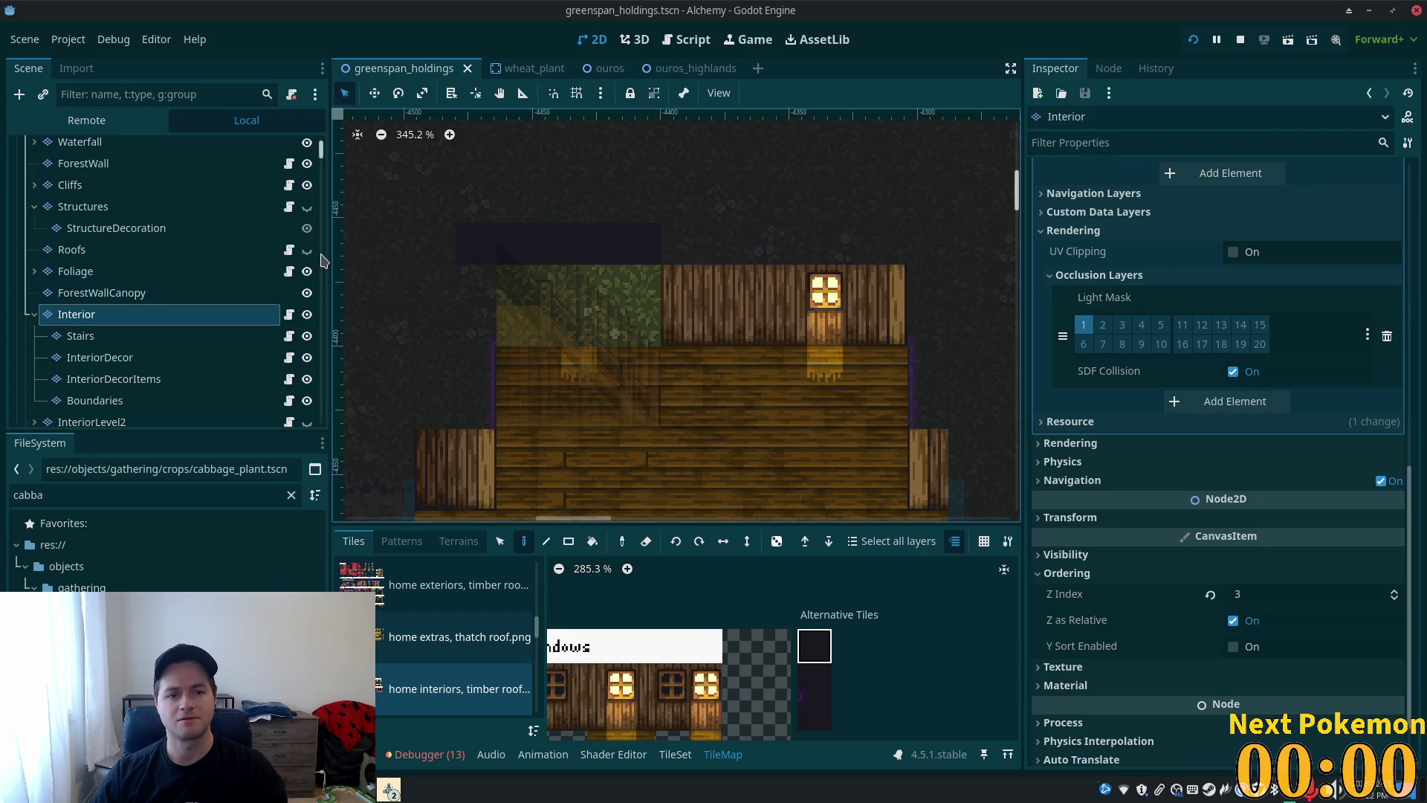
scroll(636, 611, down, 3)
scroll(636, 611, left, 5)
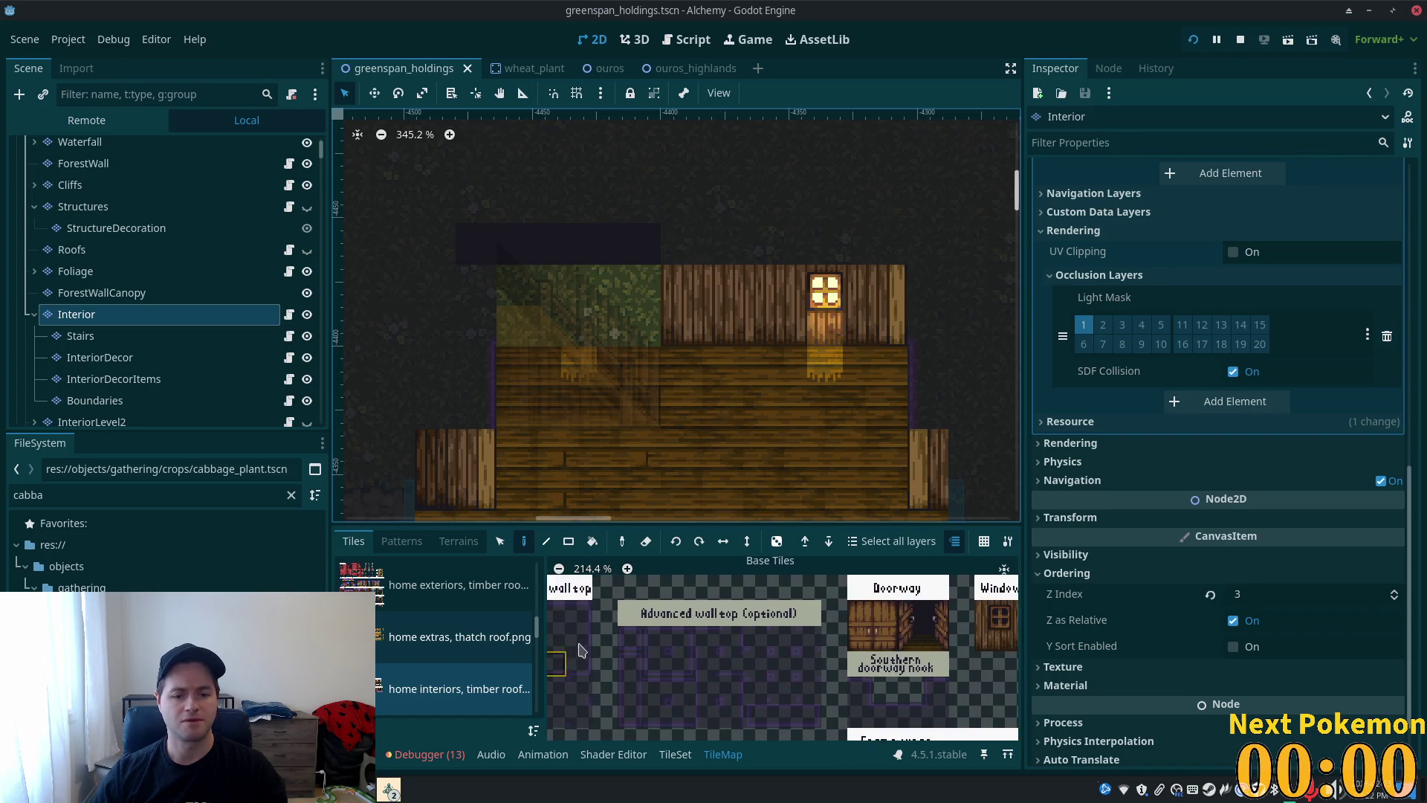
scroll(818, 632, right, 6)
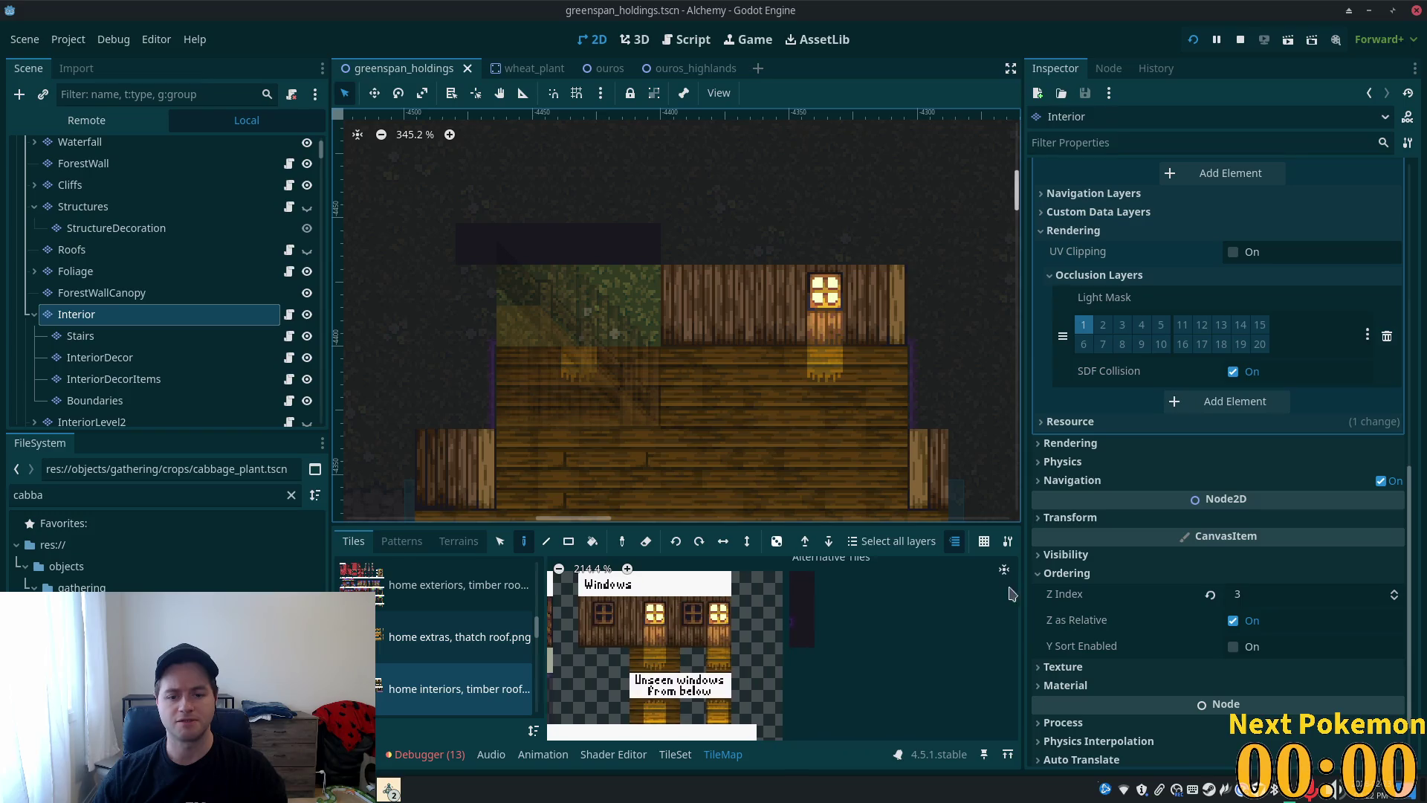
click(675, 753)
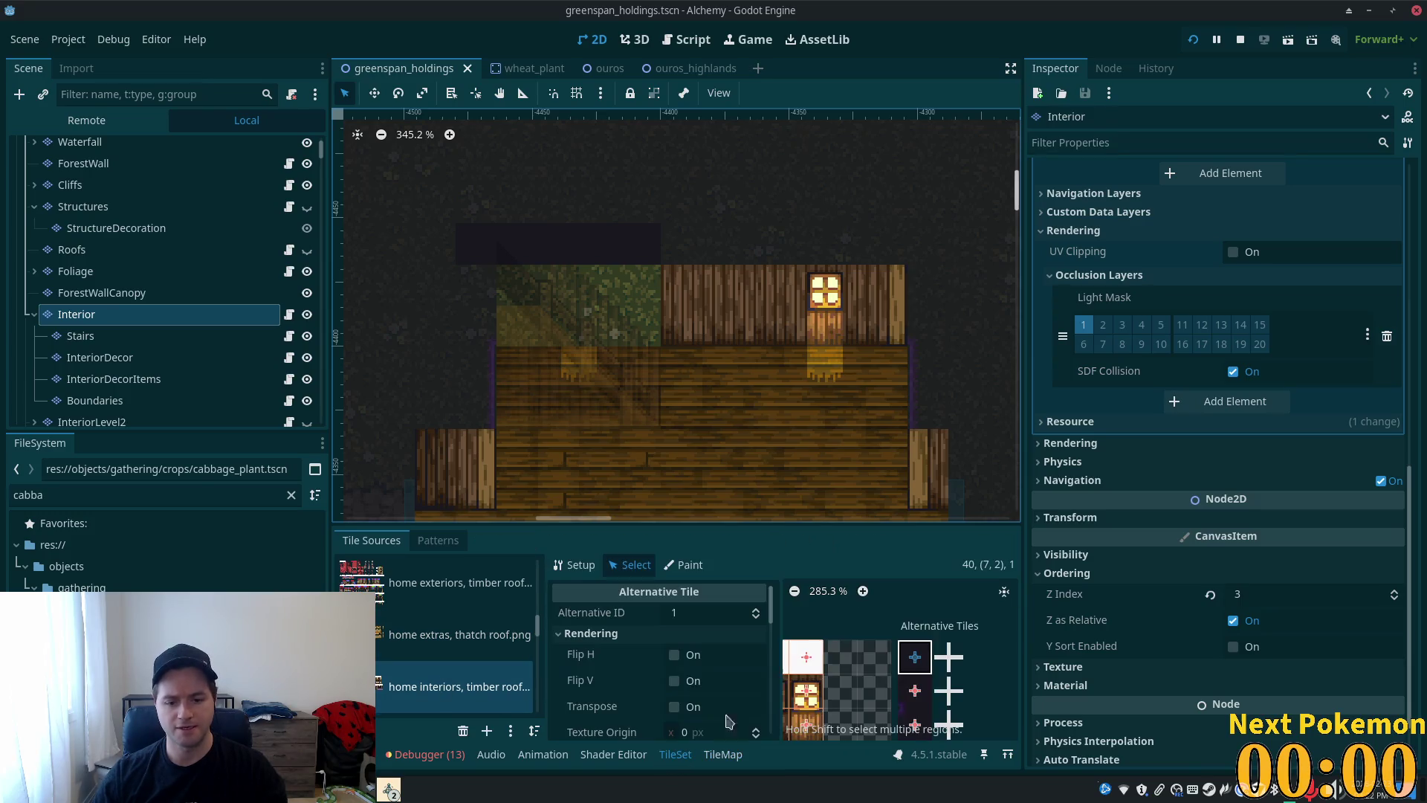
- Set alternative tile 1's Modulate alpha to 200, giving ffffffc8
scroll(692, 671, down, 3)
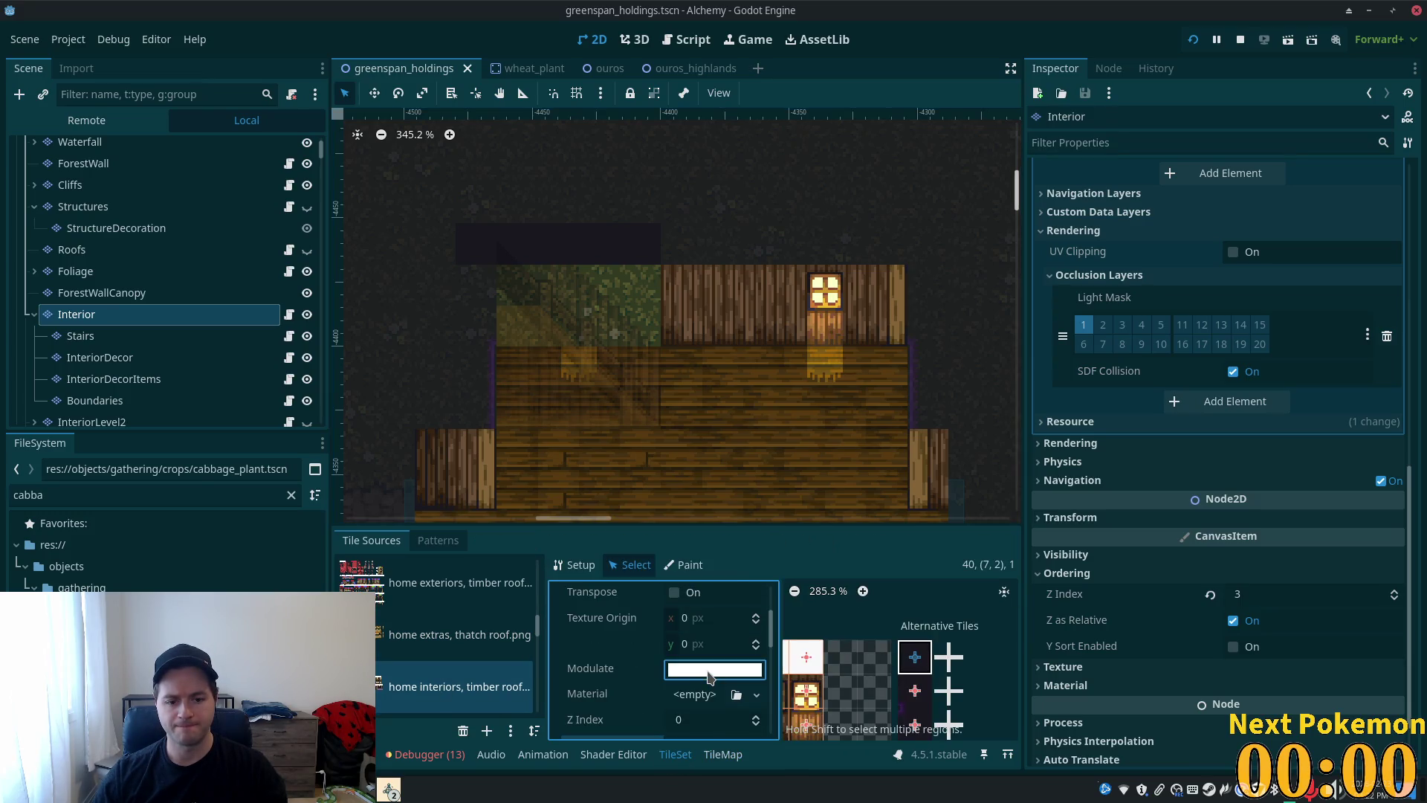
click(714, 669)
click(781, 555)
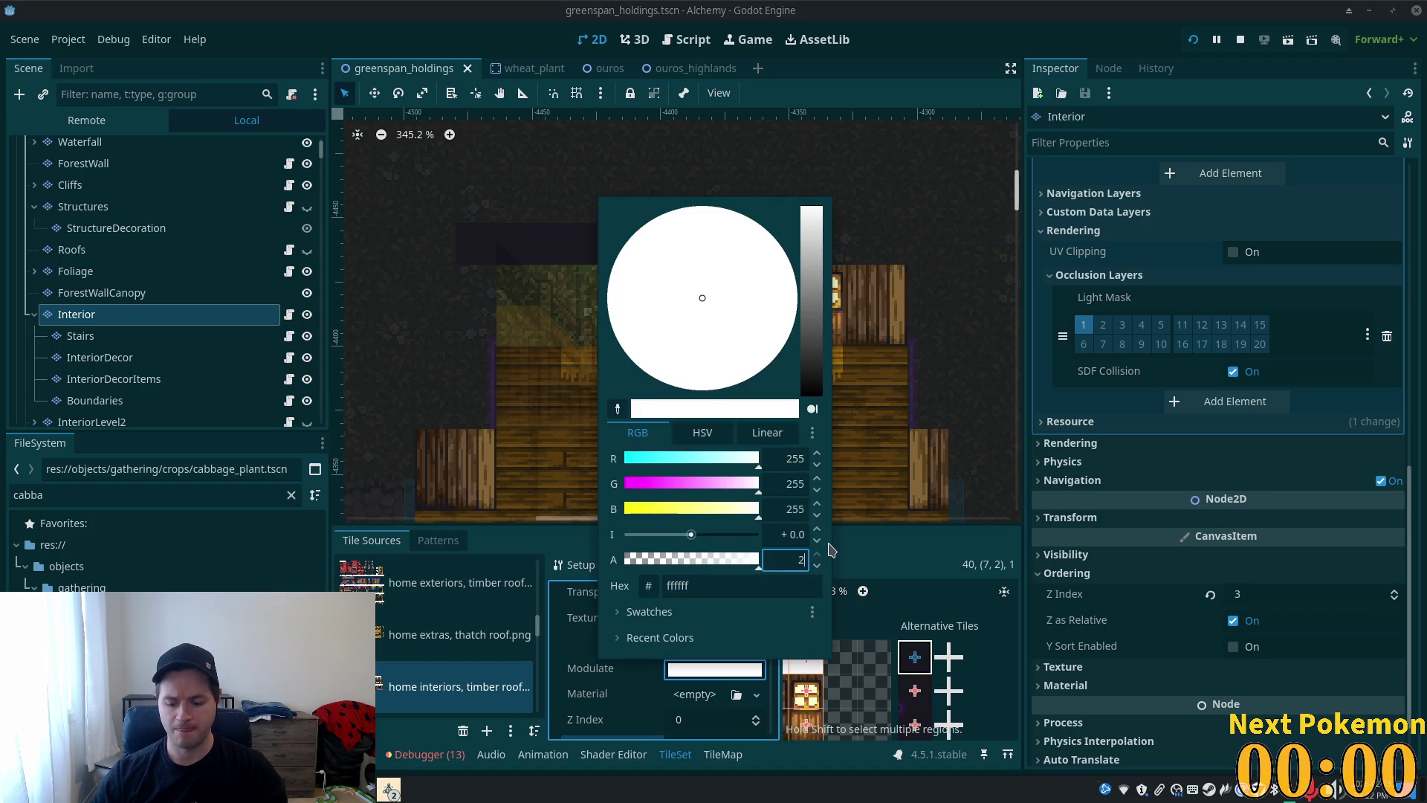
text(00)
key(Tab)
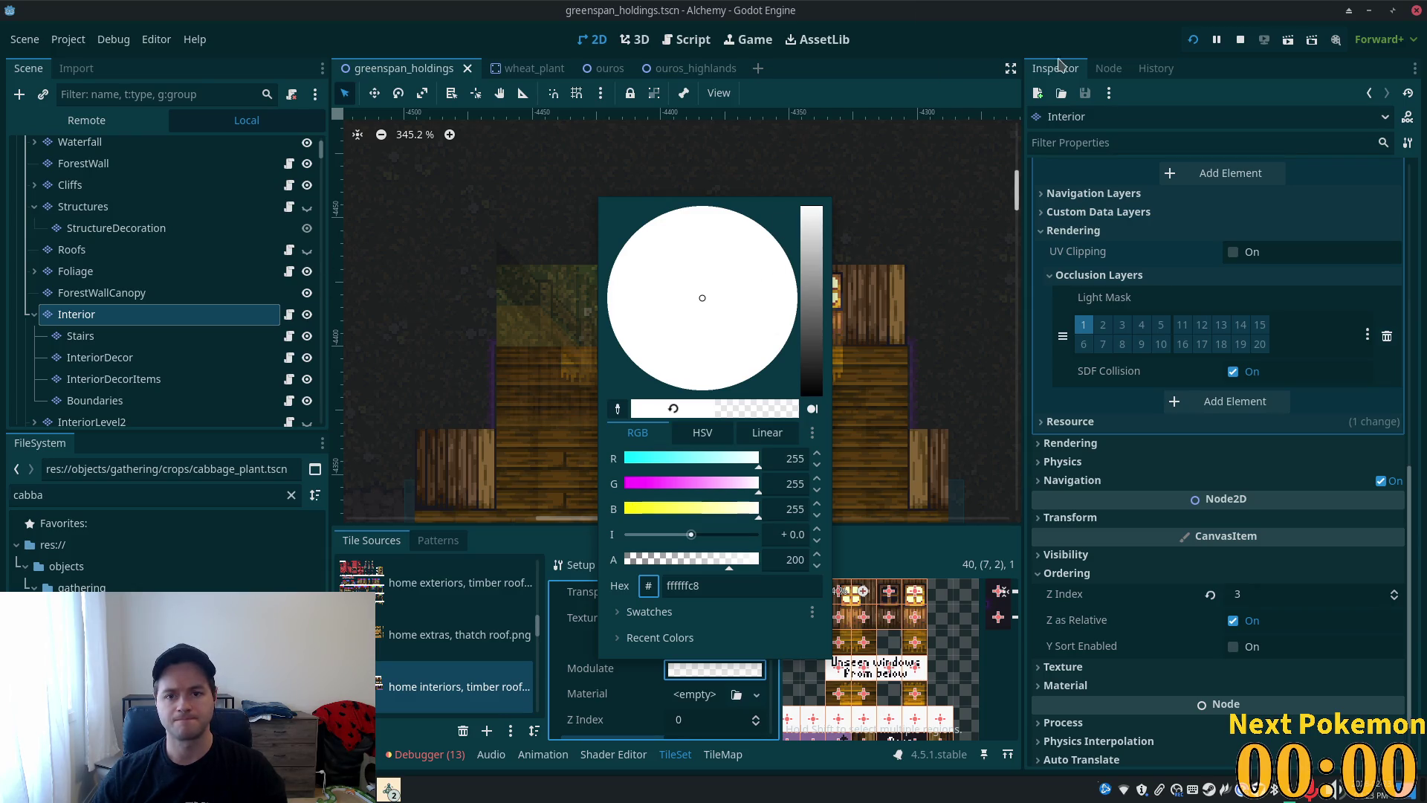
click(844, 212)
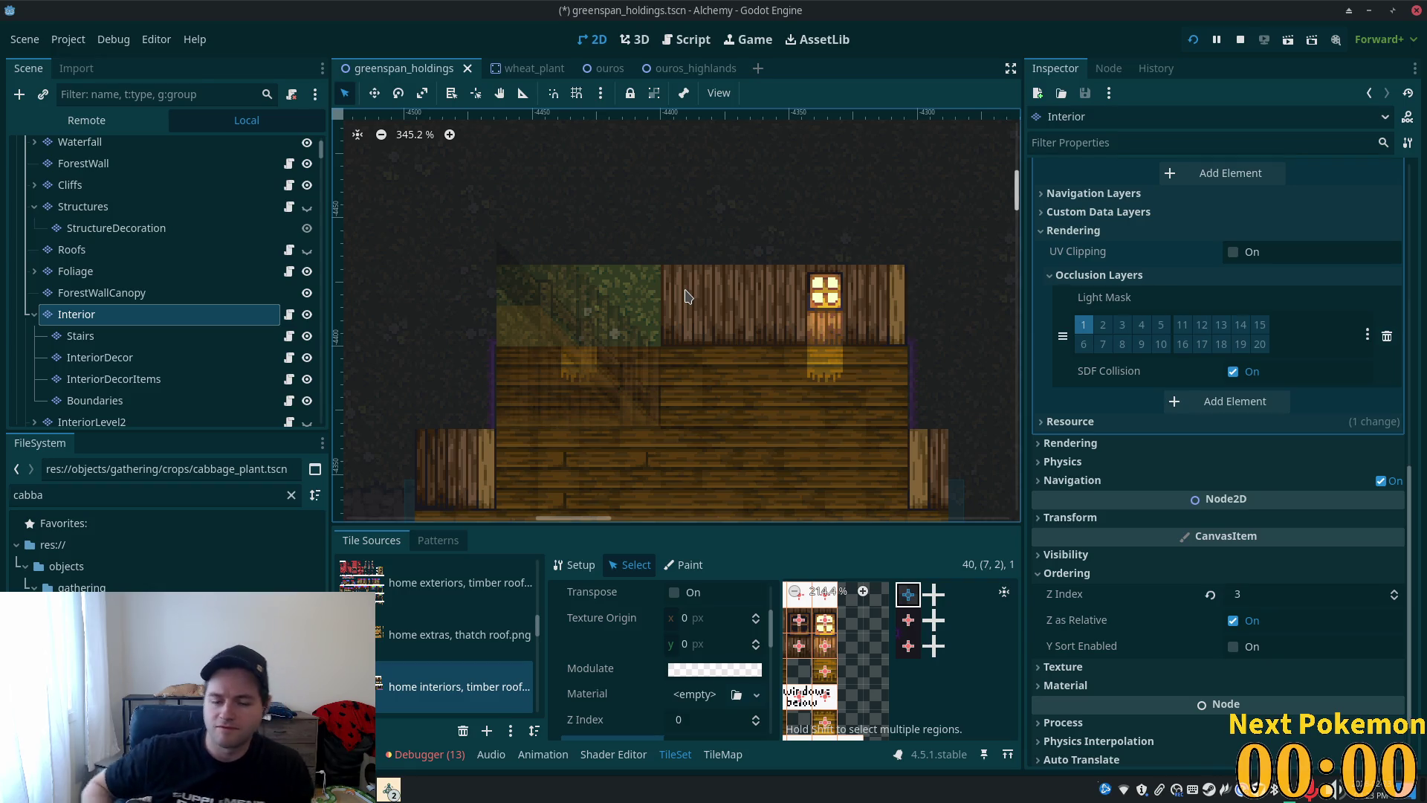
- Browse the alternative tile's properties and open its occlusion polygon editor
scroll(614, 400, down, 3)
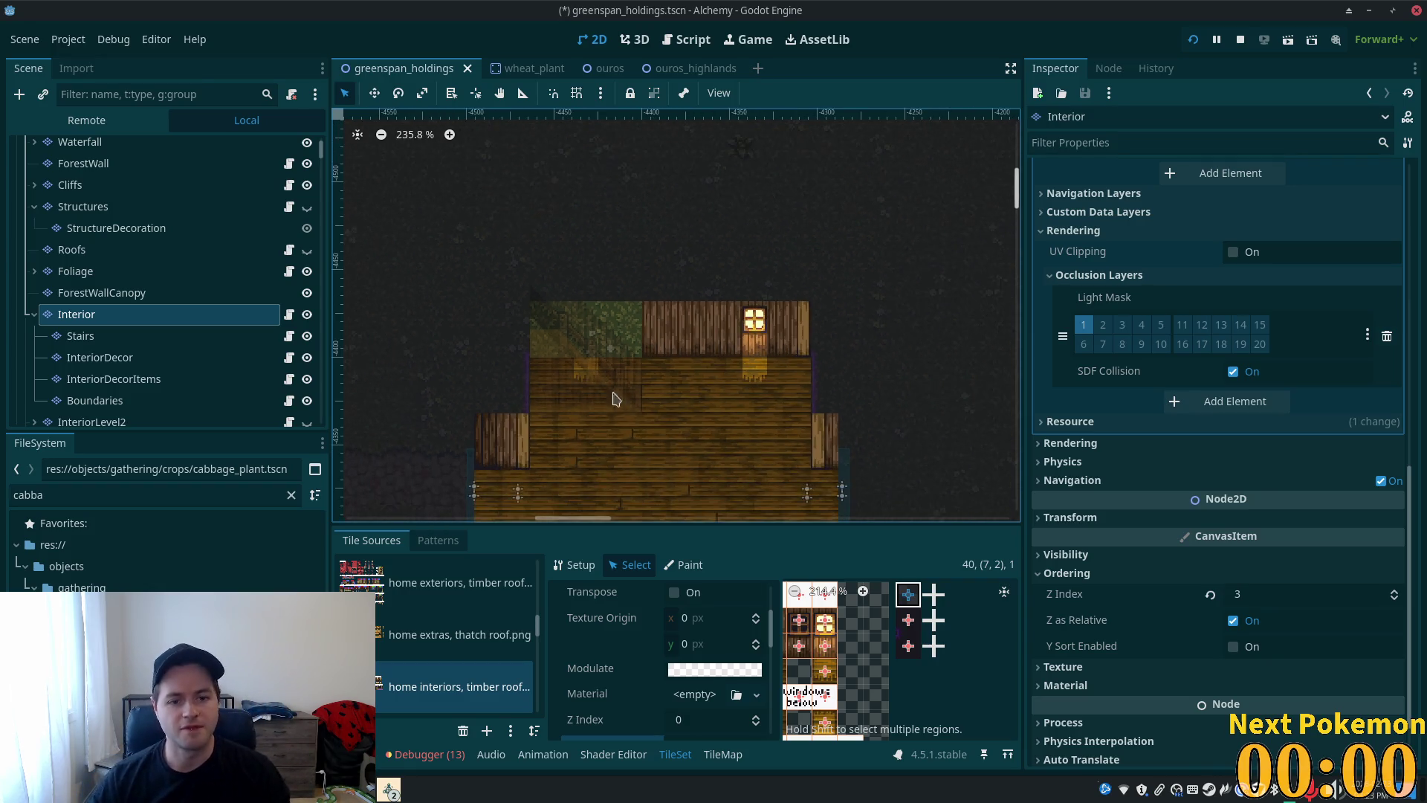
scroll(652, 355, up, 3)
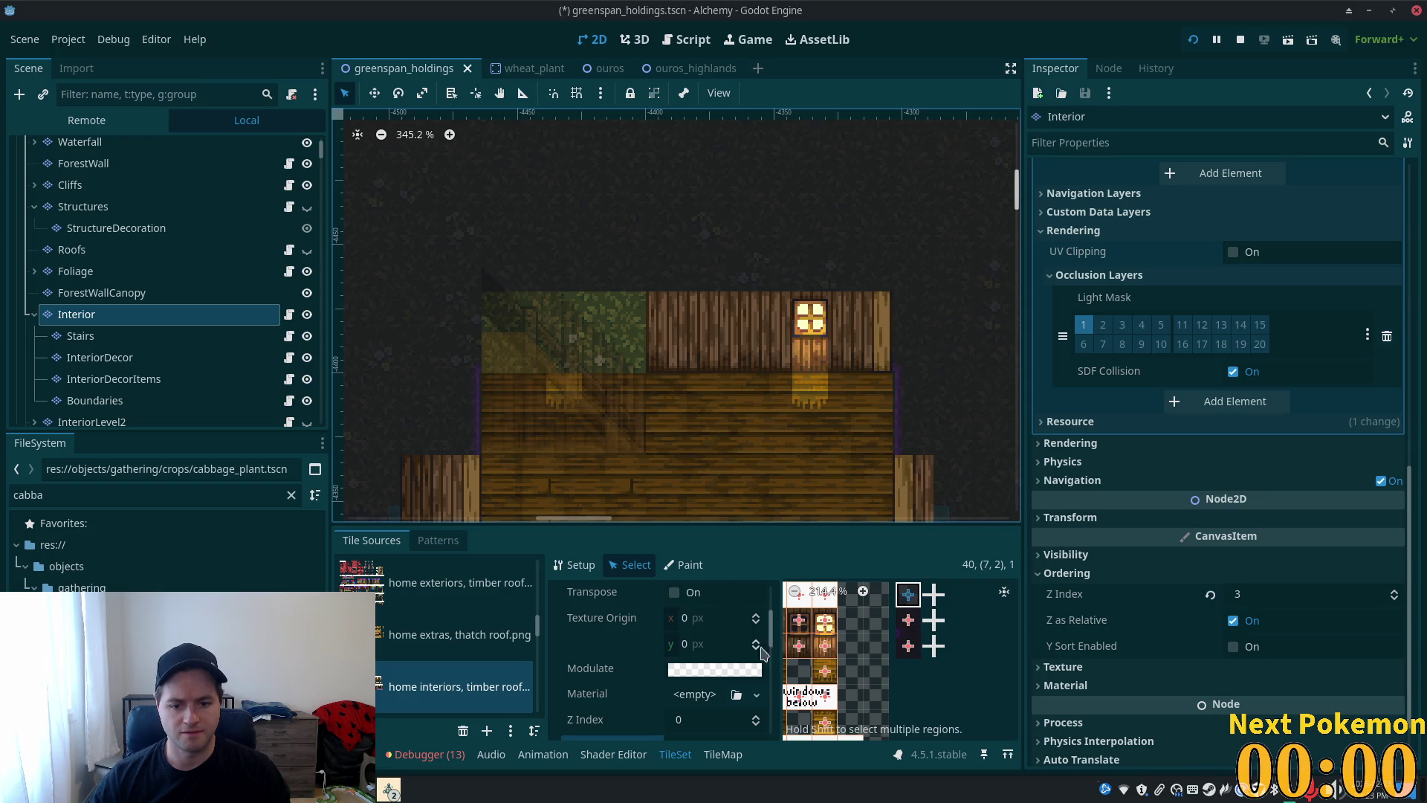
scroll(869, 654, down, 2)
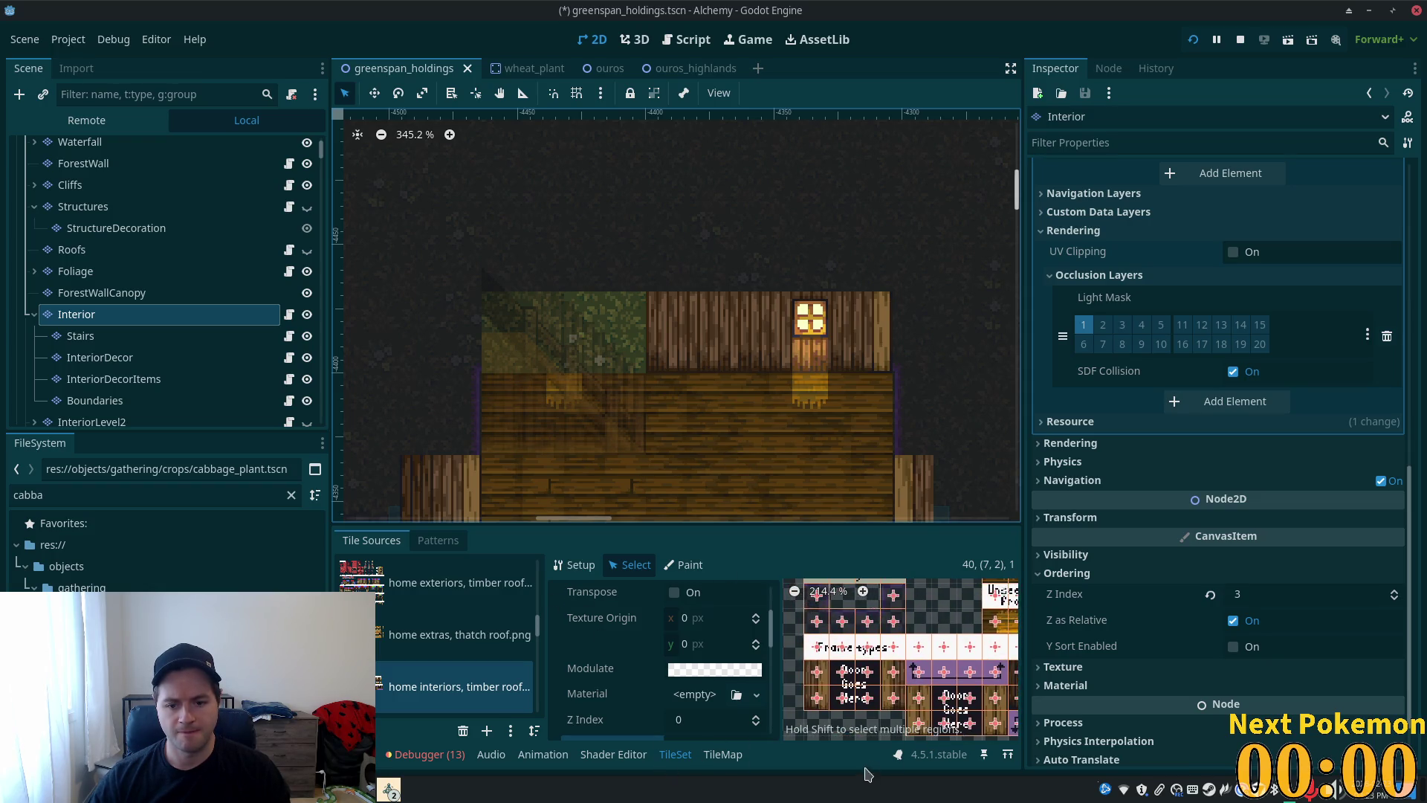
scroll(873, 649, down, 2)
scroll(712, 692, down, 3)
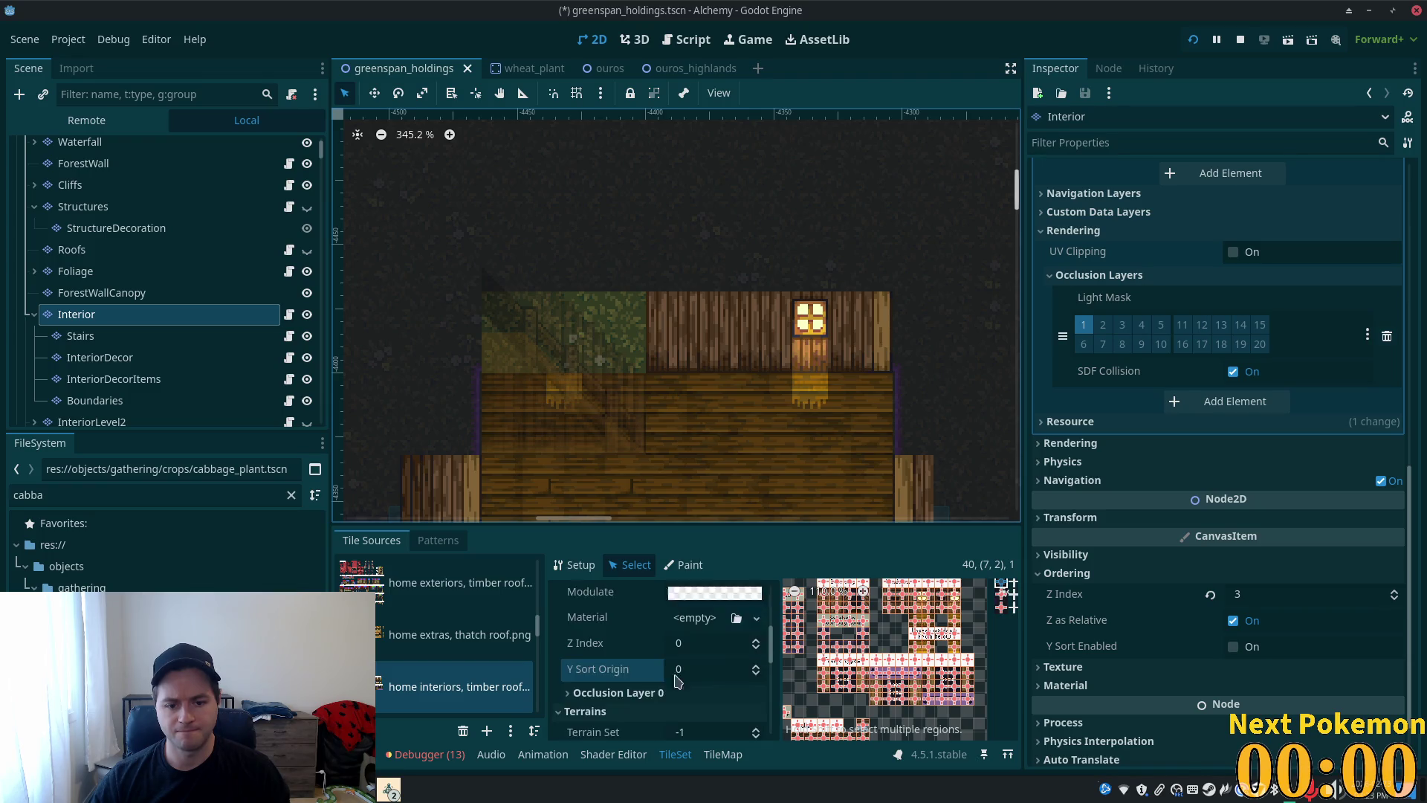
scroll(712, 693, up, 1)
click(713, 694)
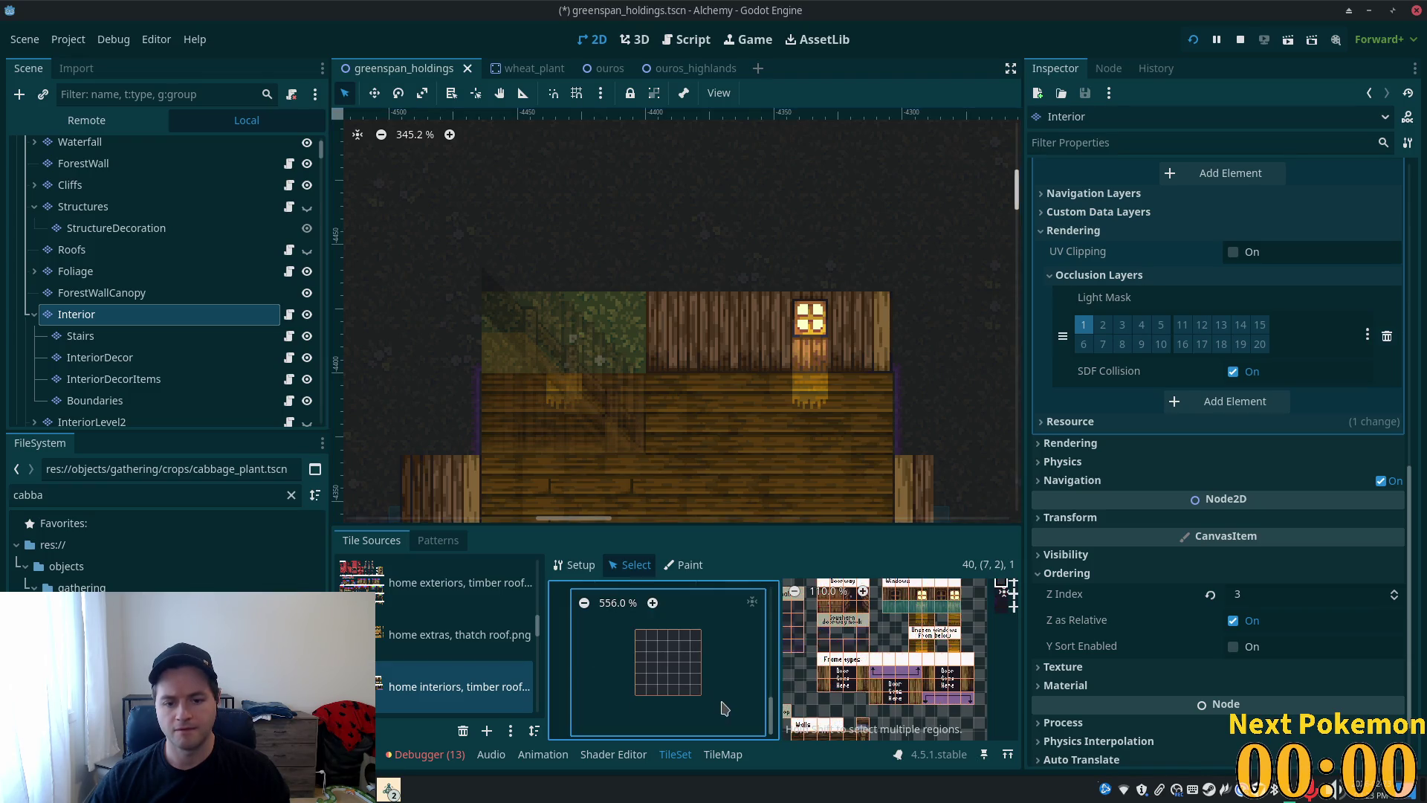
- Select two adjacent wooden wall tiles in the home interiors atlas
scroll(895, 691, up, 2)
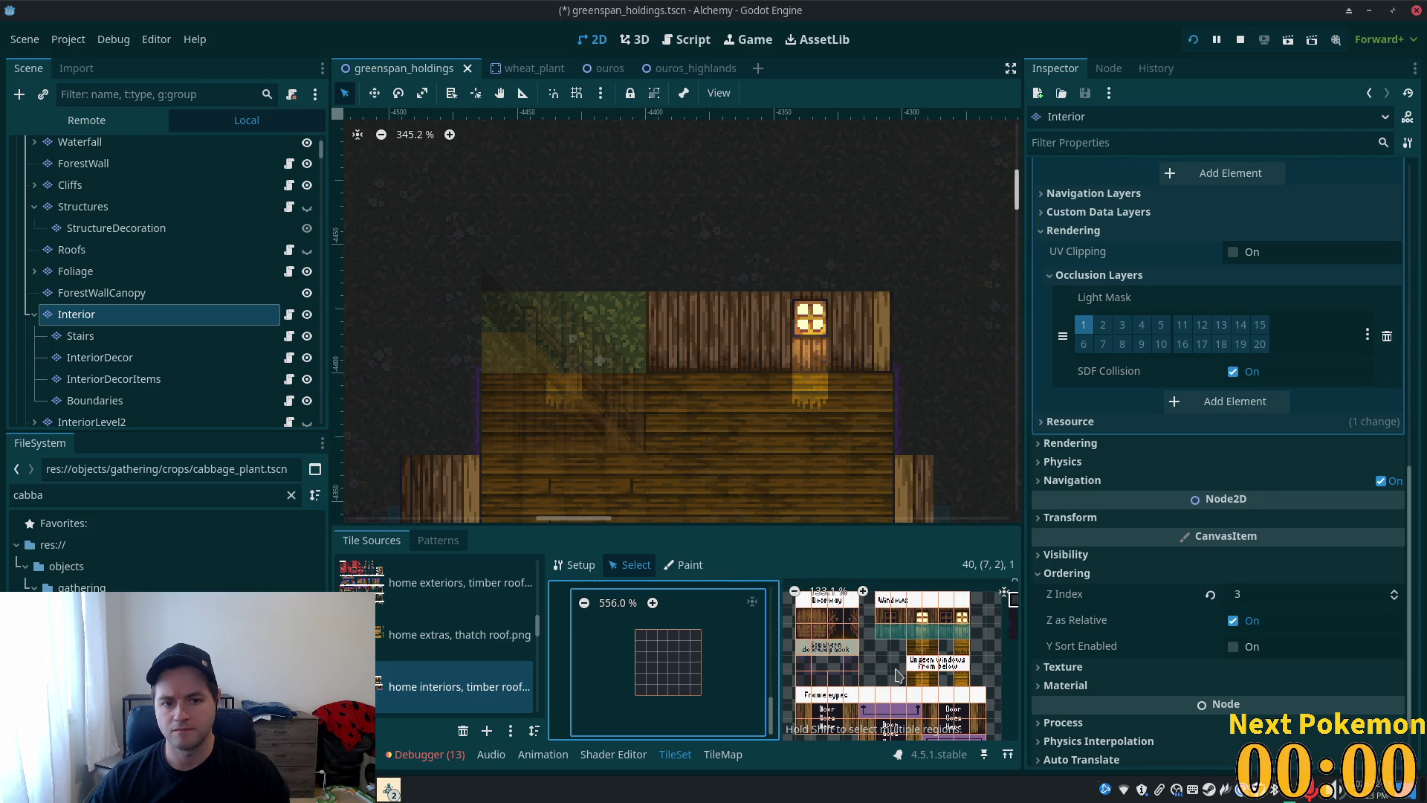
scroll(898, 673, up, 3)
scroll(929, 657, up, 3)
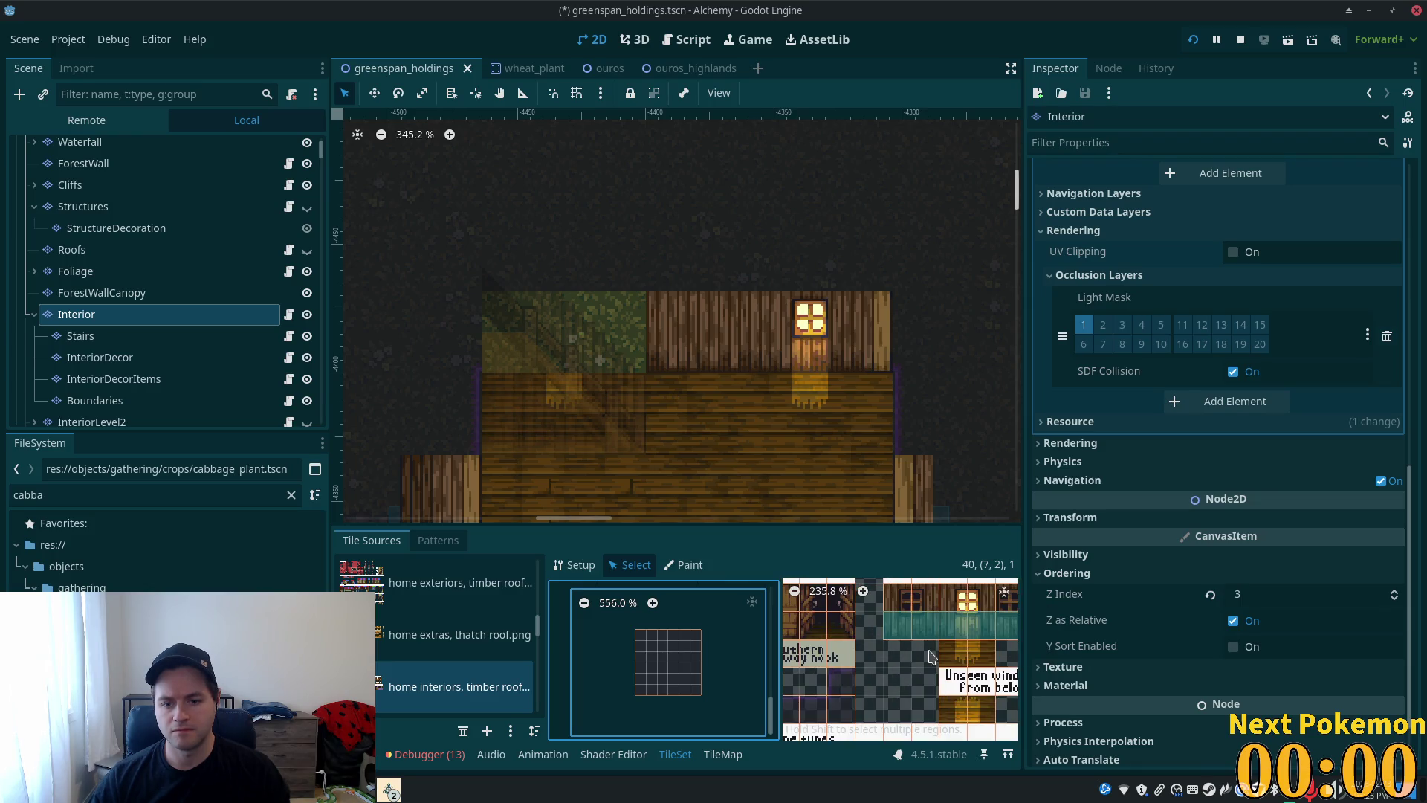
scroll(922, 669, down, 4)
scroll(909, 682, down, 4)
scroll(808, 644, up, 6)
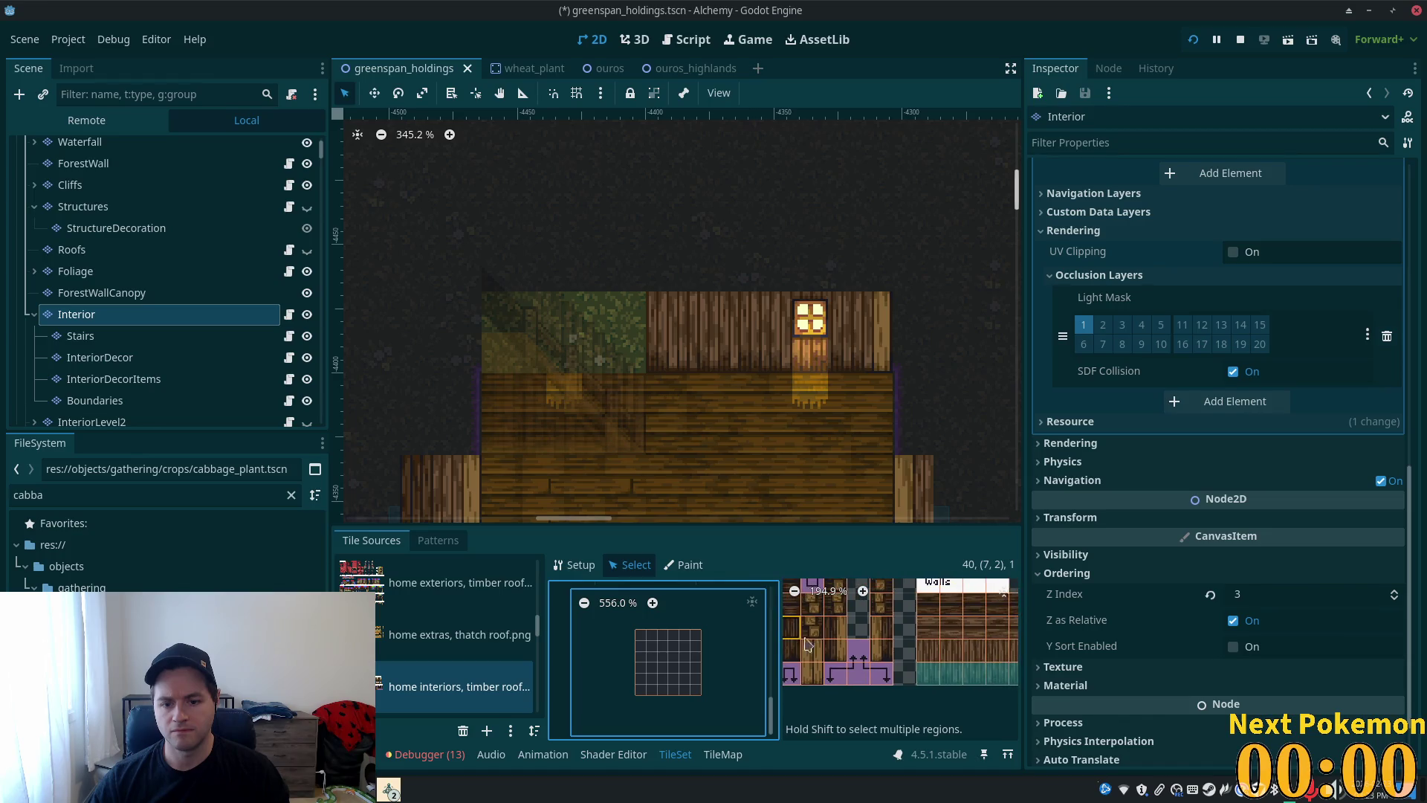
scroll(870, 644, right, 3)
drag(936, 647, 909, 649)
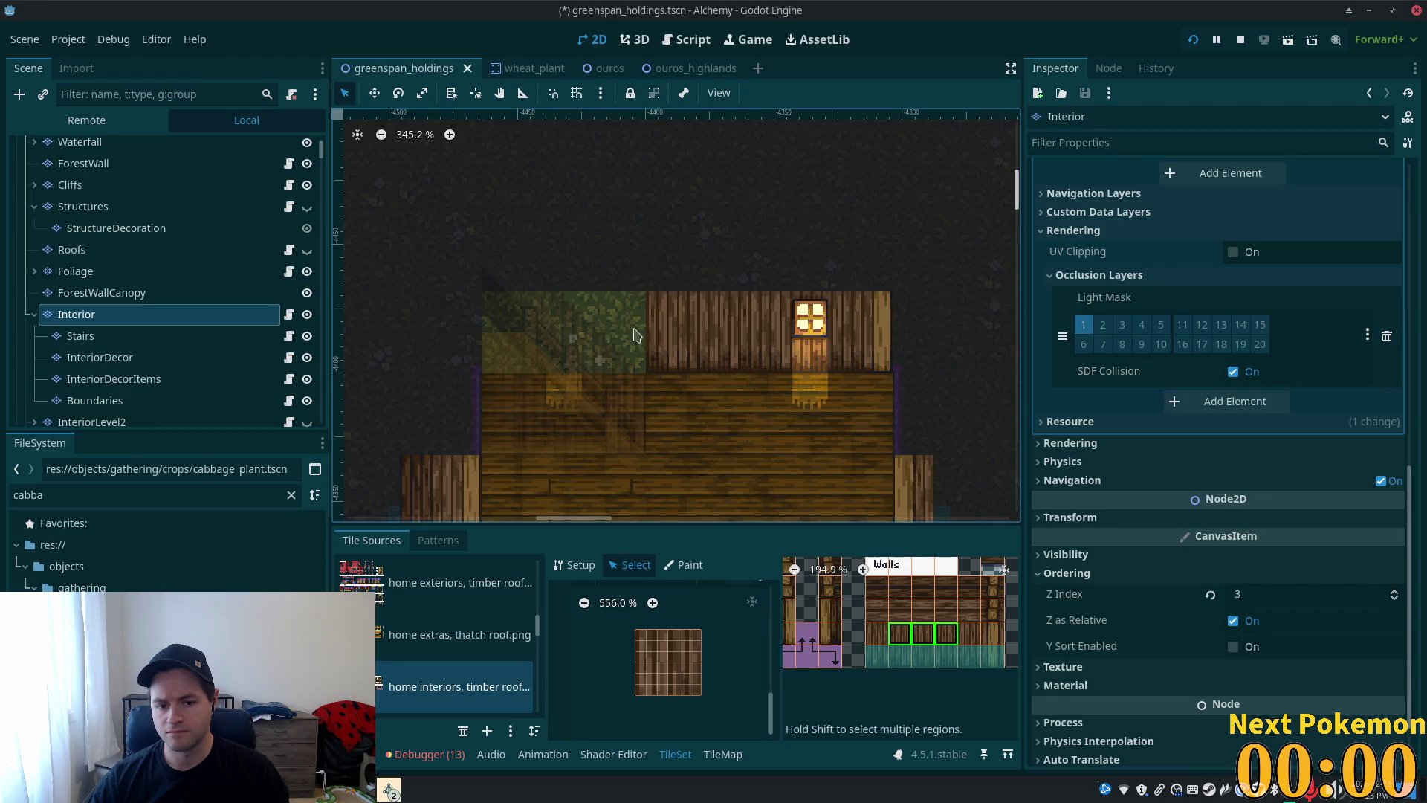
- Paint the wall tiles along the room's top row above the stairs
click(730, 755)
click(606, 329)
click(524, 312)
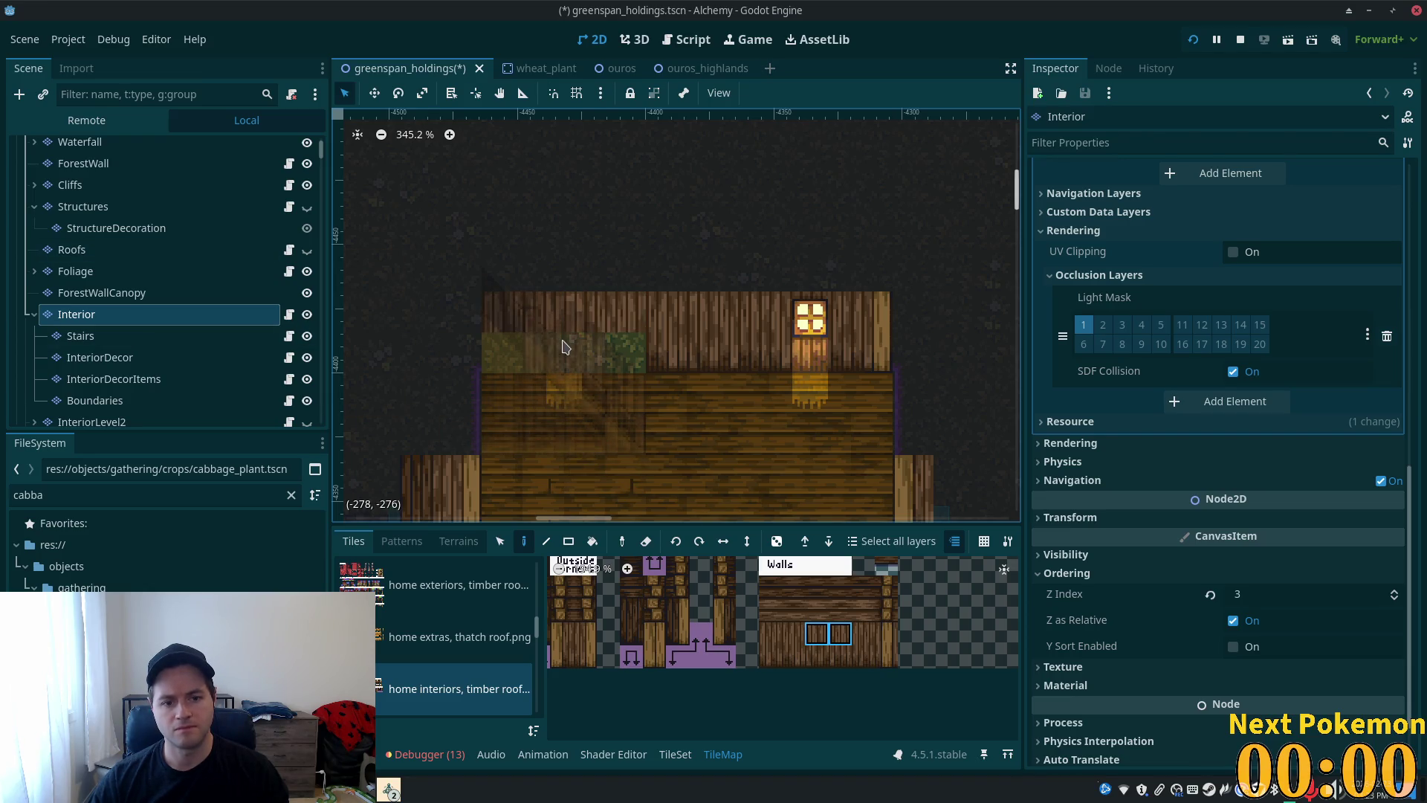
- Save the scene, bring the game window forward, and walk up the stairs
key(ctrl+s)
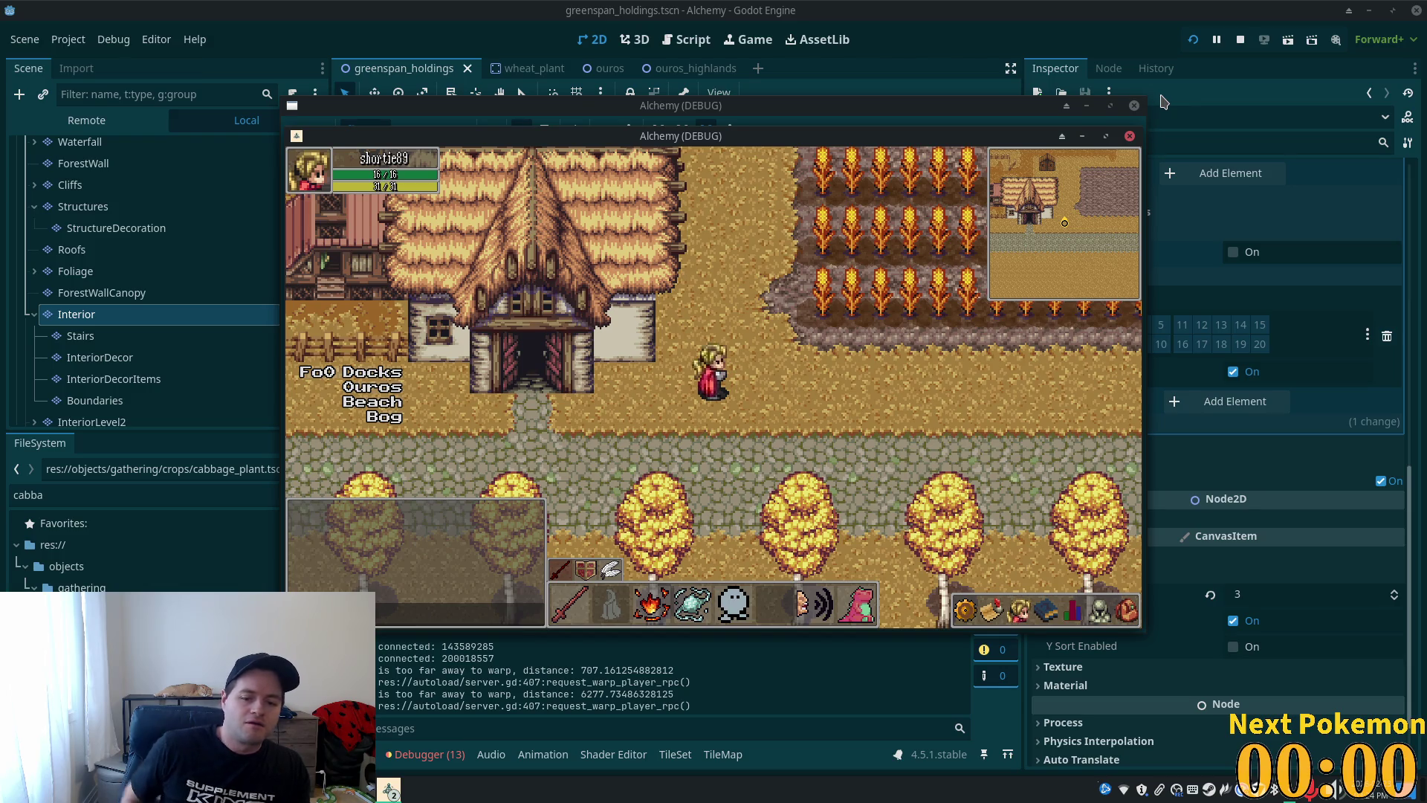
right_click(942, 332)
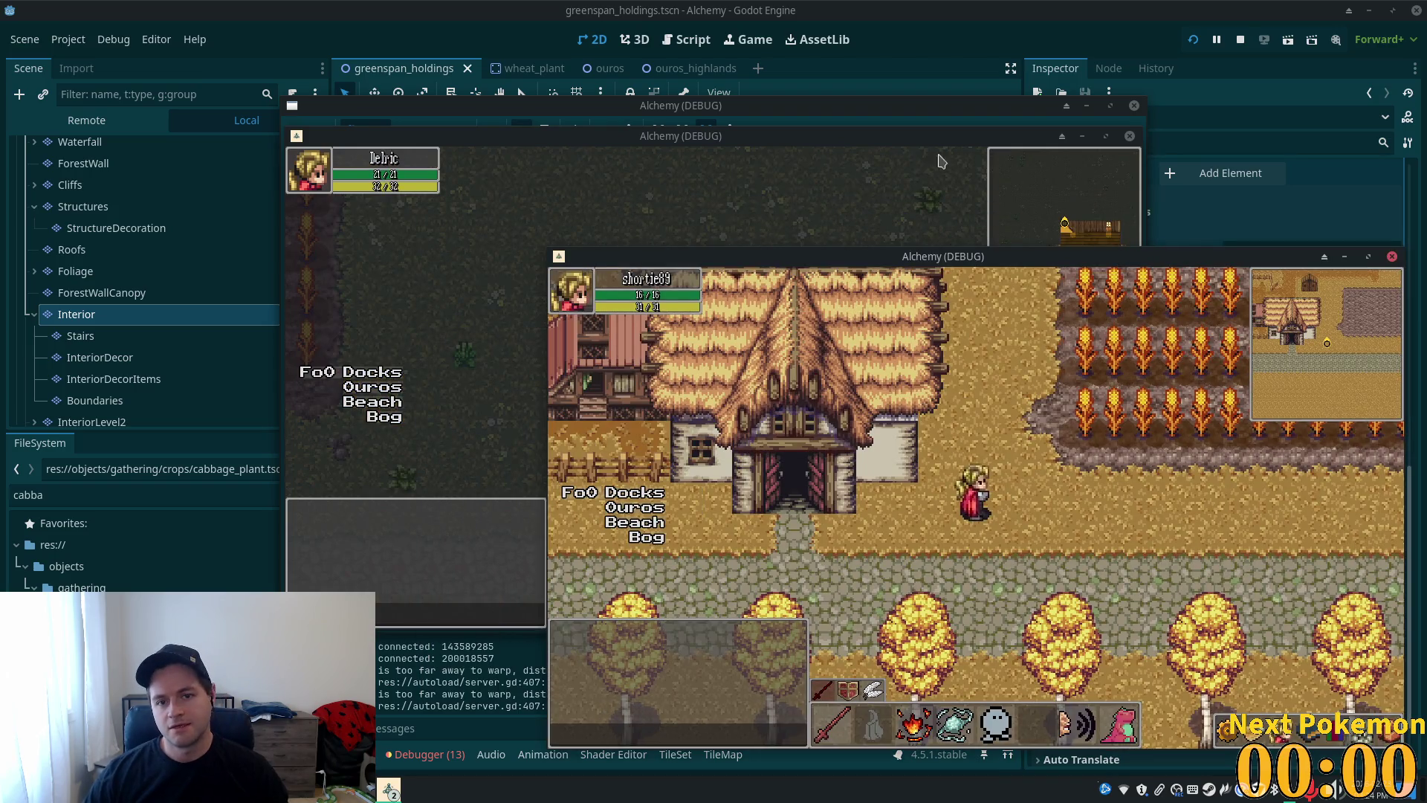
click(854, 135)
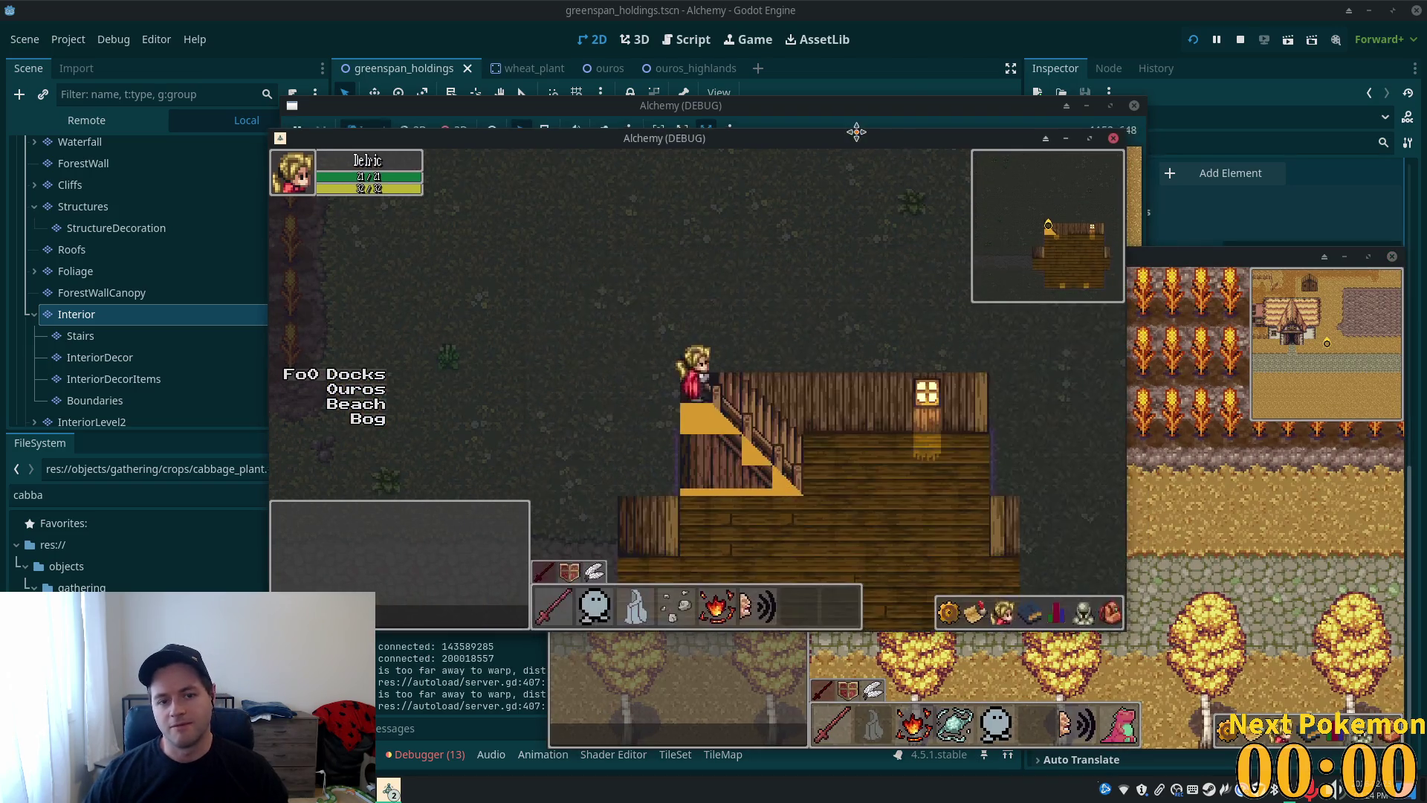
key(Left)
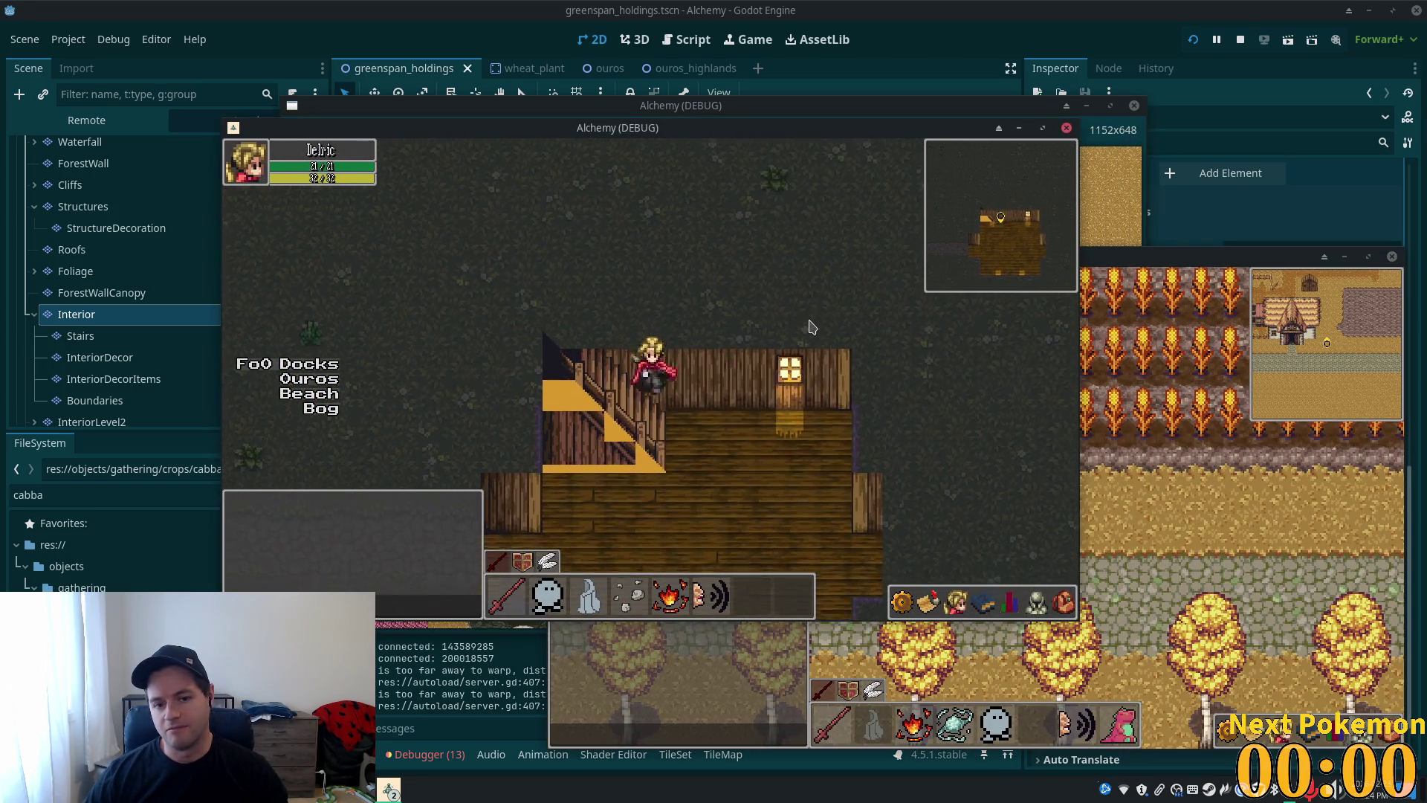
key(Up)
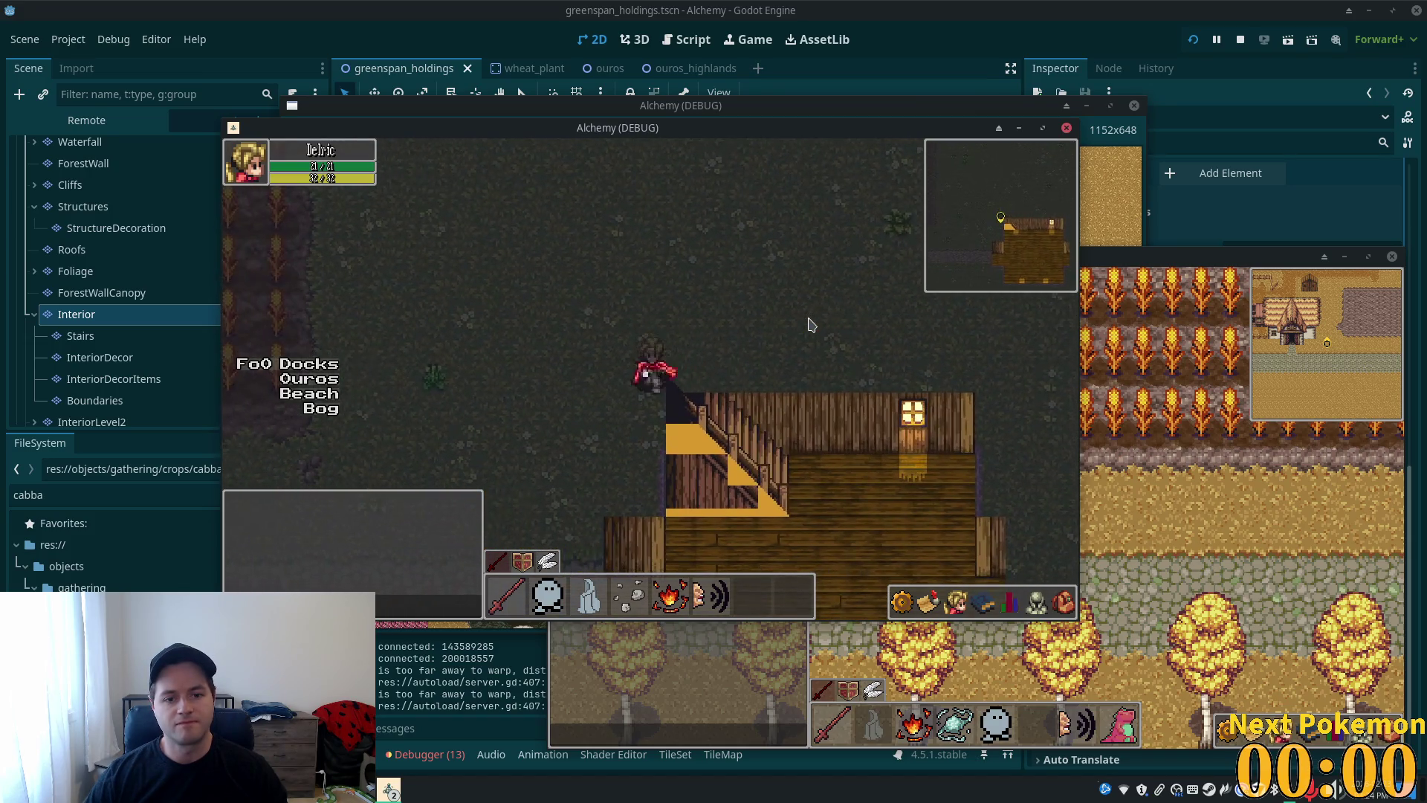
key(Down)
key(Up)
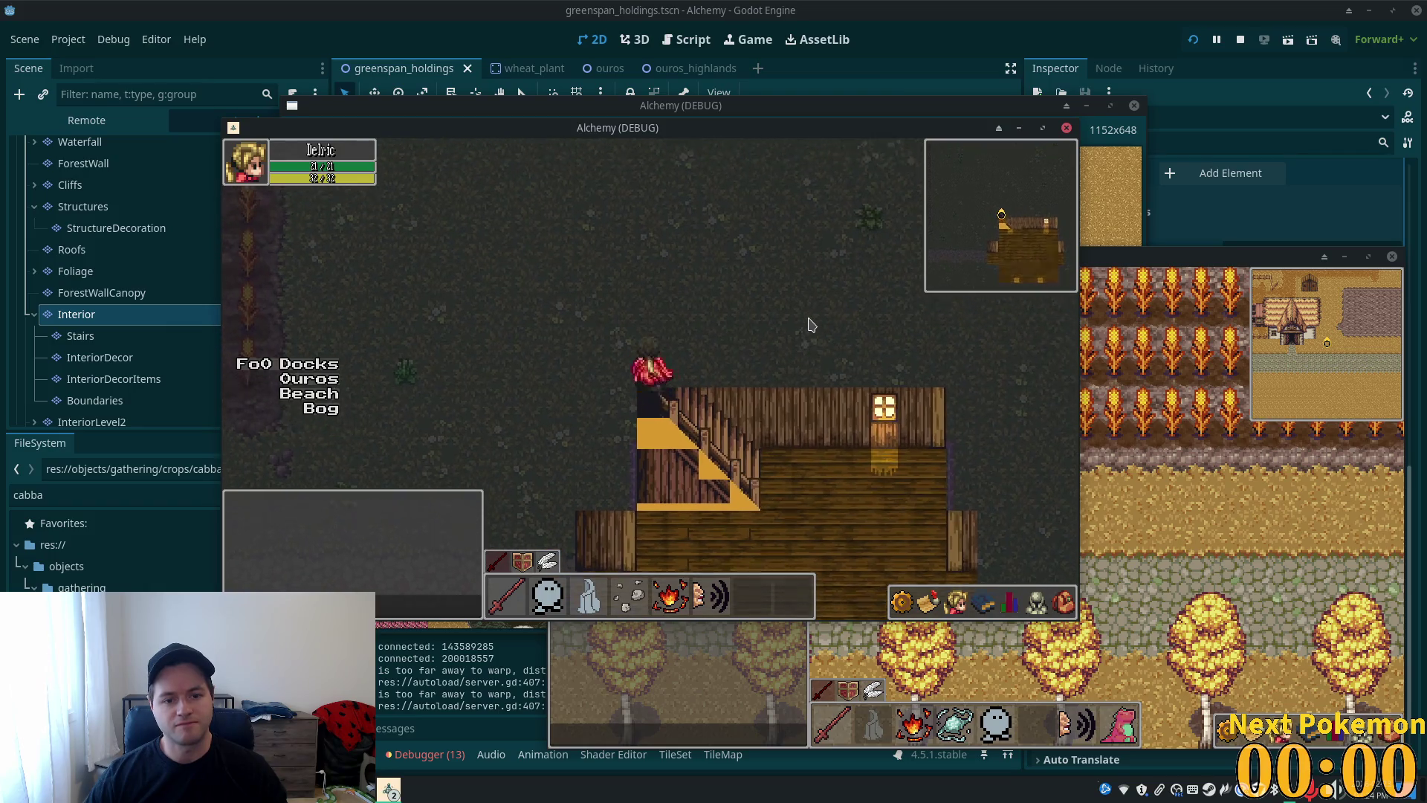
- Walk on and off the stair top along the house wall, then end the test run
key(Right)
key(Left)
key(Down)
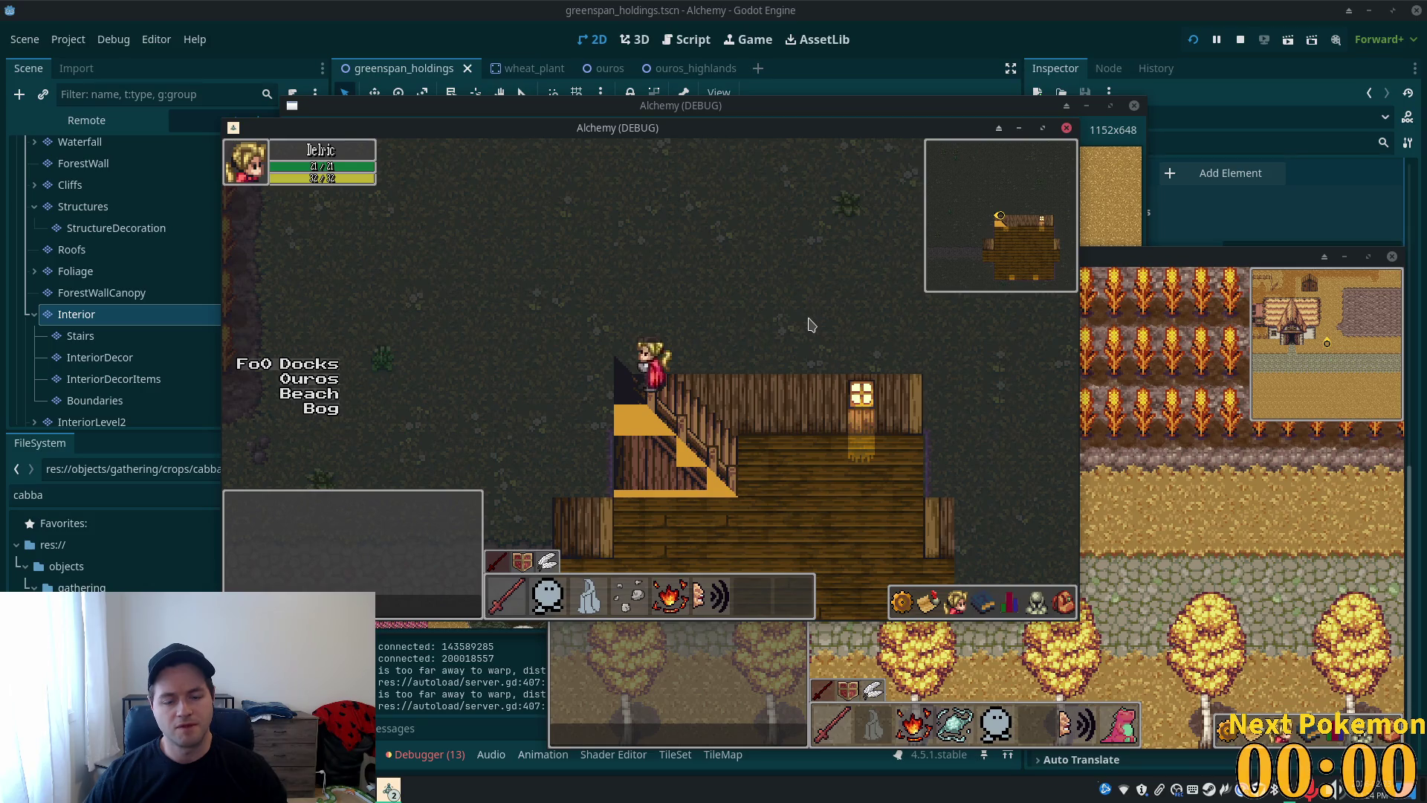
key(Up)
key(Left)
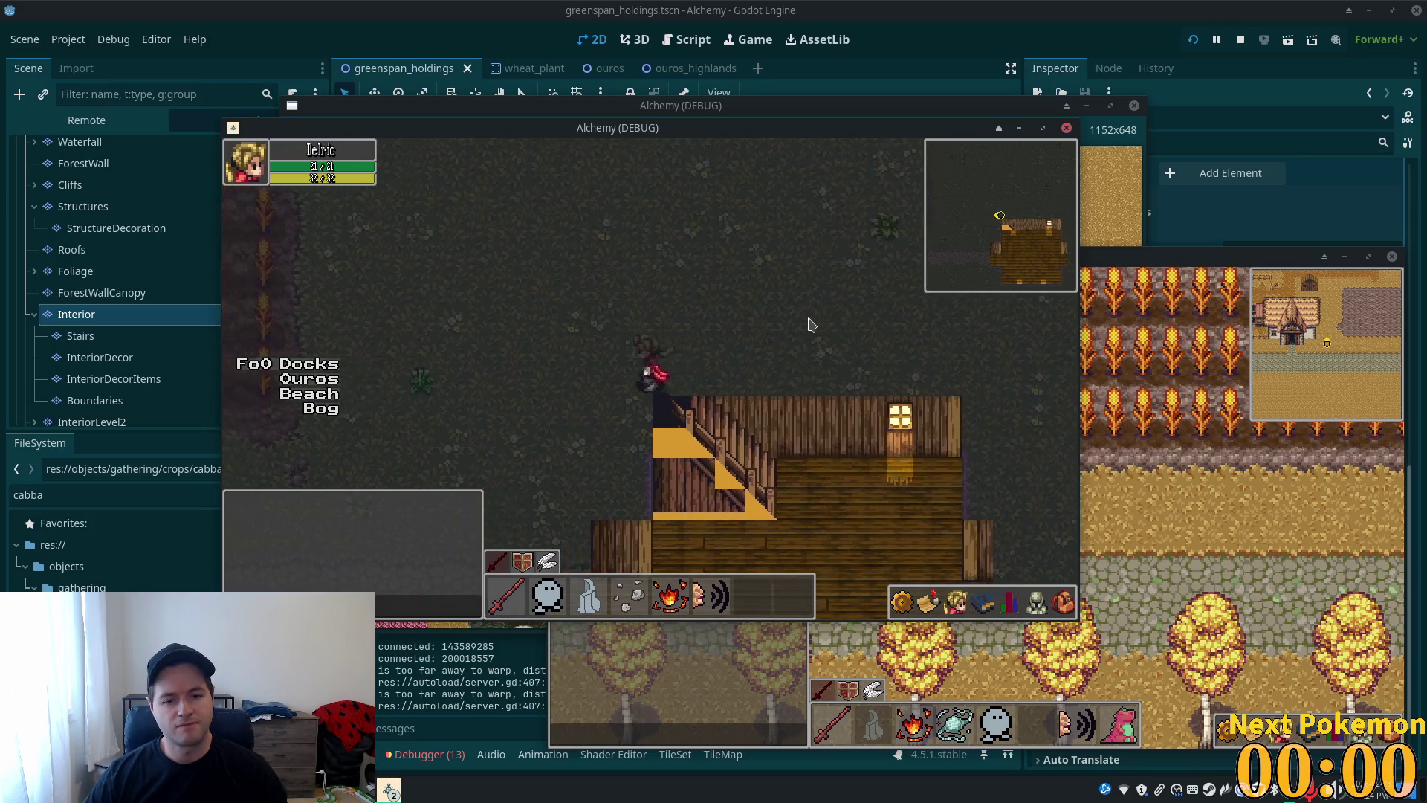
key(Right)
key(Down)
key(Up)
key(Left)
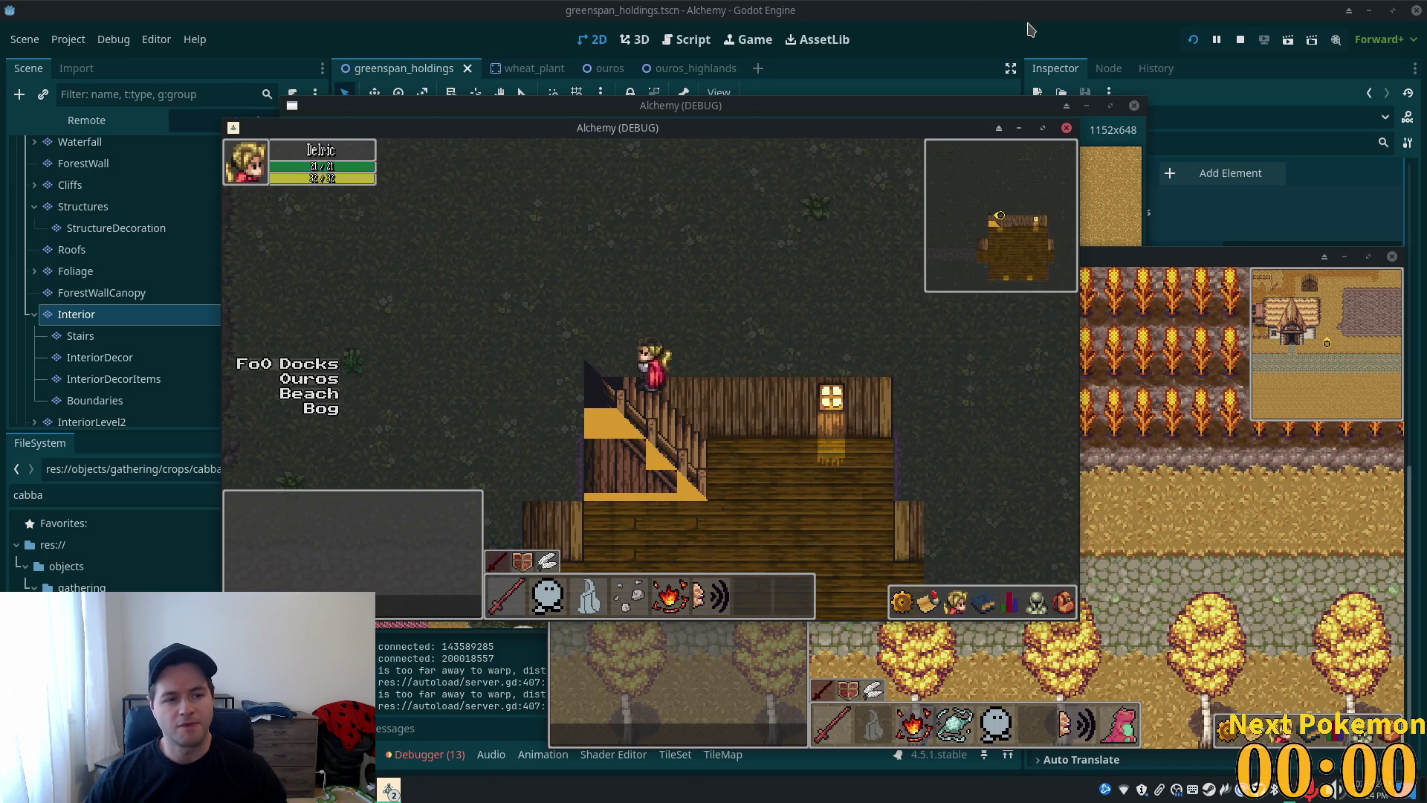
click(1030, 28)
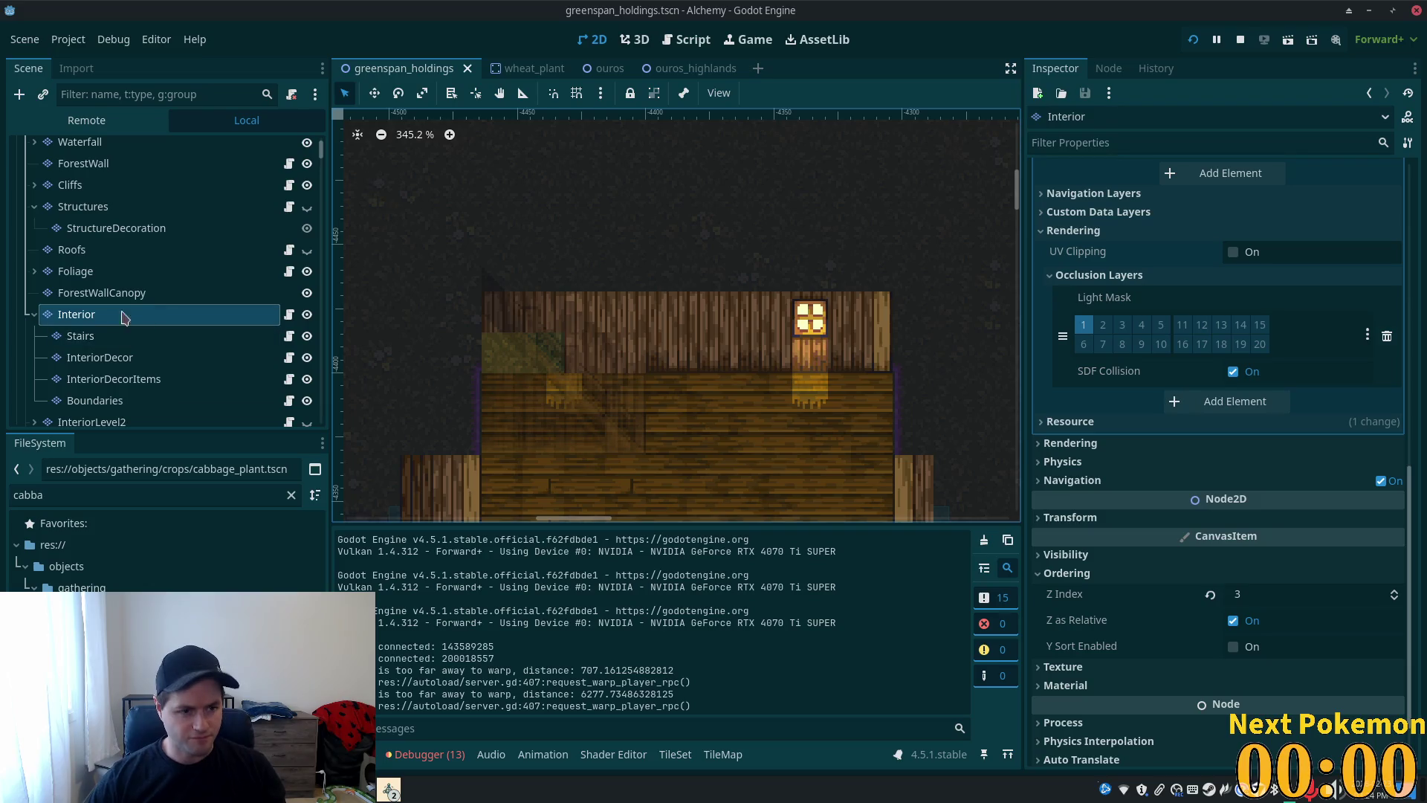
- Inspect wall-top tile 7,2 in the home interiors atlas to find its Z Index of 5
click(676, 754)
scroll(833, 632, down, 3)
scroll(869, 633, up, 3)
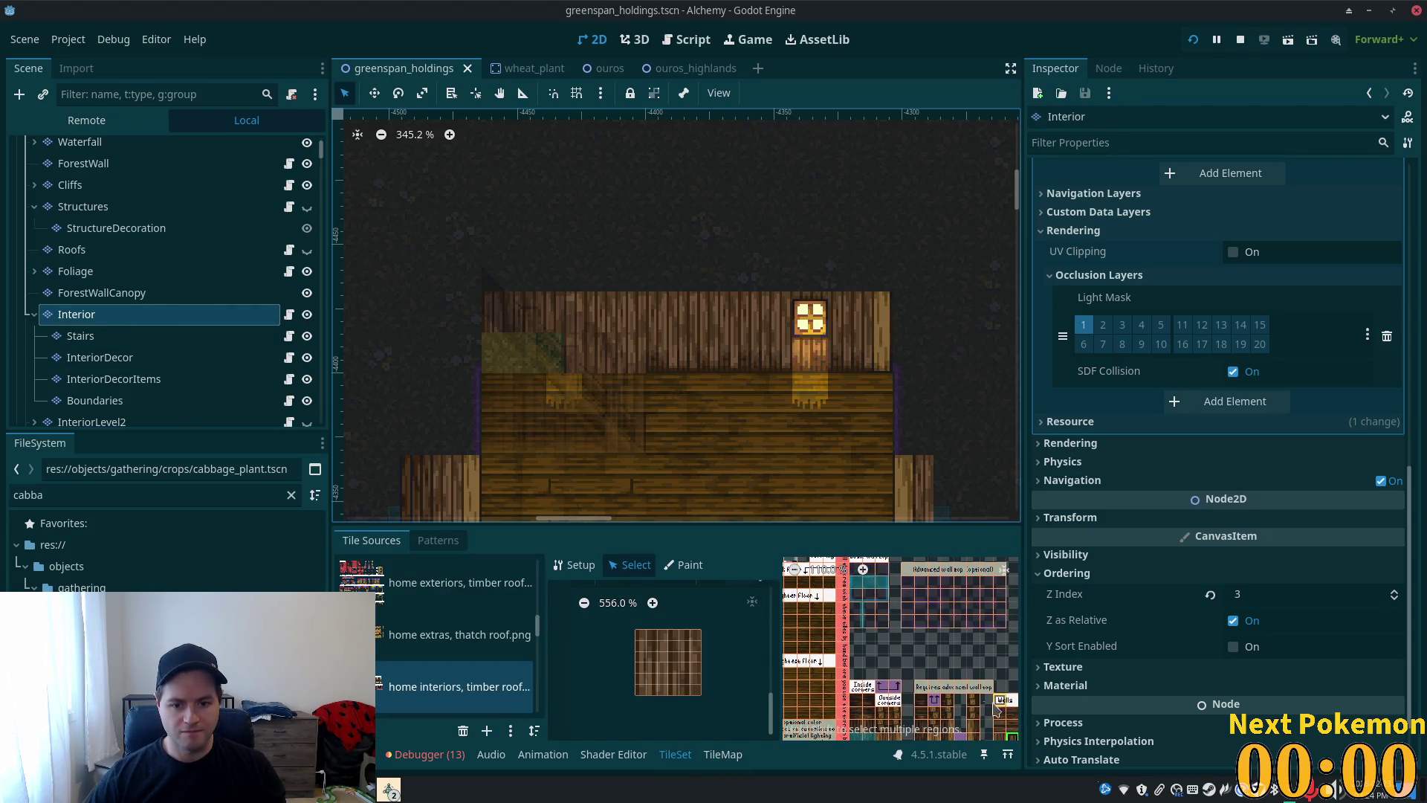
scroll(881, 635, left, 2)
scroll(883, 638, up, 5)
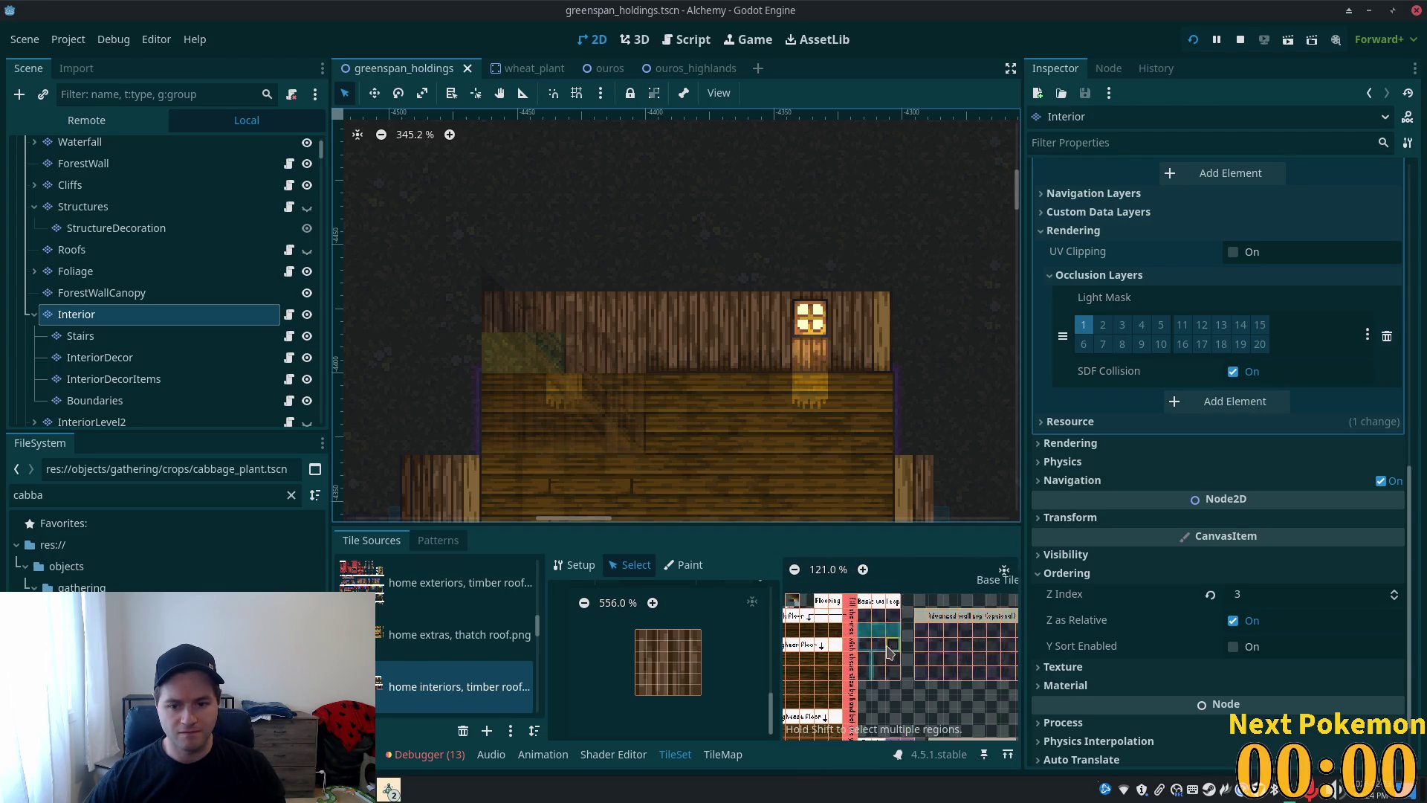
click(915, 599)
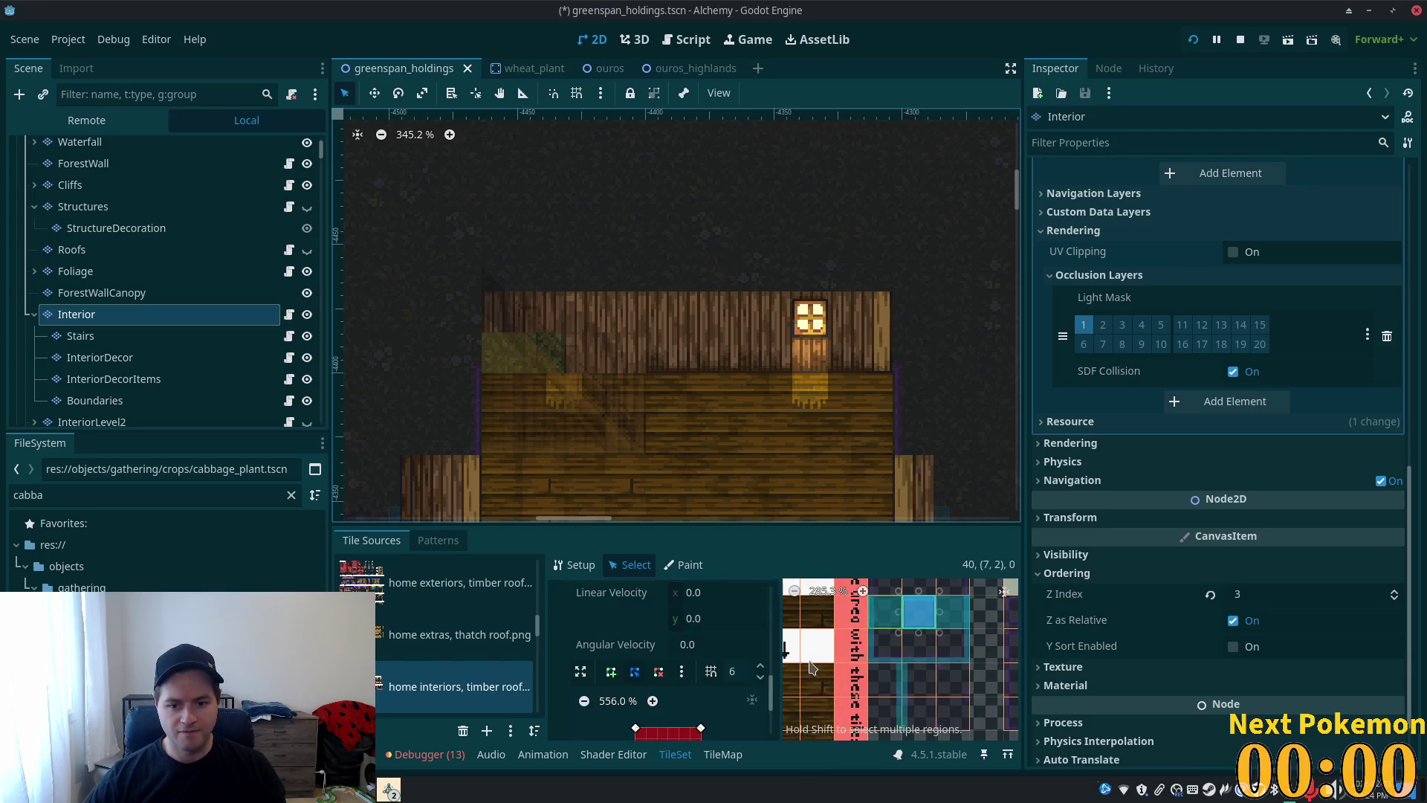
scroll(715, 667, up, 4)
scroll(716, 667, up, 2)
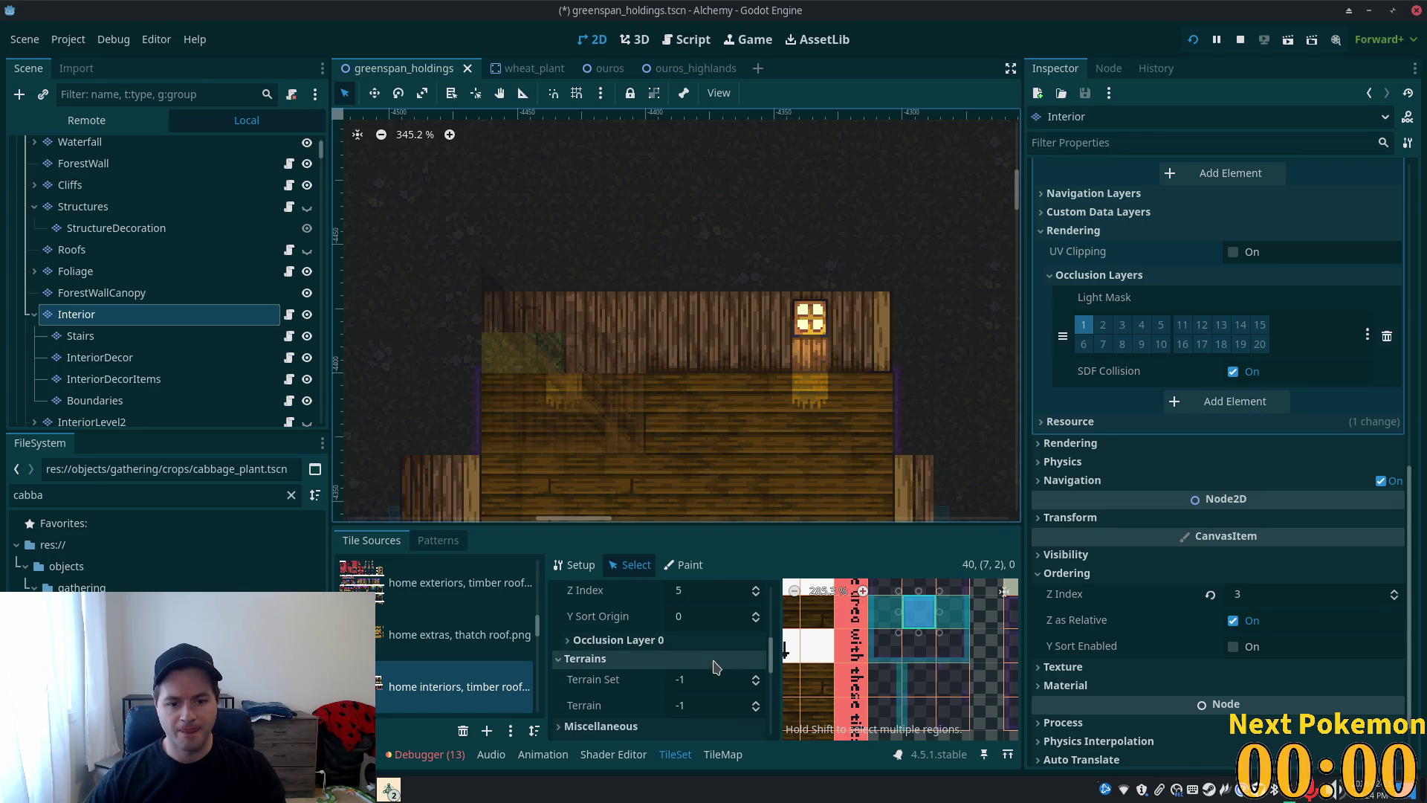
scroll(806, 683, down, 5)
scroll(806, 684, down, 3)
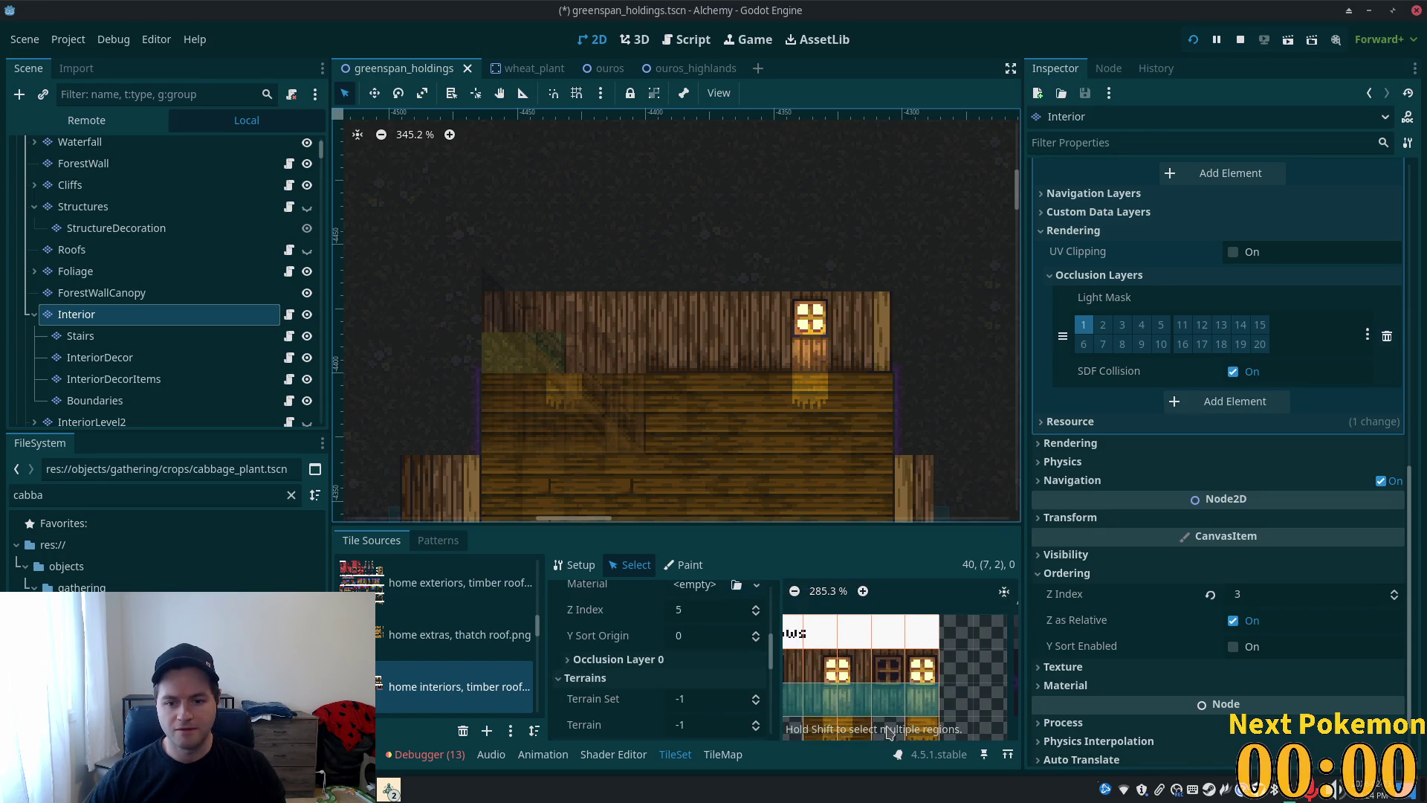
scroll(924, 689, down, 2)
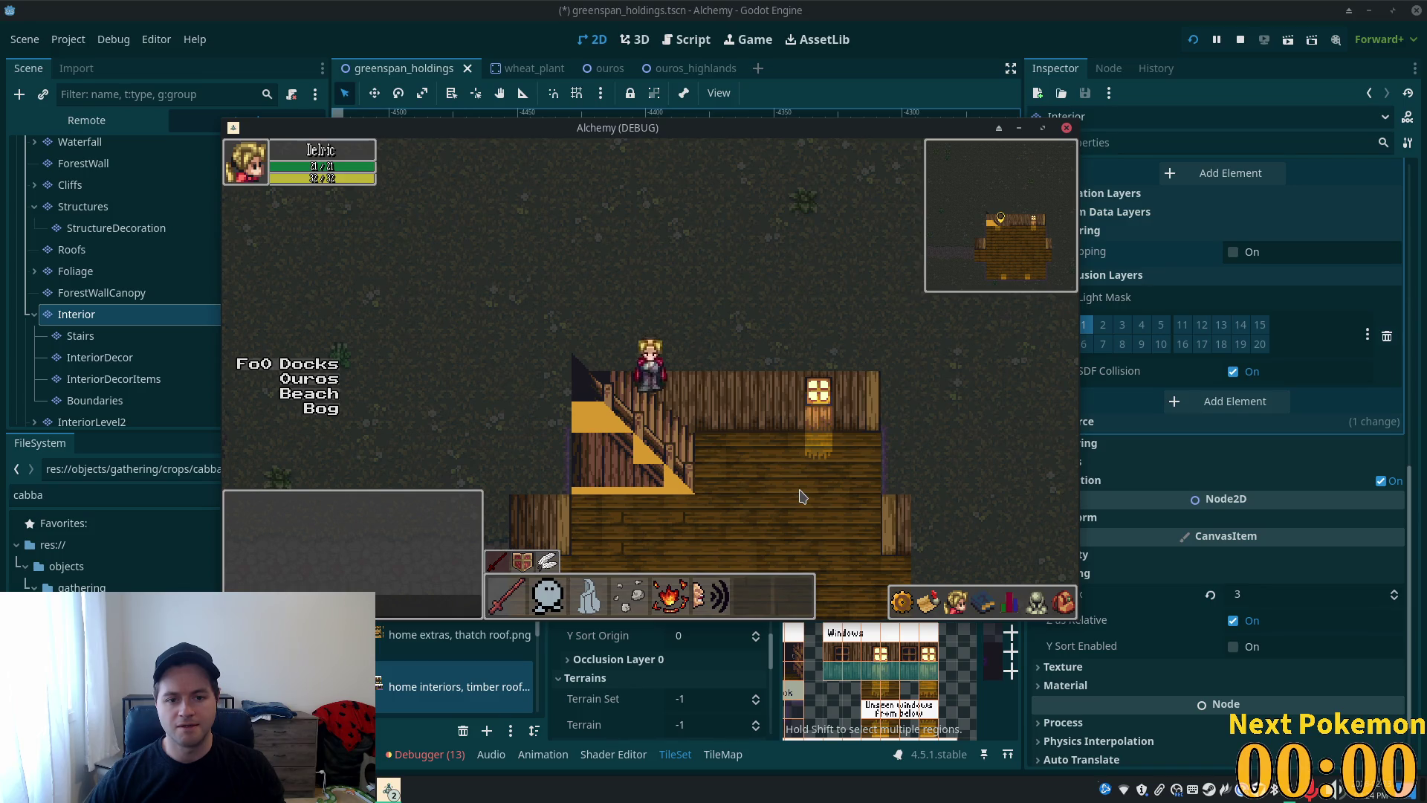
key(alt+Tab)
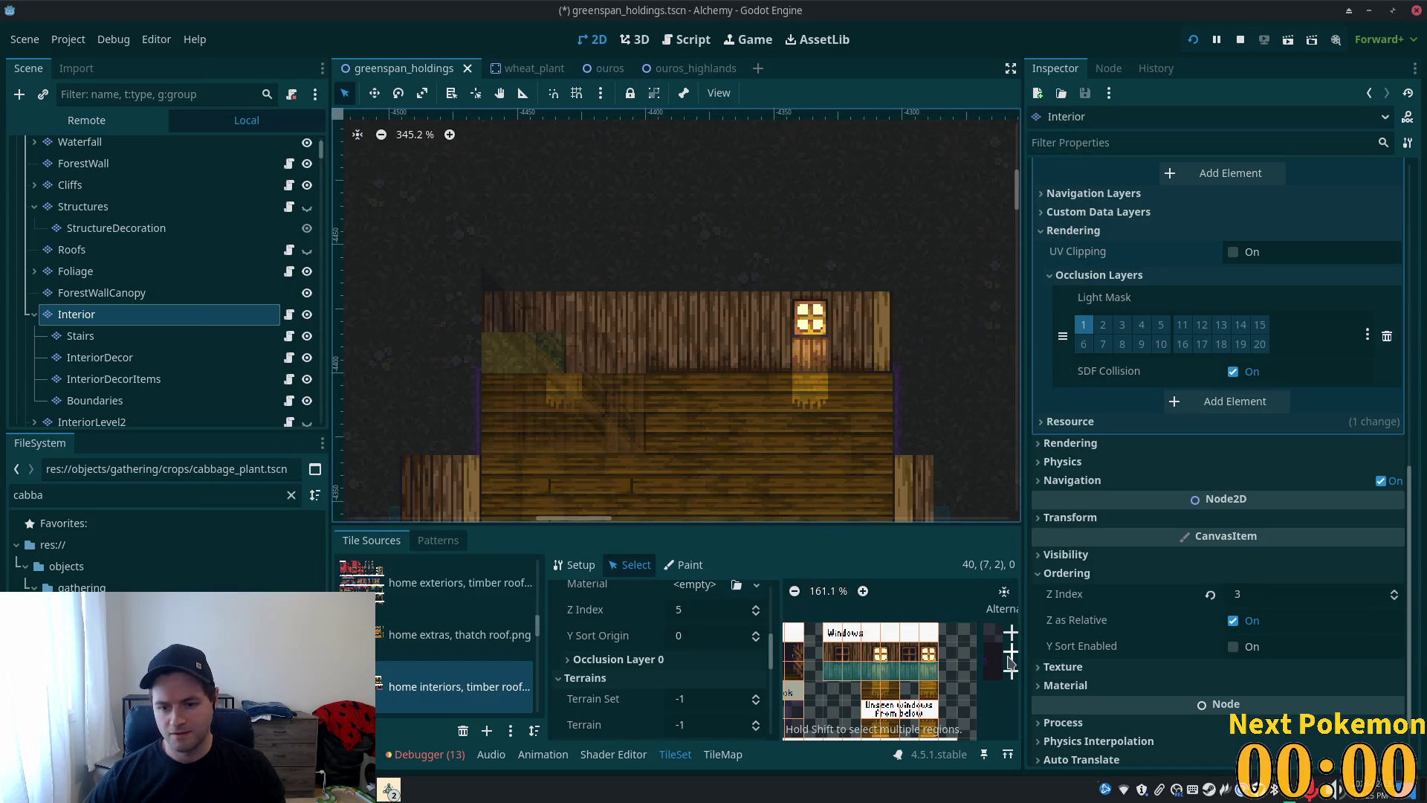
- Set the window tile's alternative Z Index to 5, save the scene, and run the game
click(993, 631)
click(699, 595)
text(5)
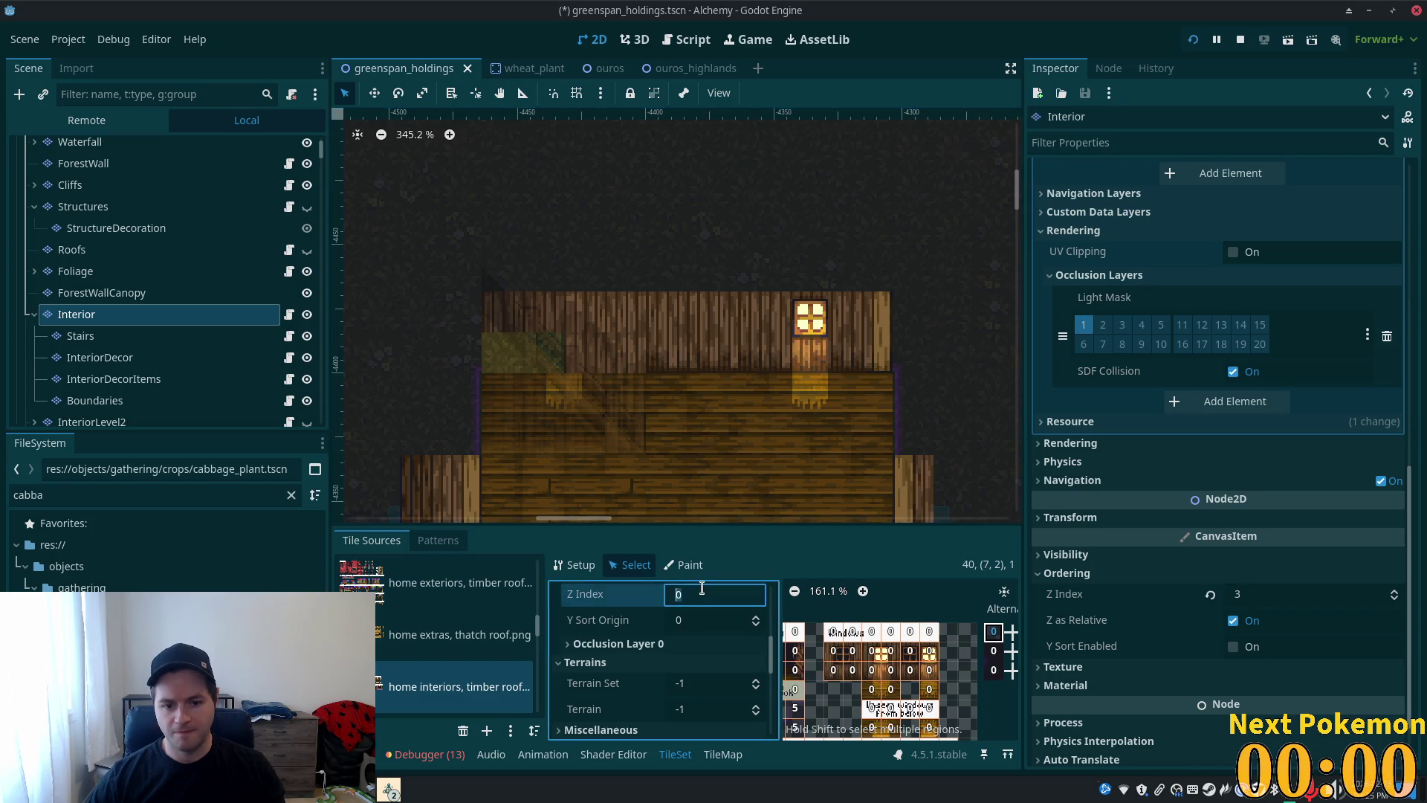
key(Tab)
key(ctrl+s)
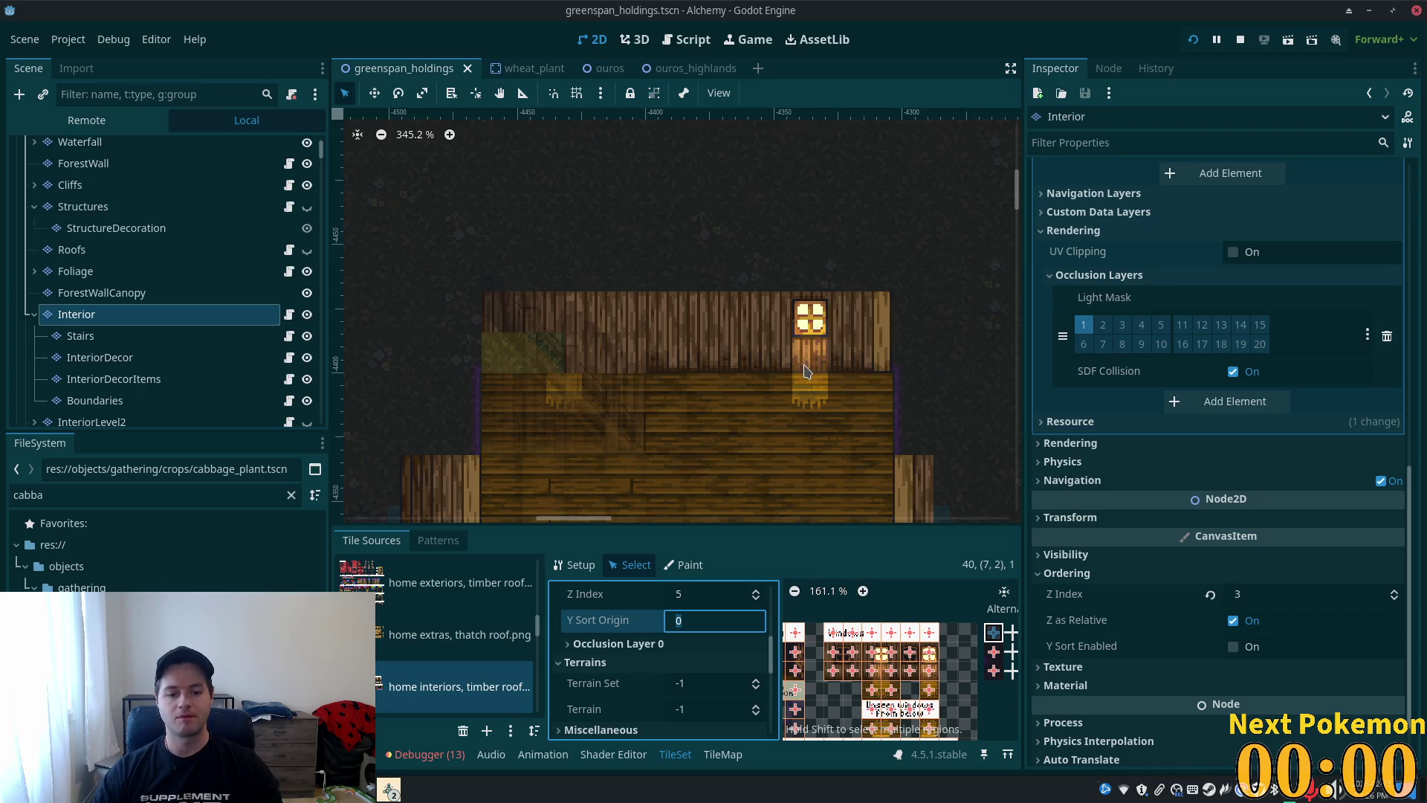
scroll(780, 354, down, 2)
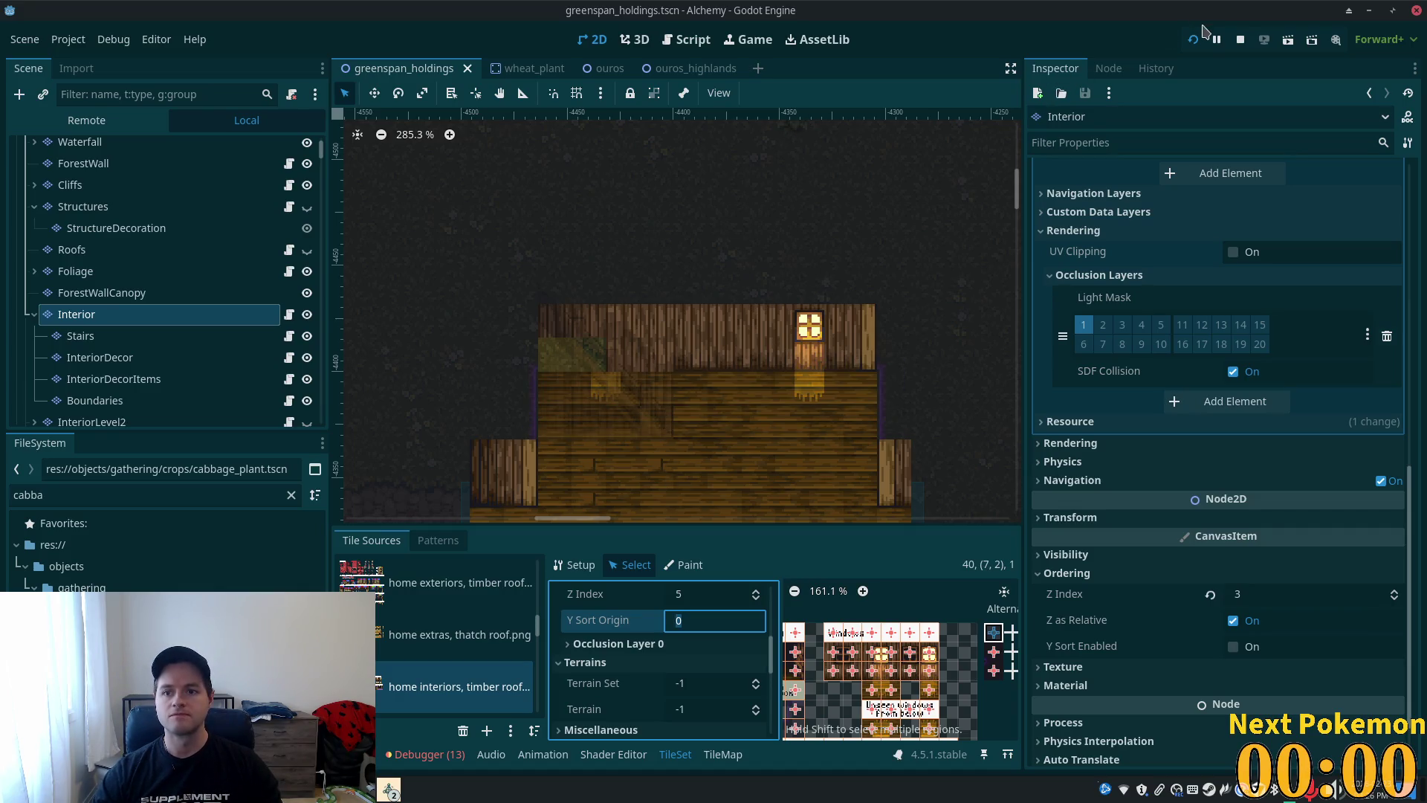
key(F5)
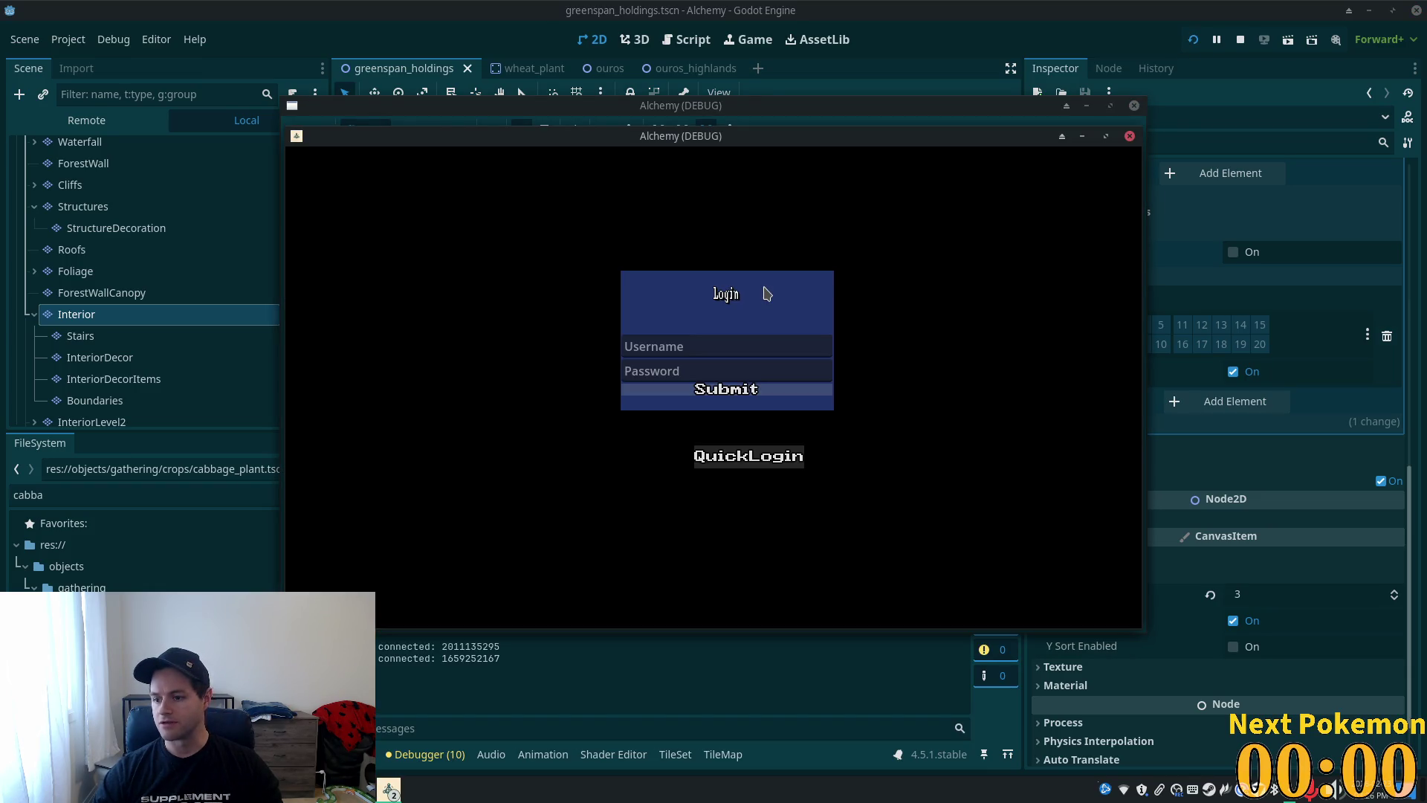
- Log in and bring the Greenspan Holdings game window to the front
click(741, 397)
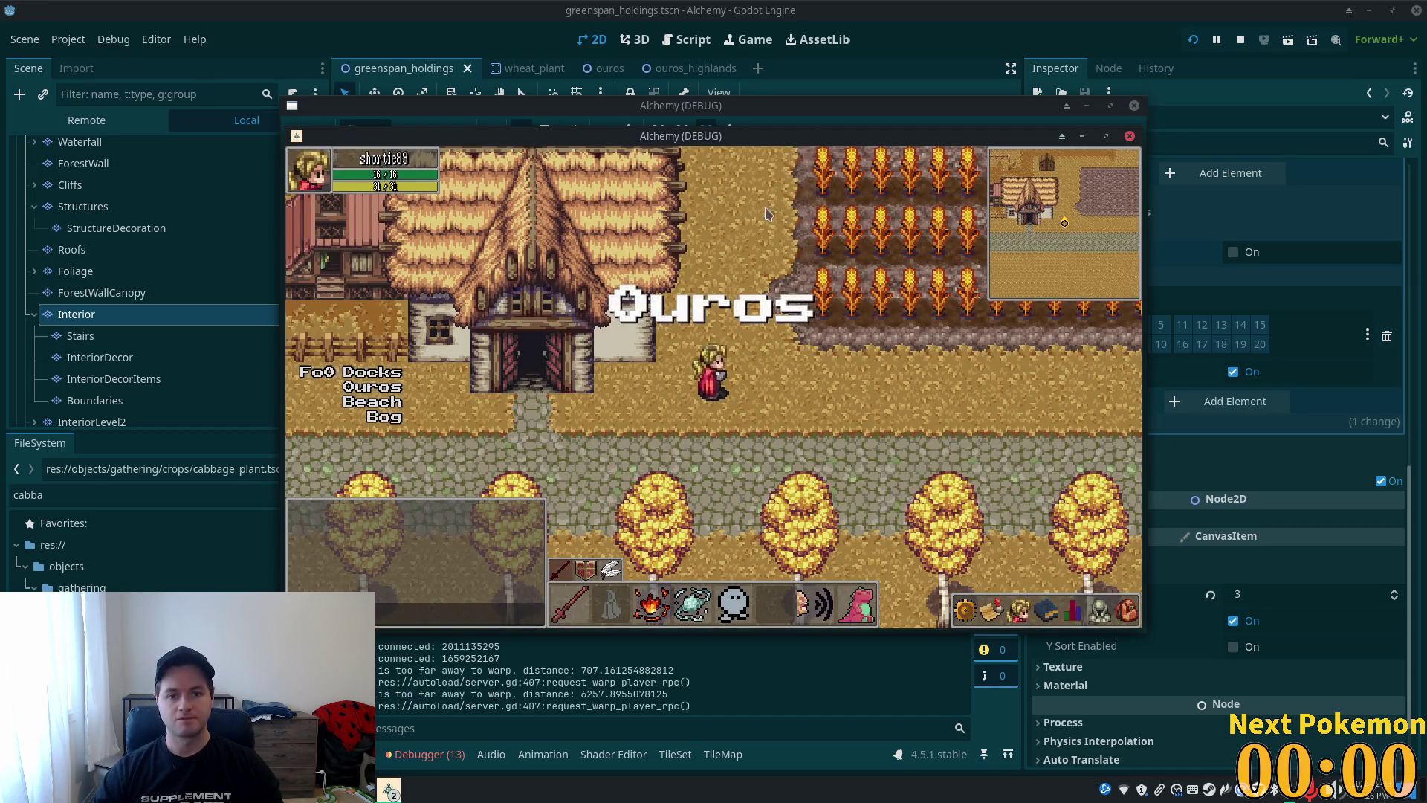
drag(738, 143, 926, 239)
click(824, 182)
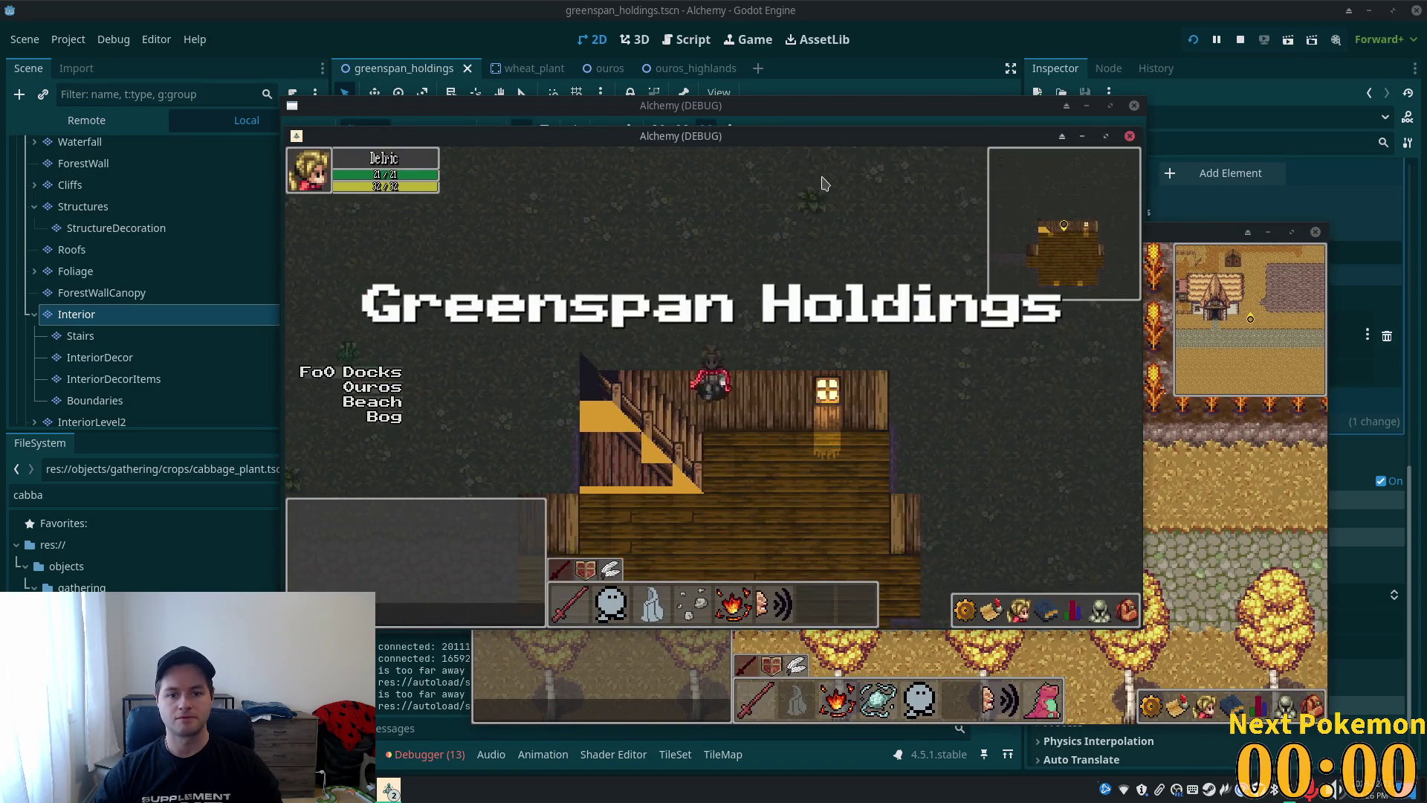
- Walk the character down and back up the house stairs, then return to the editor
key(Left)
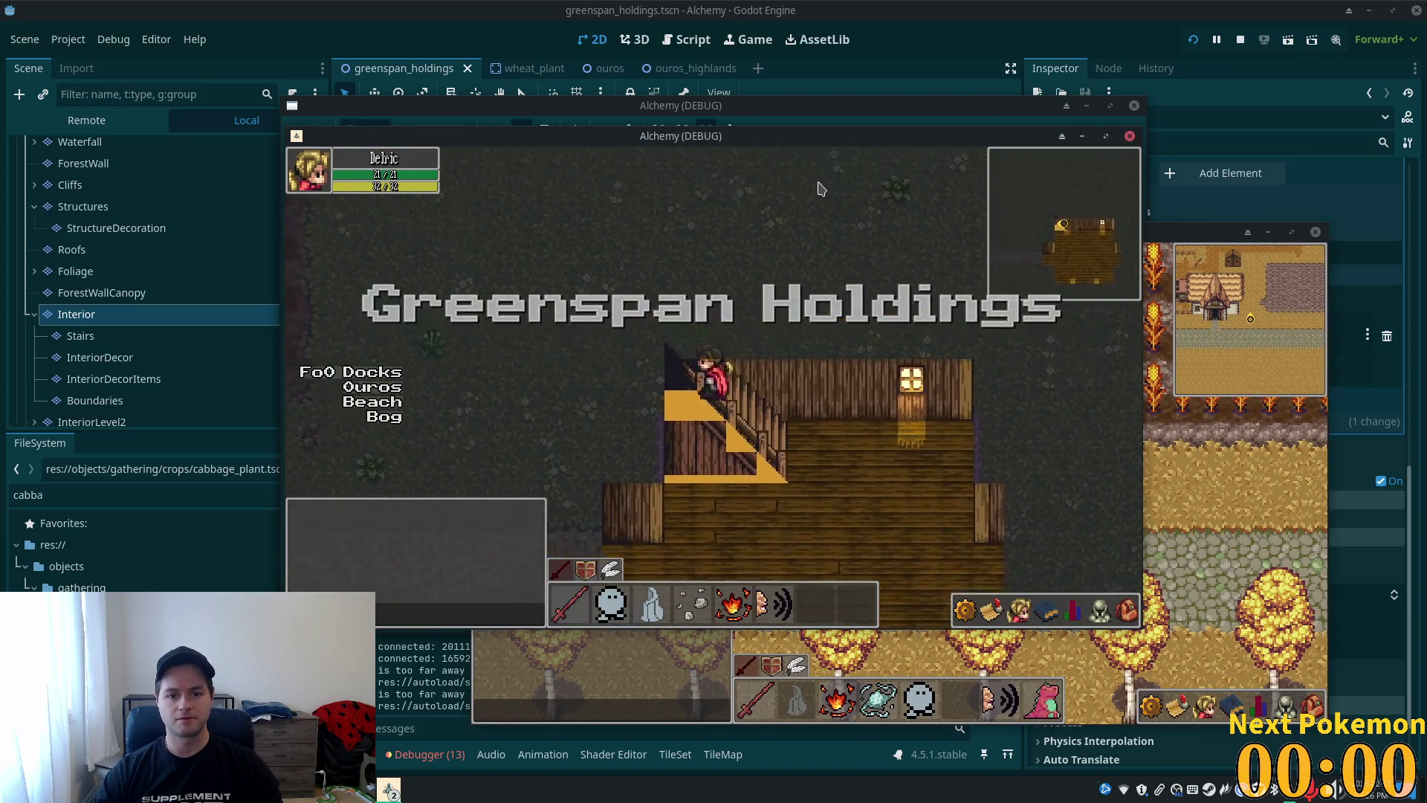
key(Right)
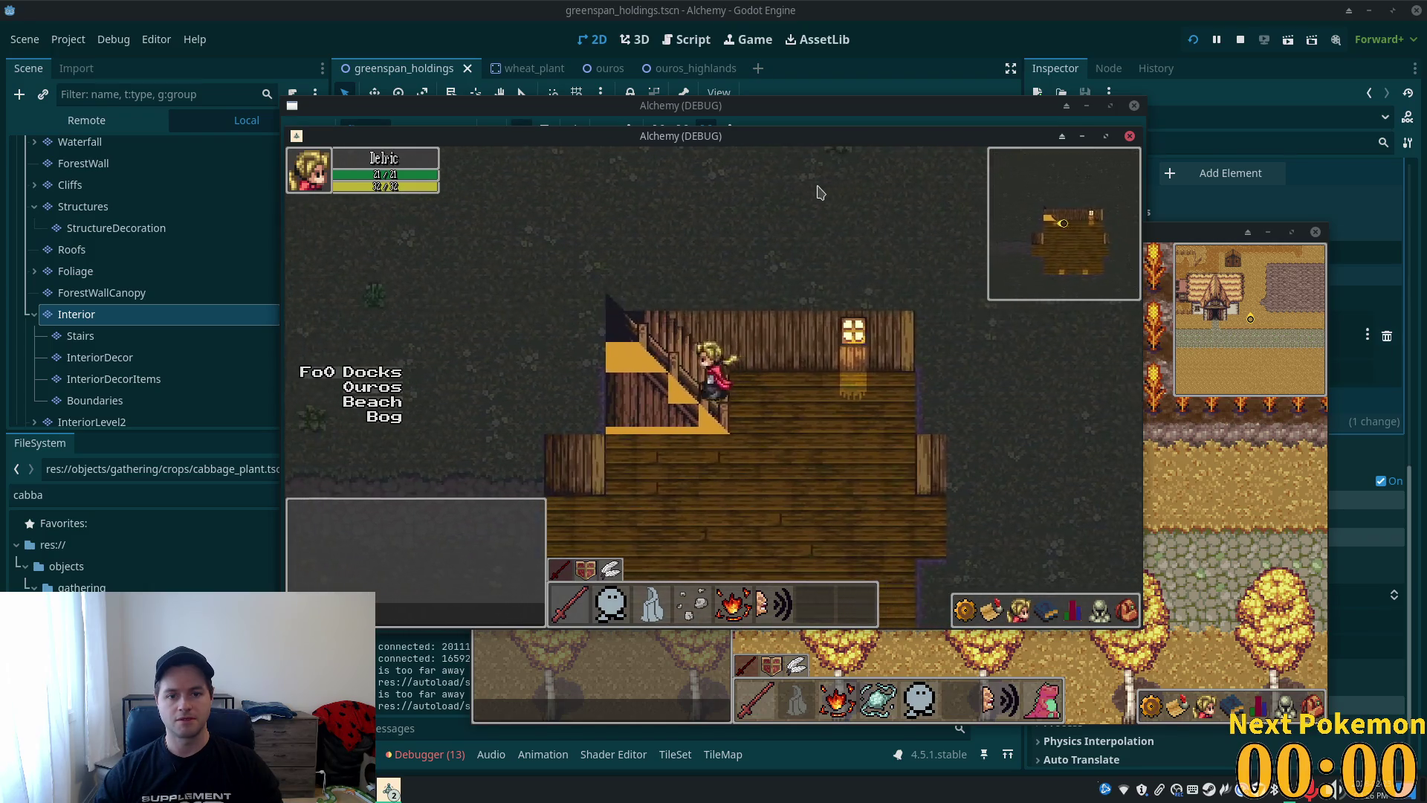
key(Right)
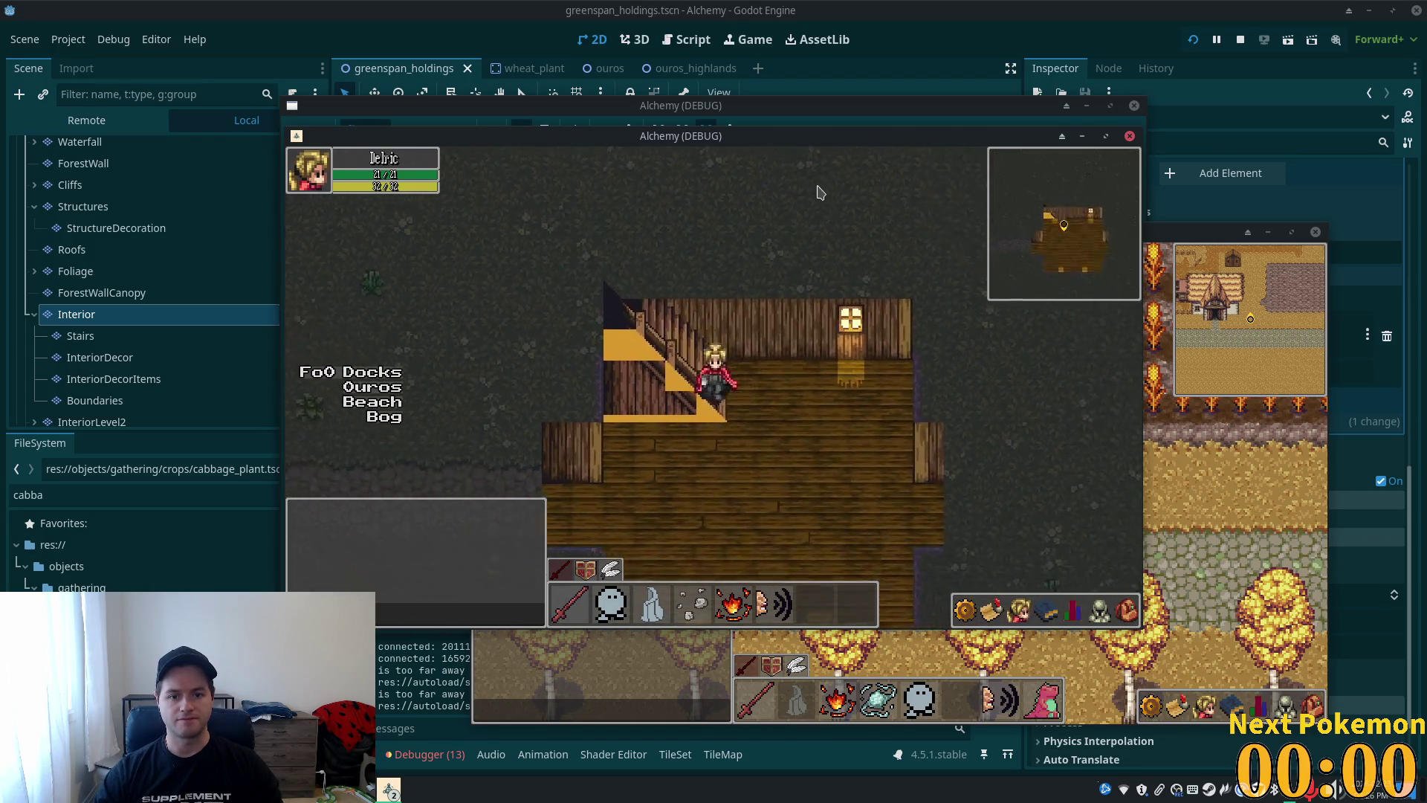
key(Left)
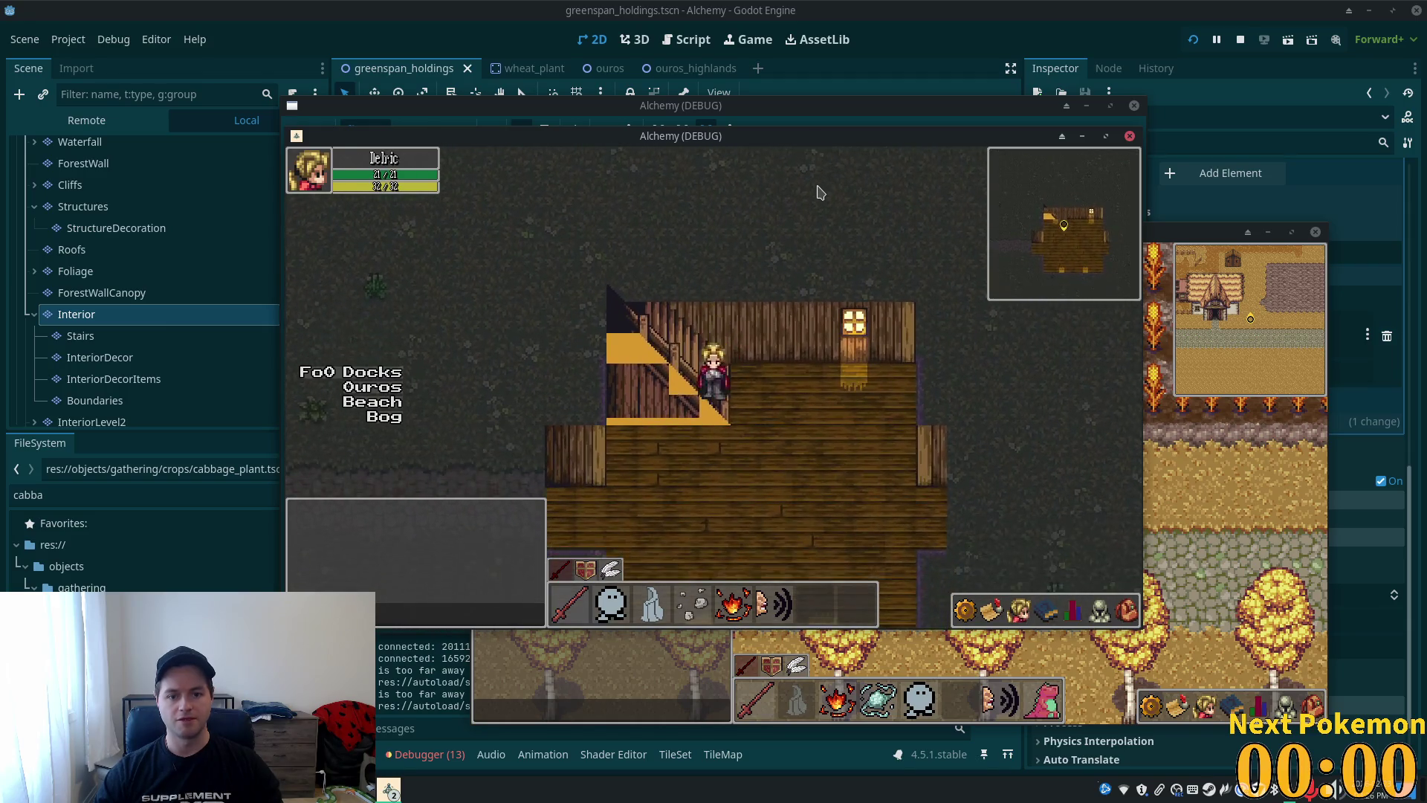
key(Left)
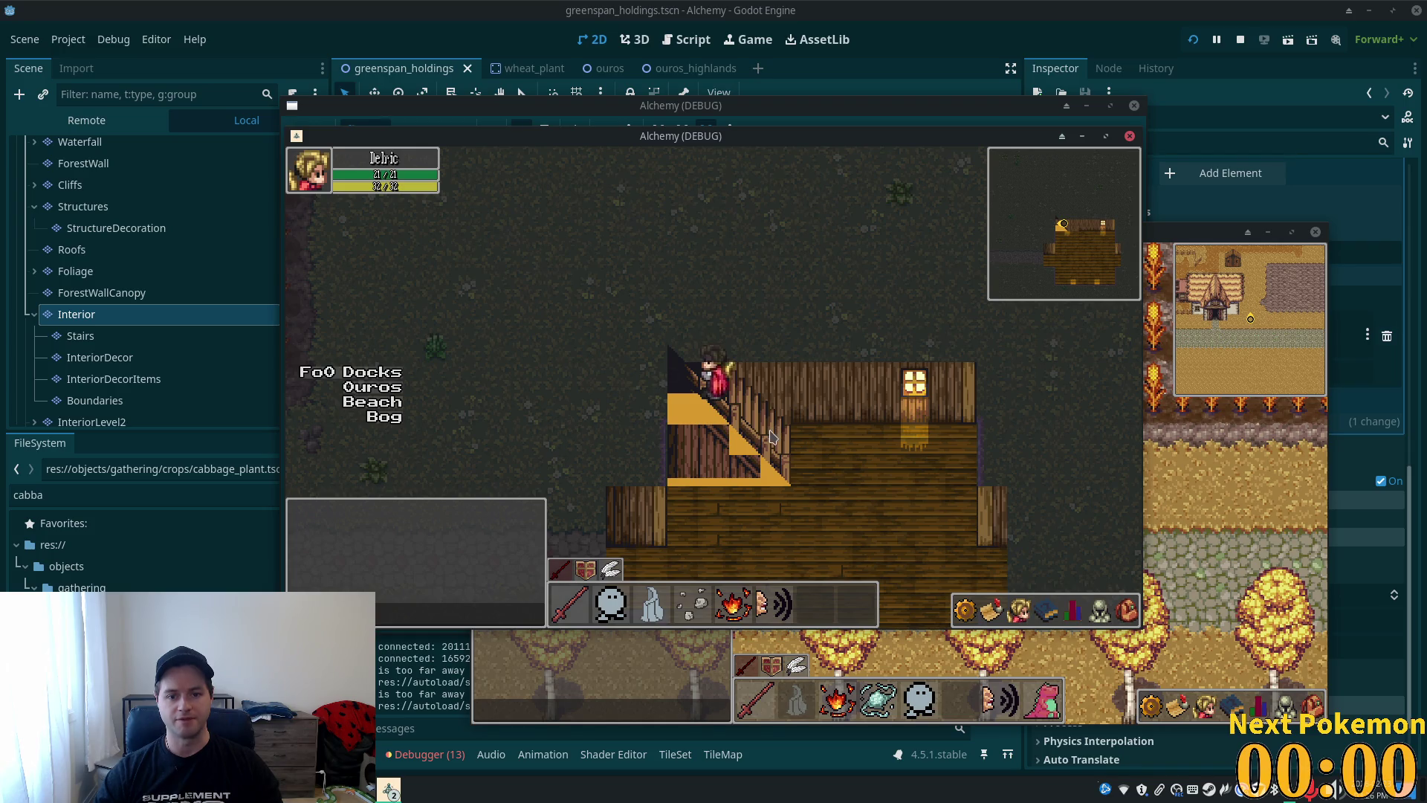
key(Right)
click(115, 405)
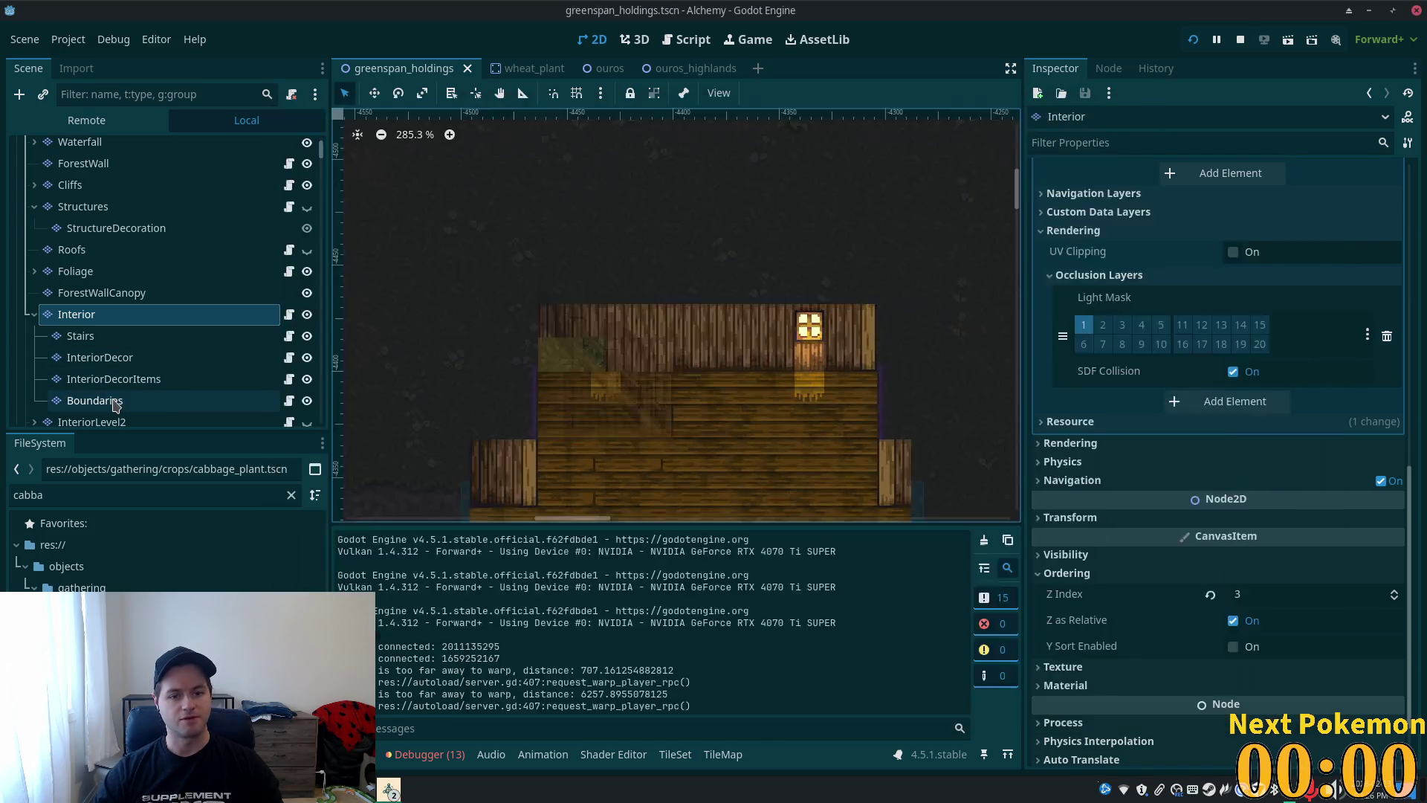
- Try a fully transparent Self Modulate on the Boundaries layer, then undo it
click(115, 402)
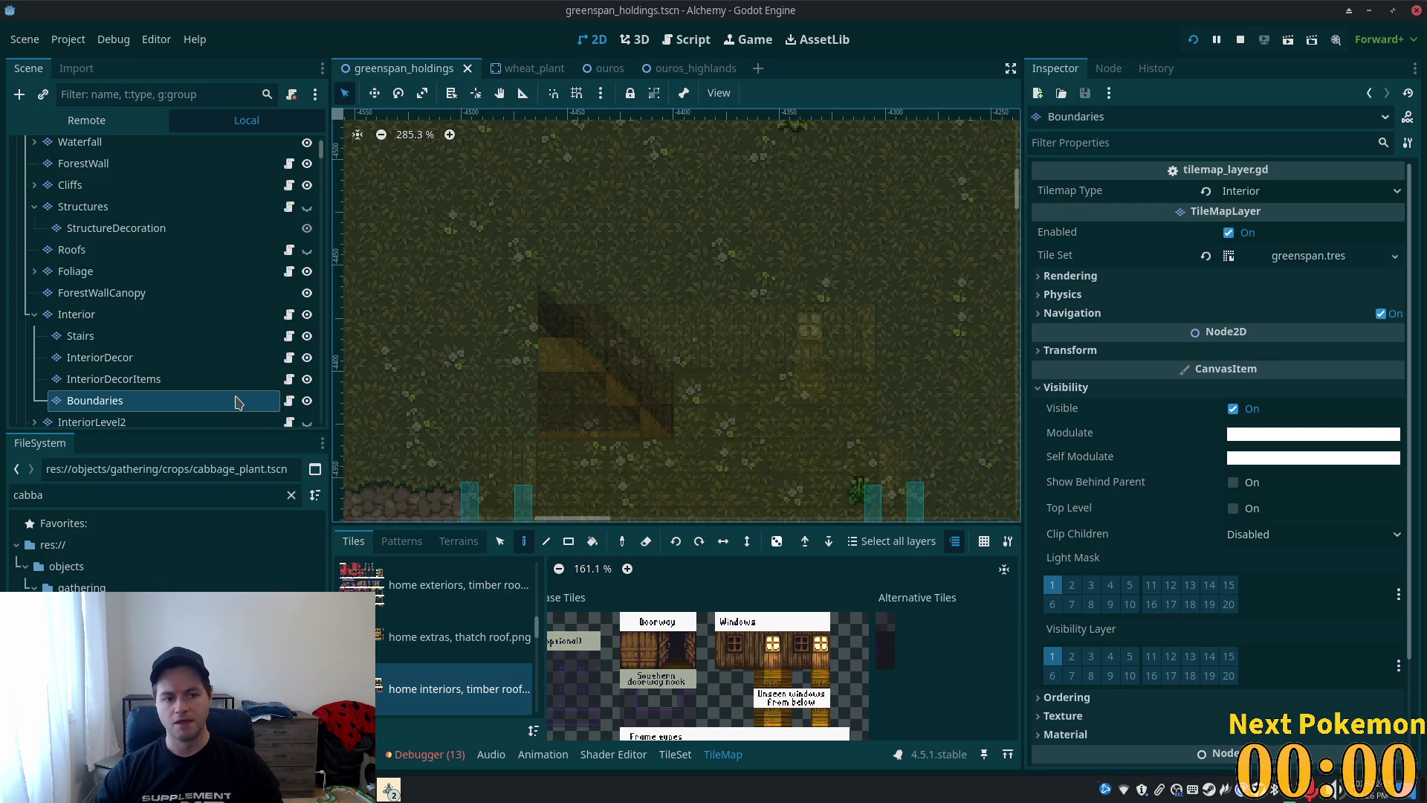
click(1265, 457)
drag(1336, 370, 957, 364)
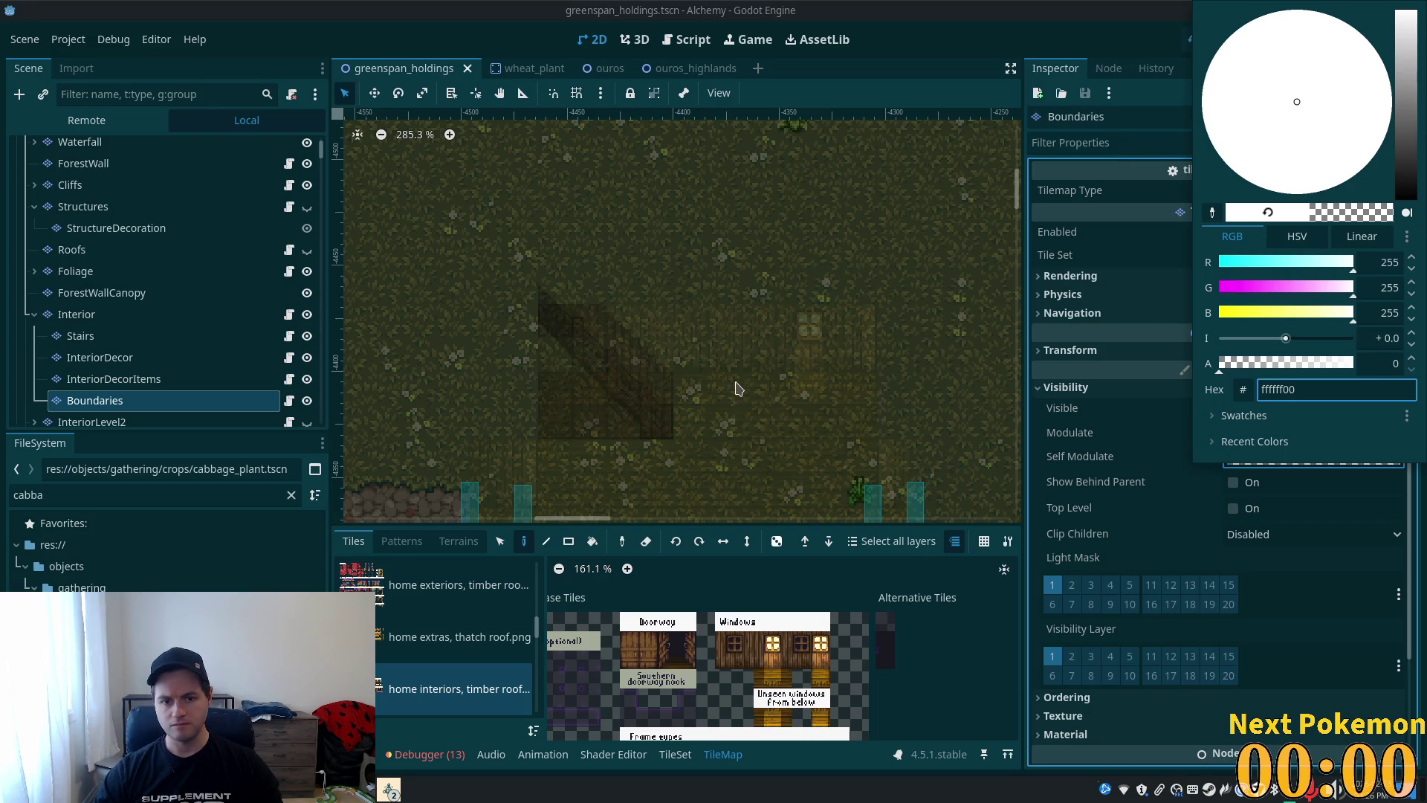
key(ctrl+z)
click(972, 26)
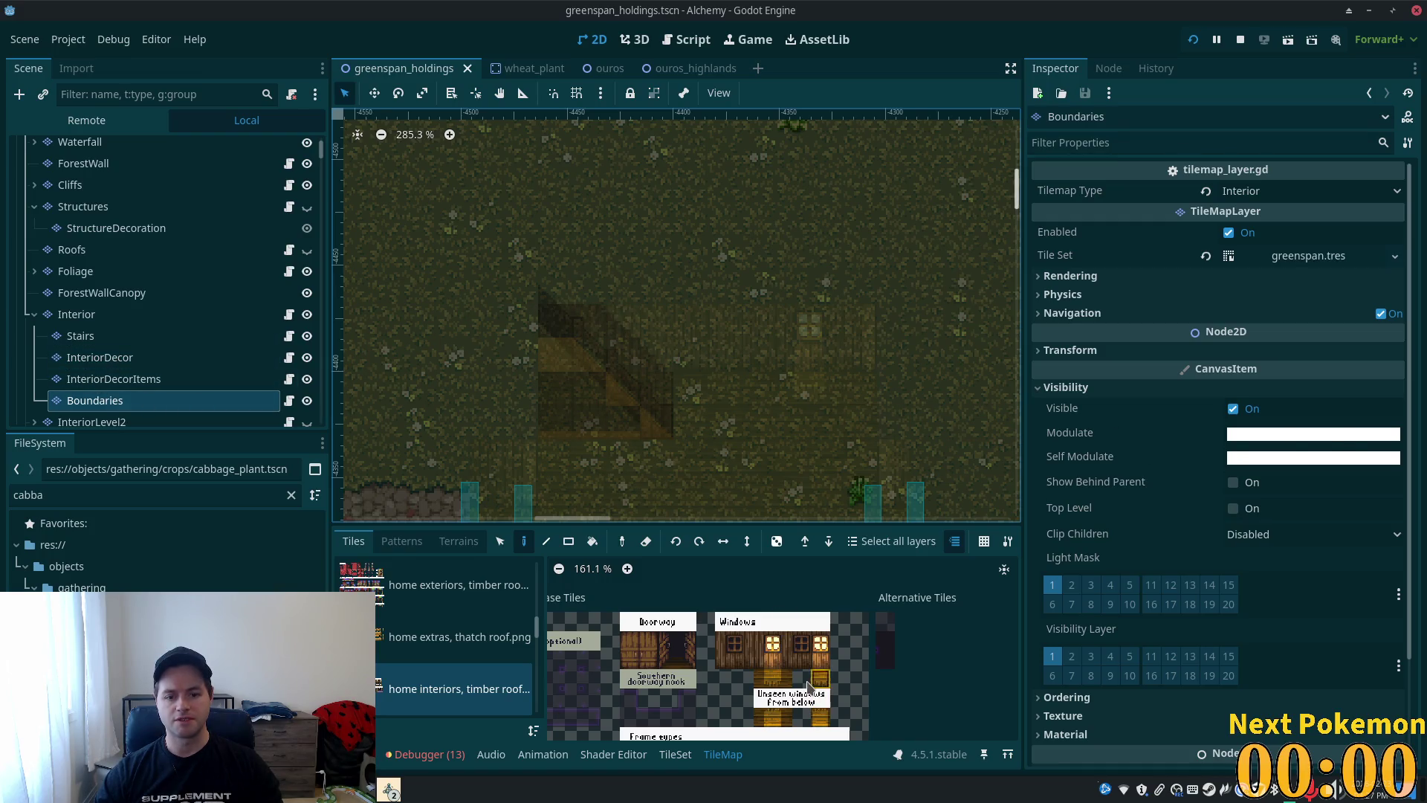
- Choose the triangle tile from the boundary_tiles_16x16.png source in the TileMap panel
scroll(691, 694, down, 2)
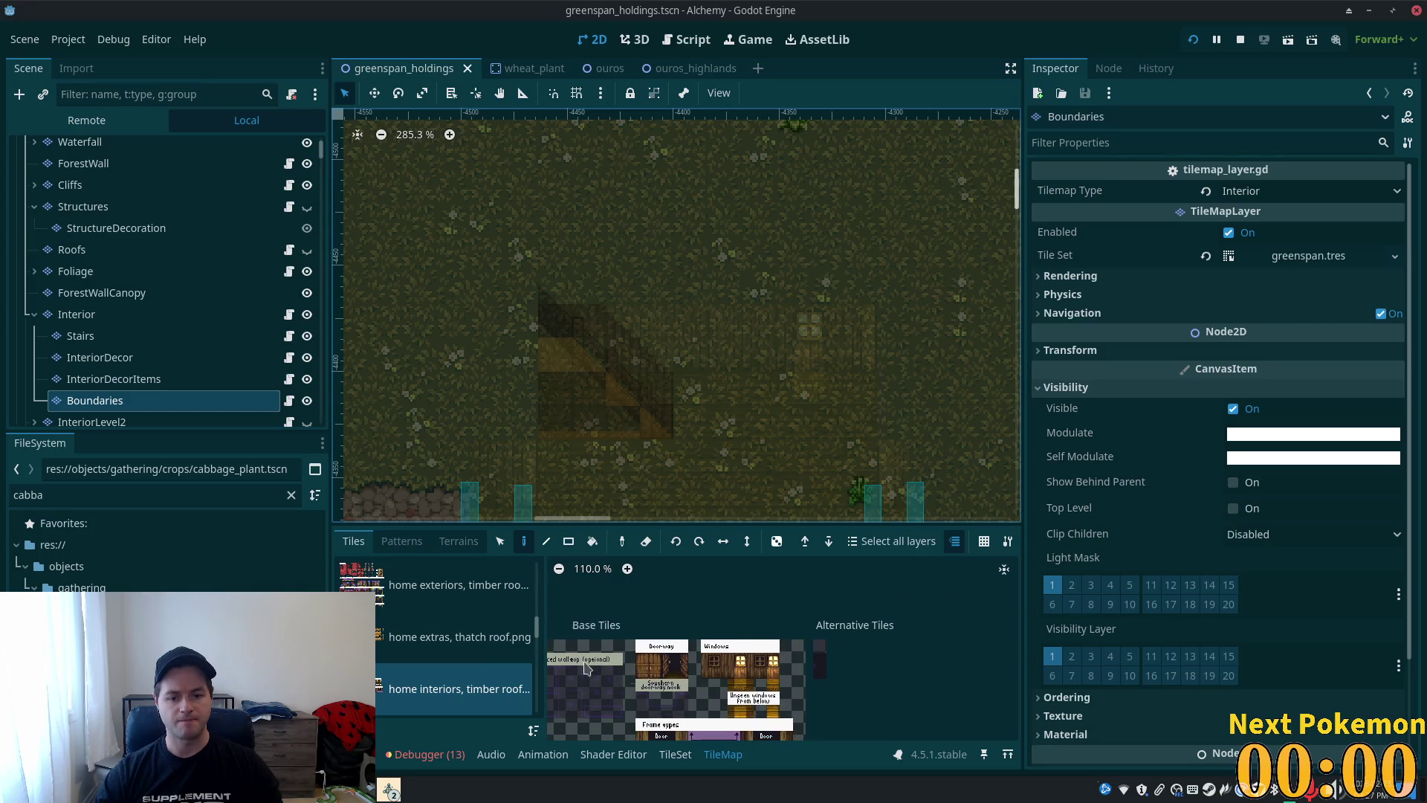
scroll(431, 638, up, 3)
scroll(431, 638, up, 5)
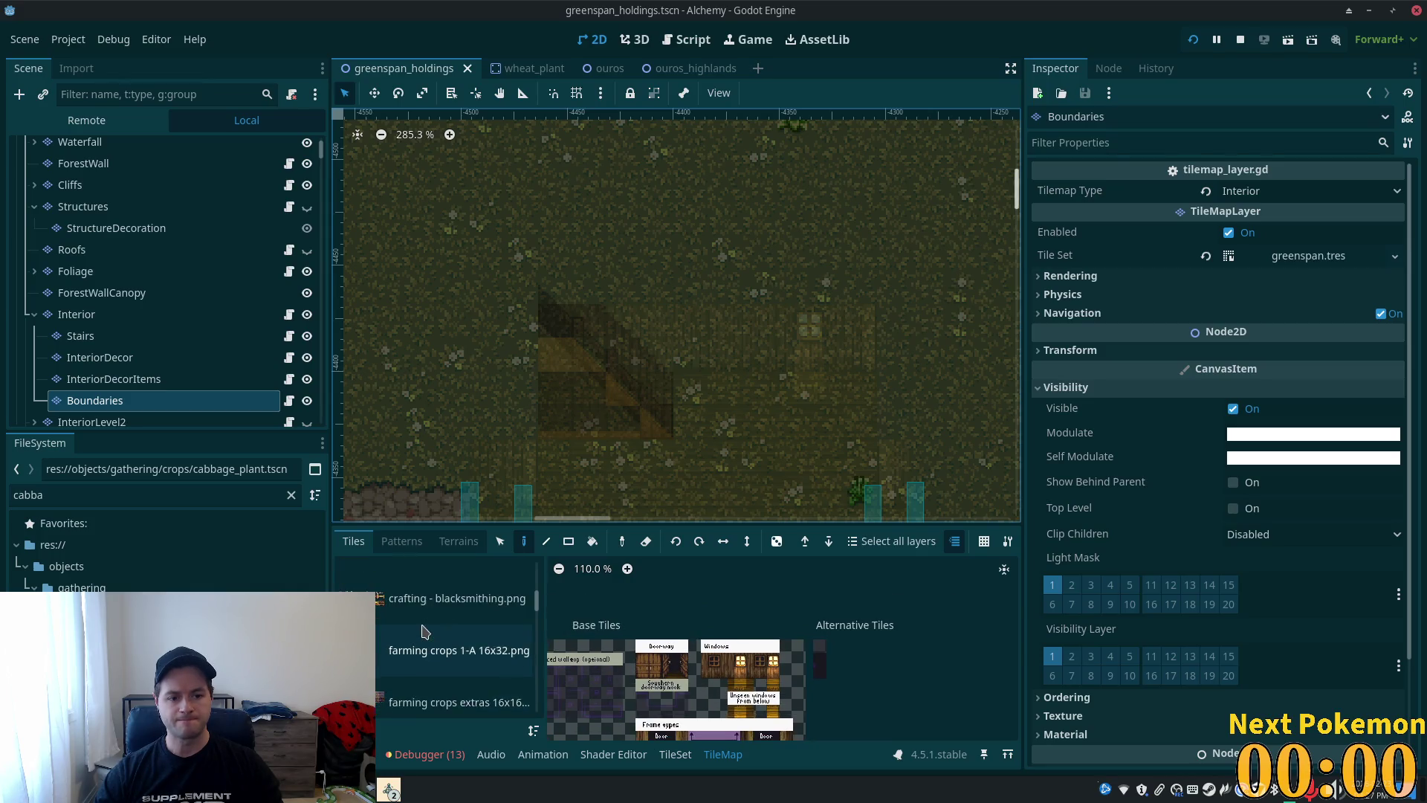
click(416, 606)
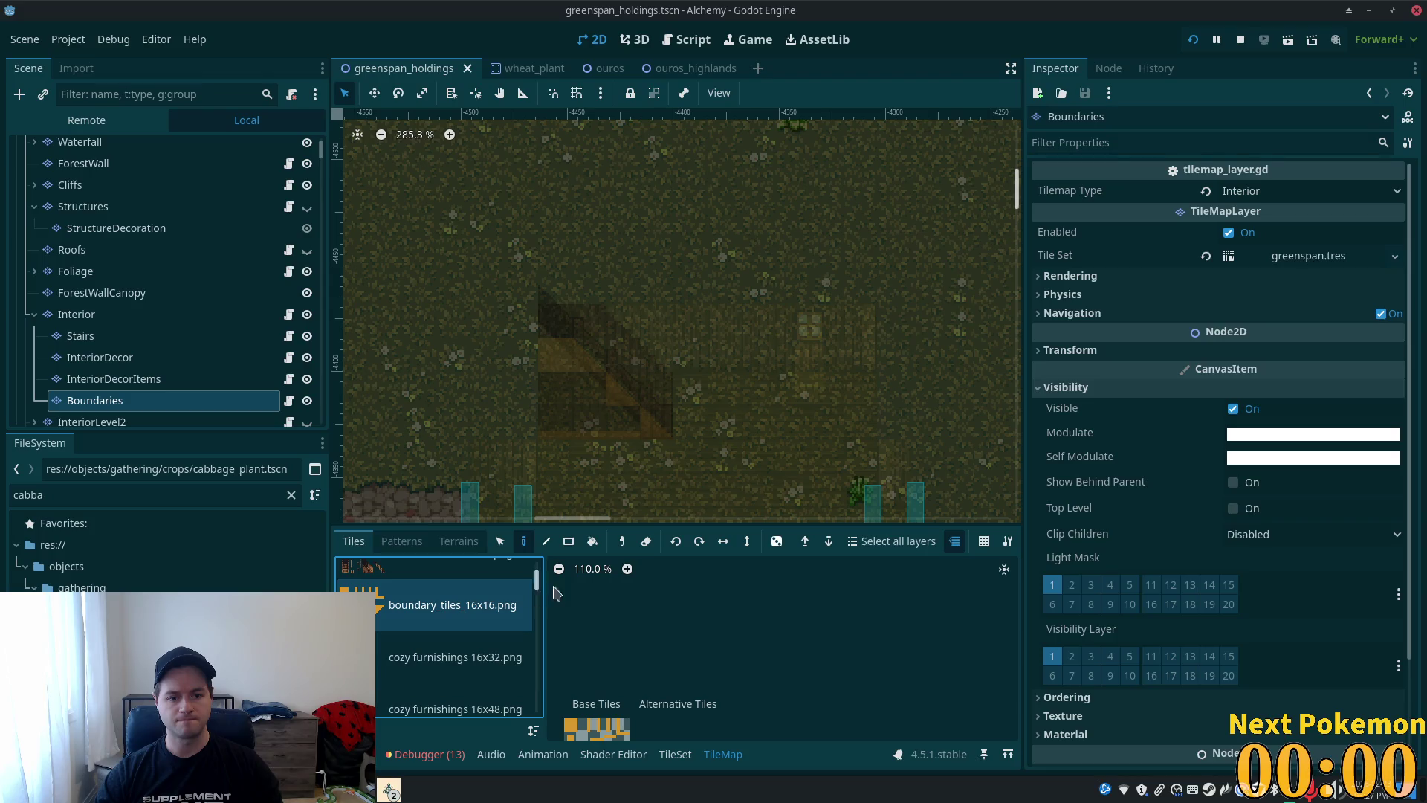
scroll(691, 639, up, 2)
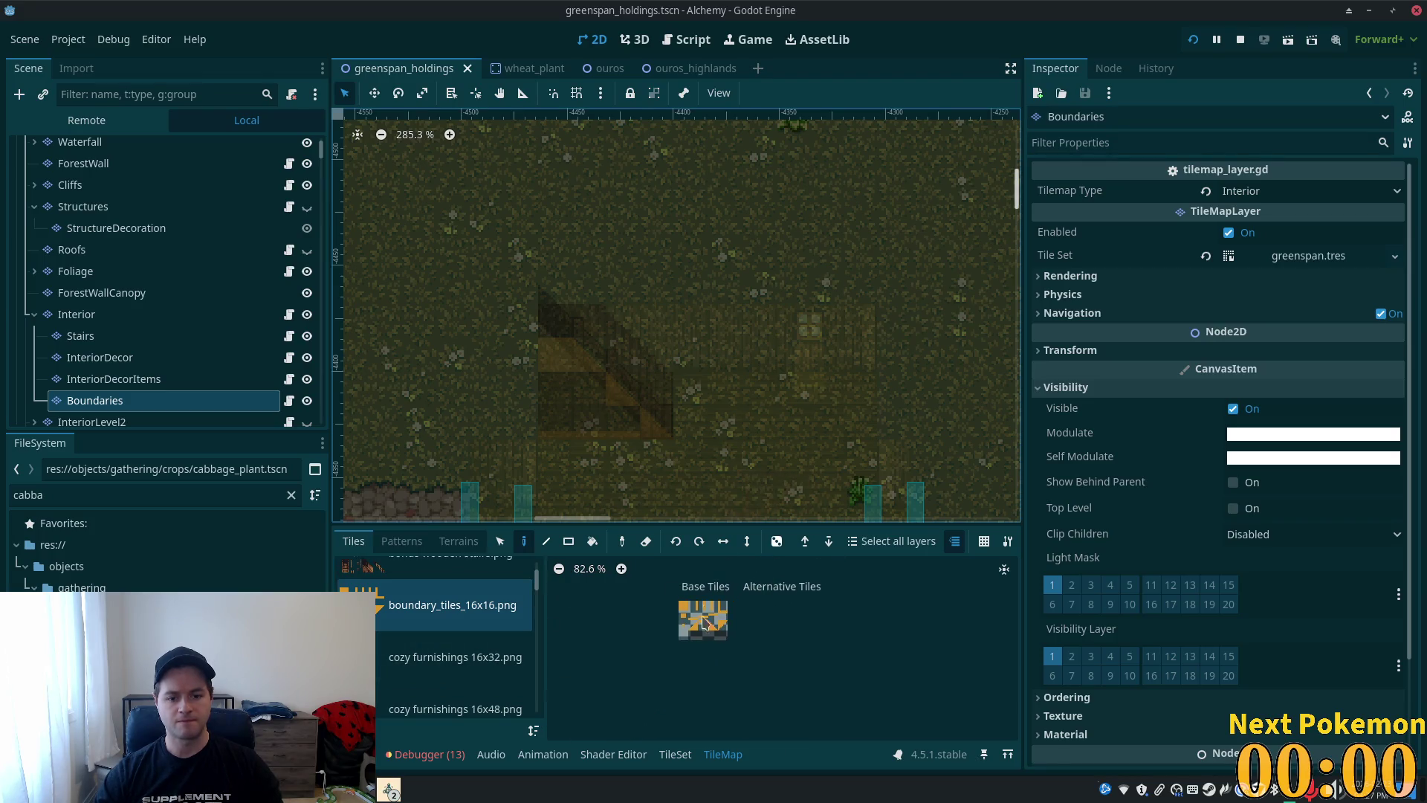
scroll(721, 634, up, 10)
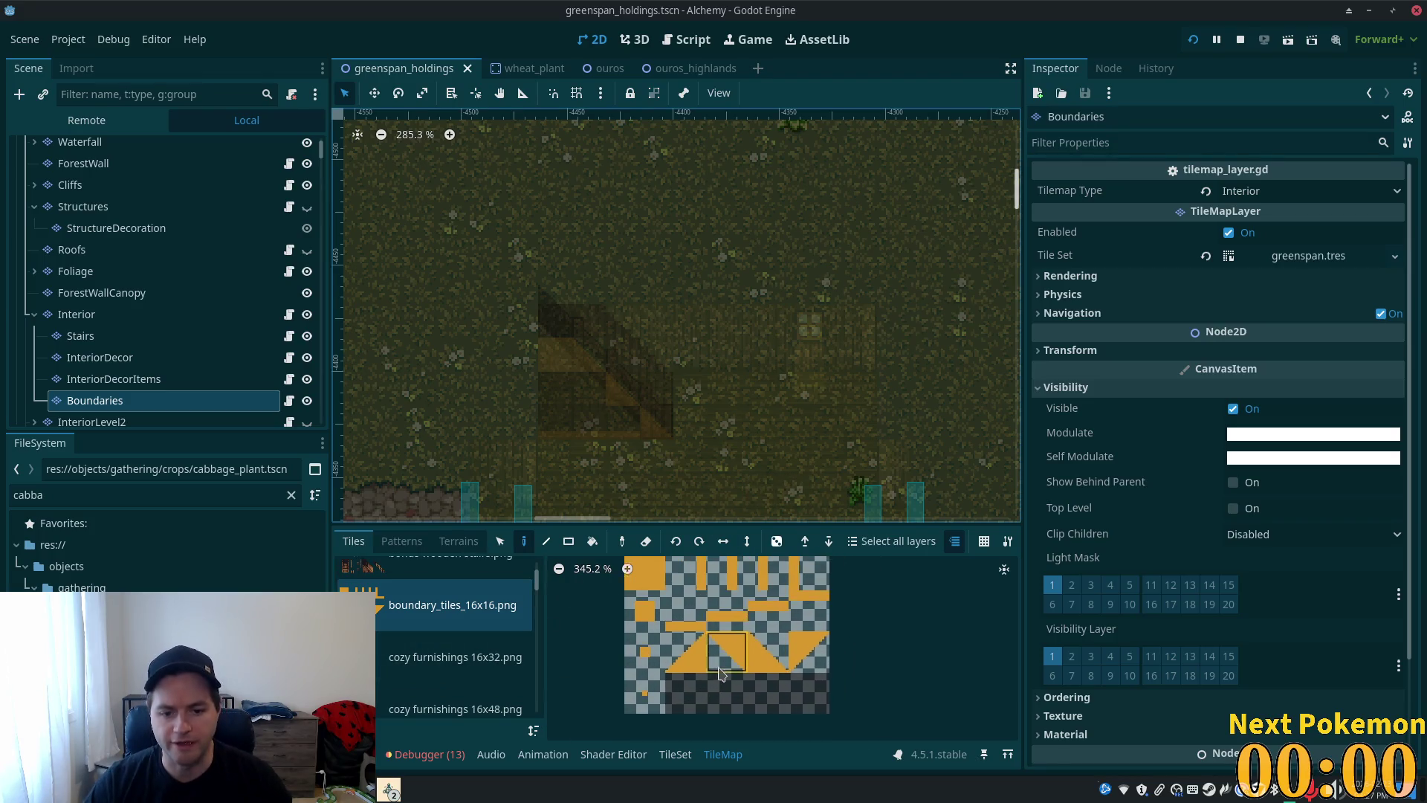
click(720, 673)
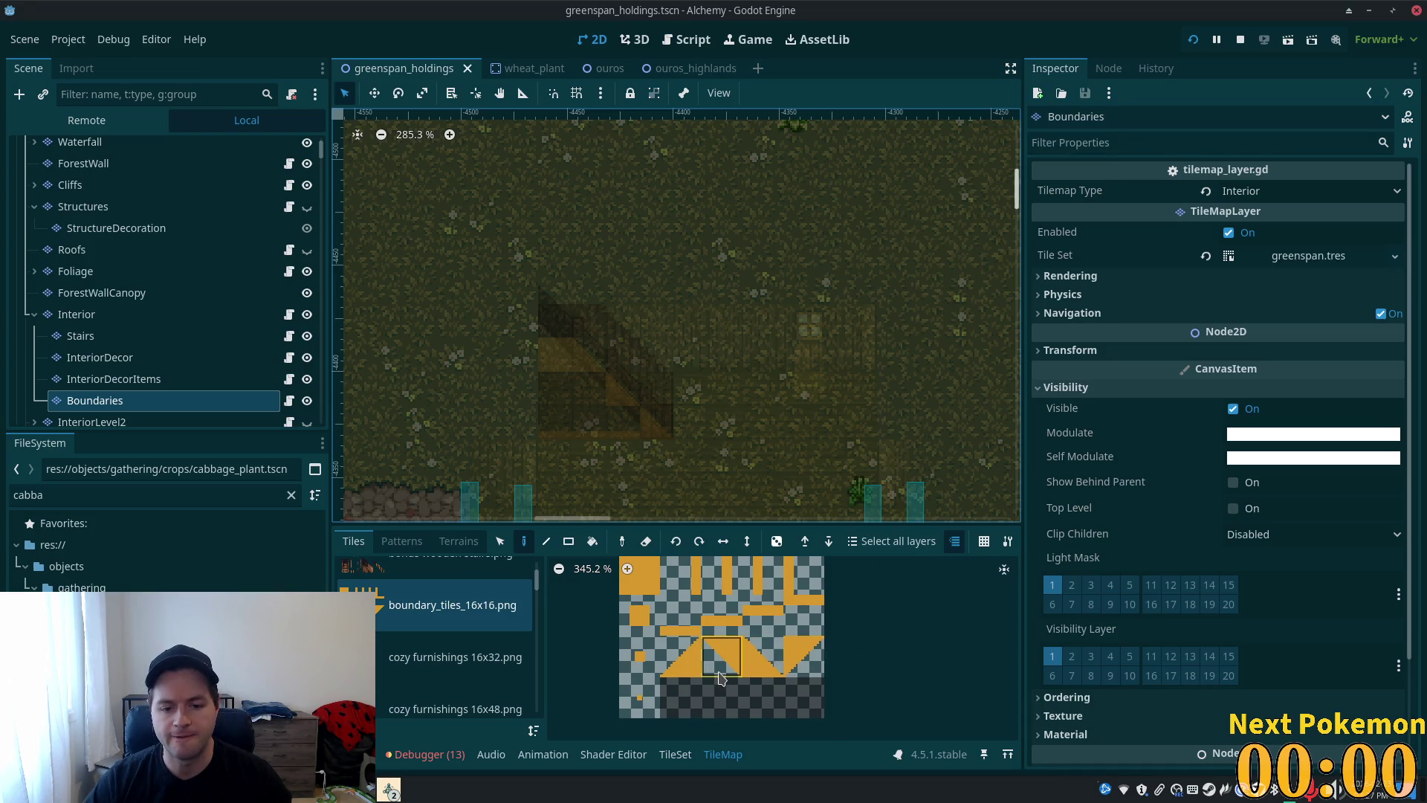
click(715, 633)
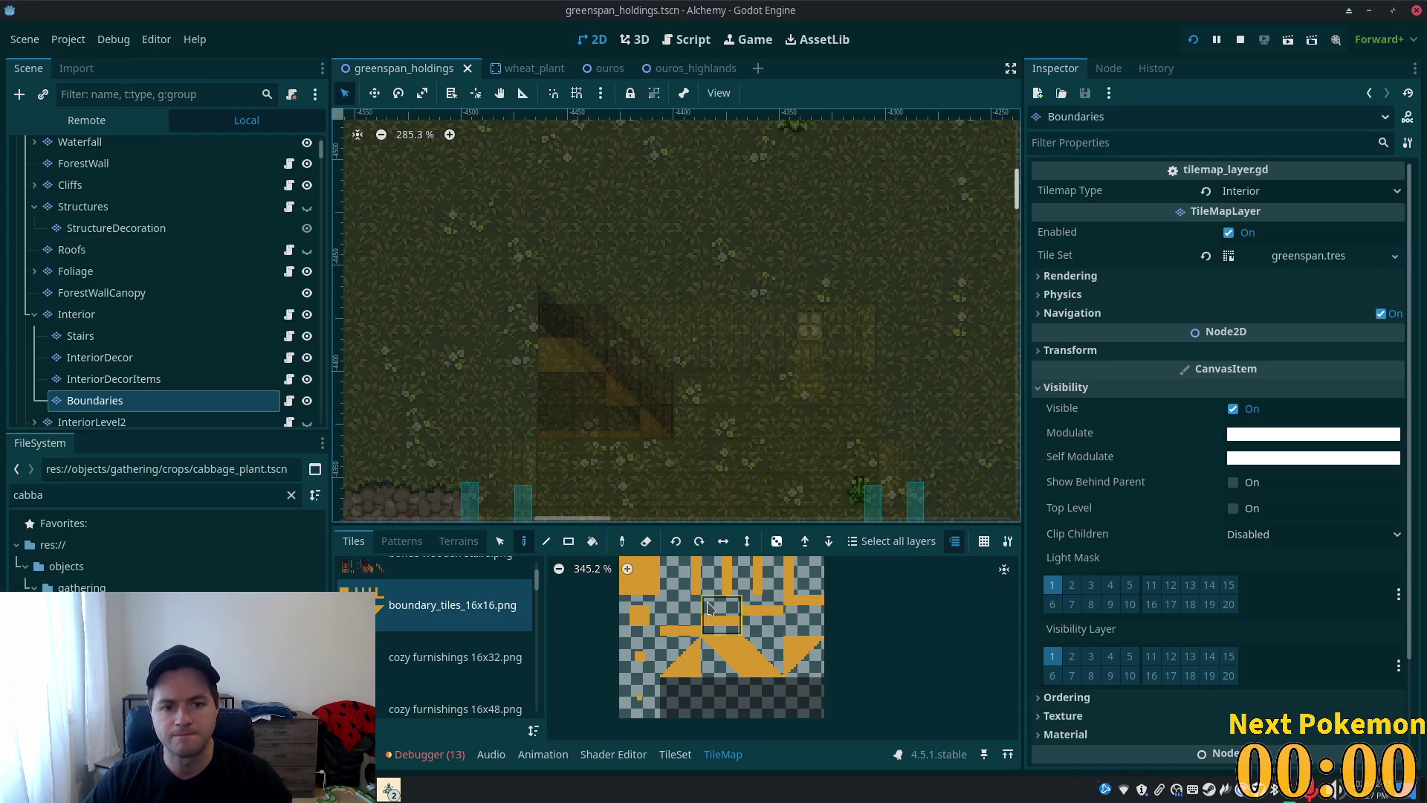
click(712, 667)
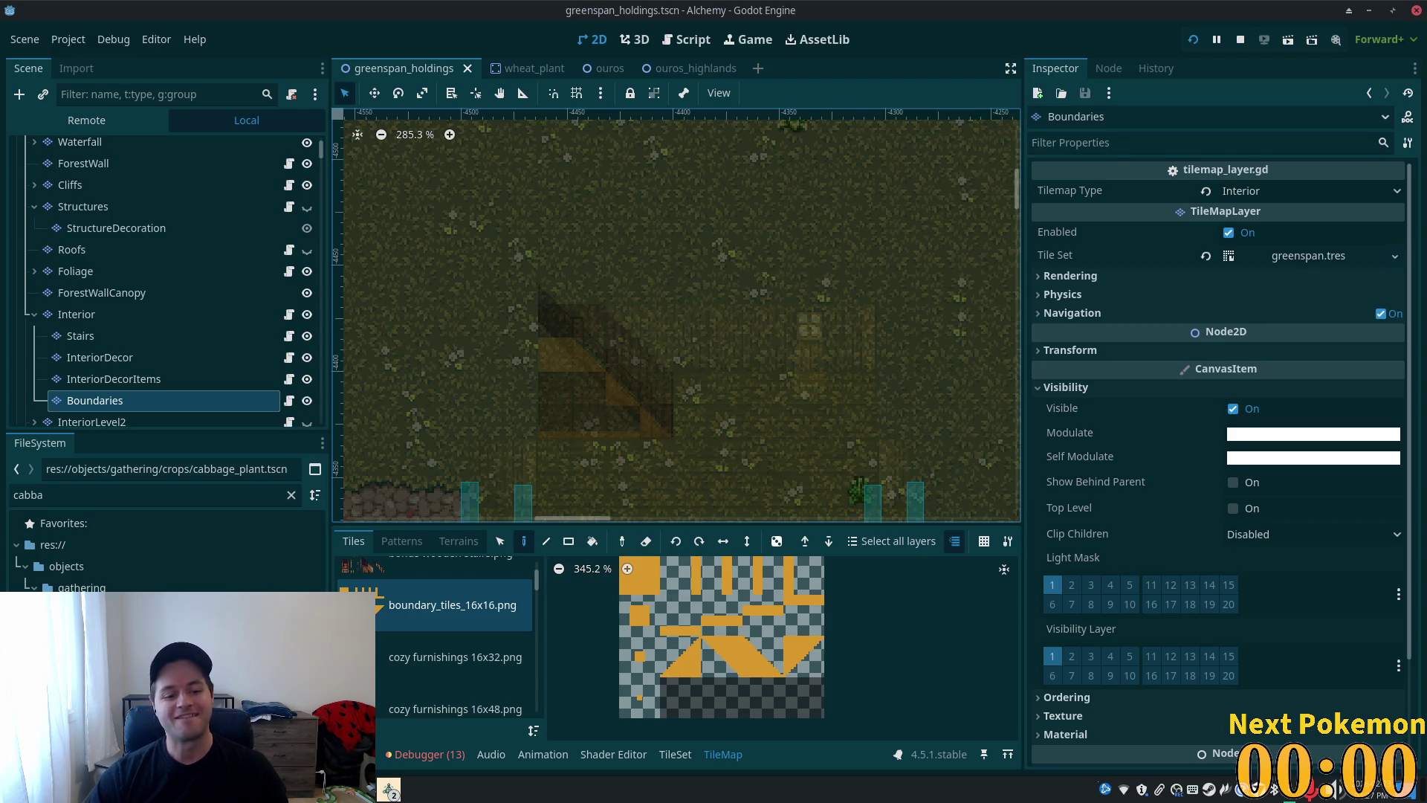
- Bring the running game forward and walk the player into the bank house
mouse_move(392, 793)
click(450, 736)
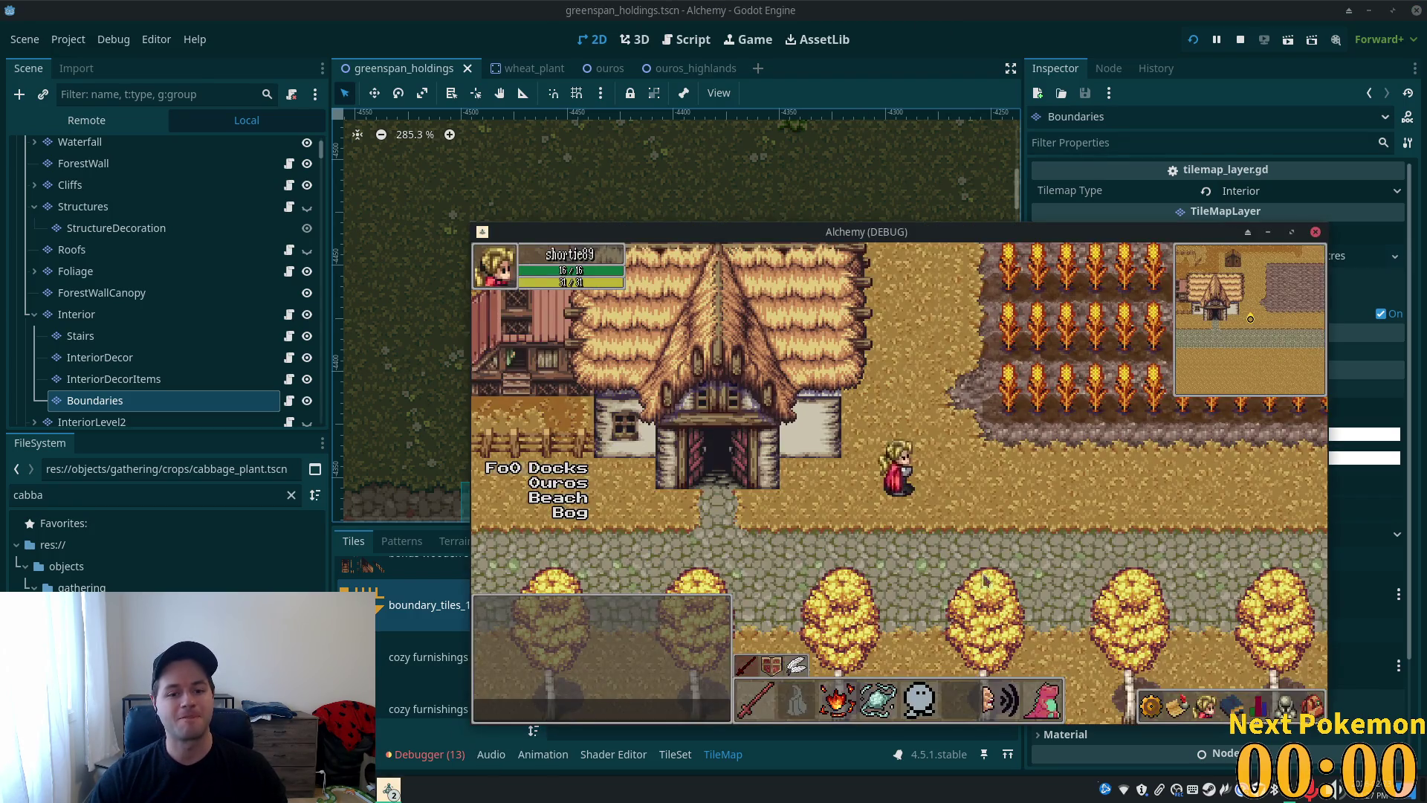
key(d)
key(s)
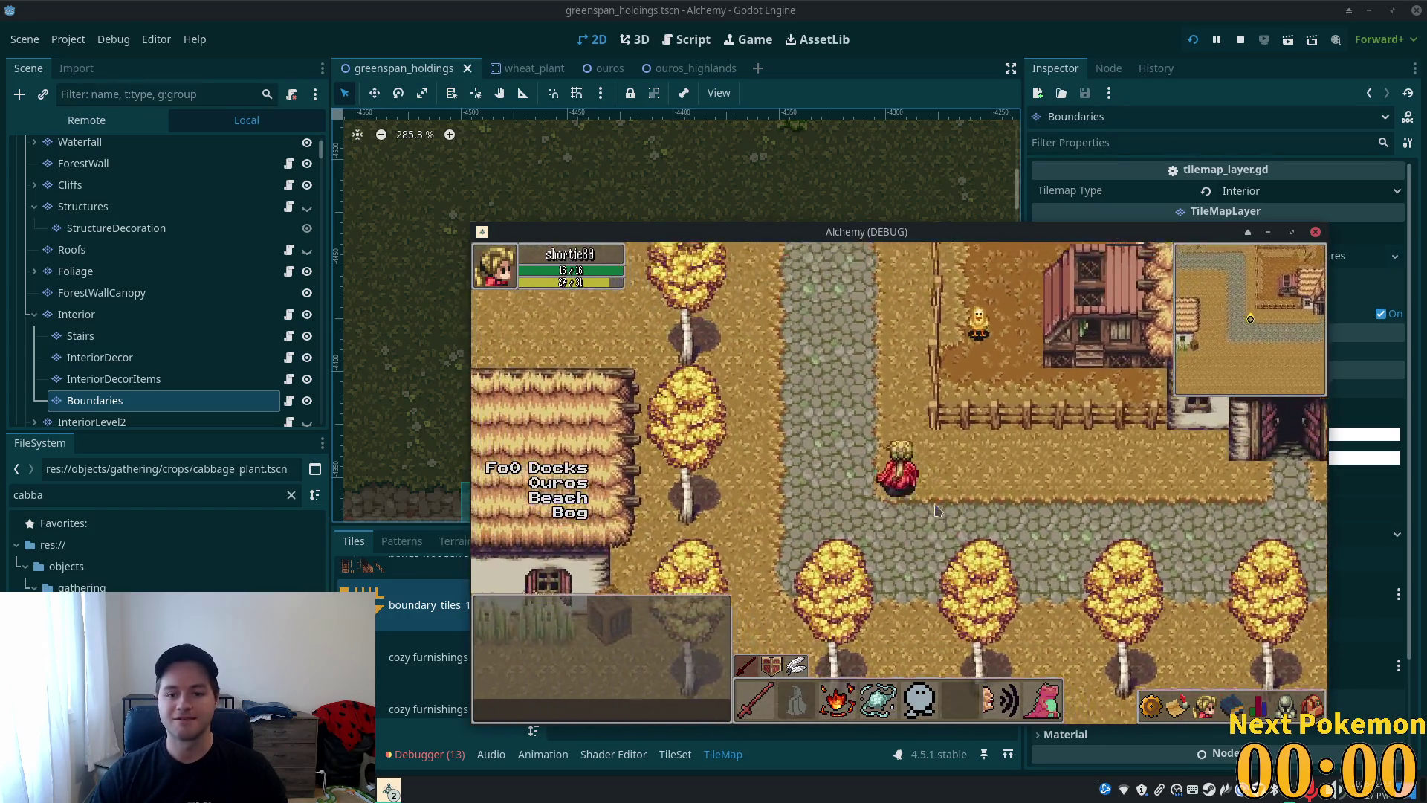
key(a)
key(w)
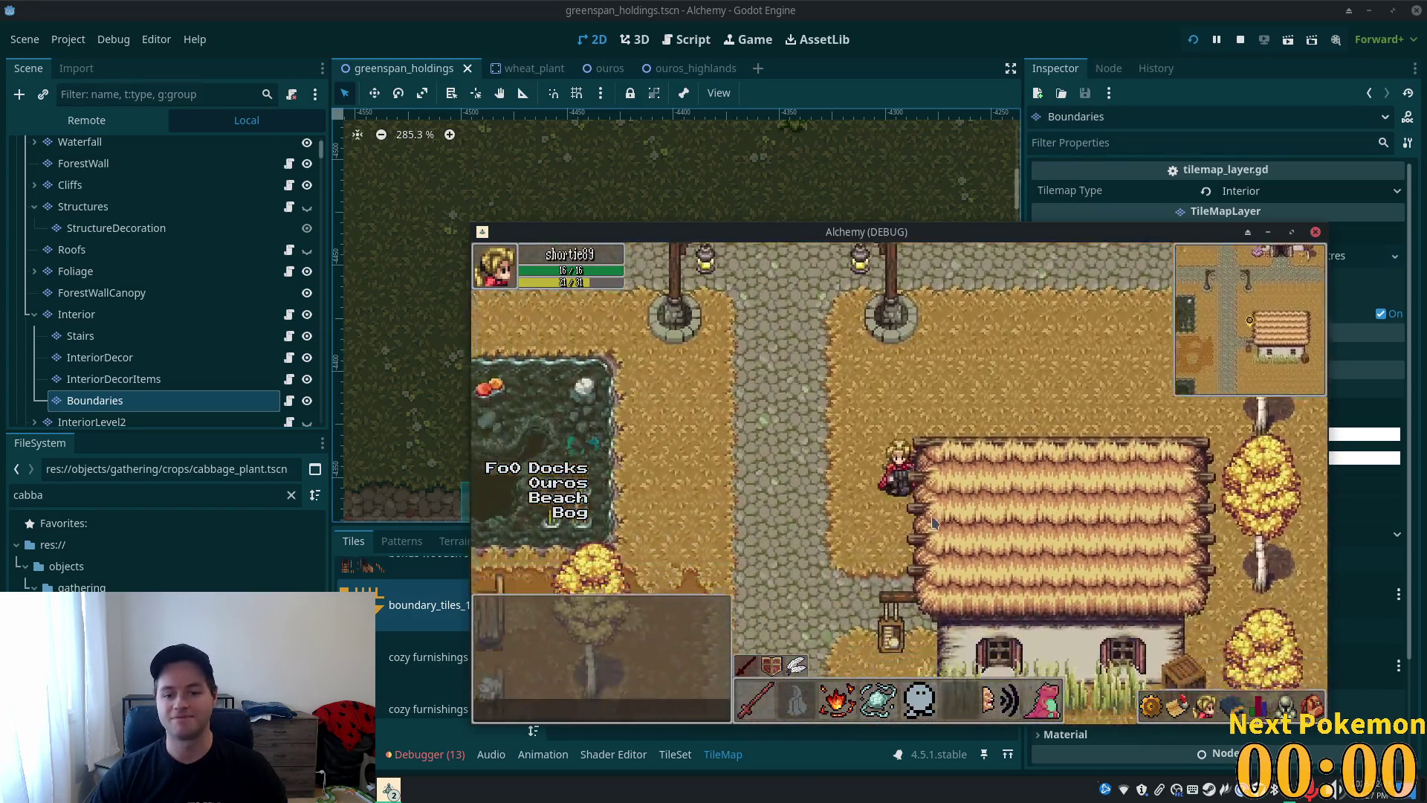
key(d)
- Chat with the banker, replying 's please' and then 'ok'
key(Return)
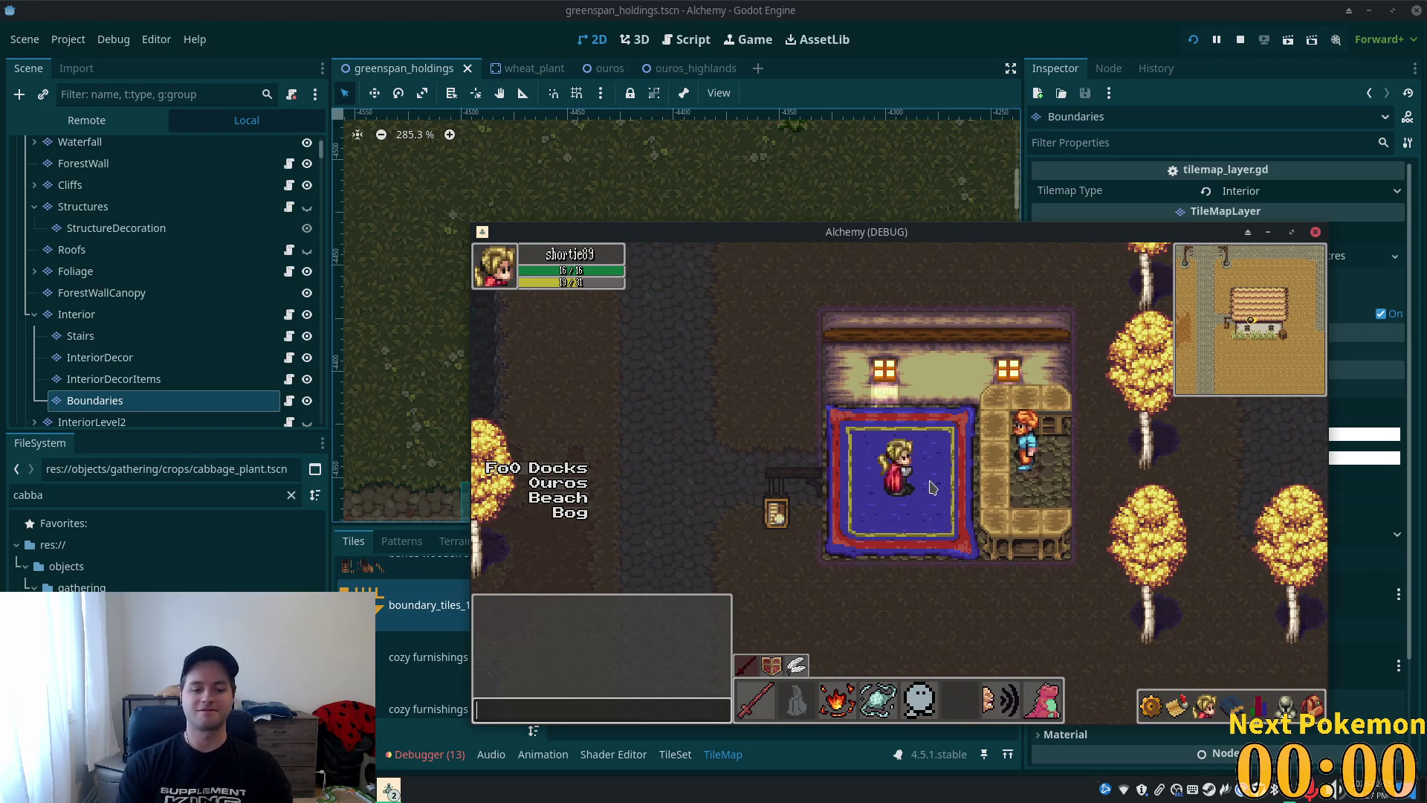
text(hi)
key(Return)
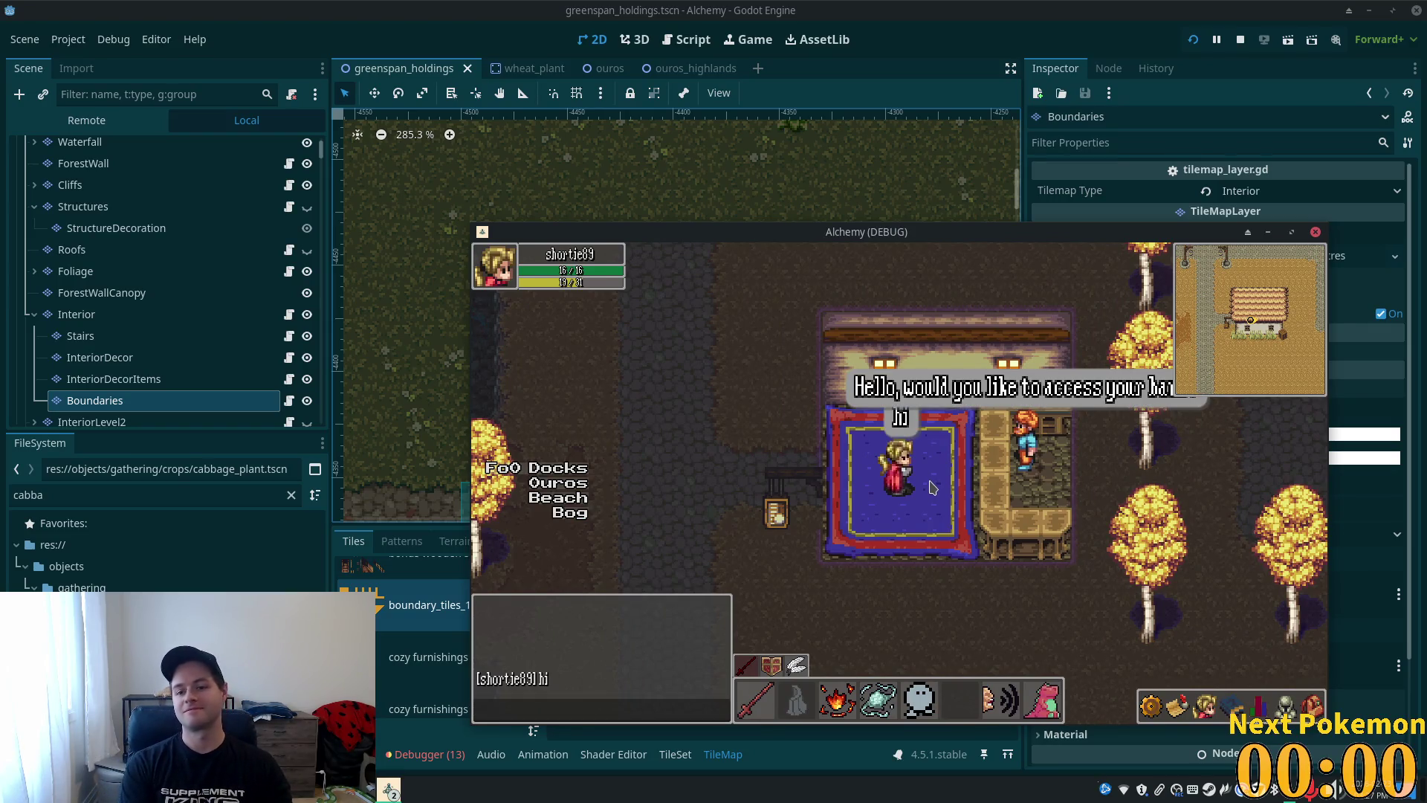
key(s)
key(Return)
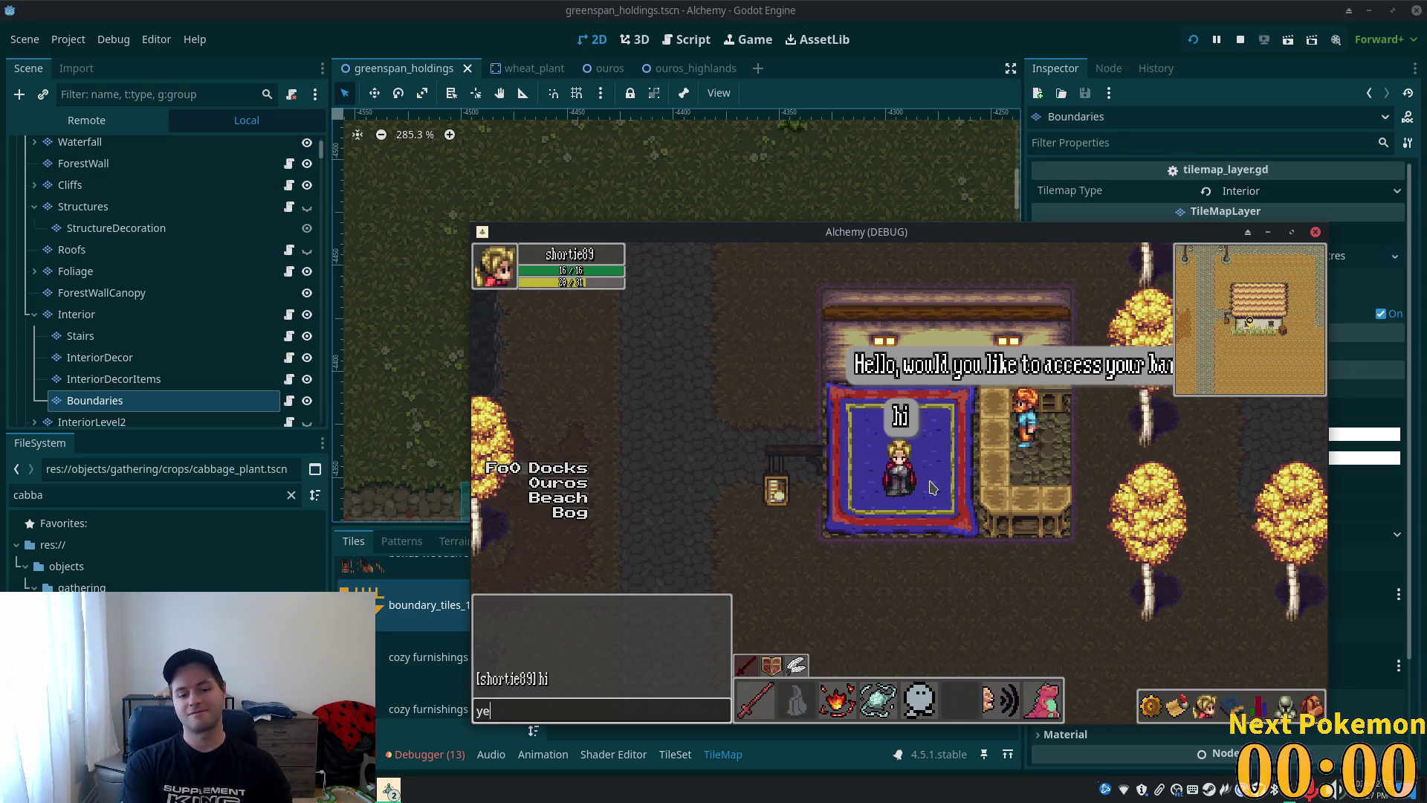
text(s please)
key(Return)
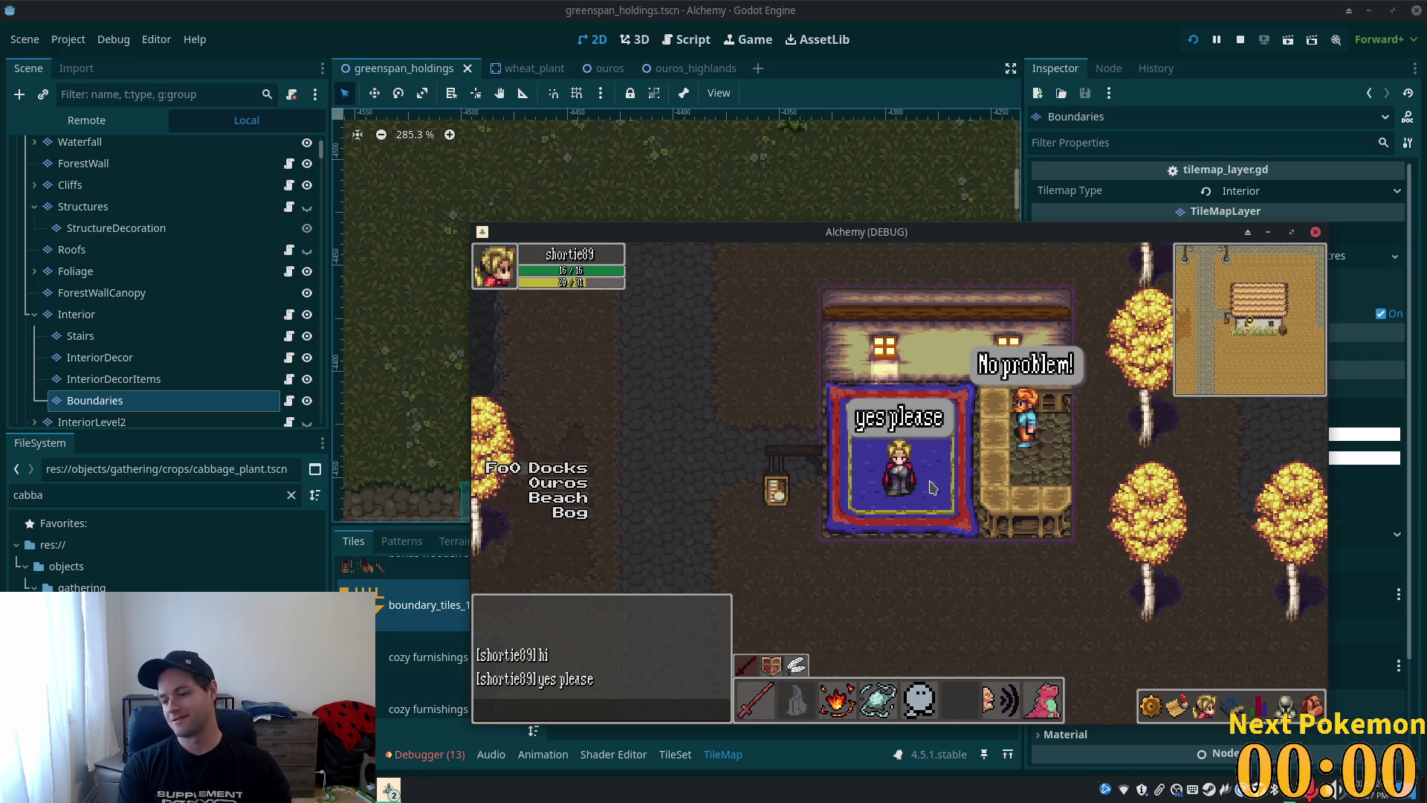
key(Return)
text(ok)
key(Return)
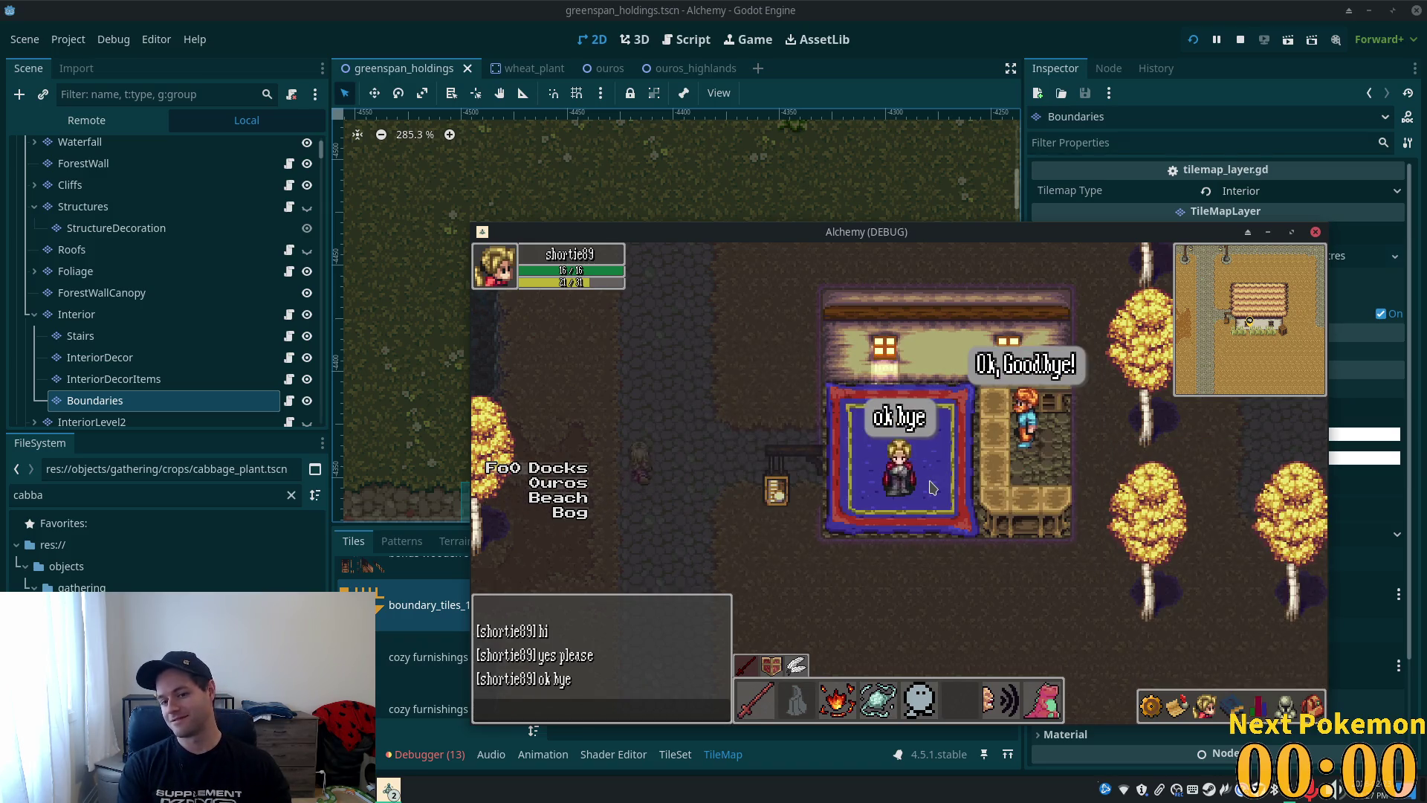
- Walk into the shop and chat 'hey' and 'ok' there
key(Left)
key(Up)
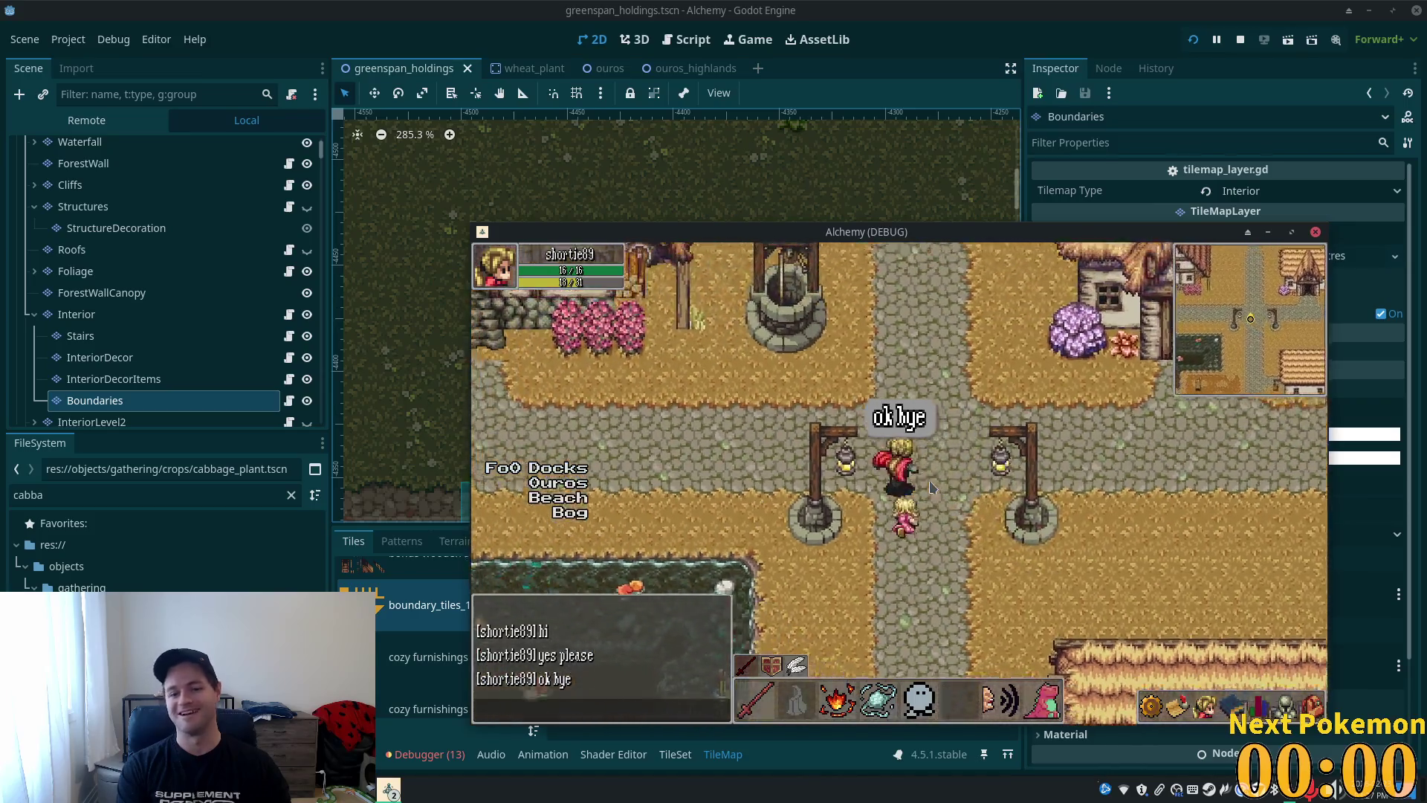
key(Up)
key(Return)
text(hey)
key(Return)
text(ok)
key(Return)
key(Return)
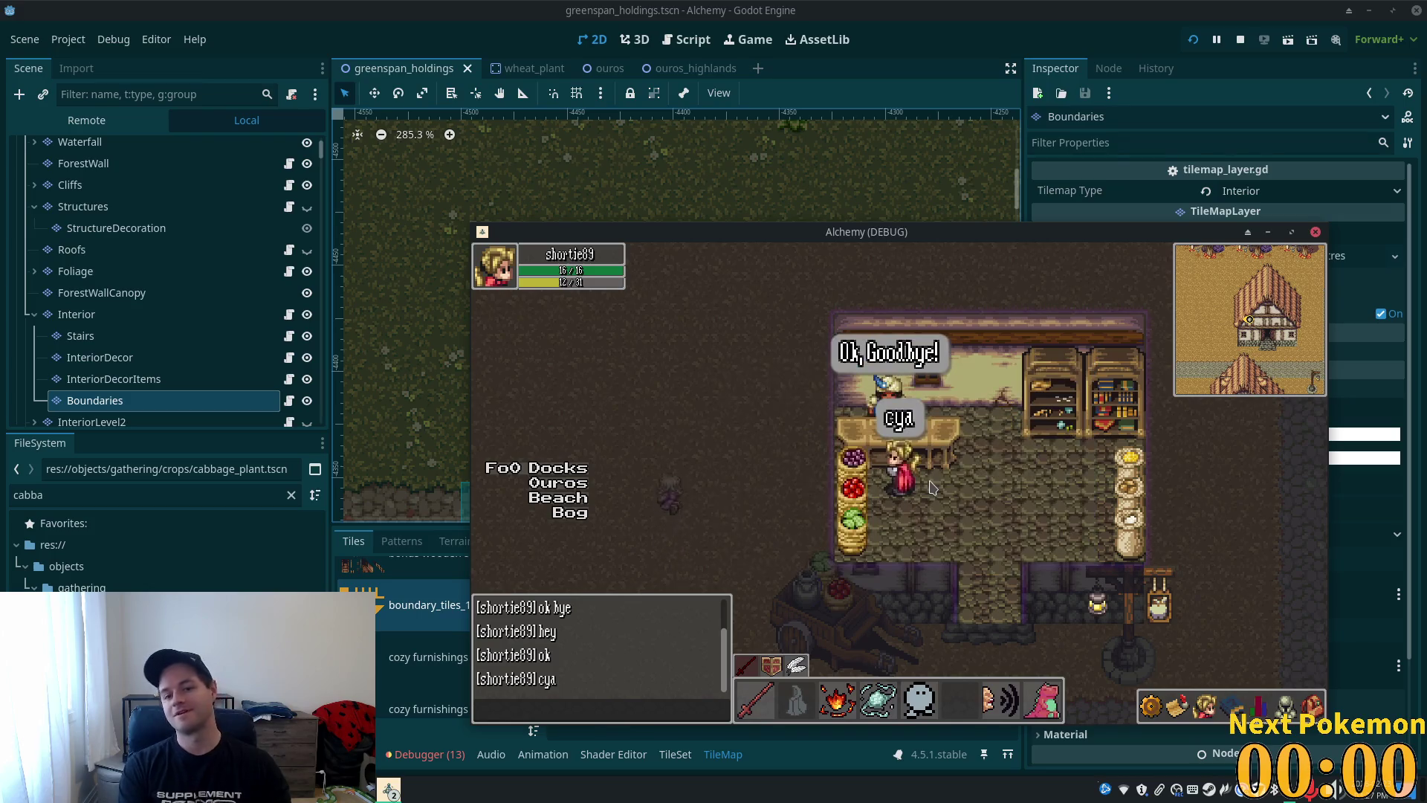
- Walk out of the shop, across the bridge, and along the village roads
key(Down)
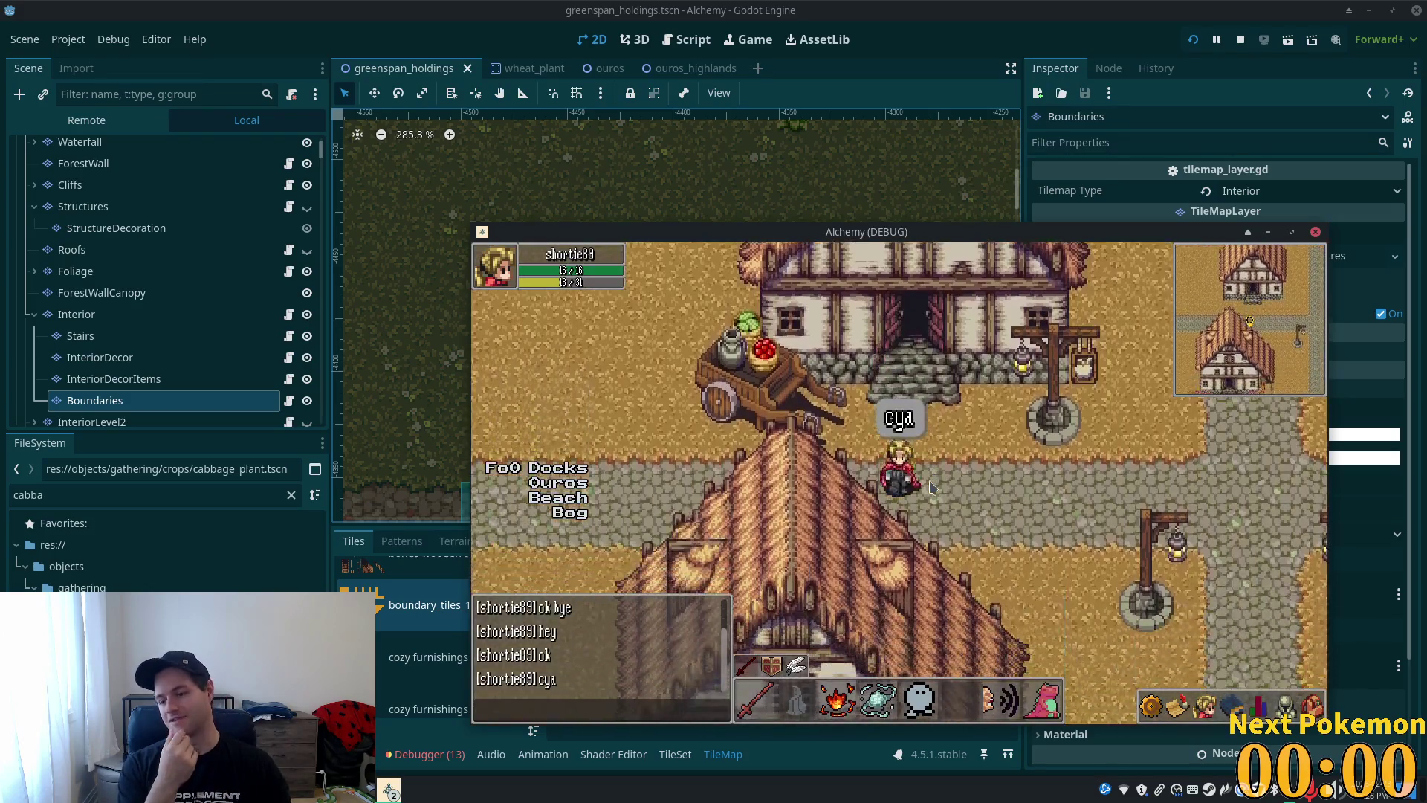
key(Left)
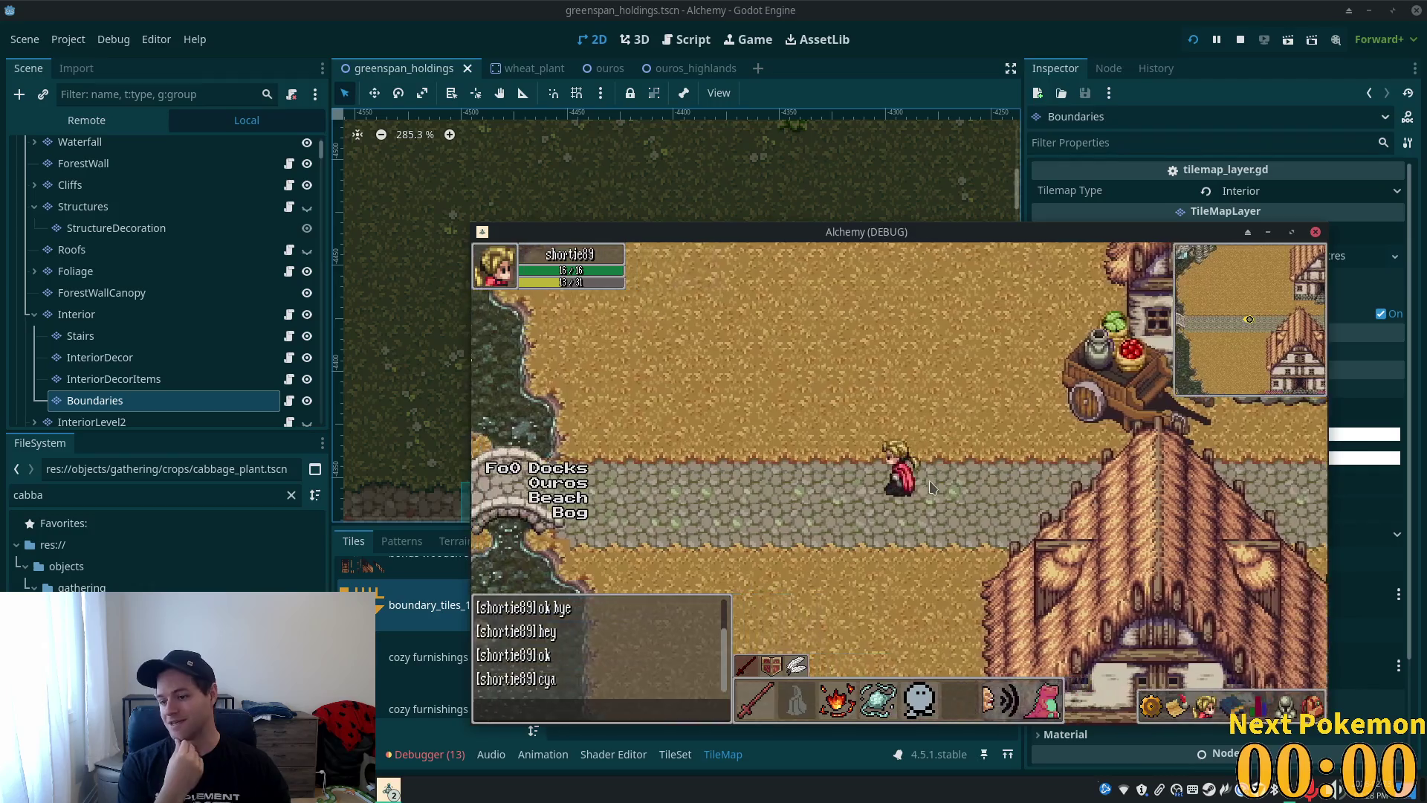
key(Left)
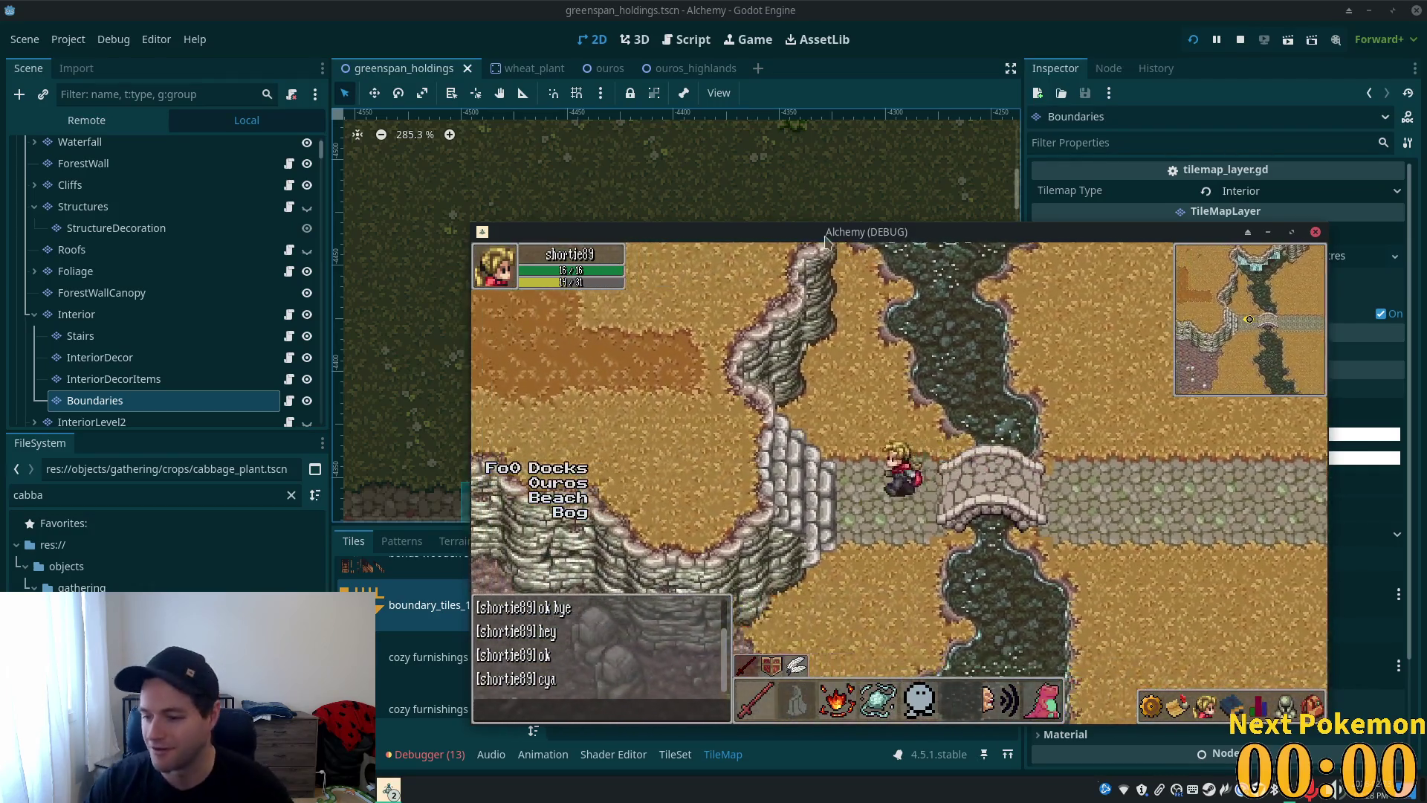
key(Right)
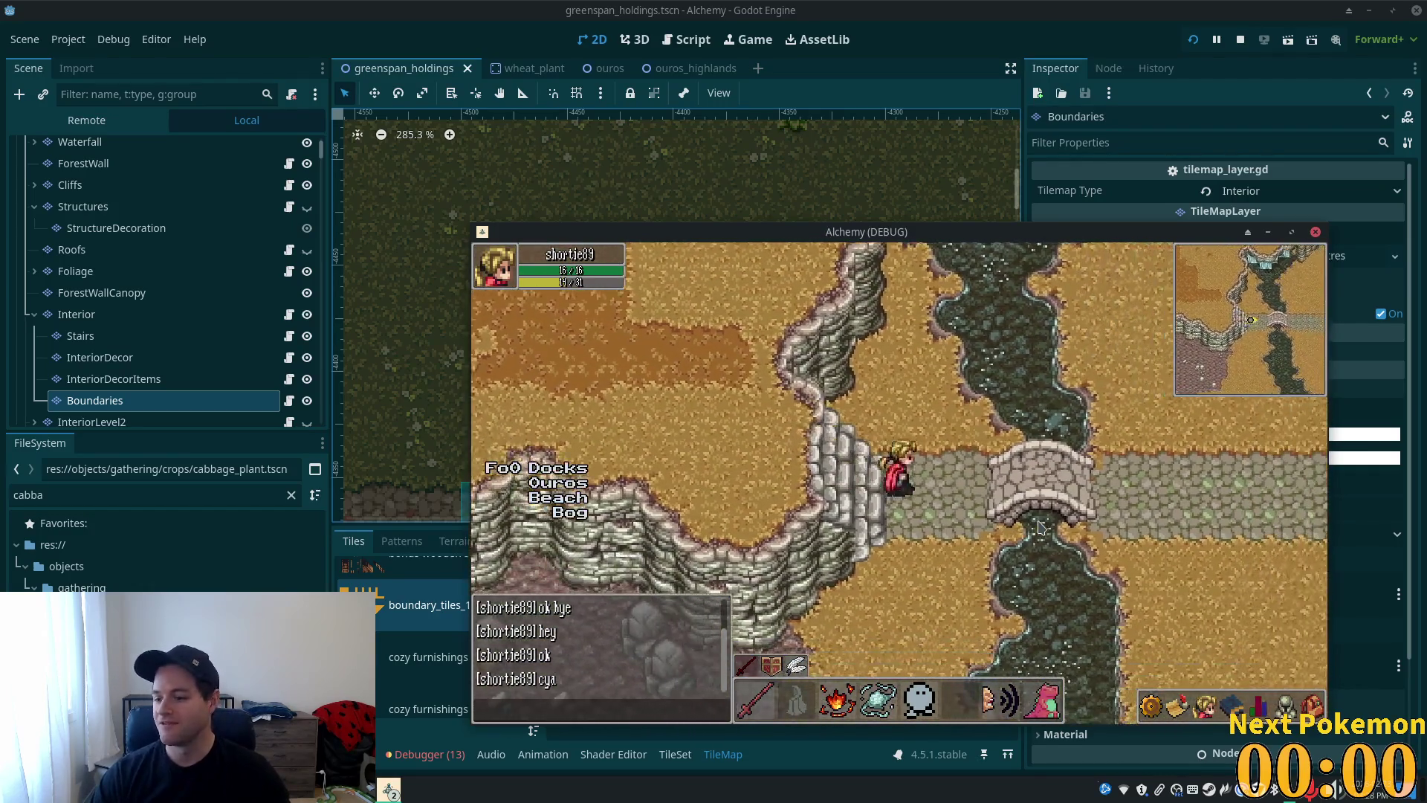
key(Right)
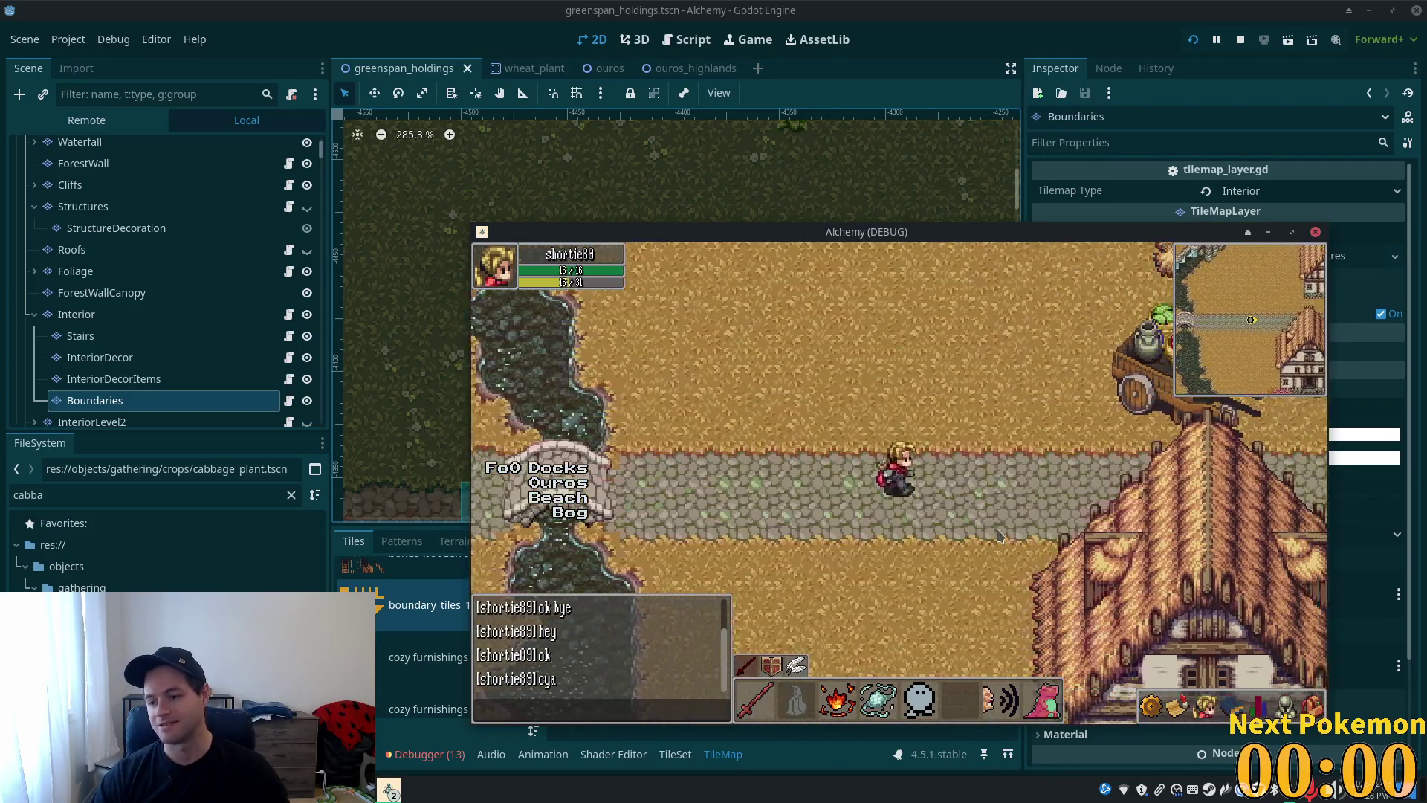
key(Right)
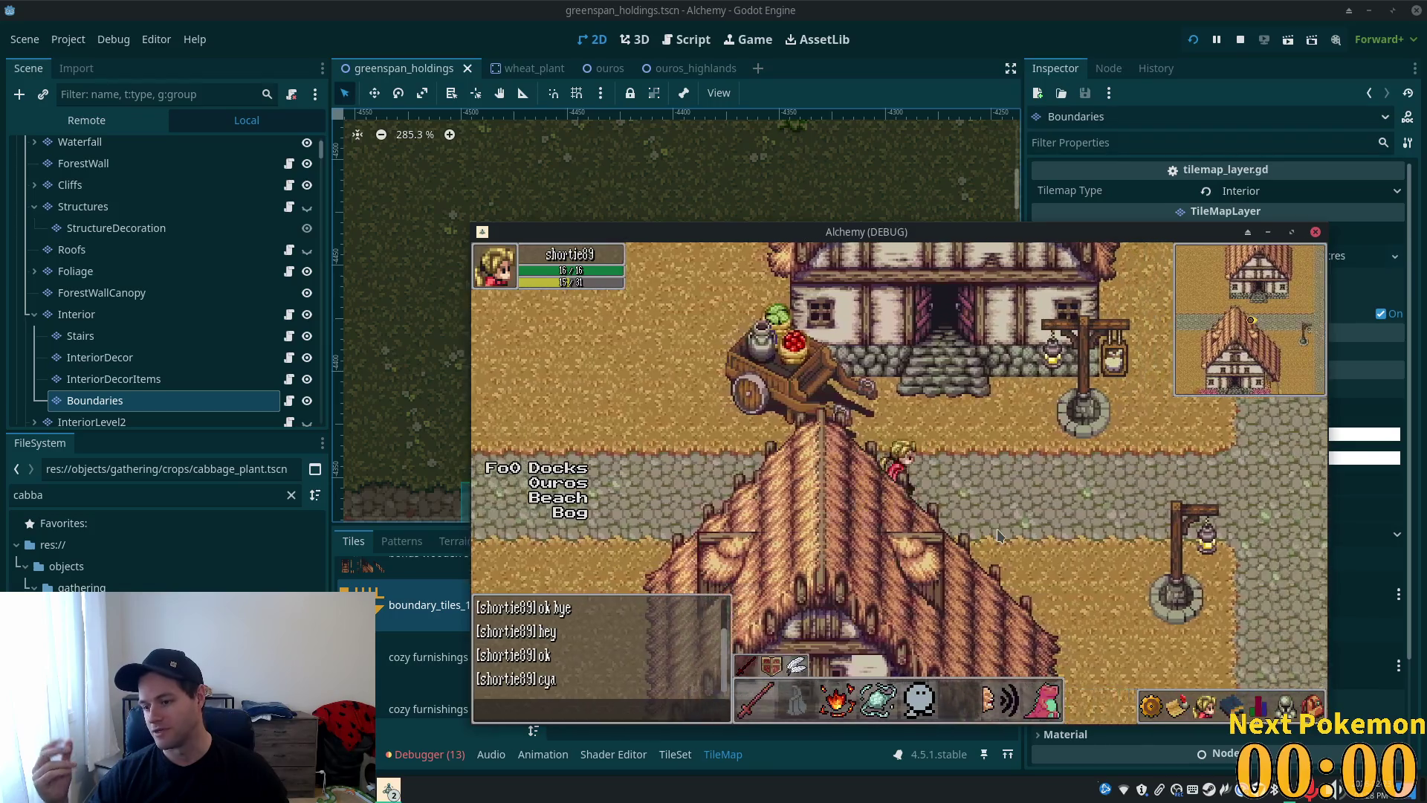
key(Right)
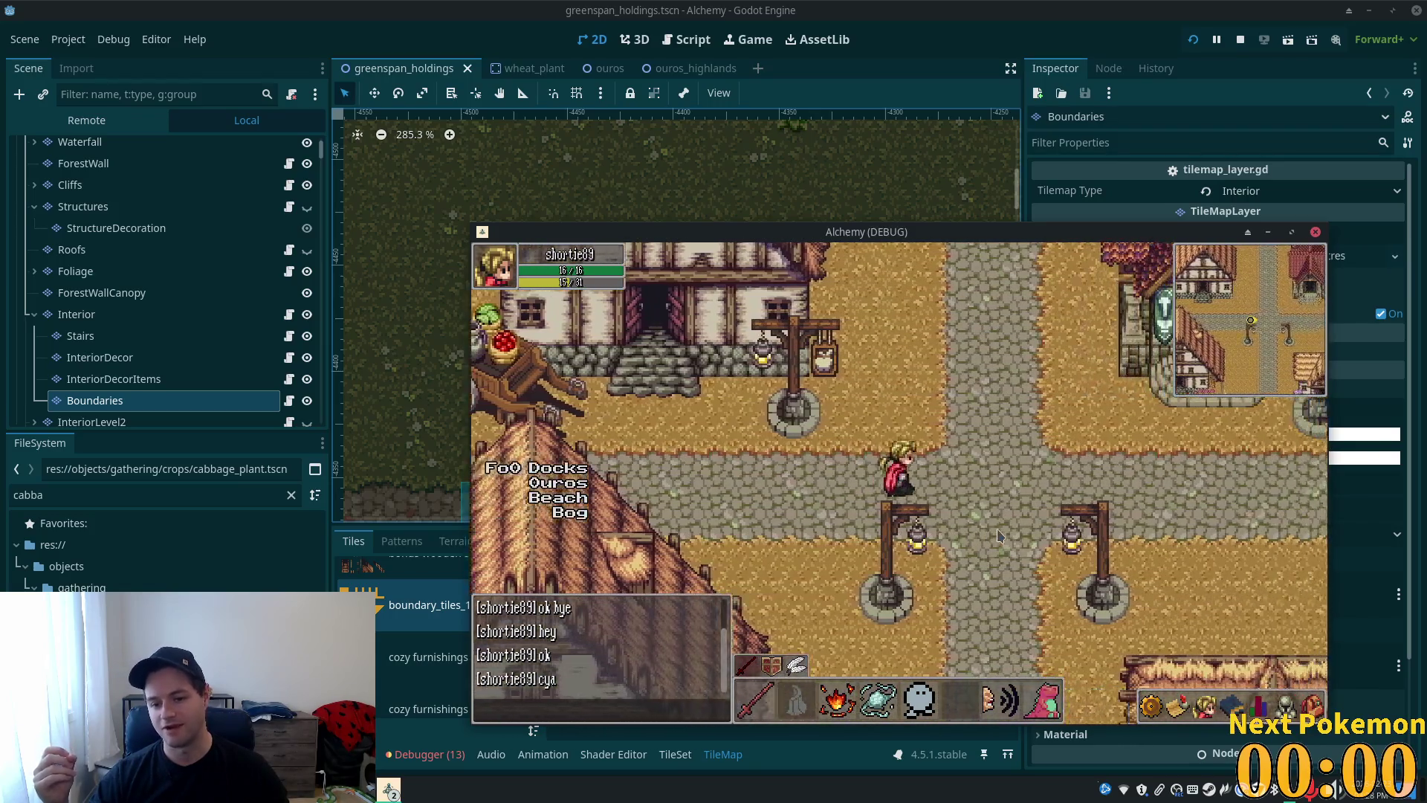
key(Down)
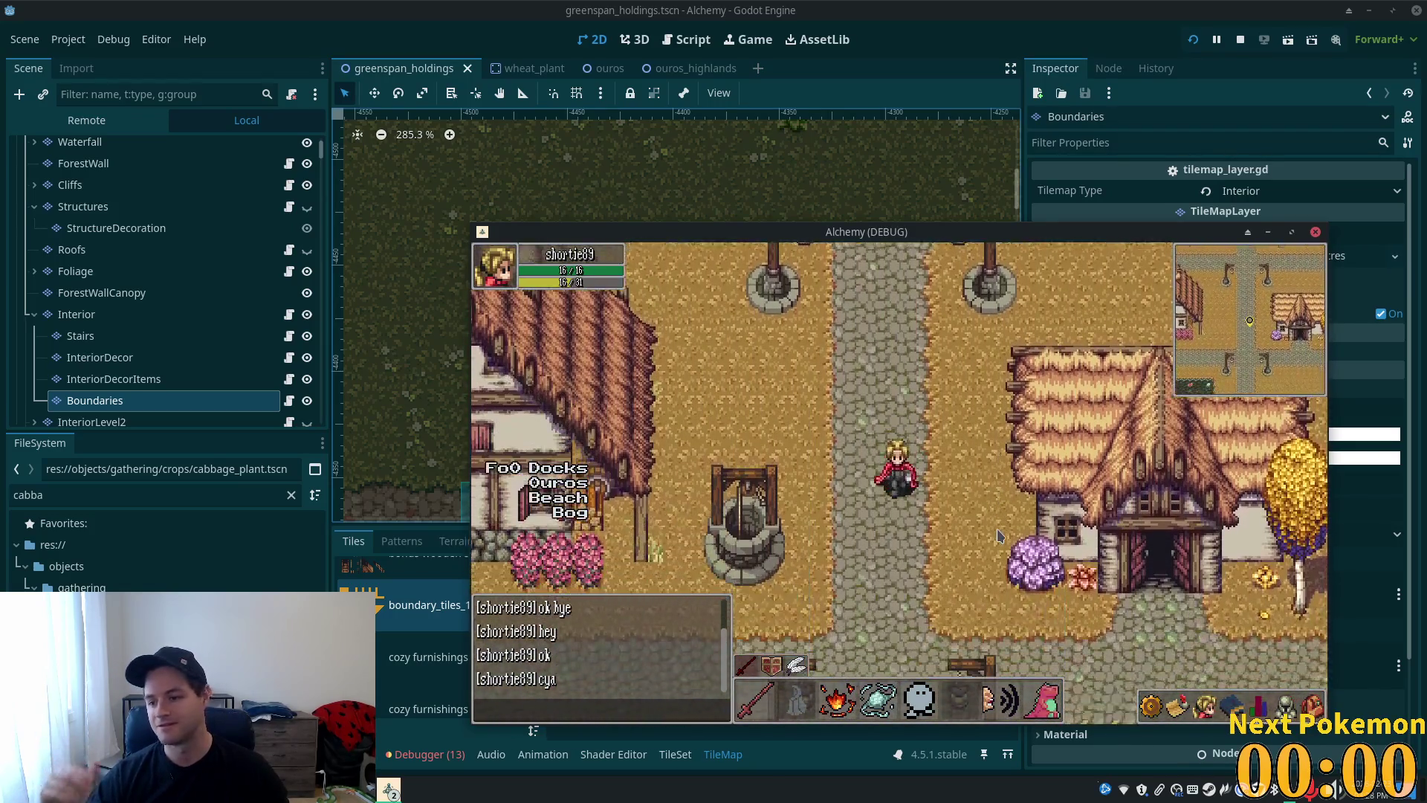
key(Down)
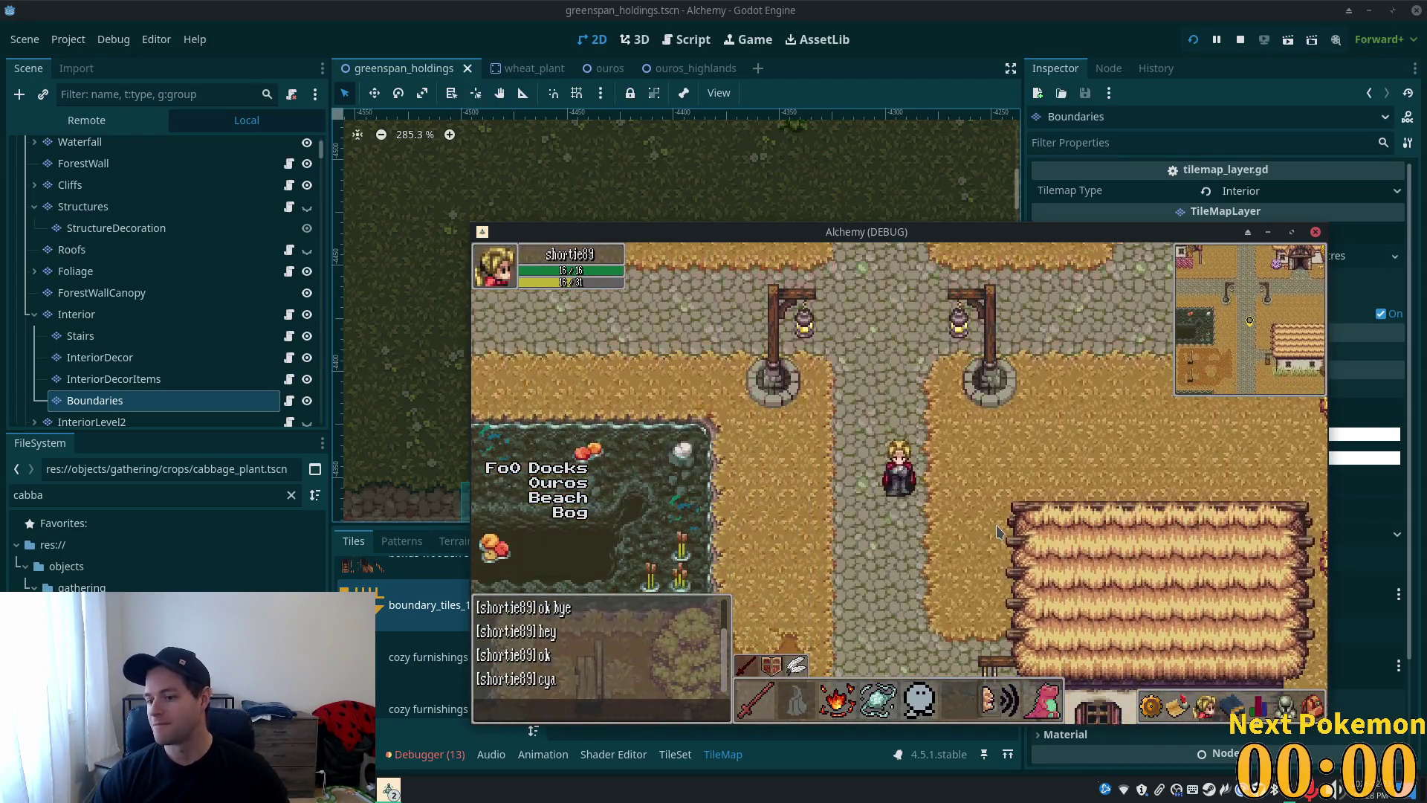
key(Up)
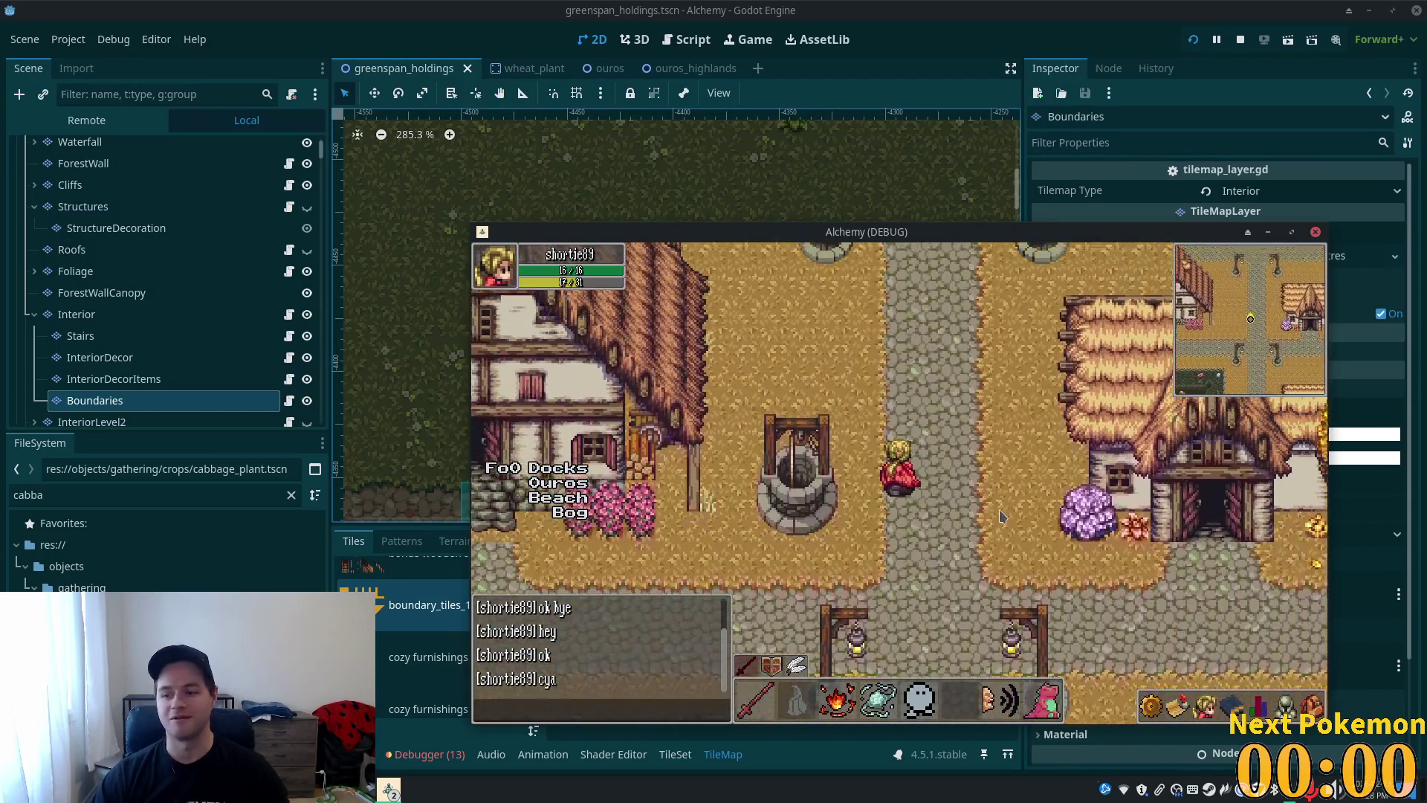
key(Up)
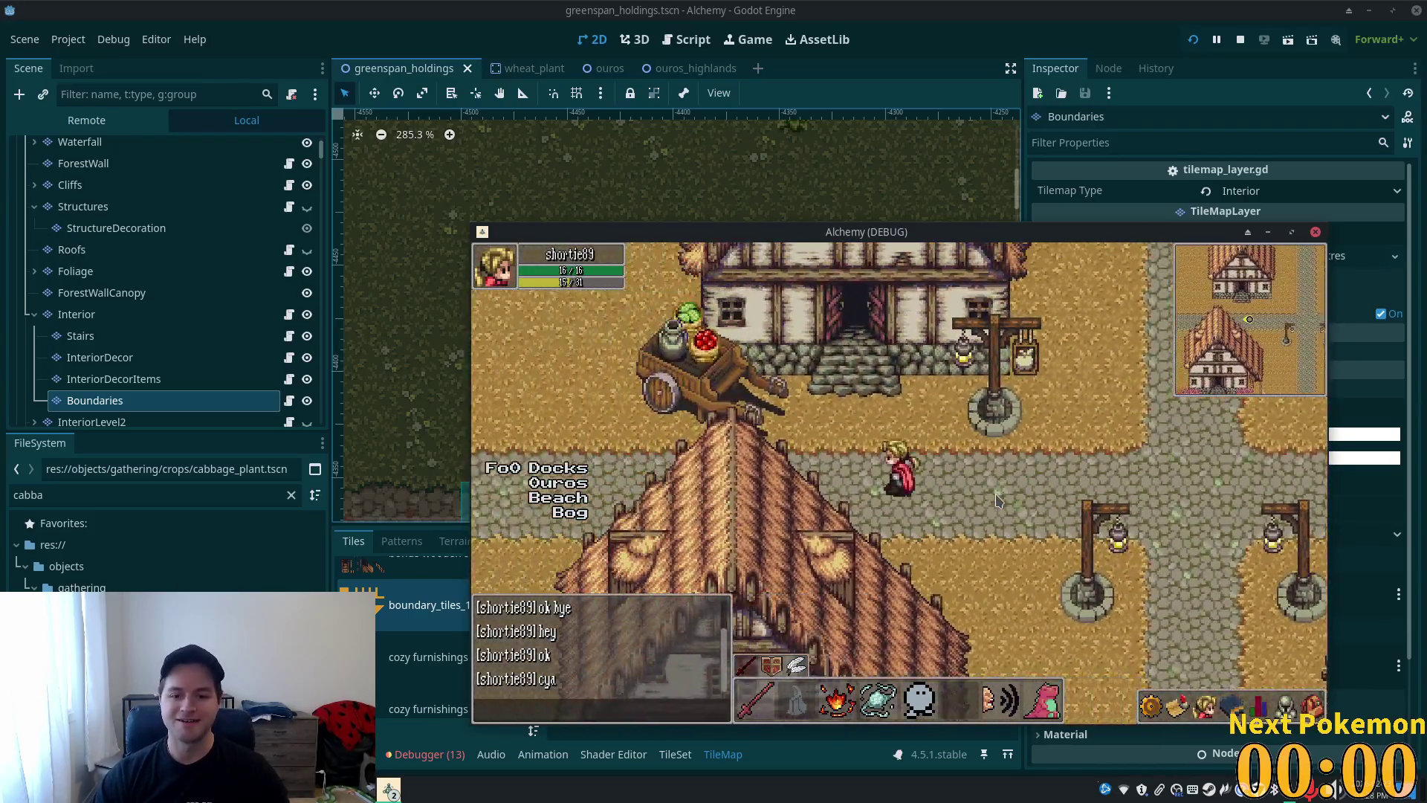
- Walk back over the bridge to the lamp-post plaza and return to the editor
key(Left)
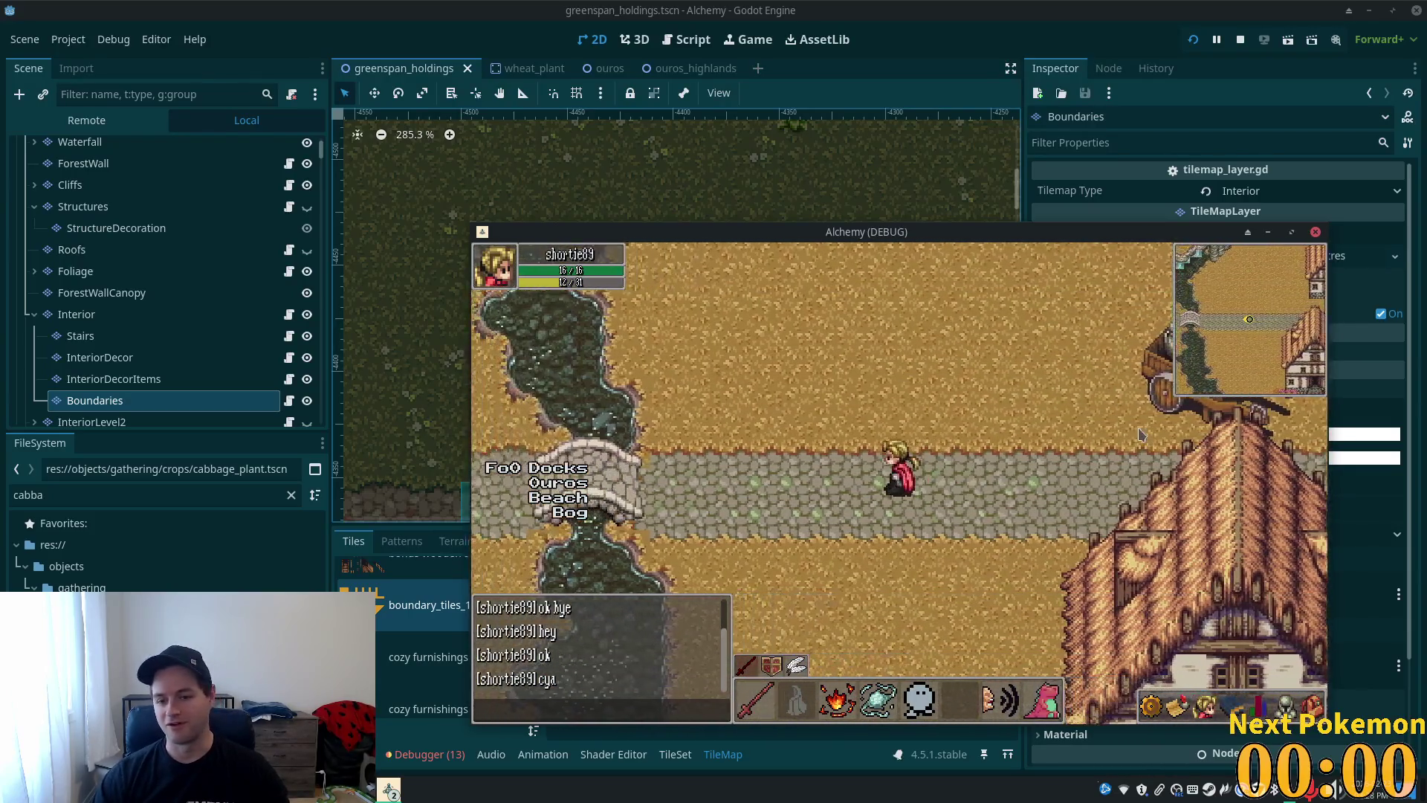
key(Right)
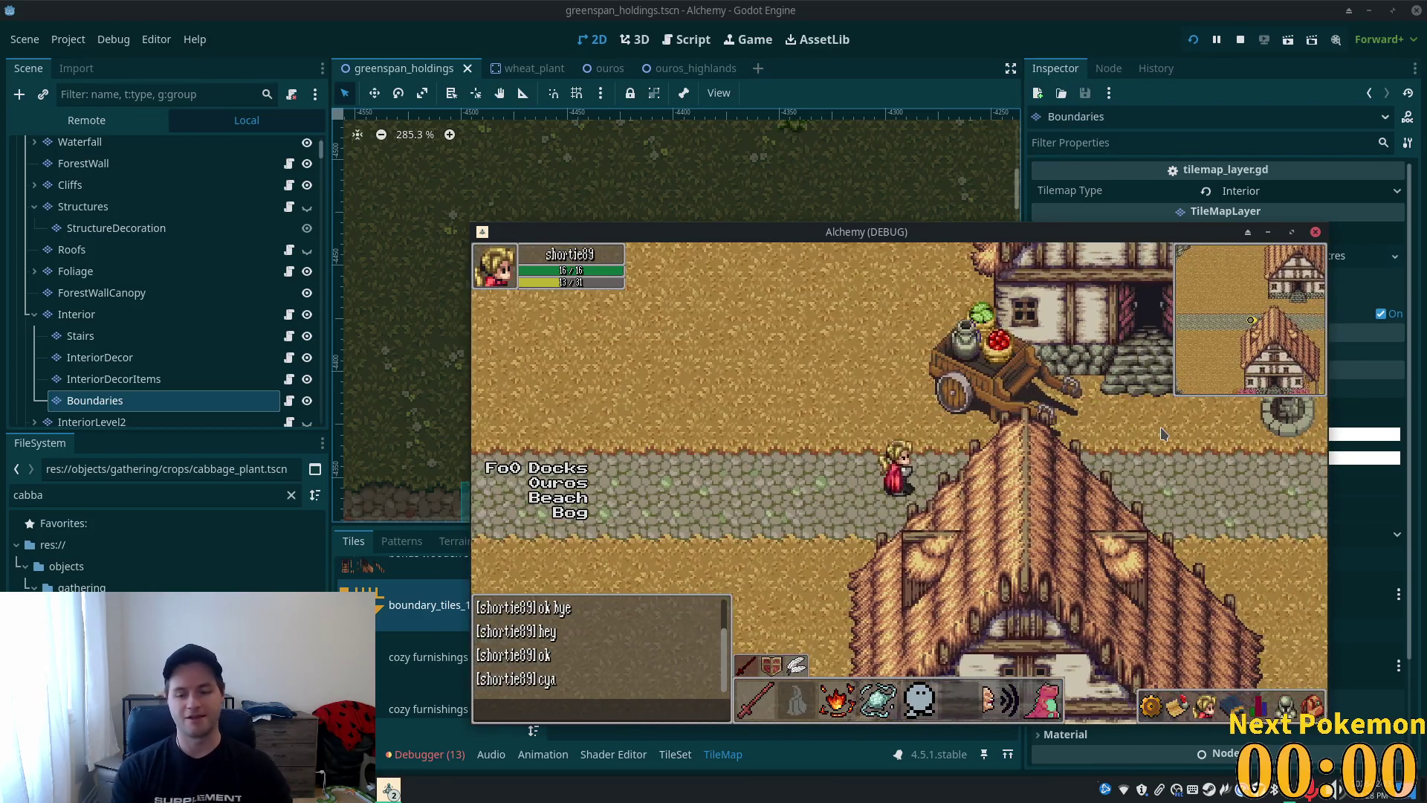
key(Left)
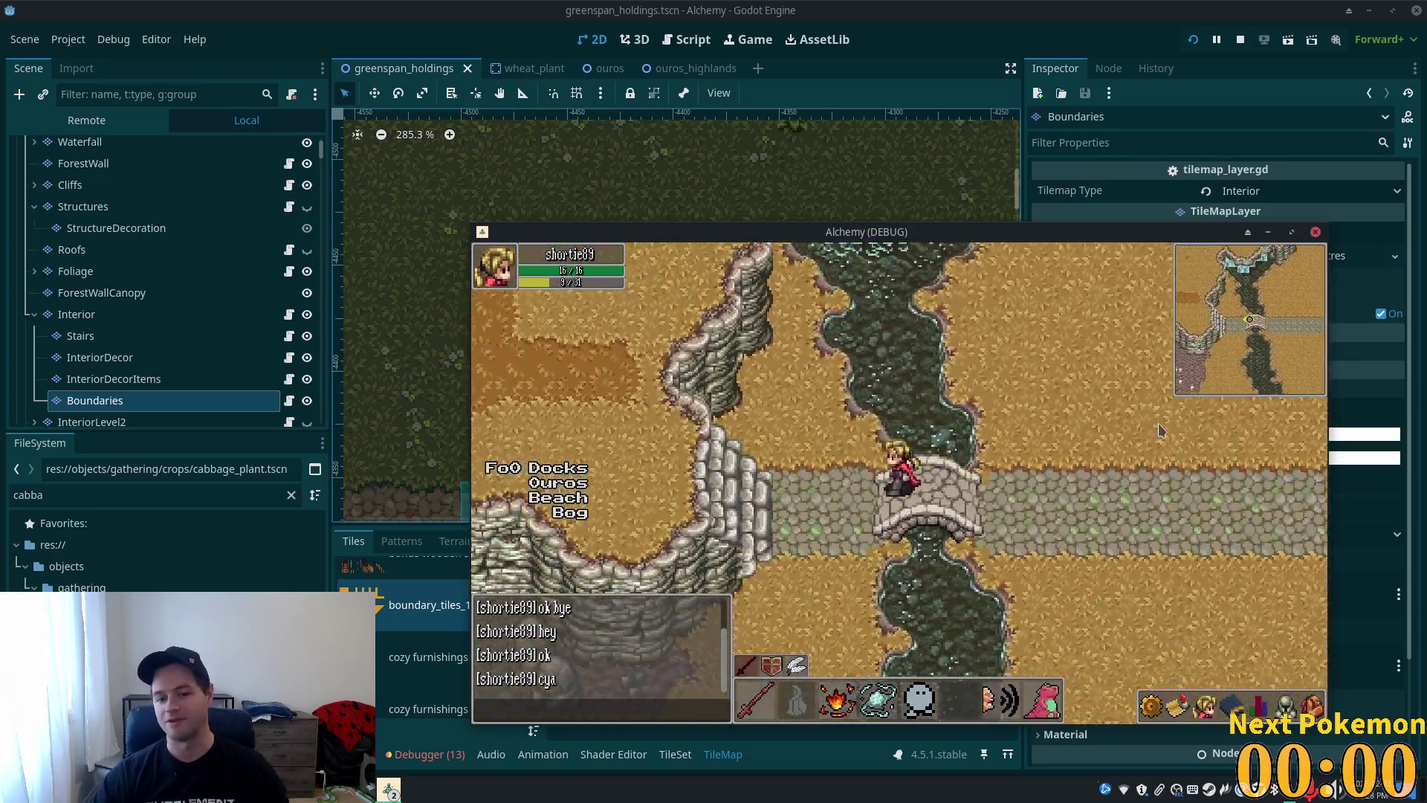
key(Right)
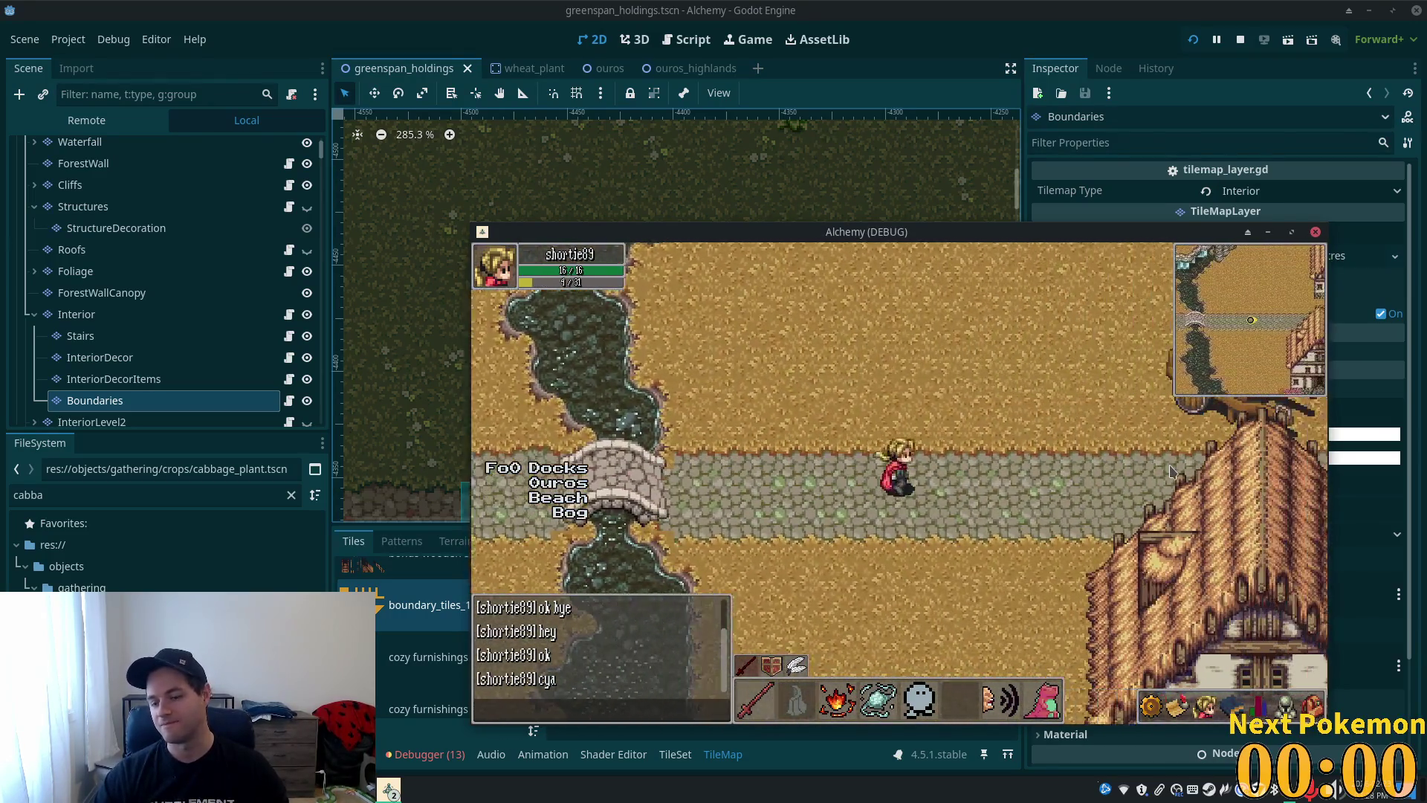
key(Right)
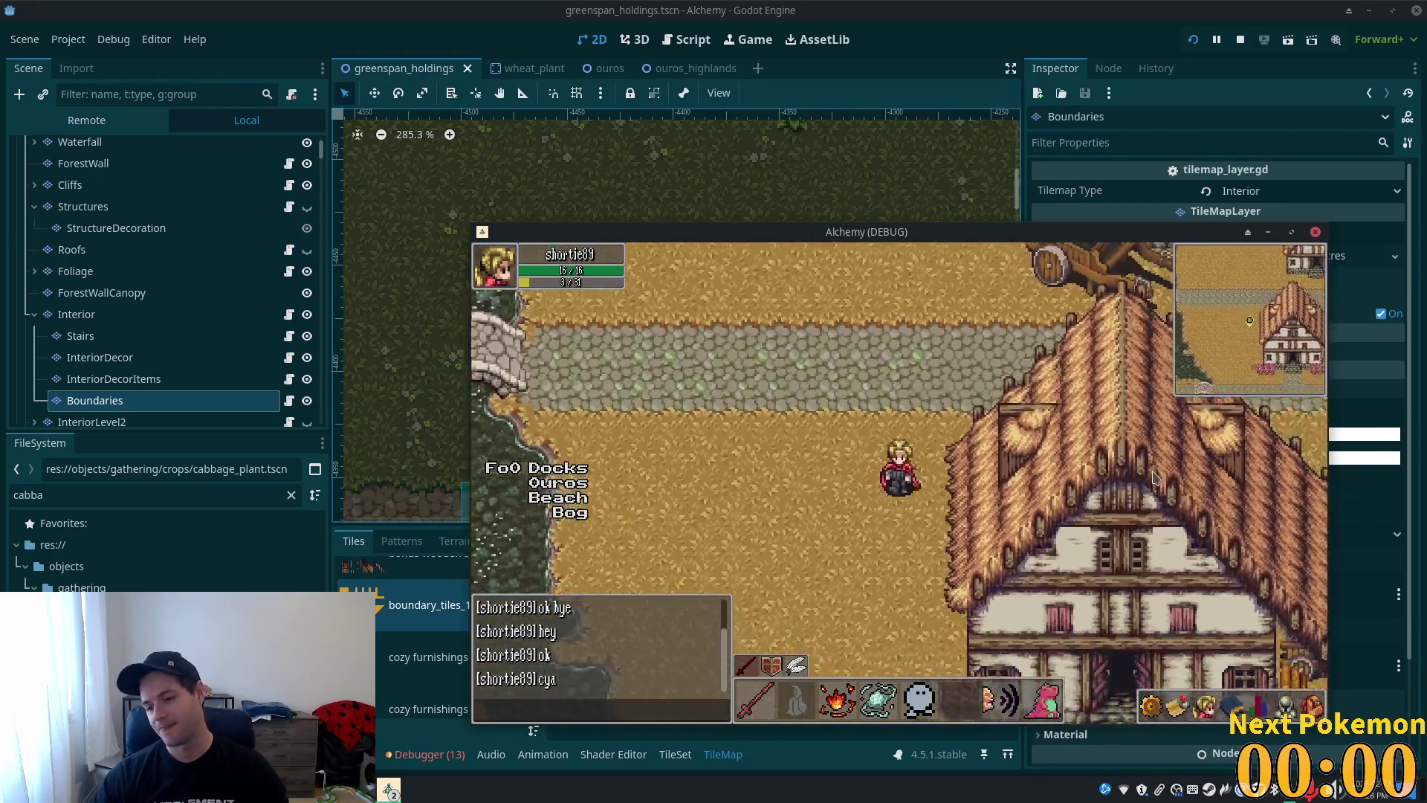
key(Up)
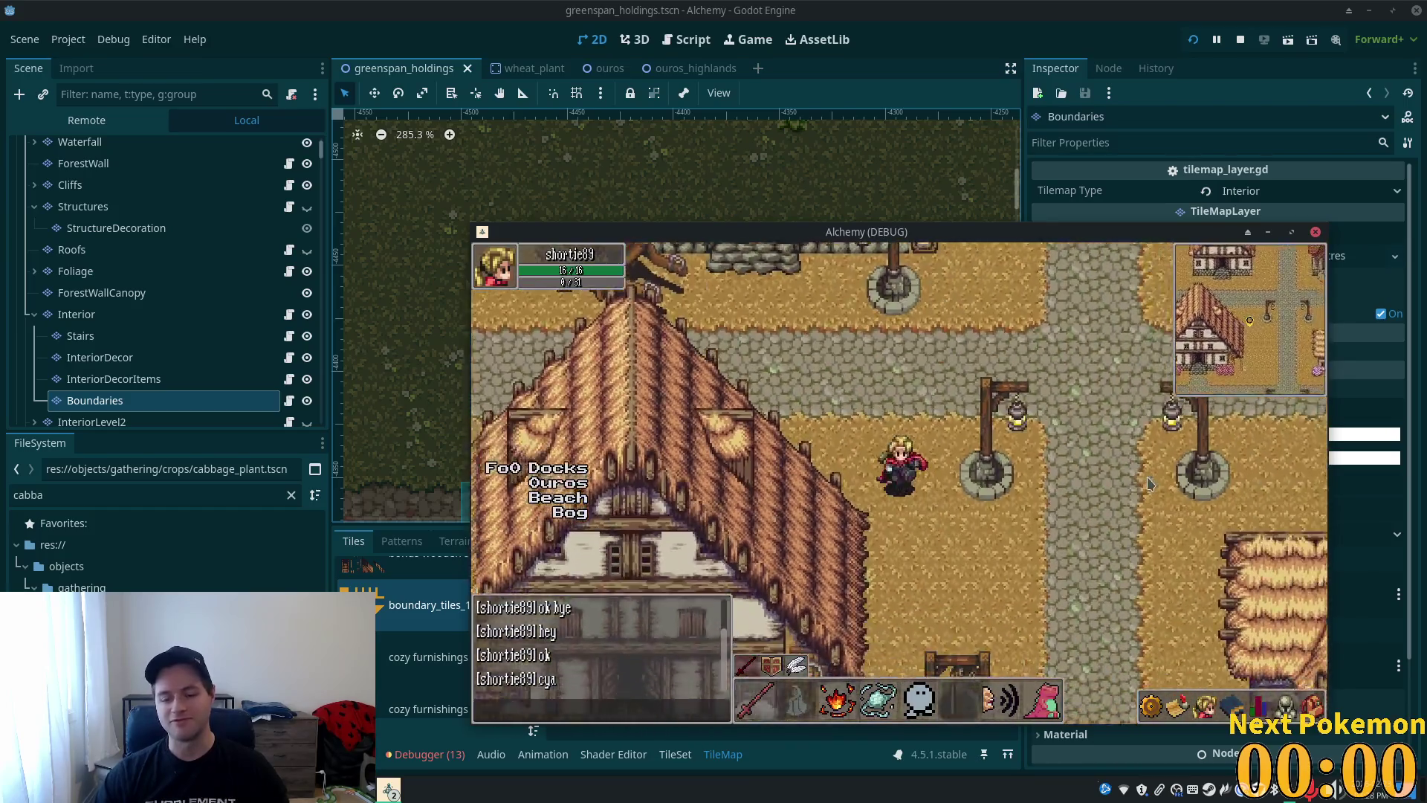
key(Down)
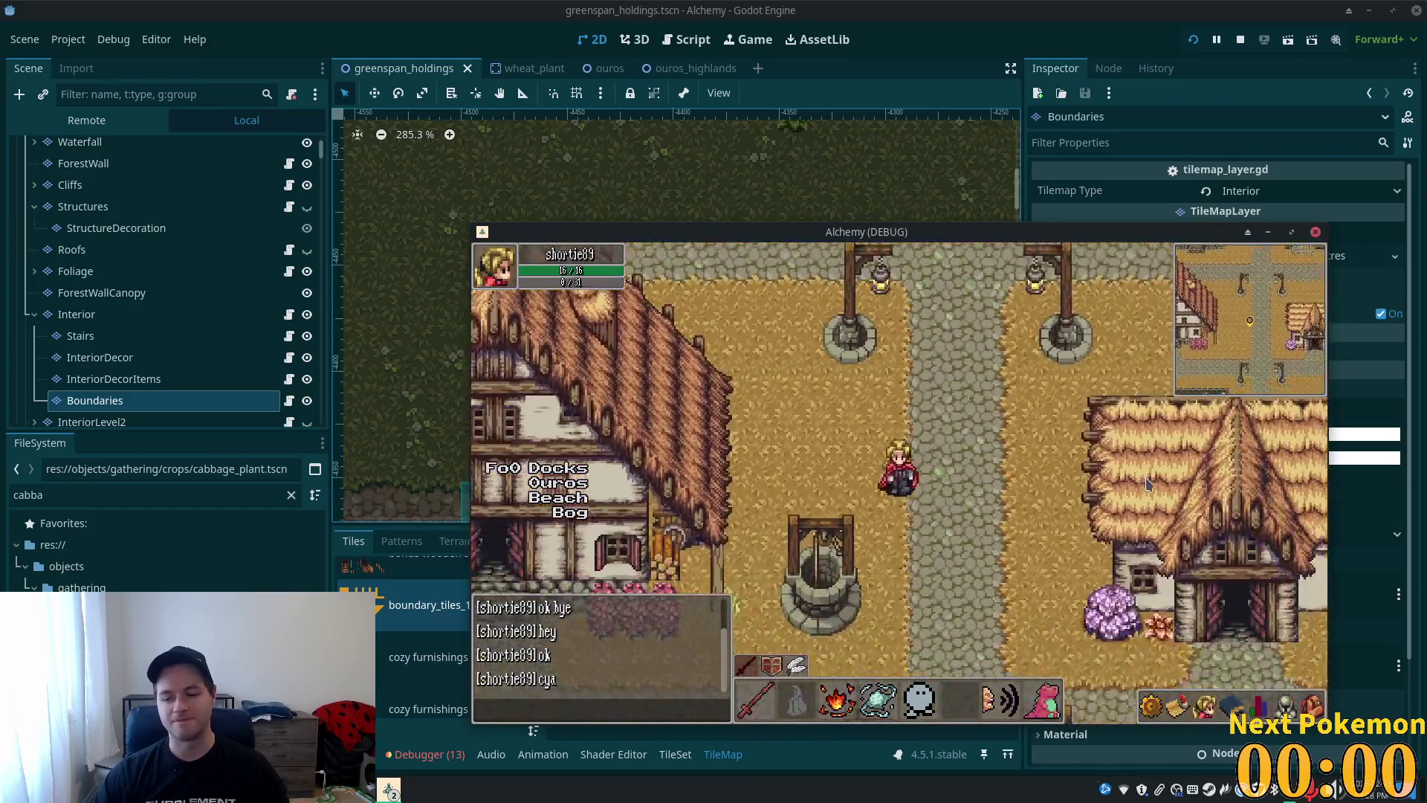
key(Right)
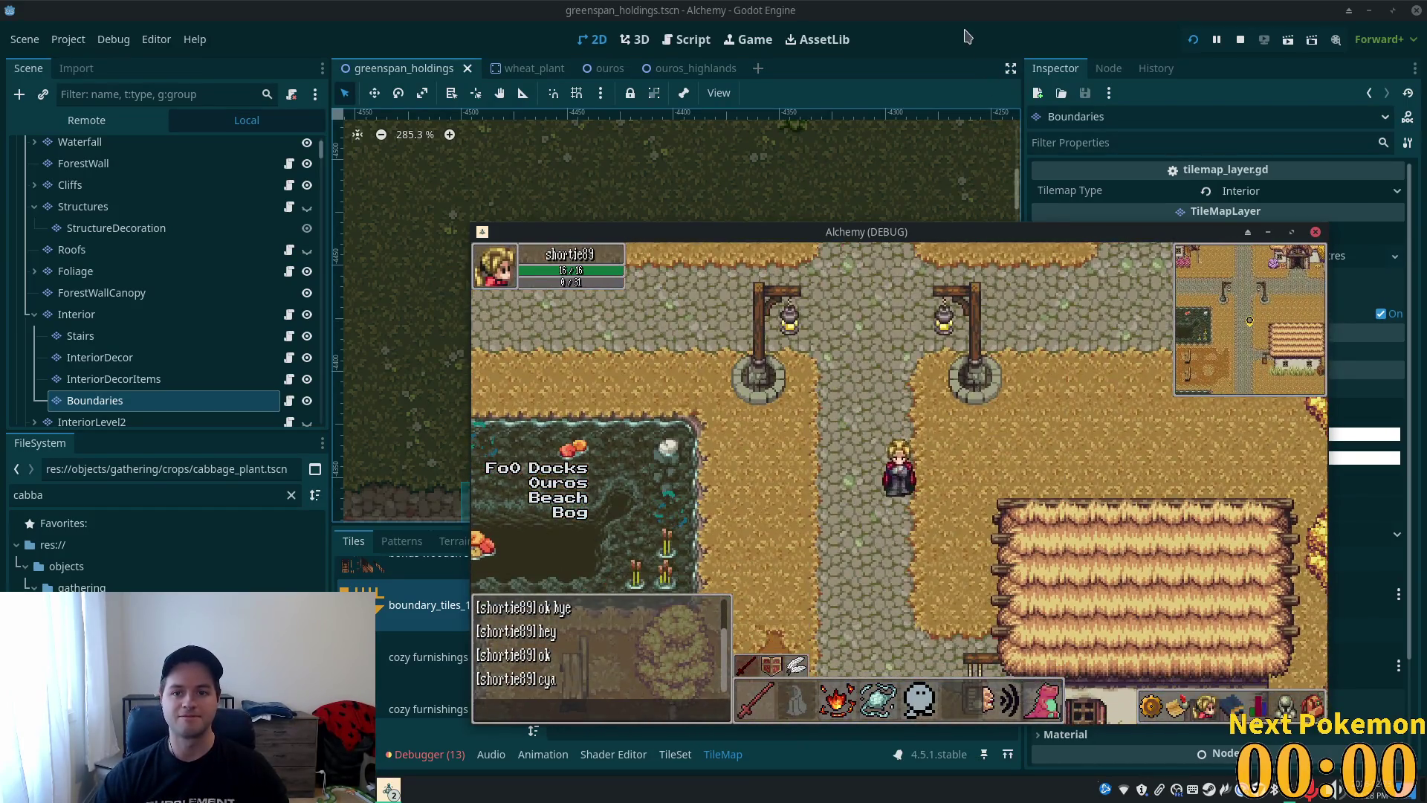
click(967, 35)
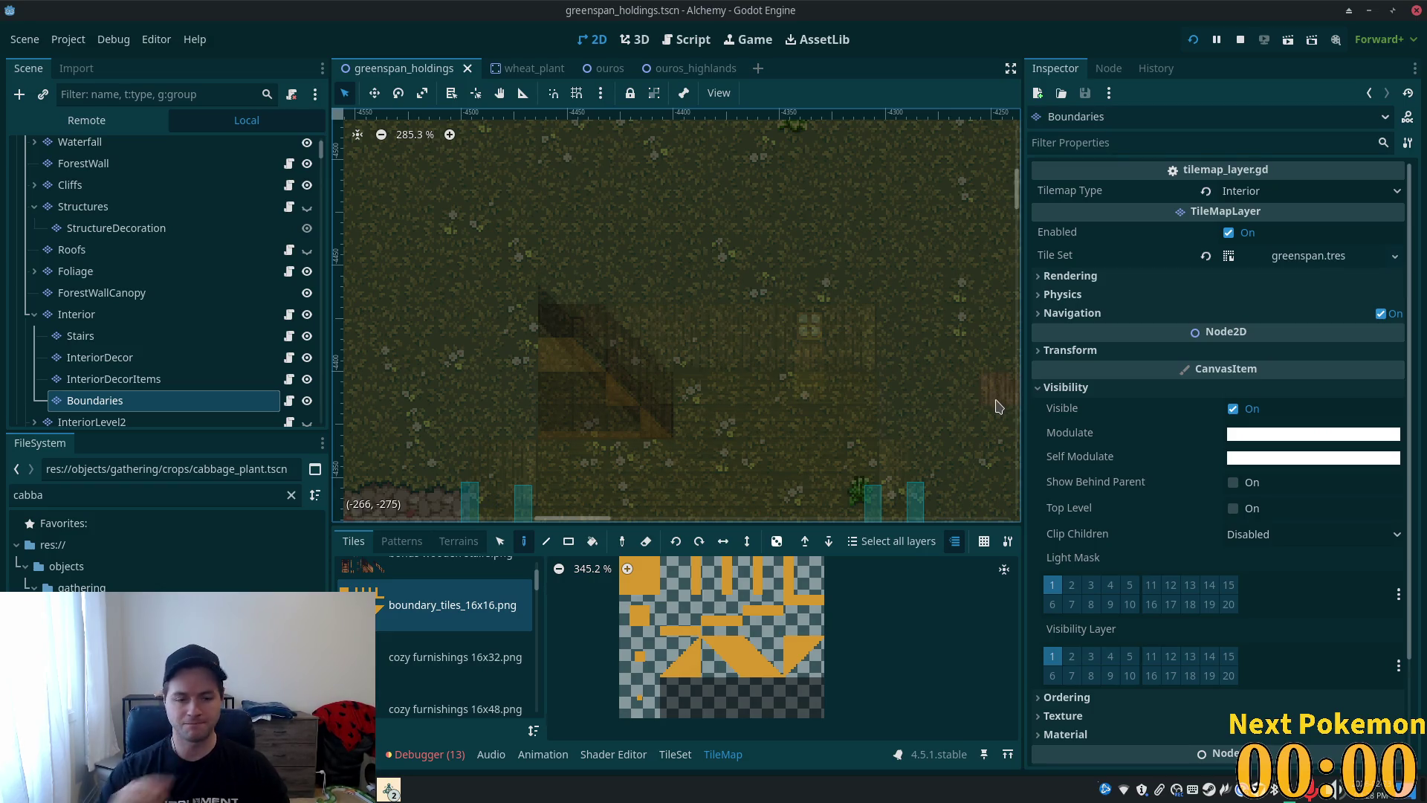
- Set the Boundaries layer's Self Modulate alpha to 0 (ffffff00) and save the scene
click(681, 614)
click(1342, 458)
drag(1313, 369, 1092, 382)
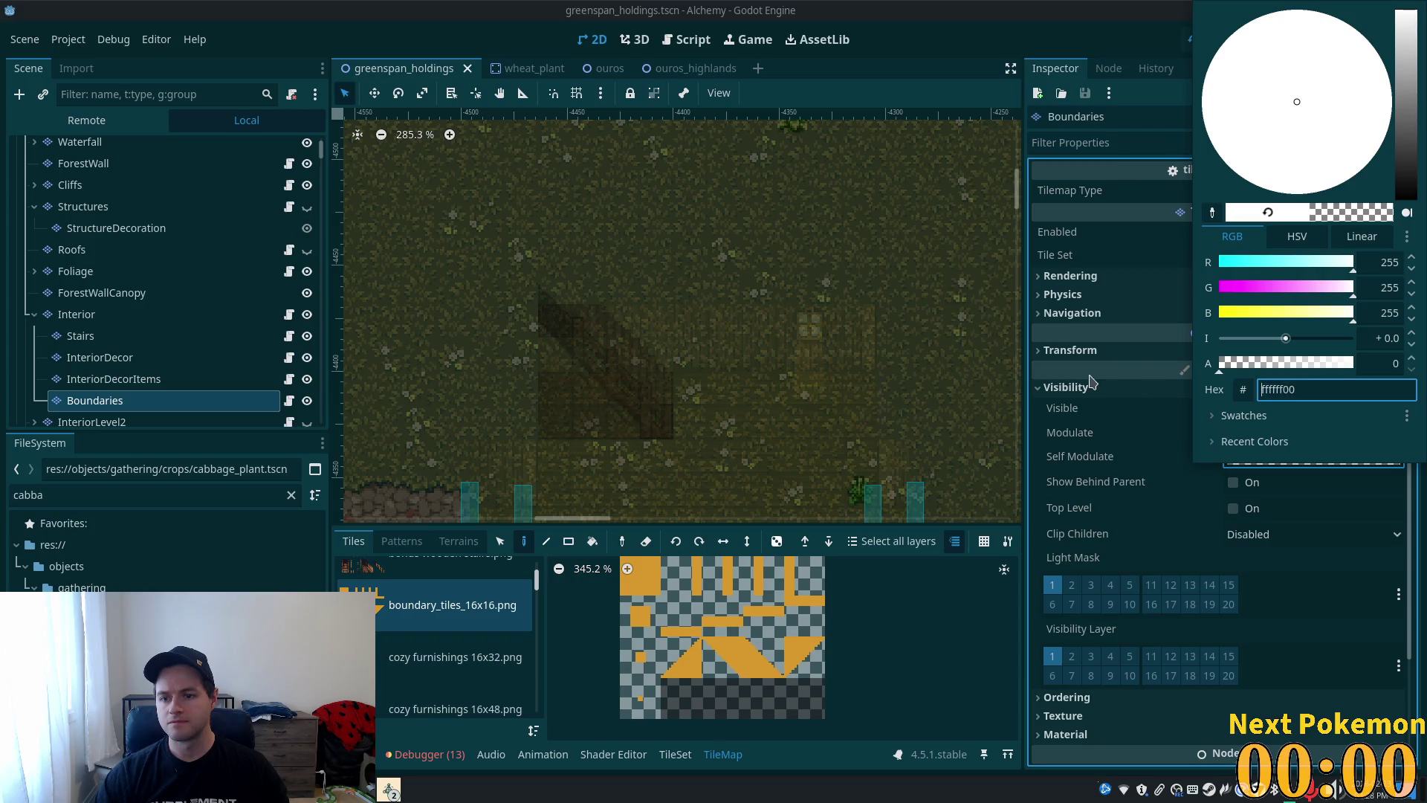
key(ctrl+s)
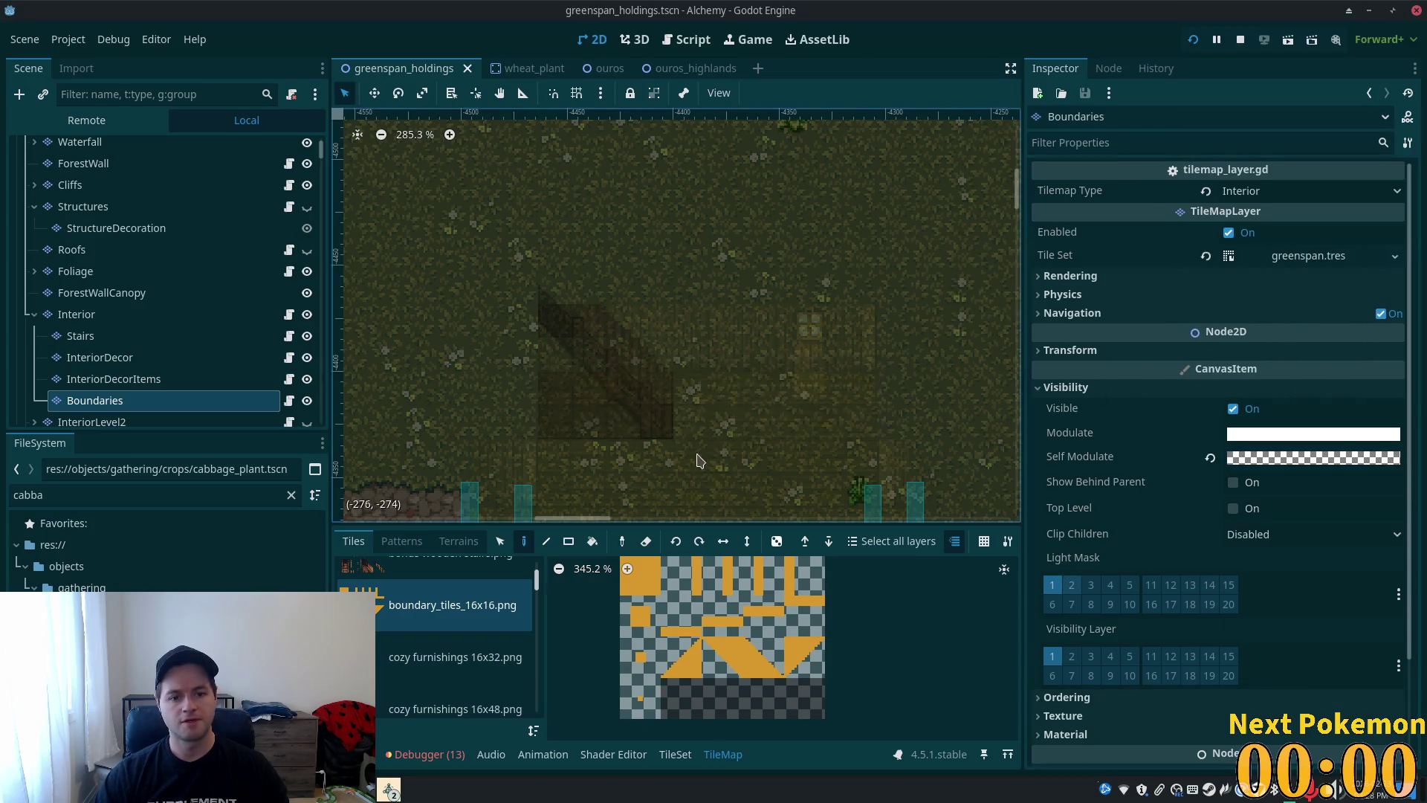
- Zoom out and pan the map over to the pond area
scroll(561, 353, down, 5)
scroll(562, 353, down, 3)
mouse_move(595, 357)
mouse_down()
mouse_move(866, 113)
mouse_move(520, 405)
mouse_move(490, 364)
mouse_move(500, 349)
mouse_up()
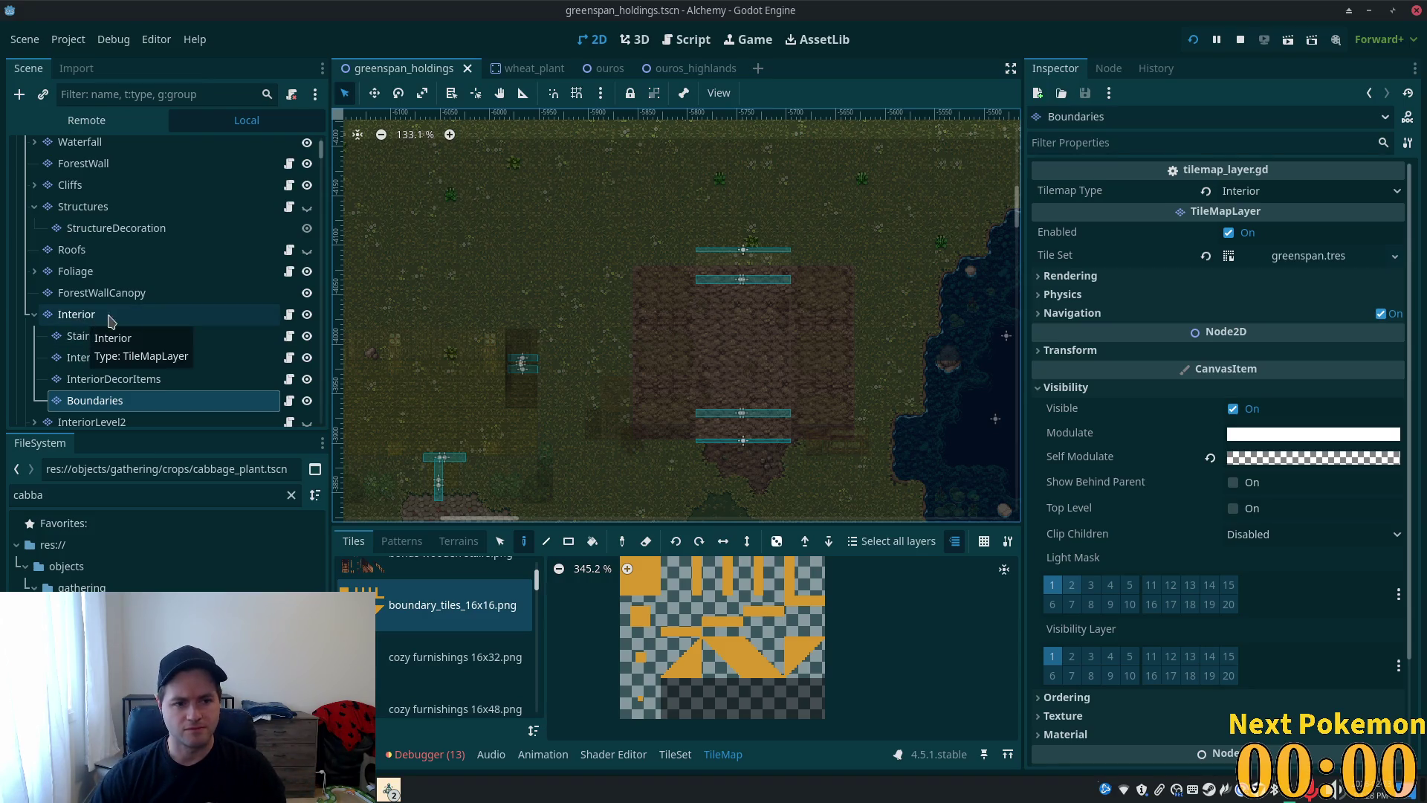
- Hide the Interior and Boundary layers in the Scene dock
click(307, 315)
scroll(298, 324, down, 3)
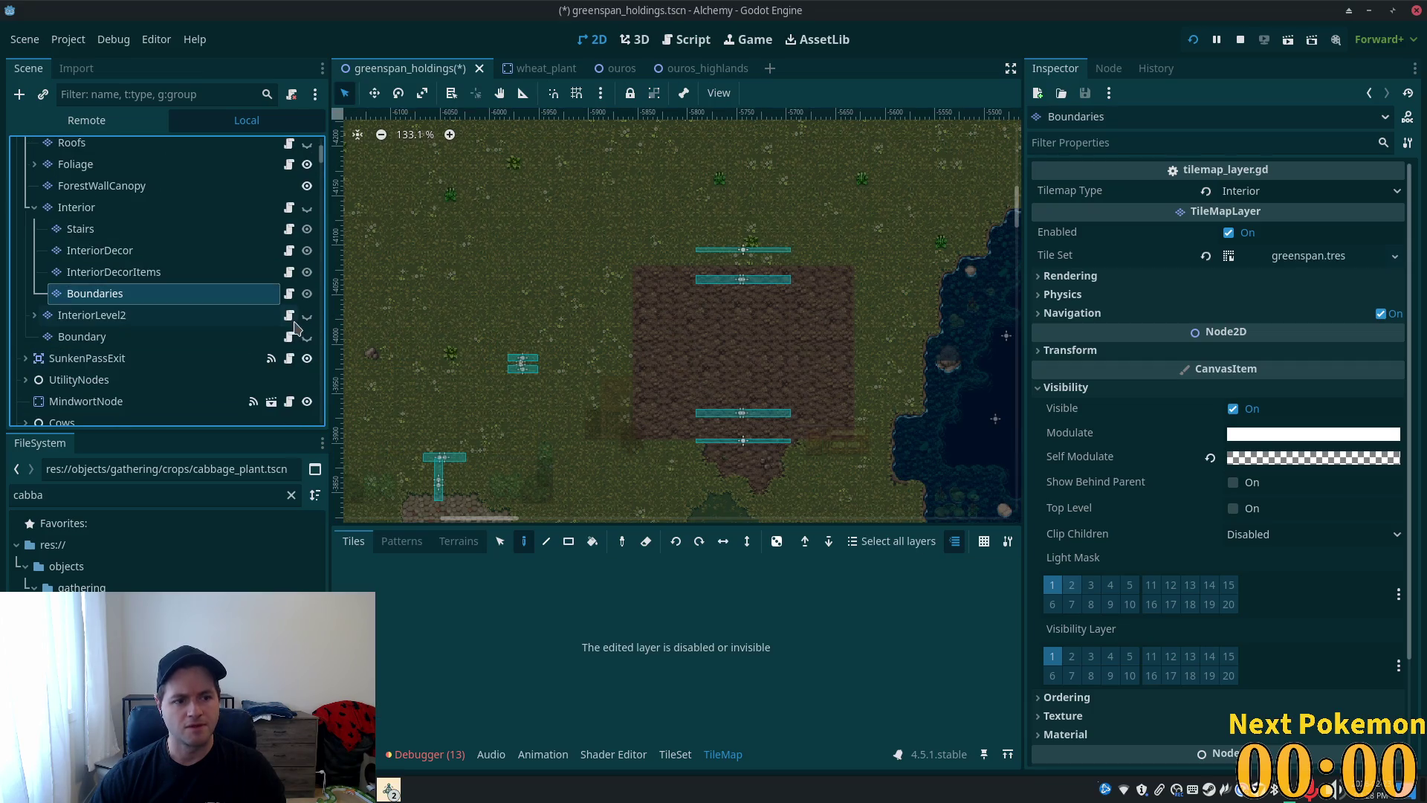
click(307, 336)
scroll(568, 376, down, 3)
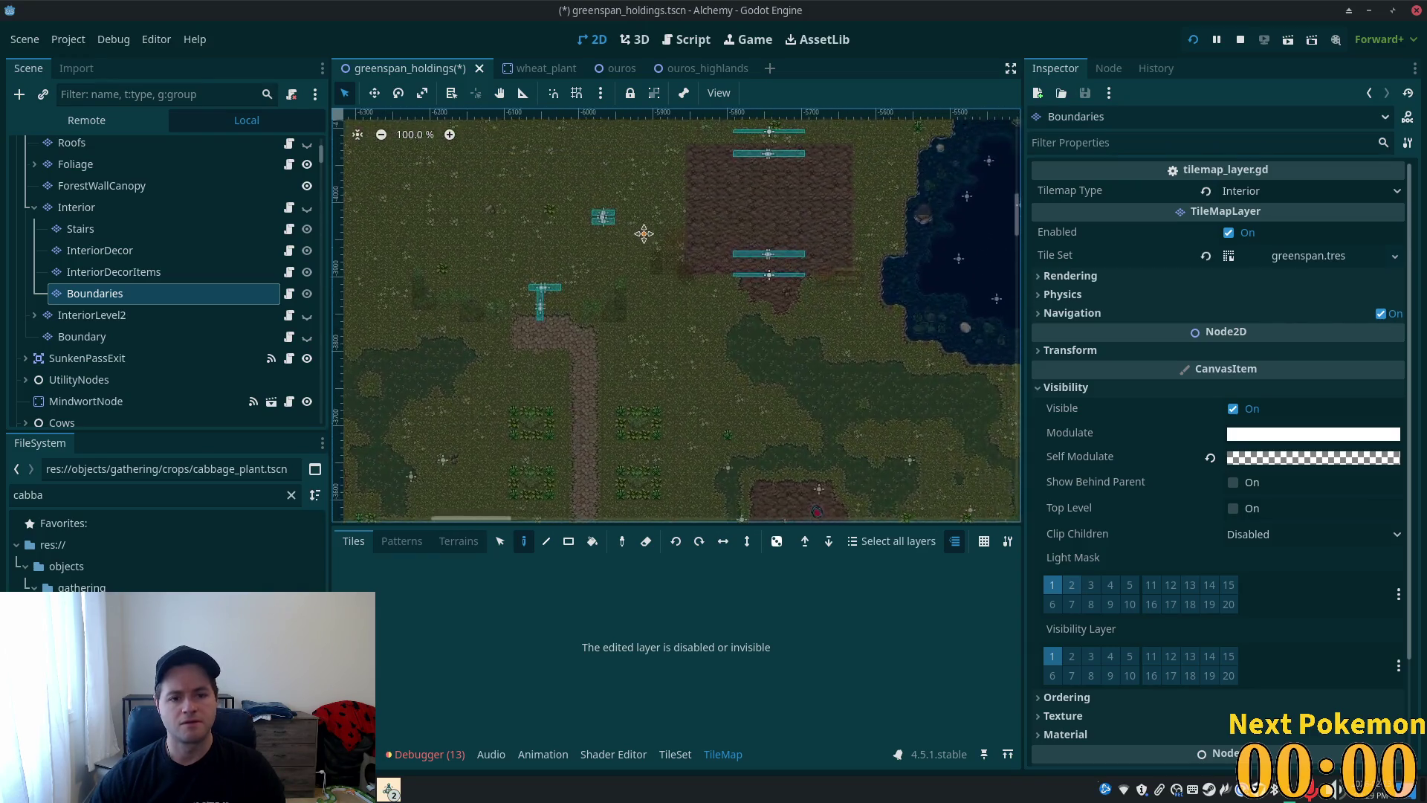
scroll(614, 327, up, 2)
scroll(614, 327, up, 8)
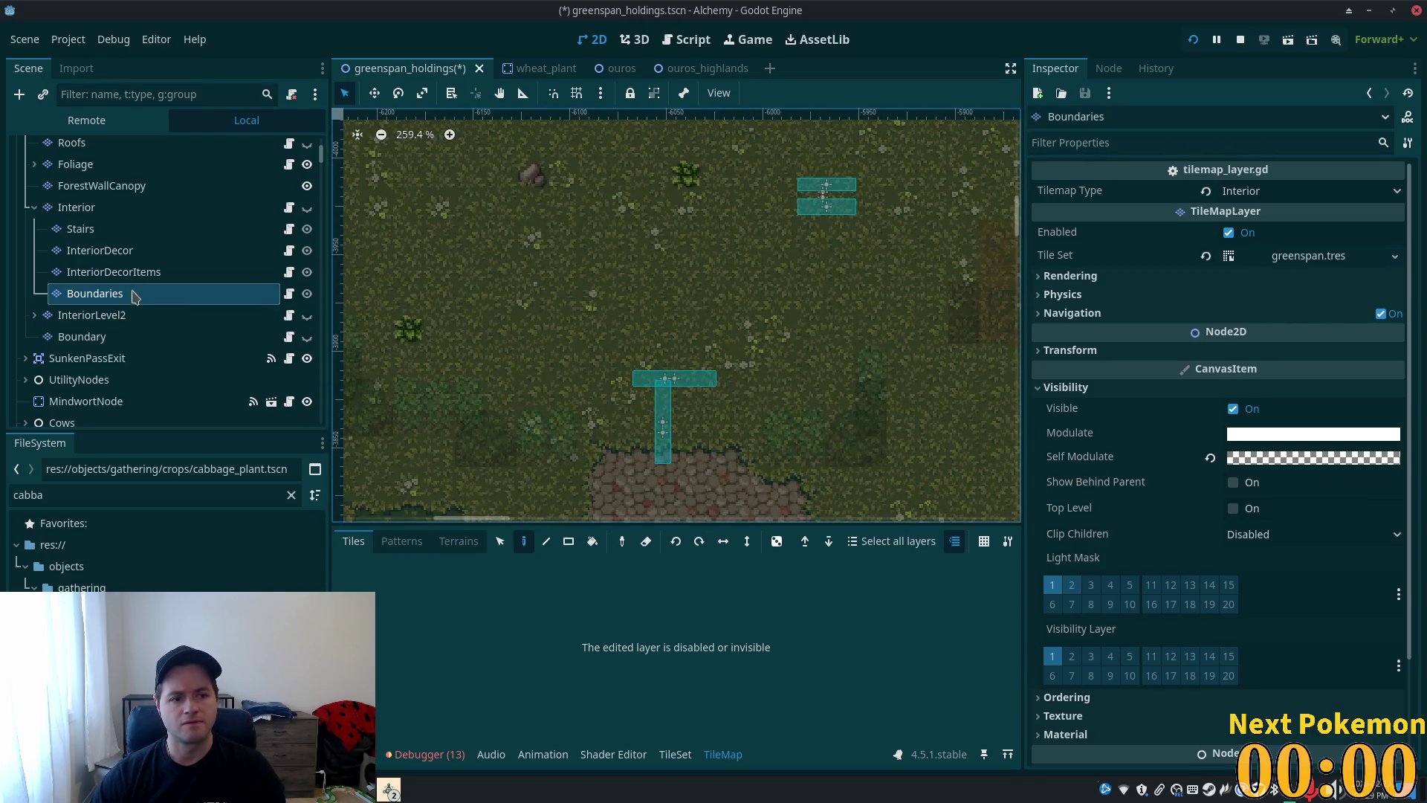
- Show Interior again, toggle InteriorLevel2 on and off, and select Interior for editing
click(308, 209)
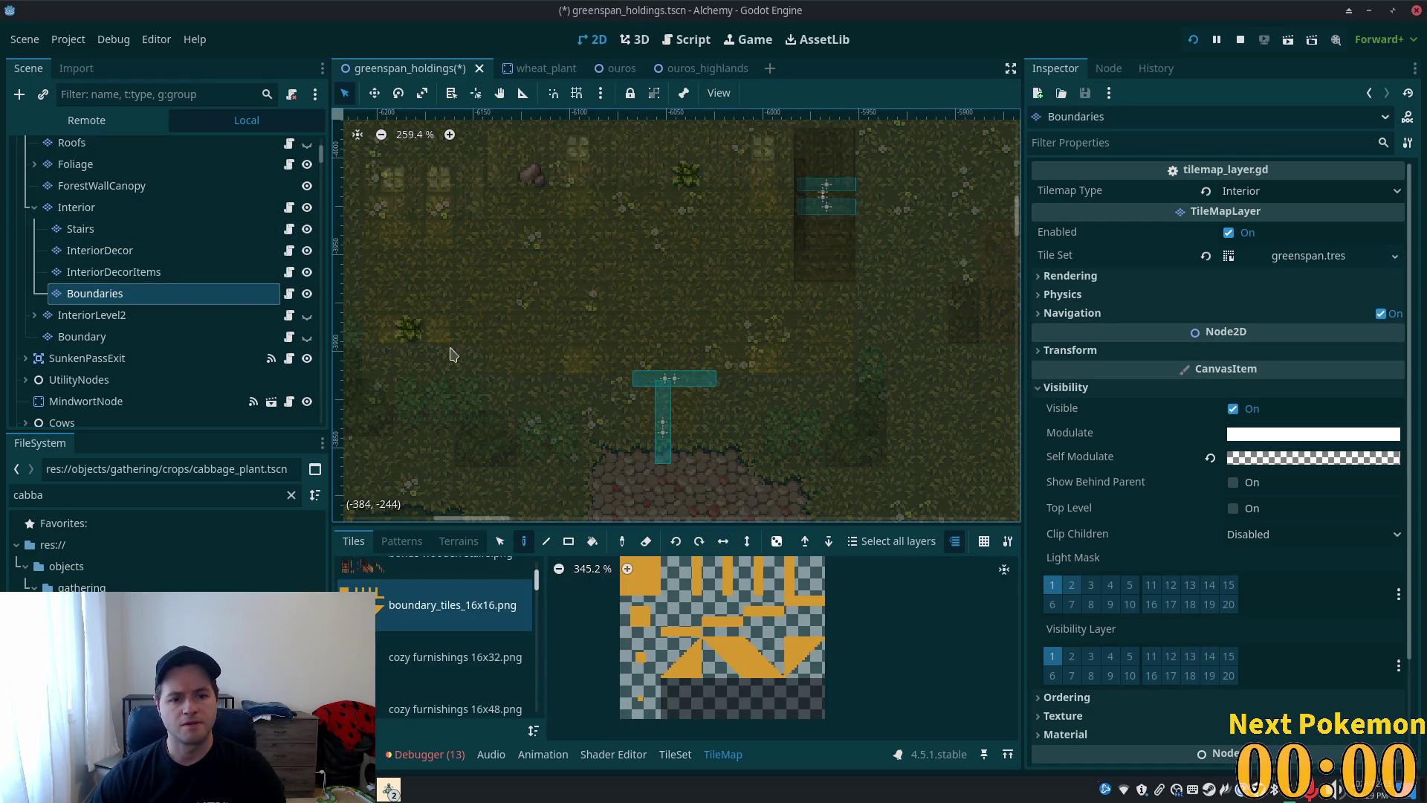
click(307, 316)
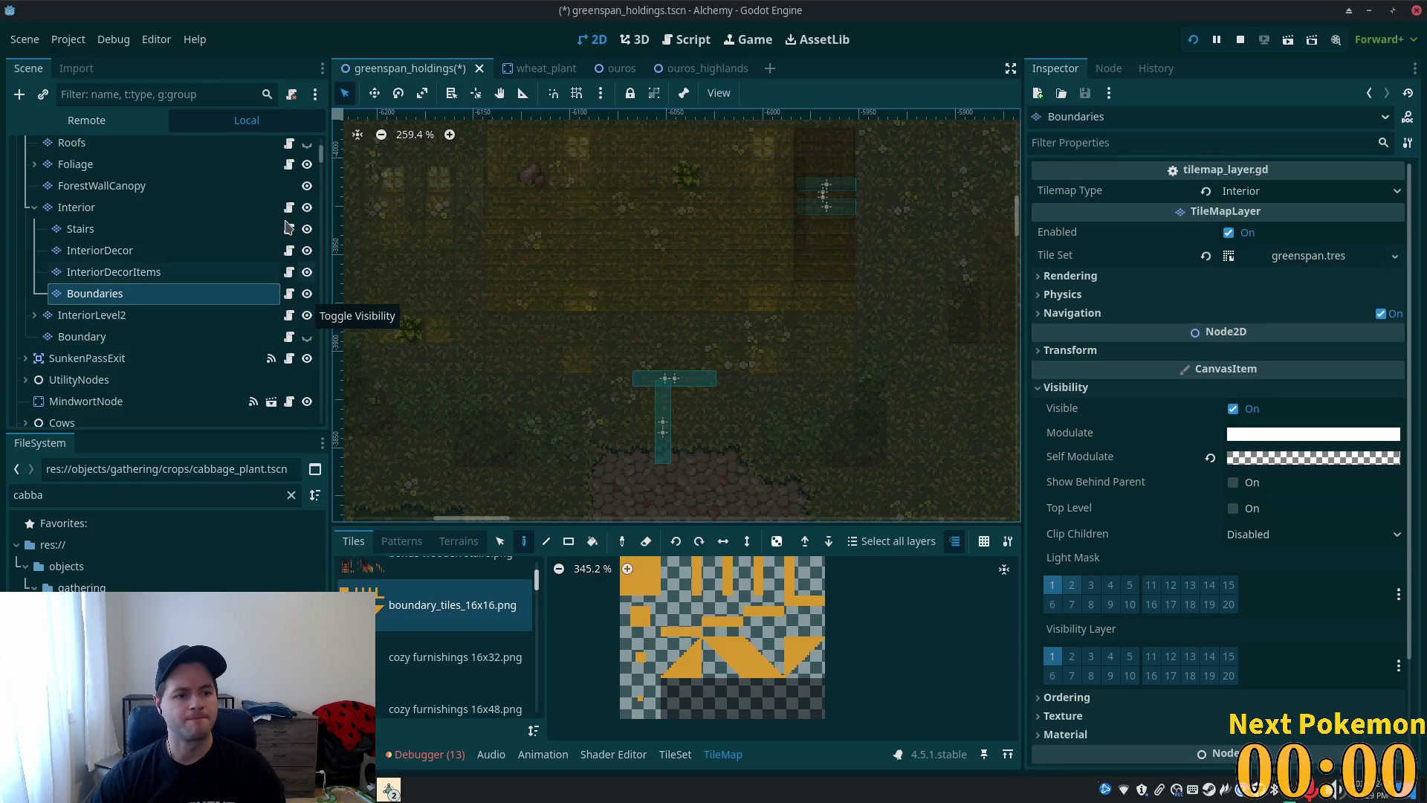
scroll(840, 329, down, 3)
click(307, 315)
scroll(435, 327, right, 15)
scroll(447, 326, up, 5)
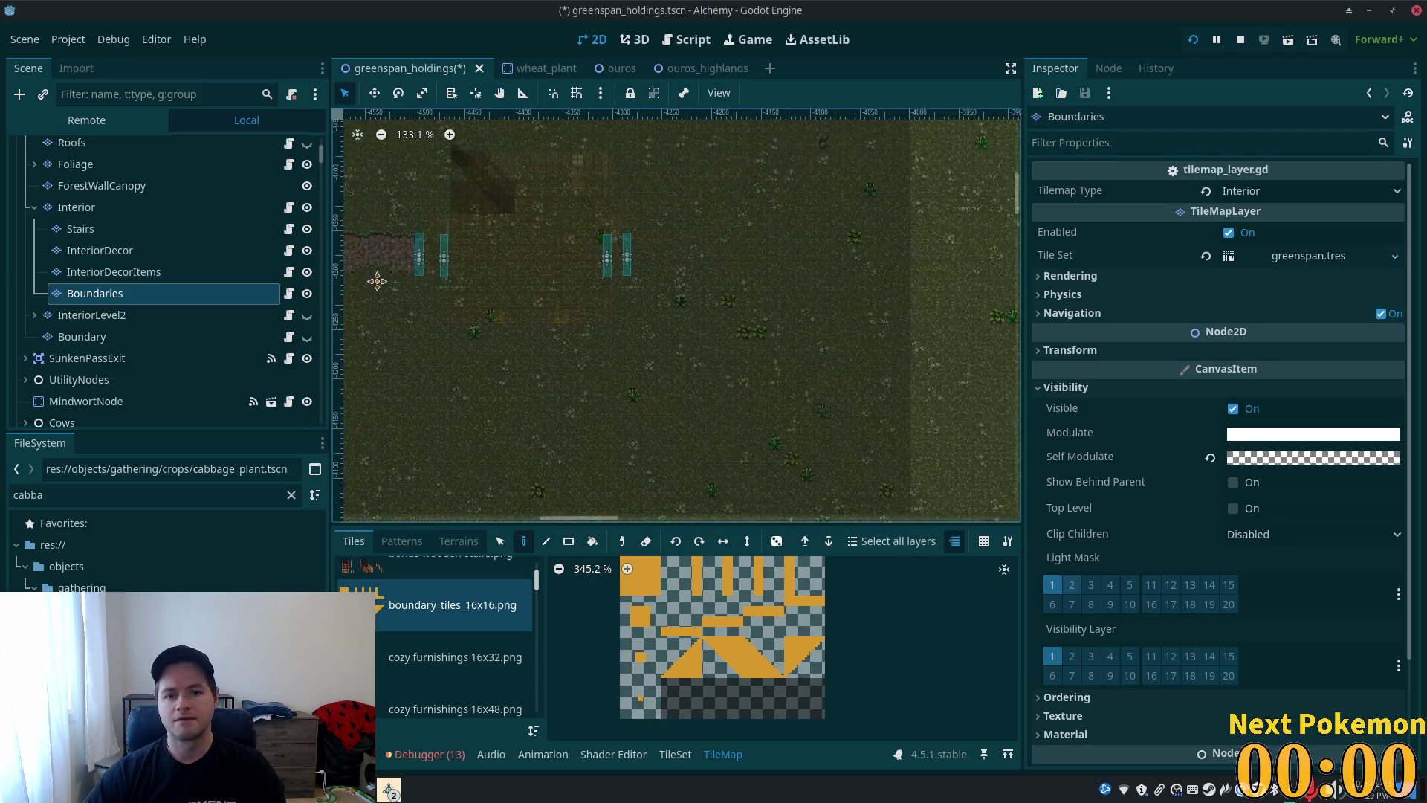
scroll(559, 260, up, 4)
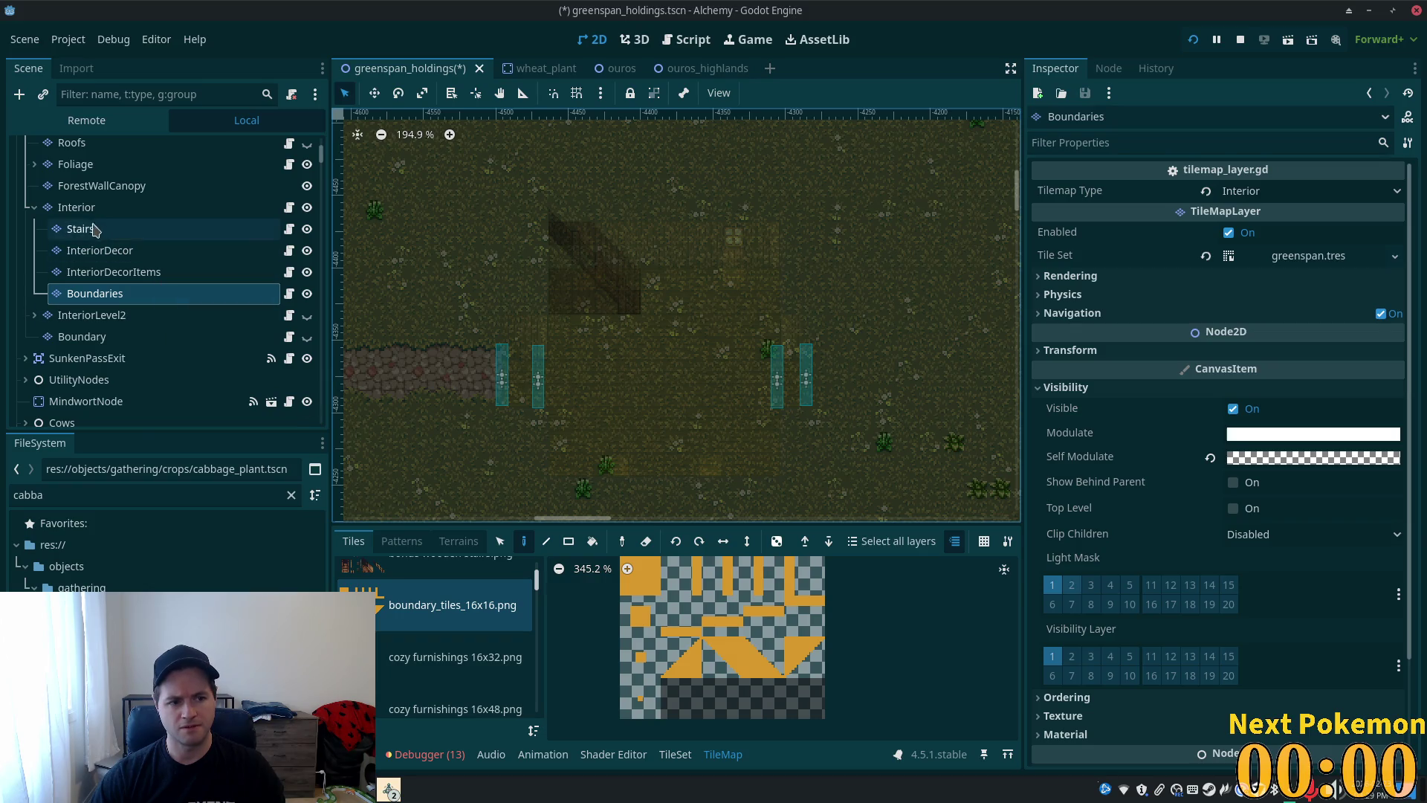
click(77, 207)
- Select tiles in and around the house, then return to the paint tool
drag(433, 200, 754, 408)
scroll(742, 401, down, 6)
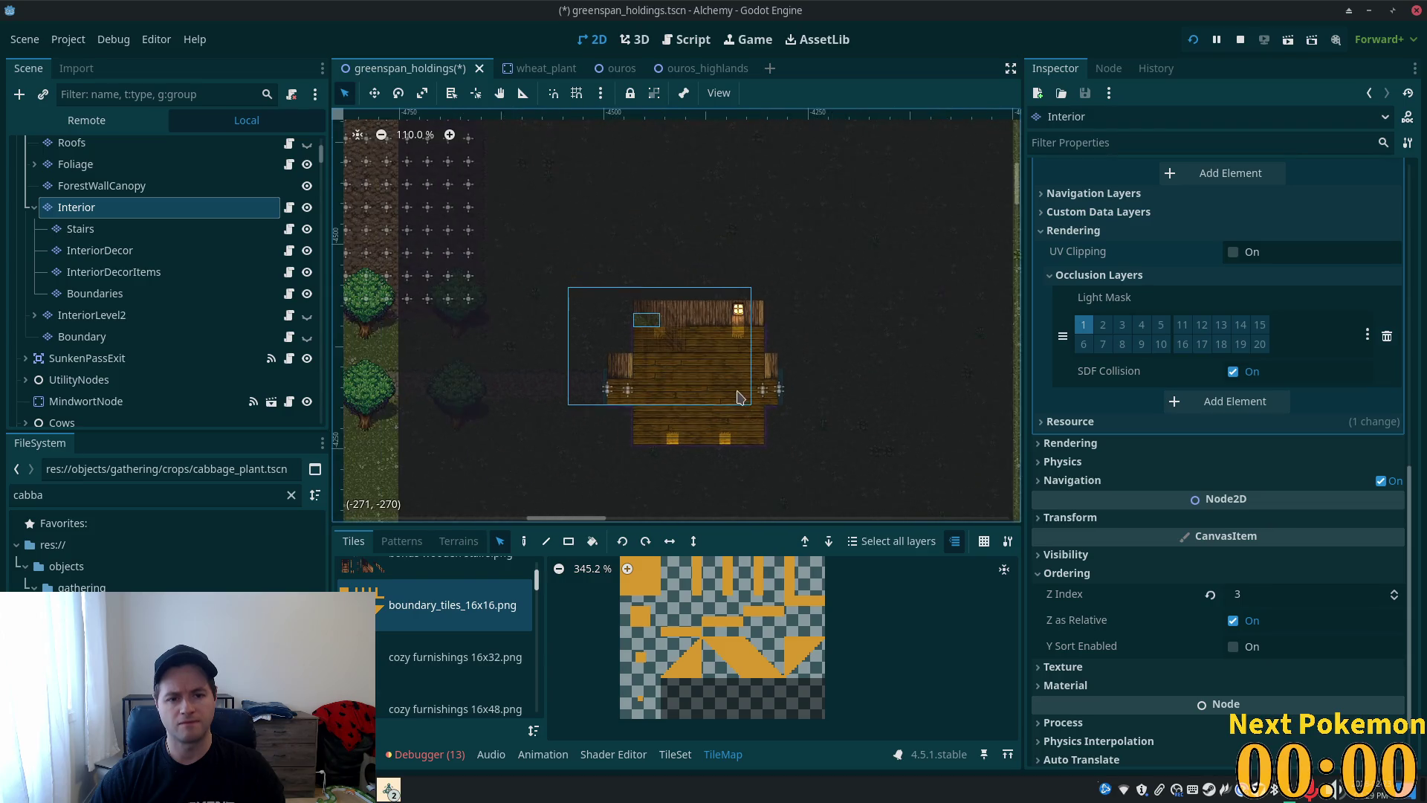
scroll(739, 397, down, 5)
mouse_move(526, 214)
mouse_down()
mouse_move(952, 575)
mouse_move(900, 578)
mouse_move(917, 569)
mouse_up()
mouse_move(938, 440)
mouse_down()
mouse_move(954, 308)
mouse_move(953, 442)
mouse_up()
scroll(729, 407, up, 8)
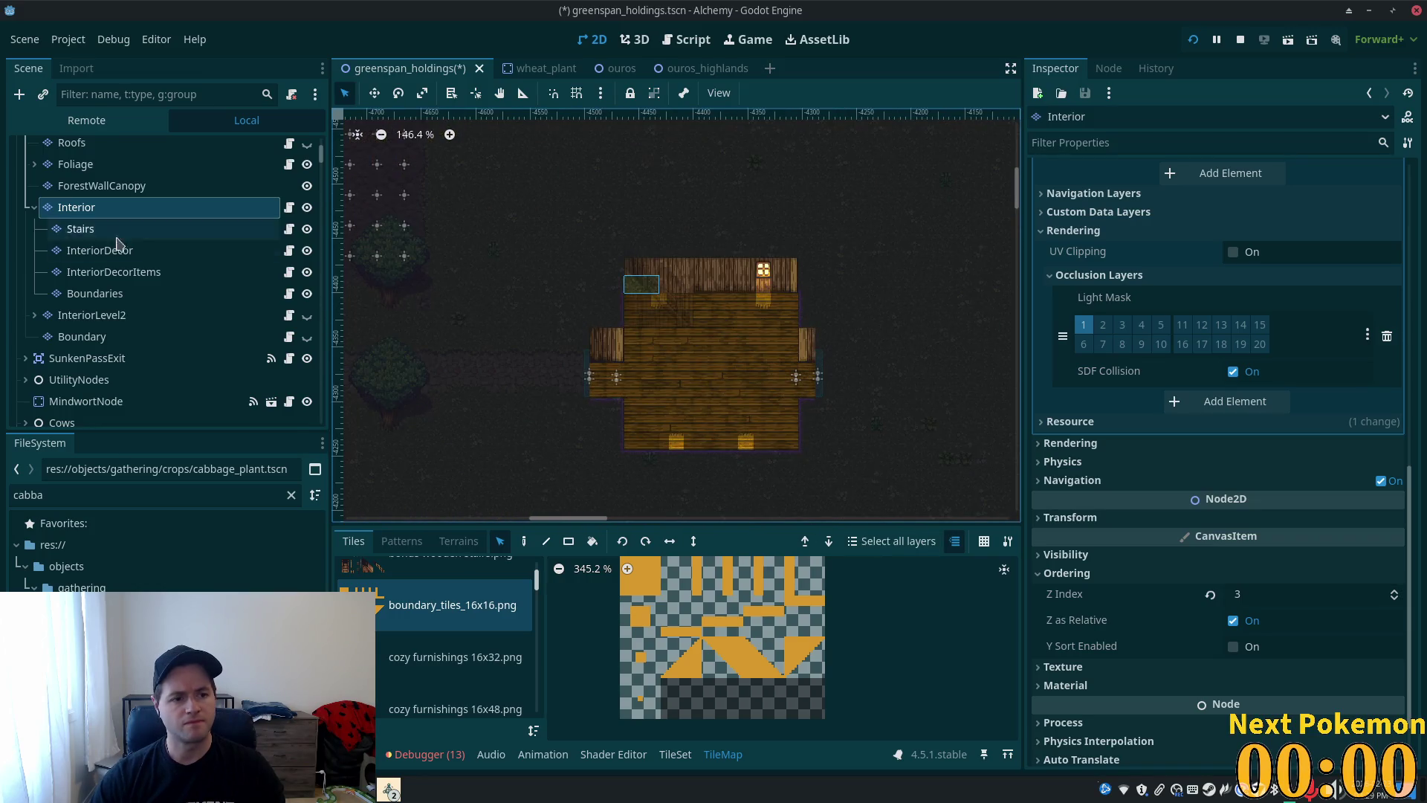
key(d)
- Make InteriorLevel2 visible, then select more tiles on the Interior layer
click(85, 315)
click(306, 315)
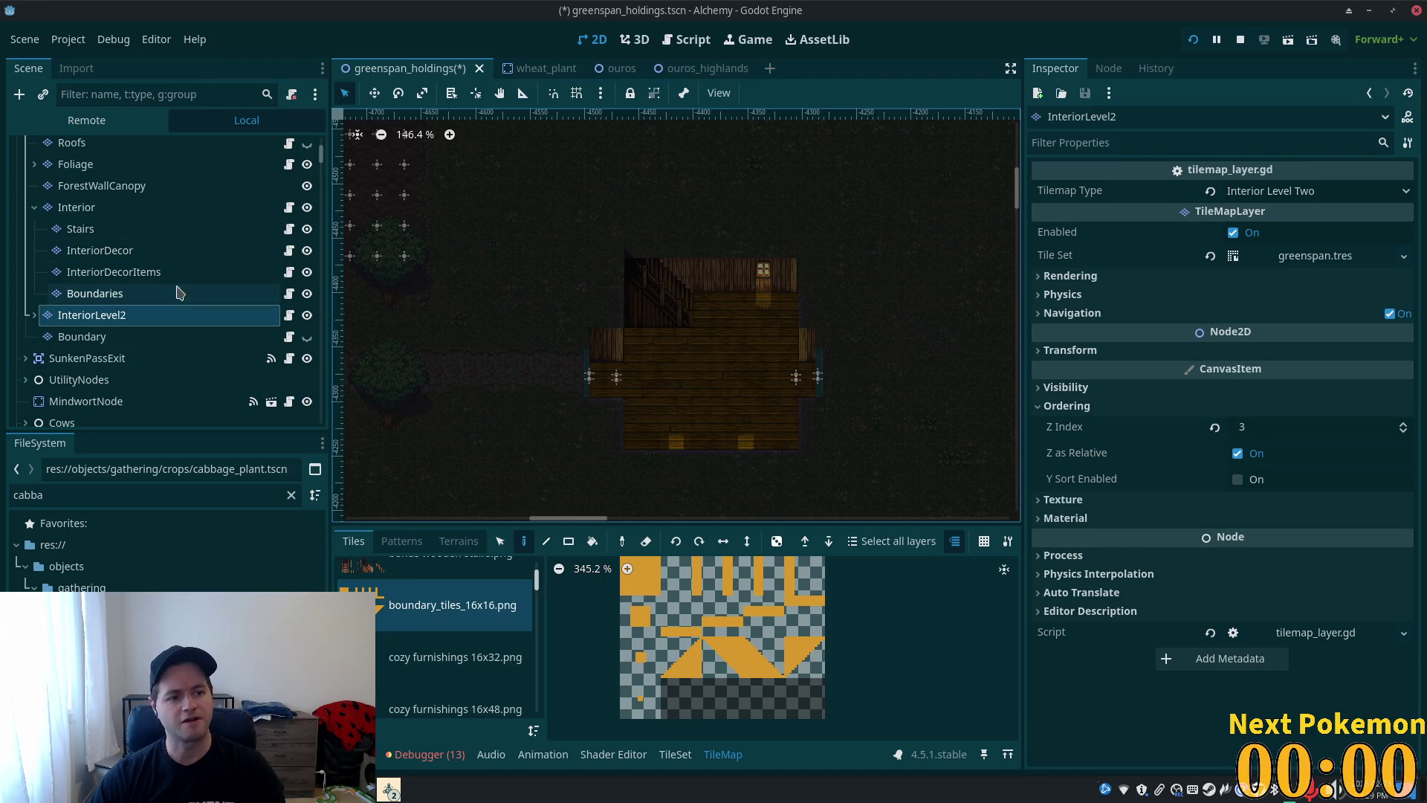
click(143, 208)
scroll(541, 396, down, 3)
click(501, 541)
scroll(624, 379, down, 2)
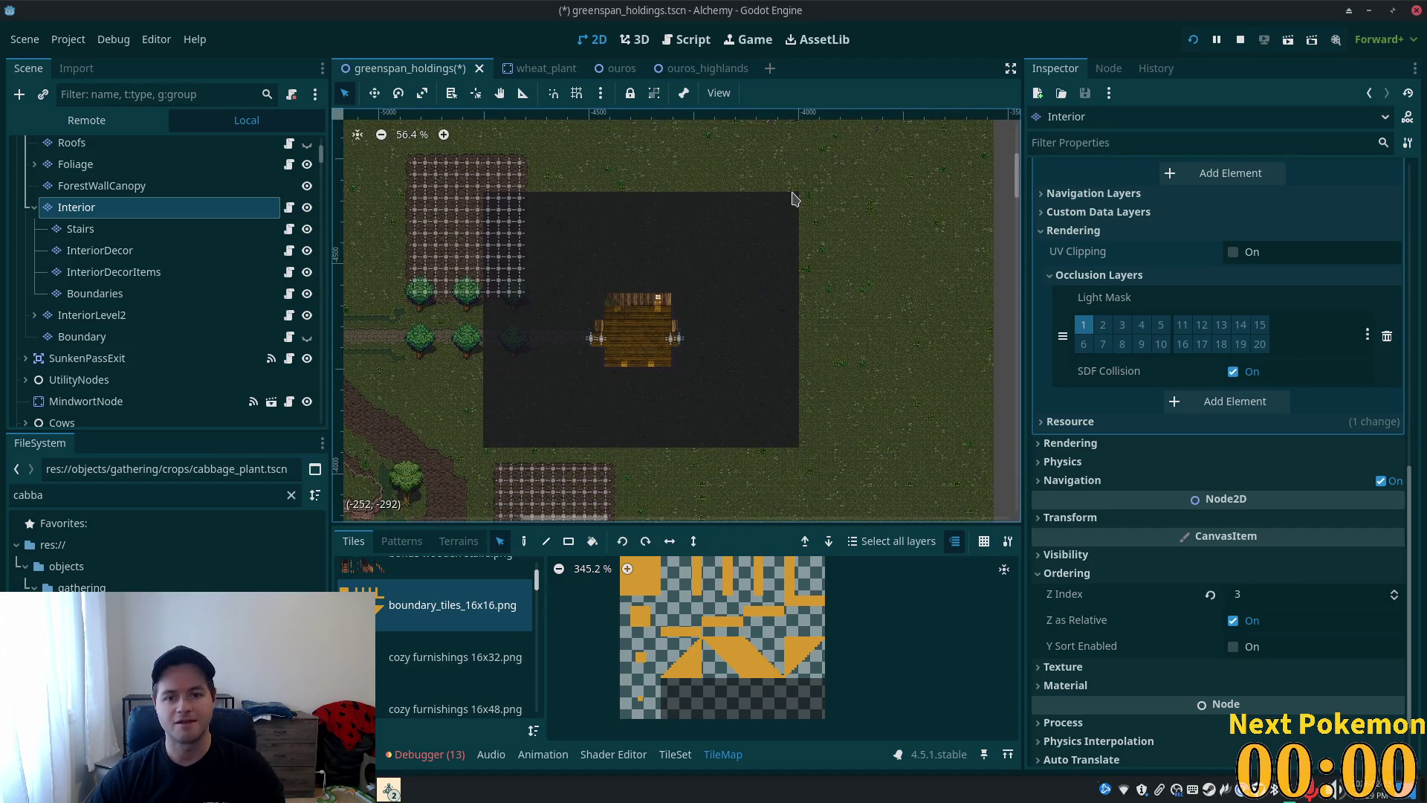
scroll(395, 362, up, 1)
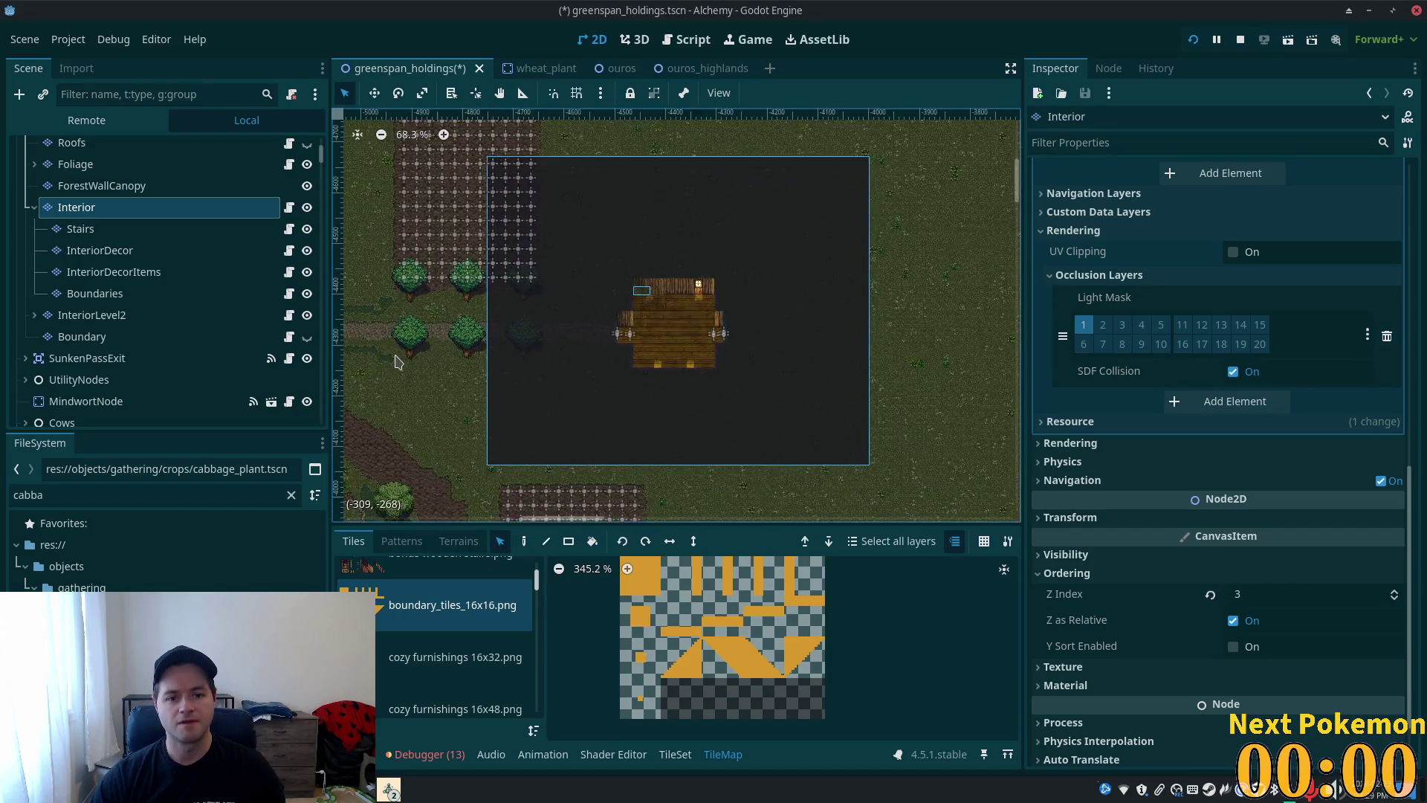
scroll(565, 375, left, 2)
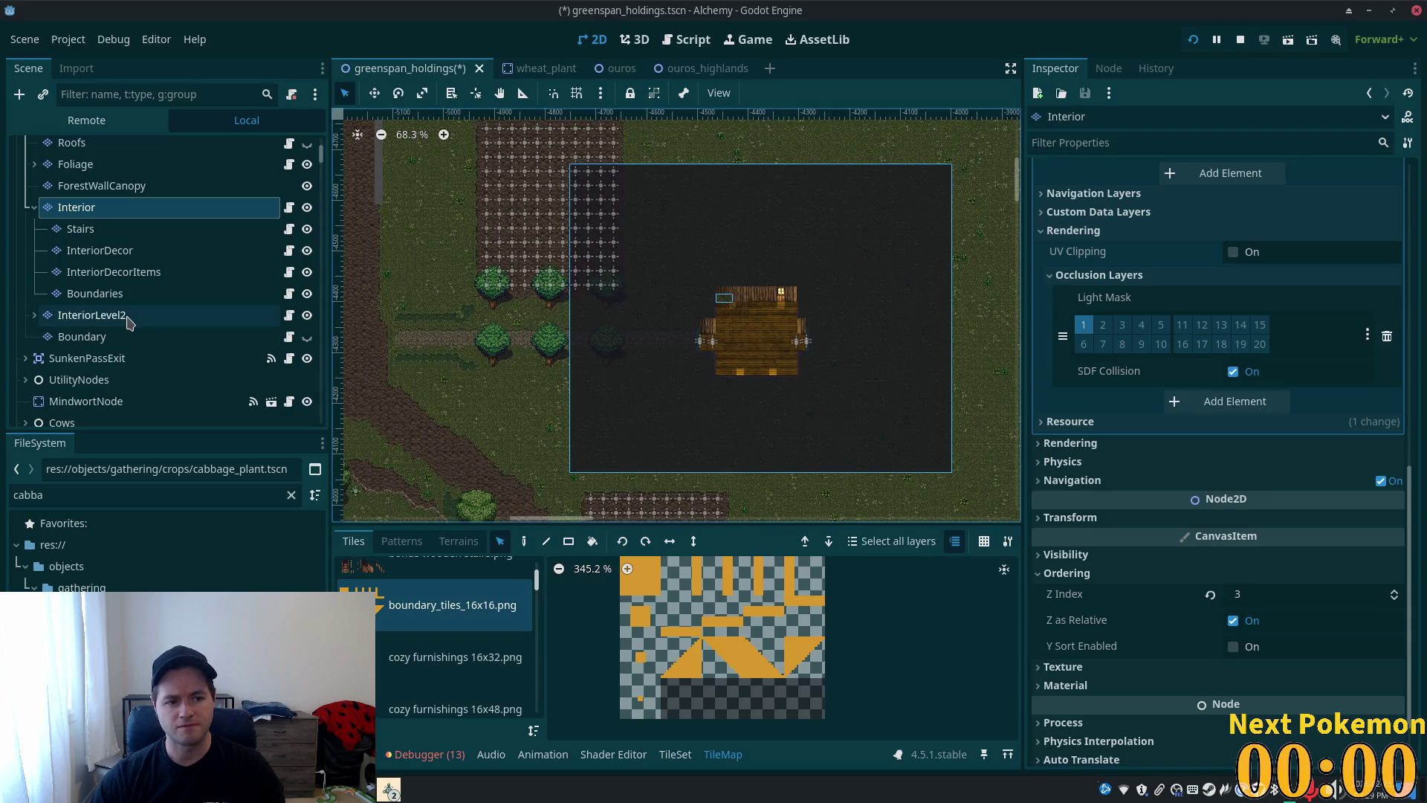
key(d)
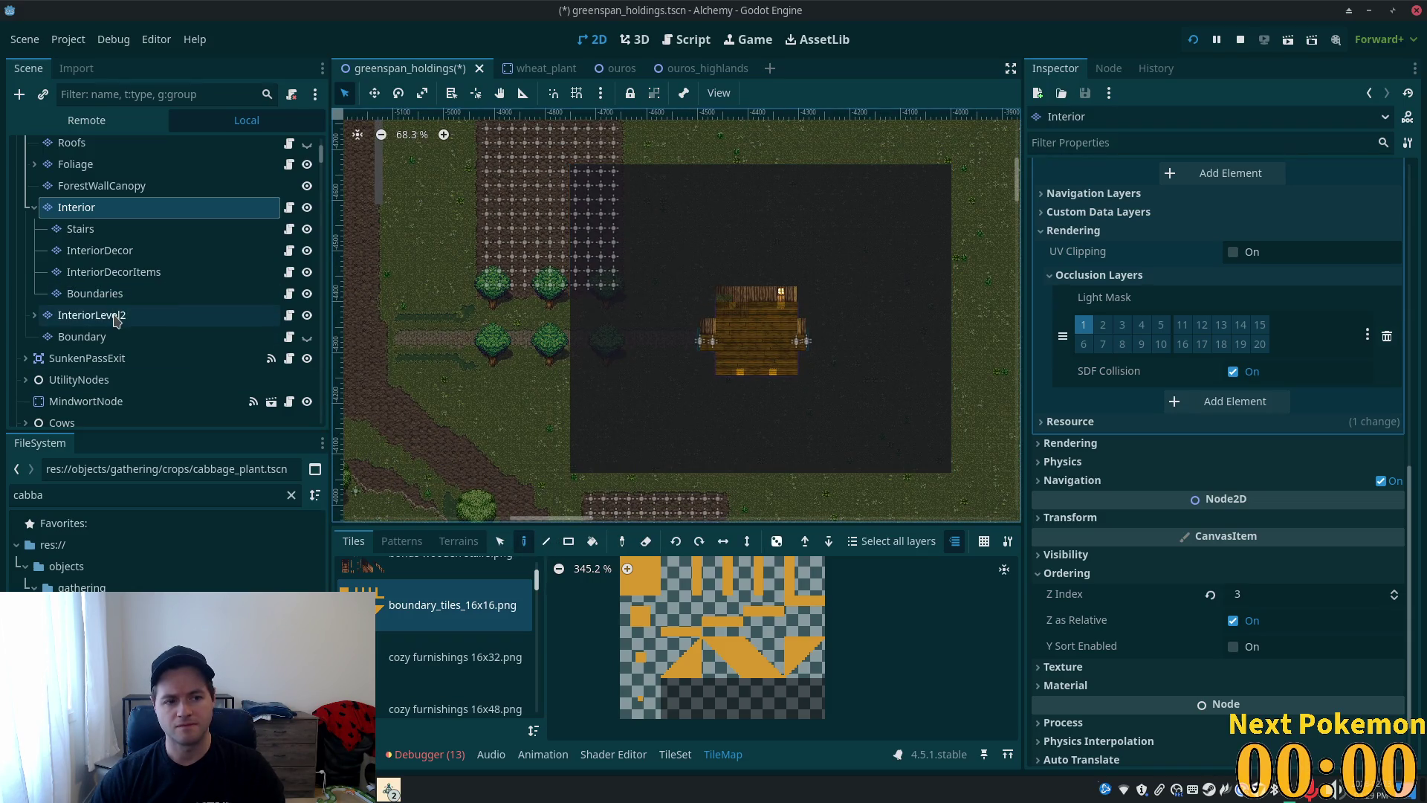
- Make InteriorLevel2 the active layer and hide the ground-floor Interior layer
click(115, 319)
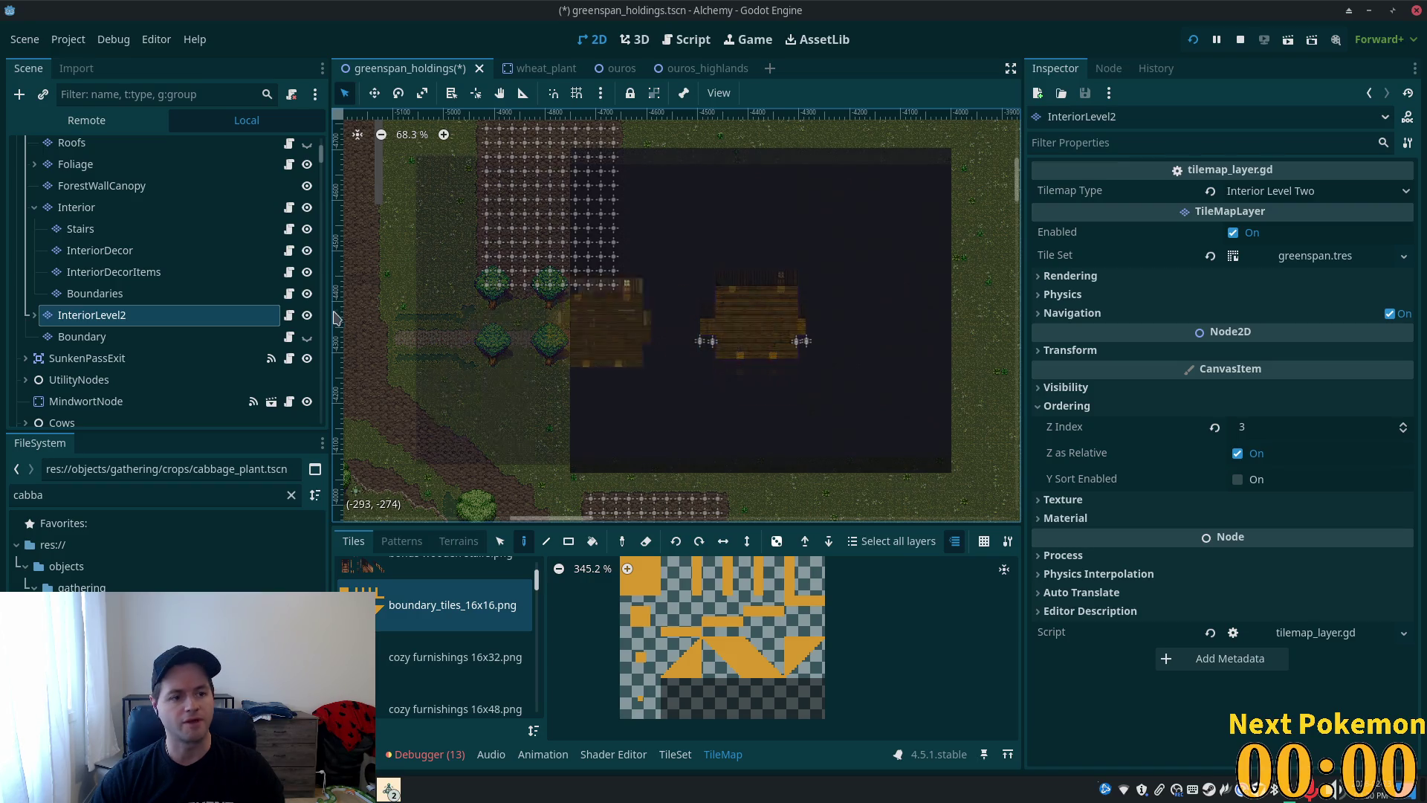
click(305, 208)
scroll(790, 376, up, 8)
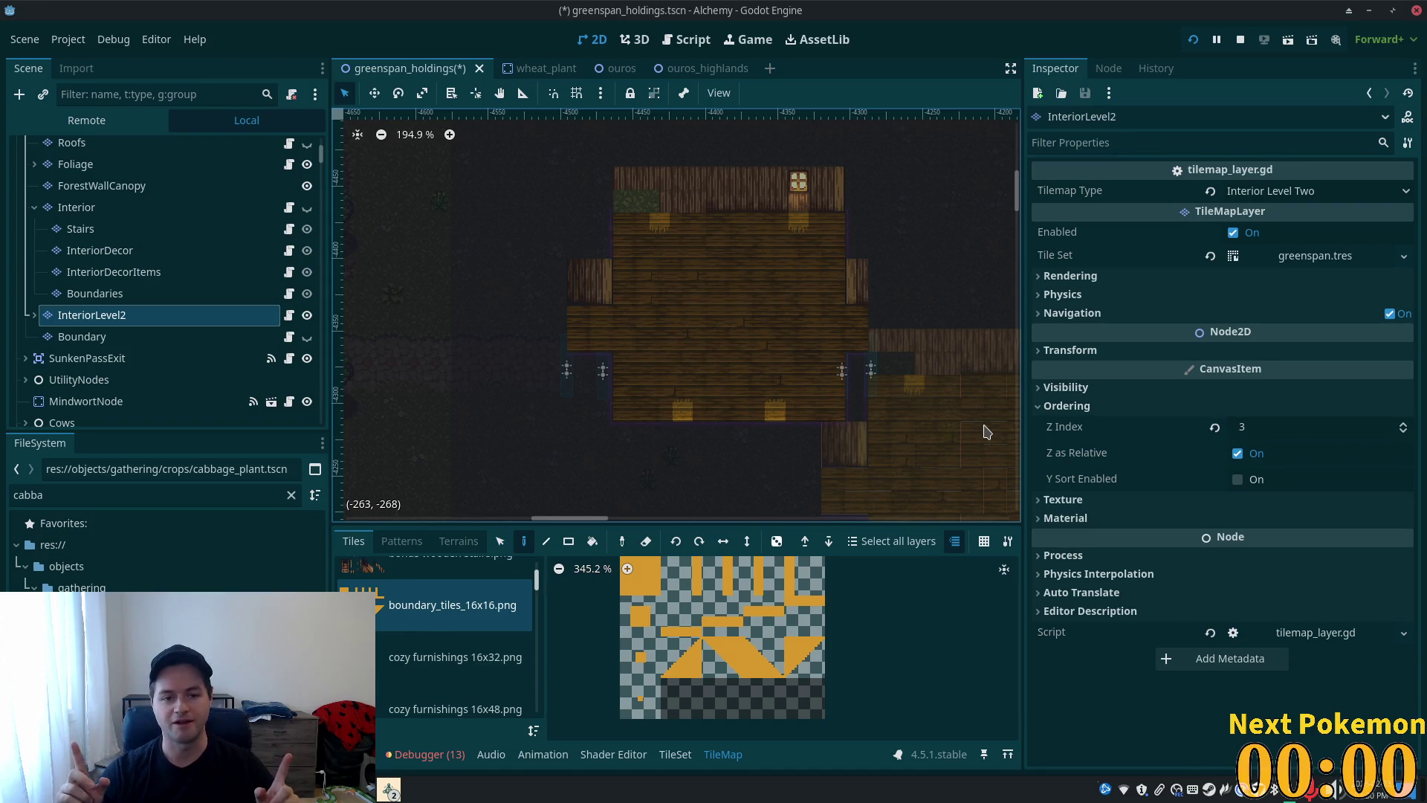
- Undo the wooden floor tiles painted to the right of the house
key(ctrl+z)
key(ctrl+z)
key(ctrl+z)
- Quick-open sync_manager.gd by searching 'sync' and scroll through its code
key(shift+alt+o)
text(sync)
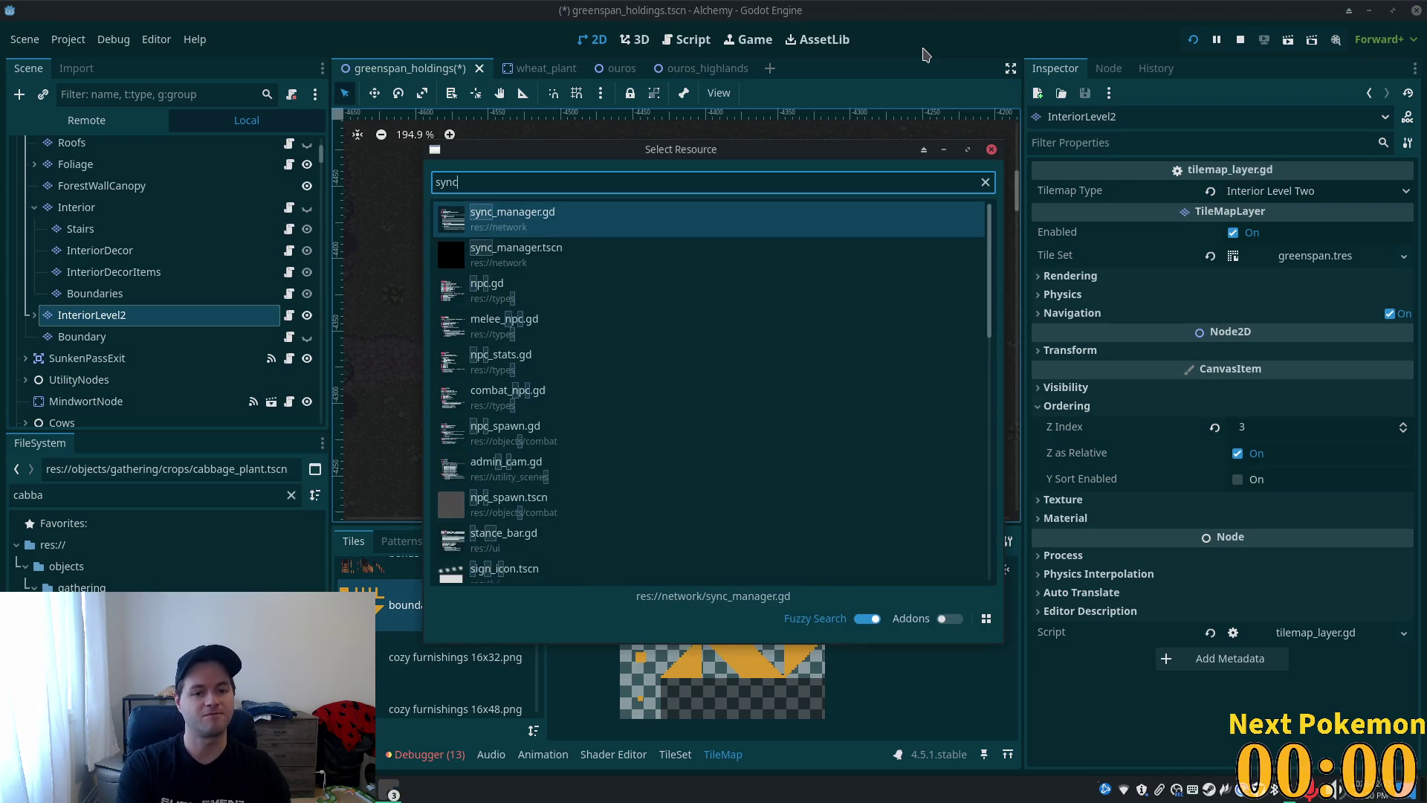
key(Return)
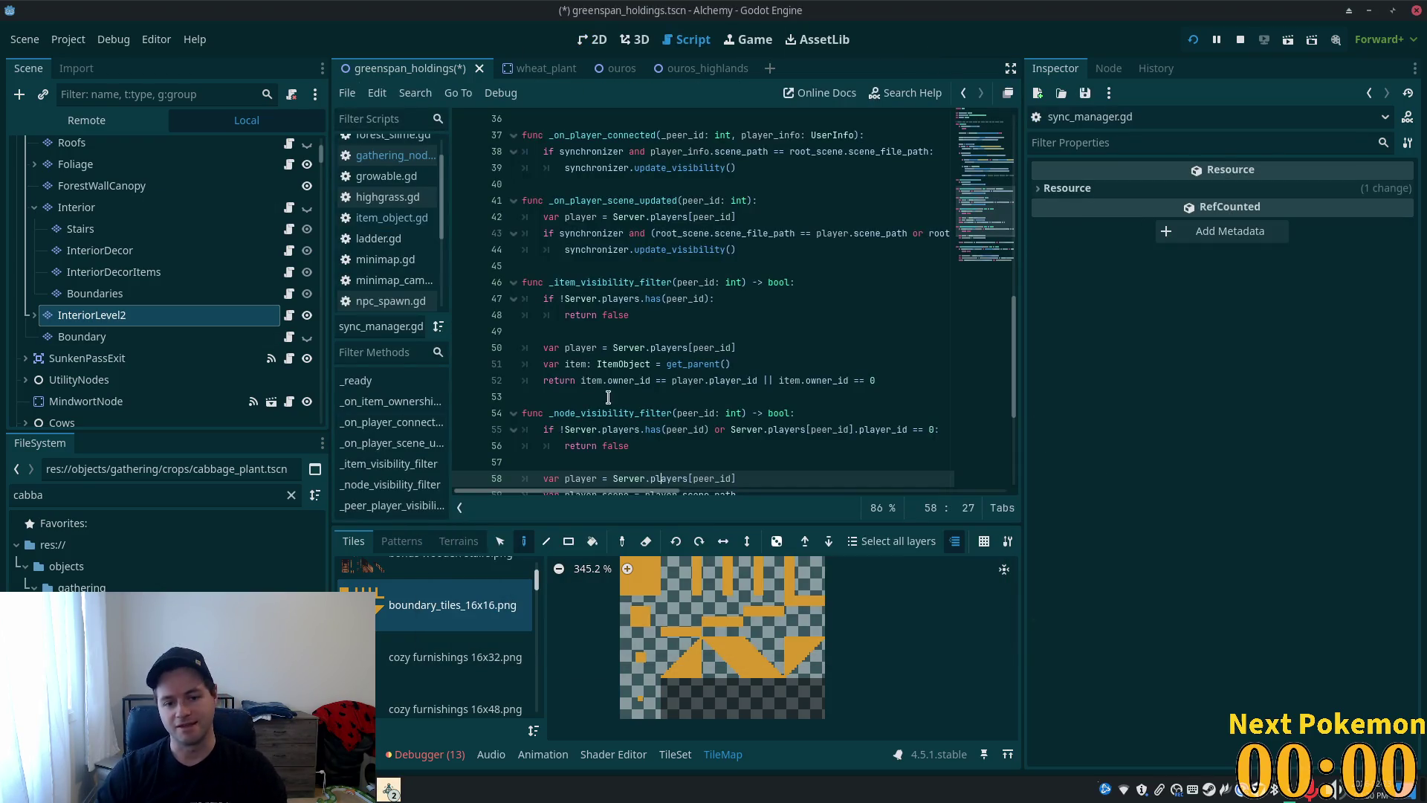
scroll(608, 398, down, 4)
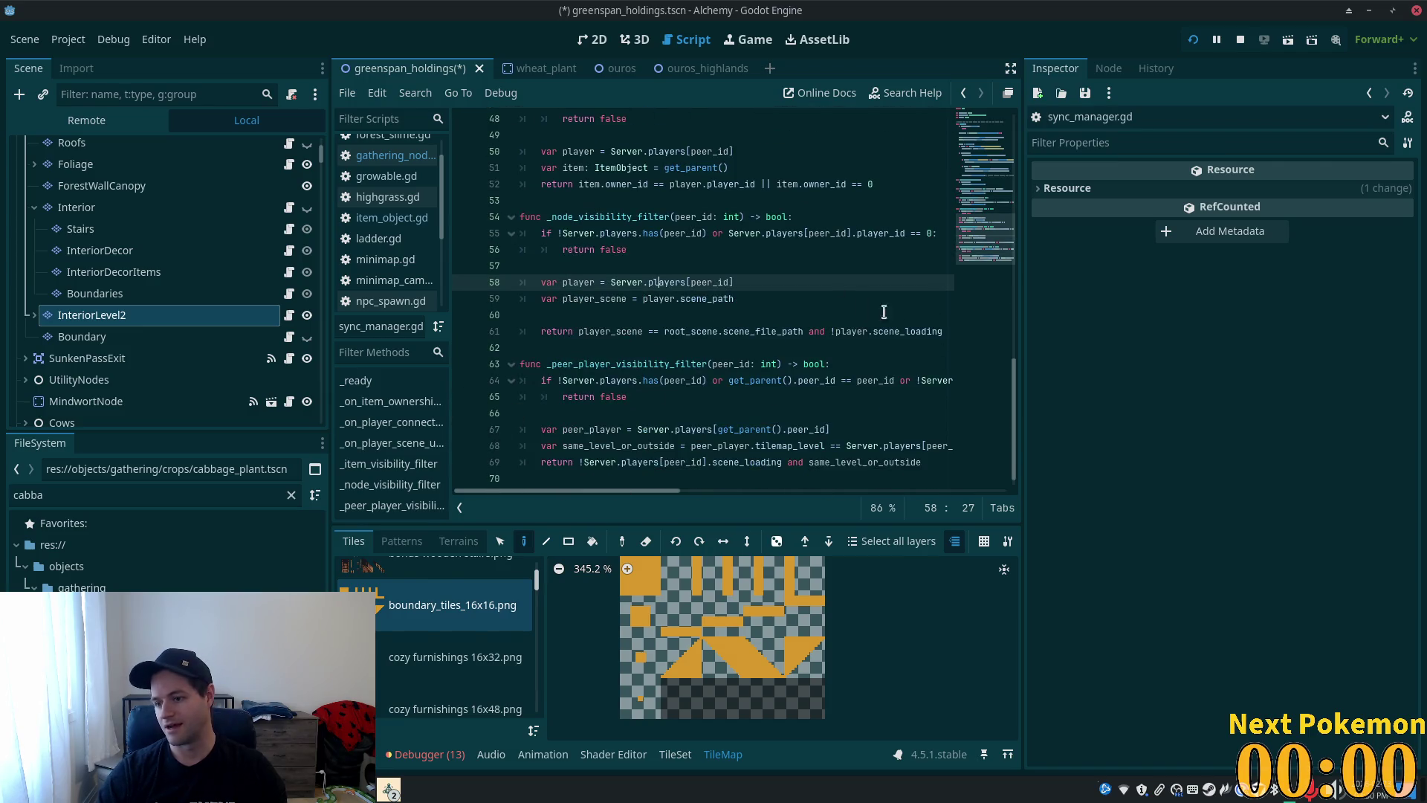
scroll(821, 312, down, 1)
scroll(691, 323, up, 7)
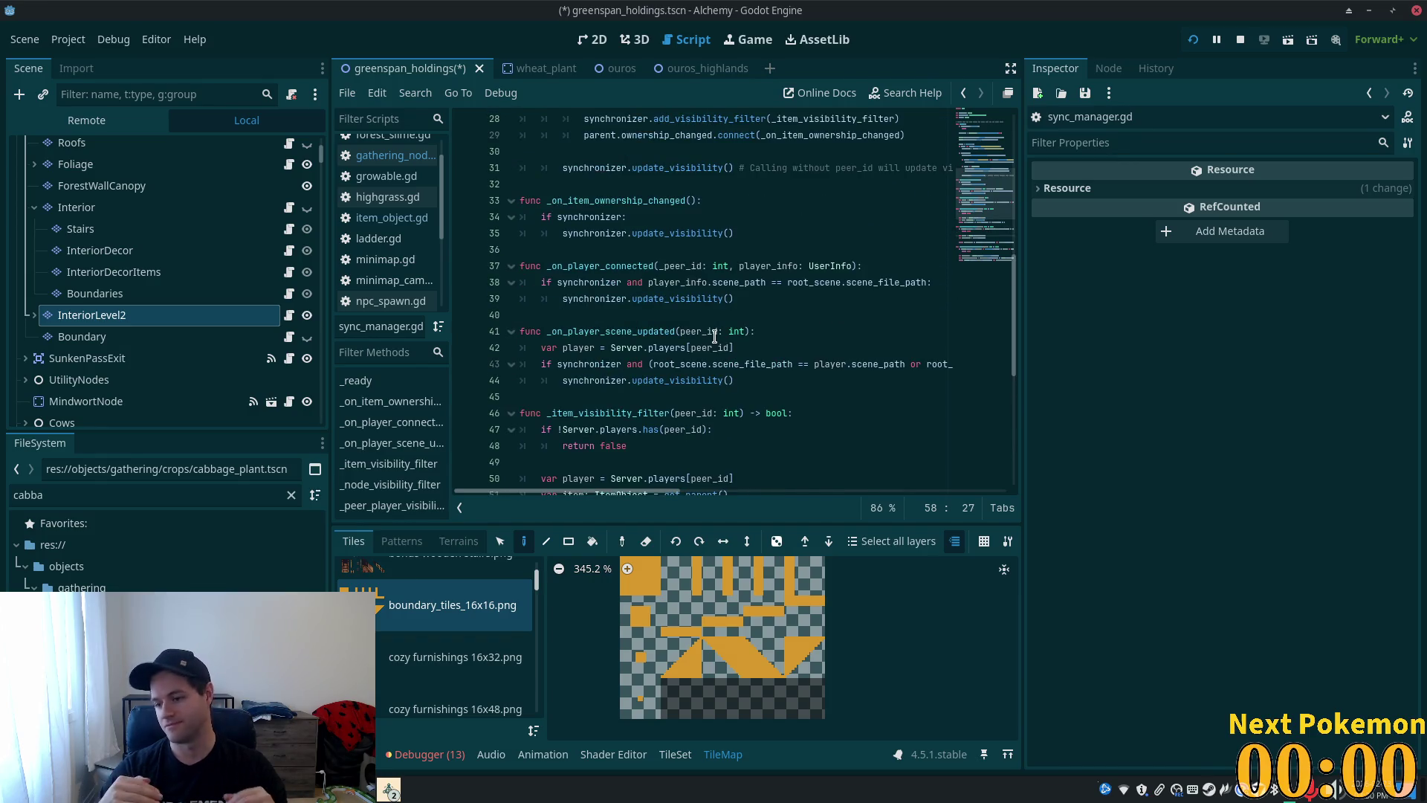
scroll(620, 337, up, 5)
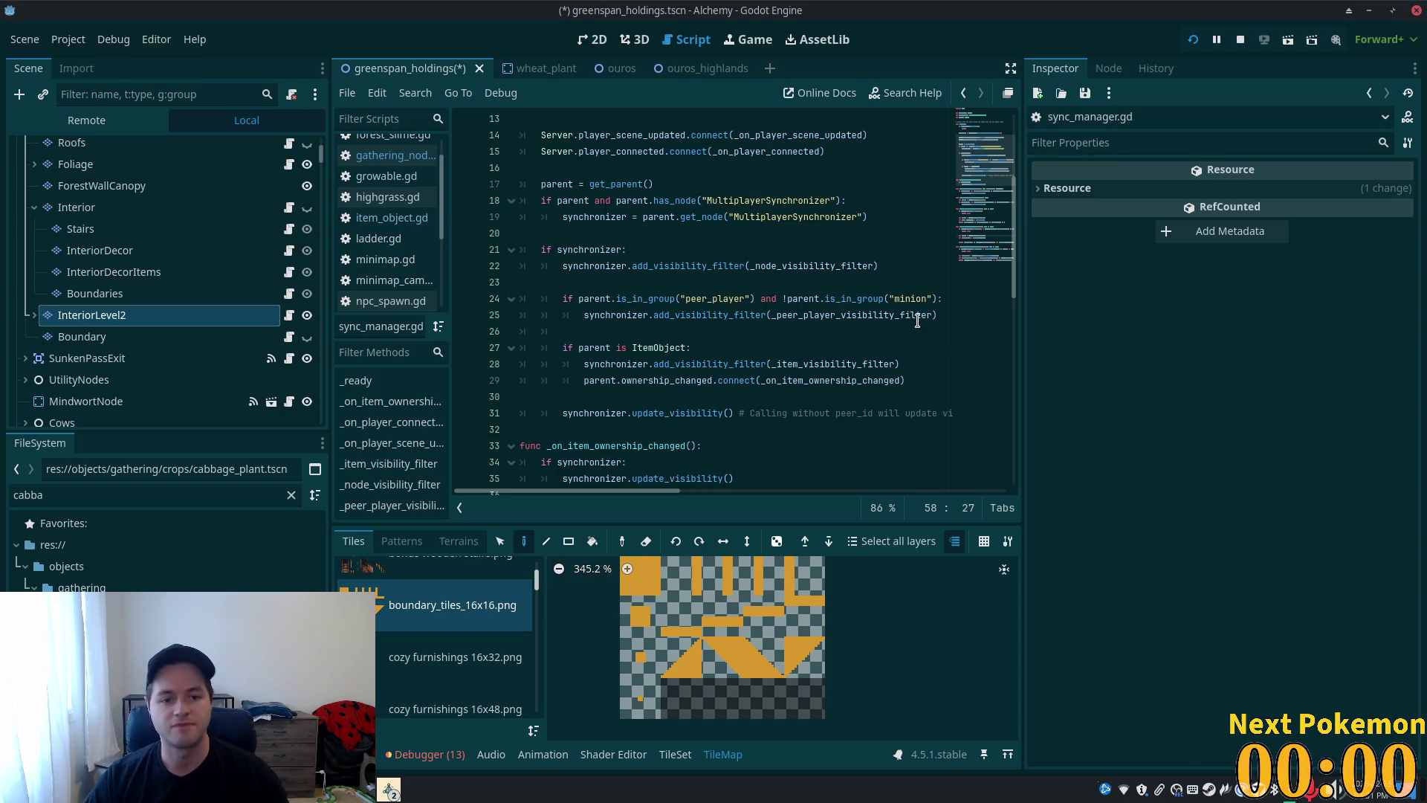
- Dismiss the running game's debug windows and return to the 2D scene view
key(alt+Tab)
key(alt+Tab)
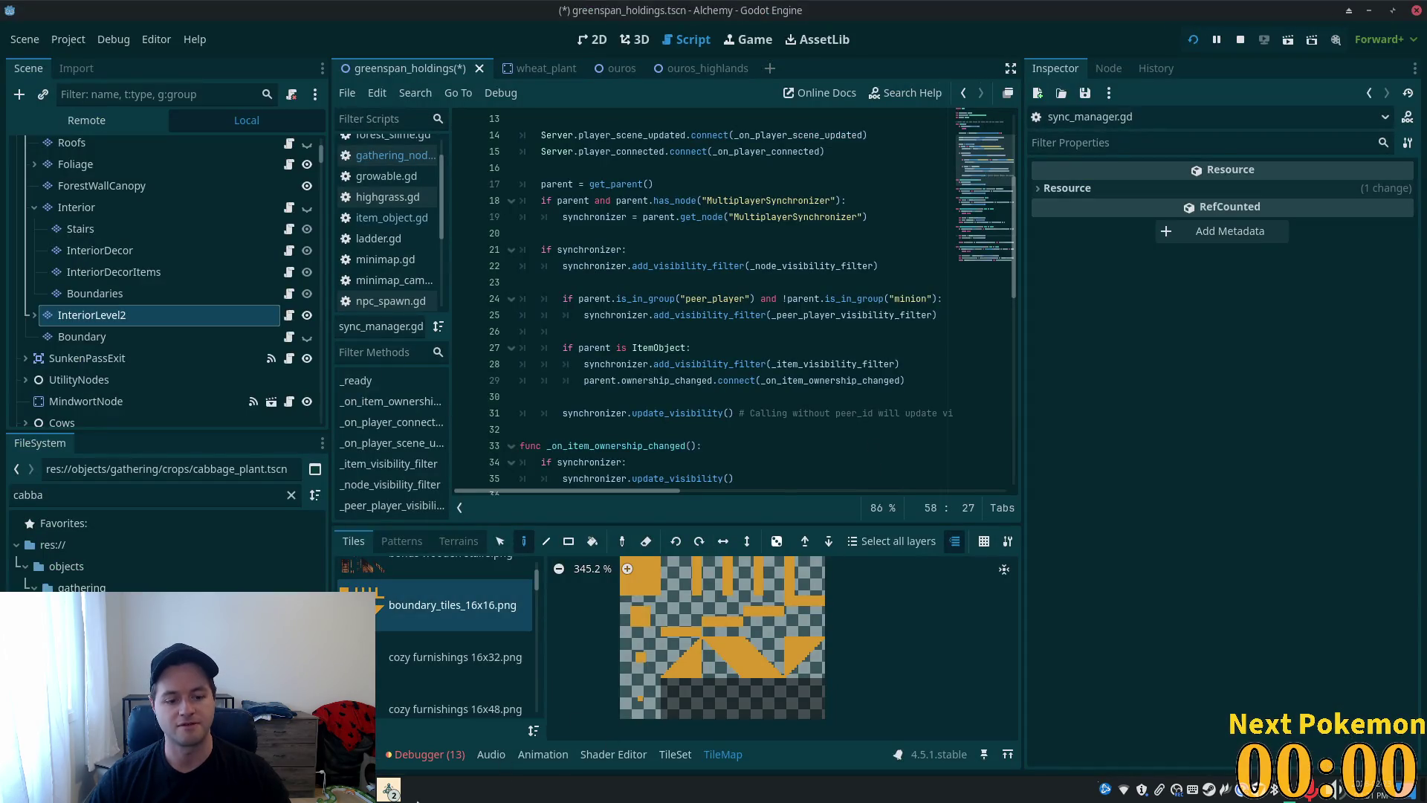
click(388, 790)
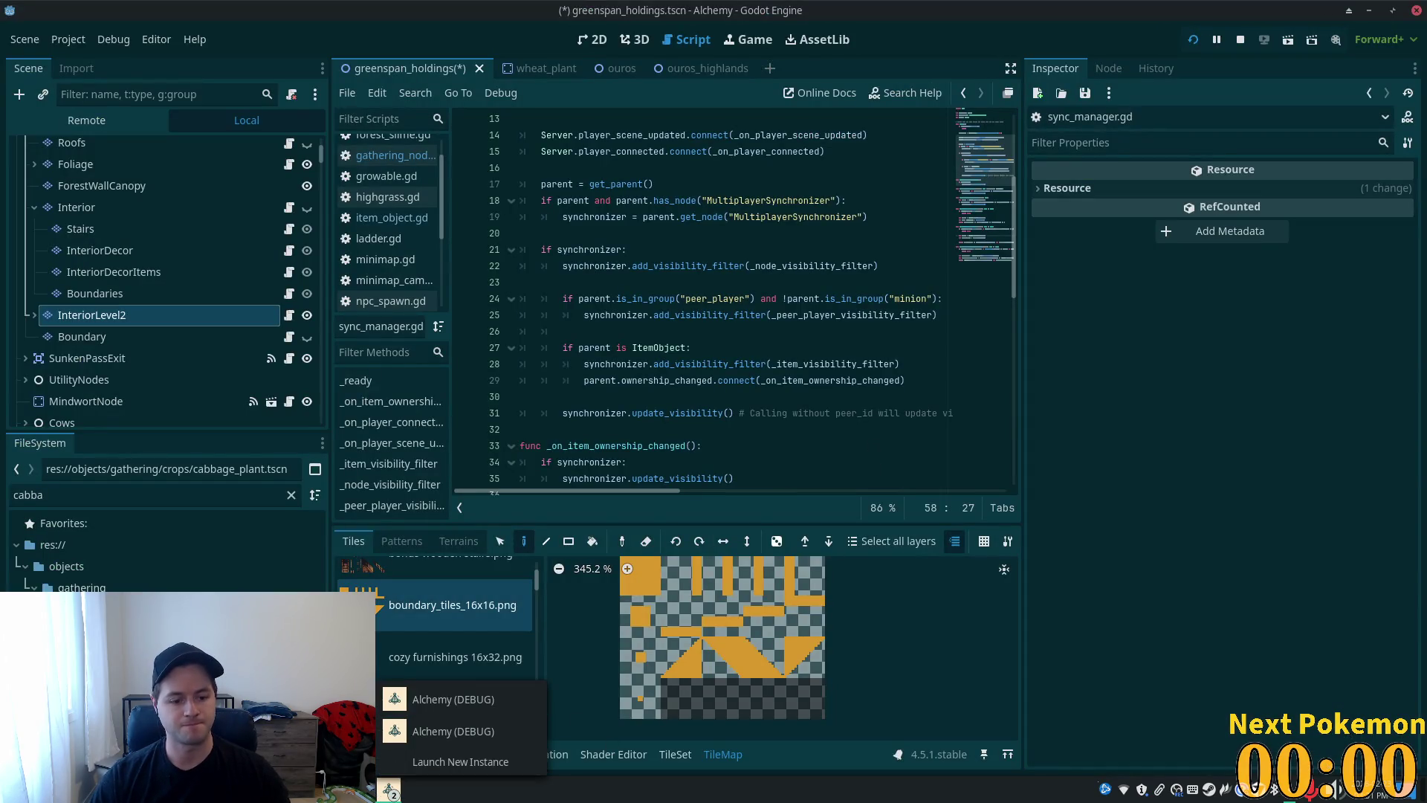
key(super)
click(595, 41)
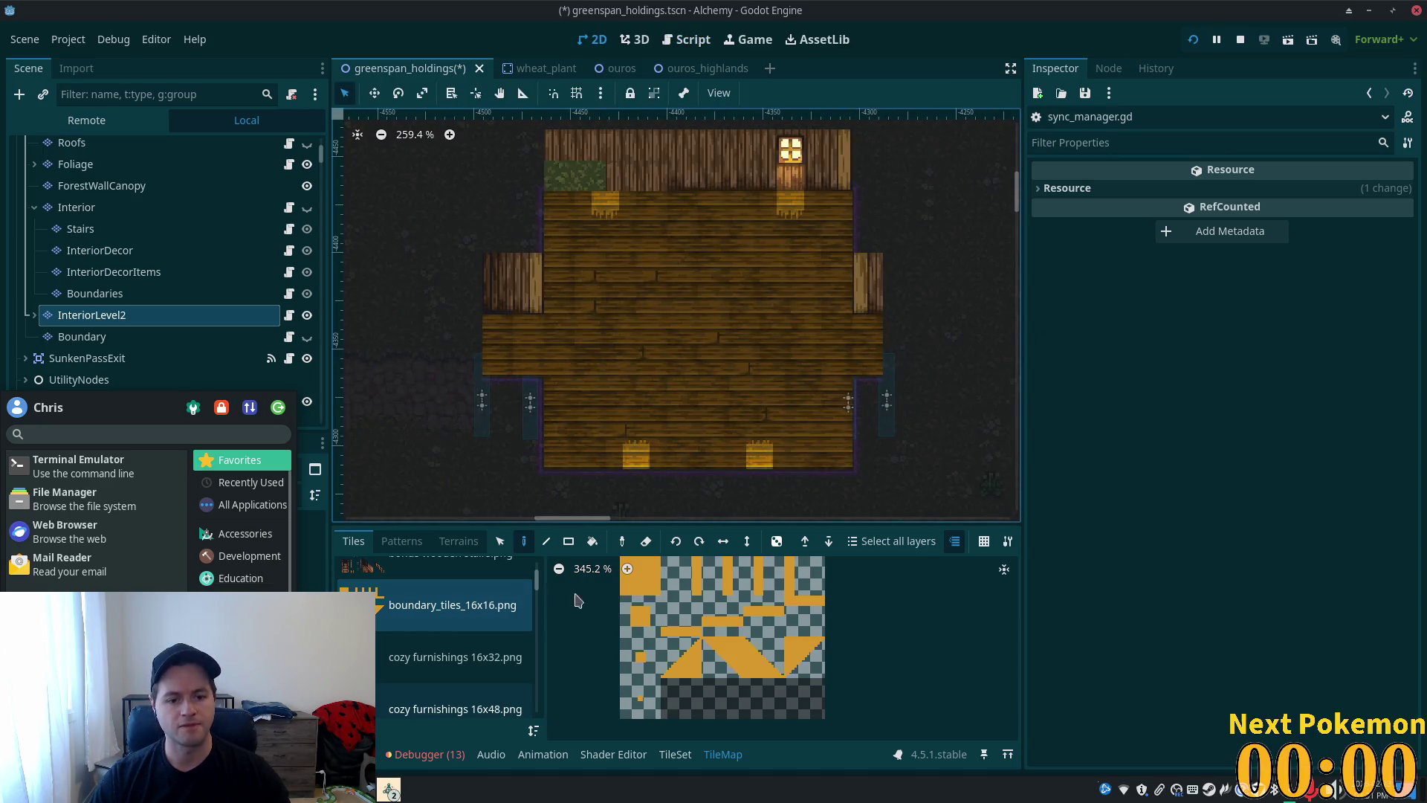
- Show the cozy furnishings 16x32 tile sheet and test-place a wooden floor tile, then undo it
click(505, 669)
scroll(509, 681, down, 2)
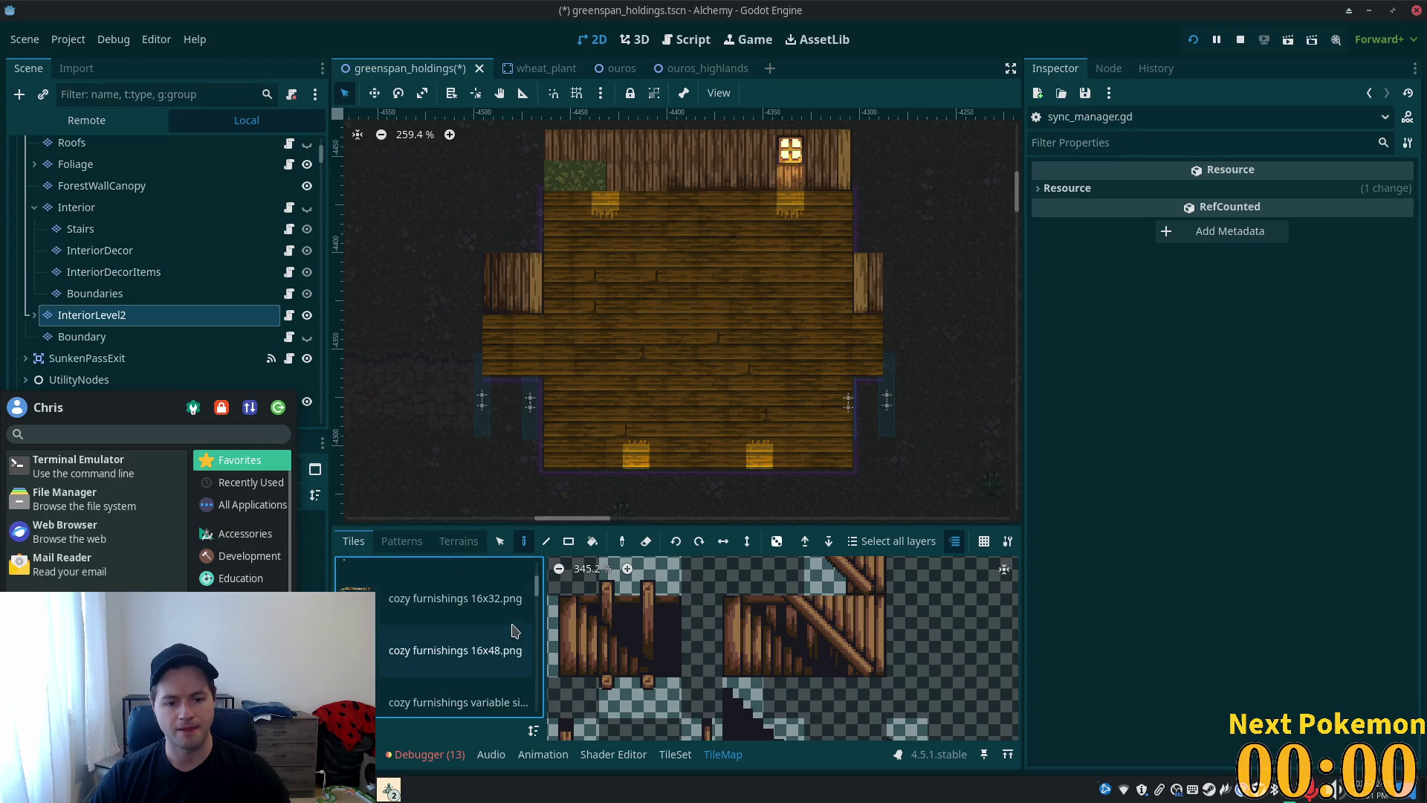
scroll(531, 598, down, 5)
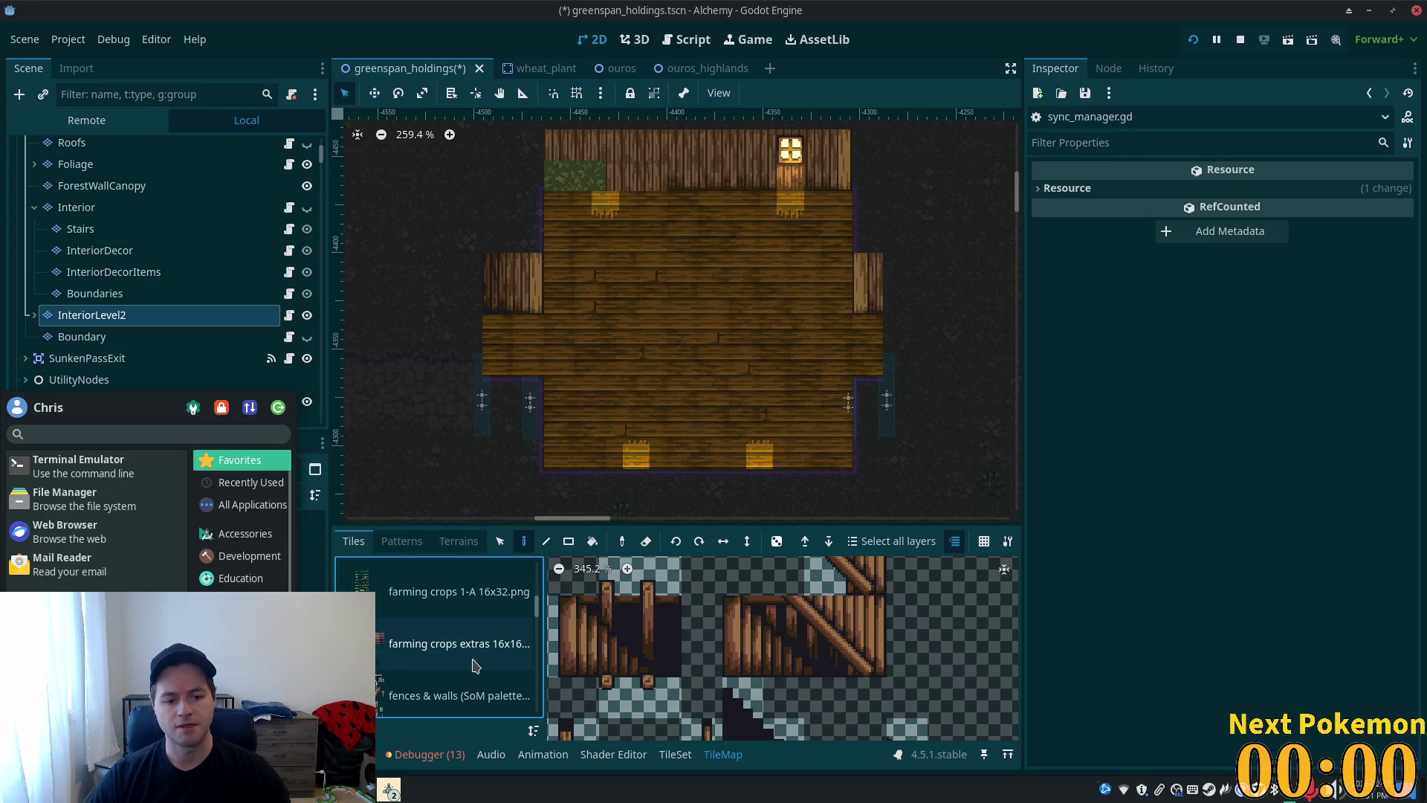
click(500, 543)
click(576, 175)
drag(579, 240, 627, 378)
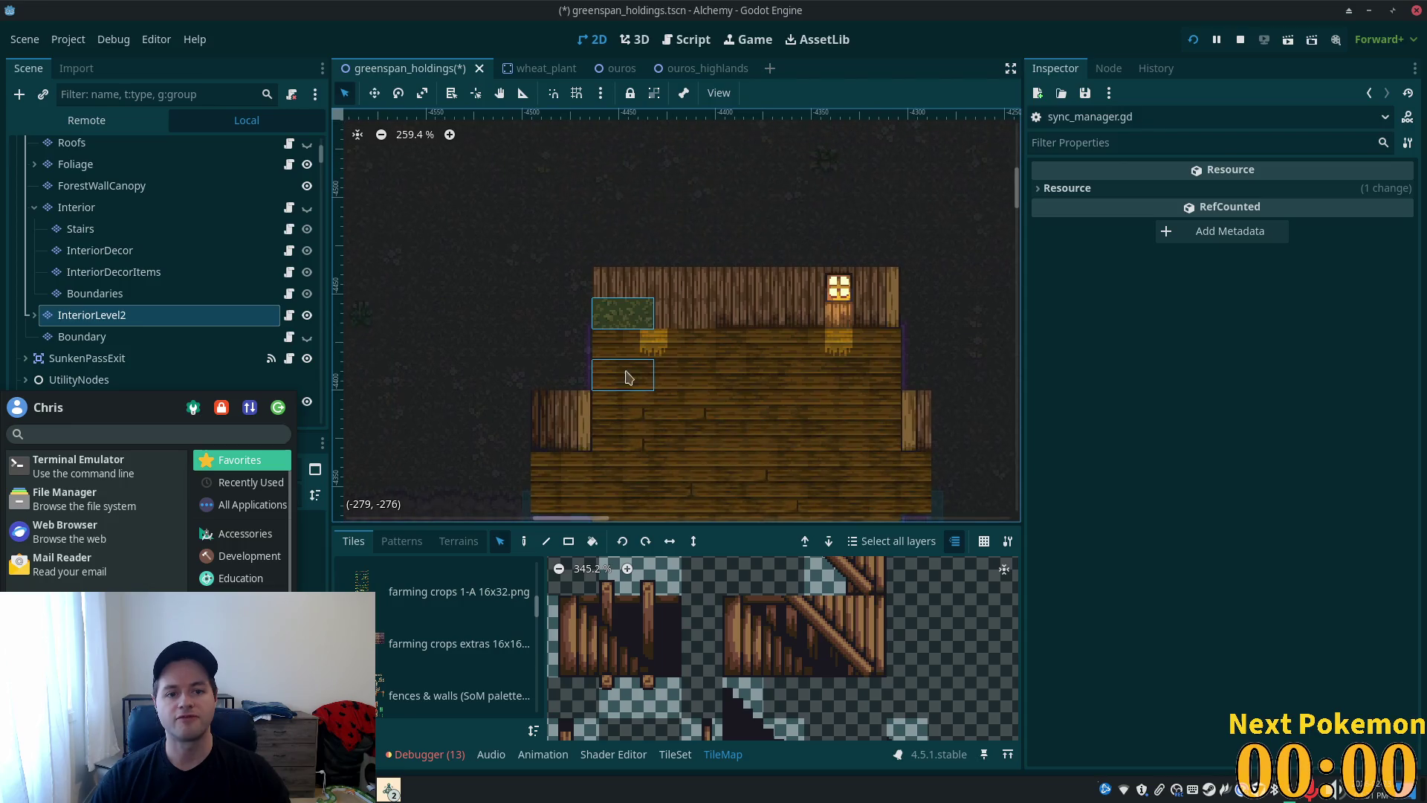
click(712, 318)
key(ctrl+z)
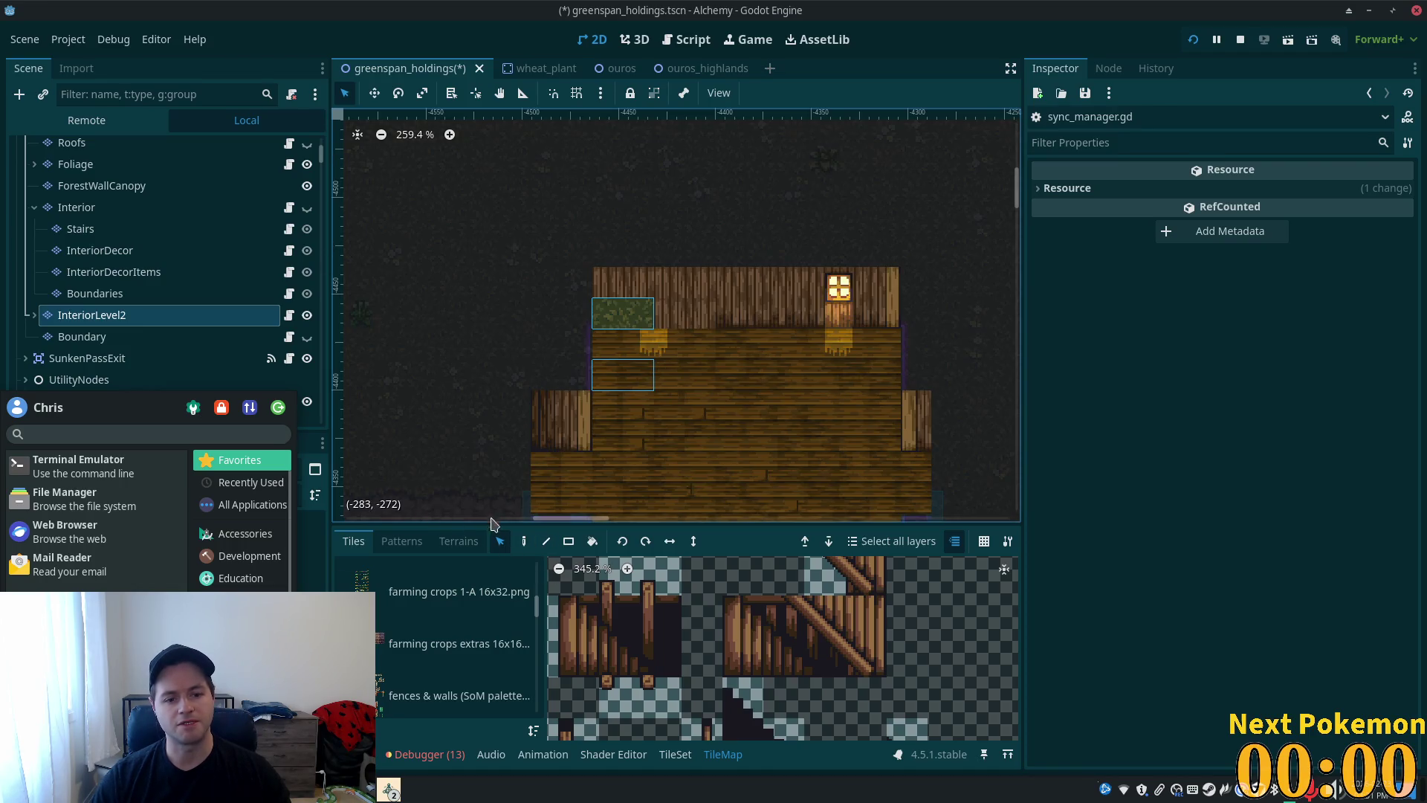
- Step through InteriorDecorItems and SunkenPassExit in the Scene dock, ending on the Boundary layer
click(500, 541)
click(141, 274)
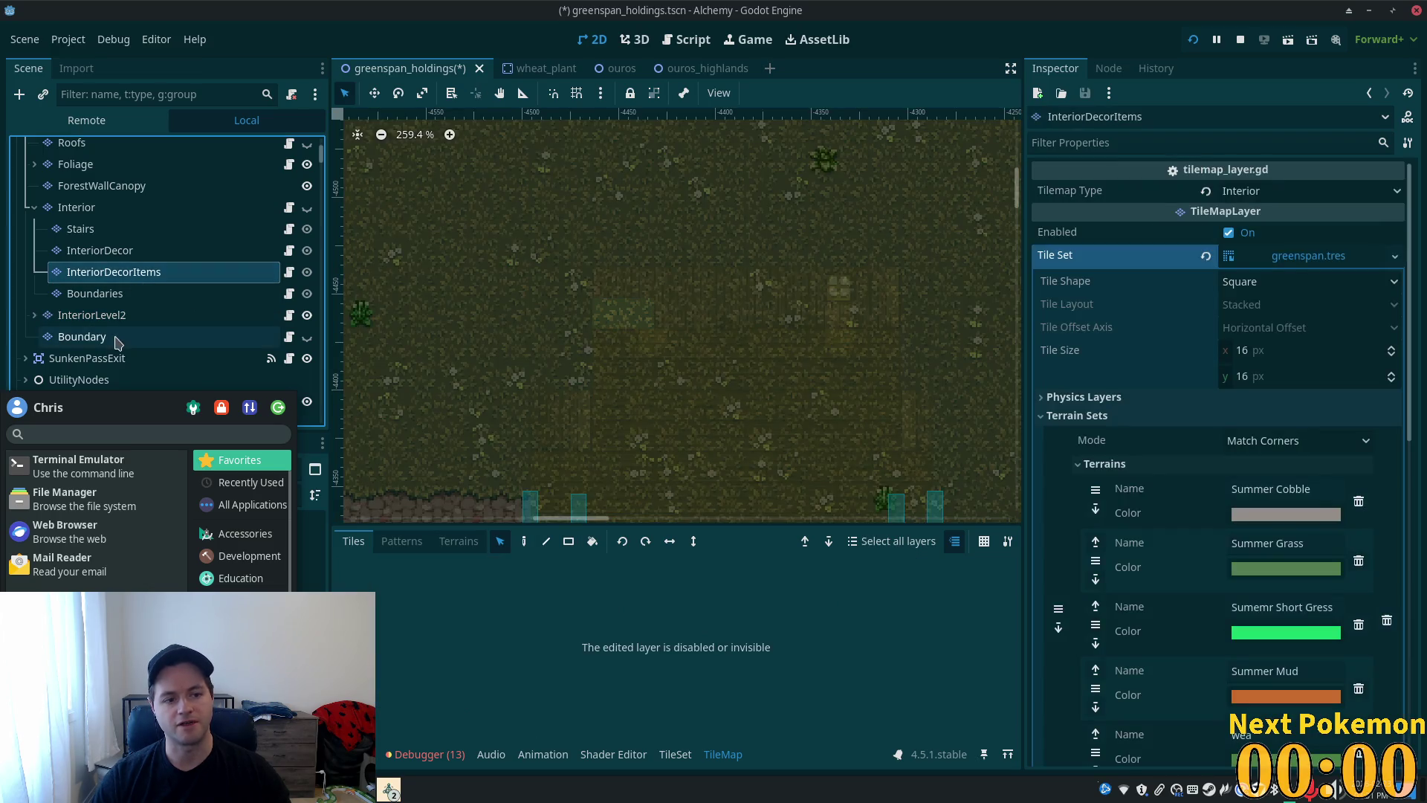
click(119, 358)
click(102, 338)
- Frame the Boundary layer, then make InteriorLevel2 the edited layer and select an upper-floor cell
key(f)
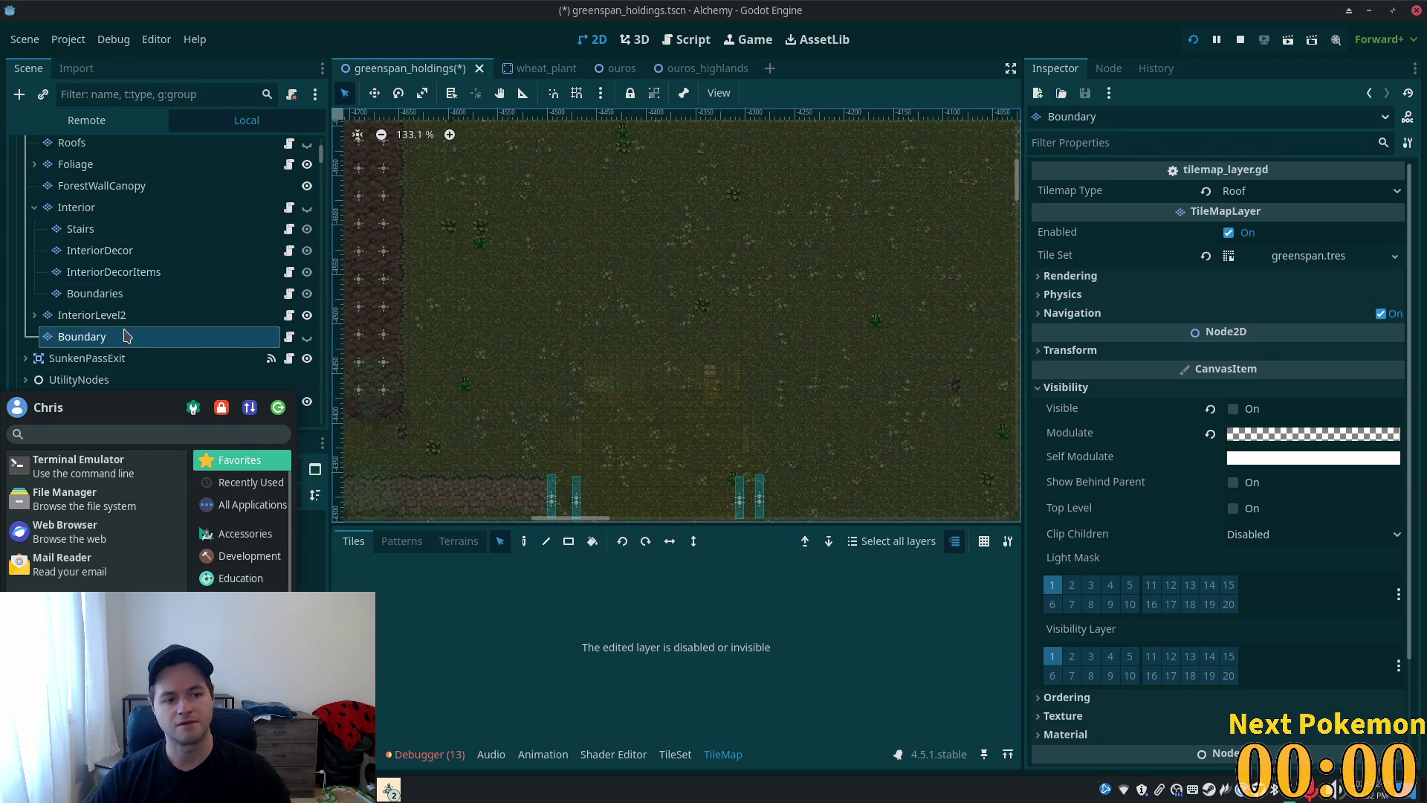
click(122, 316)
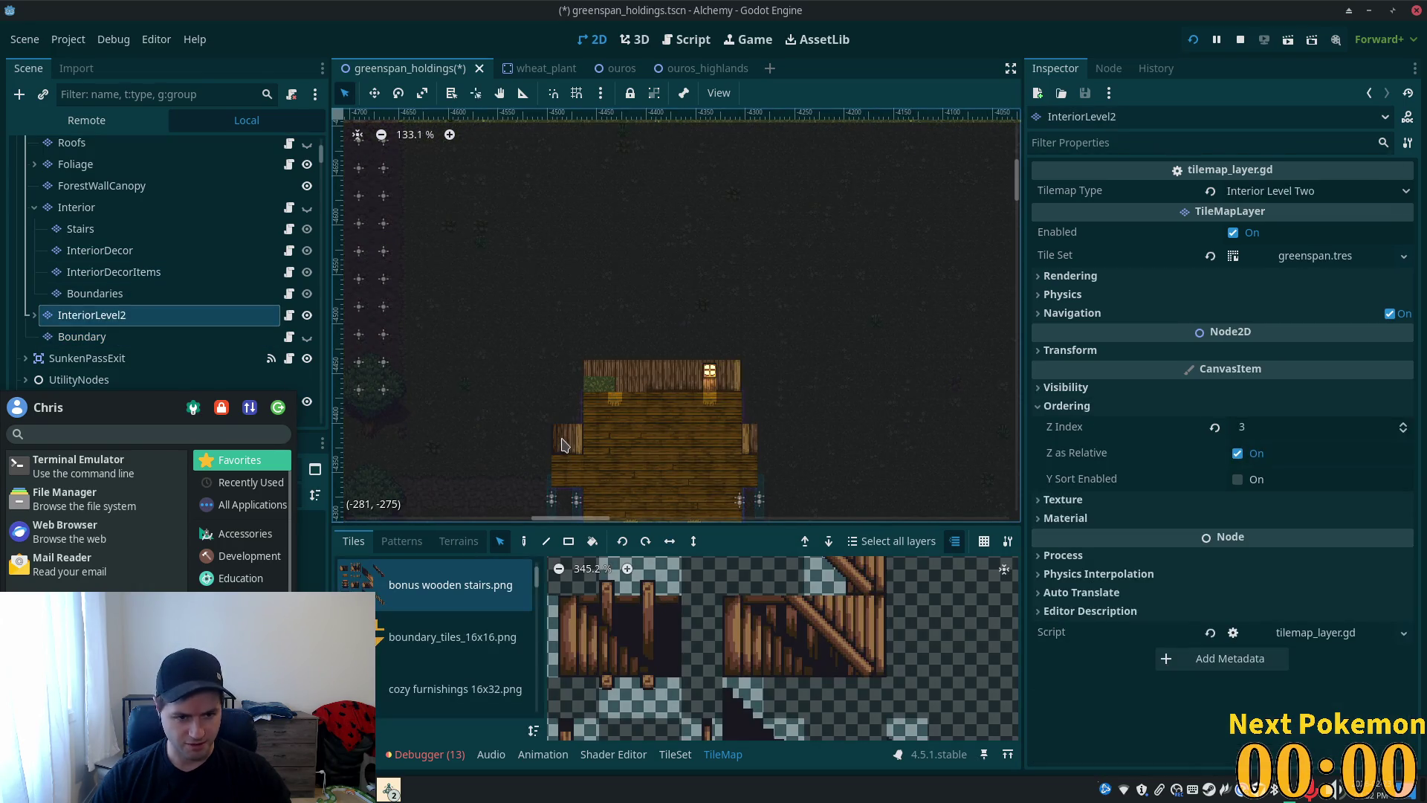
scroll(566, 446, up, 11)
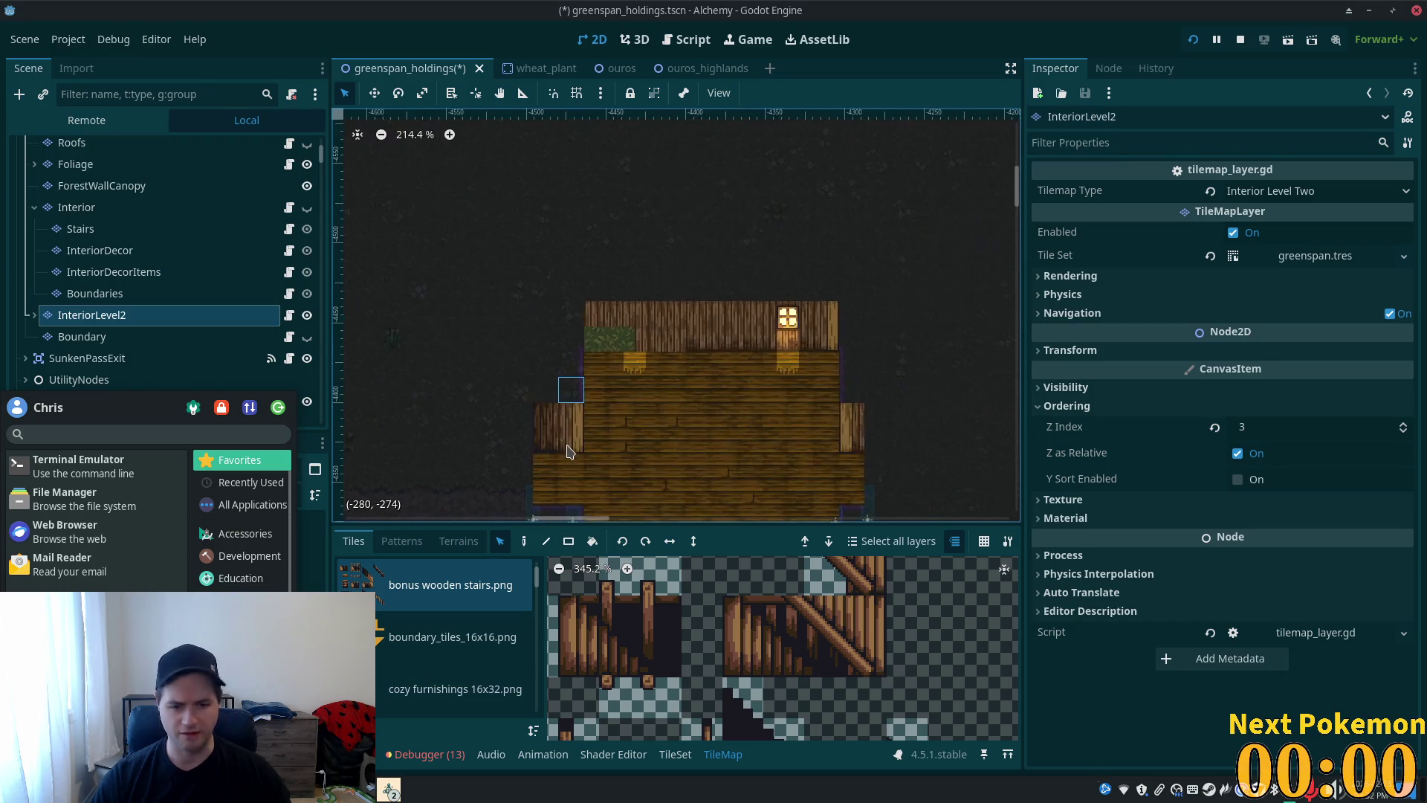
key(d)
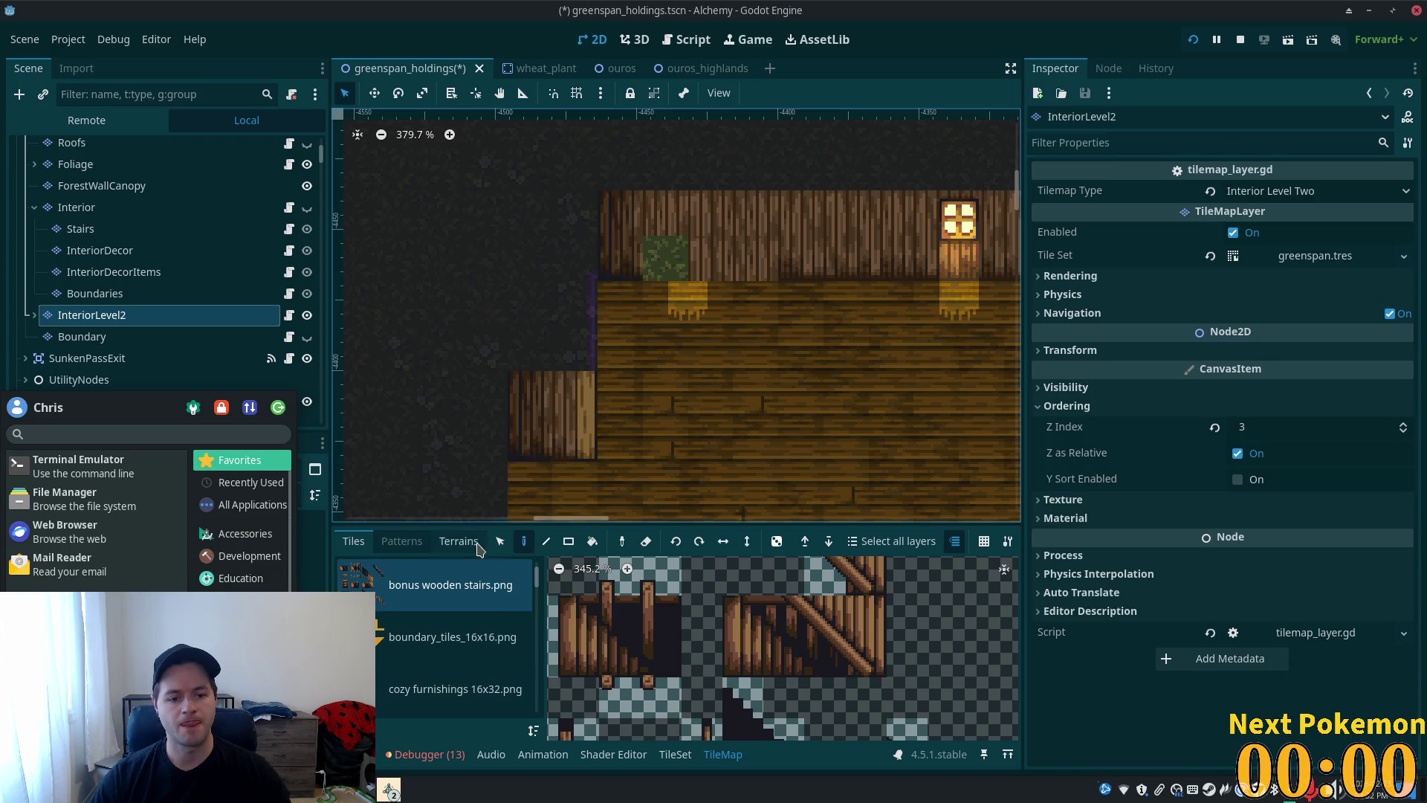
key(s)
key(d)
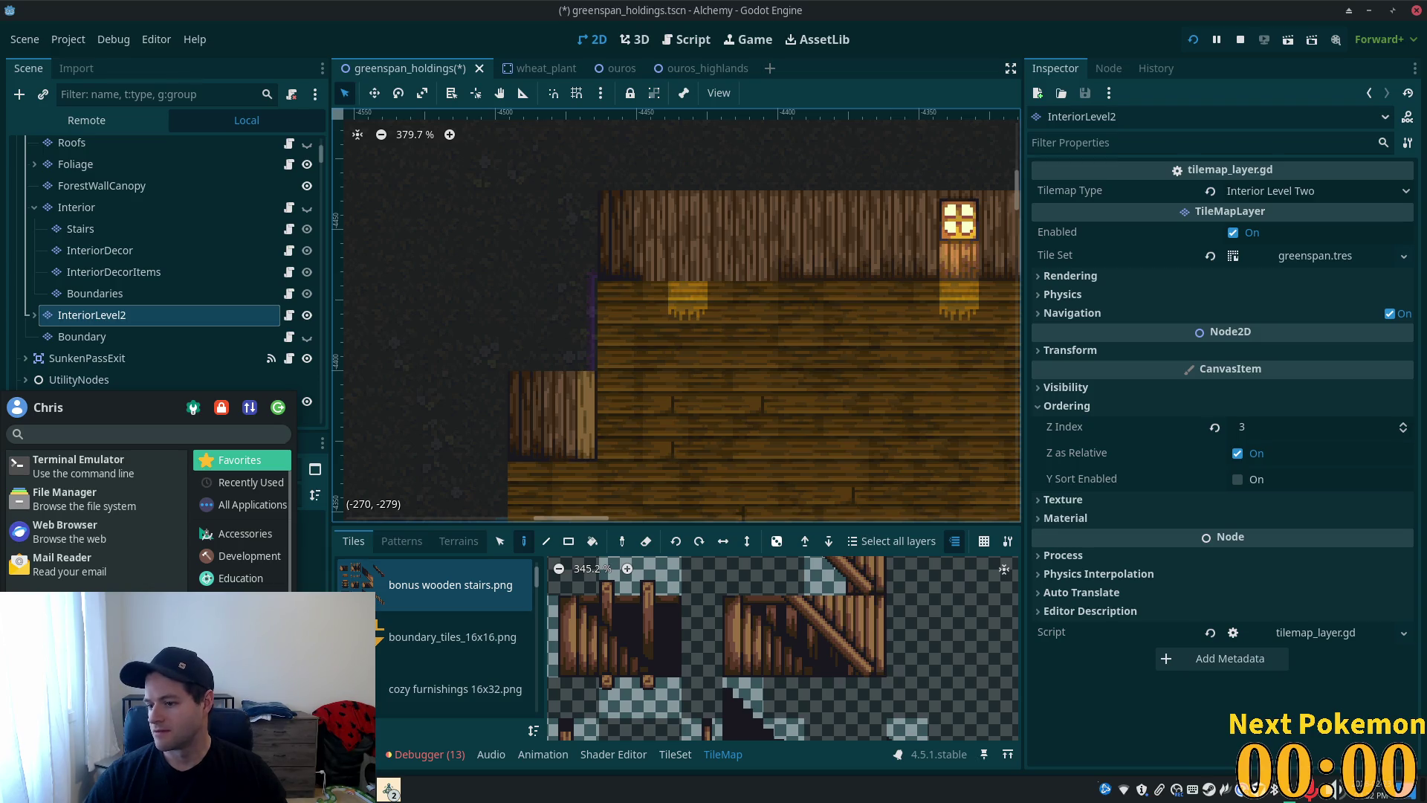
scroll(903, 360, down, 2)
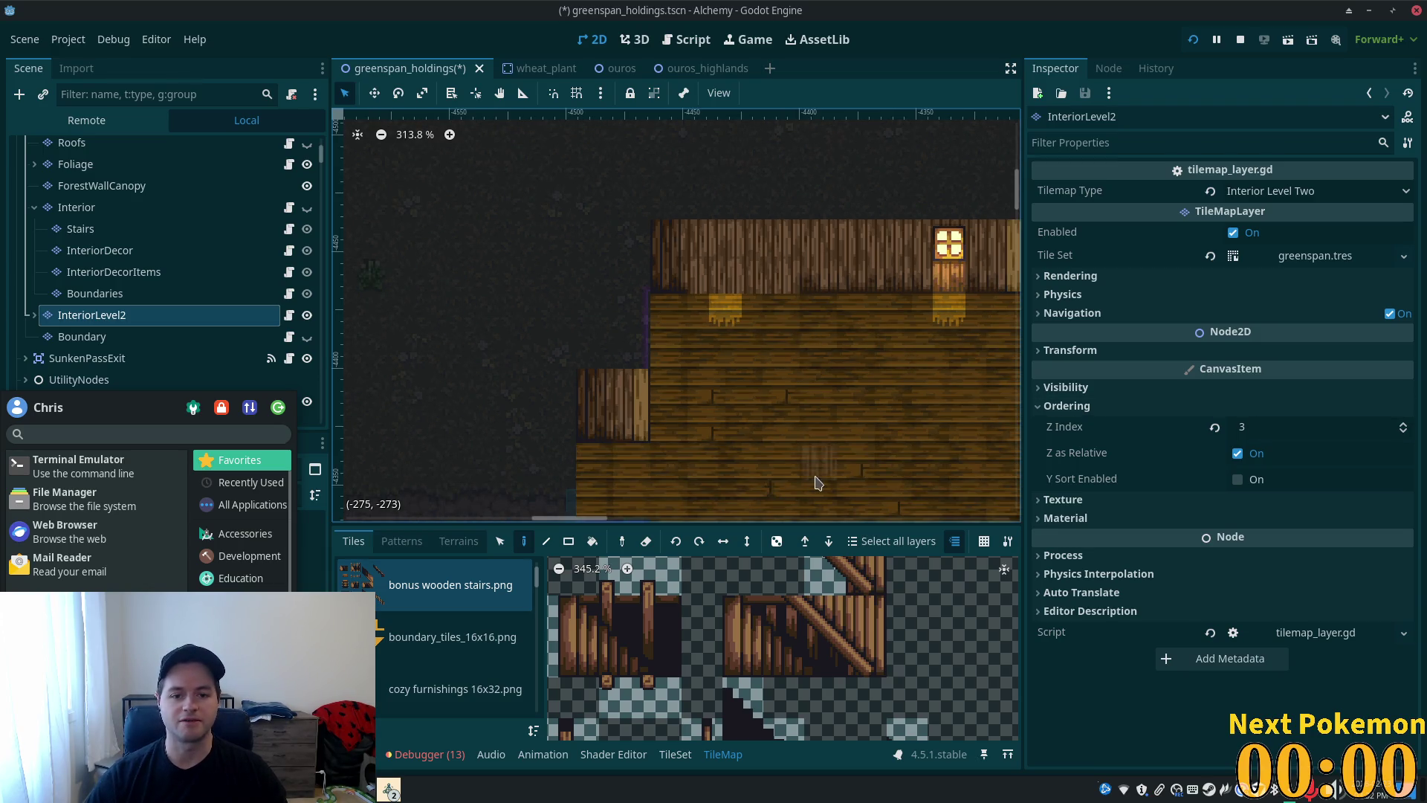
click(500, 541)
click(673, 316)
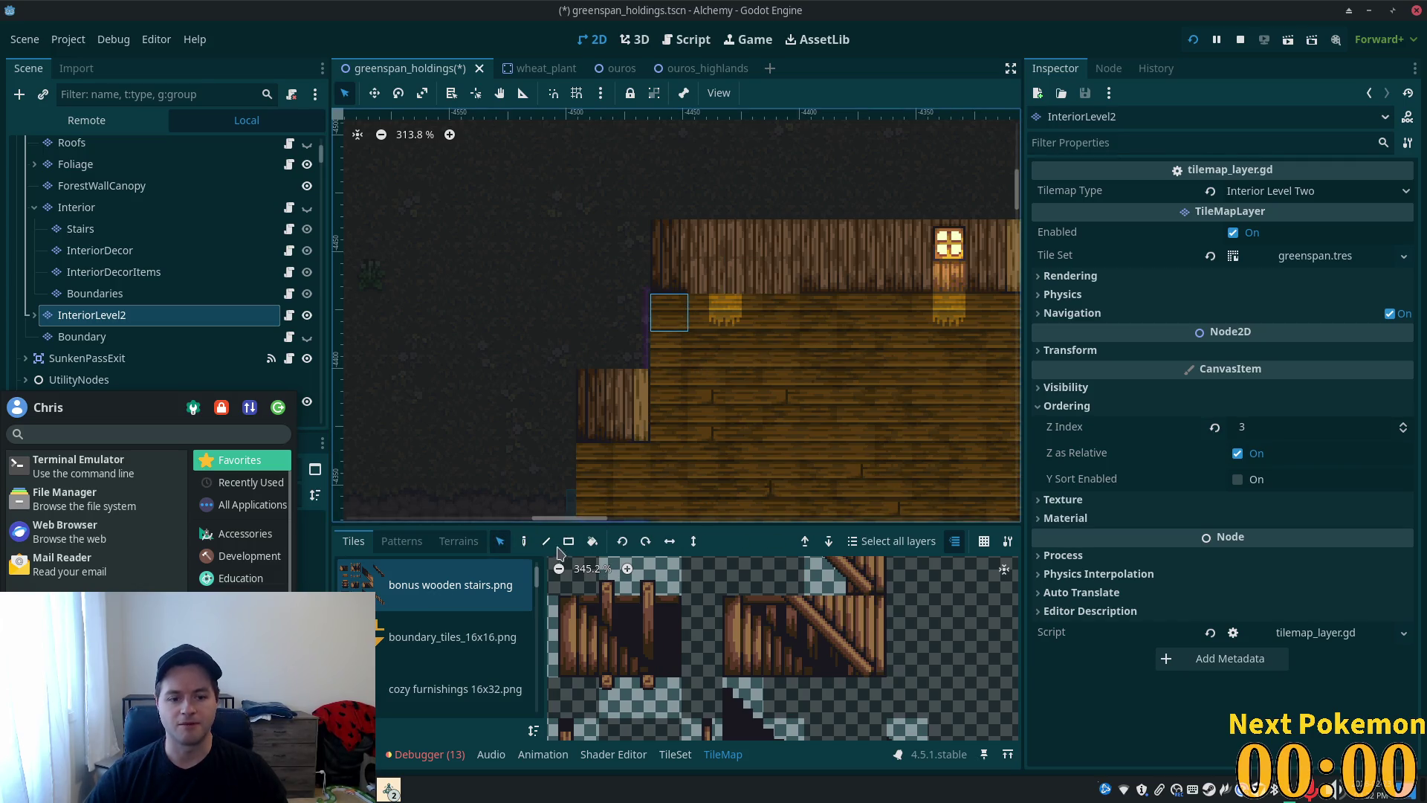
click(524, 540)
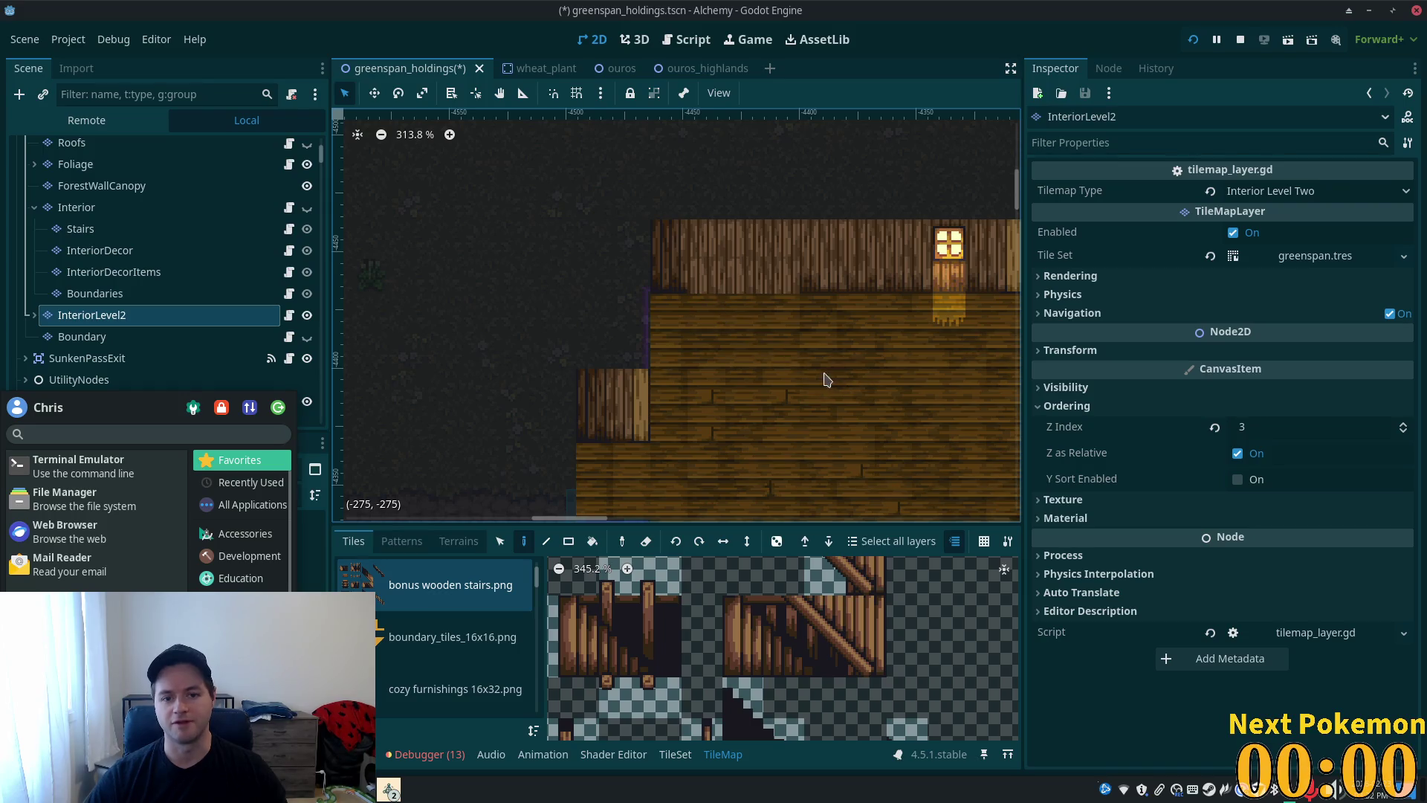
- Pick a 4x3 block of stair tiles from the enlarged stairs tileset as the brush
scroll(691, 473, down, 1)
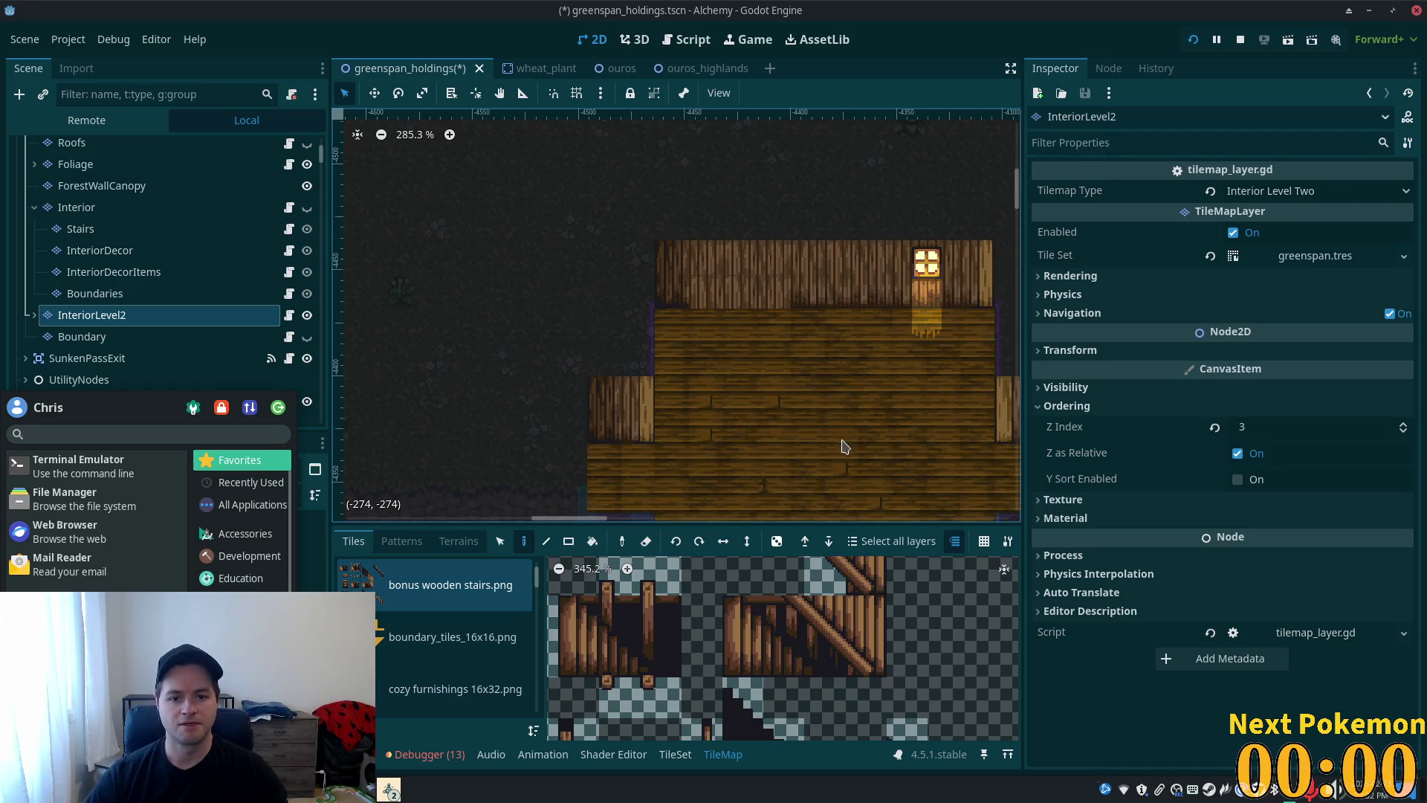
click(660, 616)
scroll(657, 618, down, 5)
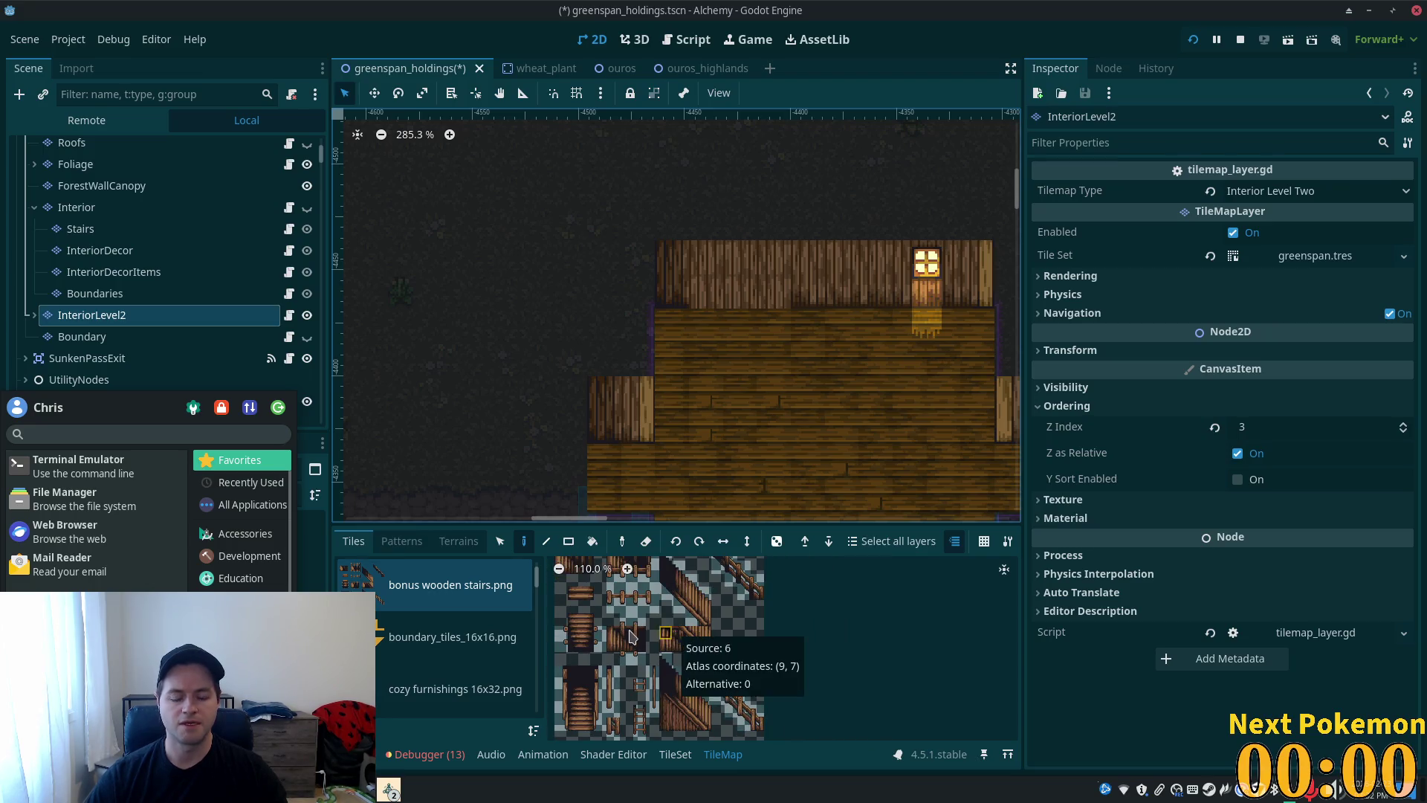
scroll(671, 639, up, 1)
scroll(669, 641, down, 2)
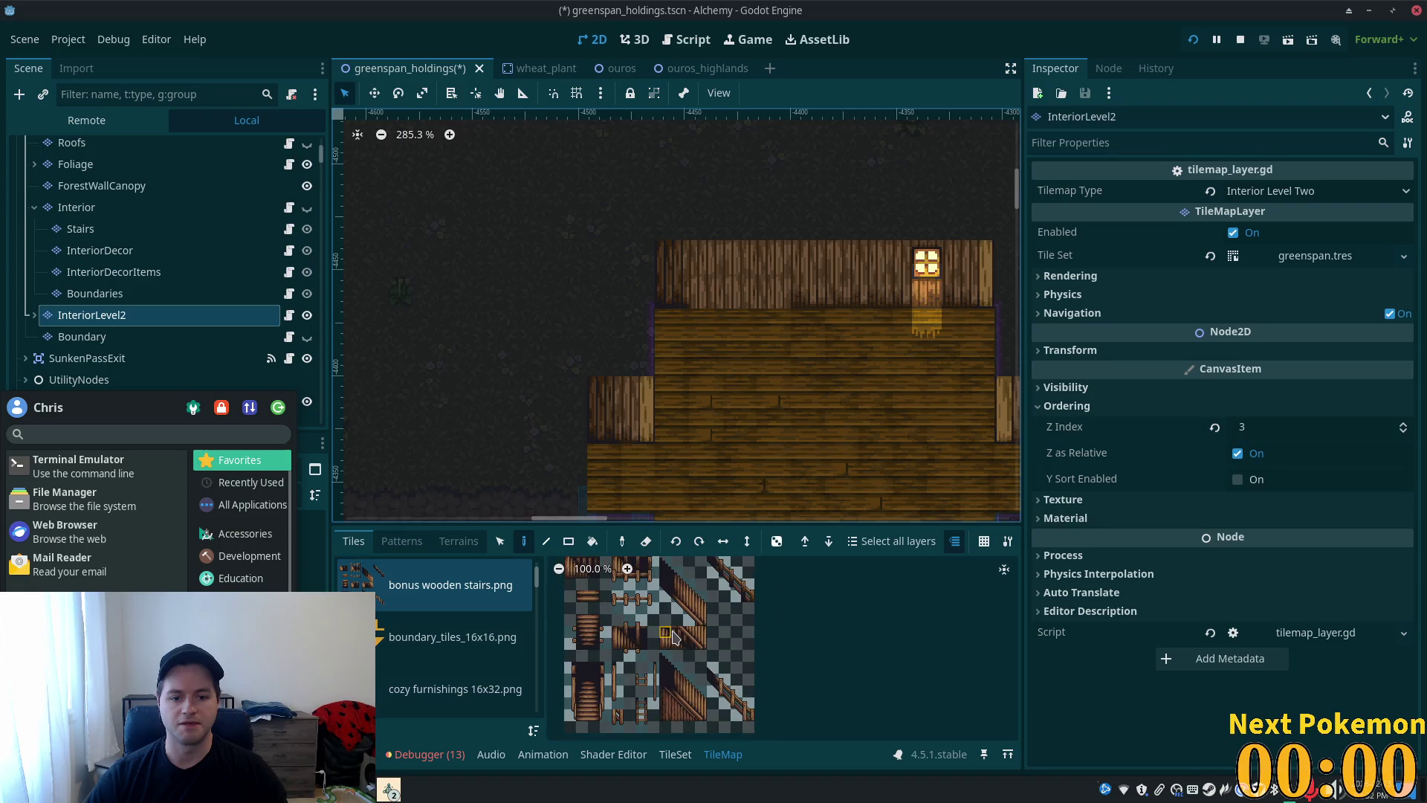
scroll(670, 632, up, 3)
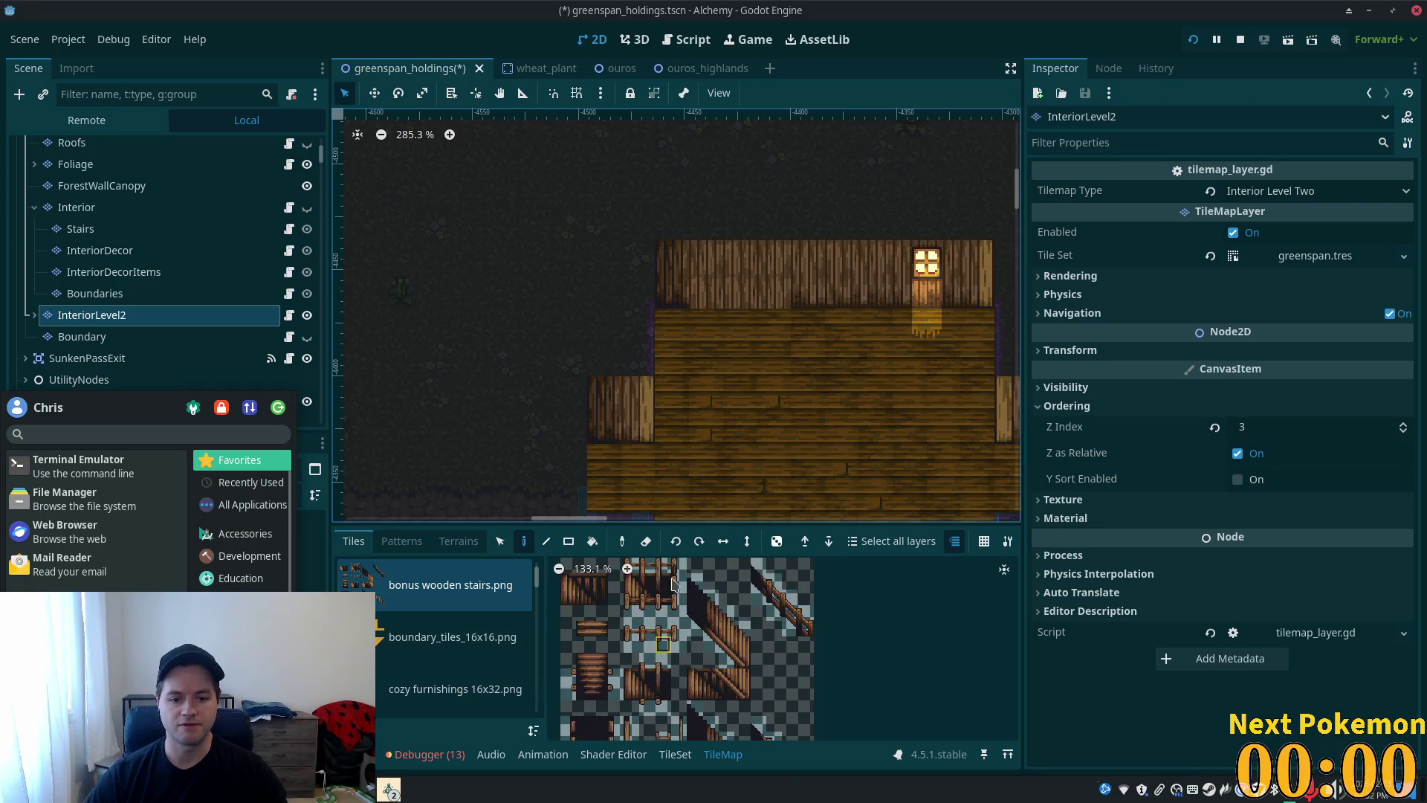
click(627, 569)
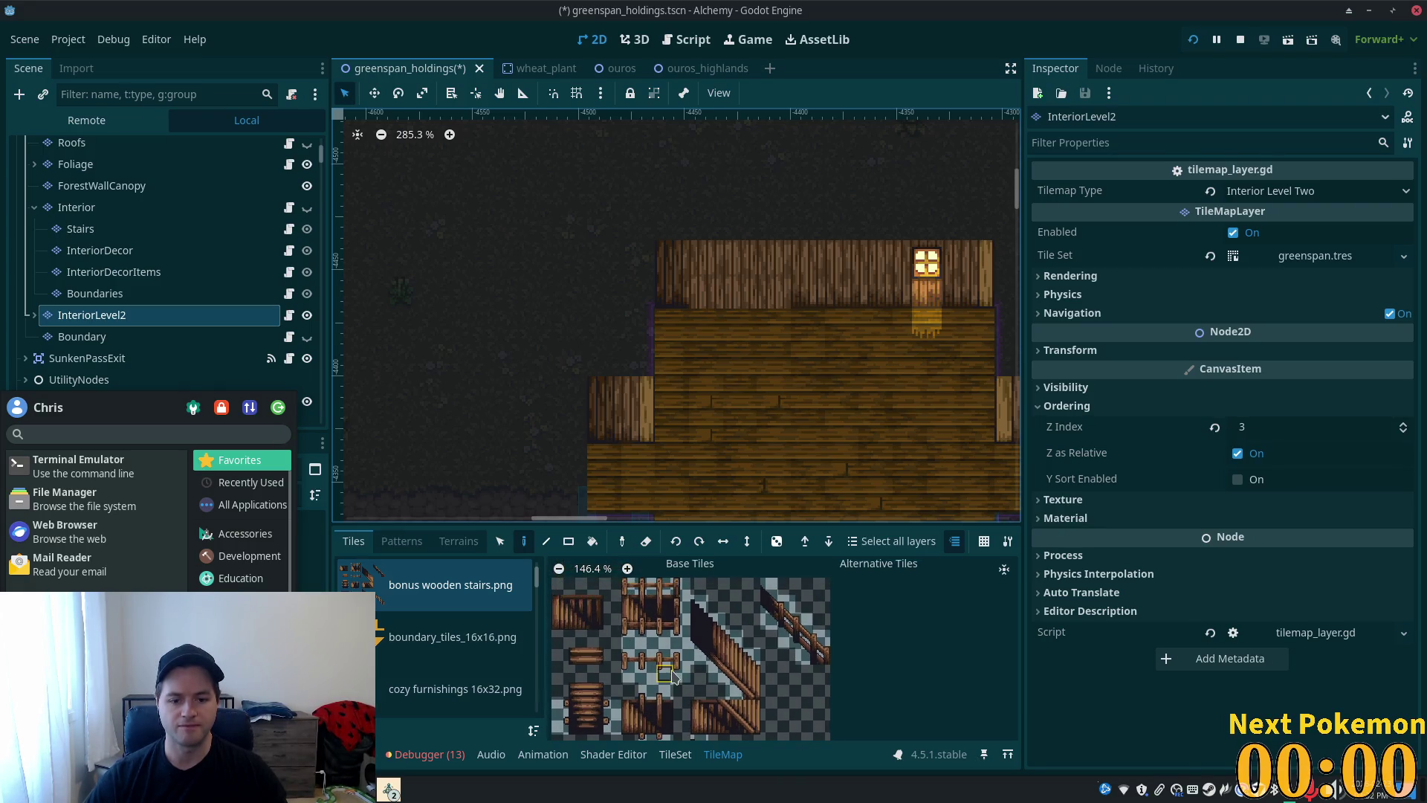
drag(629, 586, 680, 636)
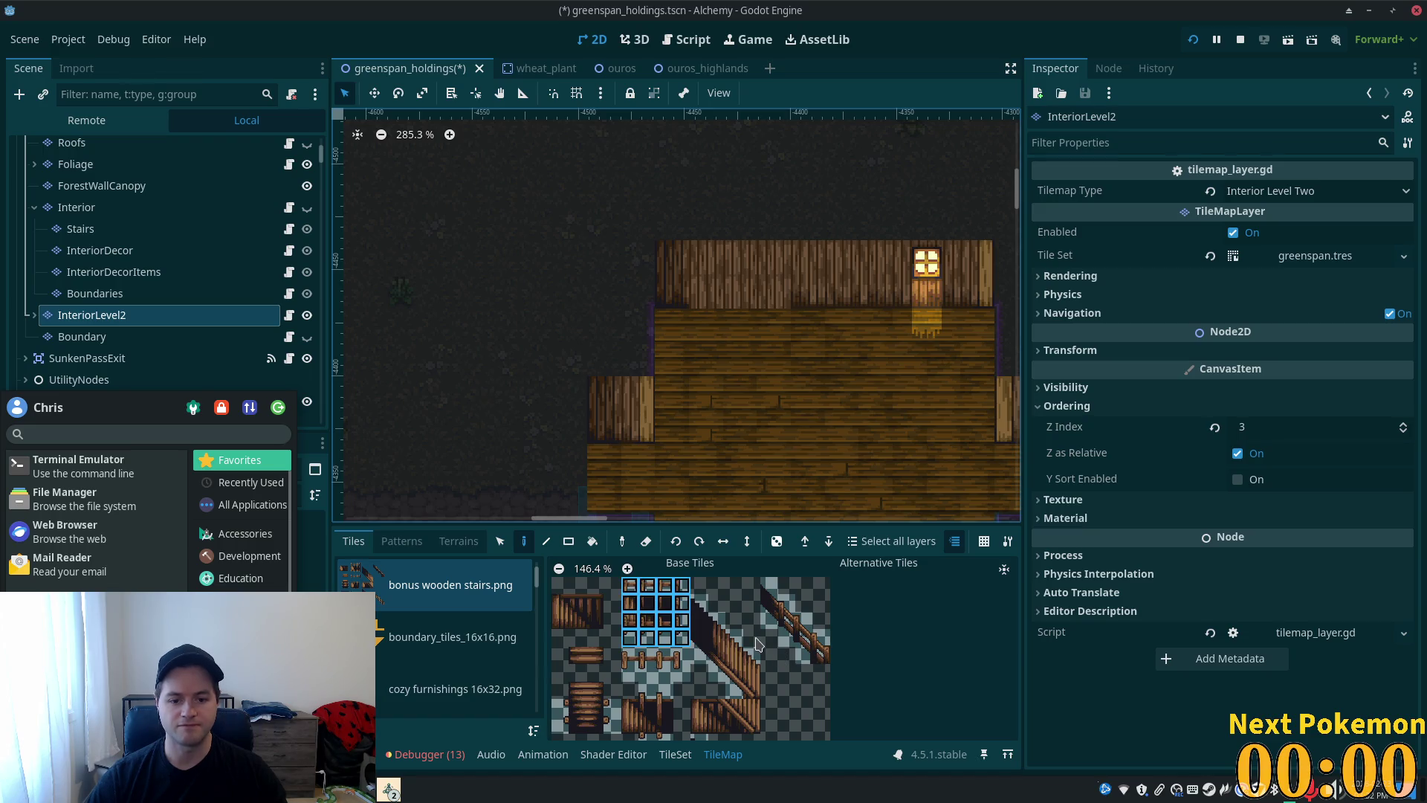
- Inspect the stair tiles' properties in the TileSet editor
click(675, 755)
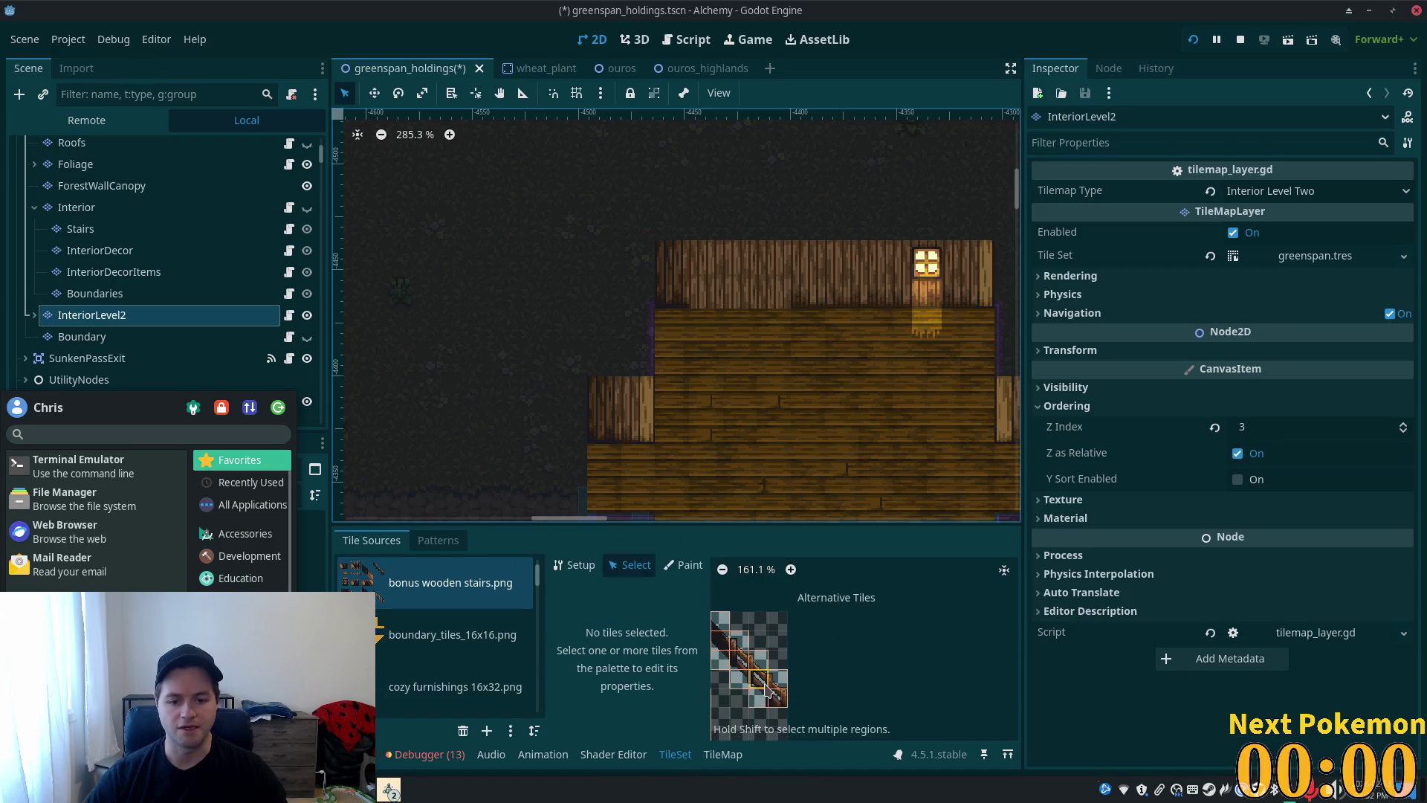
click(923, 631)
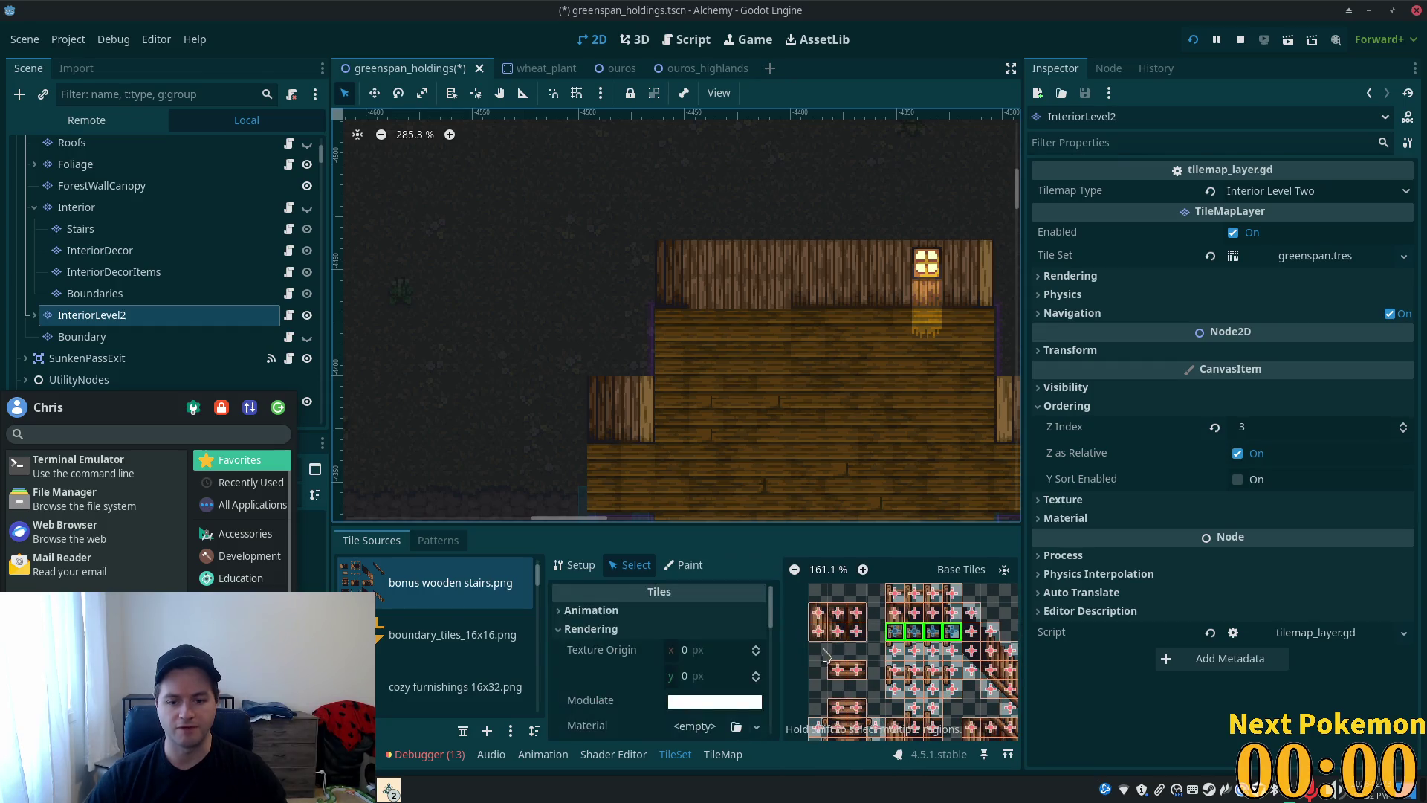
scroll(719, 662, down, 4)
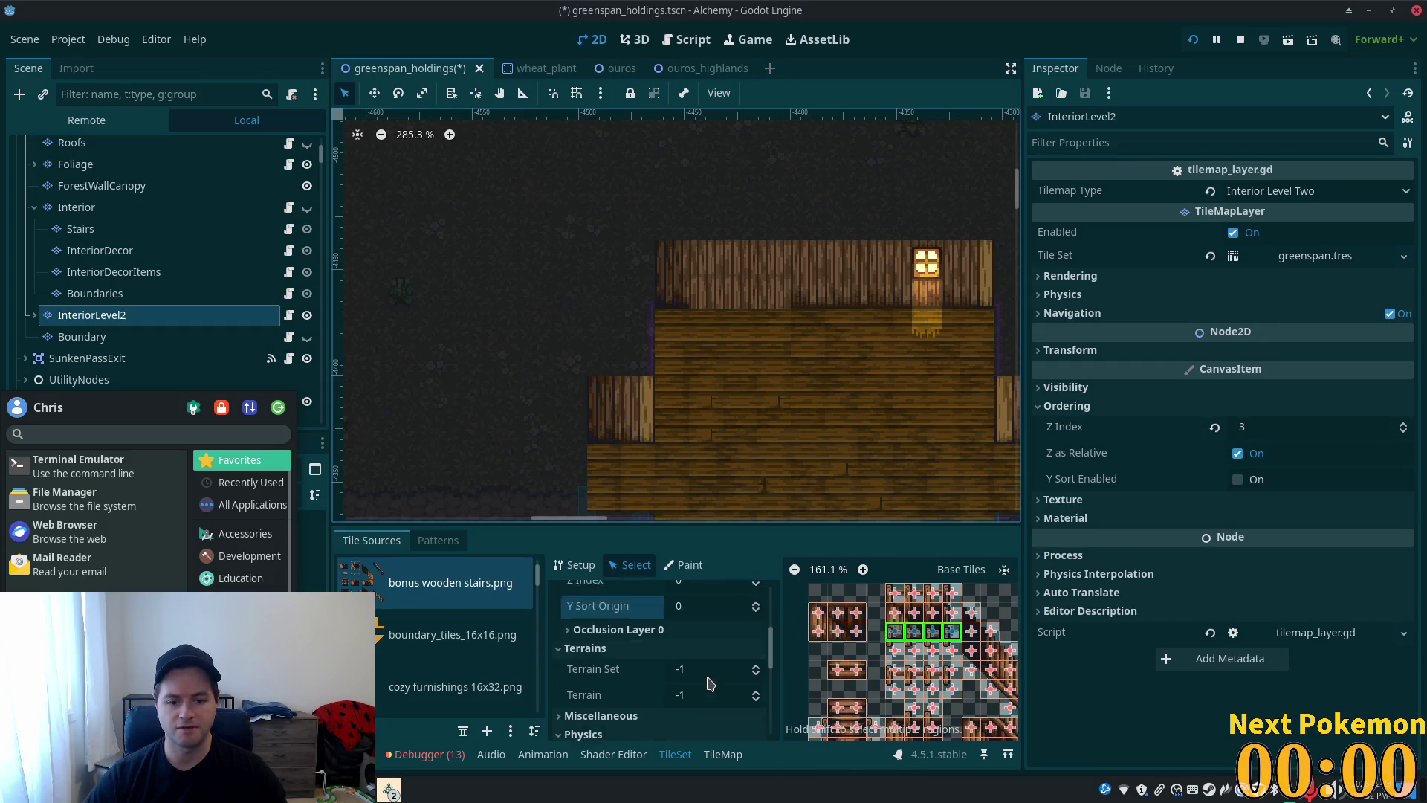
click(911, 643)
scroll(751, 669, down, 5)
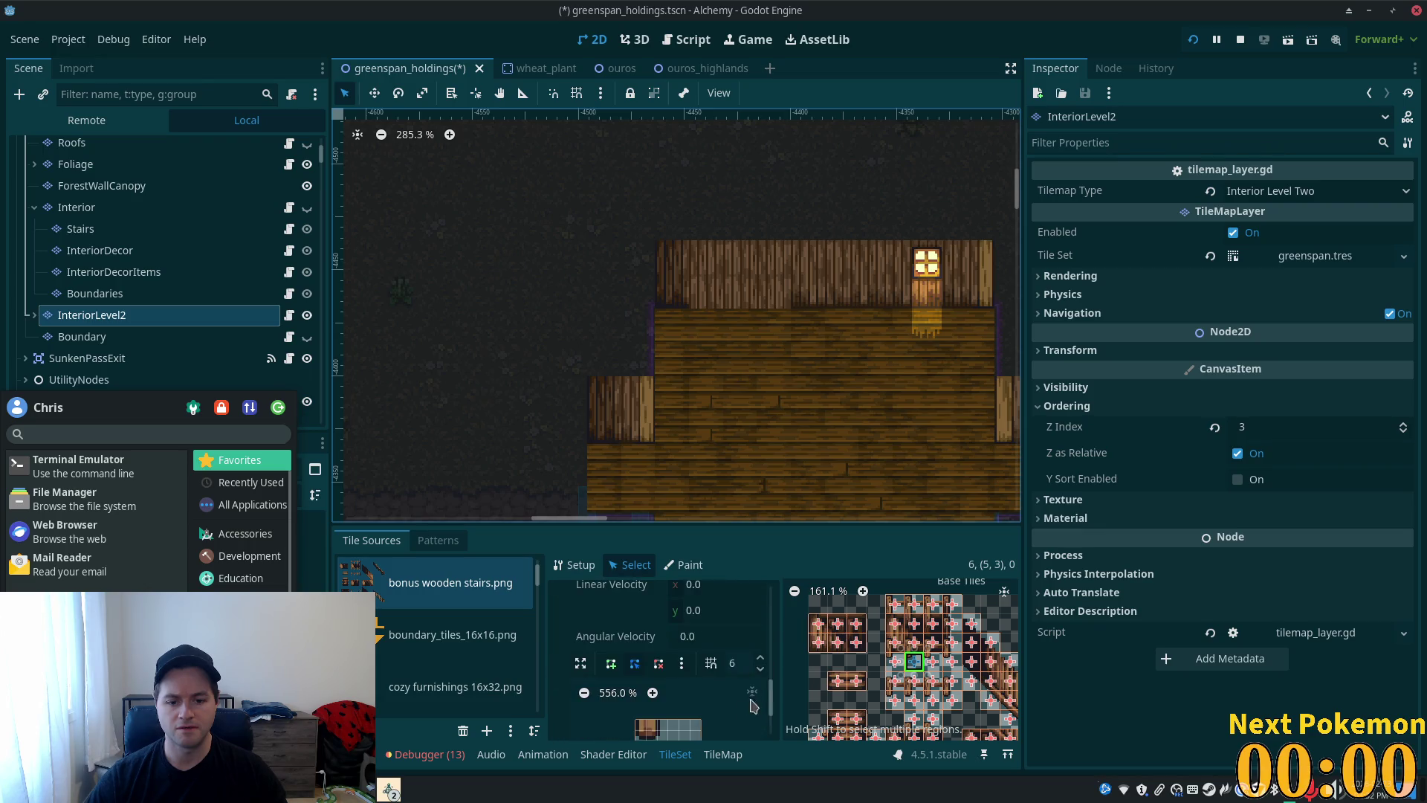
scroll(740, 712, down, 3)
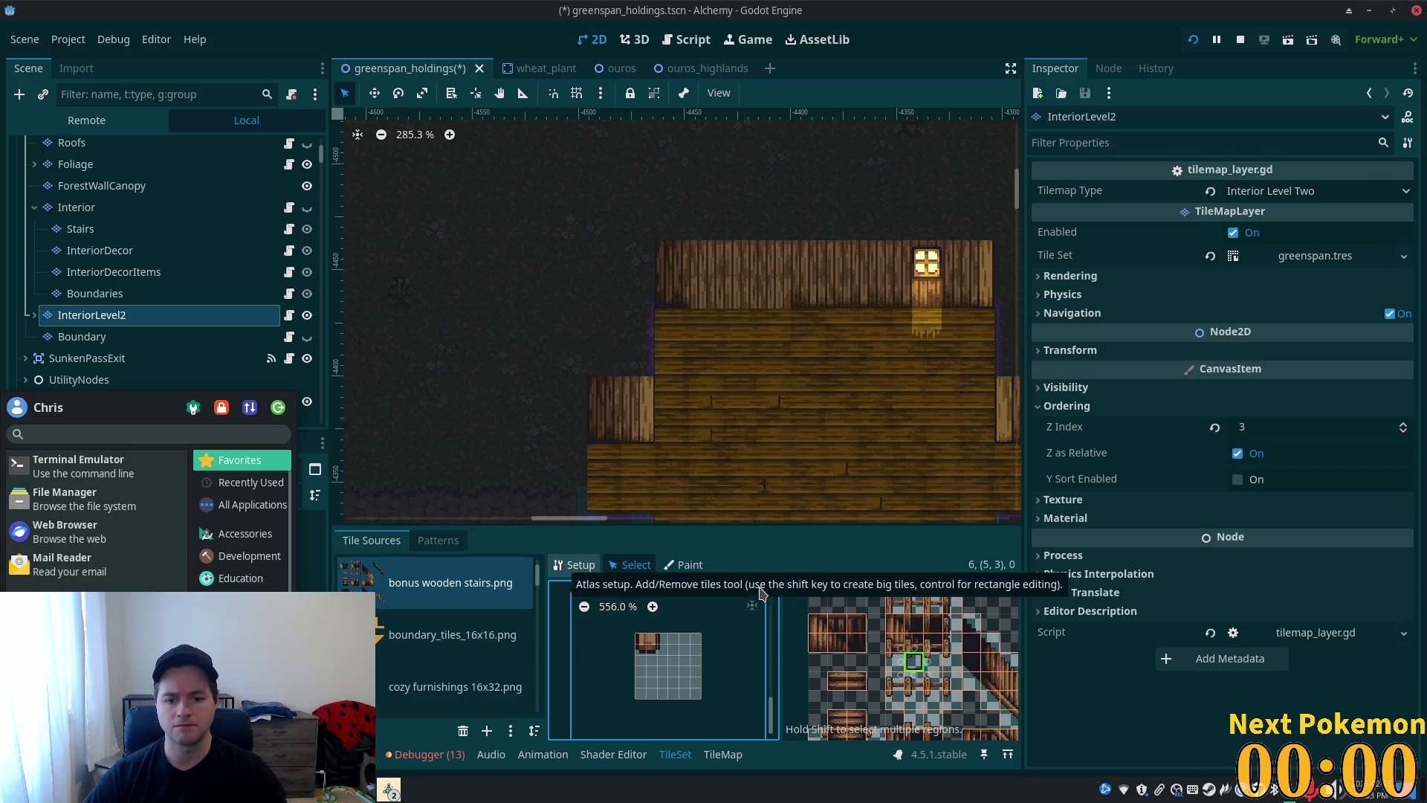
- Stamp a 4x3 block of railing tiles onto the upper floor, then undo it
click(723, 755)
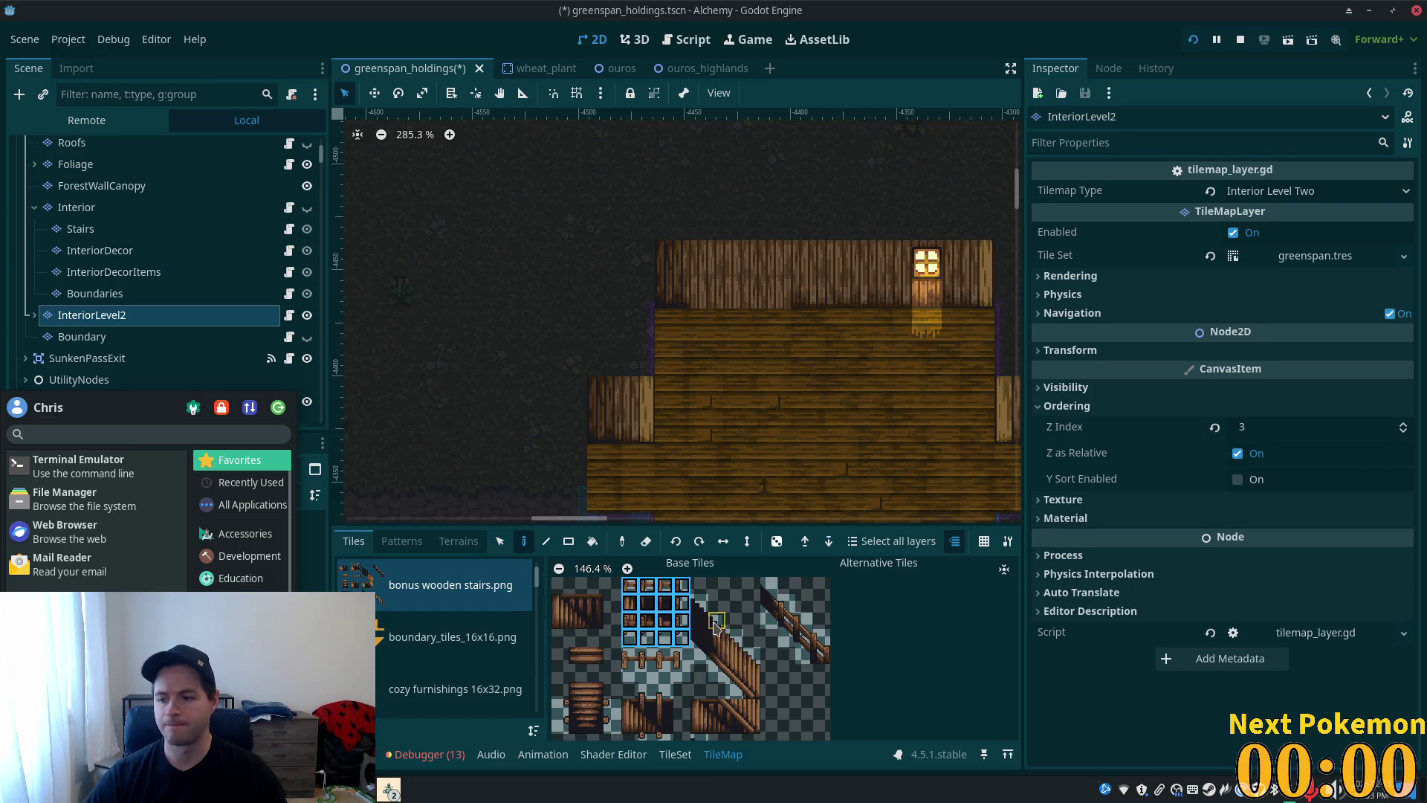
drag(628, 584, 682, 640)
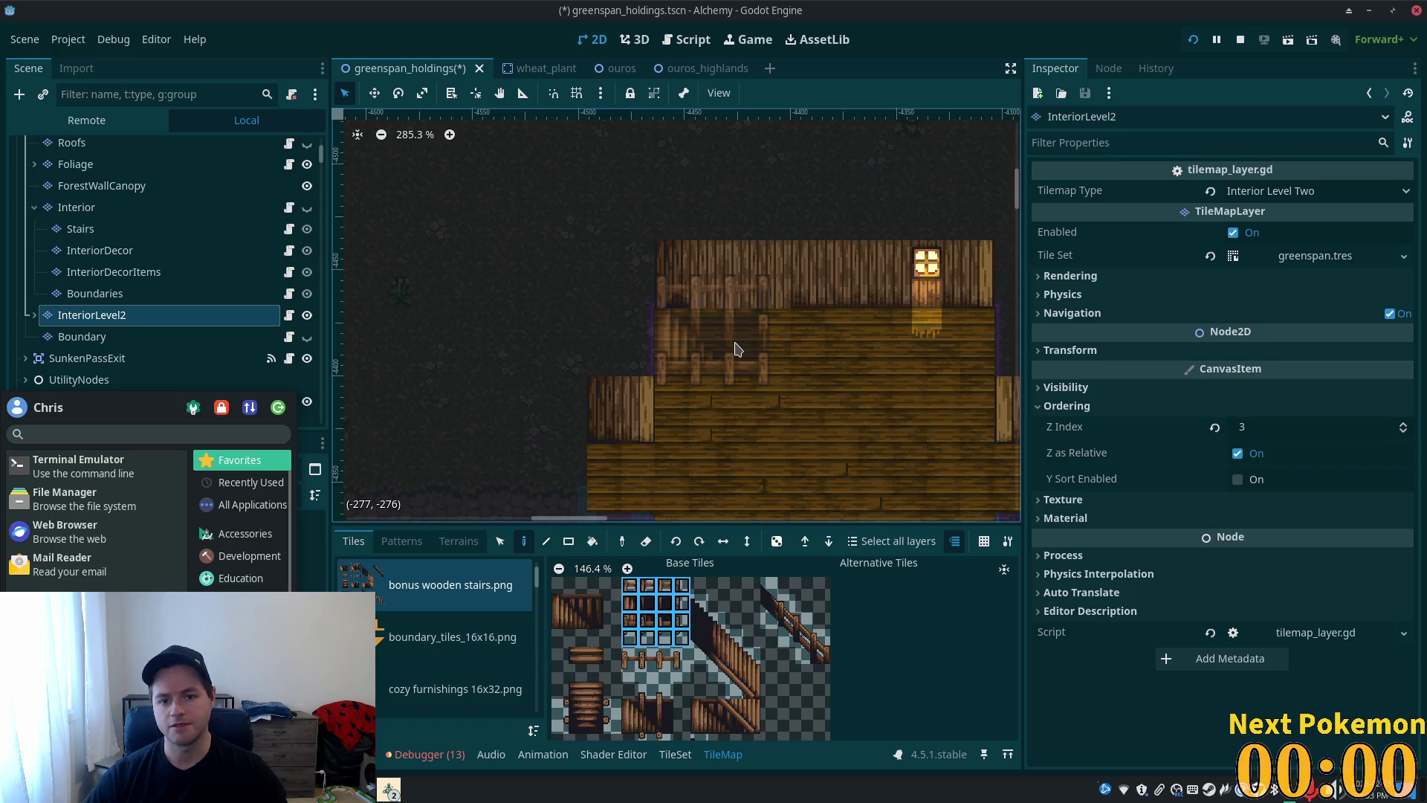
click(736, 349)
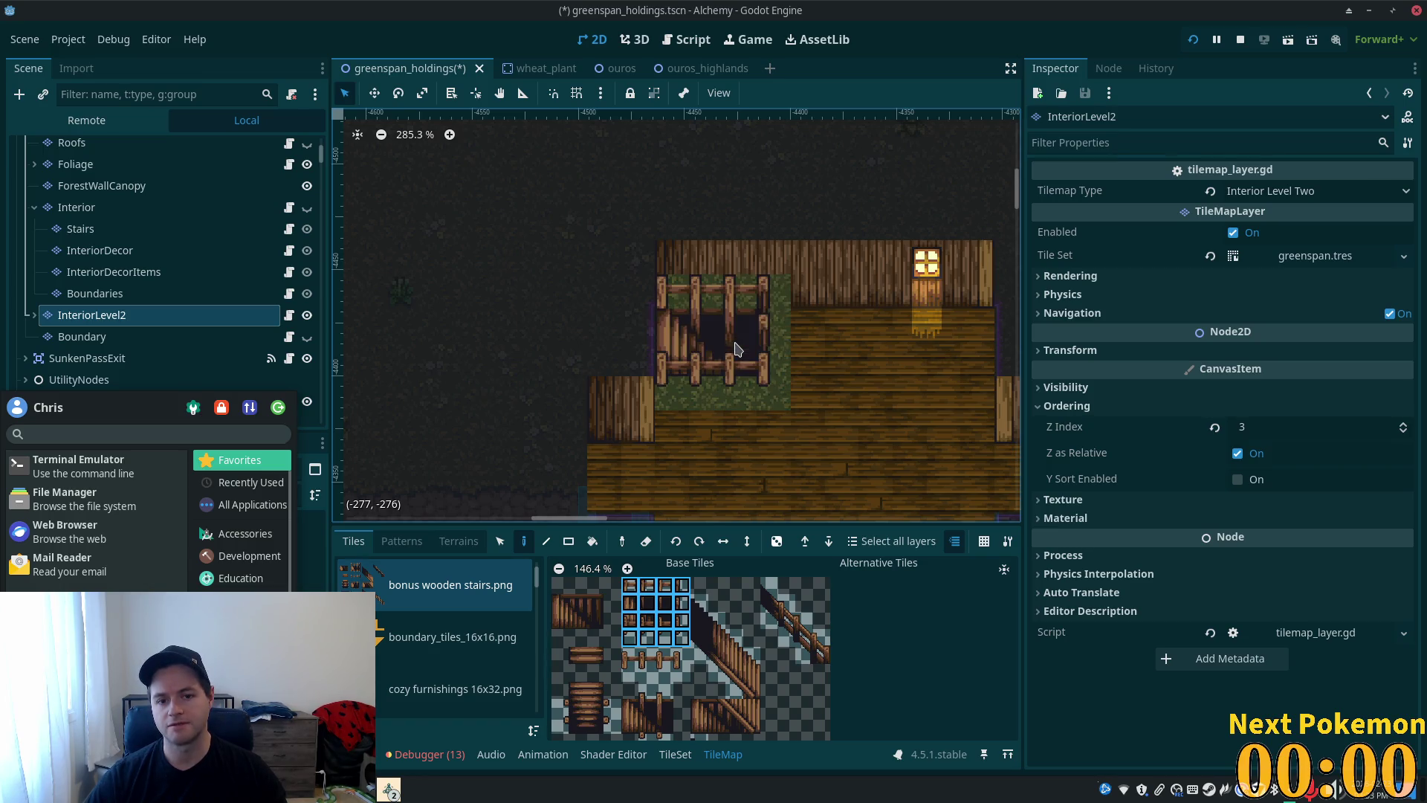
key(ctrl+z)
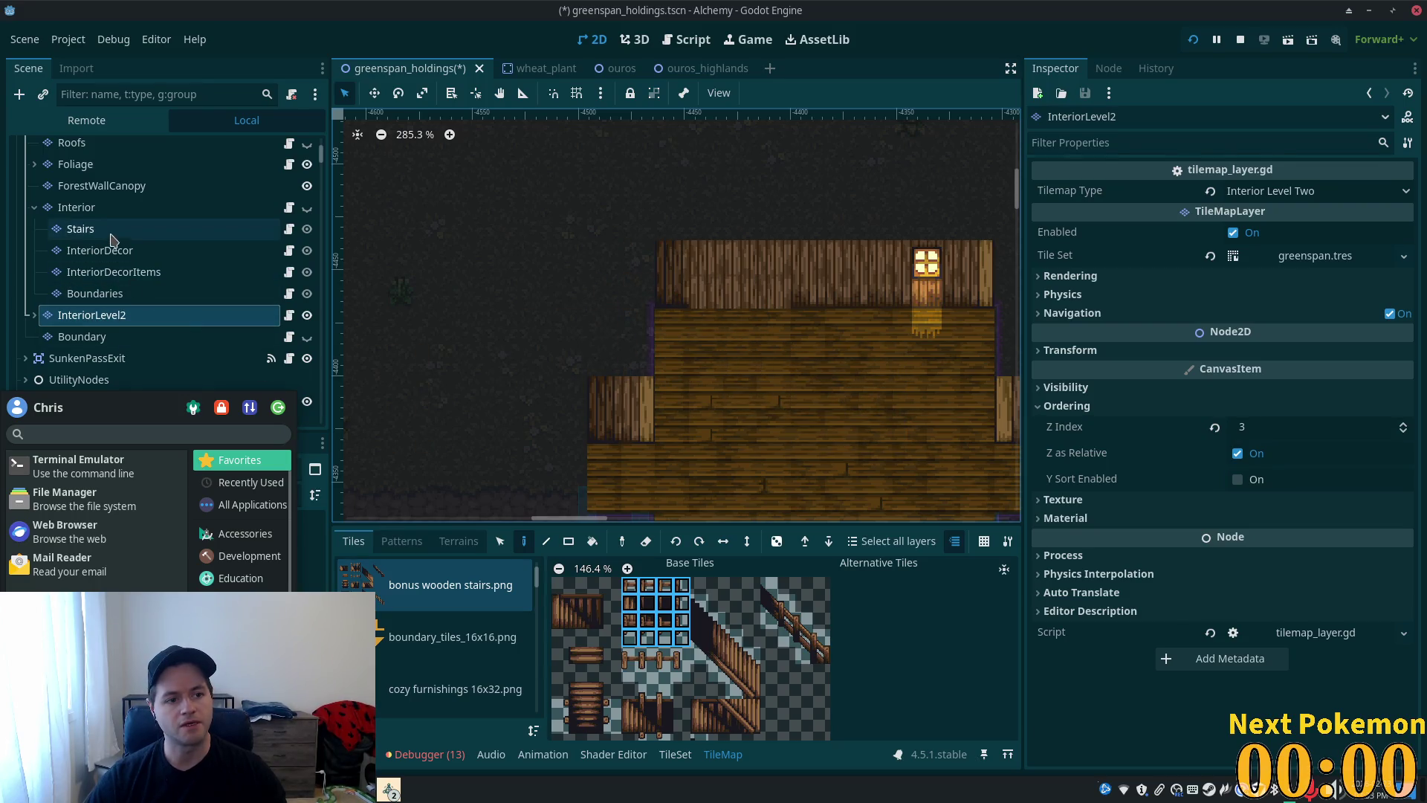
click(33, 317)
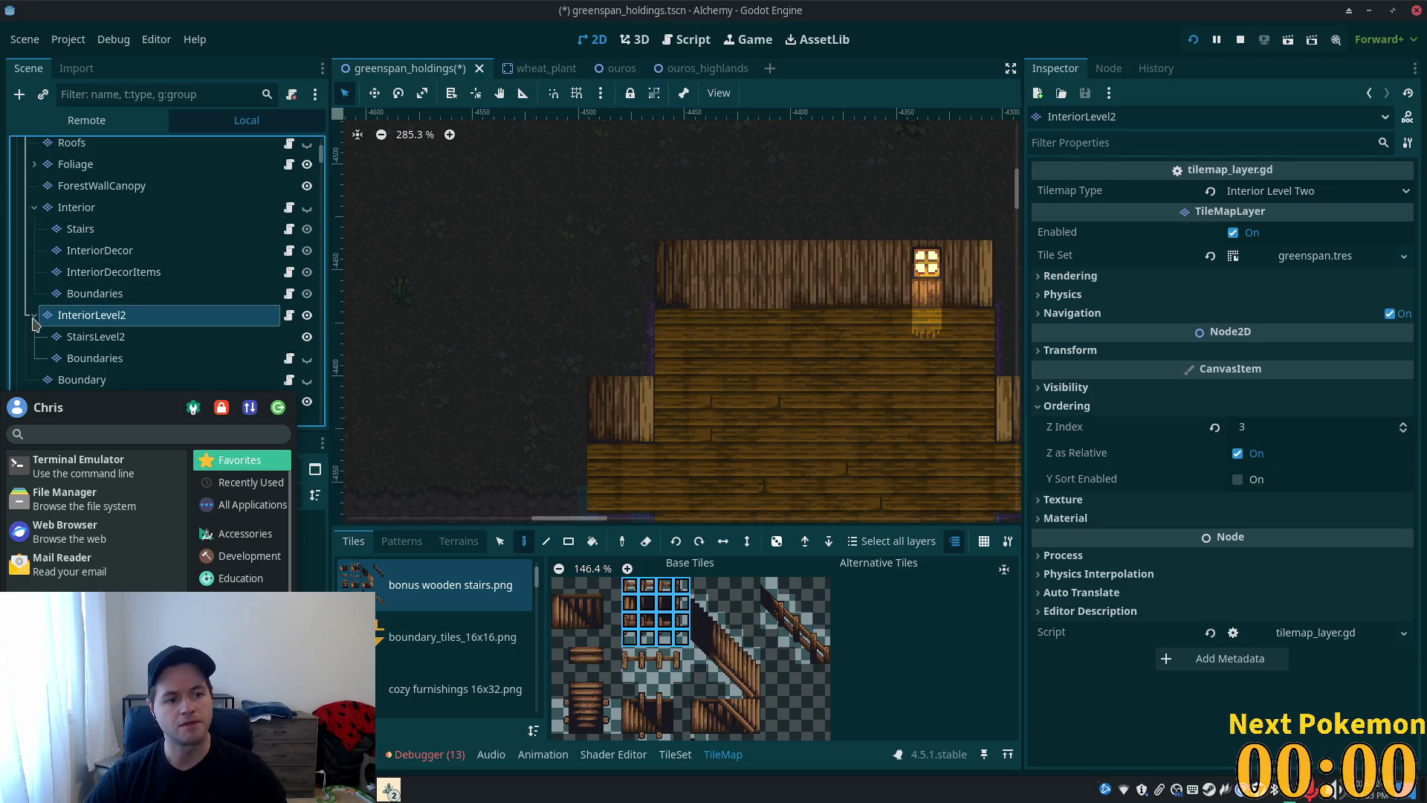
click(88, 338)
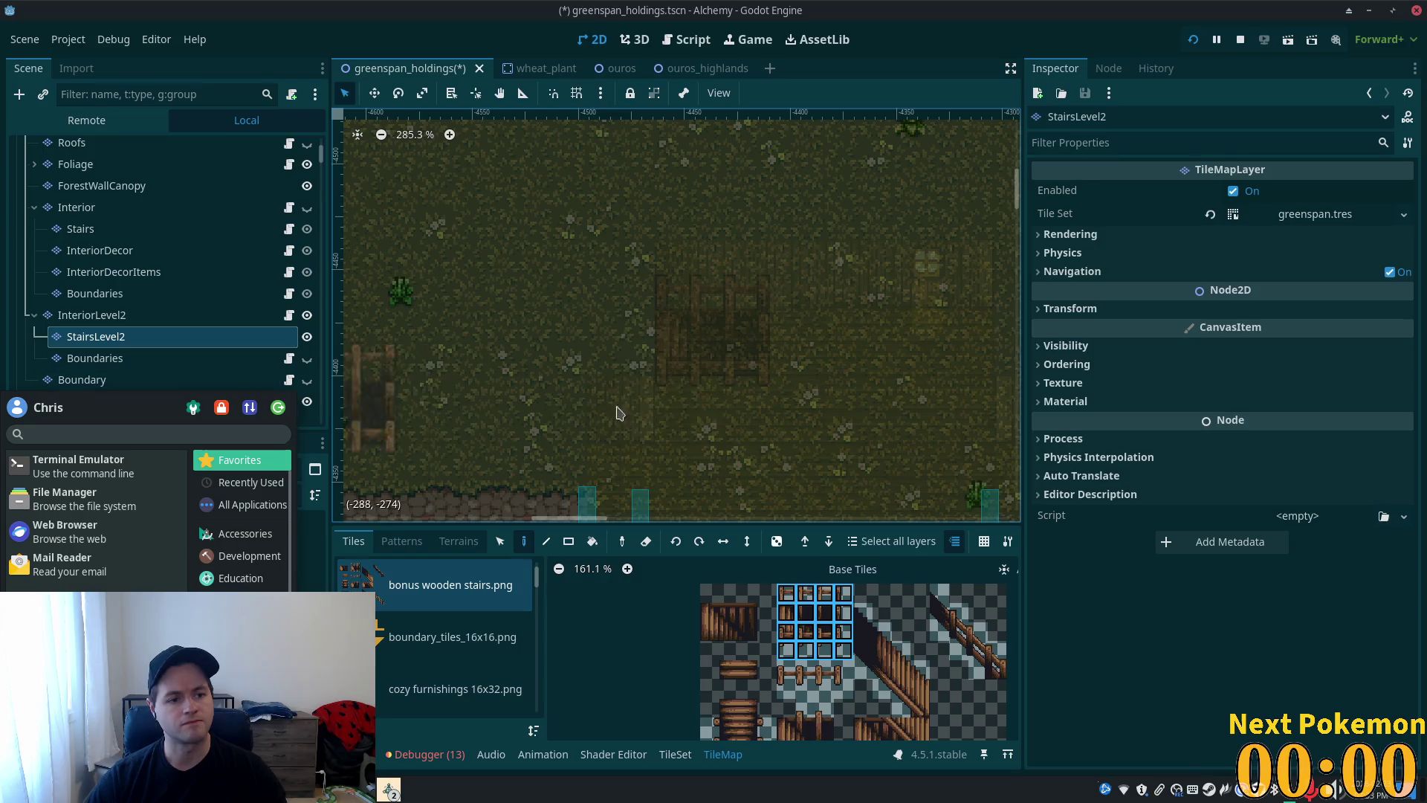
drag(710, 632, 725, 640)
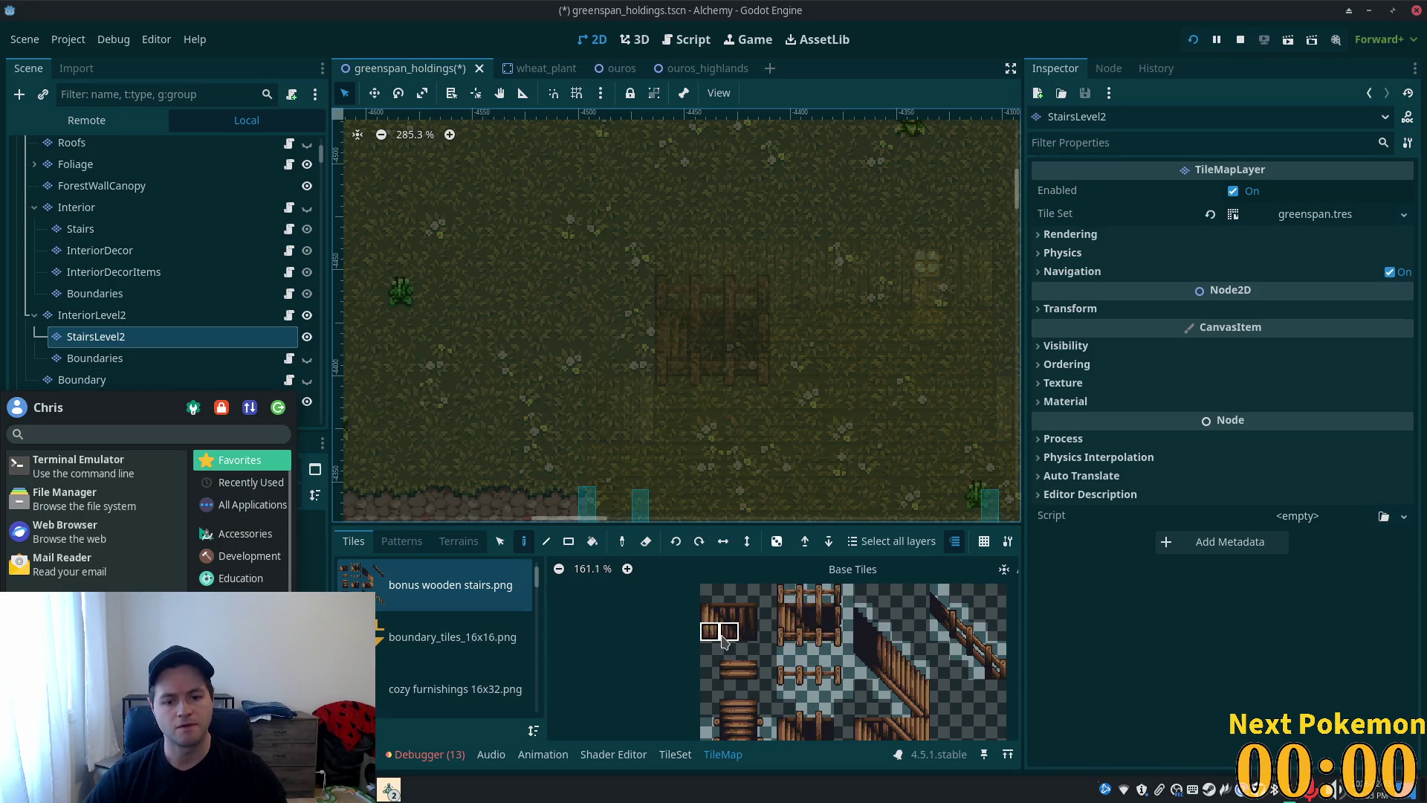
click(722, 428)
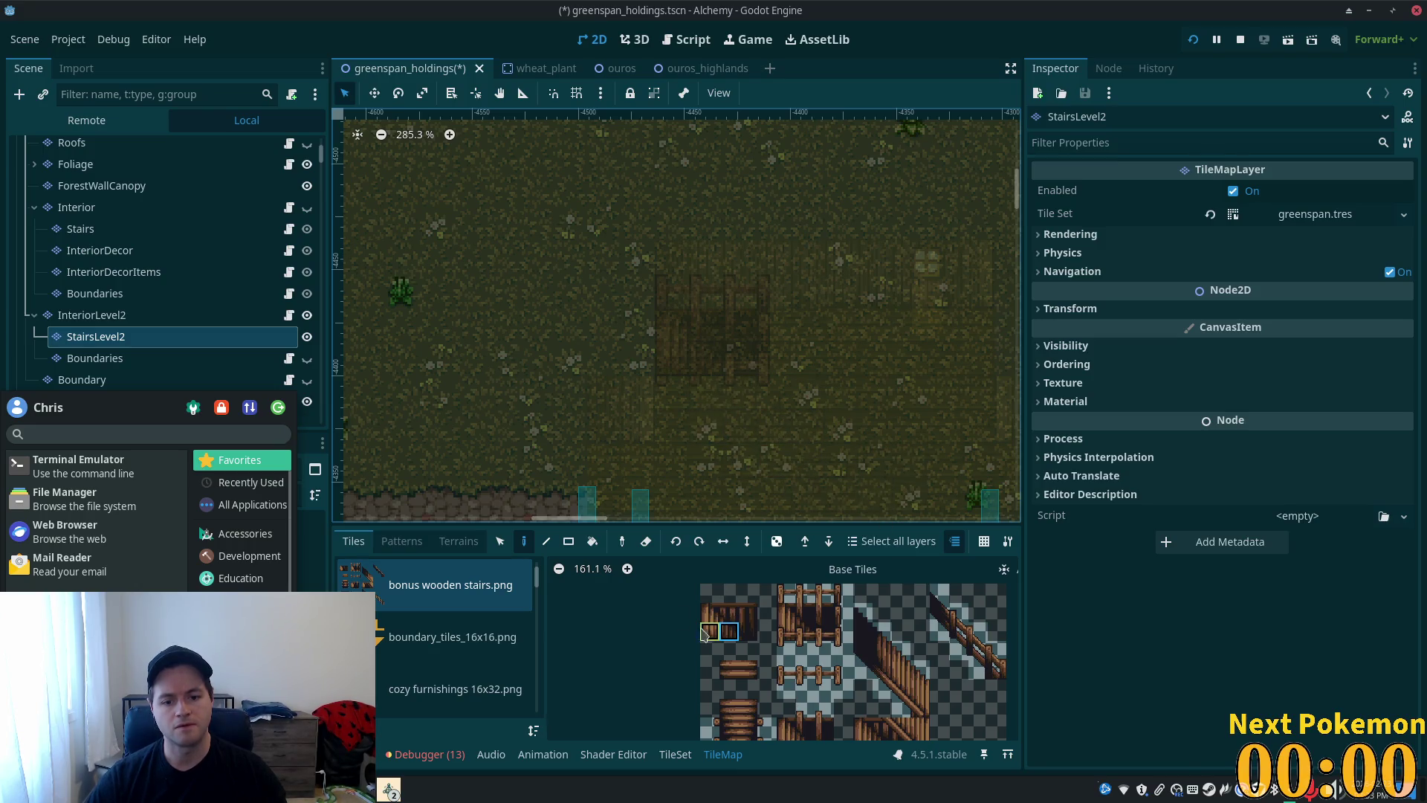
click(128, 321)
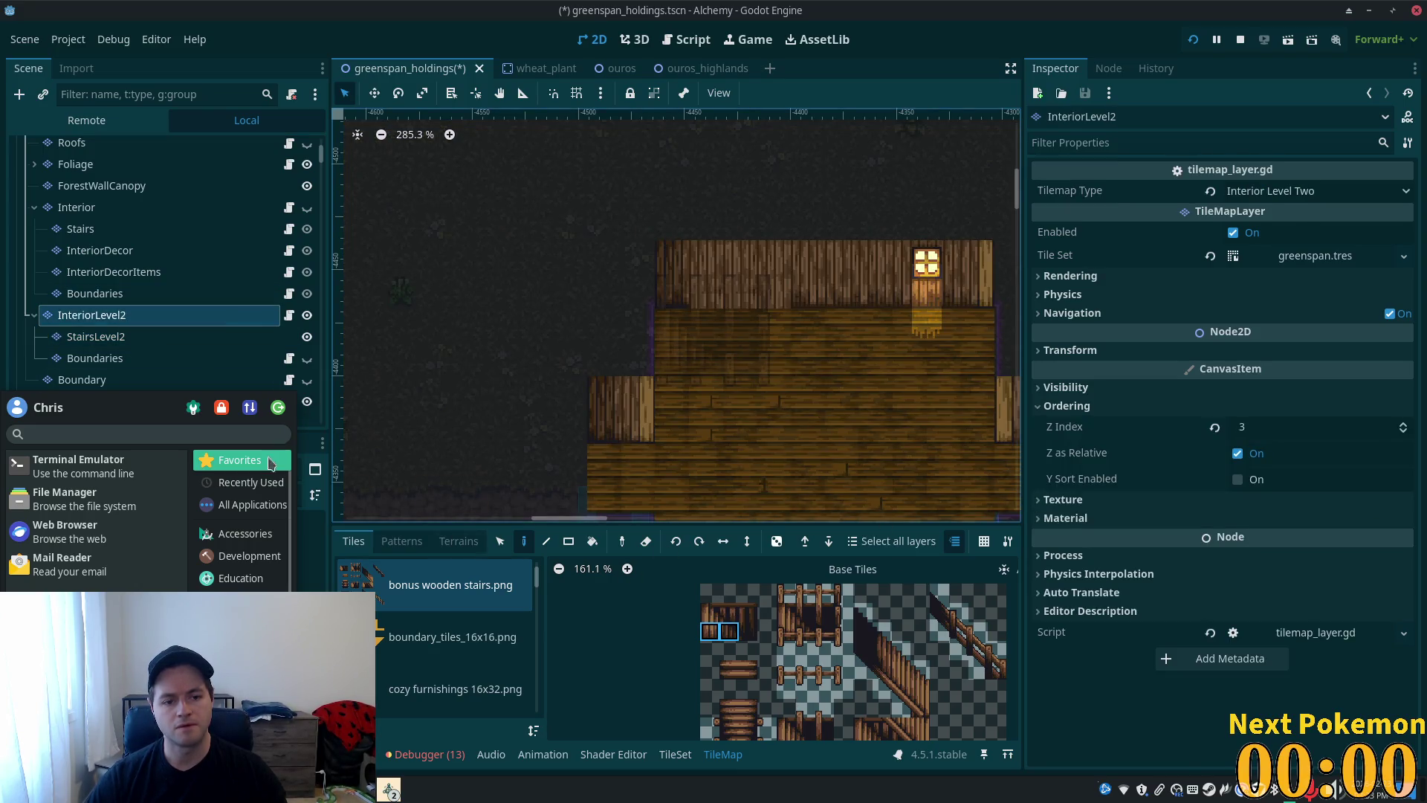
click(501, 544)
click(524, 542)
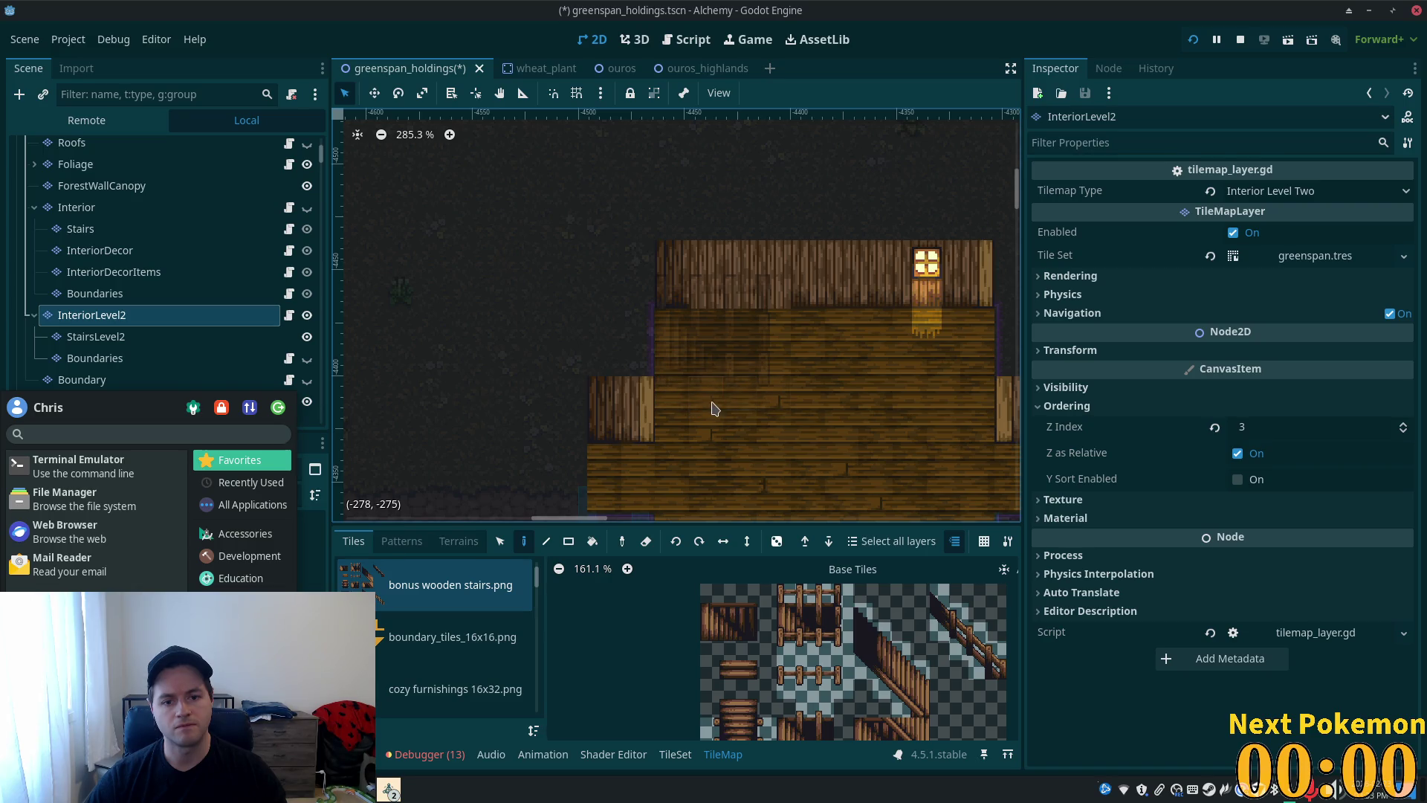
scroll(134, 234, up, 5)
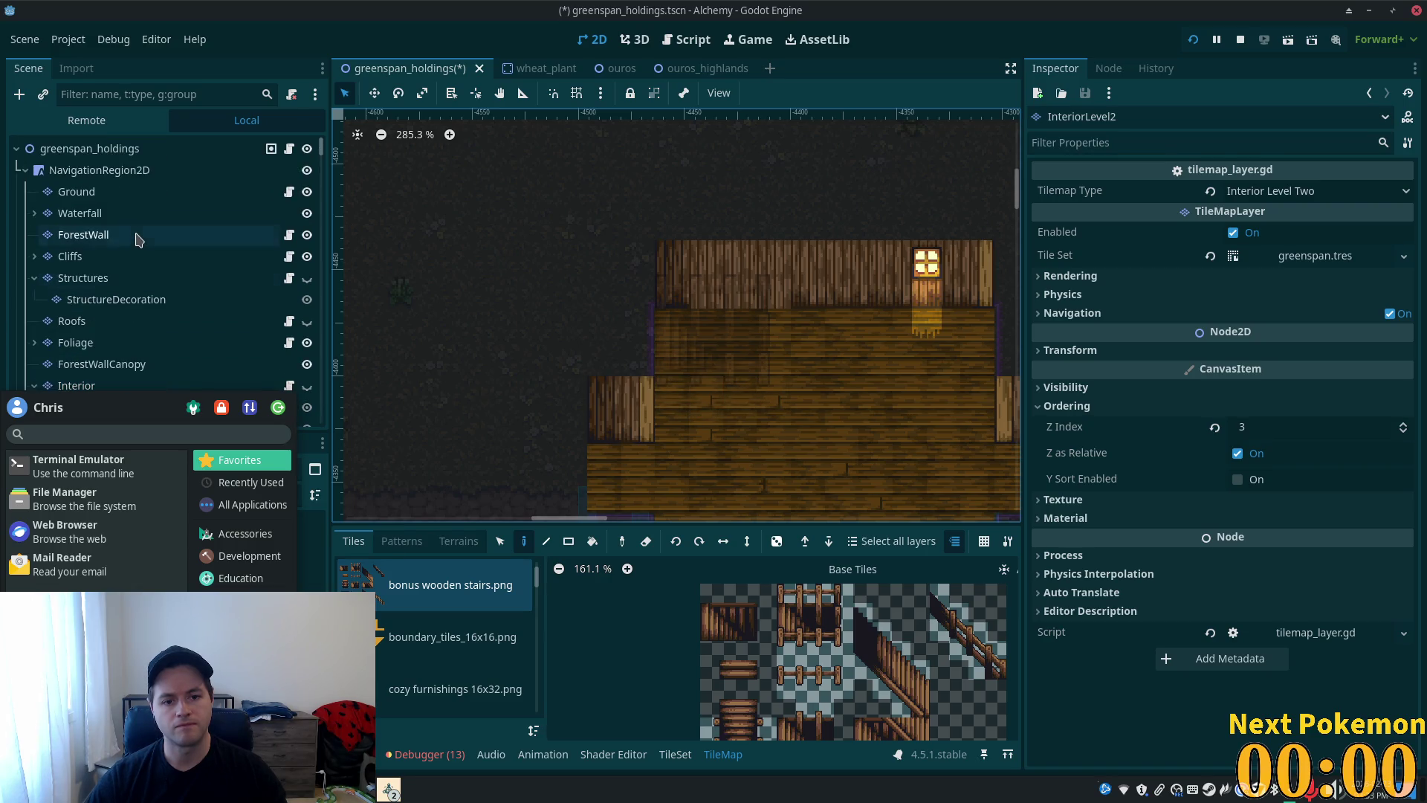
scroll(107, 349, down, 5)
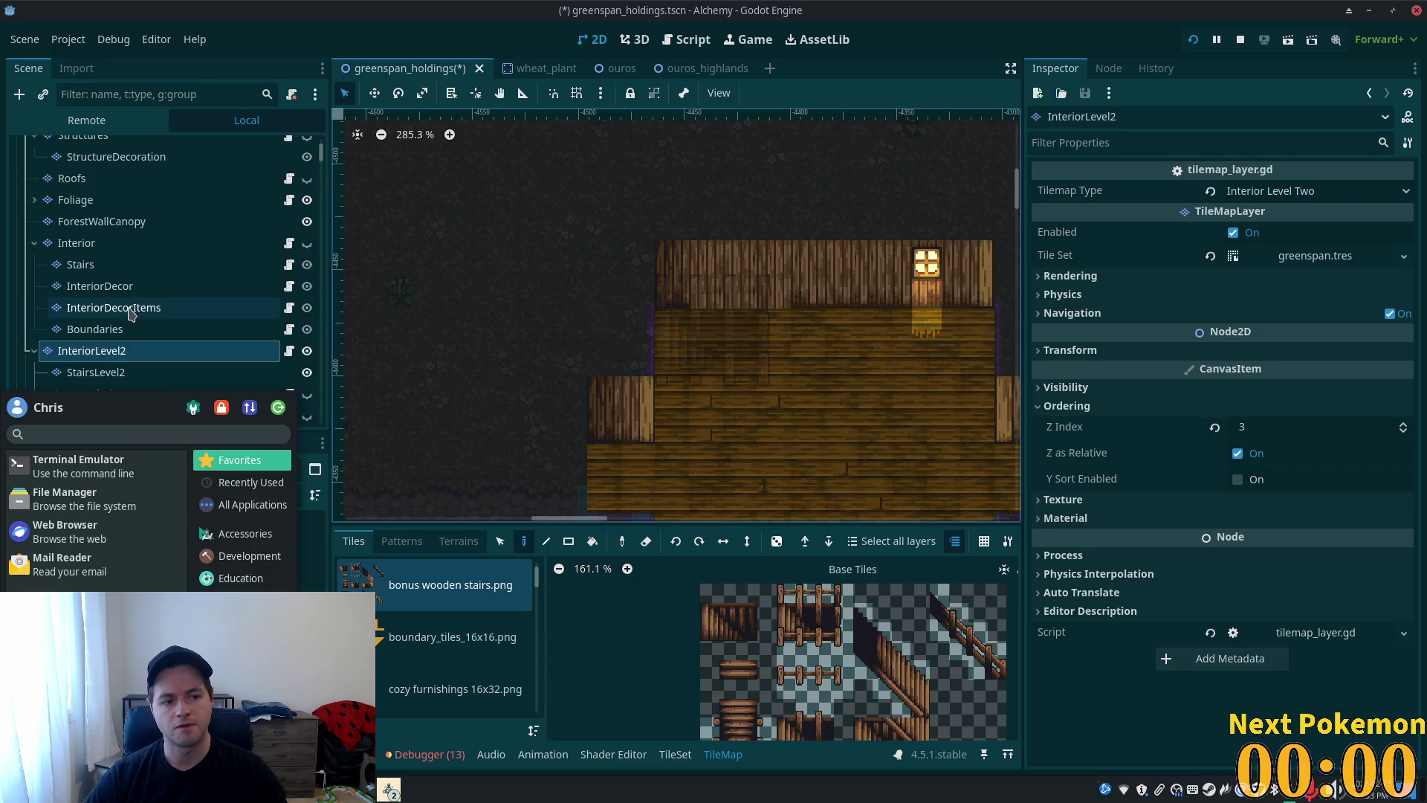
click(98, 338)
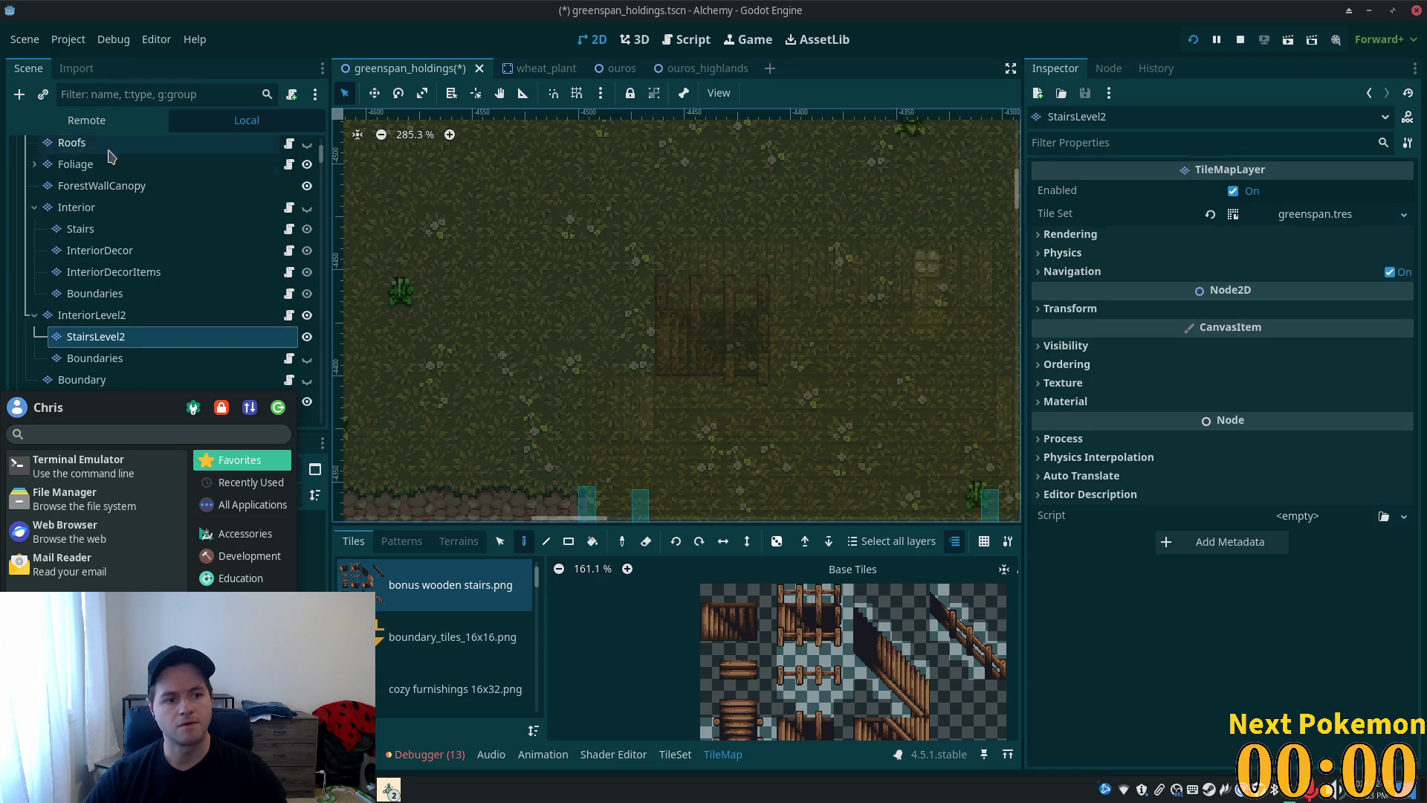
scroll(93, 185, up, 4)
scroll(90, 223, down, 5)
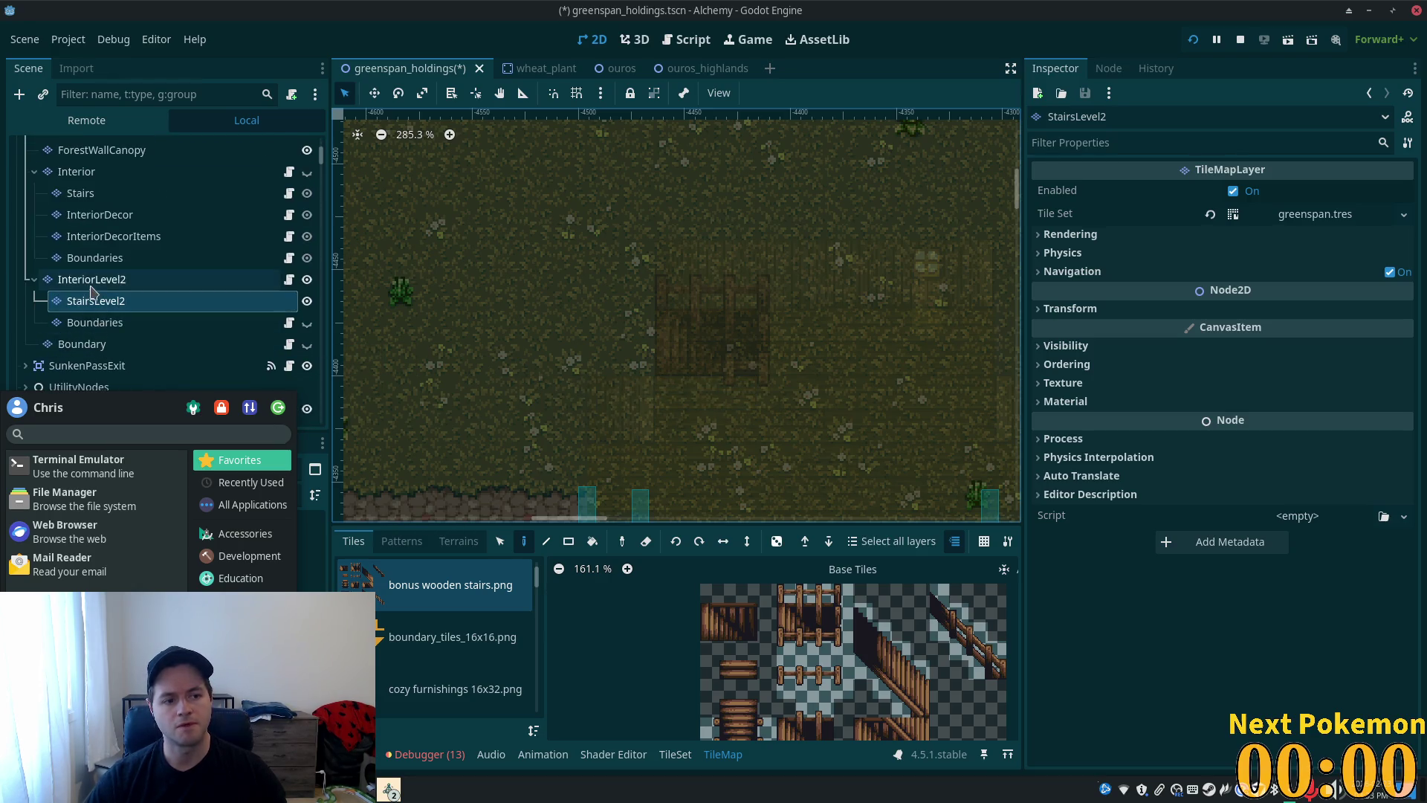
click(86, 281)
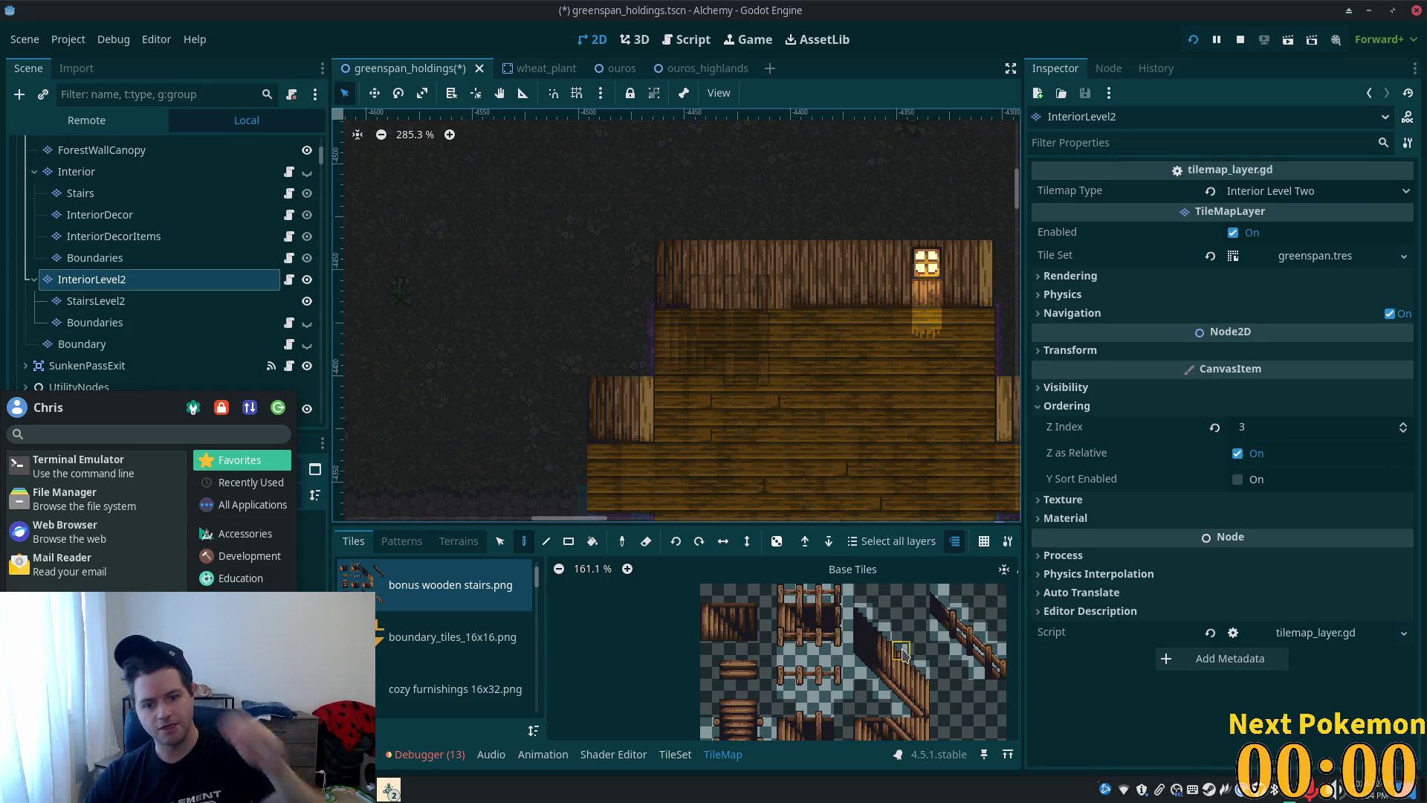
- On the StairsLevel2 layer, pick a 3x2 block from bonus wooden stairs.png as the brush
scroll(872, 638, down, 1)
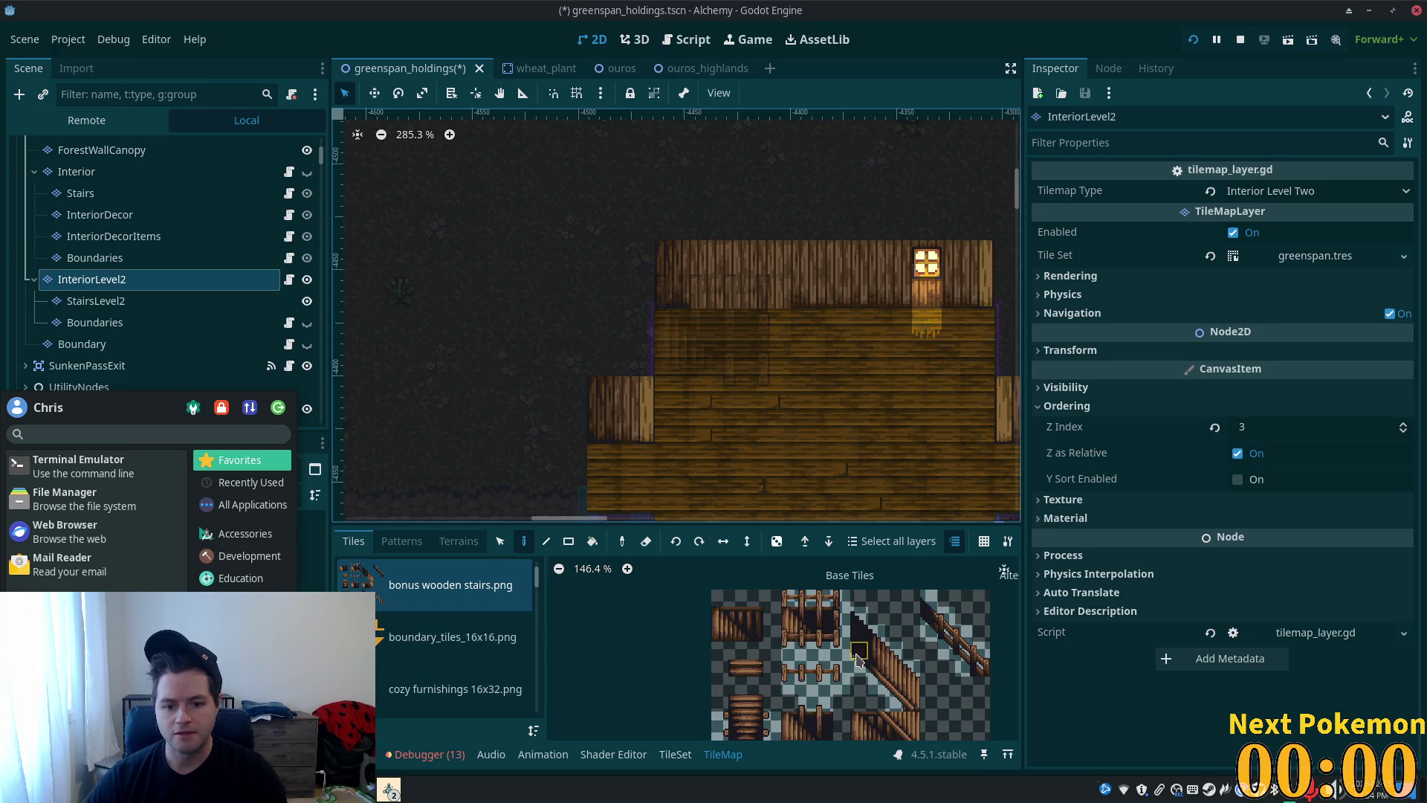
scroll(859, 658, up, 3)
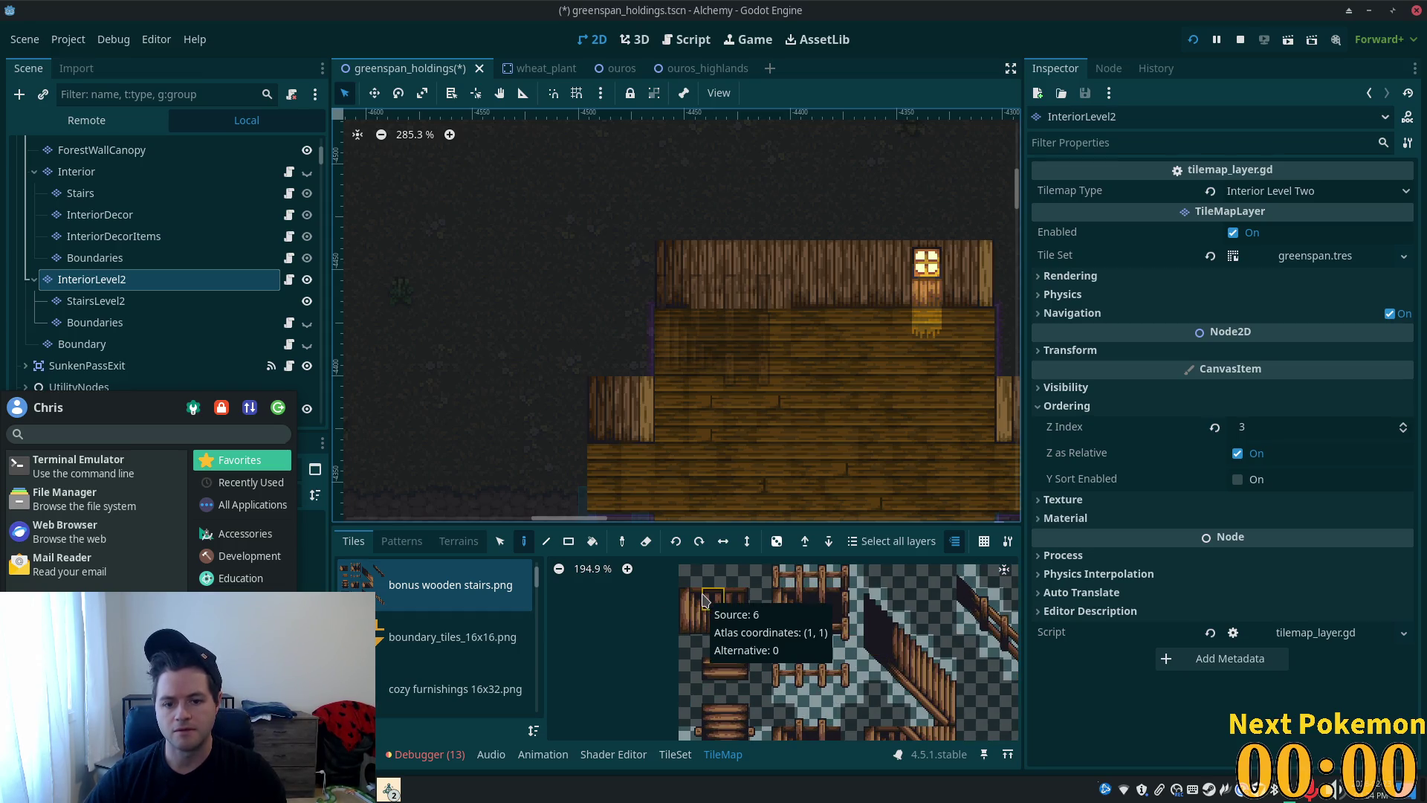
drag(708, 605, 736, 624)
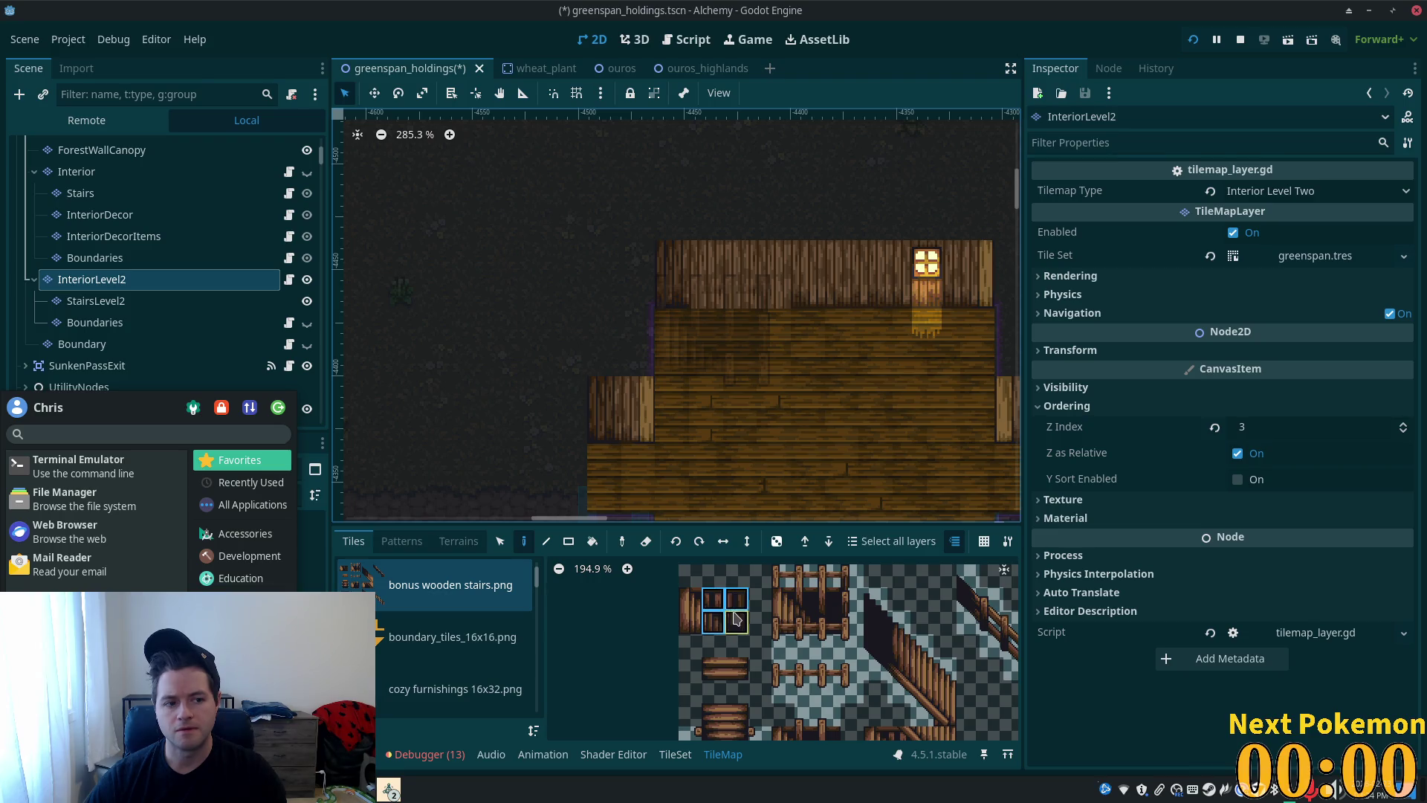
click(95, 301)
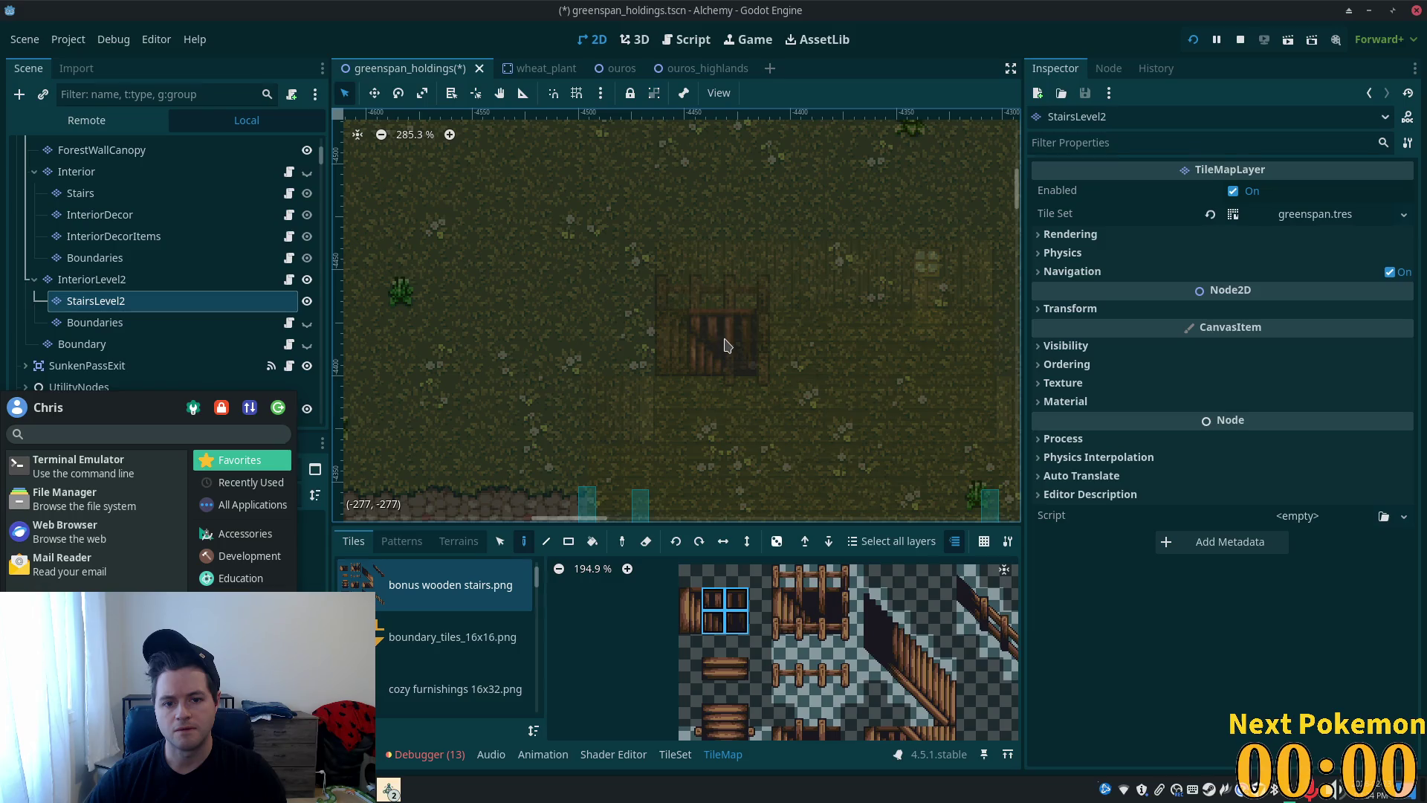
drag(689, 599, 736, 624)
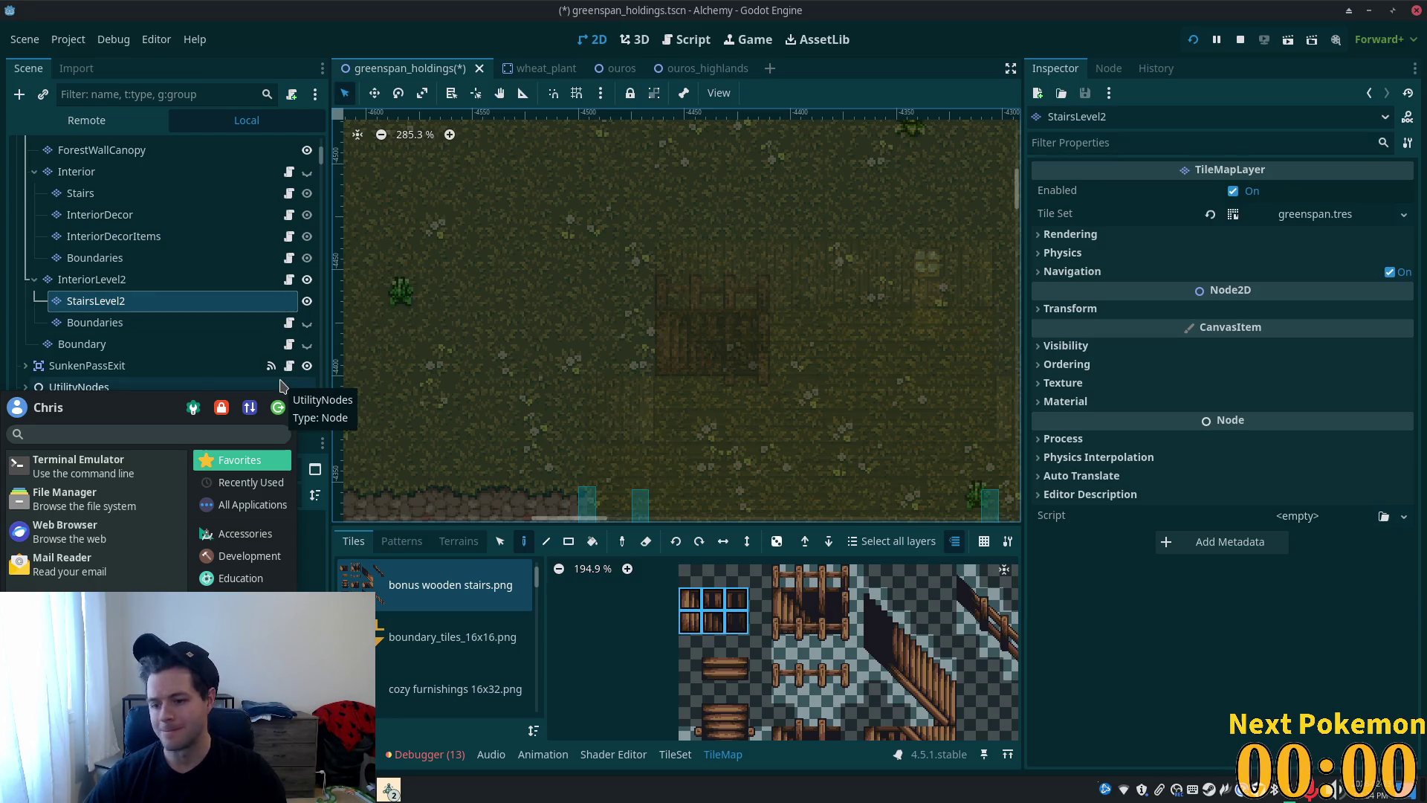
scroll(922, 645, down, 3)
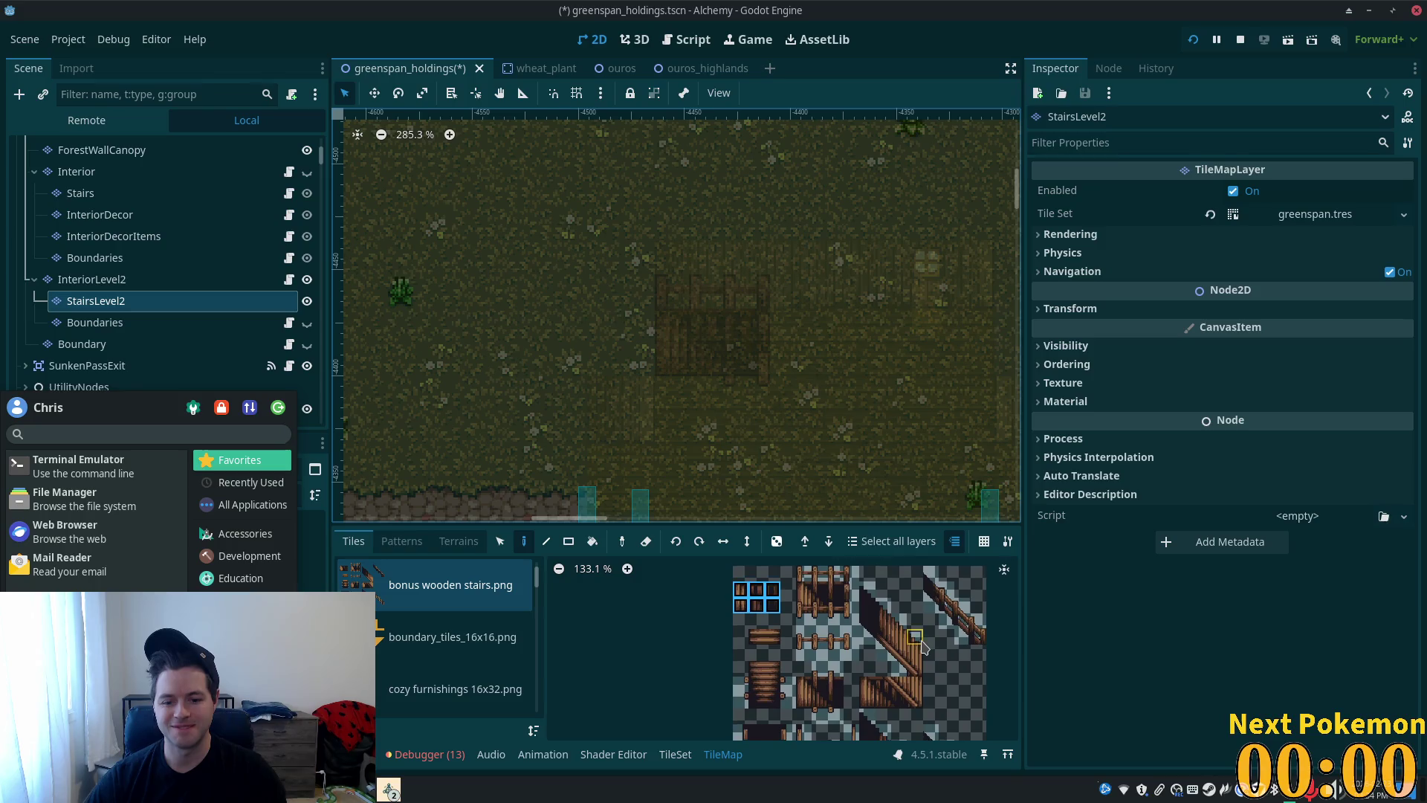
drag(922, 646, 887, 634)
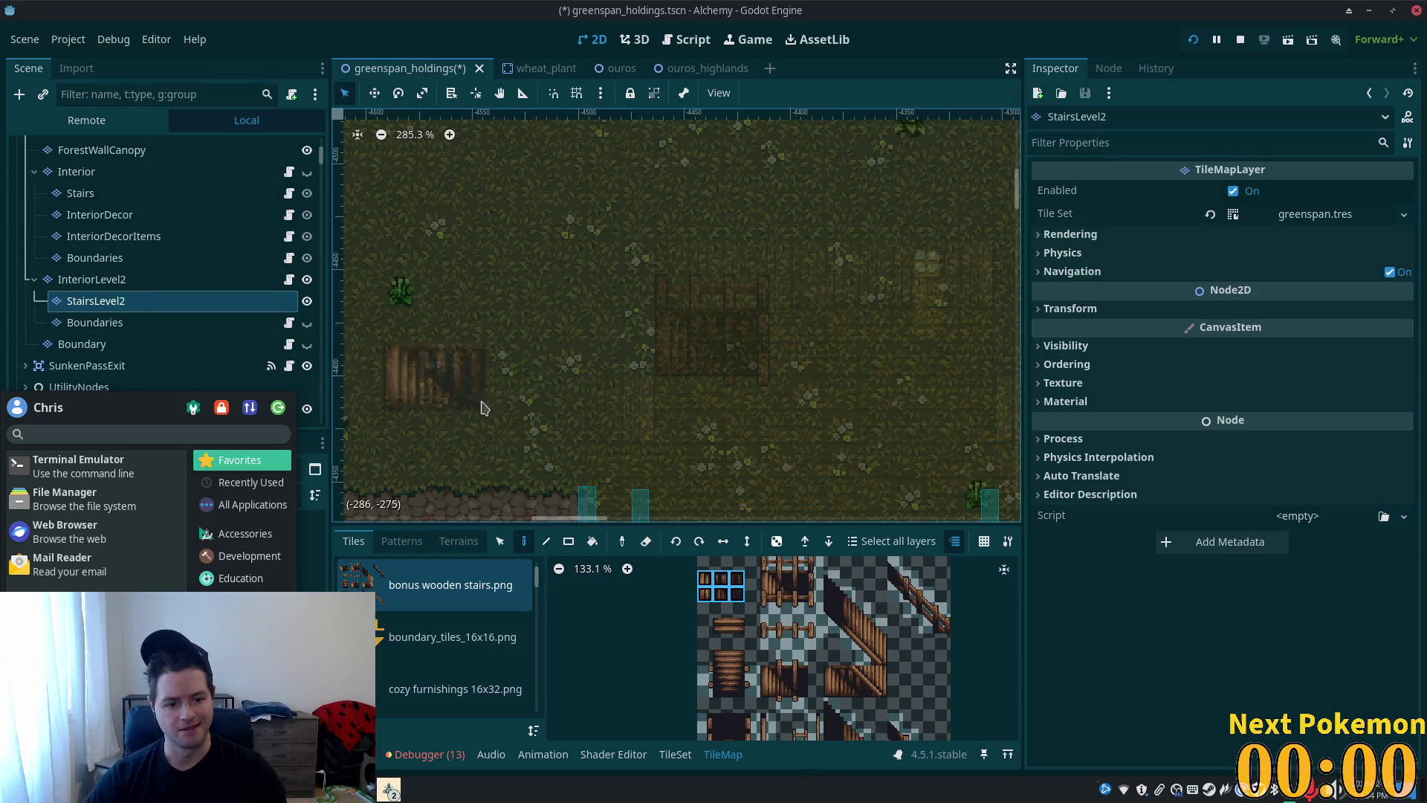
scroll(479, 405, down, 5)
mouse_move(628, 411)
mouse_down()
mouse_move(726, 127)
mouse_move(750, 131)
mouse_up()
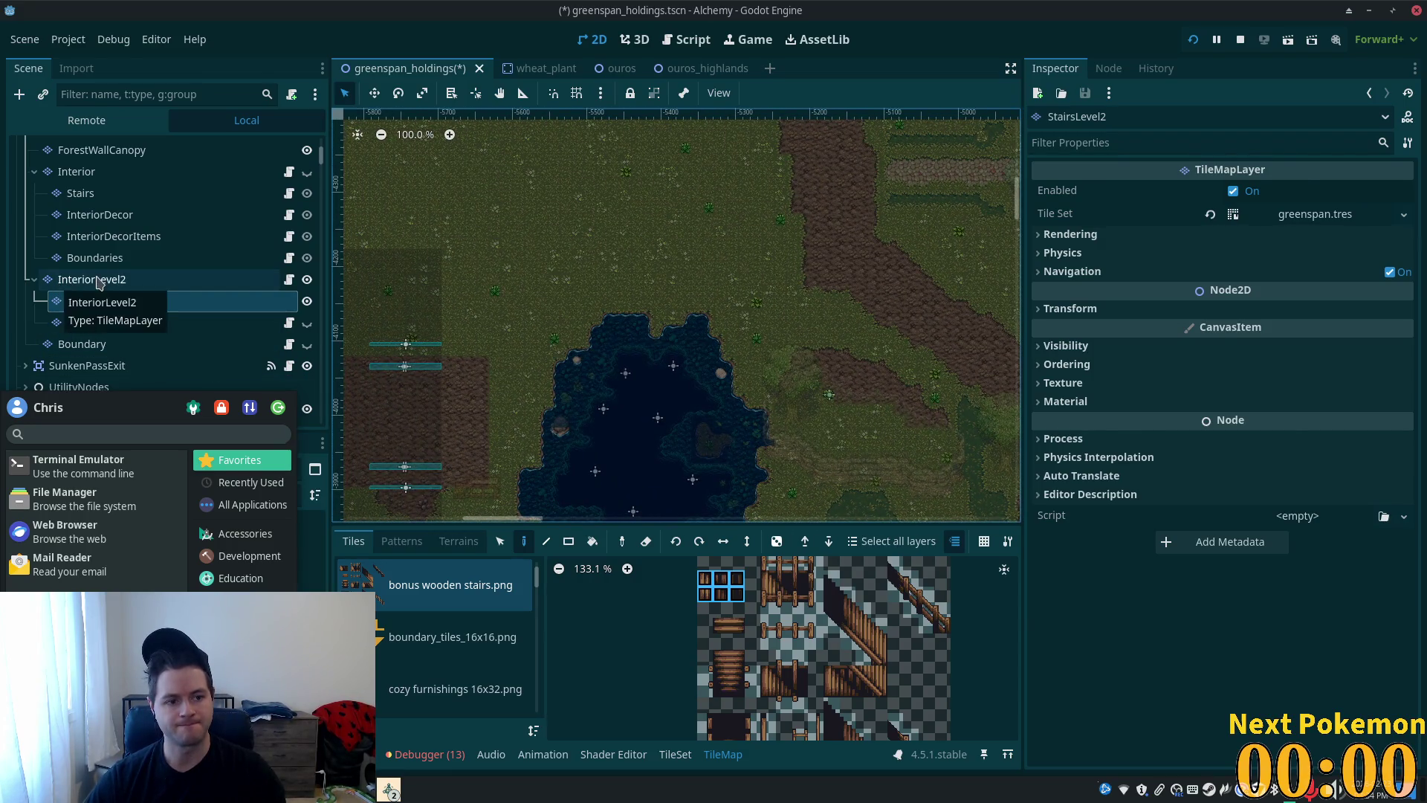
- Select InteriorLevel2, zoom onto the first house's corner staircase, then select the greenspan_holdings root
click(92, 279)
mouse_move(567, 392)
mouse_down()
mouse_move(775, 335)
mouse_move(935, 268)
mouse_up()
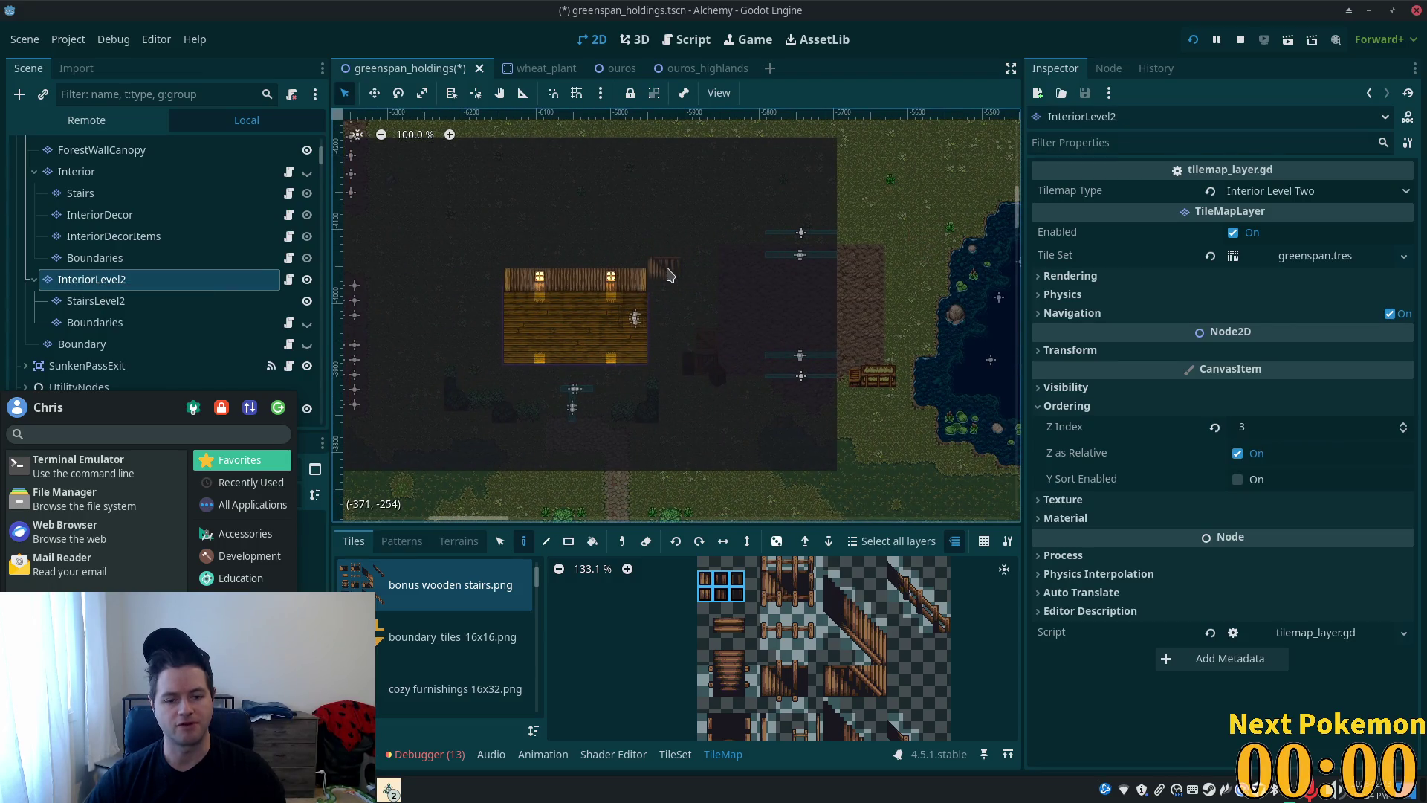
scroll(667, 272, up, 5)
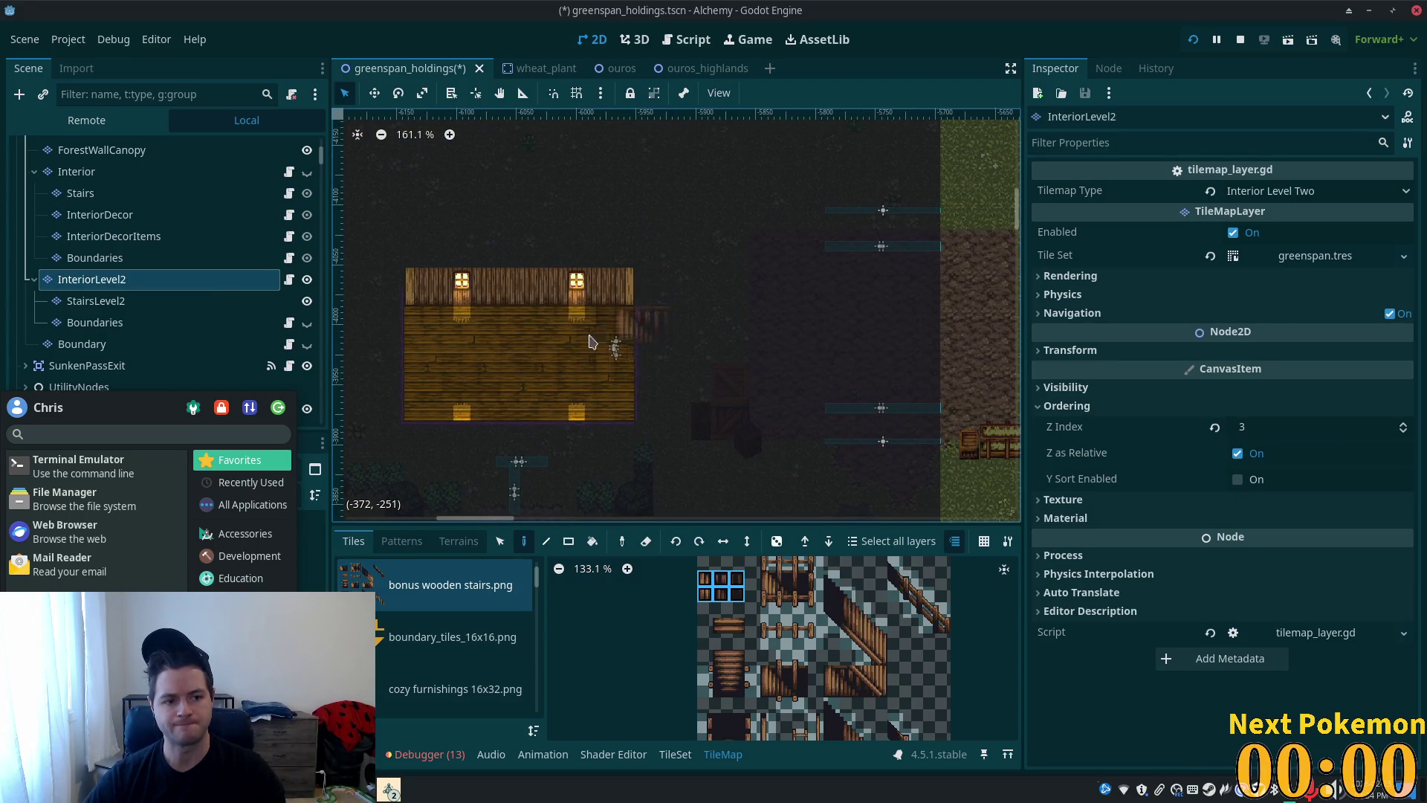
drag(525, 375, 725, 385)
scroll(725, 385, up, 5)
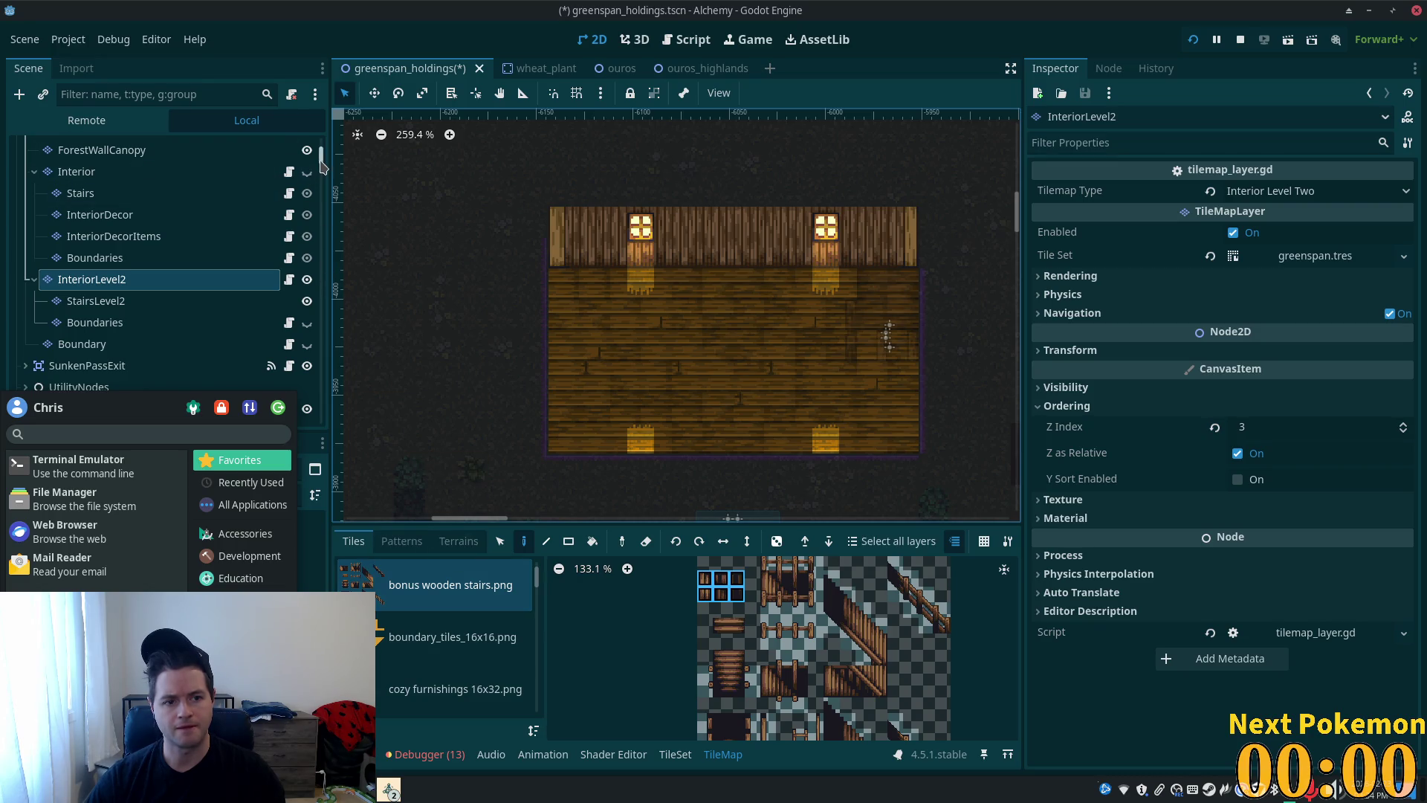
scroll(321, 163, up, 5)
click(89, 148)
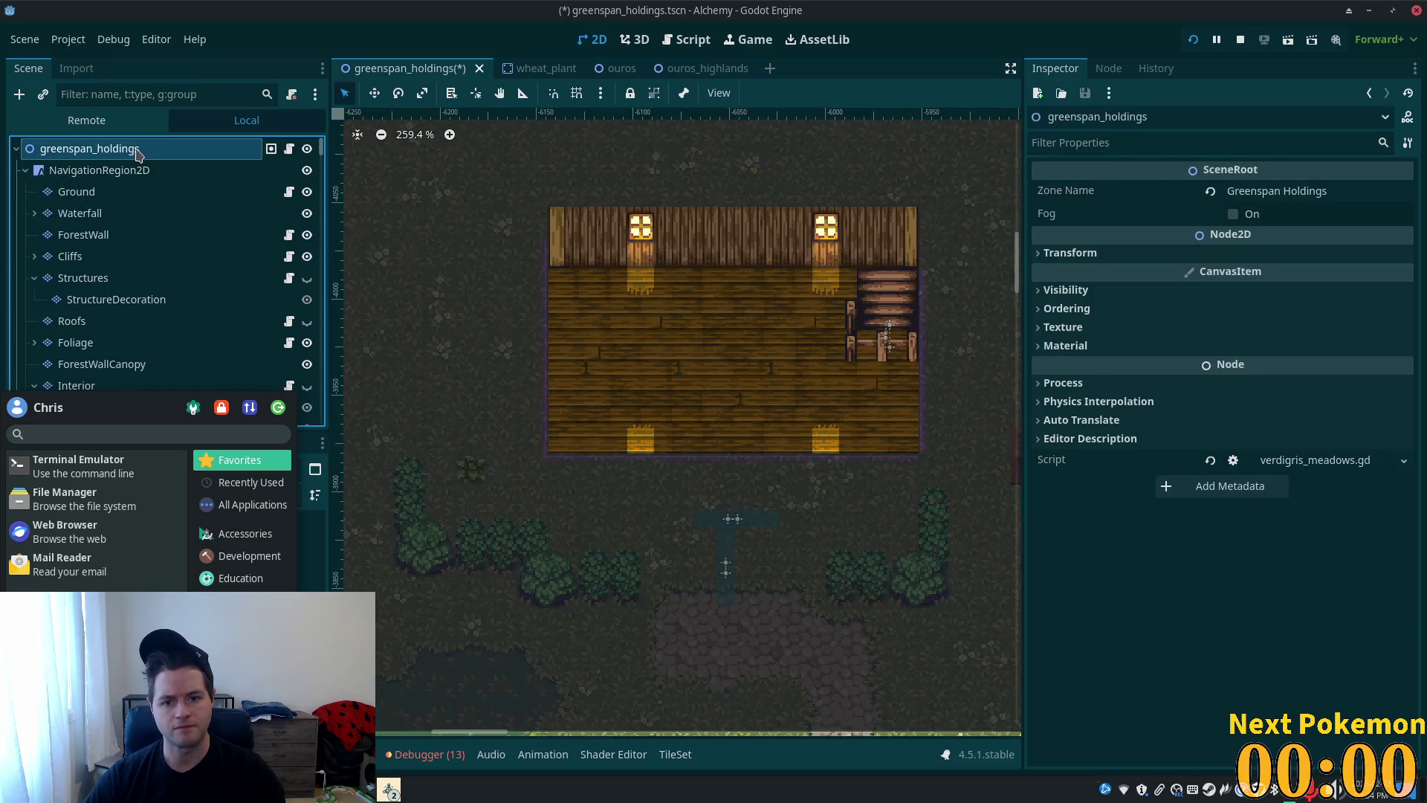
- Inspect Area2DStairs and Area2DStairs2, then multi-select both with their CollisionShape2D children
click(890, 330)
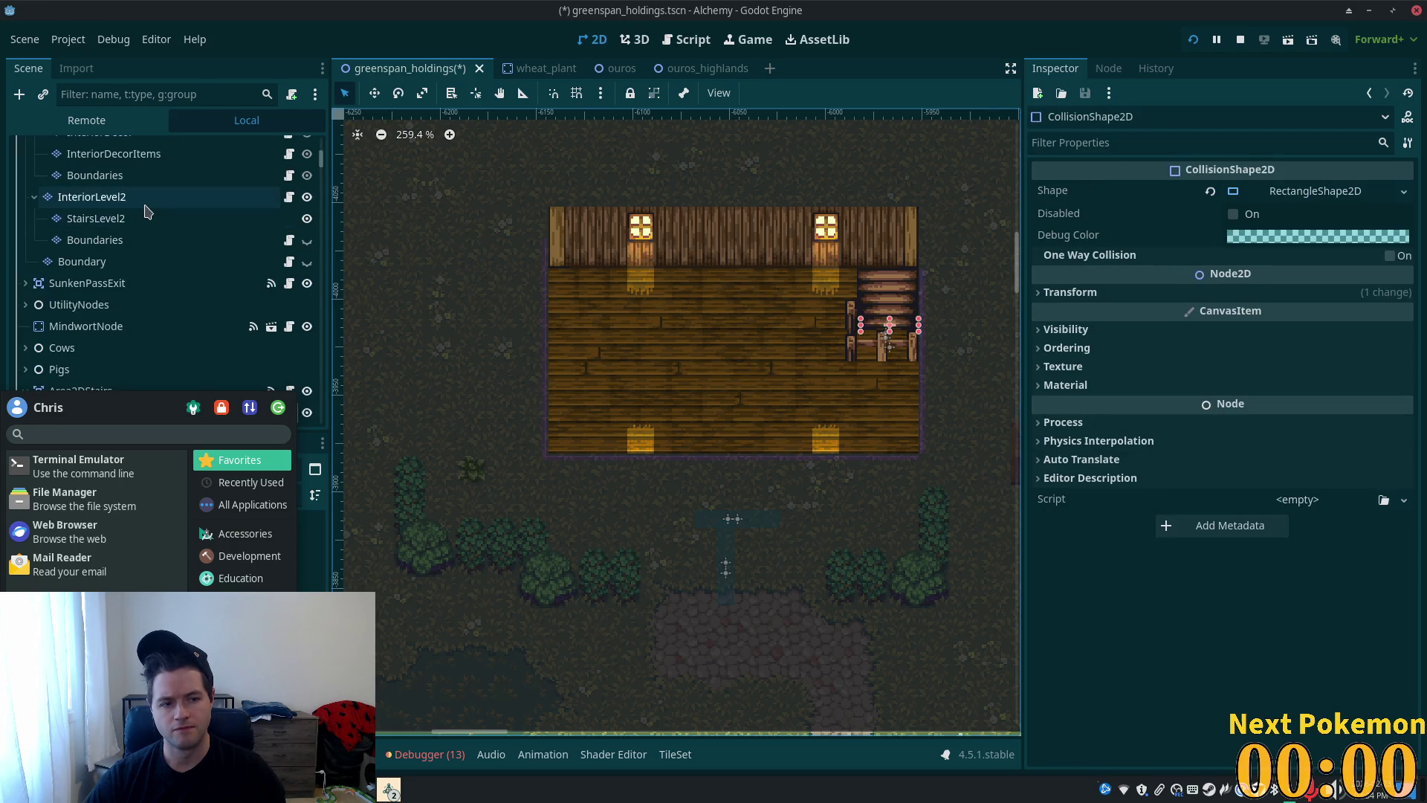
scroll(128, 333, down, 5)
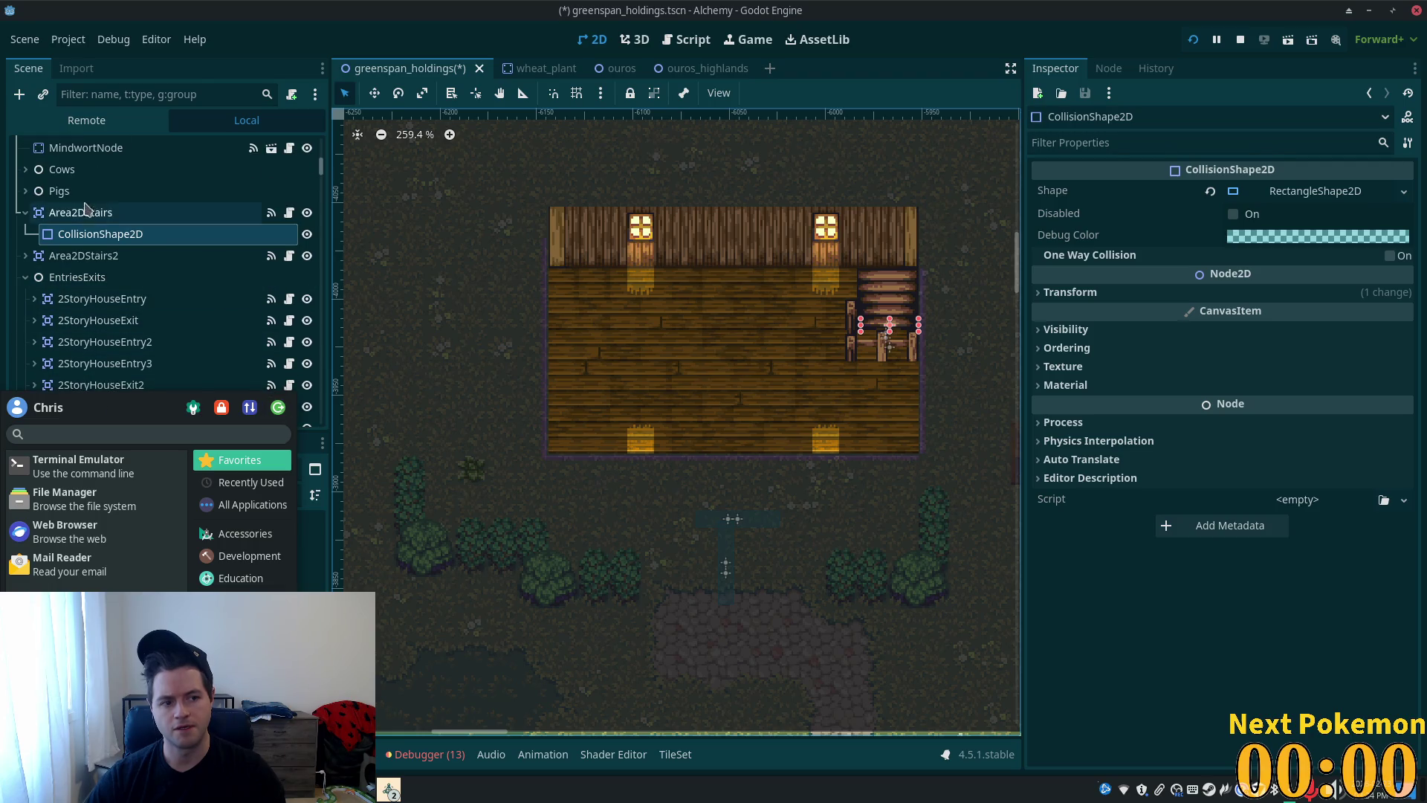
click(84, 255)
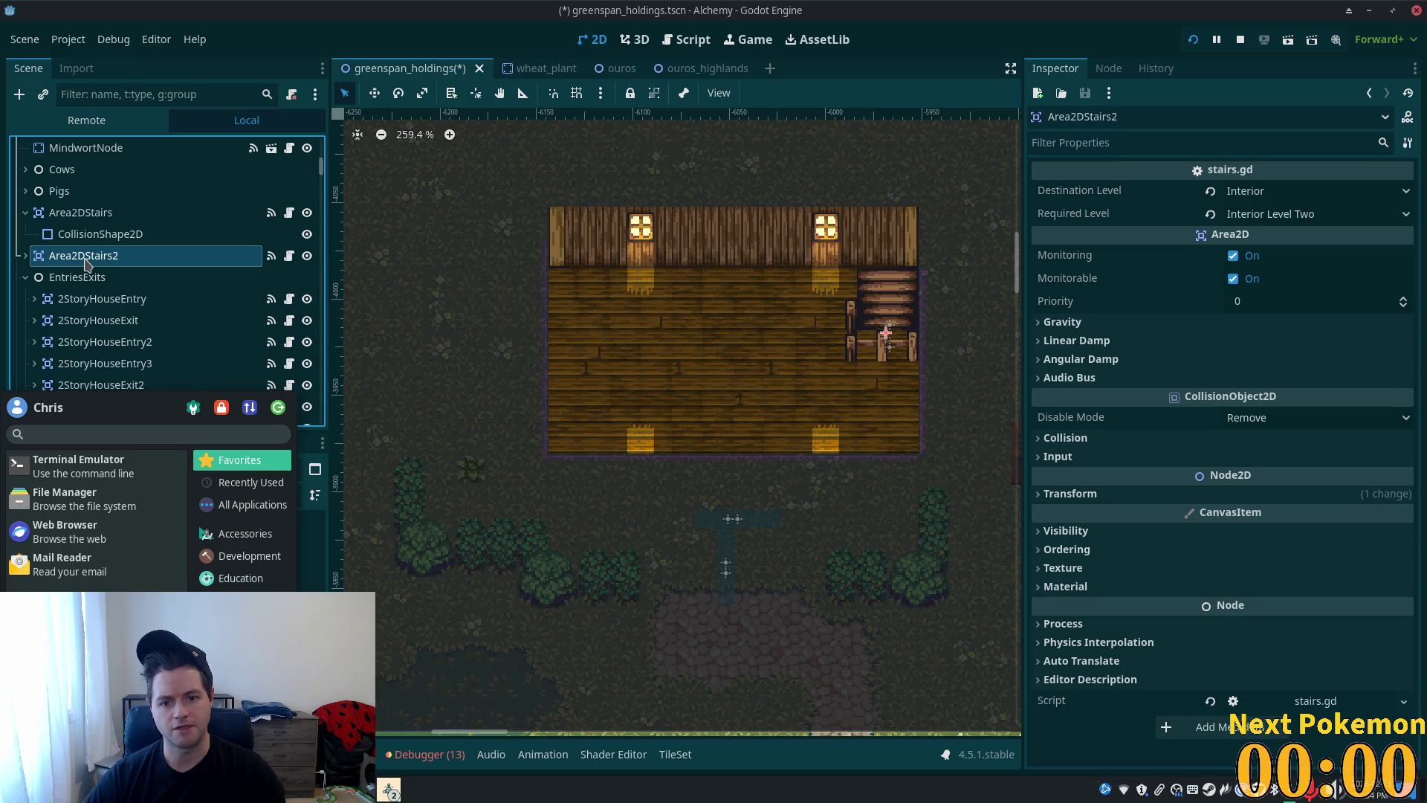
click(889, 356)
click(84, 256)
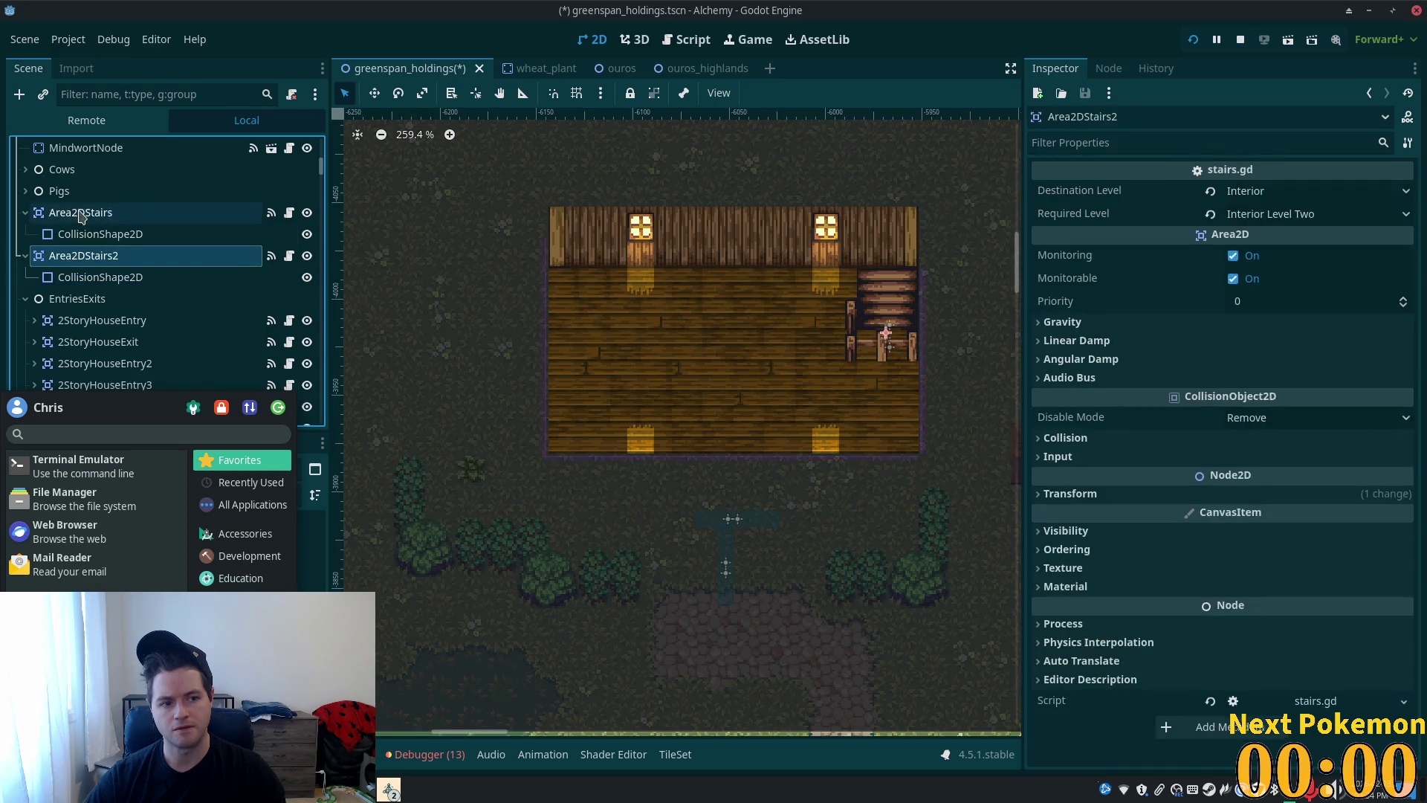
click(77, 215)
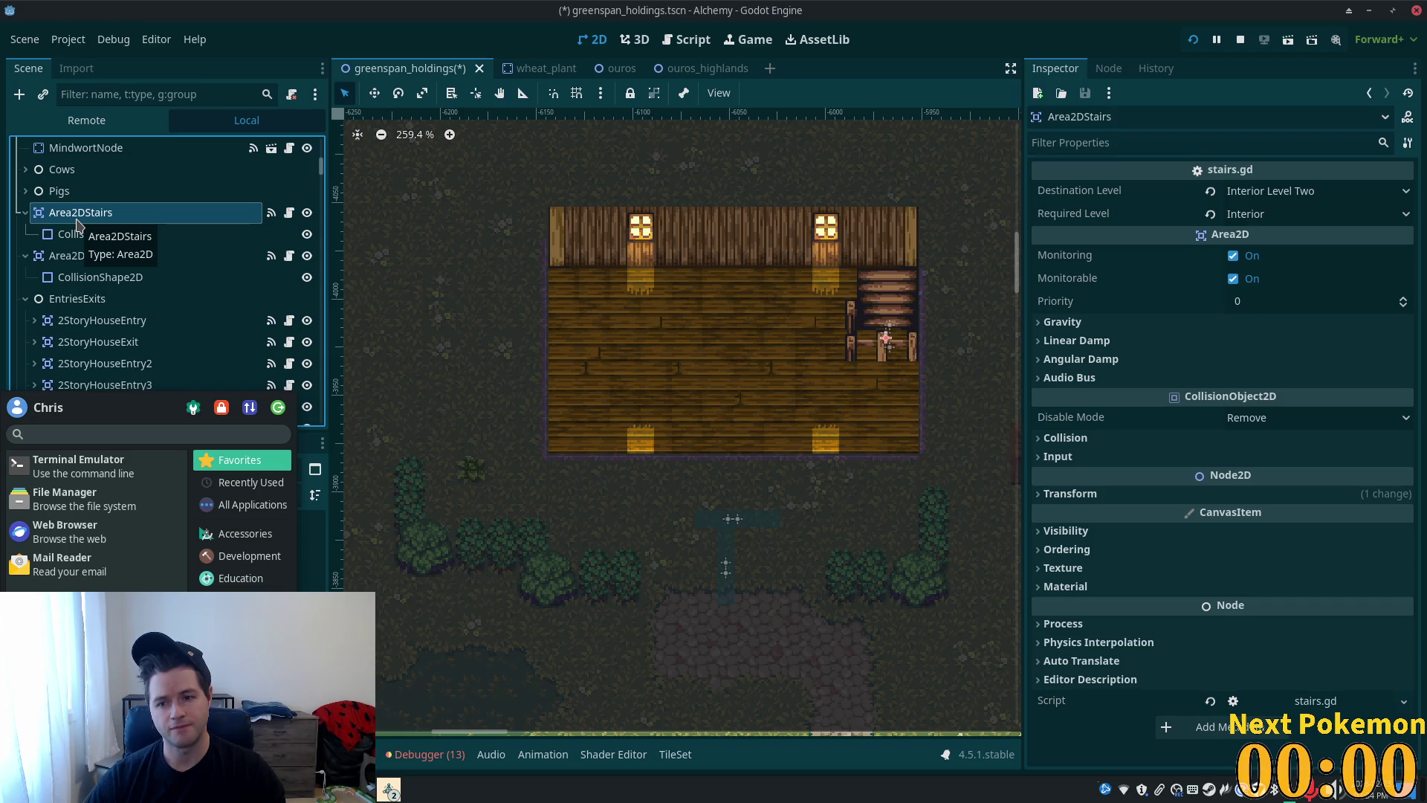
shift+click(84, 256)
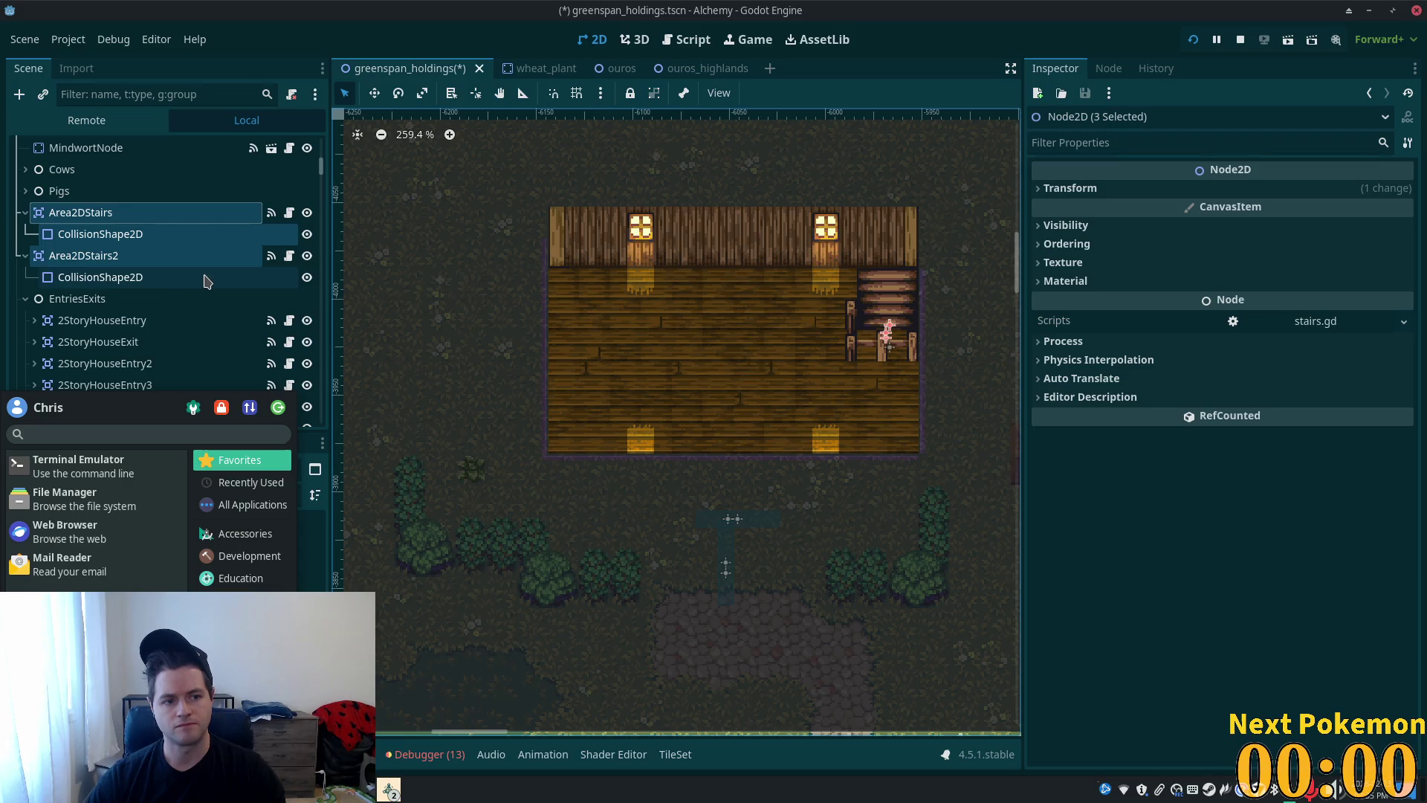
shift+click(156, 289)
- Copy the selected Area2DStairs and Area2DStairs2 triggers with their collision shapes
key(f)
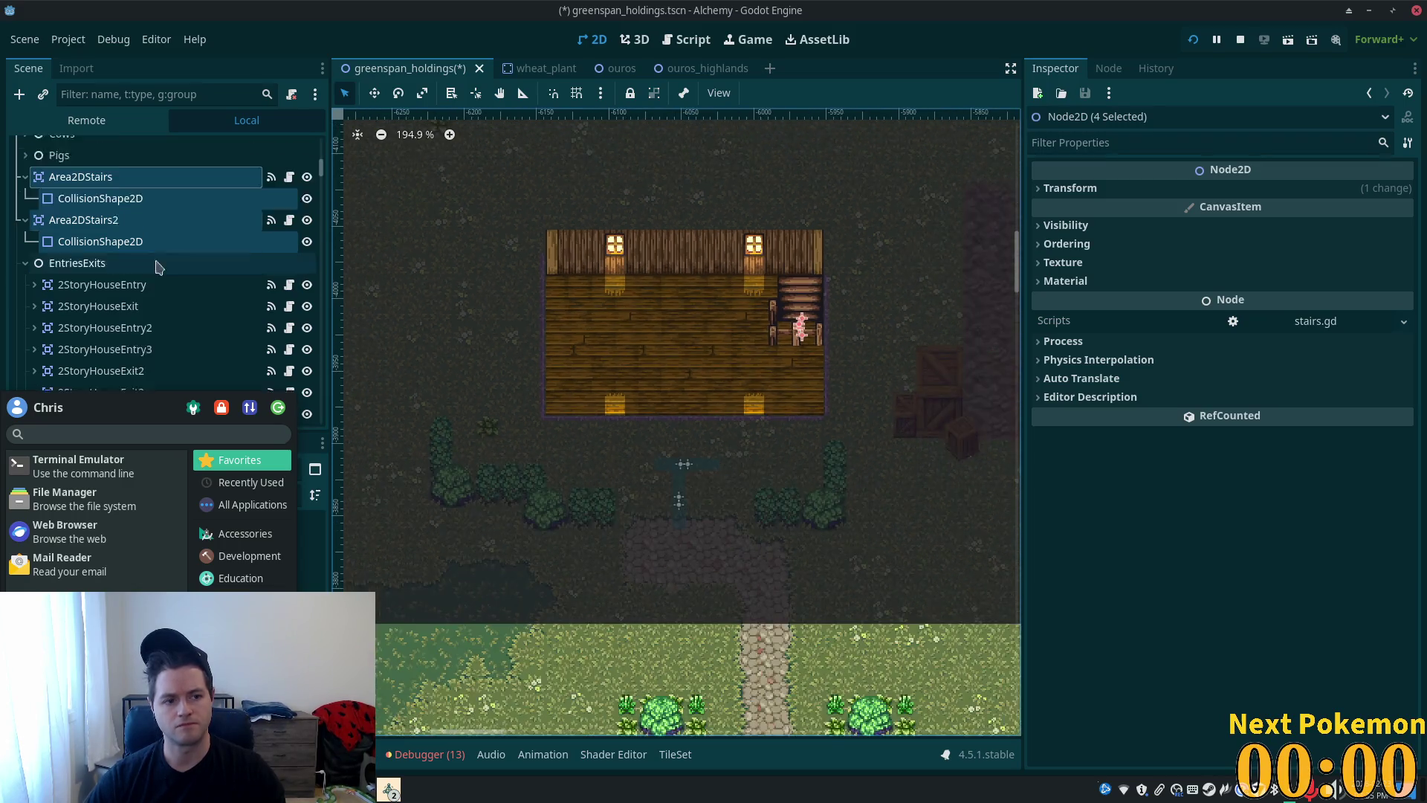
scroll(149, 223, down, 2)
right_click(102, 147)
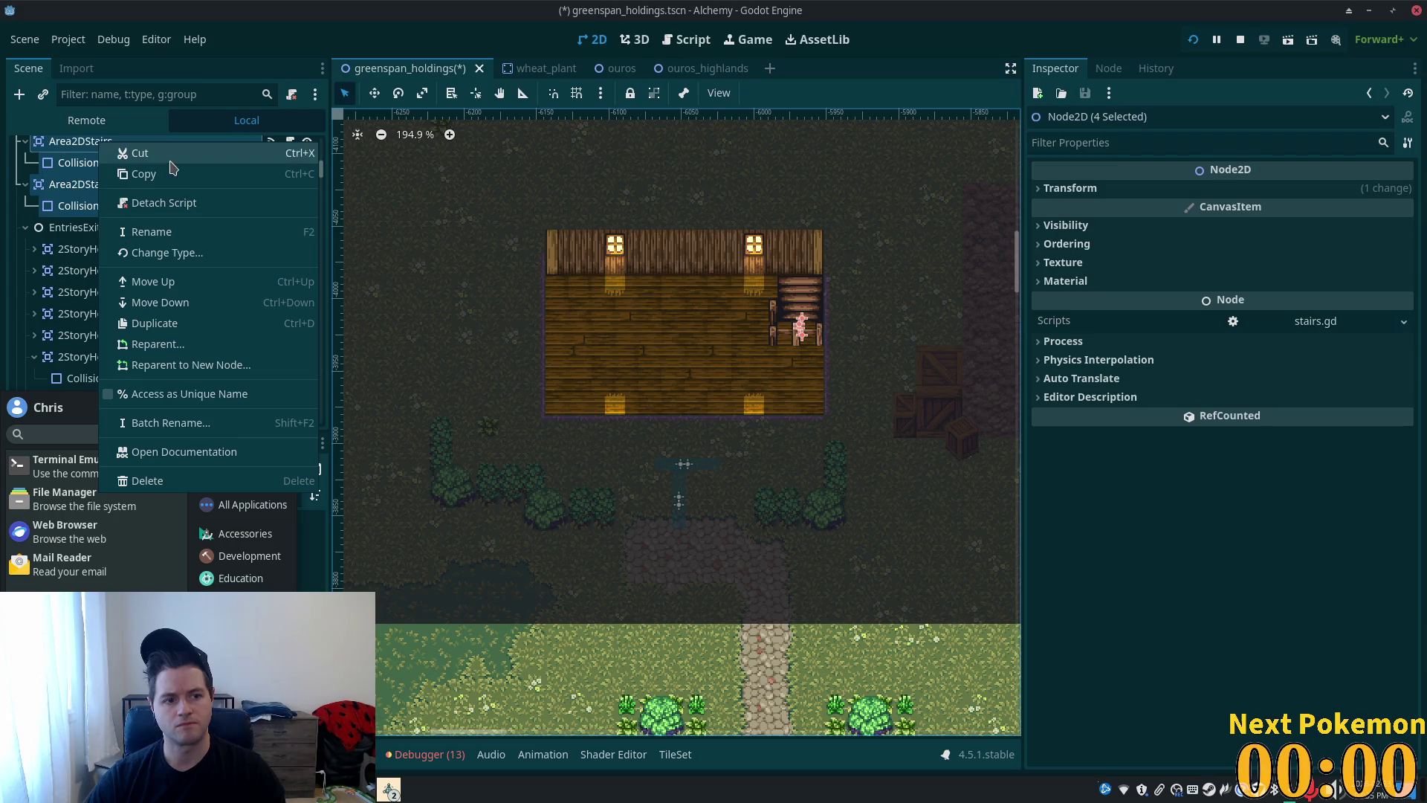
key(Escape)
- Zoom in on the second house's wooden staircase
scroll(736, 330, down, 2)
scroll(878, 300, right, 15)
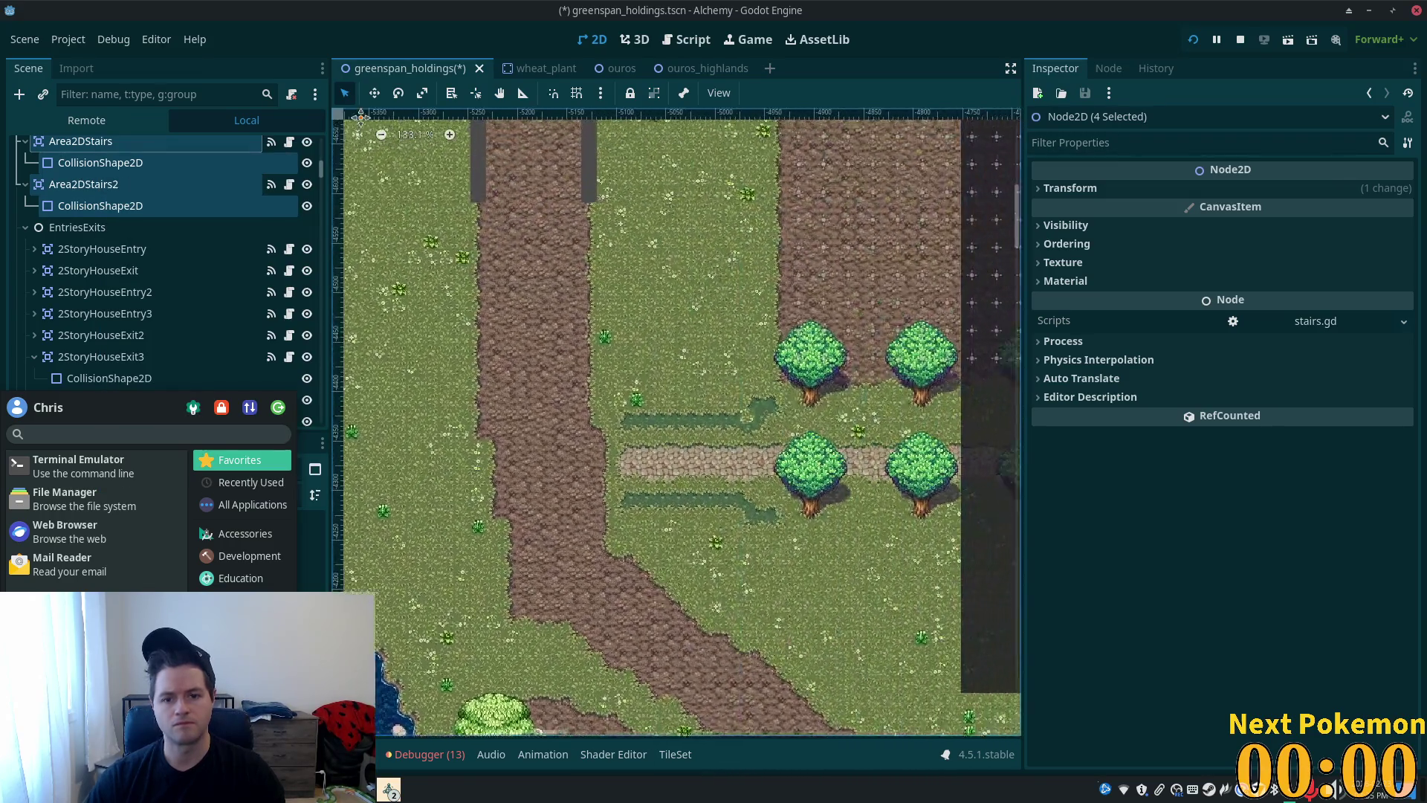
scroll(765, 399, up, 4)
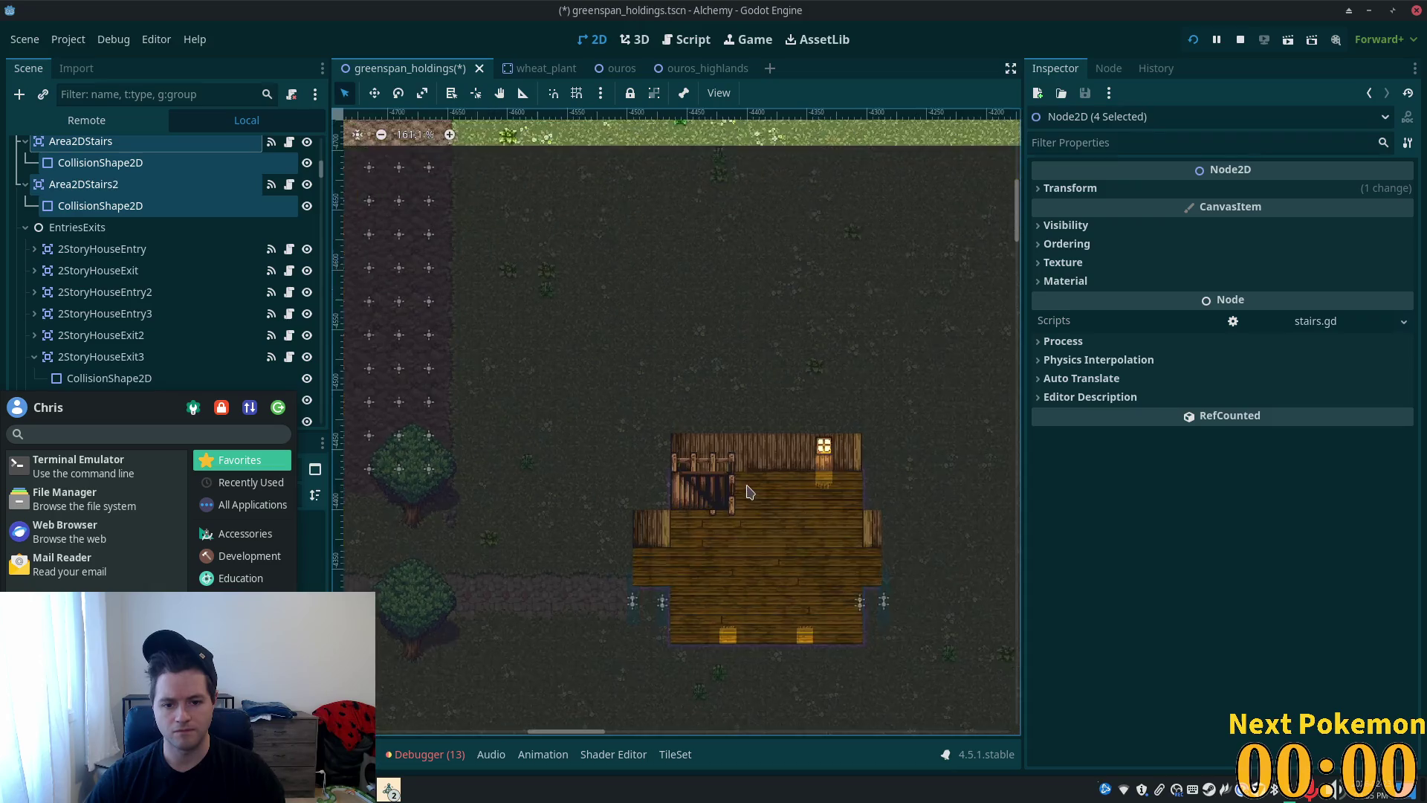
scroll(736, 465, up, 4)
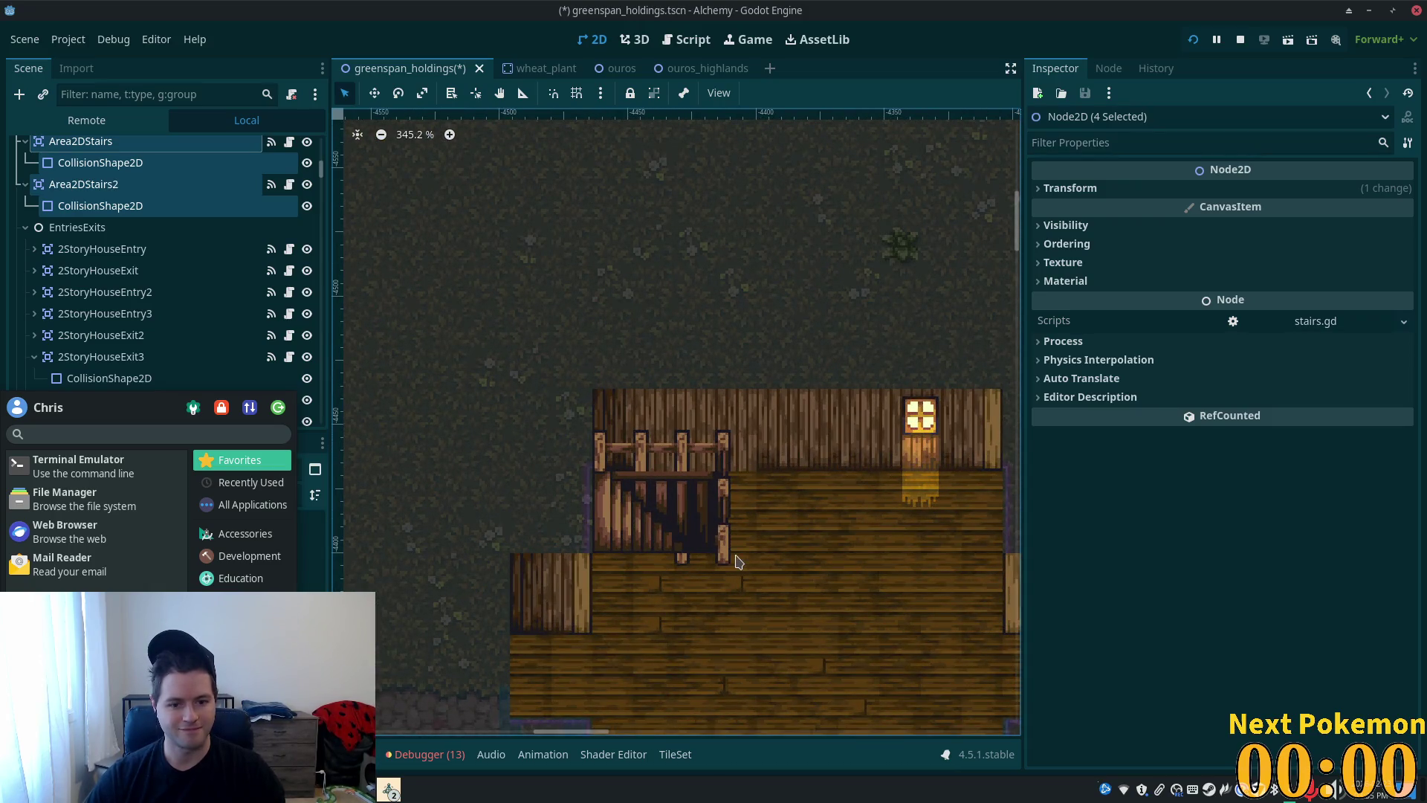
scroll(682, 548, up, 4)
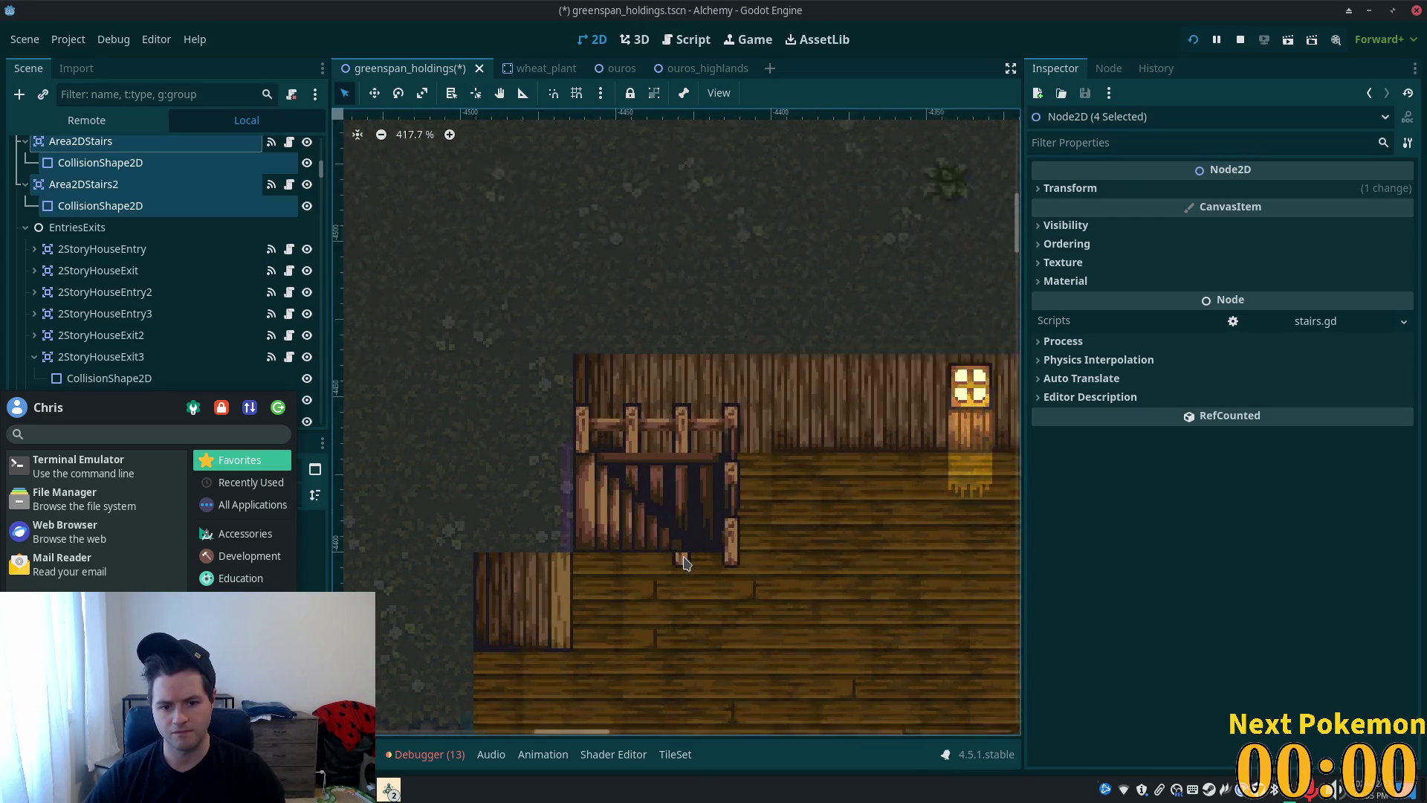
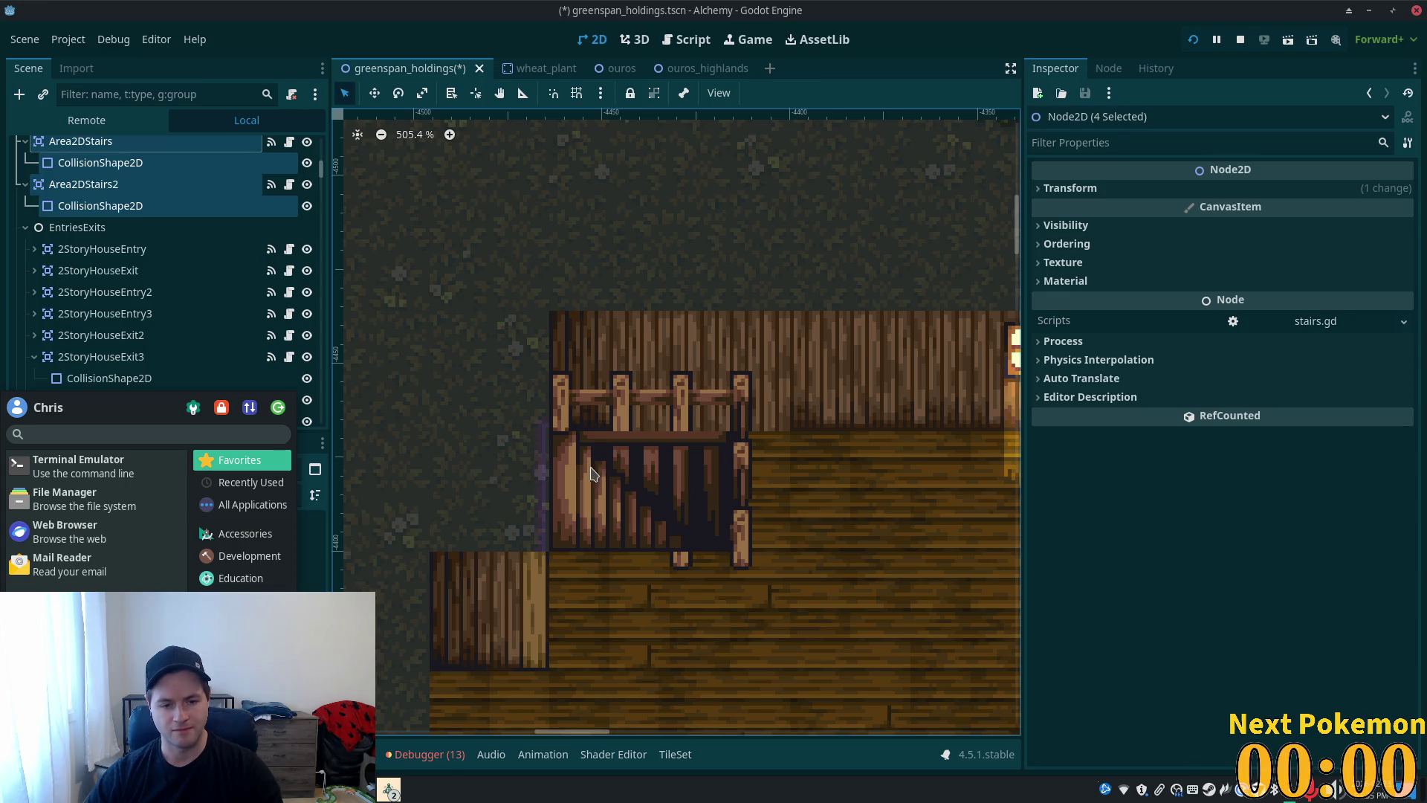
- Paste the copied stair areas onto the canvas, then undo the paste
right_click(669, 493)
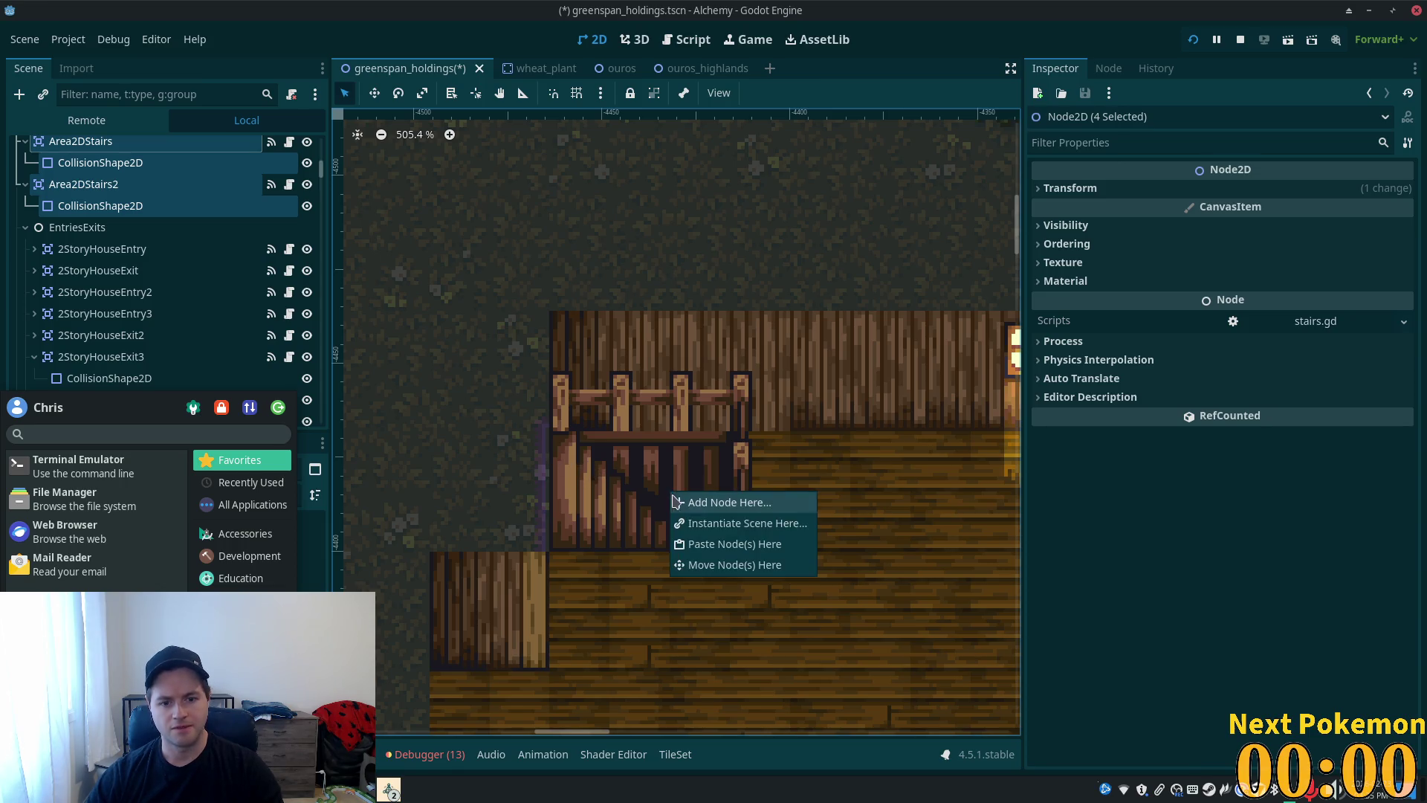
click(766, 550)
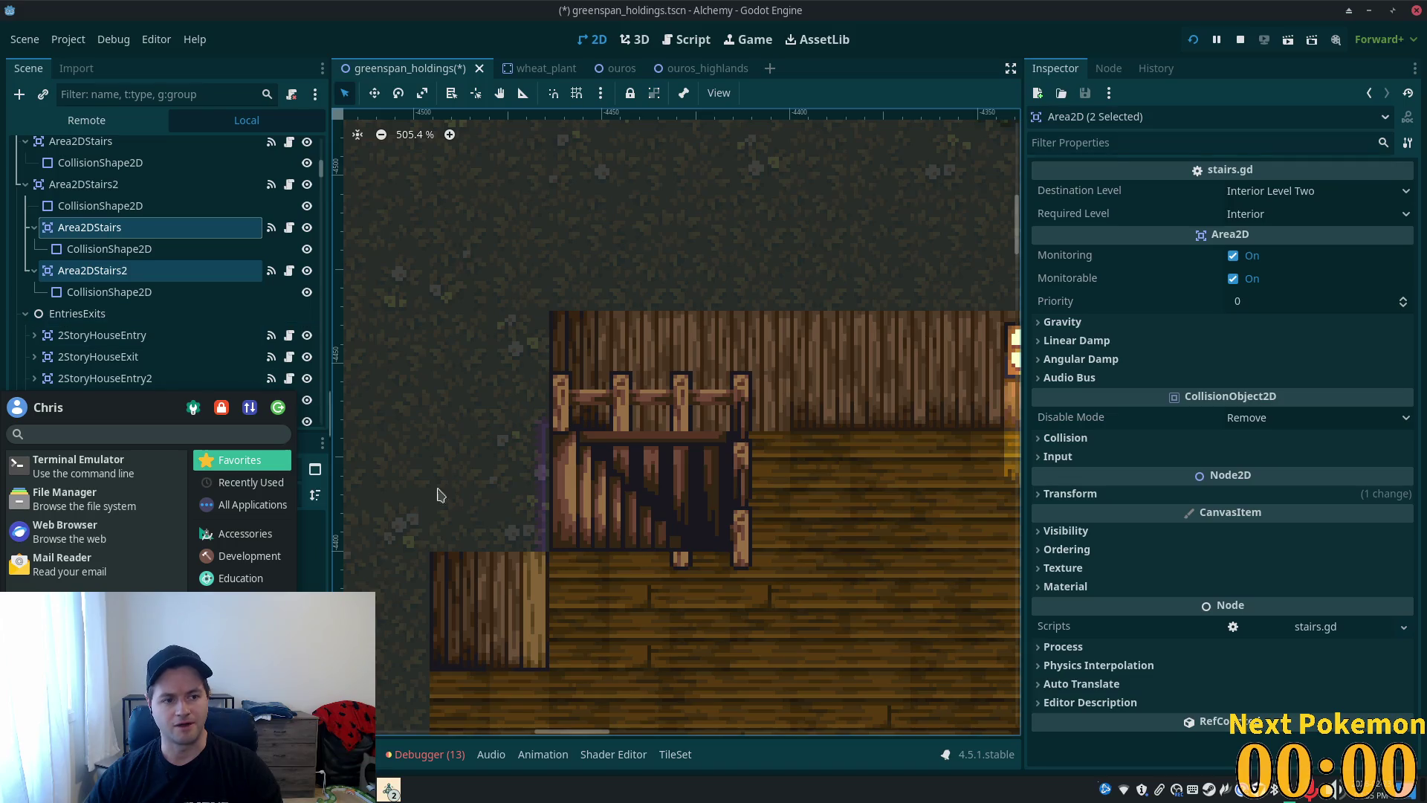
key(ctrl+z)
drag(319, 172, 318, 162)
drag(320, 165, 309, 180)
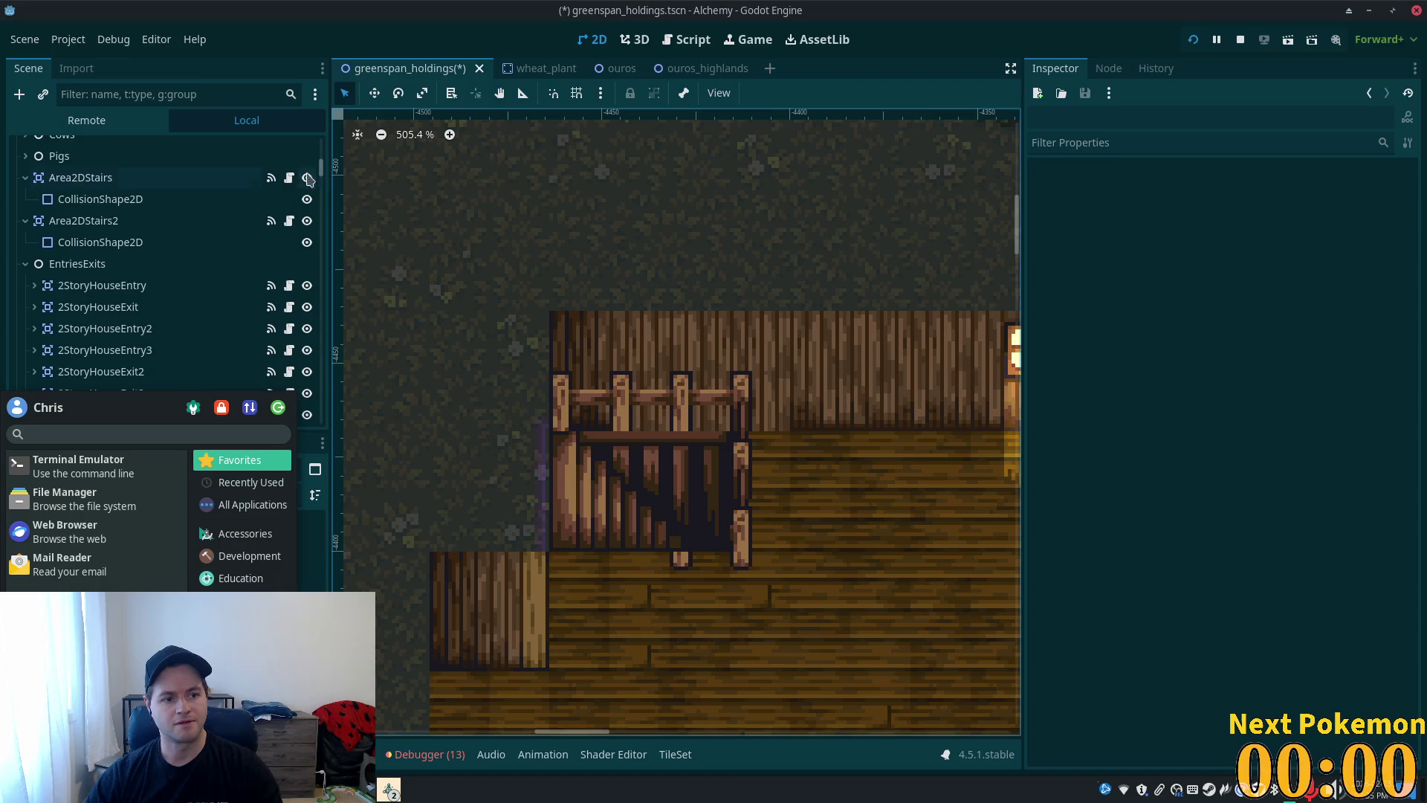
- Collapse the EntriesExits group and select the greenspan_holdings root node
click(32, 264)
click(32, 264)
scroll(129, 307, down, 2)
scroll(129, 307, up, 3)
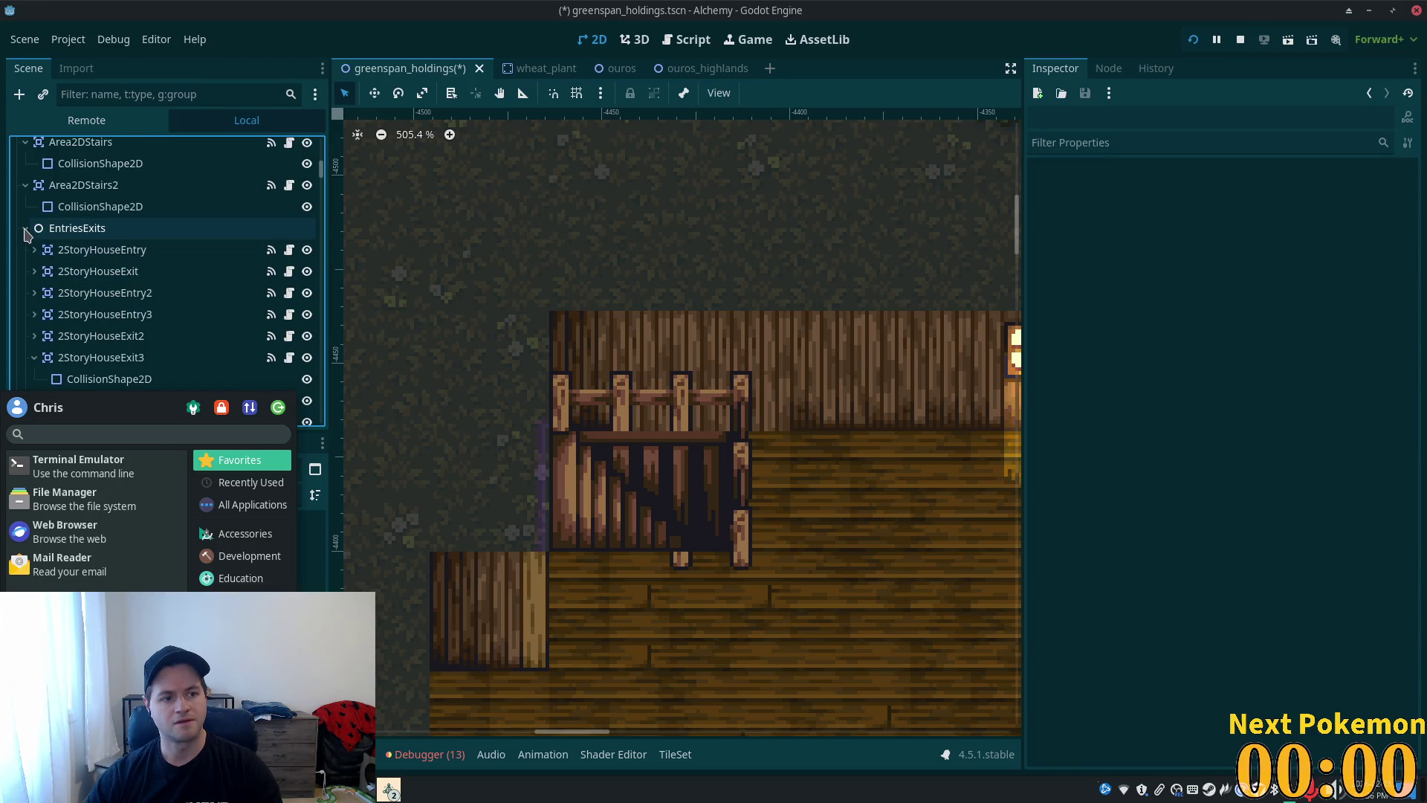
click(26, 234)
scroll(131, 280, up, 4)
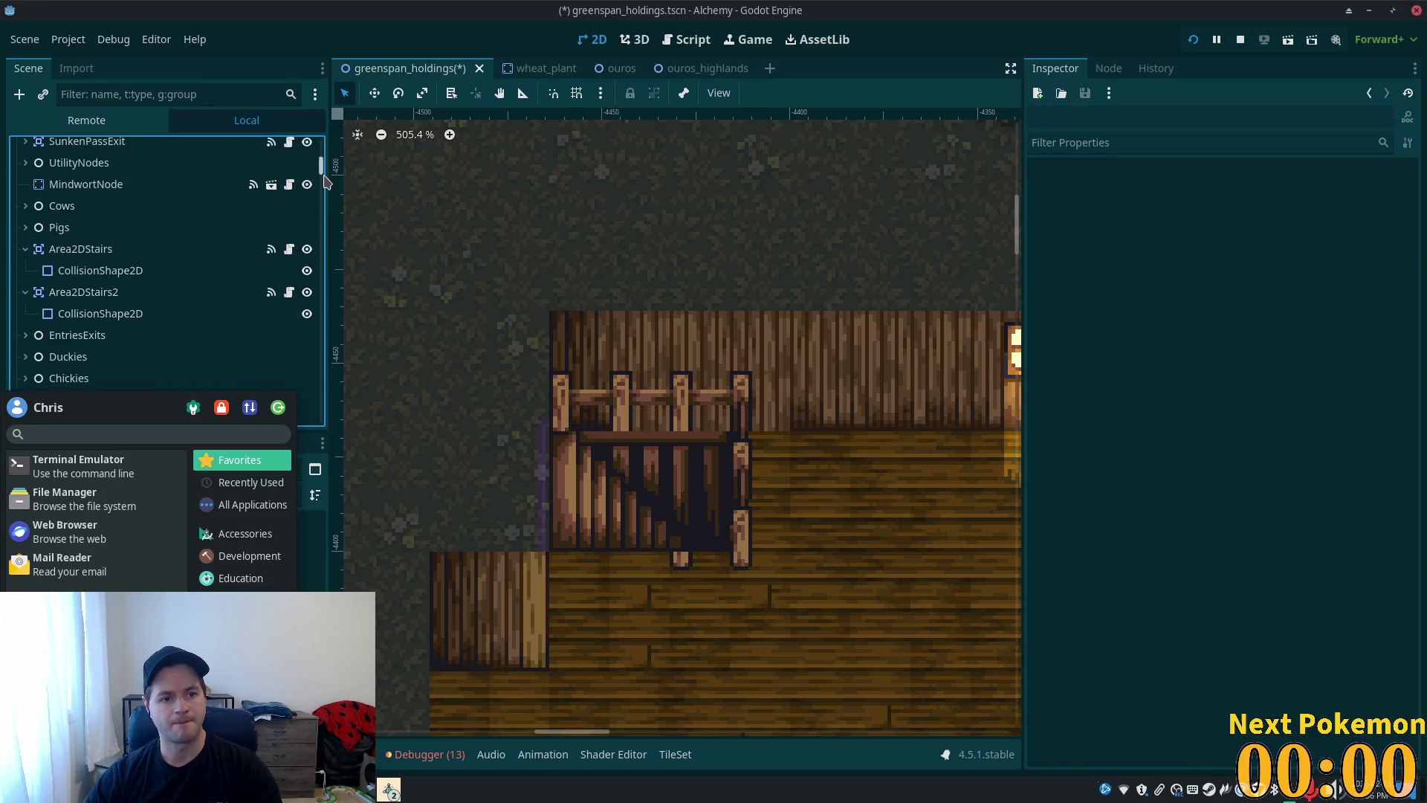
drag(322, 172, 316, 123)
click(135, 149)
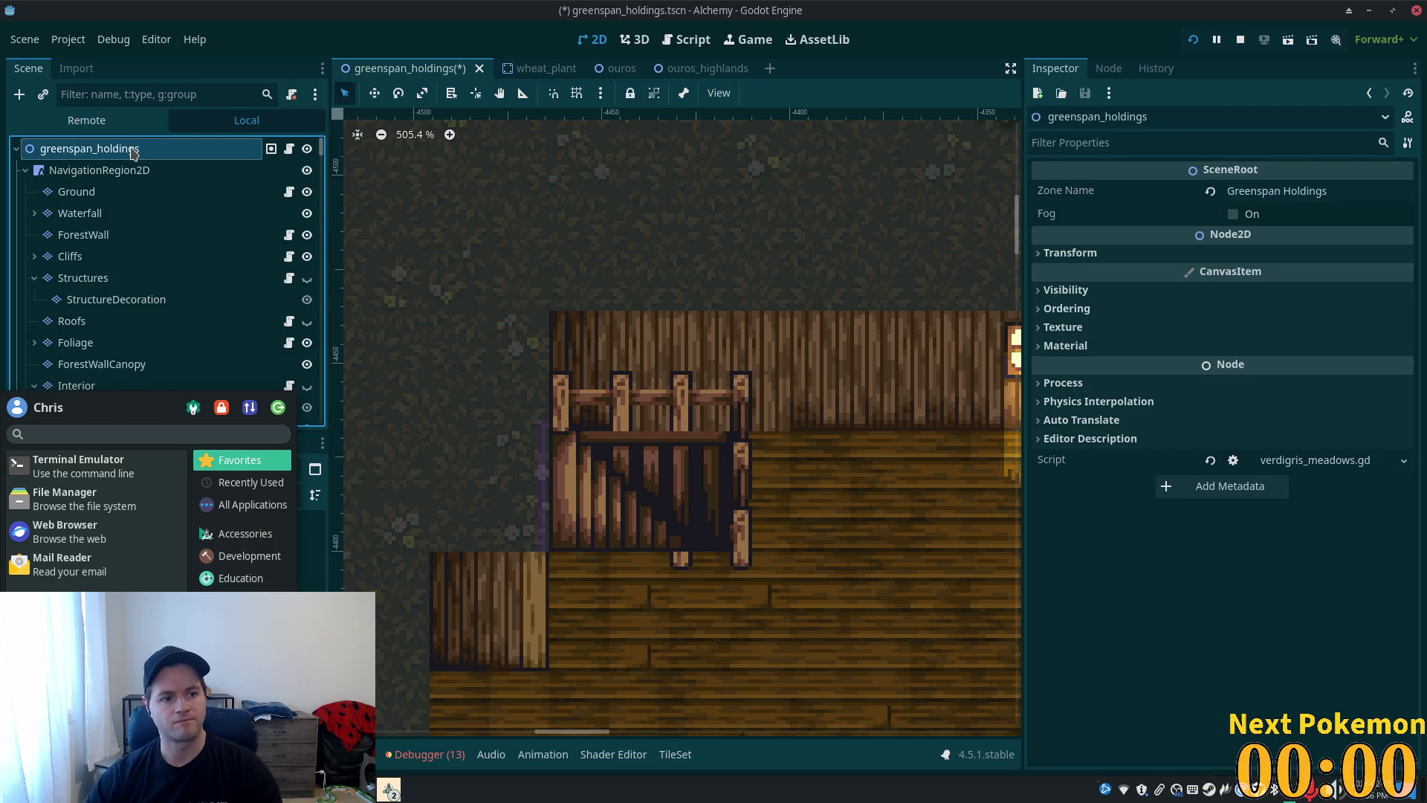
right_click(134, 152)
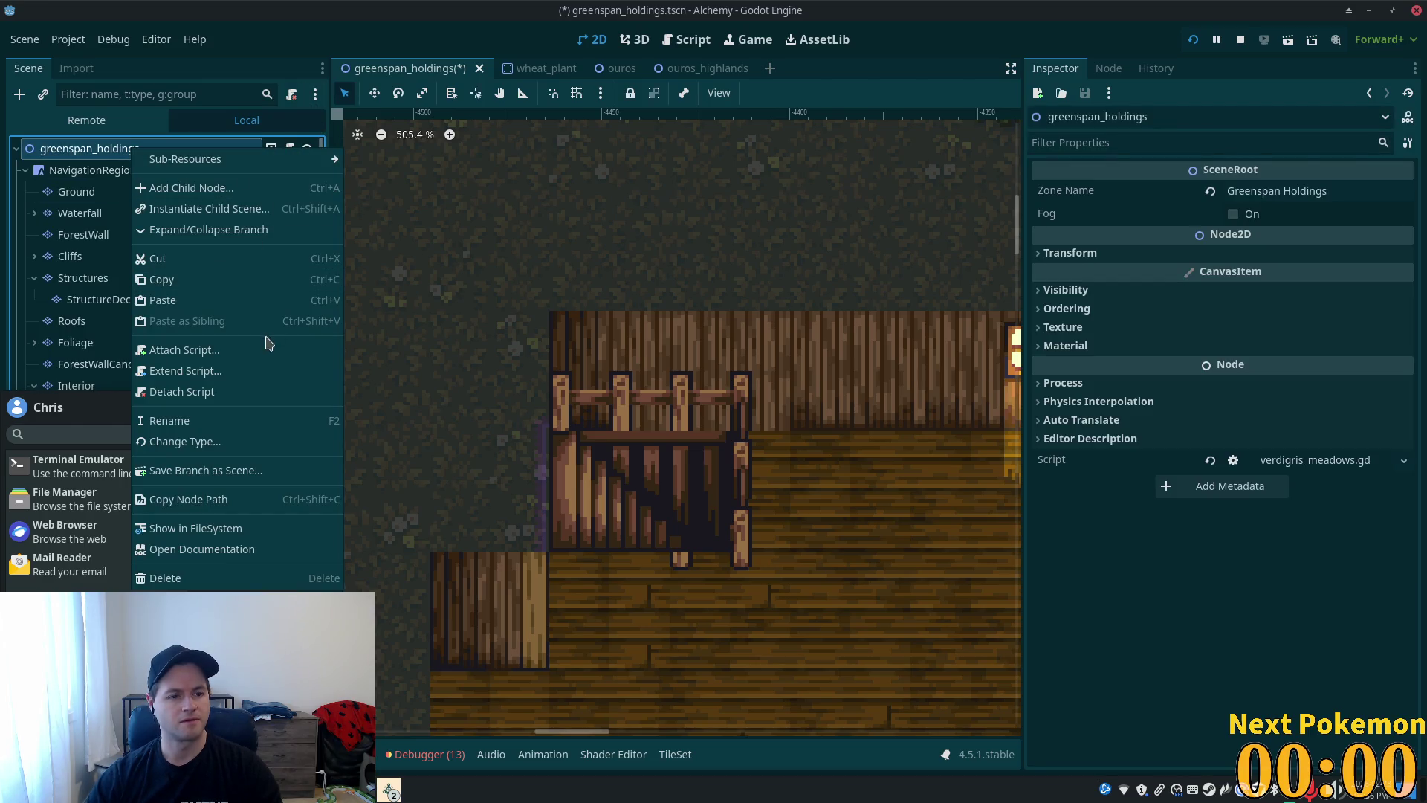
- Paste the stair areas over the interior staircase and select the new Area2DStairs3
right_click(658, 488)
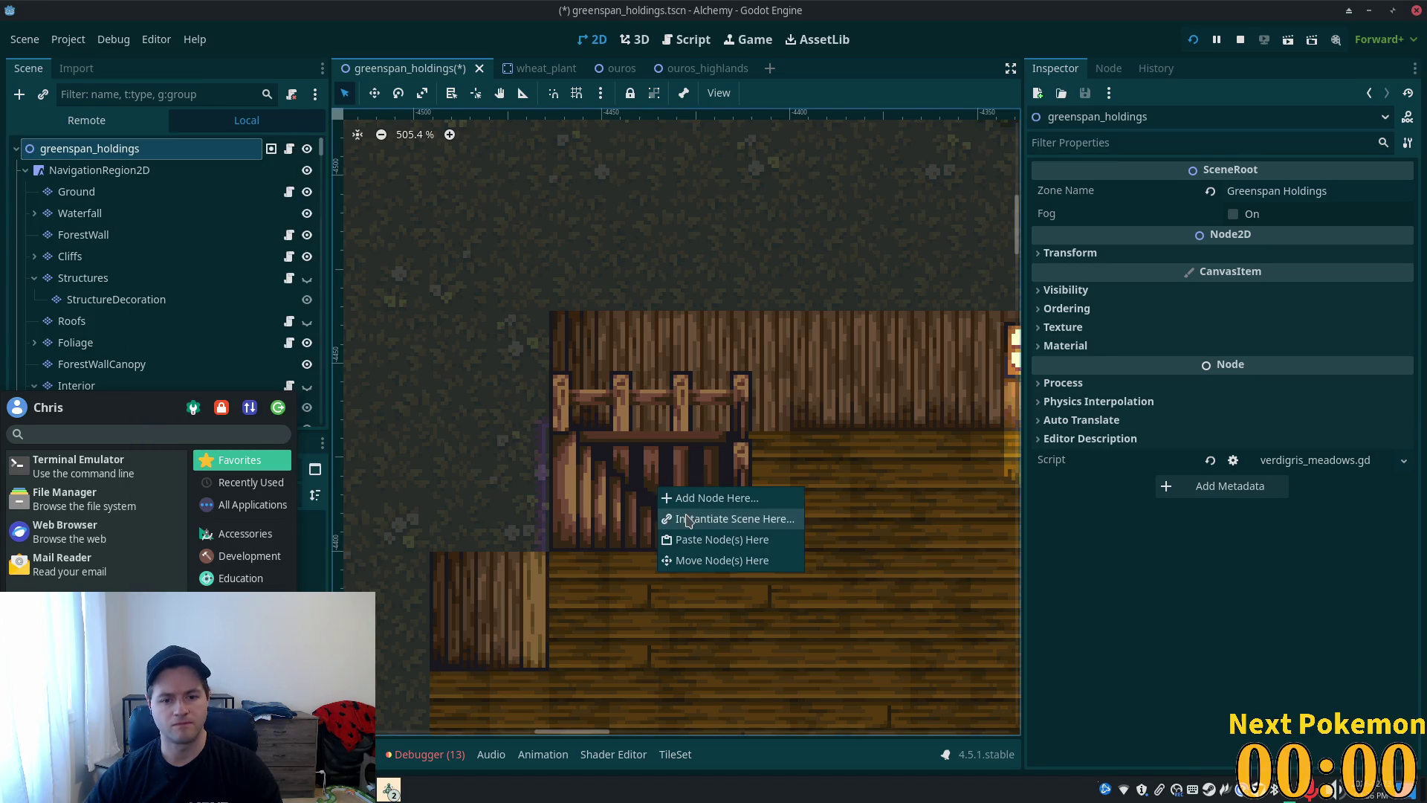
click(699, 559)
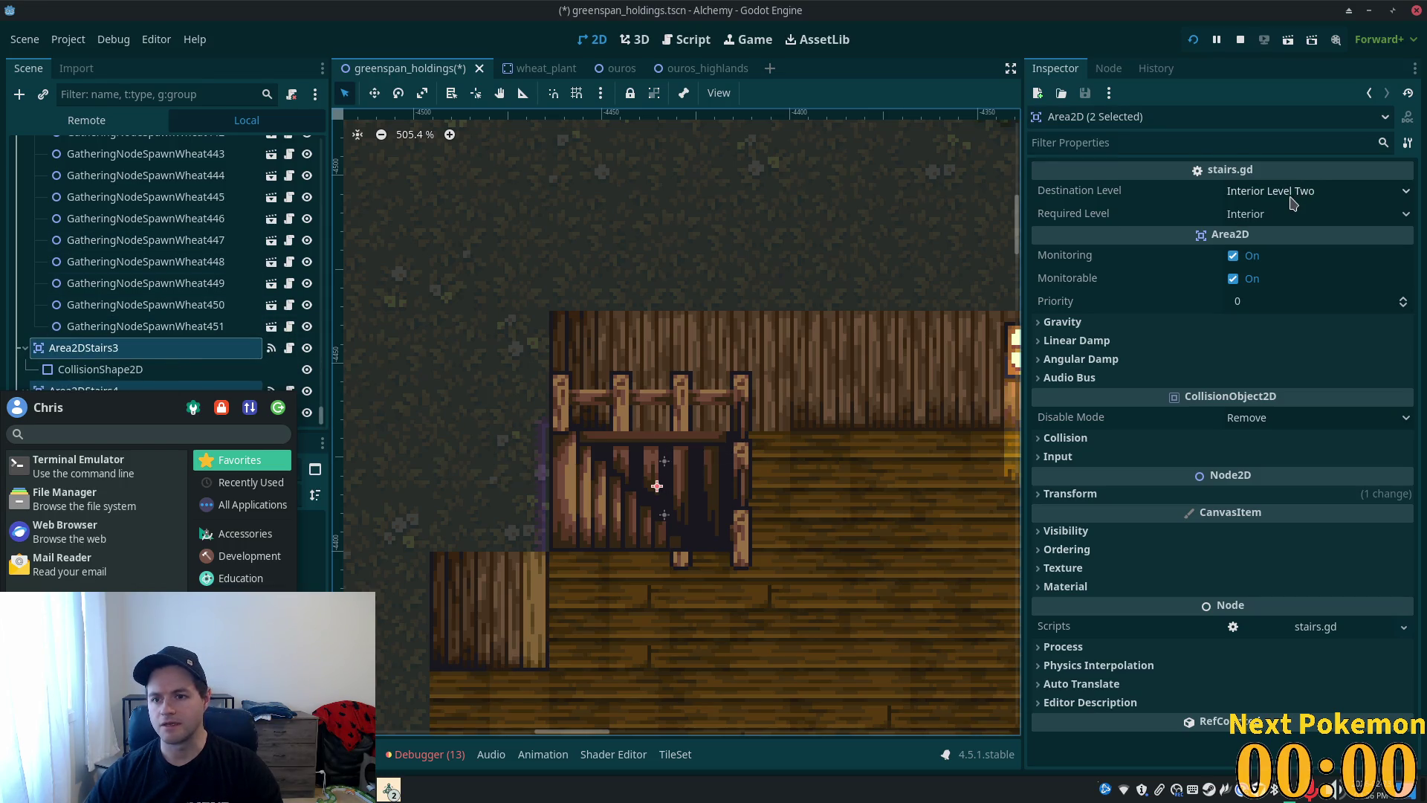
scroll(597, 364, down, 3)
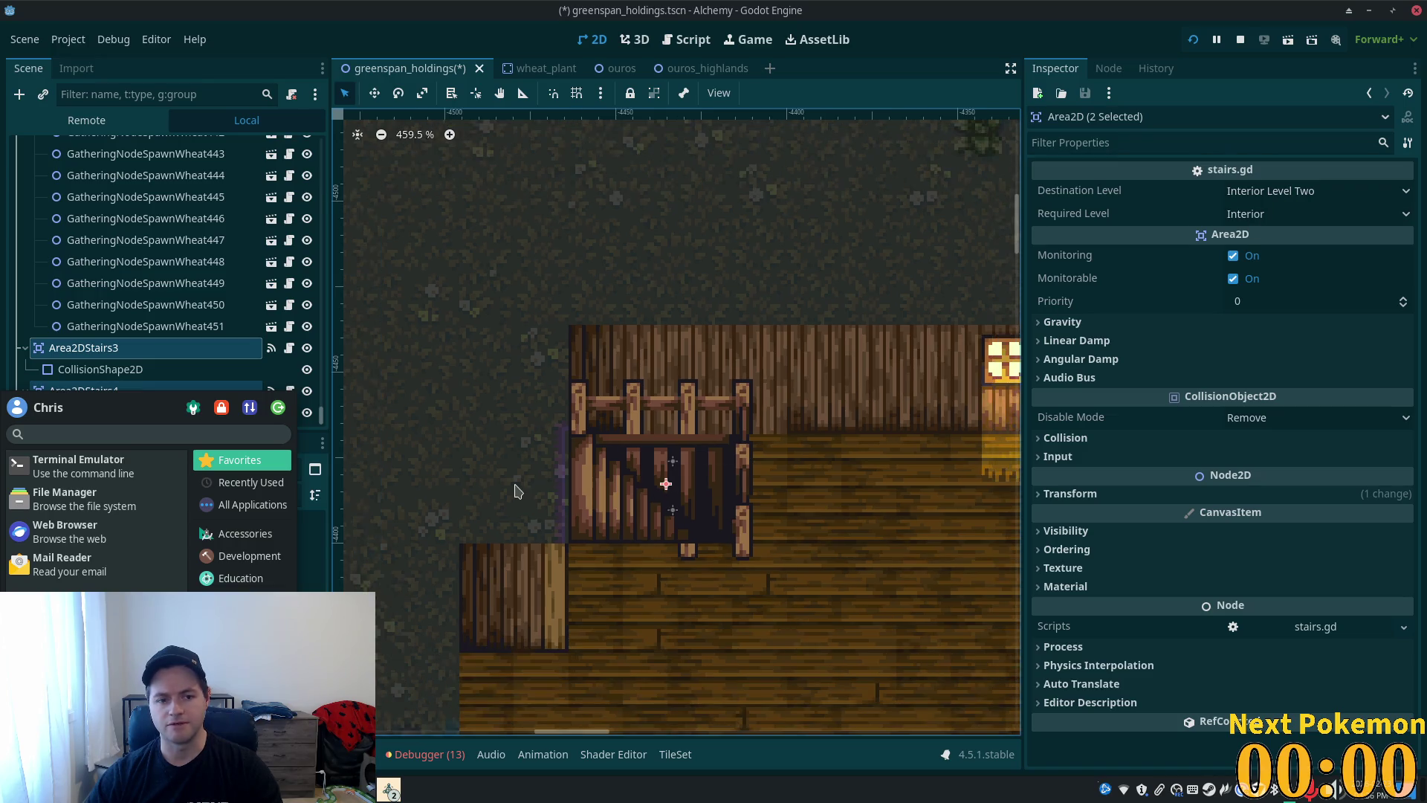
scroll(597, 364, down, 2)
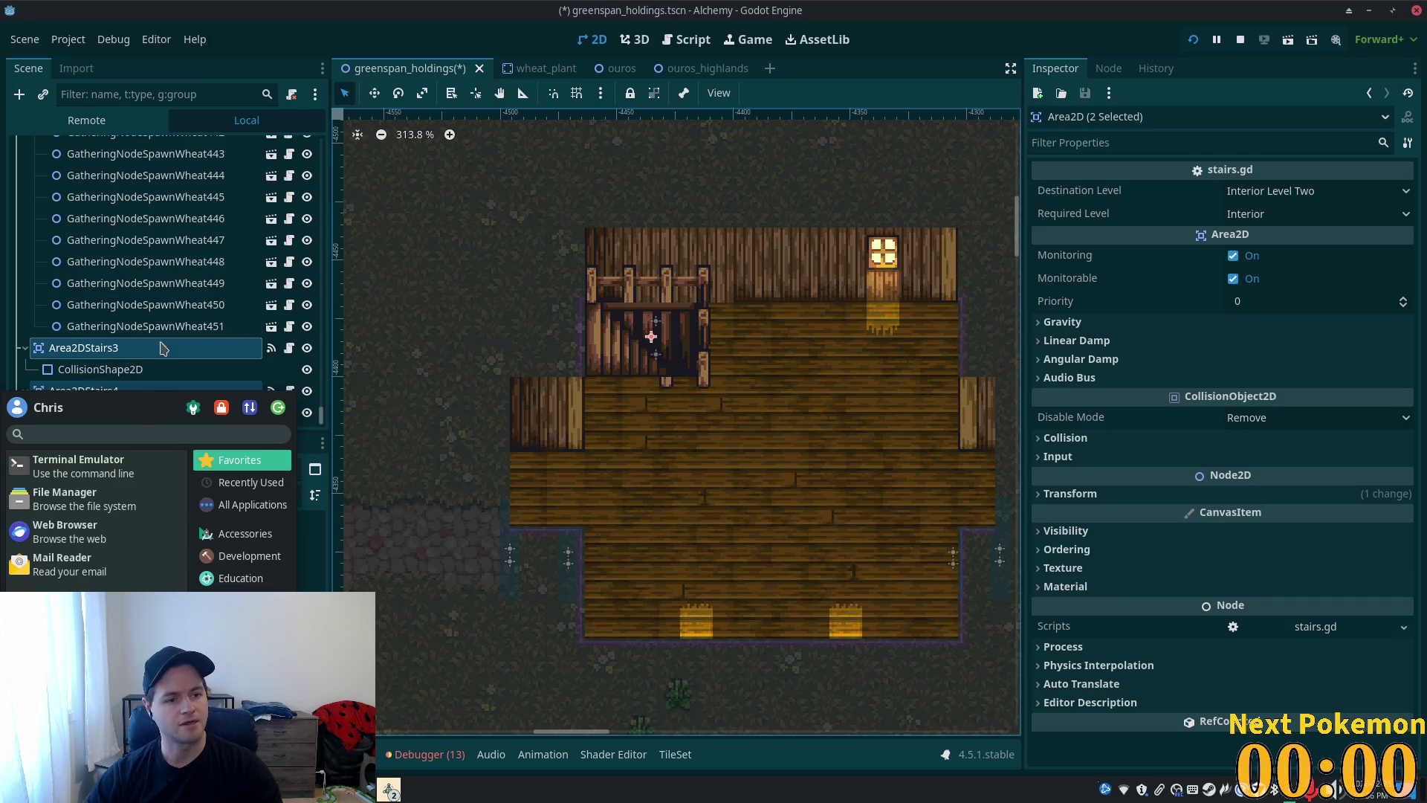
scroll(438, 342, down, 2)
scroll(499, 356, up, 2)
click(82, 374)
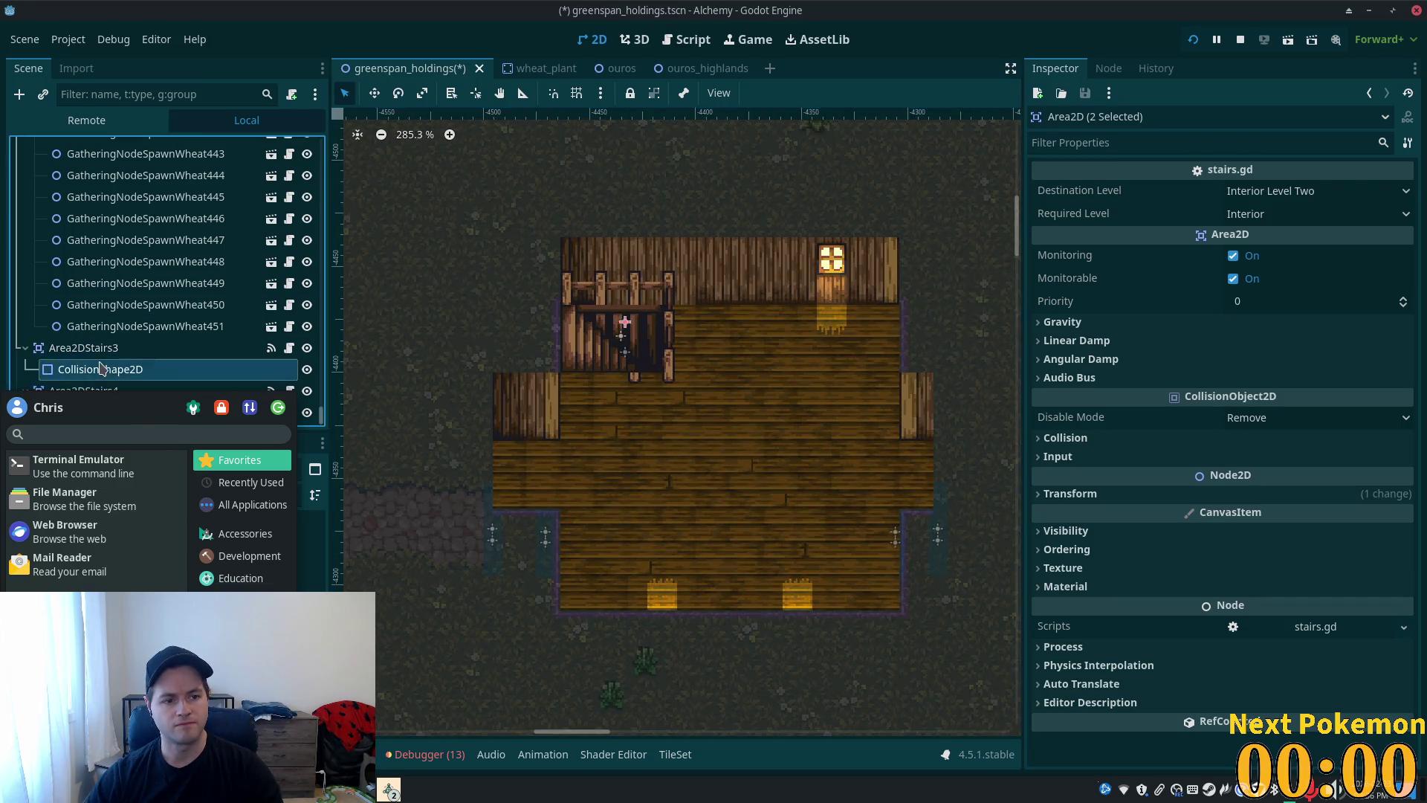
scroll(449, 390, up, 3)
scroll(449, 390, up, 1)
click(135, 349)
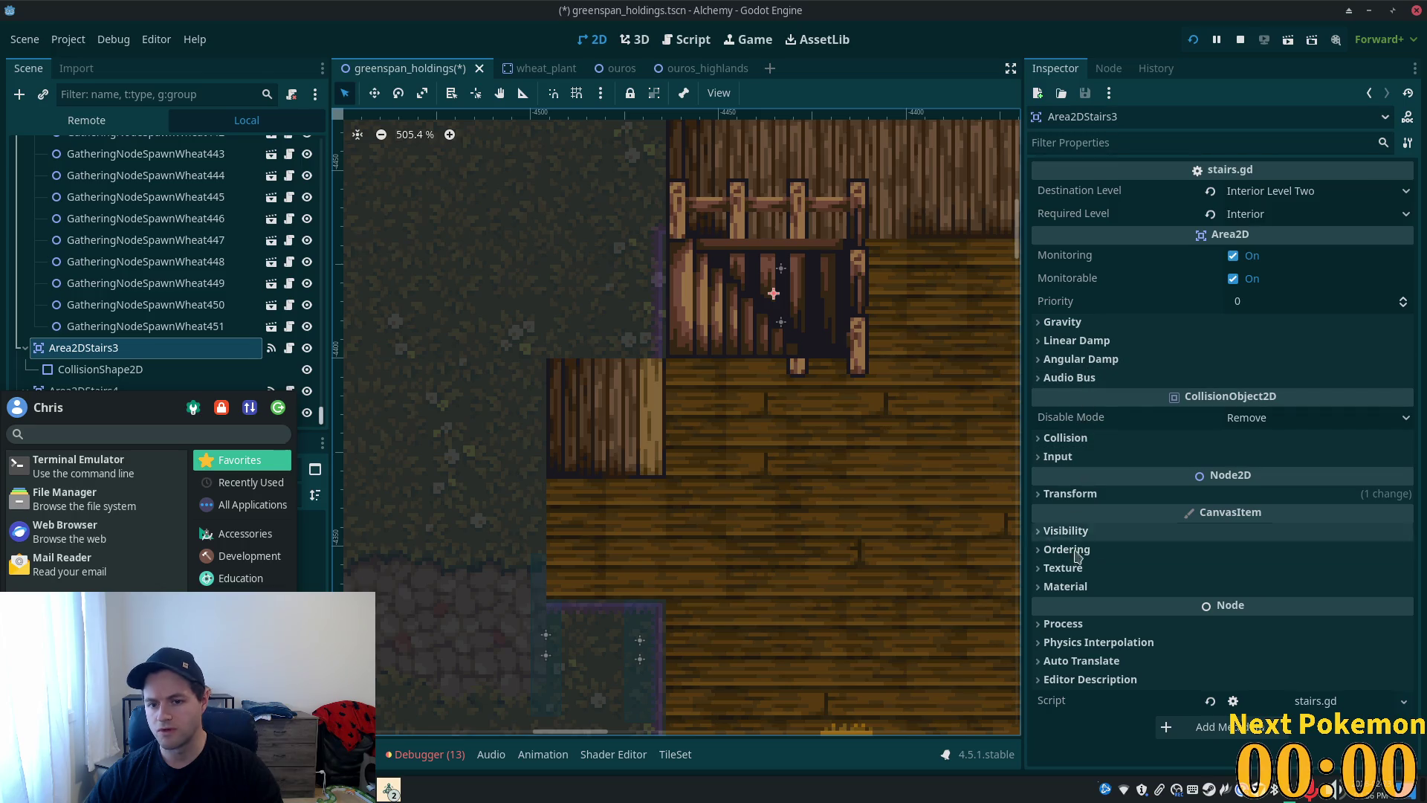
- Set Area2DStairs3's rotation to -90 in the Transform section
click(1049, 496)
click(1252, 568)
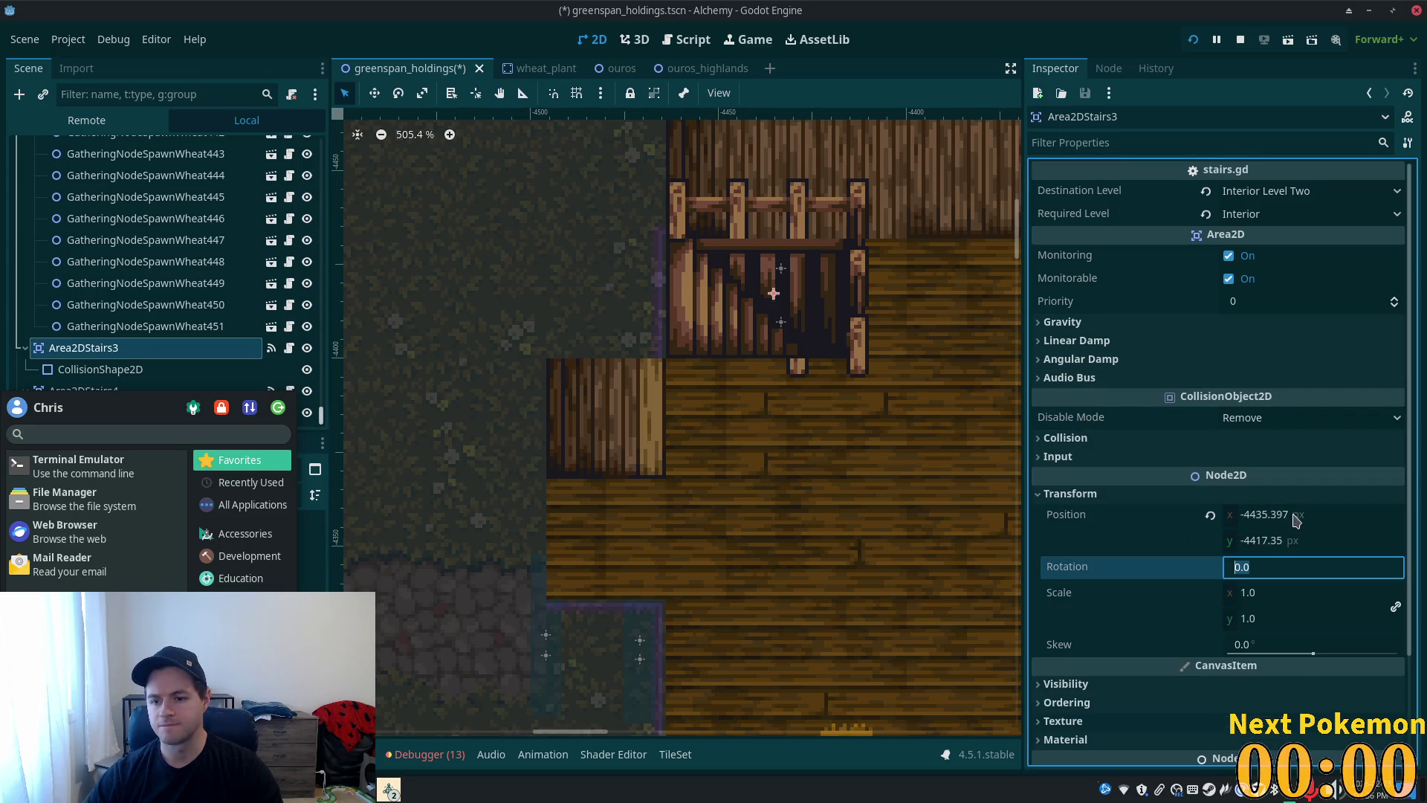
text(-)
key(BackSpace)
key(BackSpace)
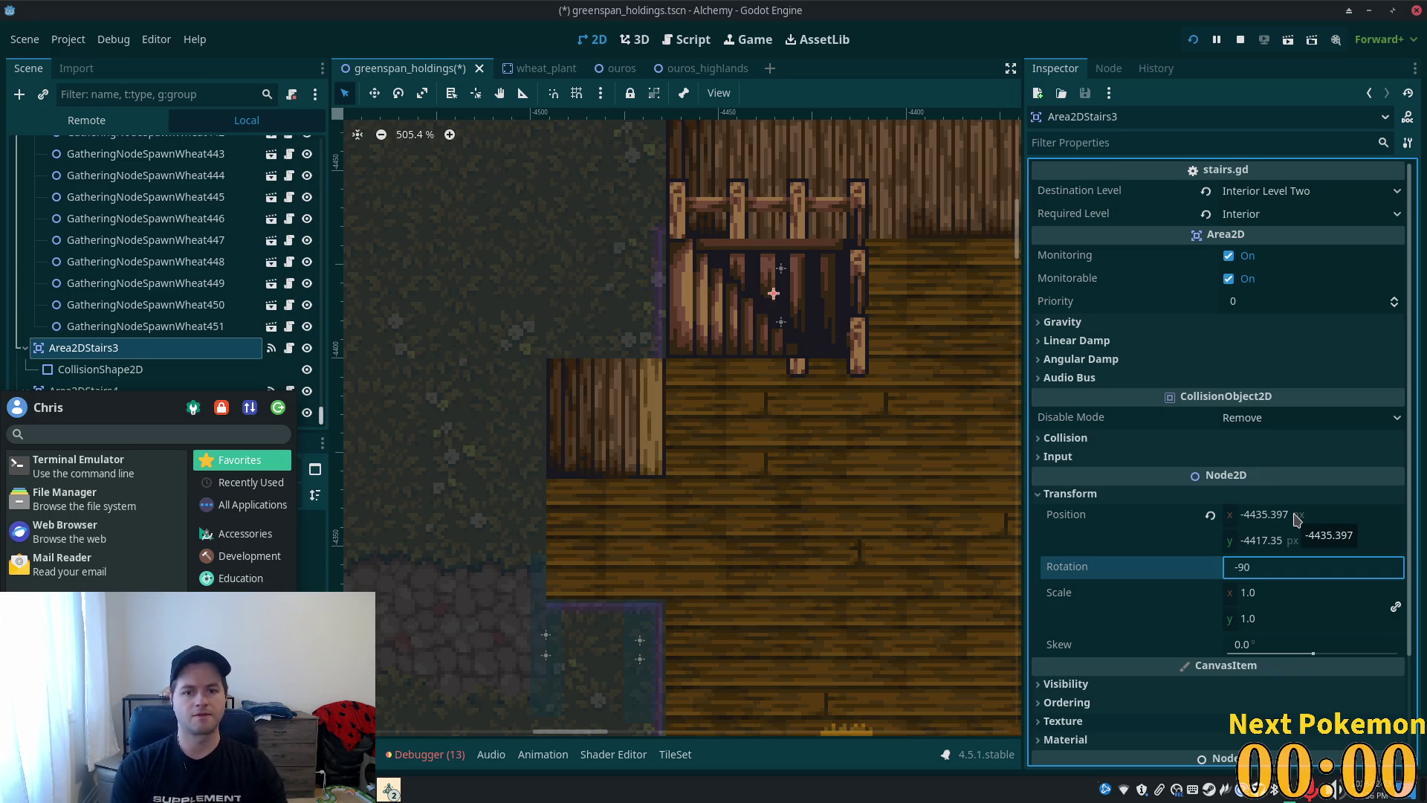
key(Tab)
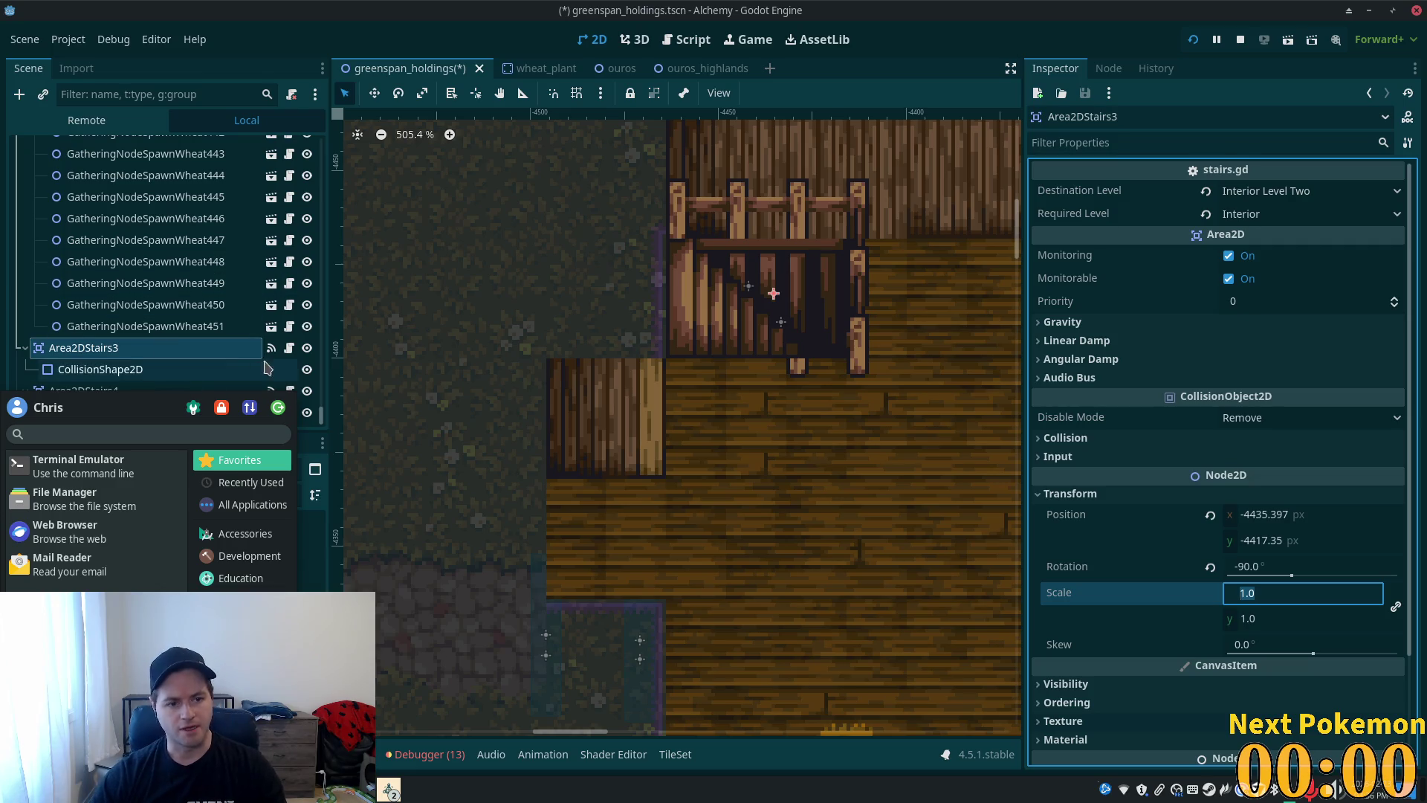
- Set Area2DStairs4's rotation to -90 and save the greenspan_holdings scene
click(104, 390)
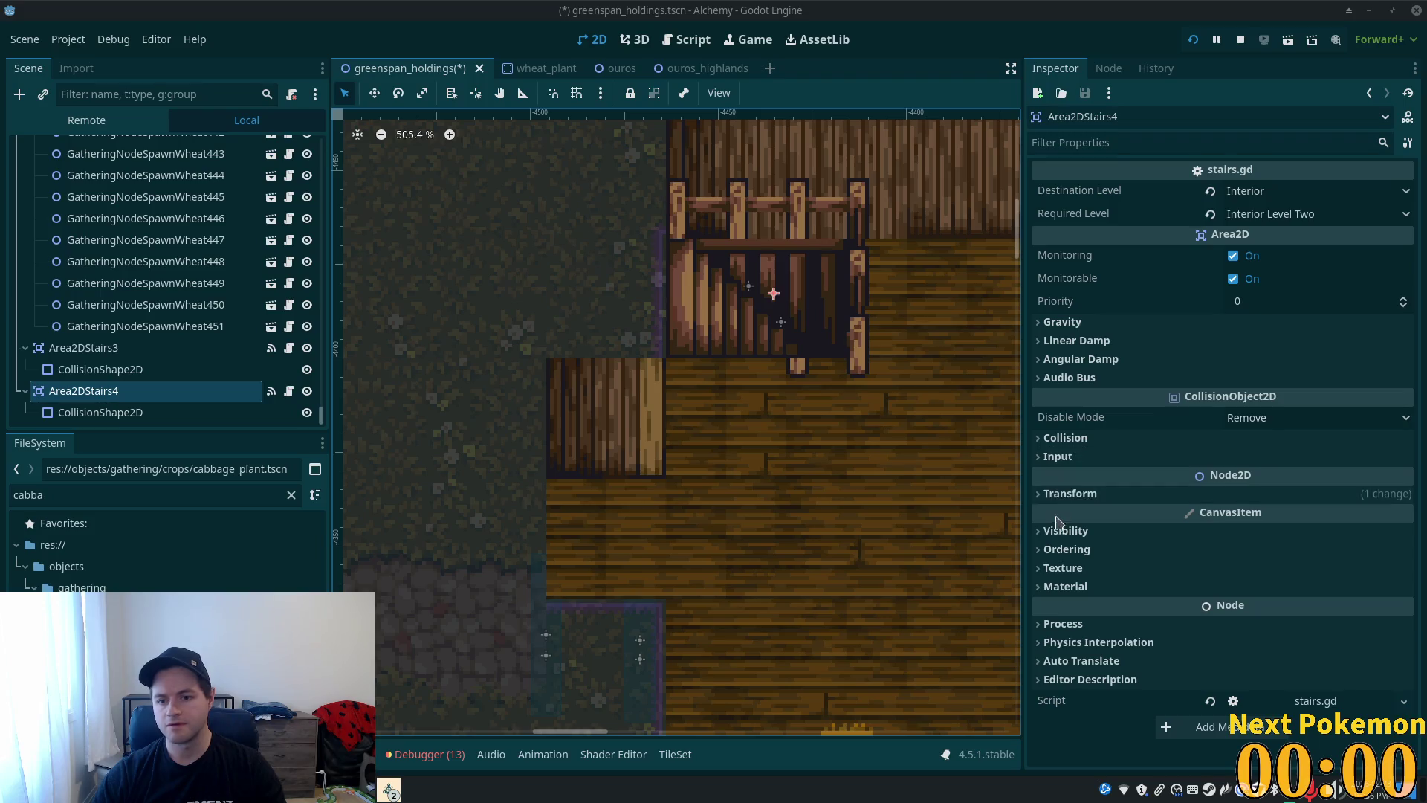
click(1071, 493)
click(1293, 576)
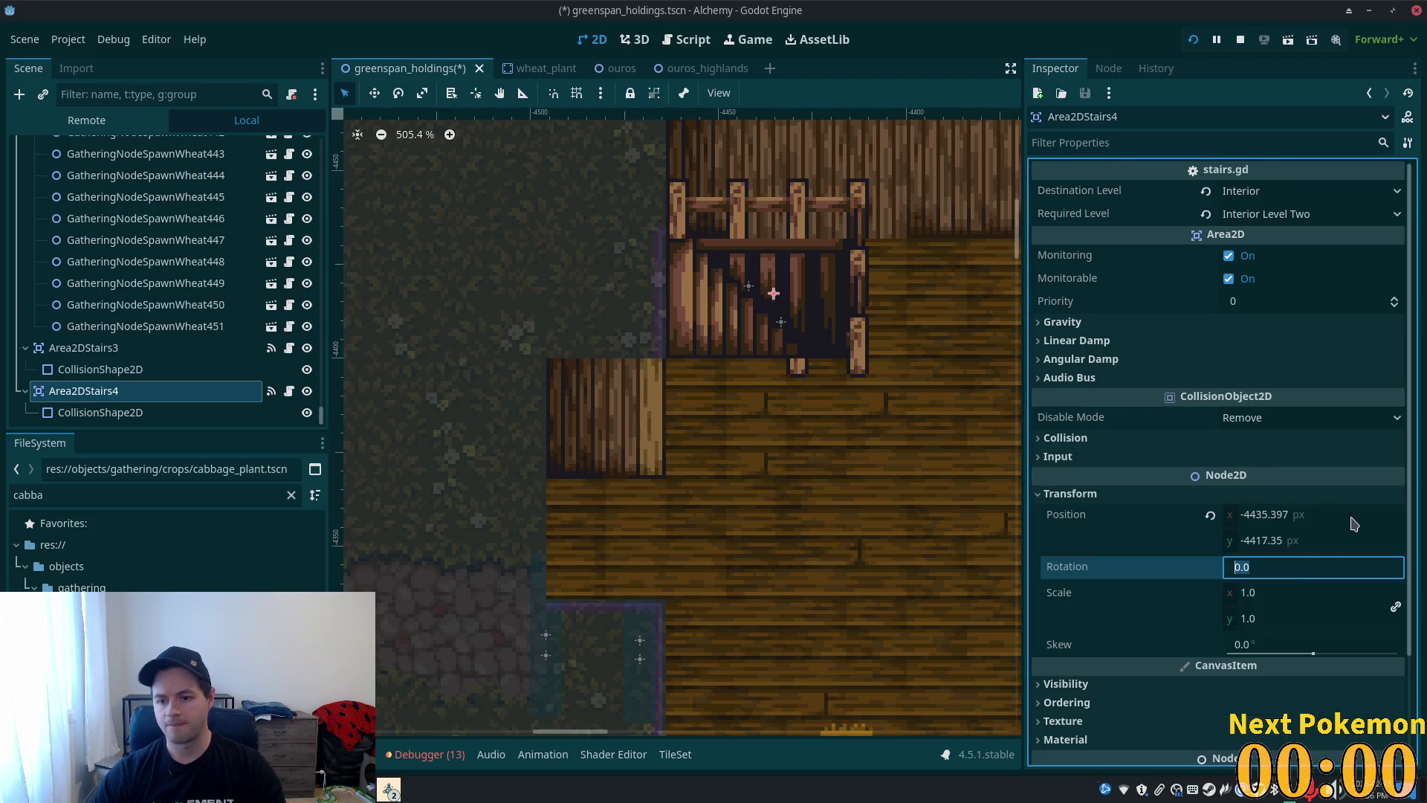
text(-90)
key(Tab)
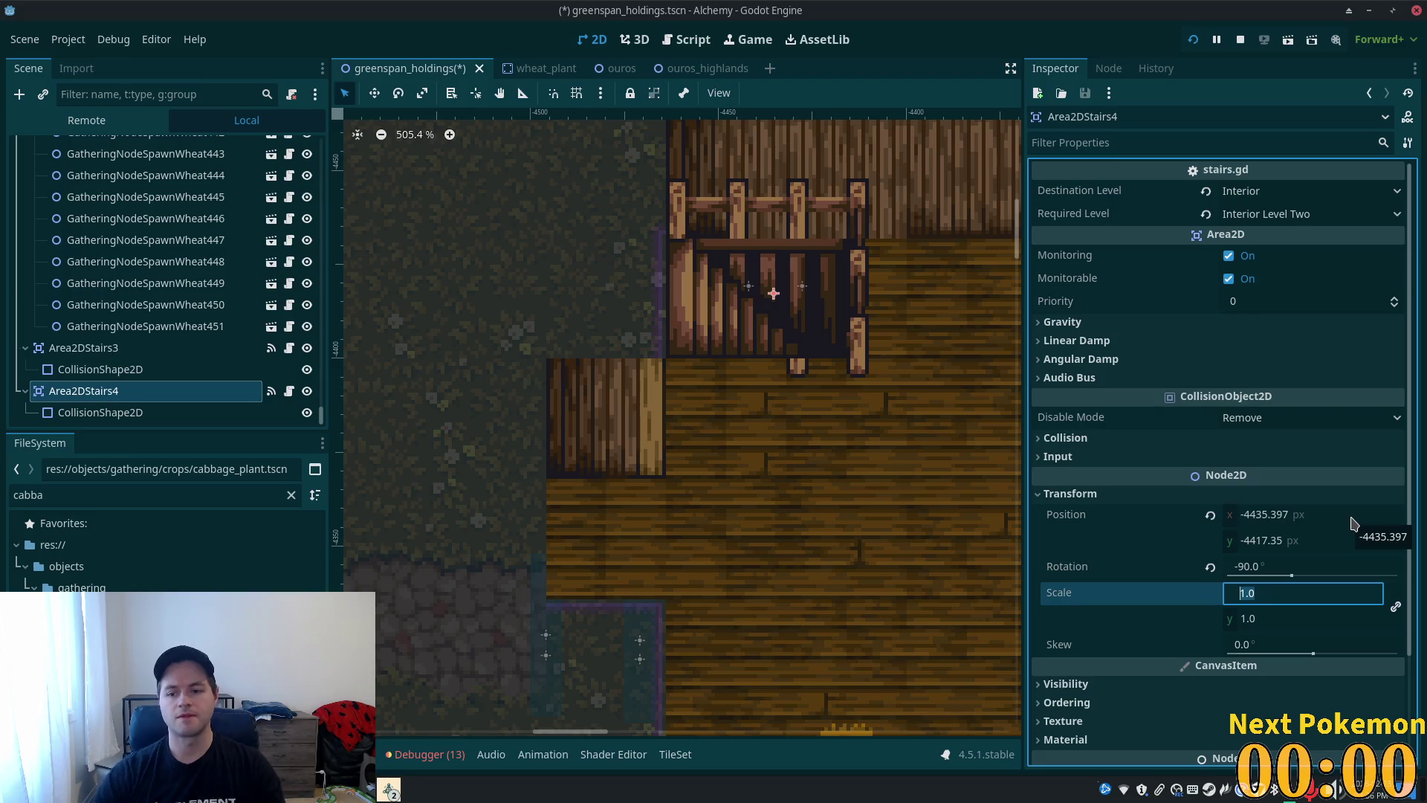
key(ctrl+s)
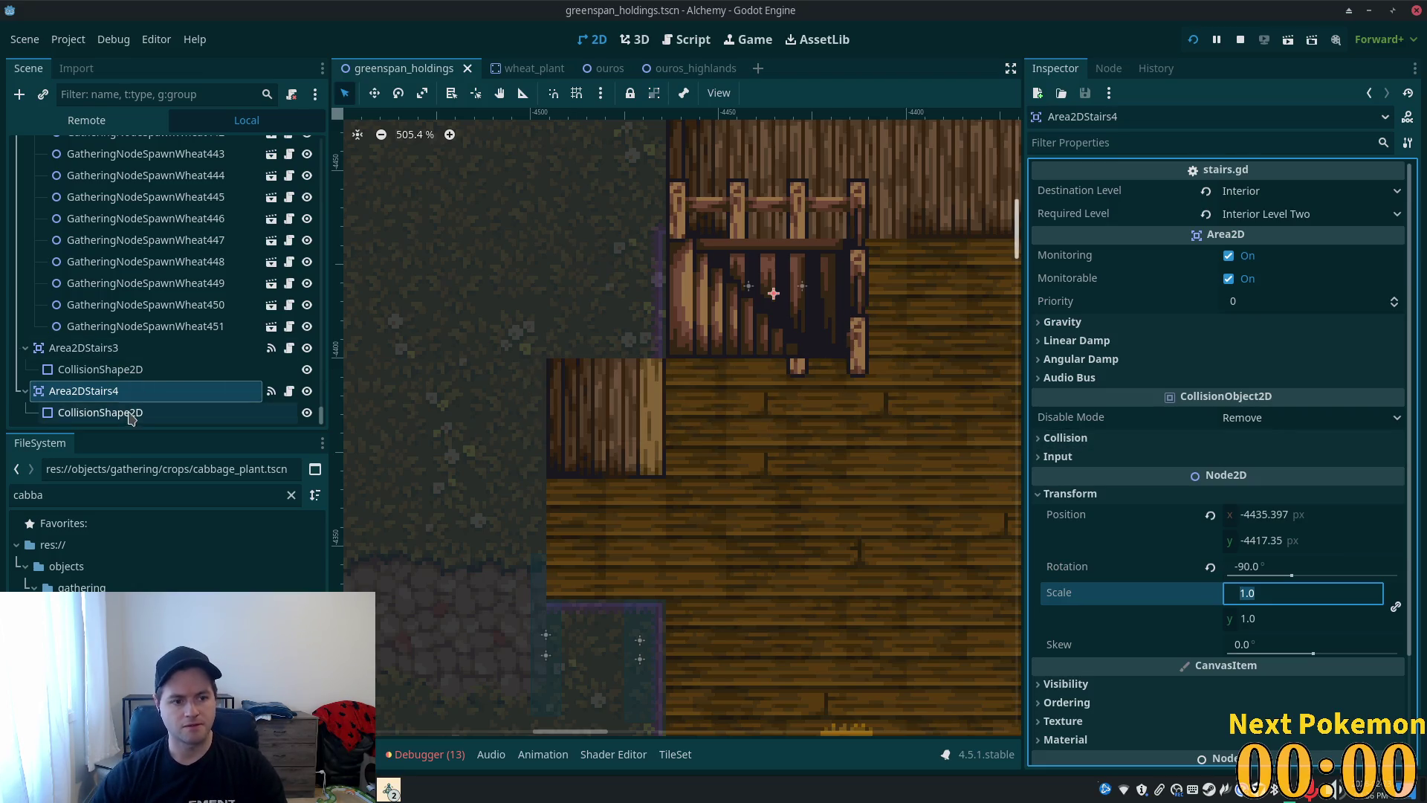
click(129, 416)
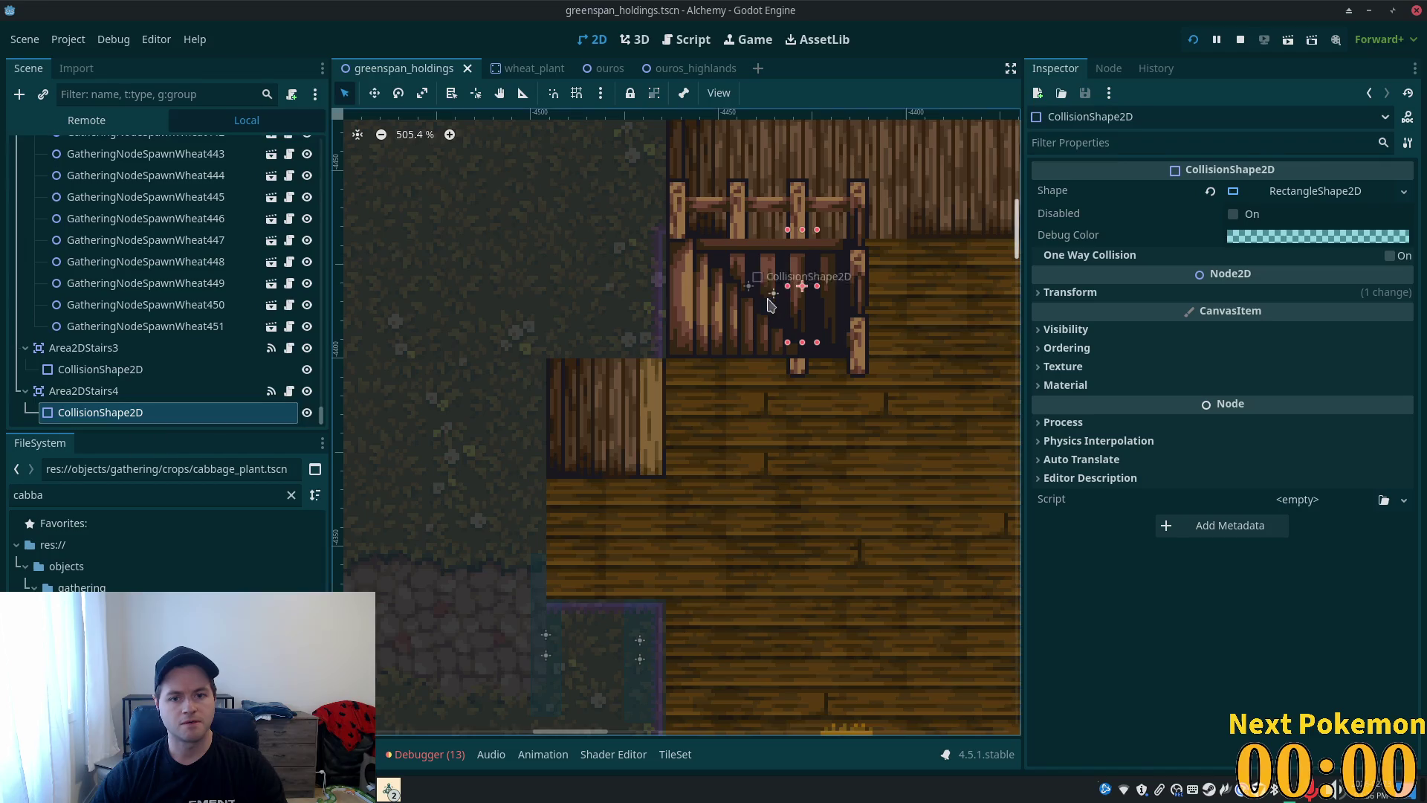
- Reset the collision shapes under Area2DStairs4 and Area2DStairs3 to position 0, 0
click(110, 394)
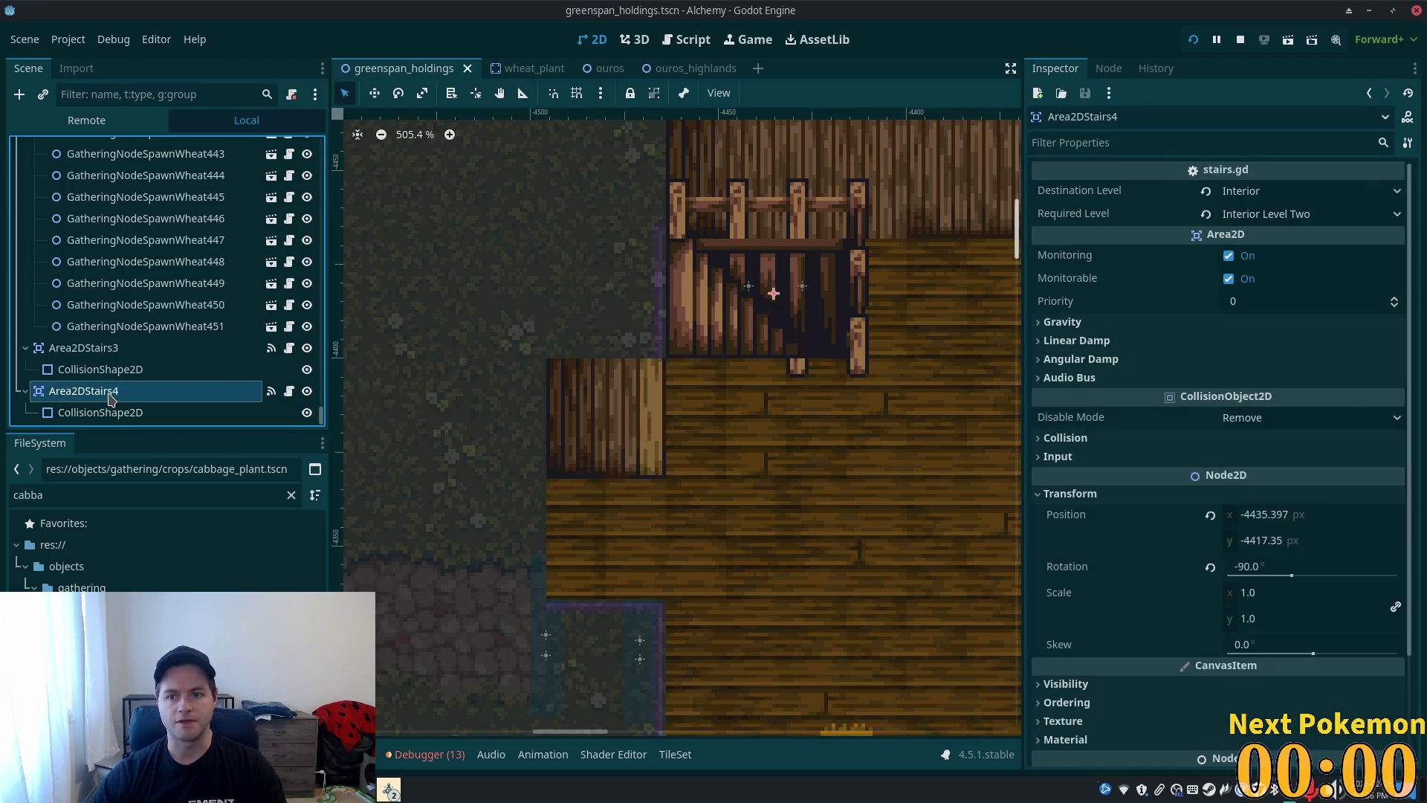
click(100, 414)
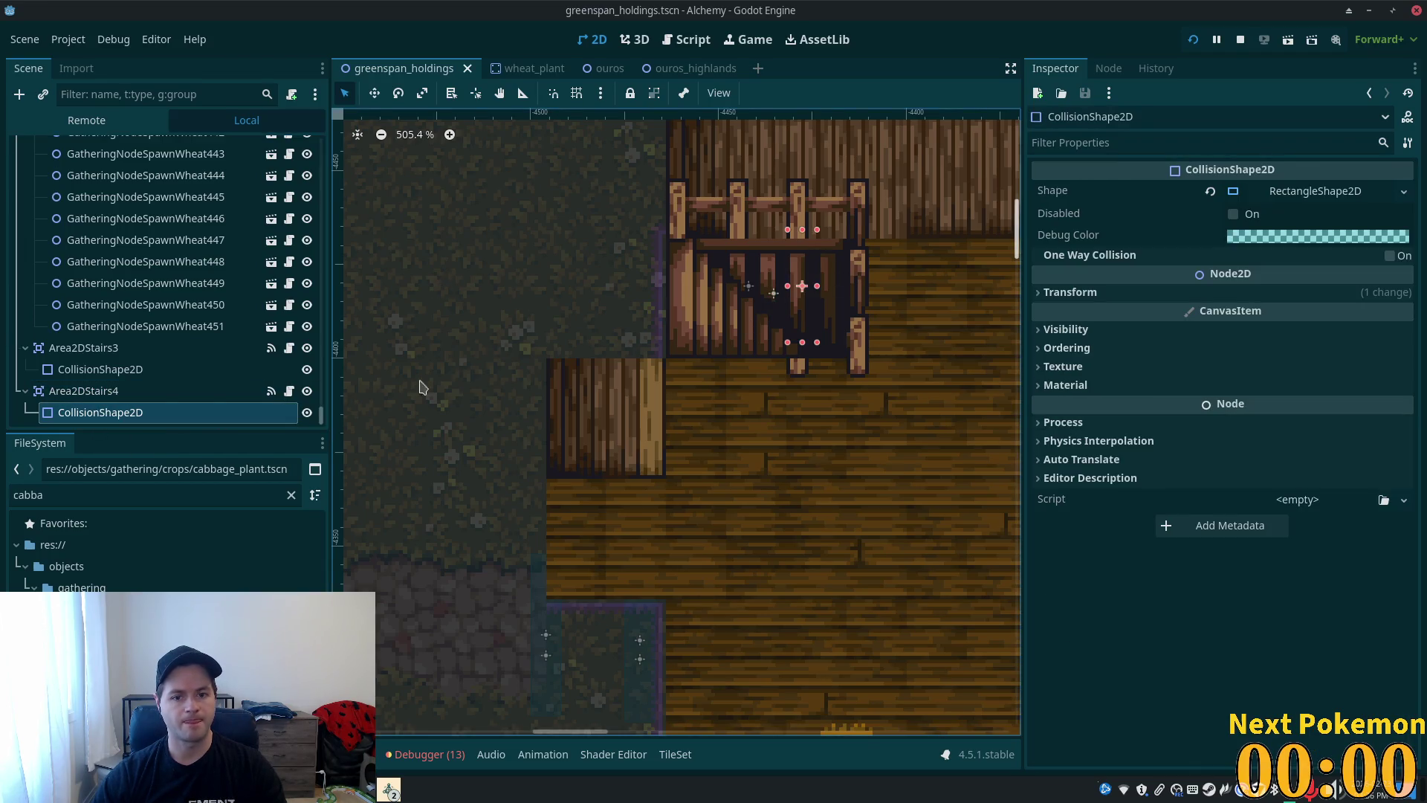
click(78, 394)
click(103, 413)
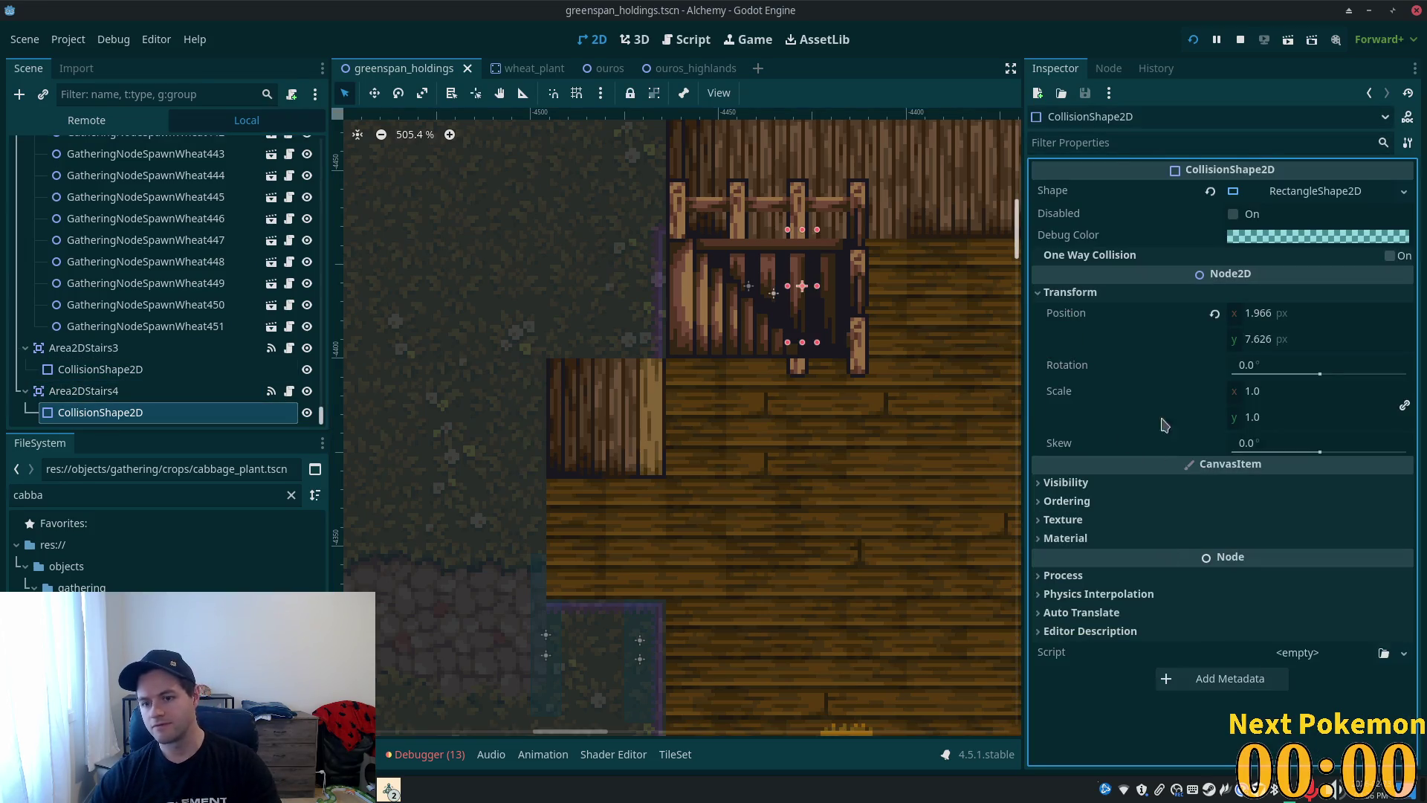
click(1213, 315)
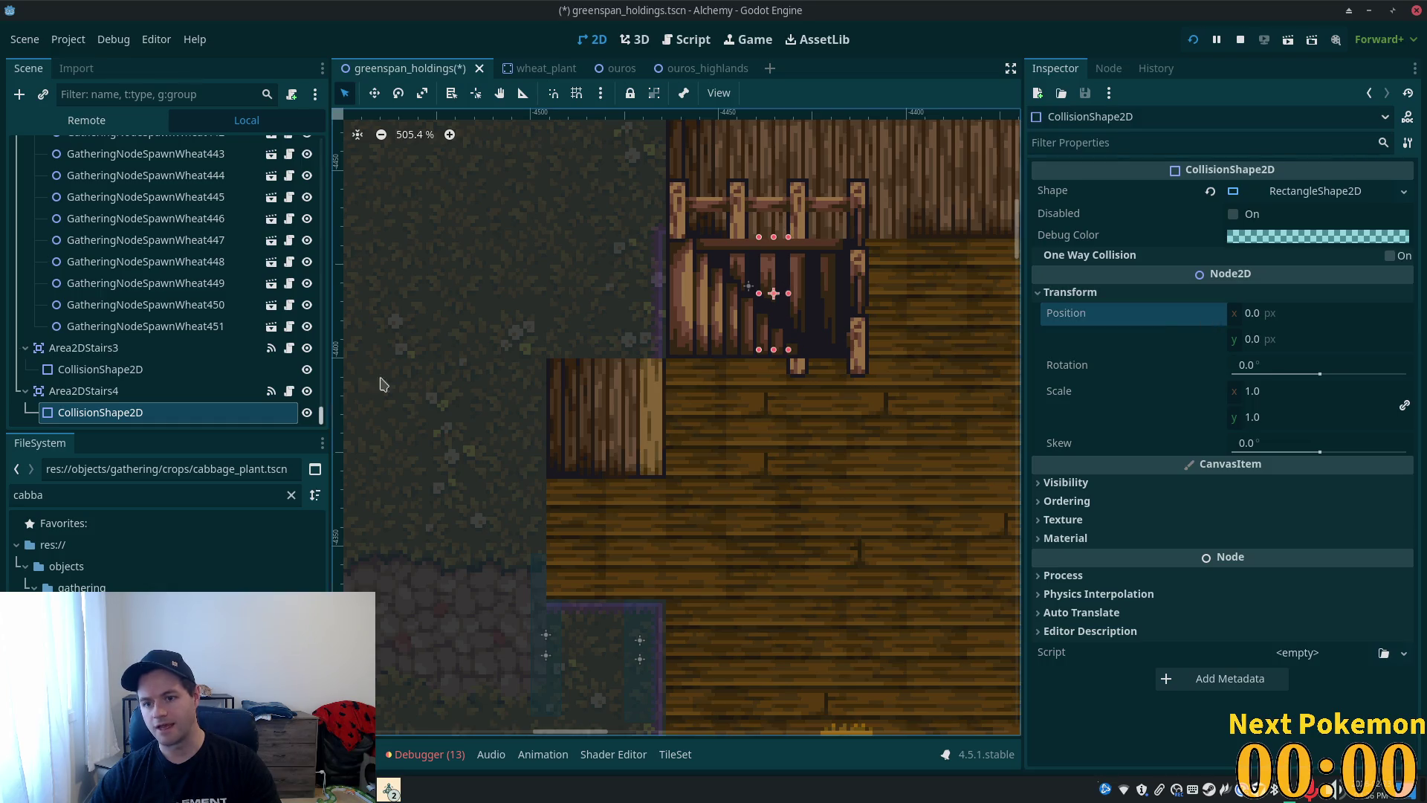
click(95, 370)
click(1066, 293)
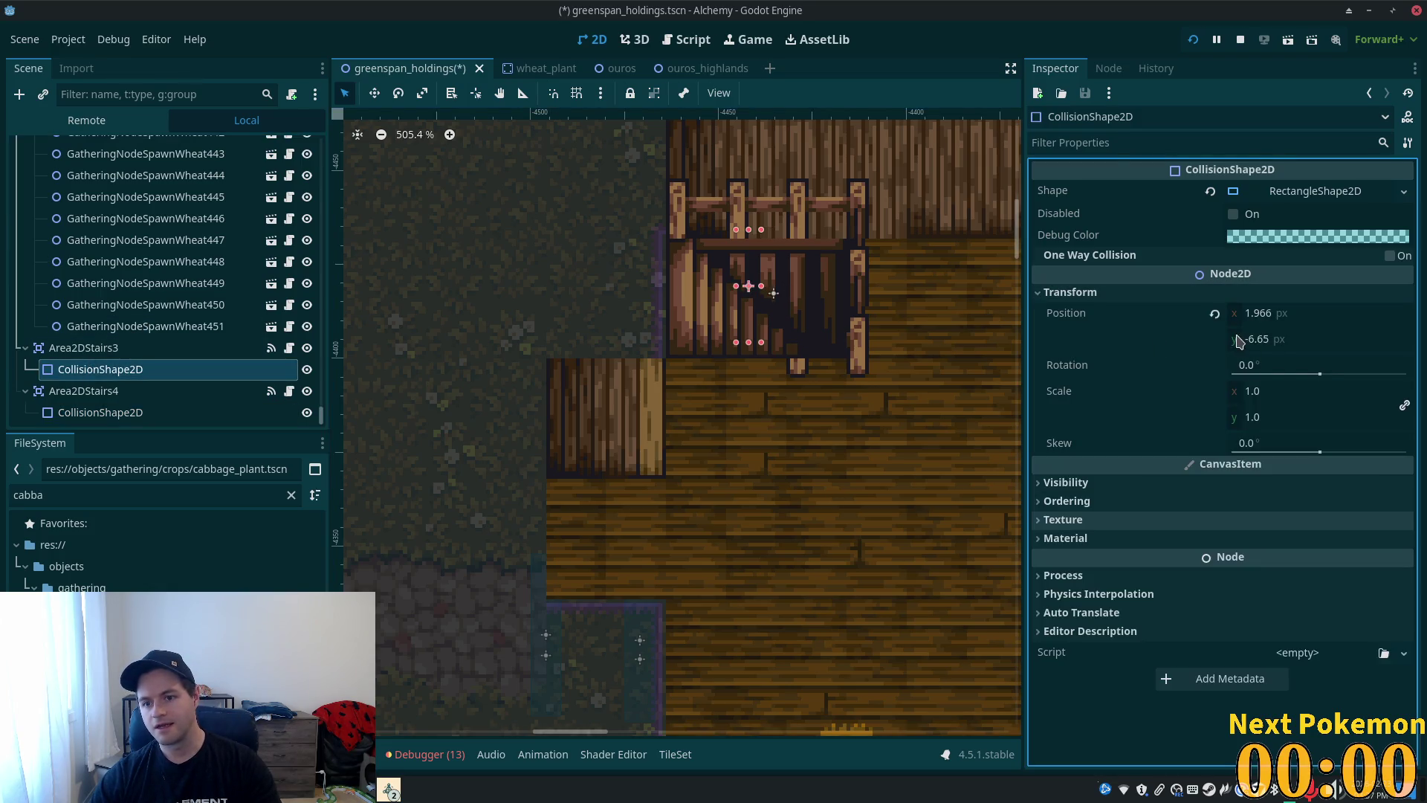
click(1214, 315)
- Review Area2DStairs3, Area2DStairs4 and their collision shapes in the Inspector
click(112, 348)
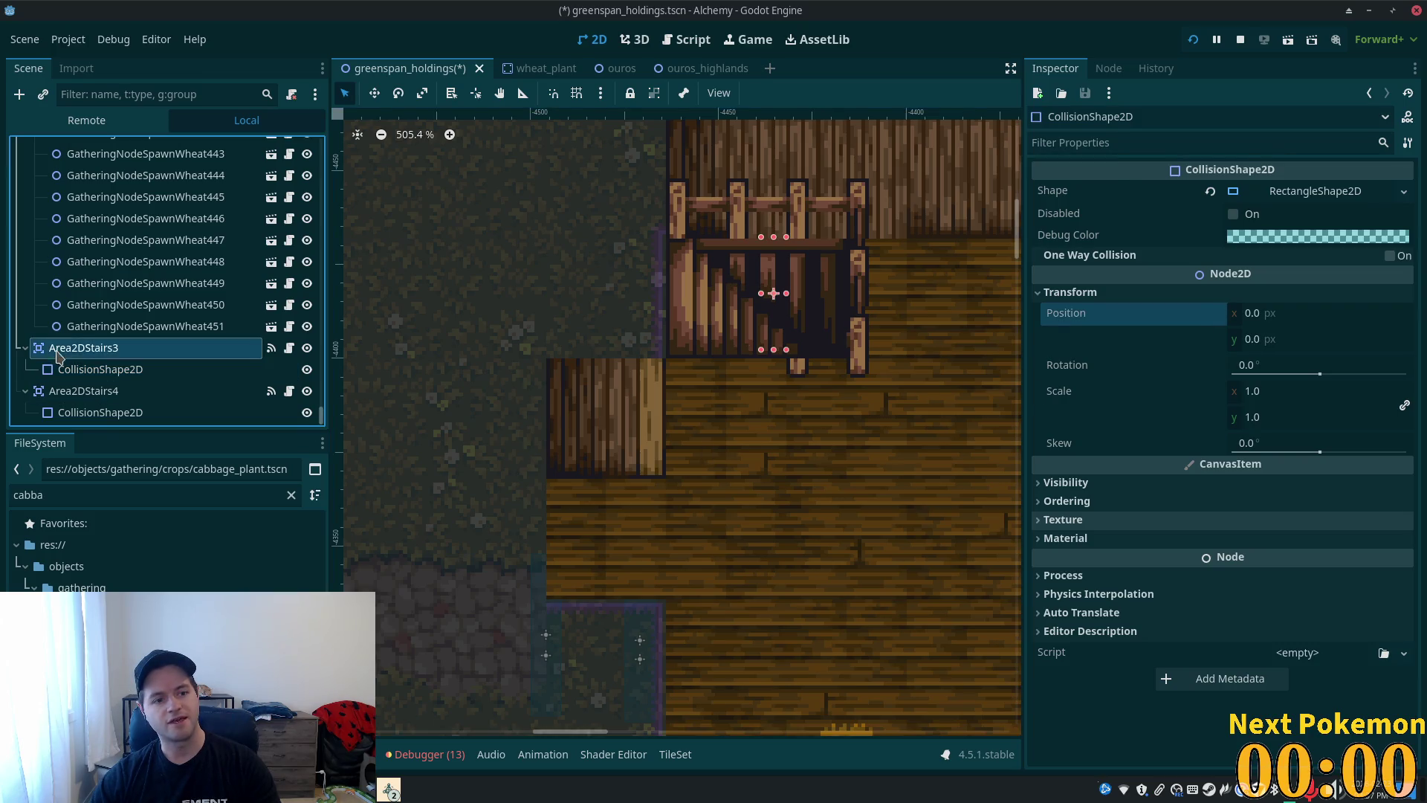
click(108, 371)
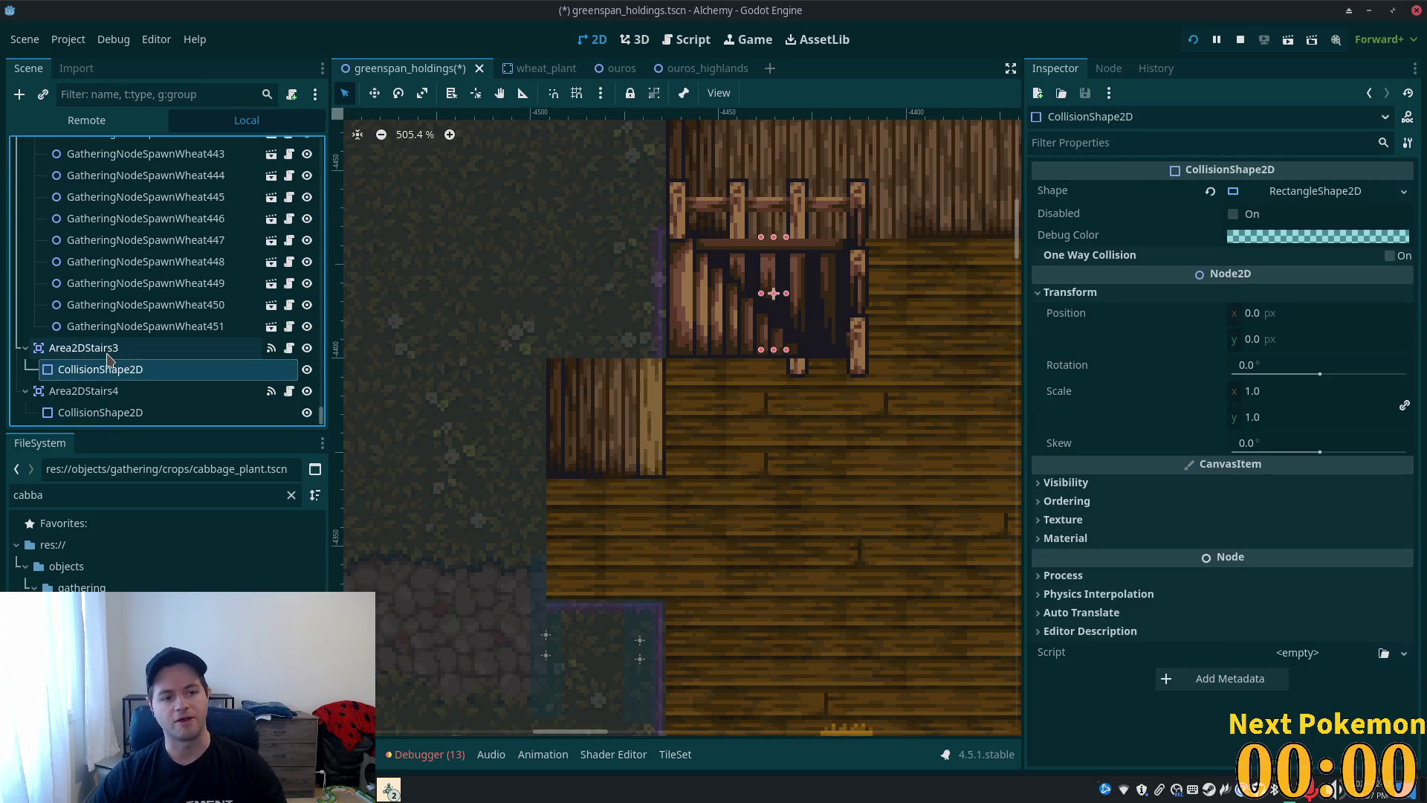
ctrl+click(106, 353)
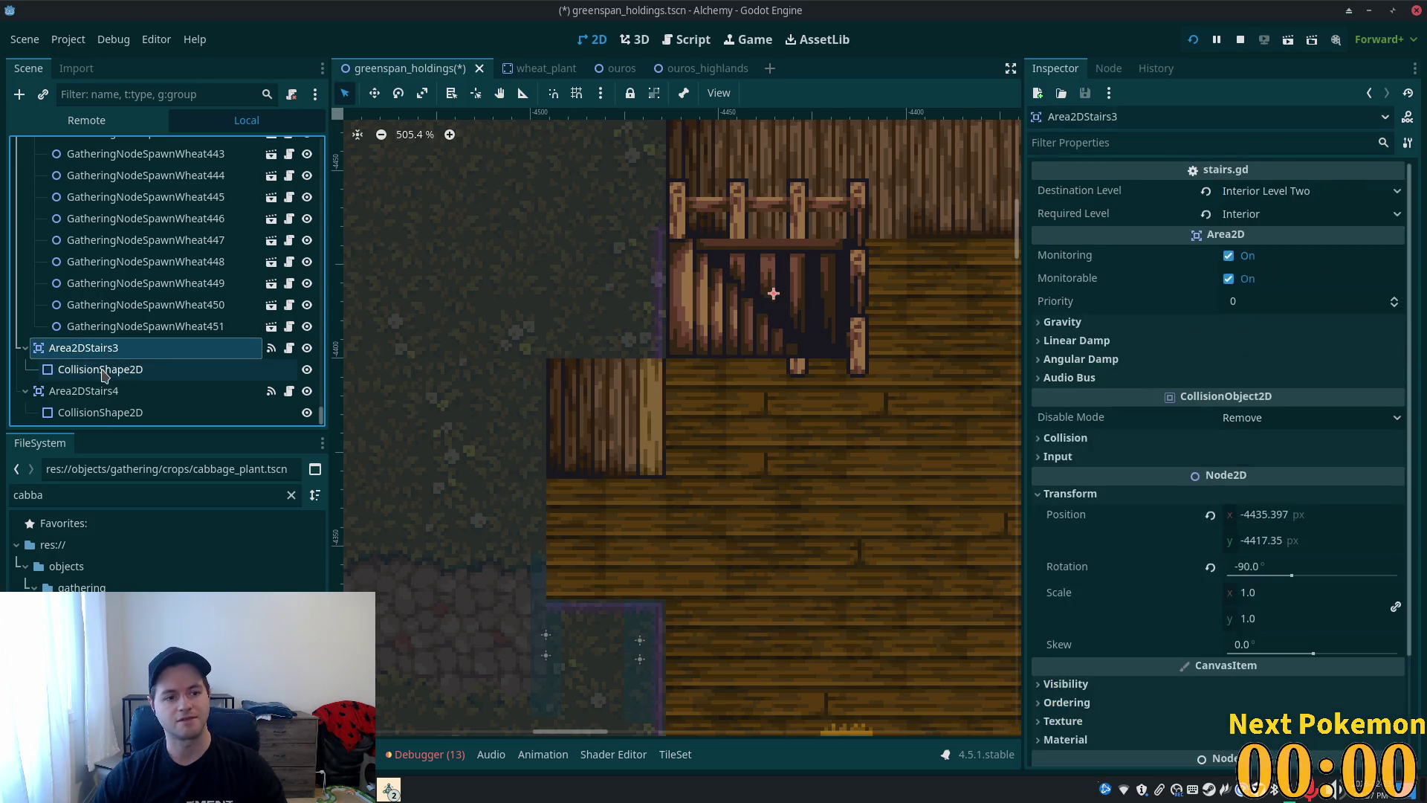
click(102, 351)
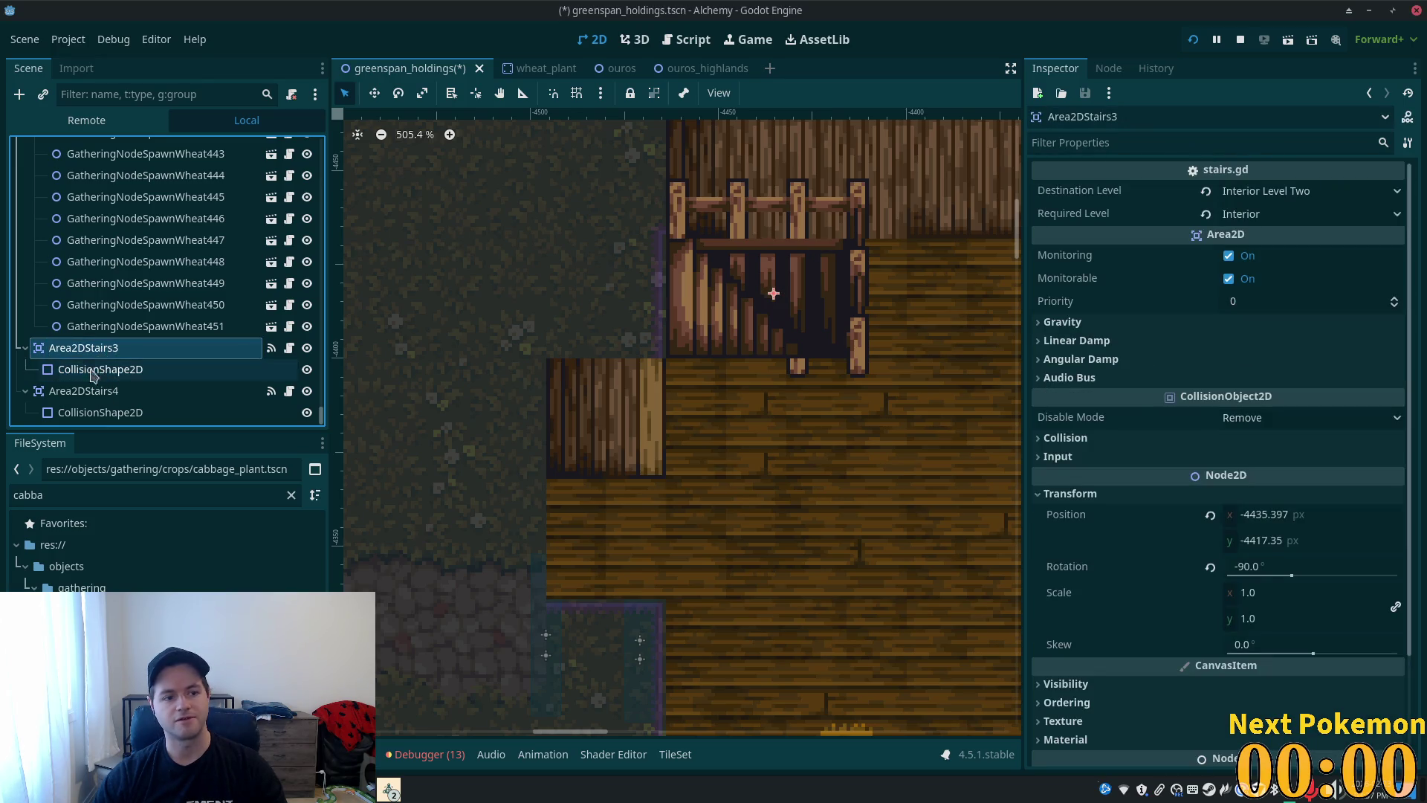
click(90, 376)
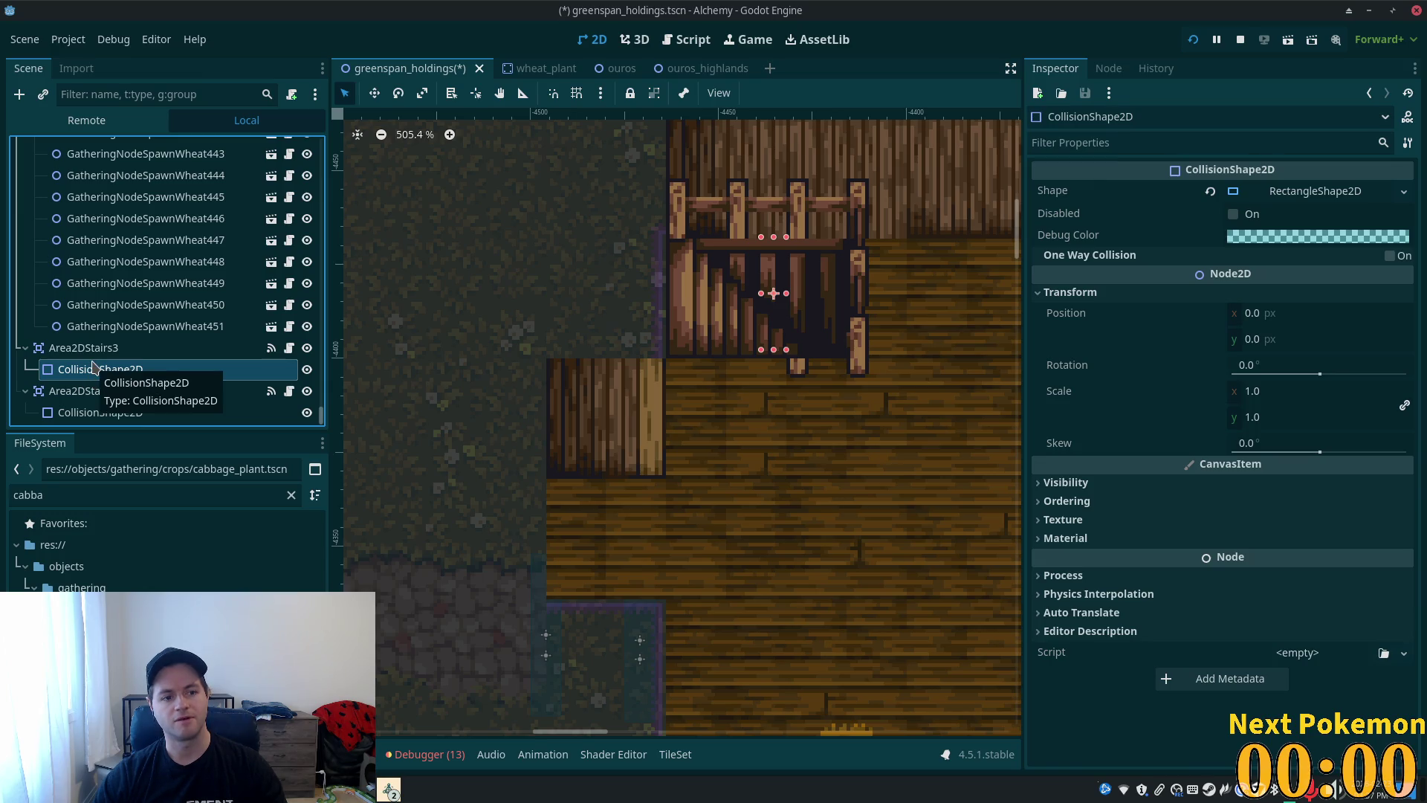
click(95, 349)
click(136, 415)
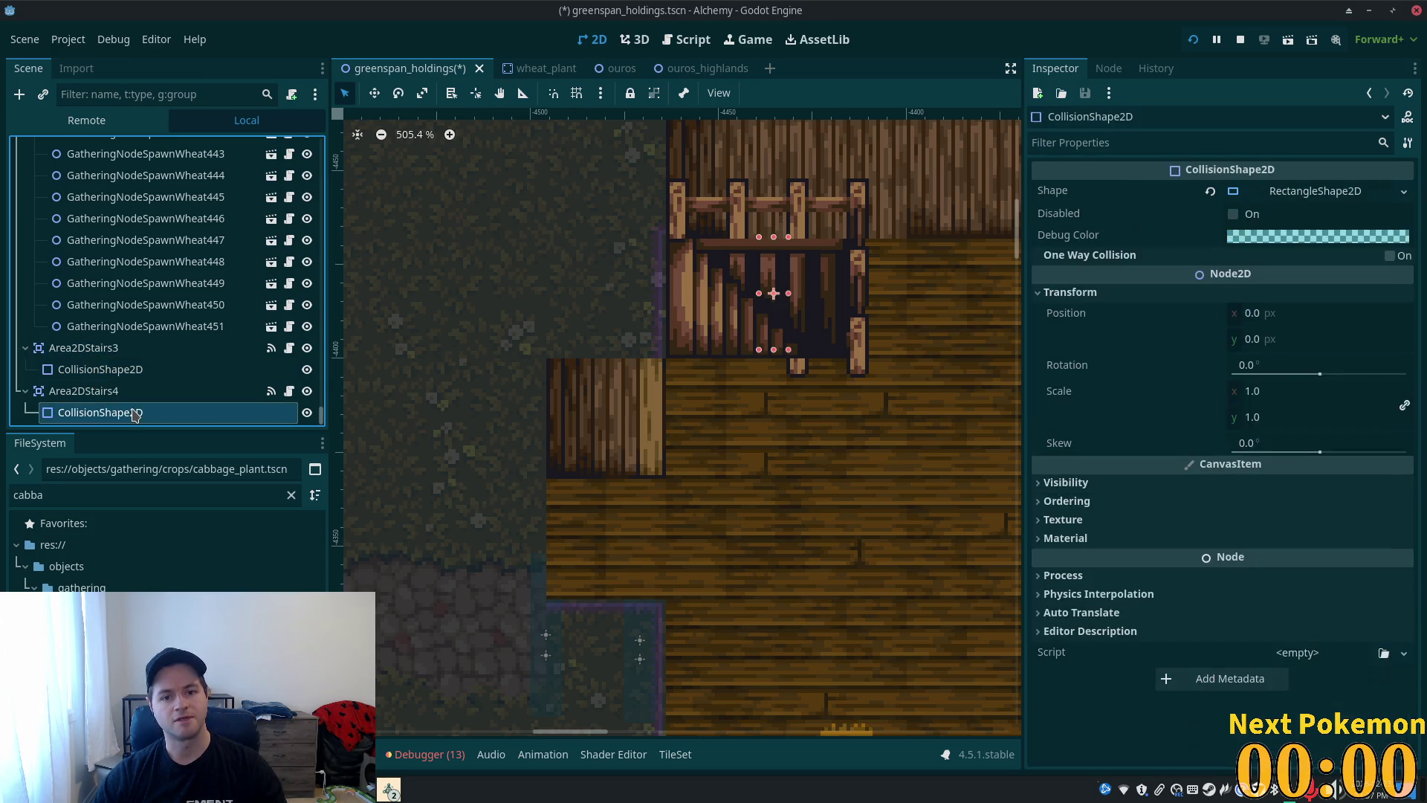
click(104, 391)
click(121, 414)
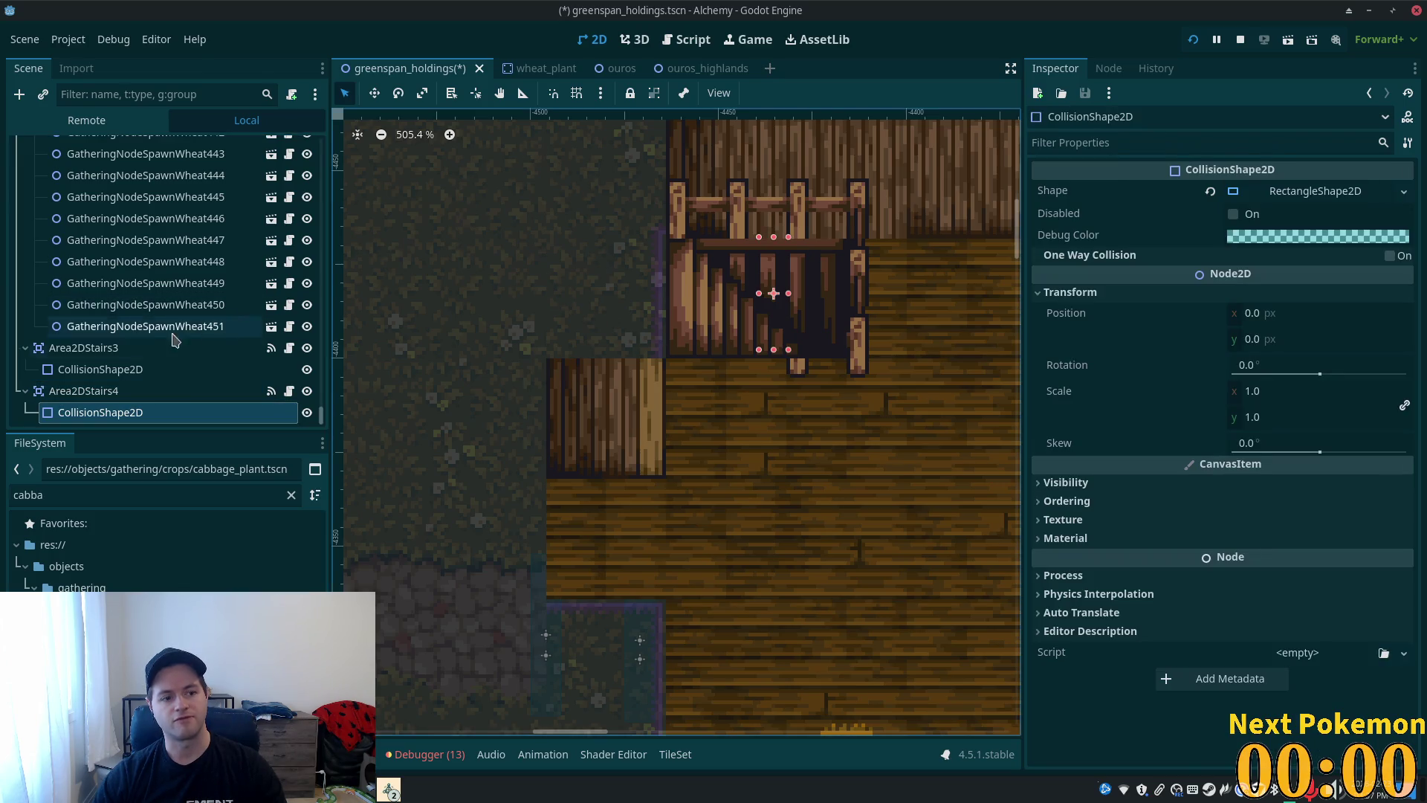
click(136, 370)
click(127, 349)
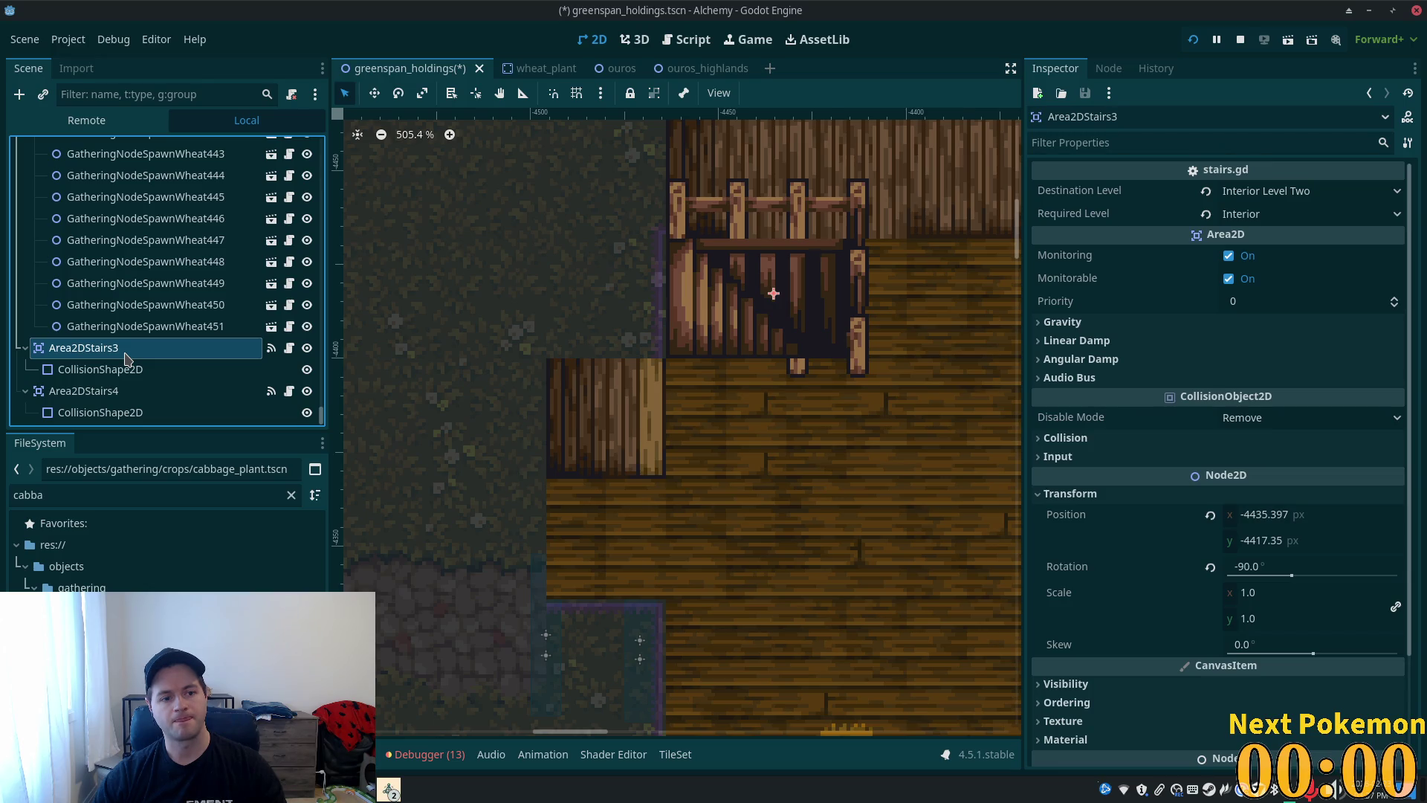
key(F2)
text(s)
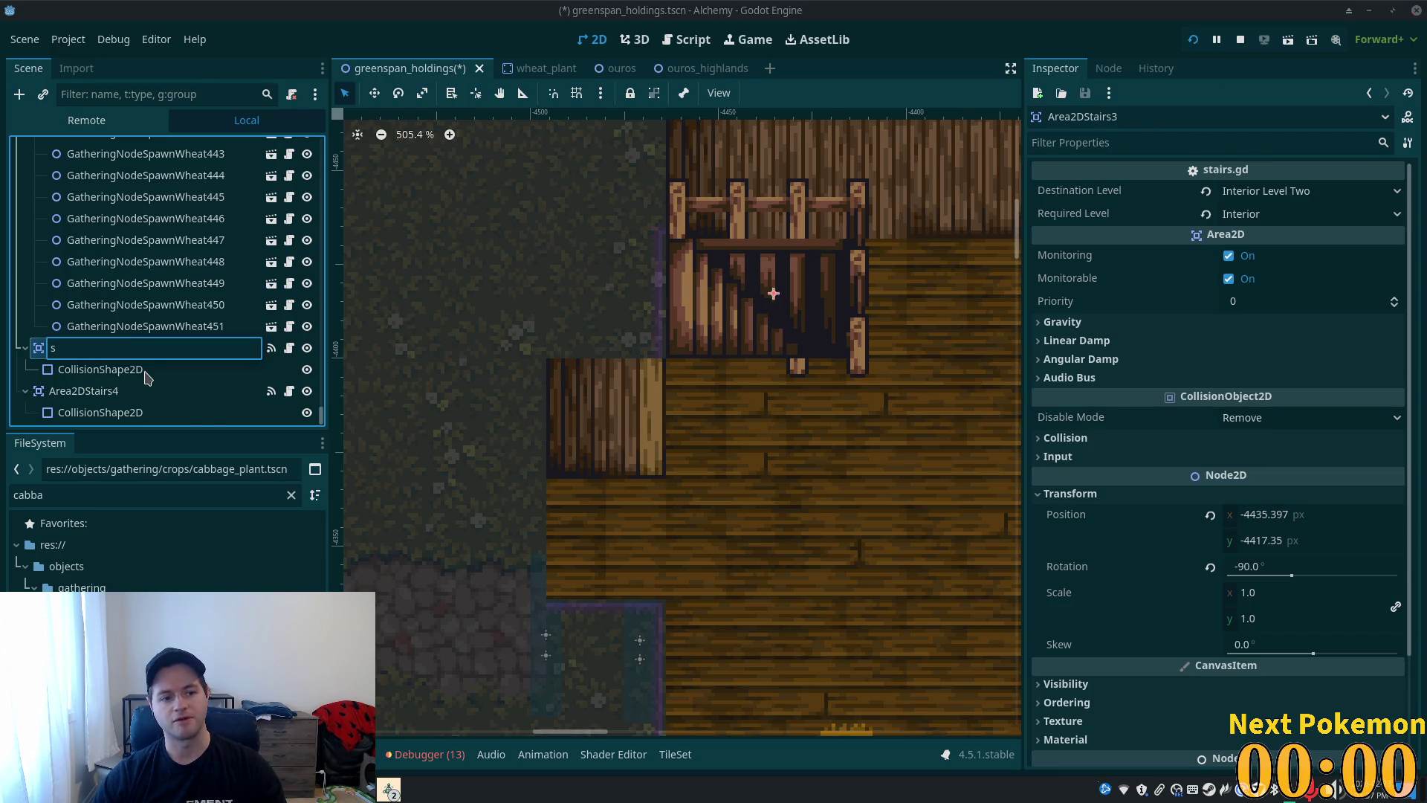
- Cancel the accidental rename of Area2DStairs3 and save the scene
key(Escape)
key(ctrl+s)
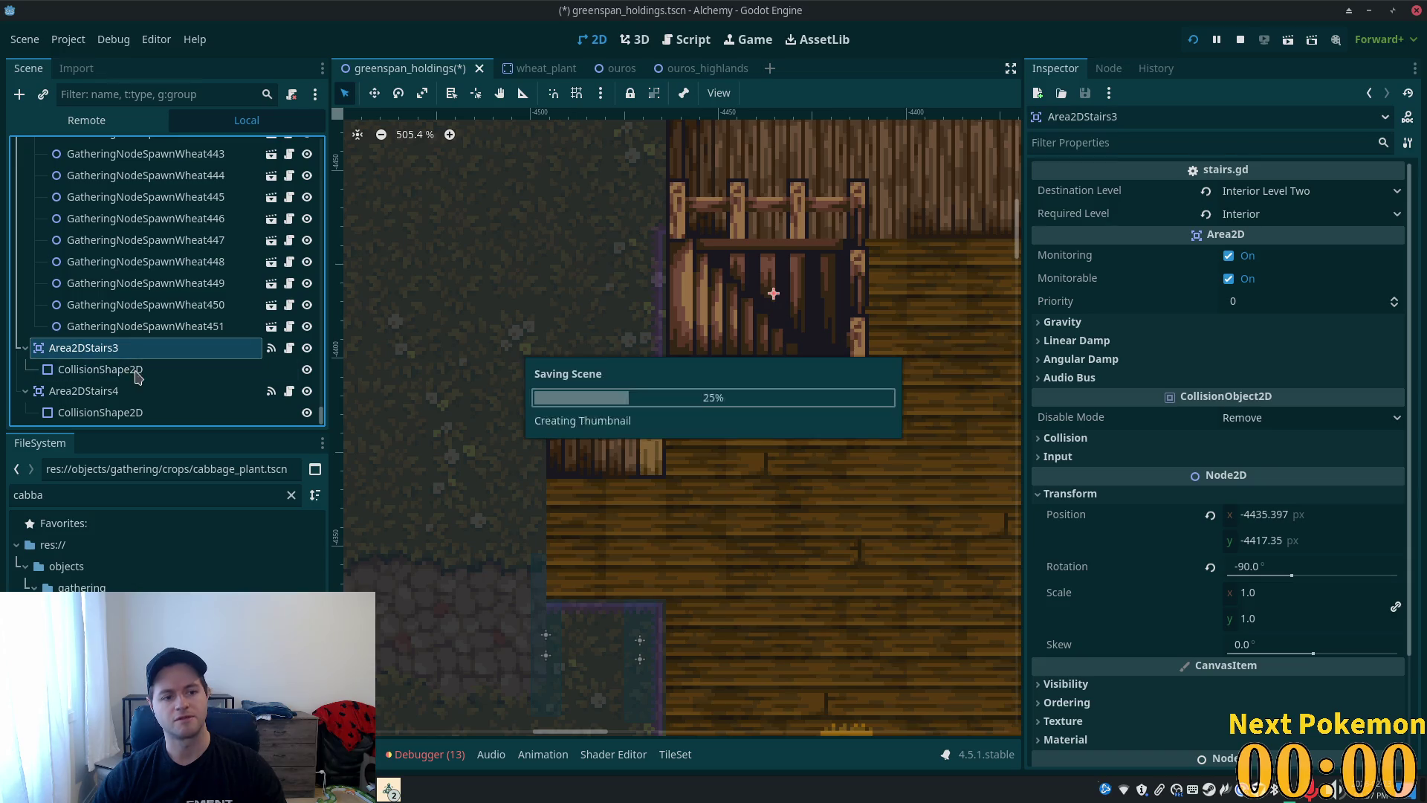
click(136, 372)
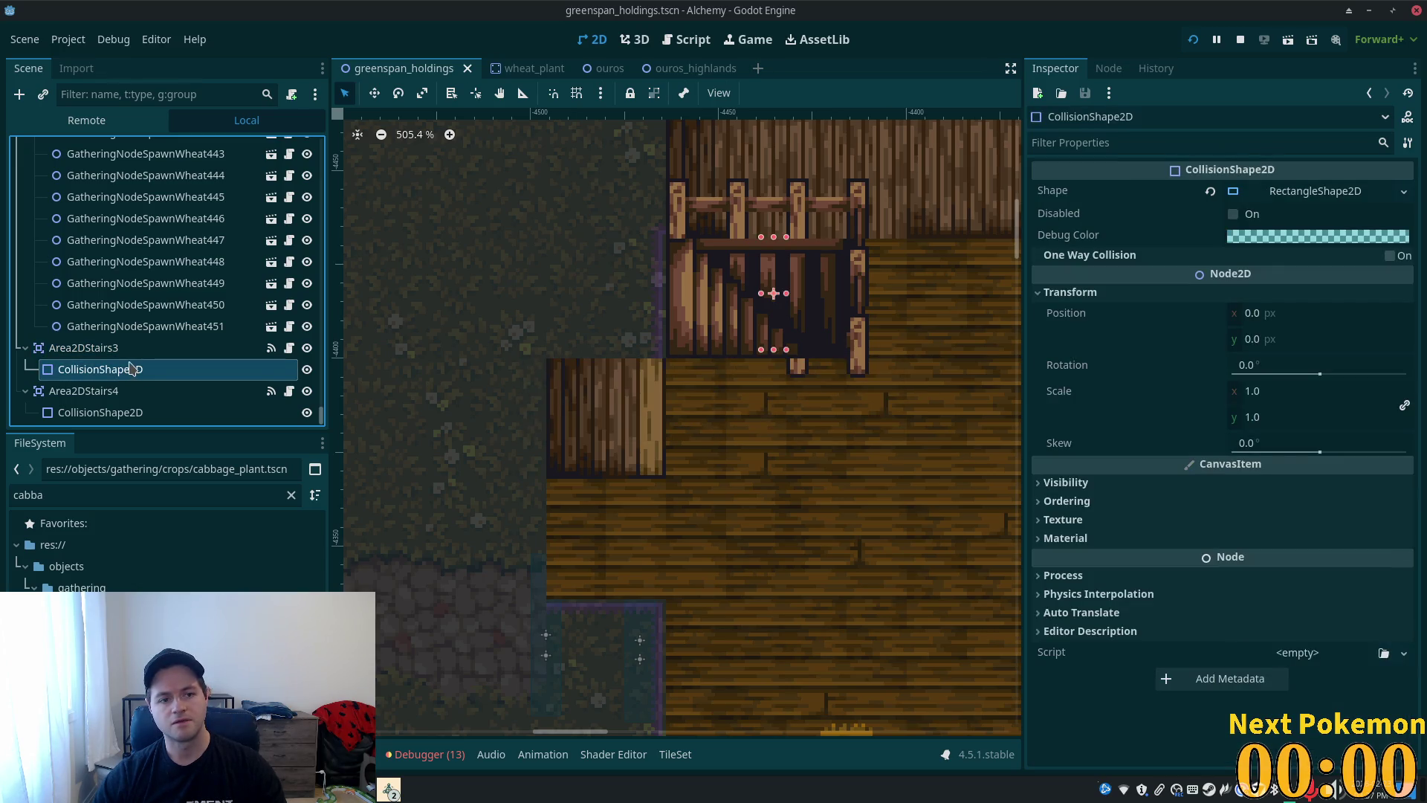
click(121, 391)
click(119, 413)
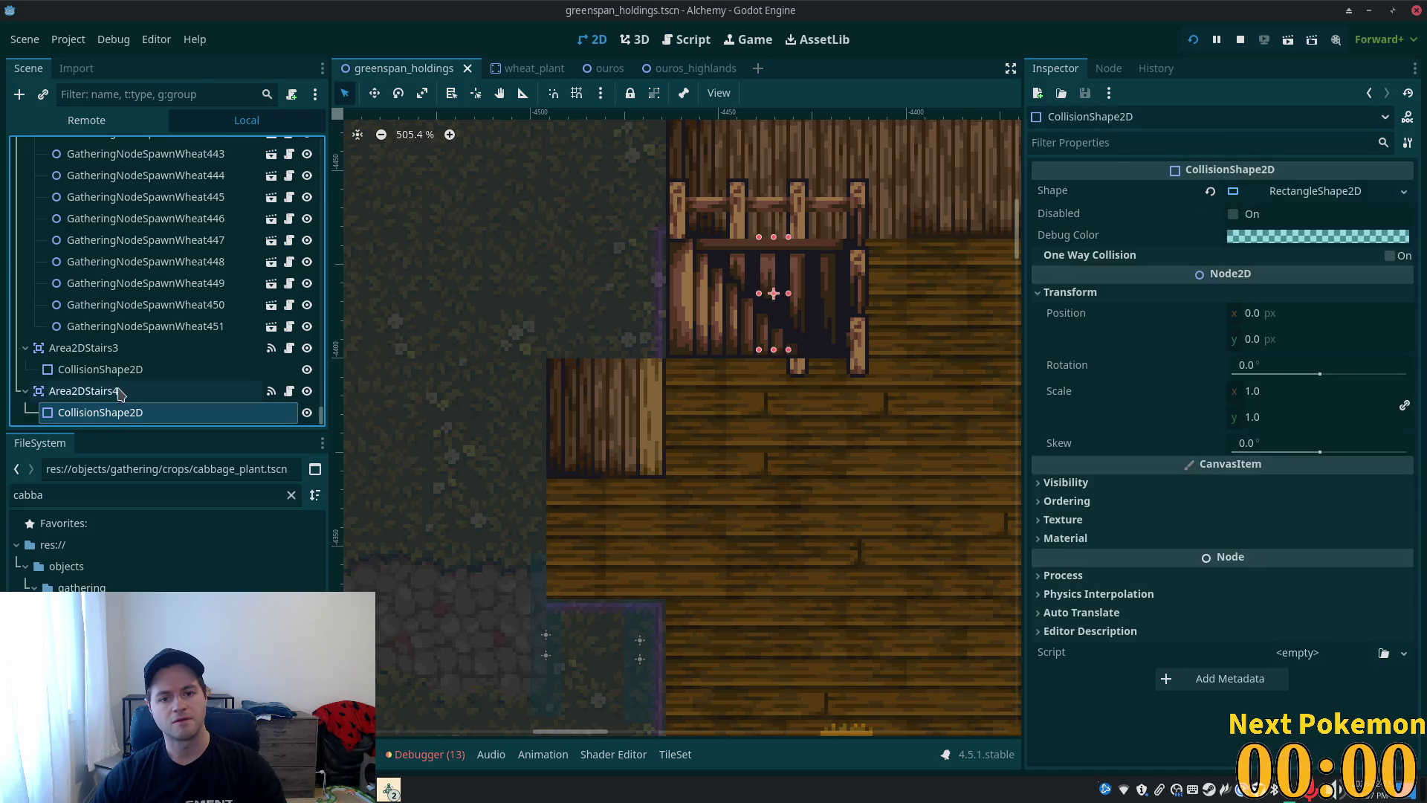
- Nudge both stairs triggers slightly down-left in Move mode, then run the game
click(110, 349)
shift+click(96, 391)
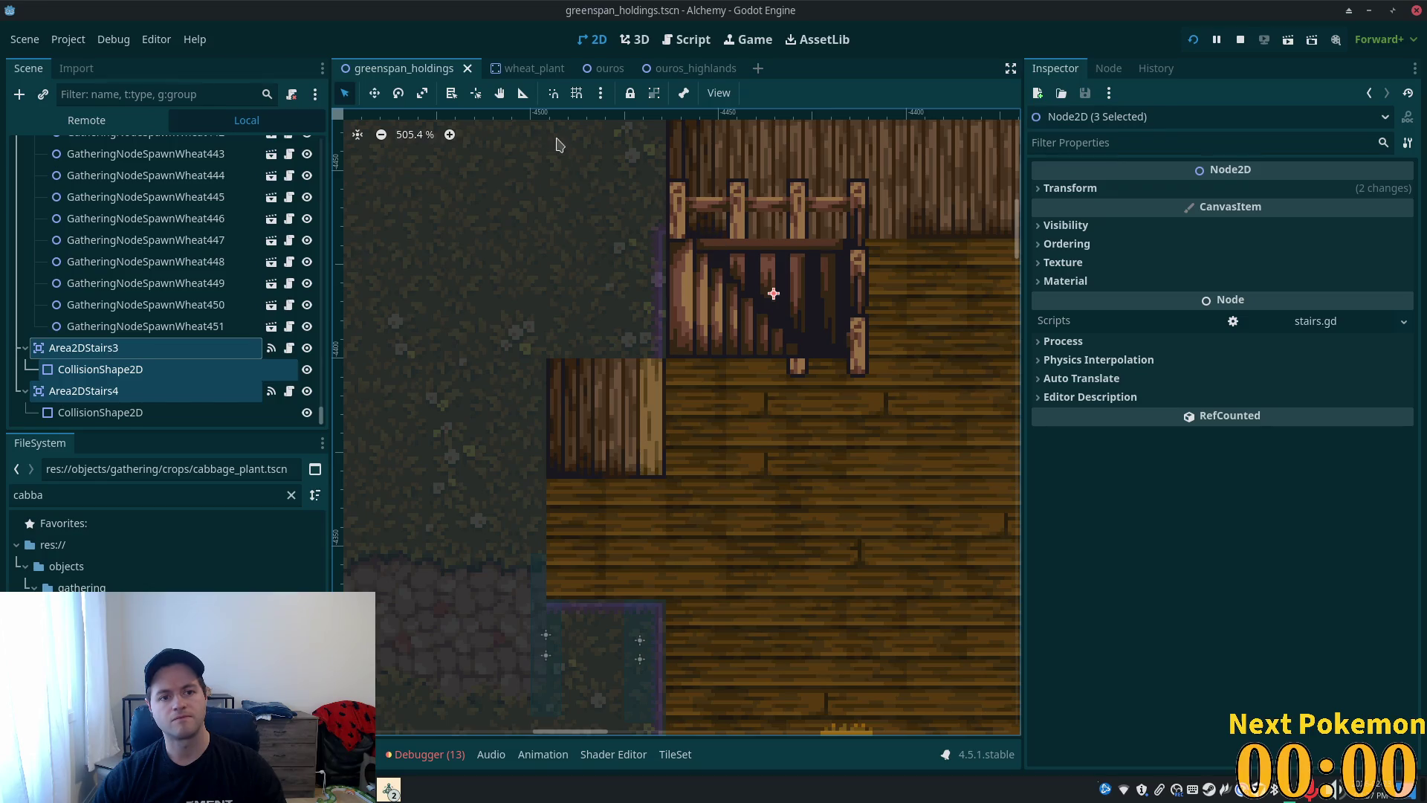
key(w)
drag(589, 227, 588, 230)
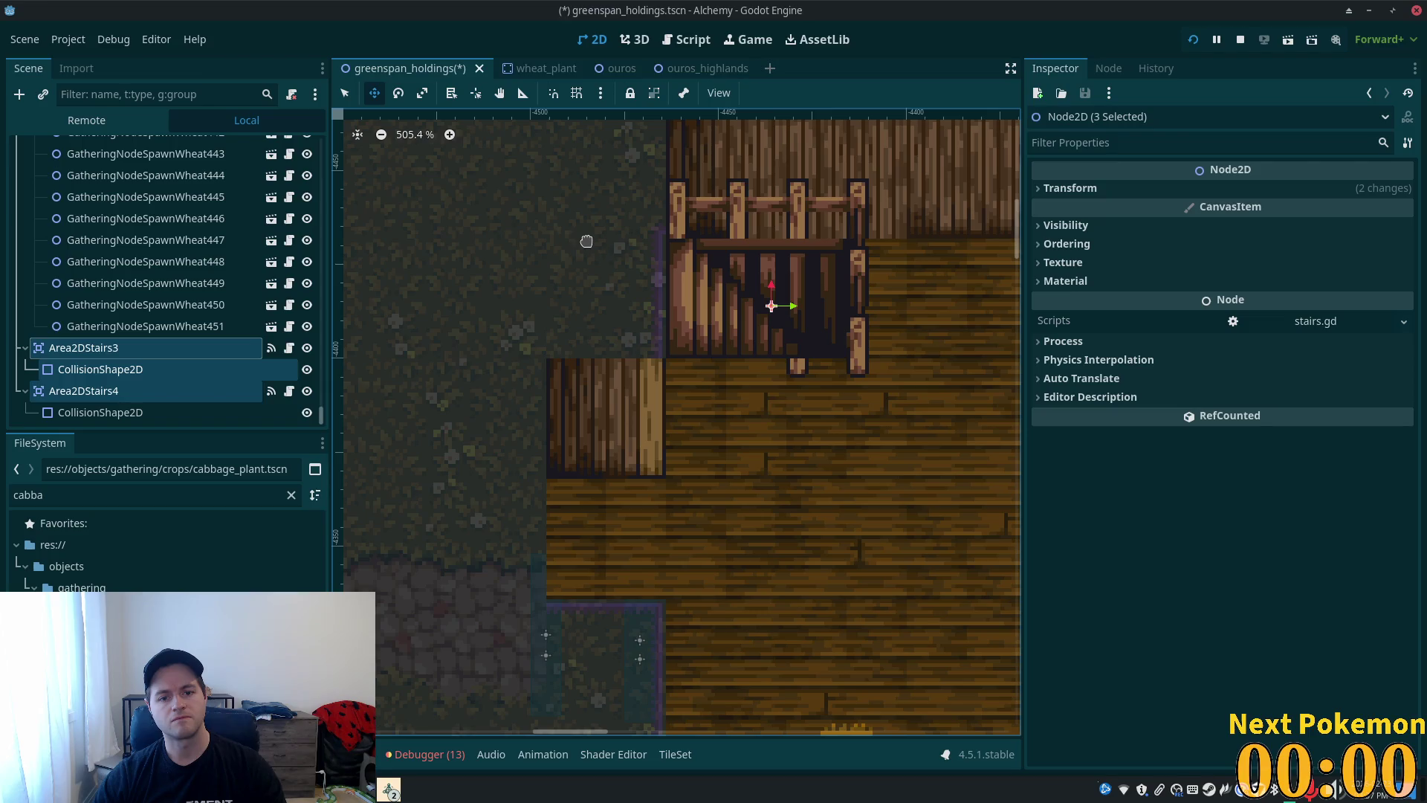
key(F5)
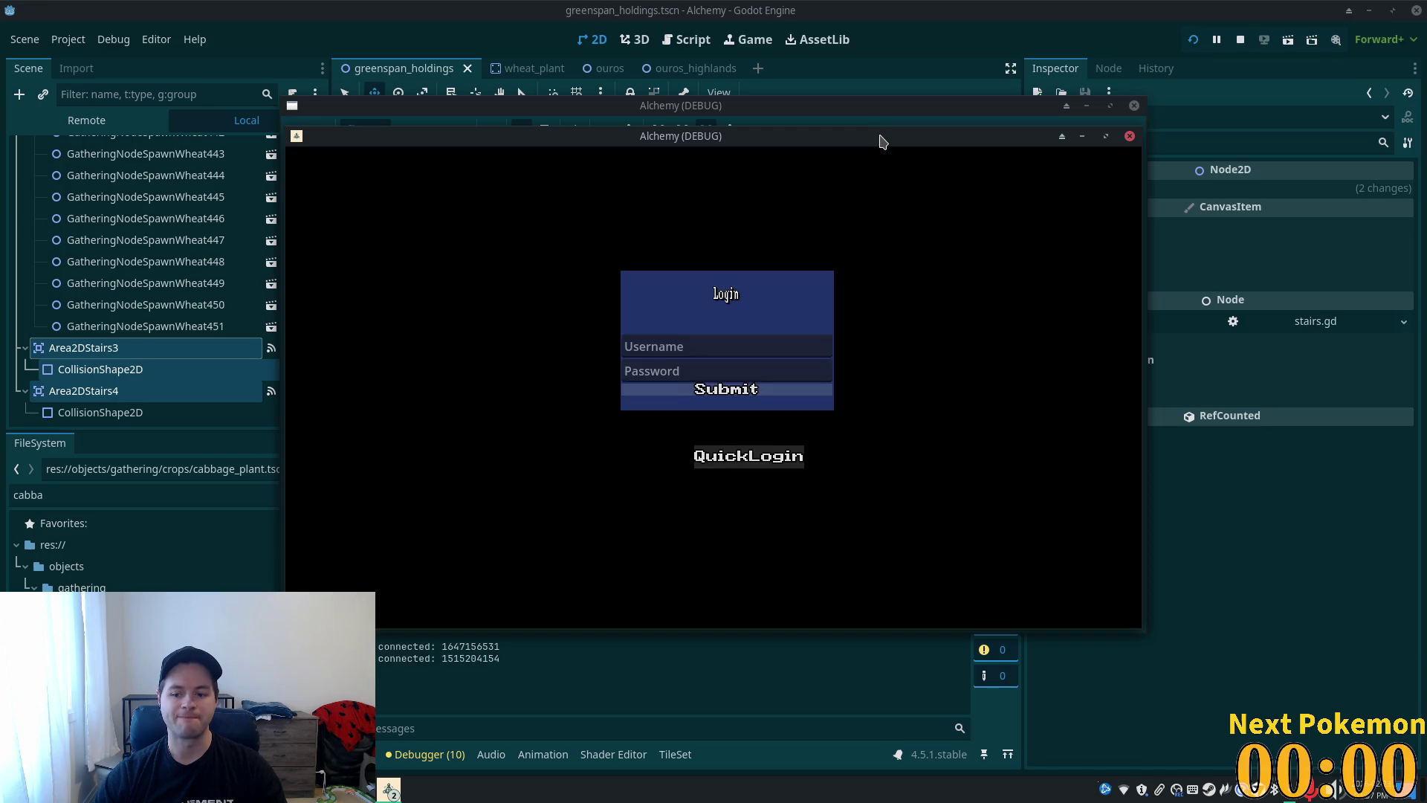
- Arrange the two game windows, walk the player onto the interior stairs, then stop the game
drag(885, 140, 682, 244)
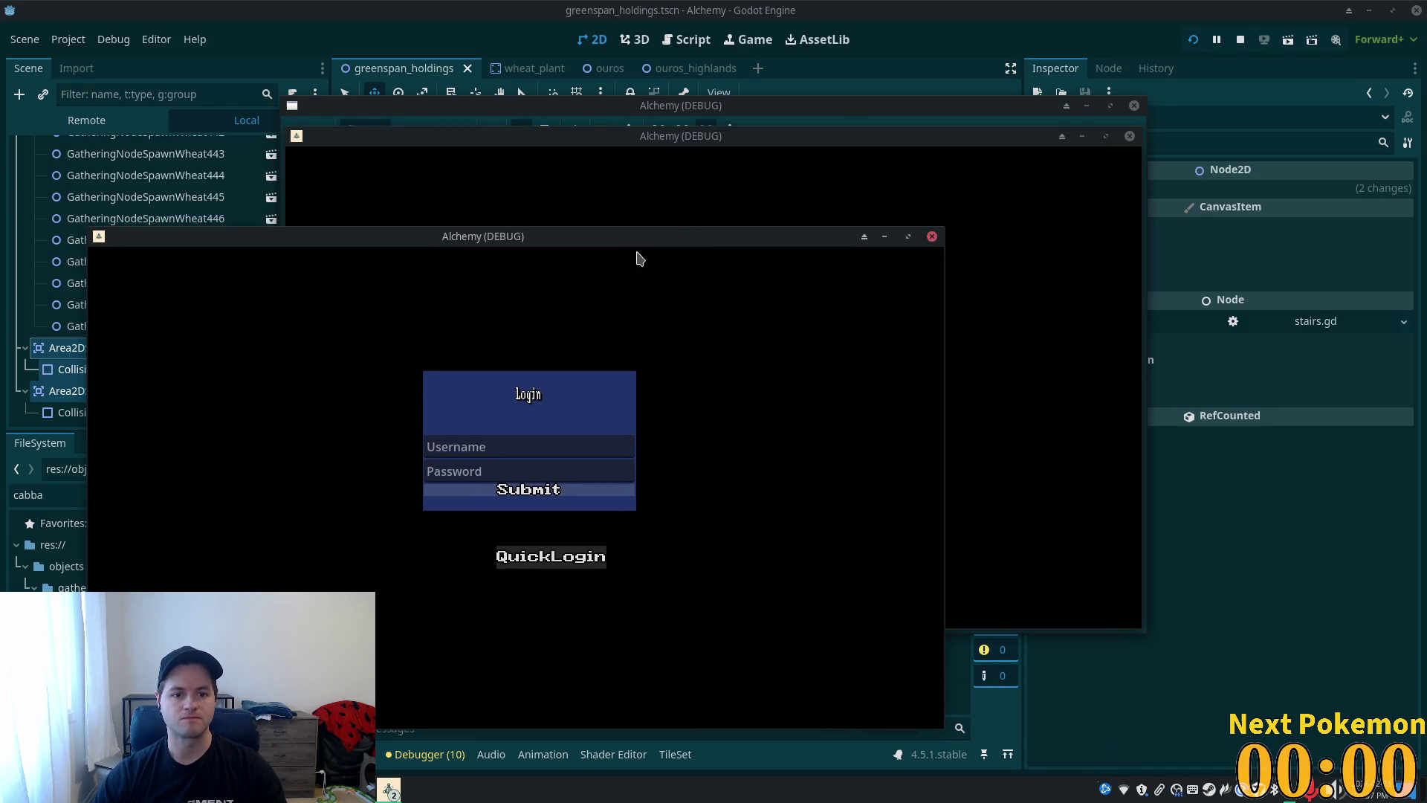
drag(821, 150, 1092, 267)
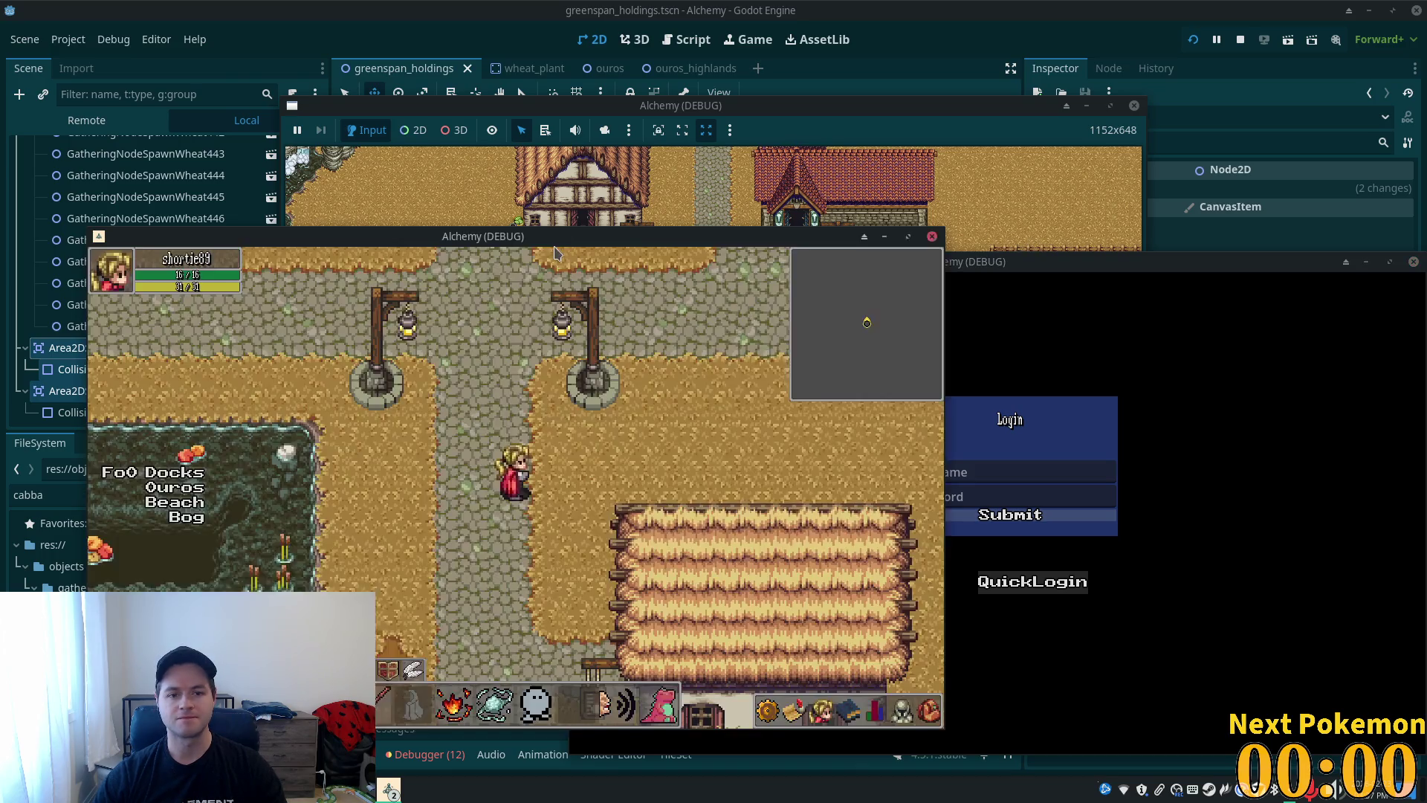
drag(630, 242, 563, 268)
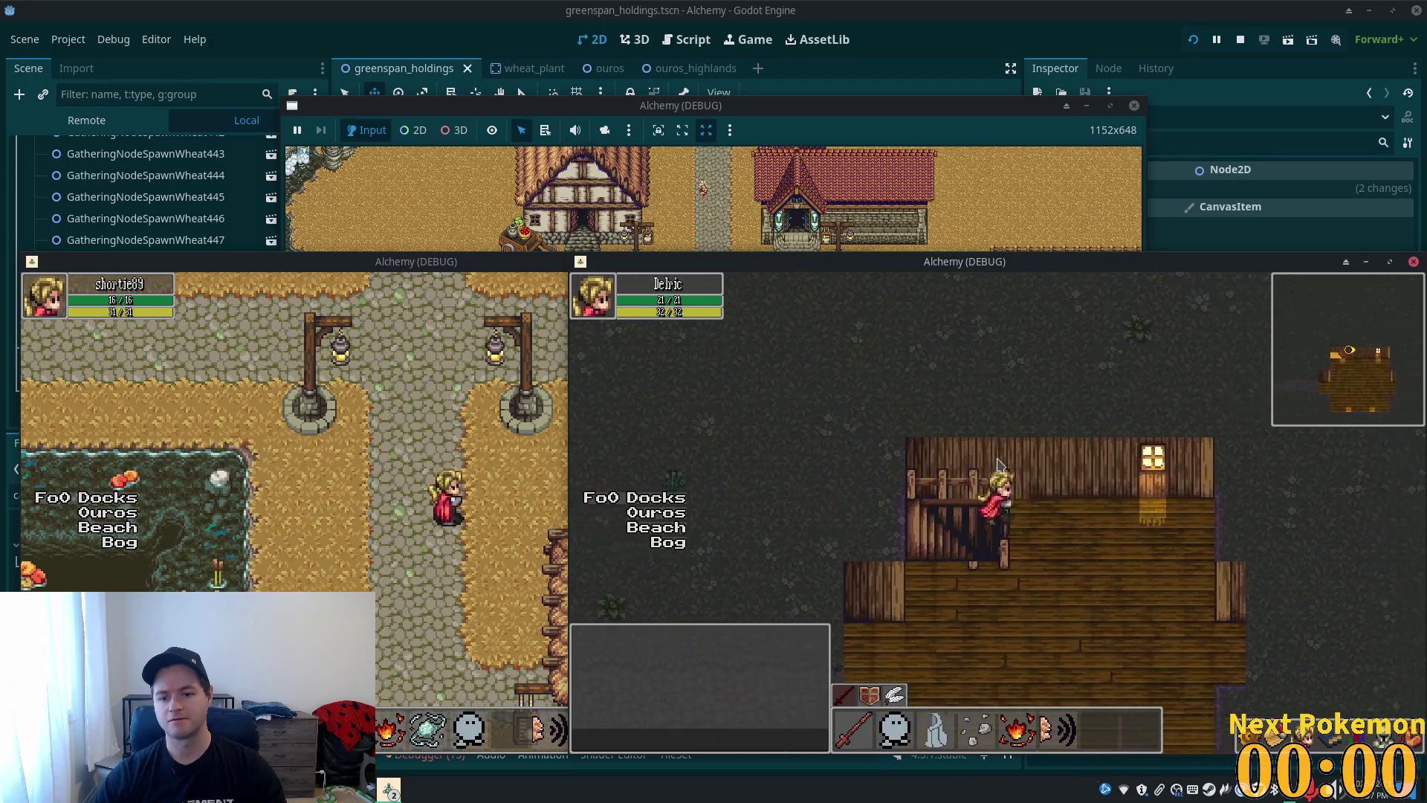
key(Left)
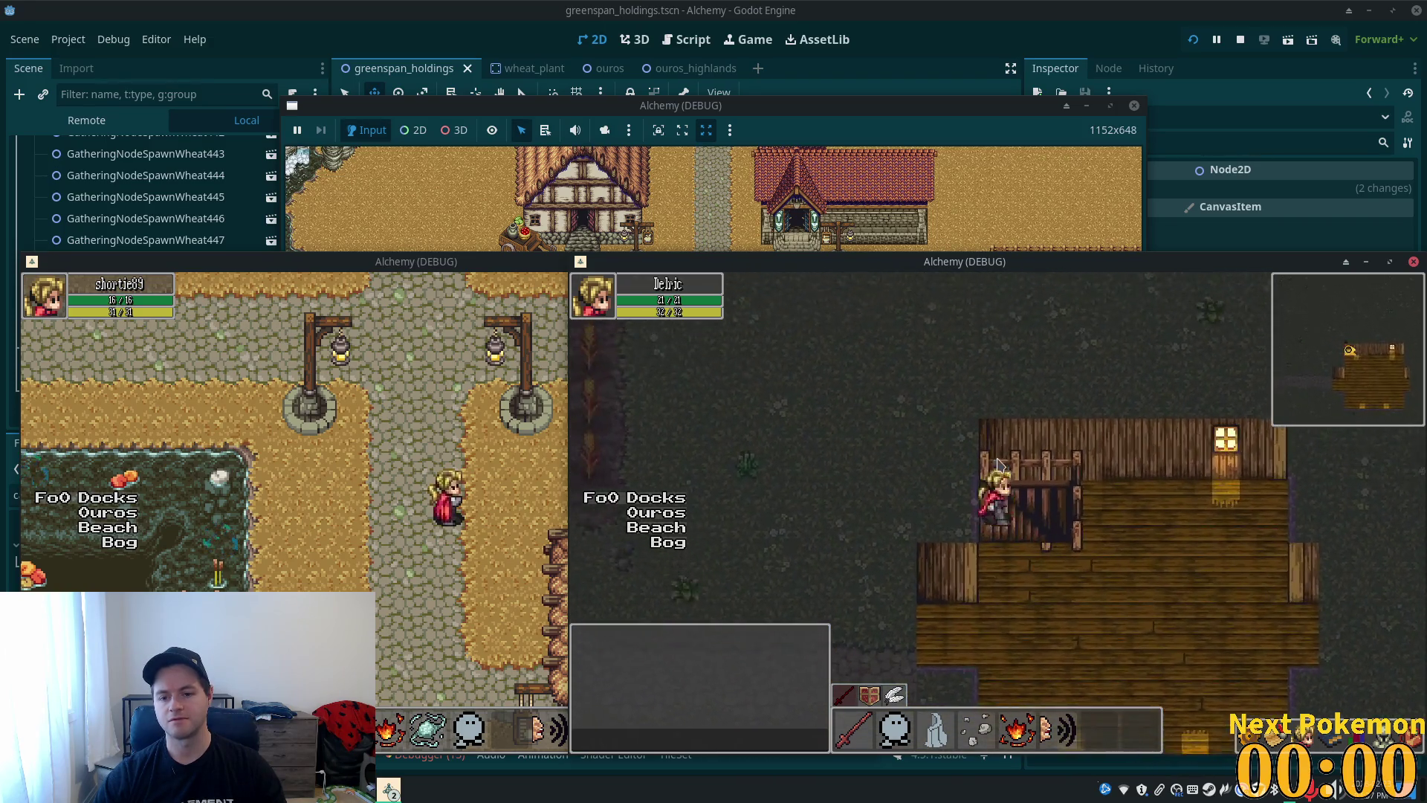
key(Down)
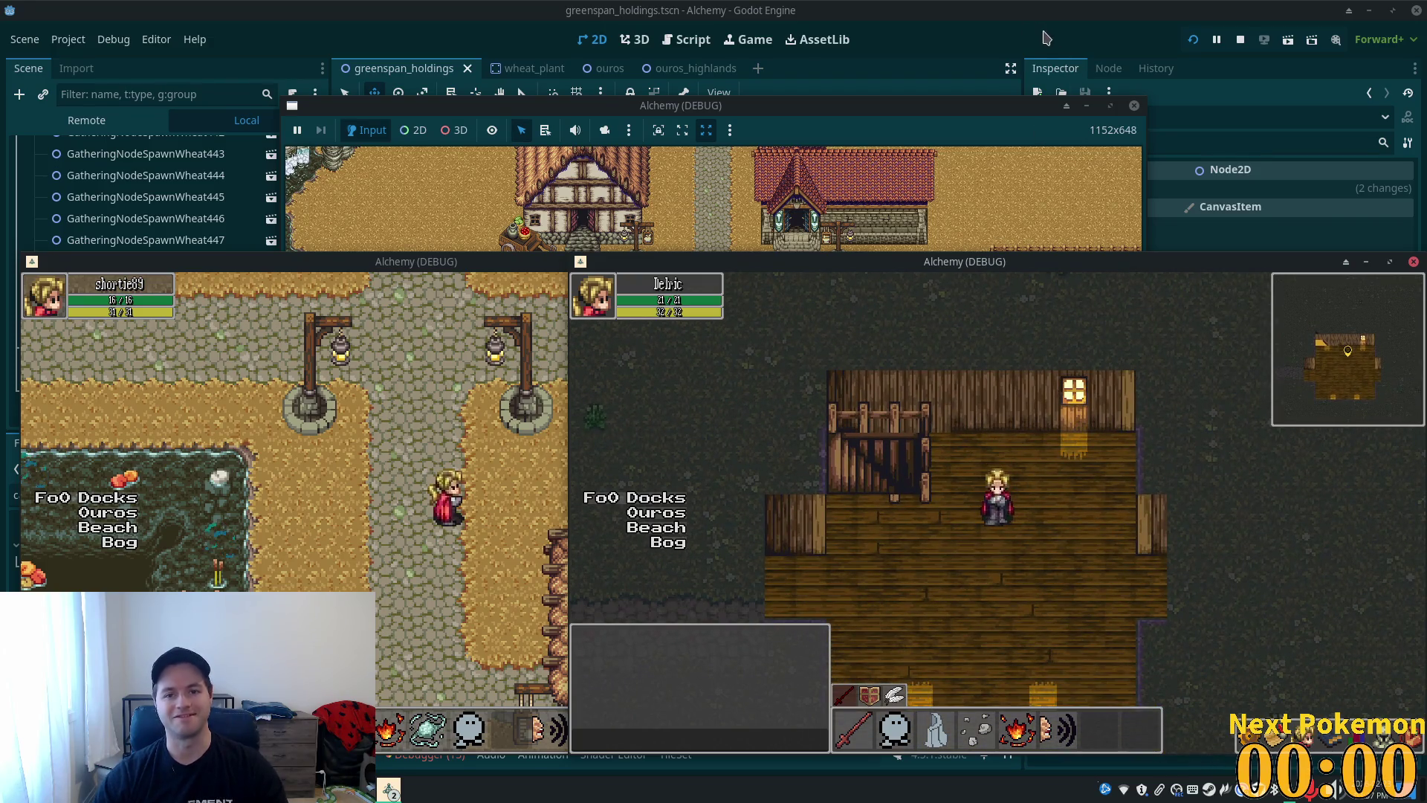
key(F8)
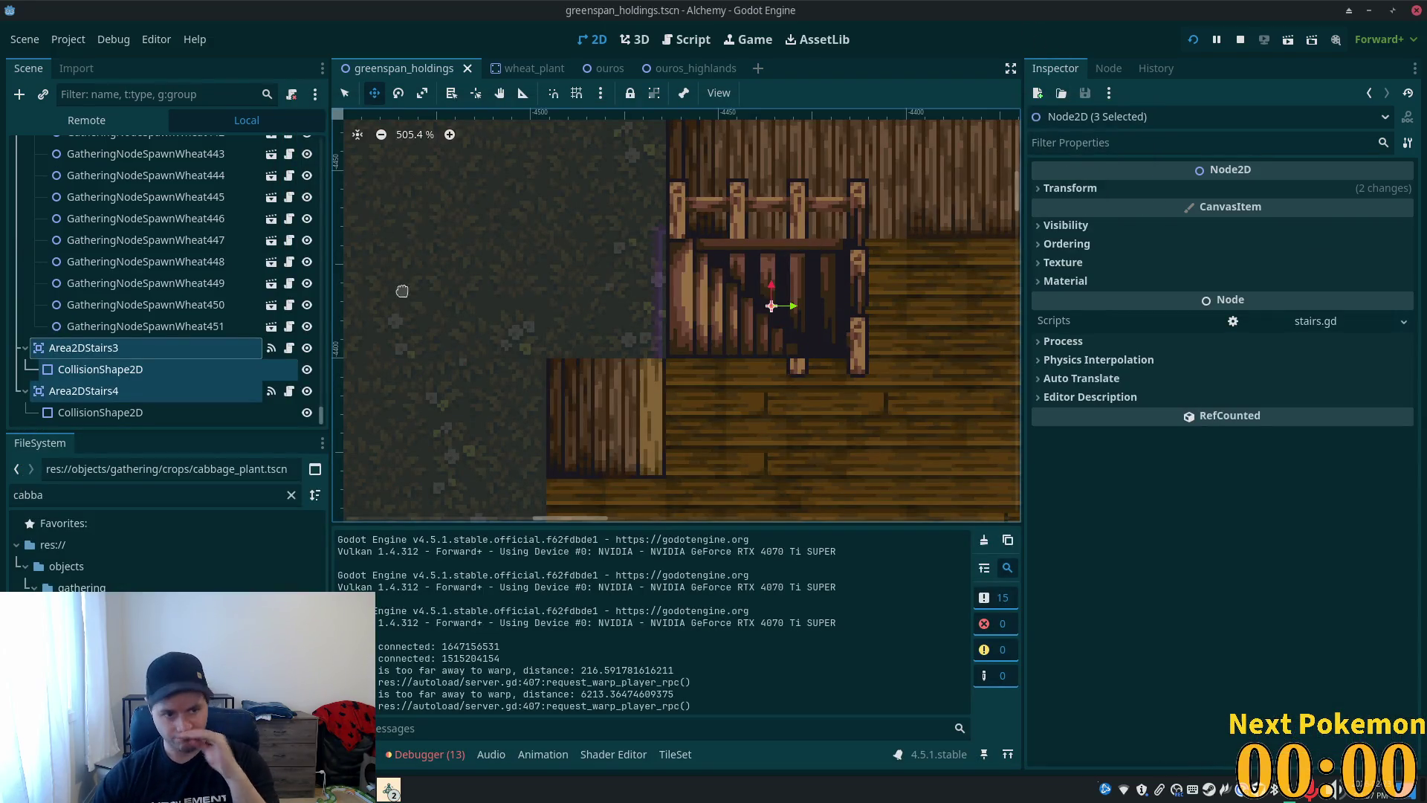
- Move Area2DStairs4 to -4431, -4414 and Area2DStairs3 to -4443, -4414, then restart the project
click(105, 355)
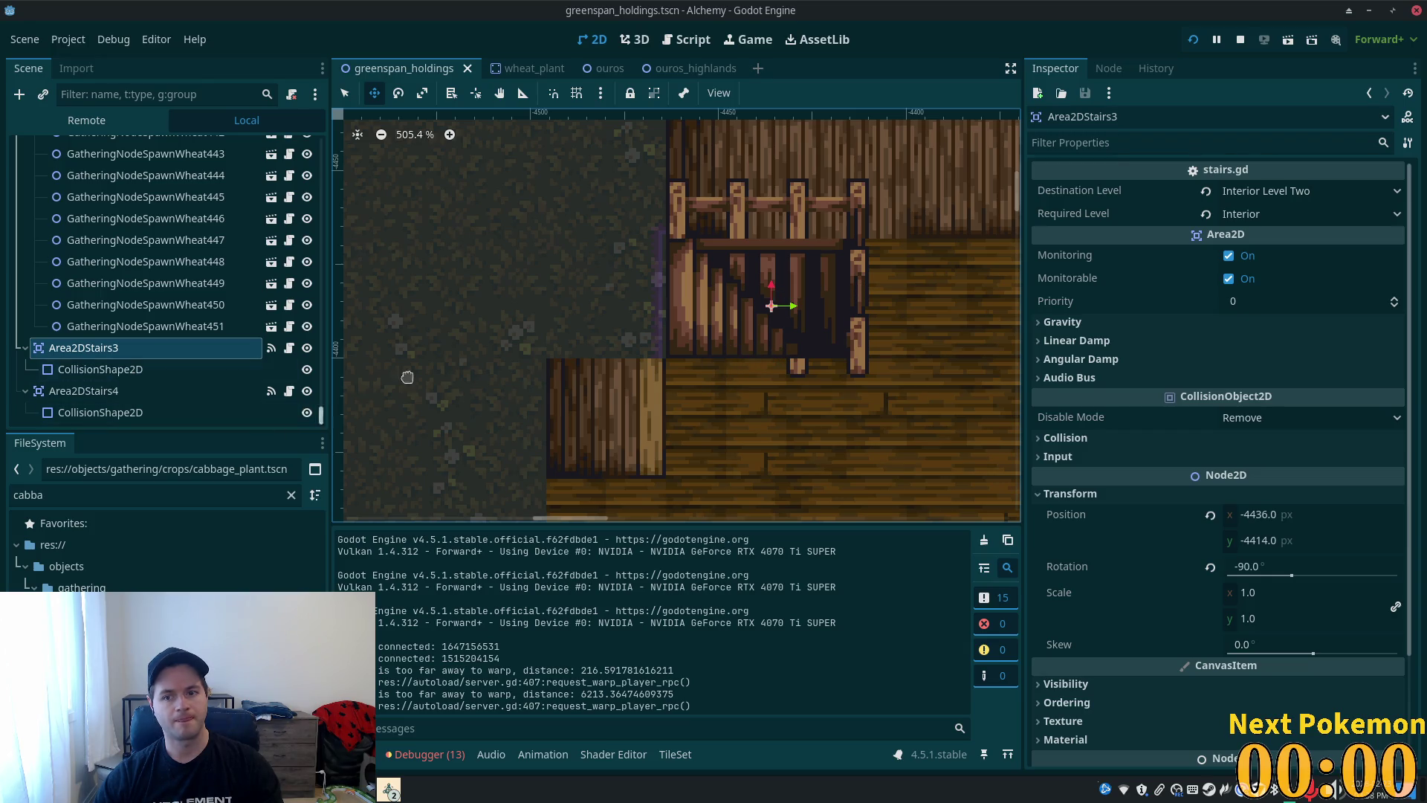
click(83, 391)
mouse_move(568, 339)
mouse_down()
mouse_move(579, 350)
mouse_move(613, 336)
mouse_up()
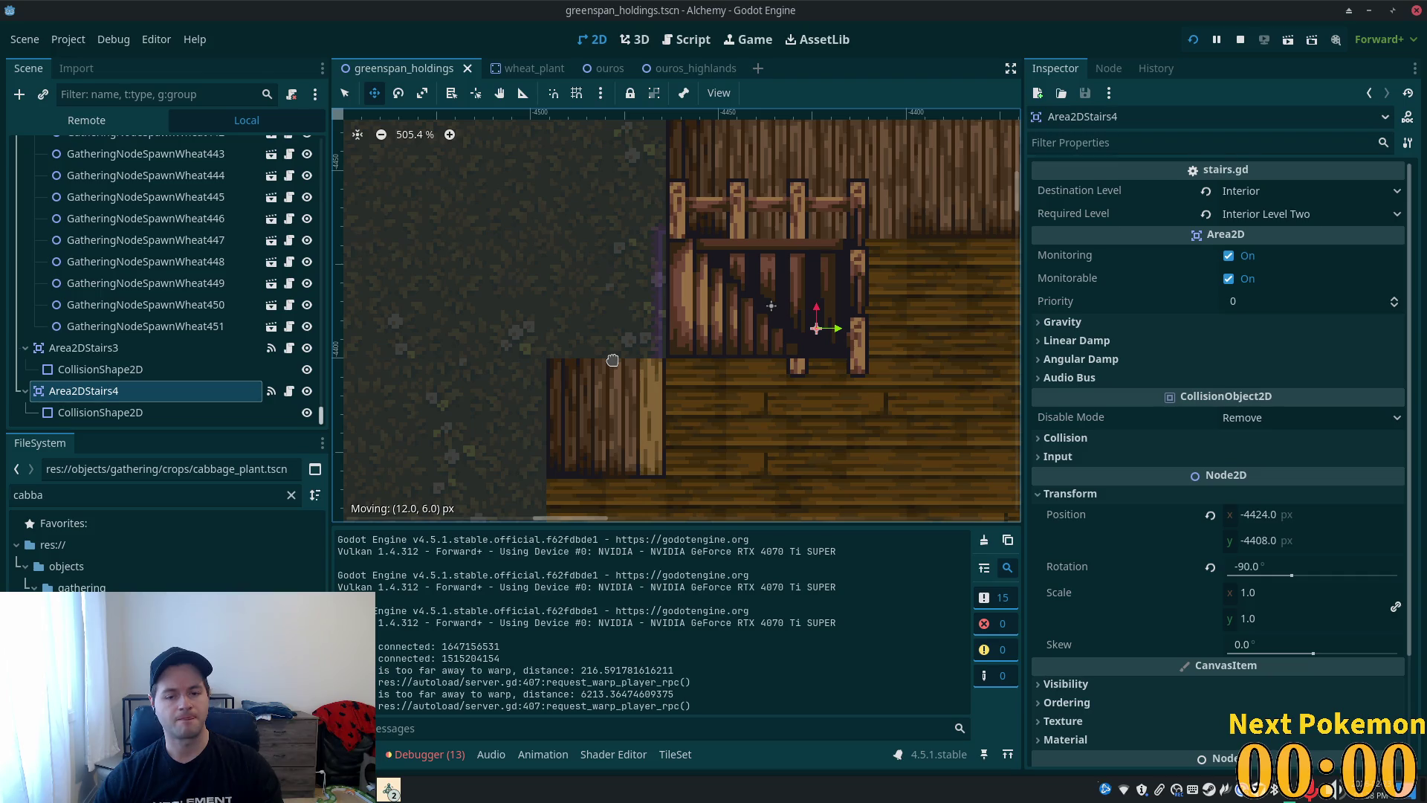
mouse_move(614, 351)
mouse_down()
mouse_move(564, 339)
mouse_move(586, 341)
mouse_up()
click(130, 347)
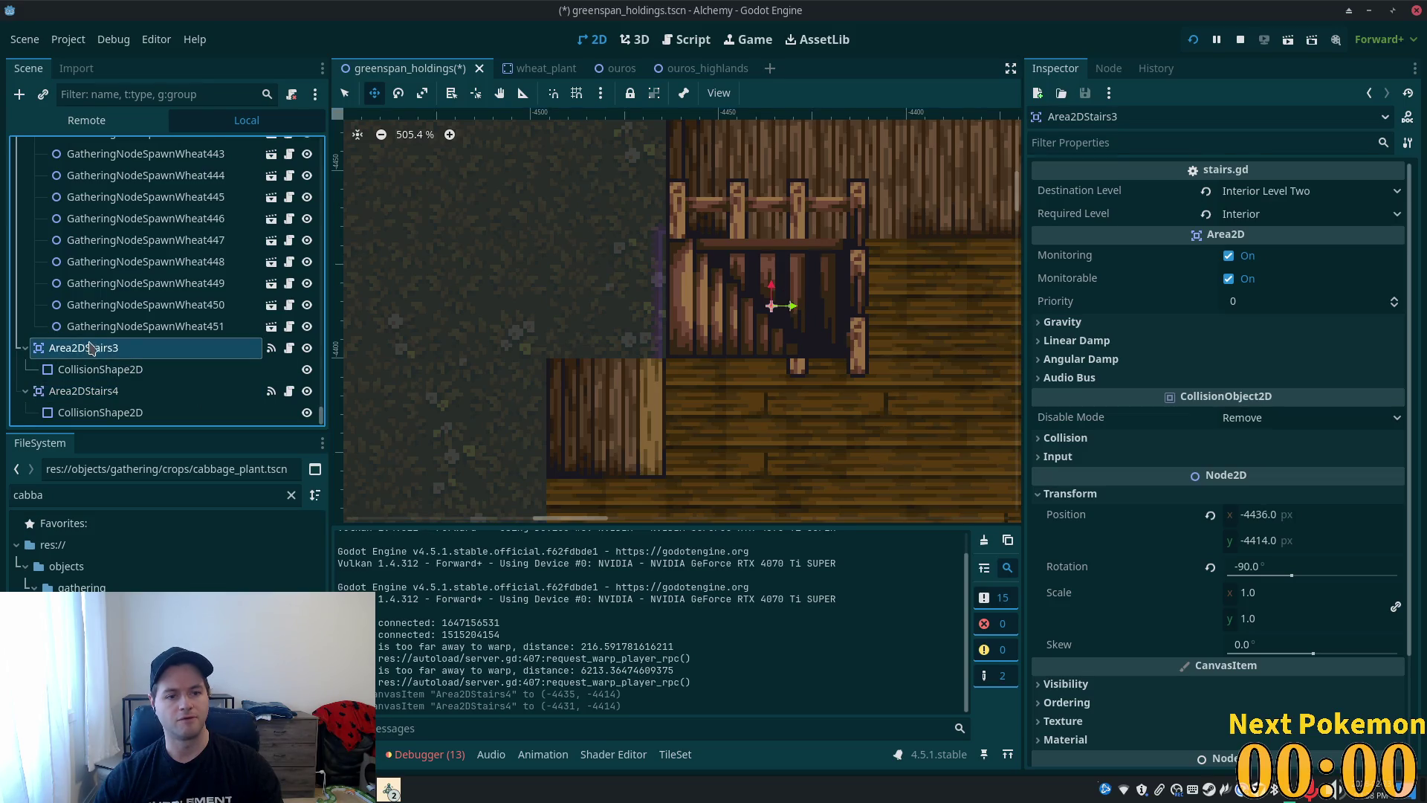
mouse_move(632, 296)
mouse_down()
mouse_move(591, 294)
mouse_move(605, 296)
mouse_up()
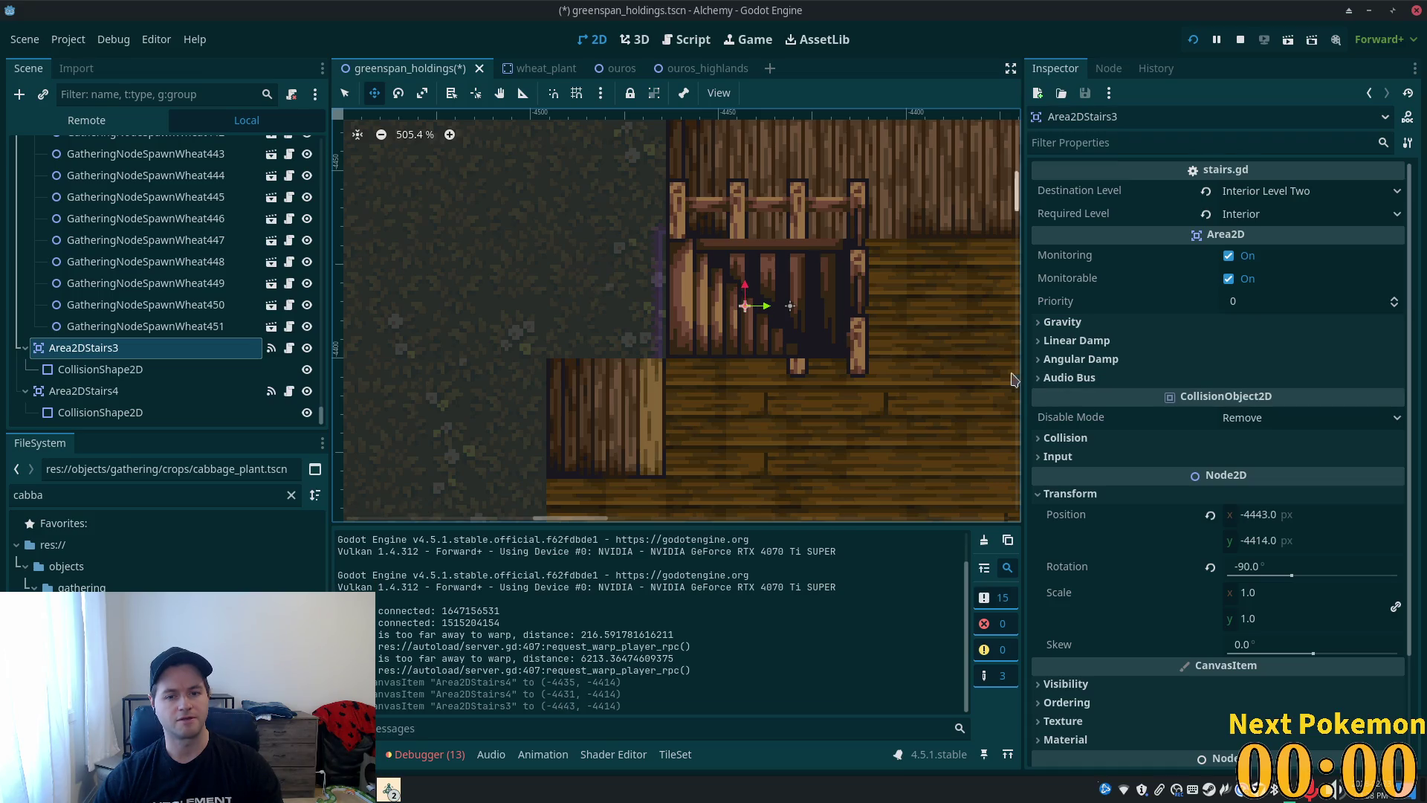
click(1194, 41)
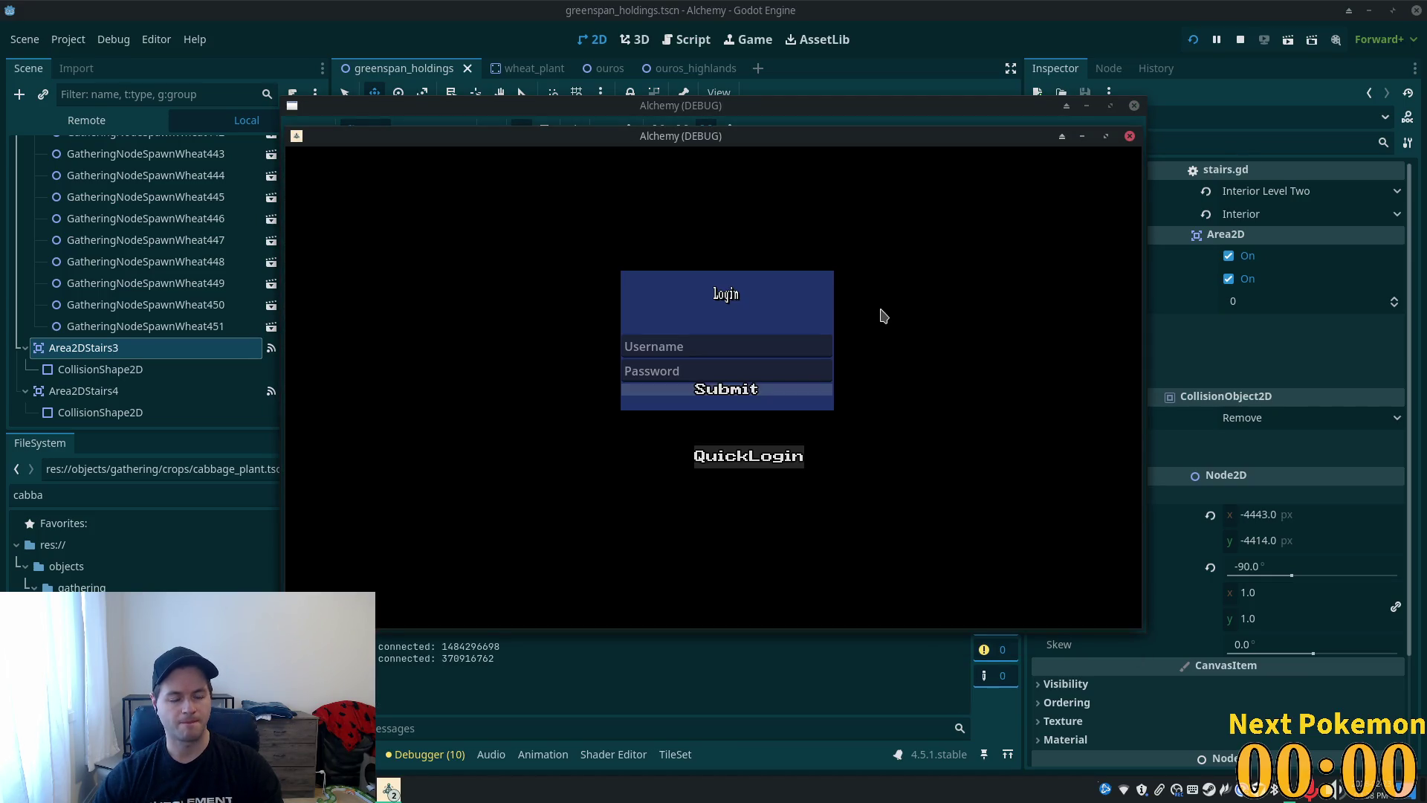
- Arrange the game windows, walk the player up the stairs to the upper floor and back, then stop
drag(797, 143, 549, 244)
drag(749, 145, 959, 231)
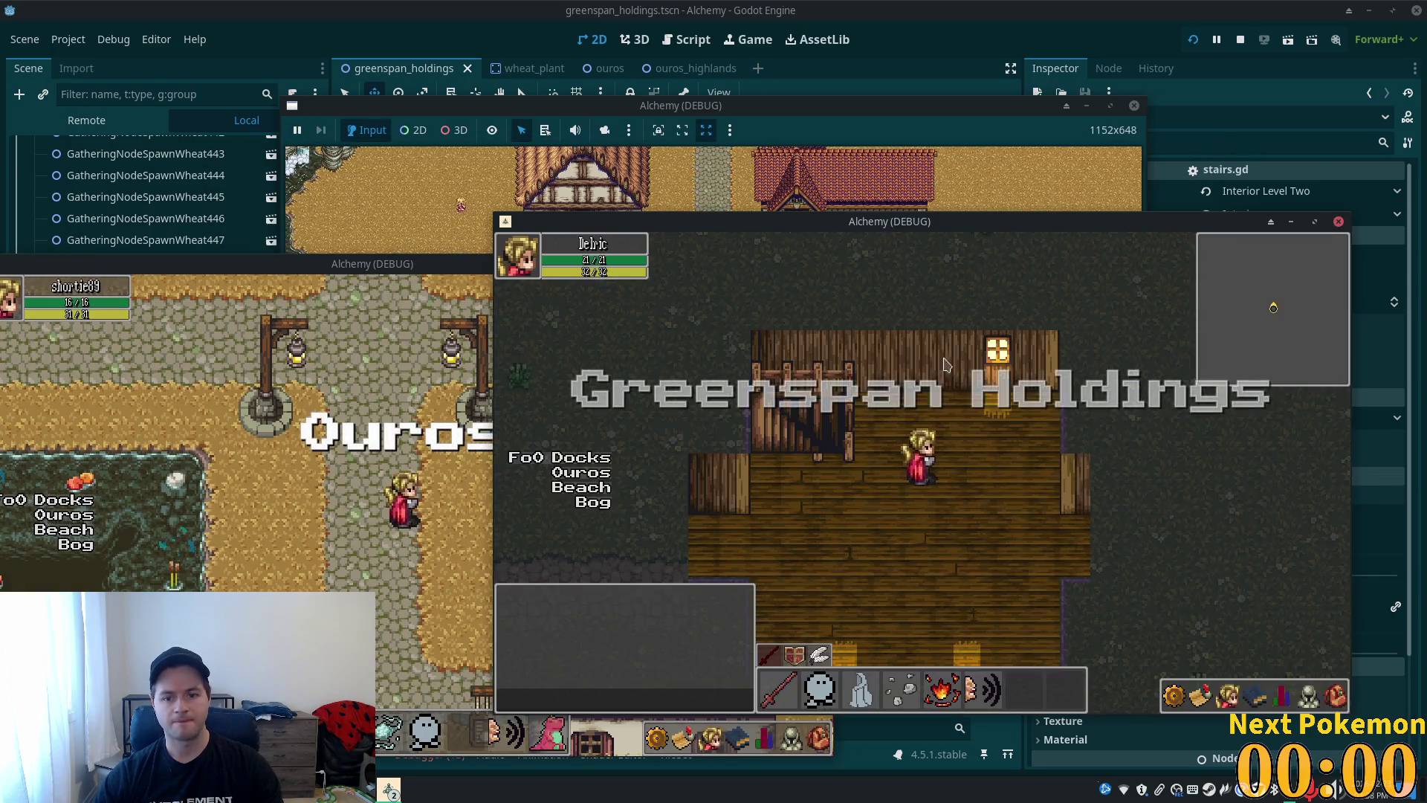
key(Left)
key(Up)
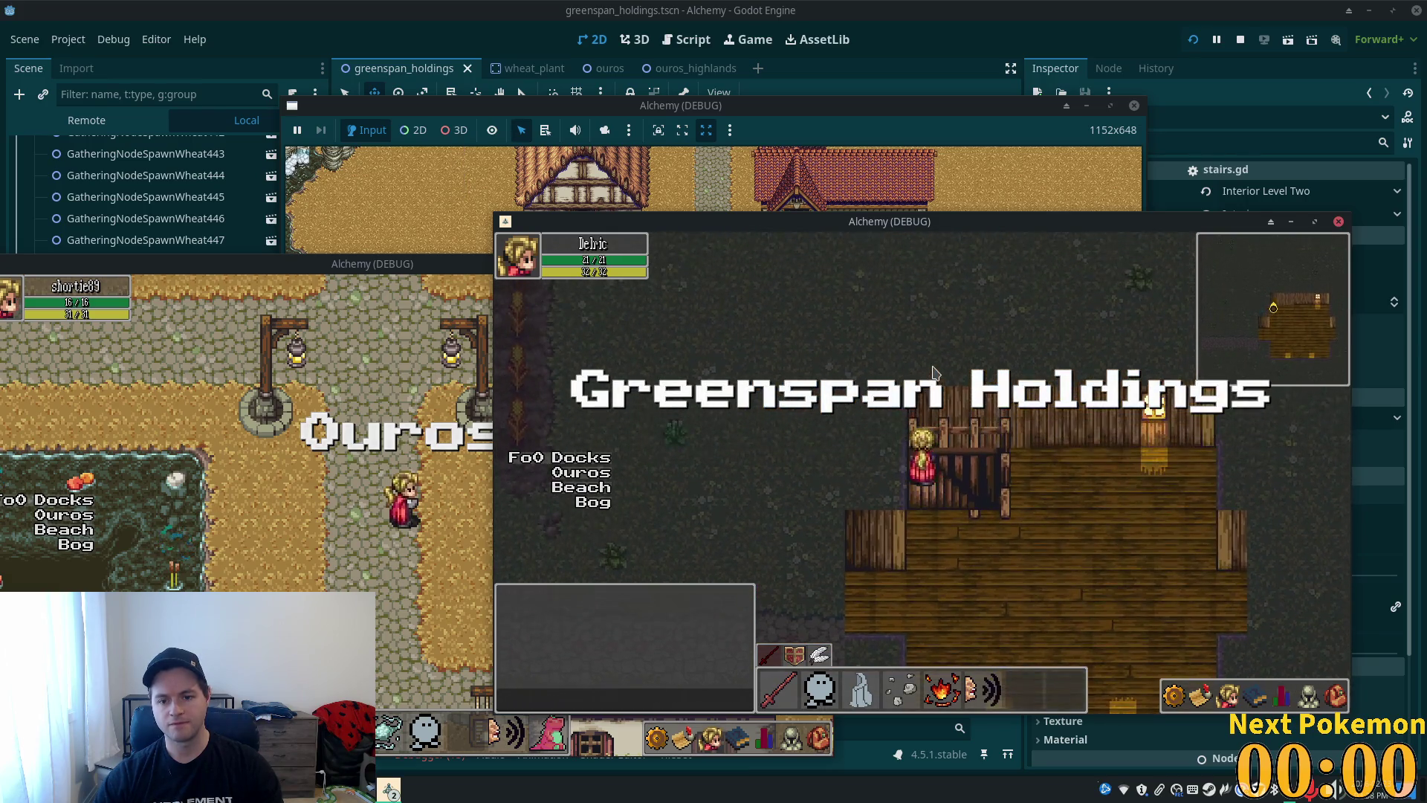
key(Right)
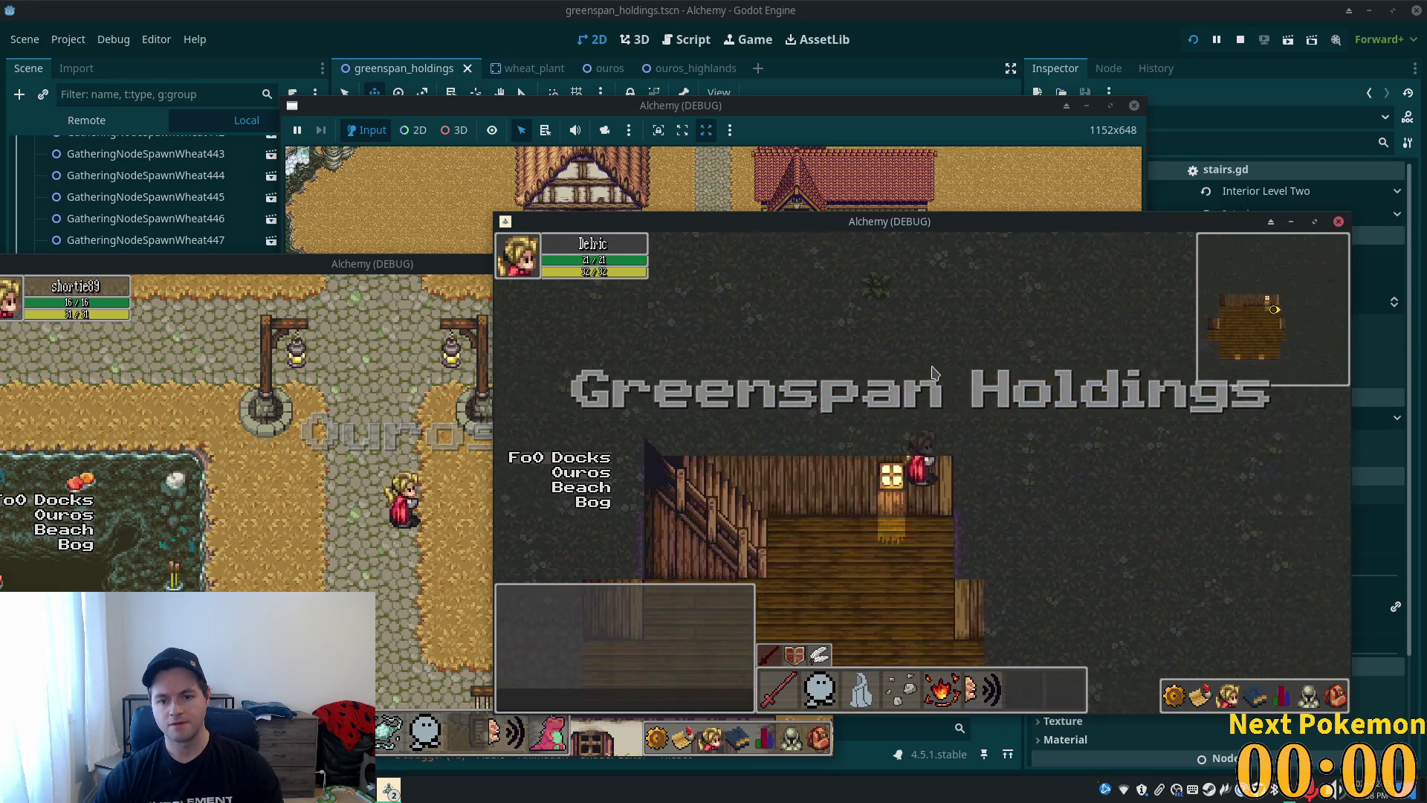
key(Left)
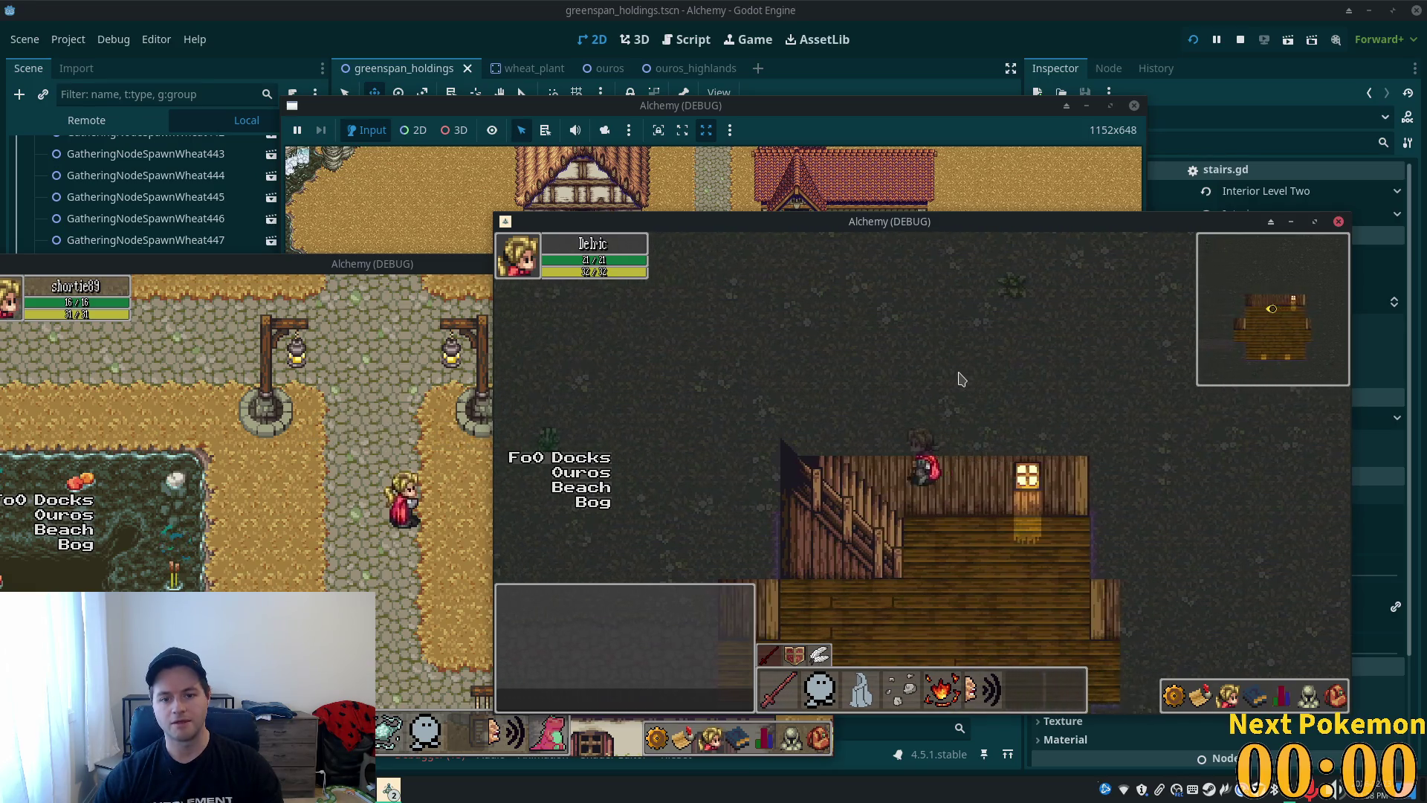
key(Left)
key(Left)
key(Right)
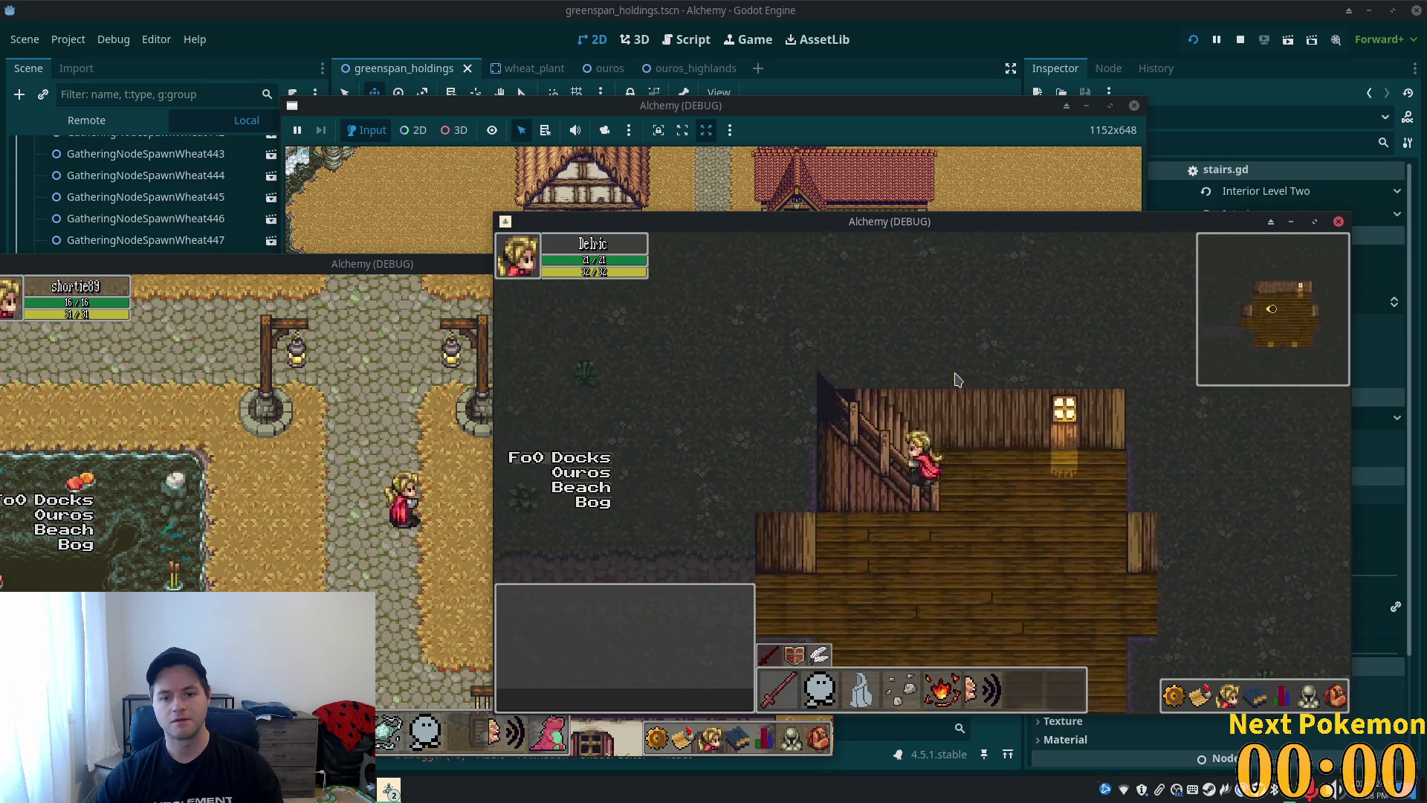
key(Left)
key(Right)
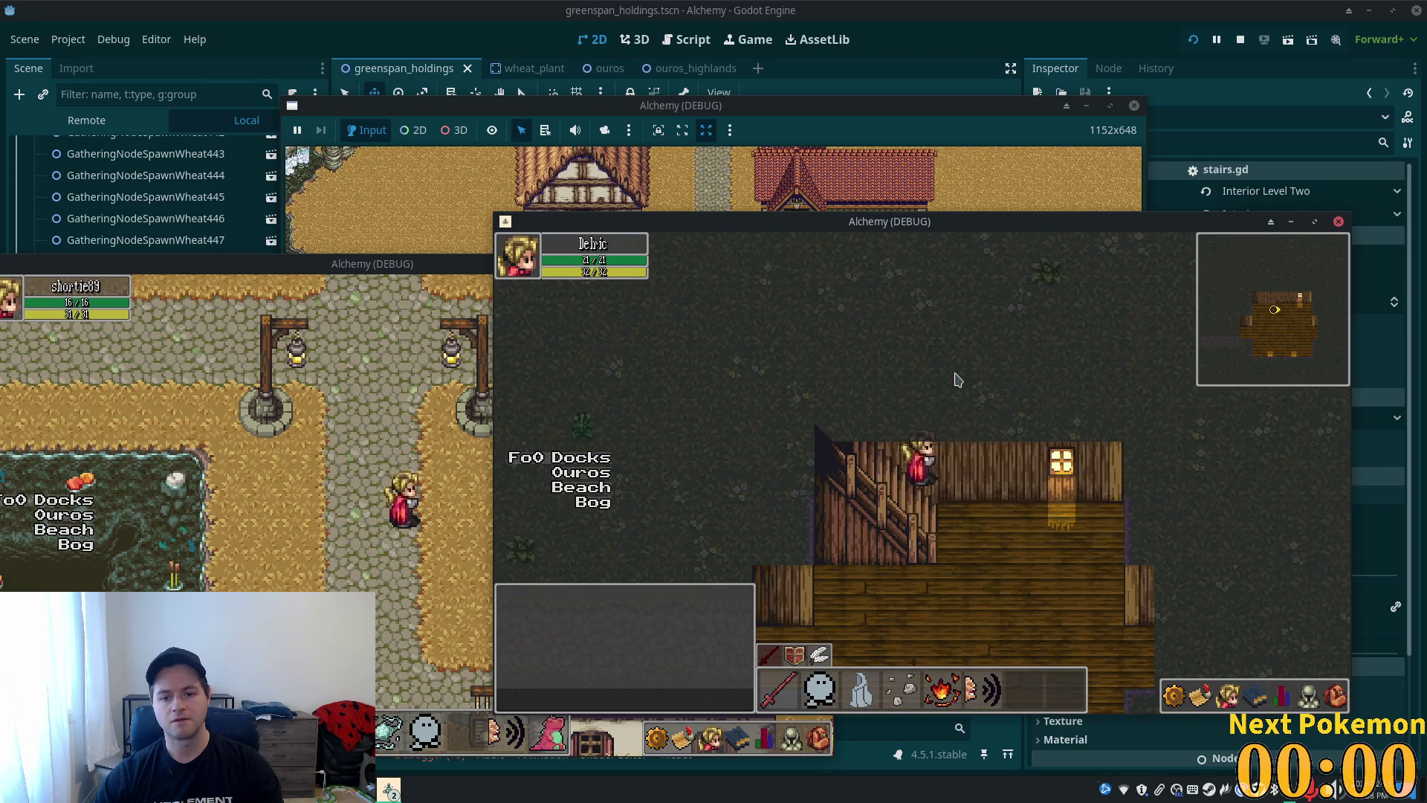
key(Right)
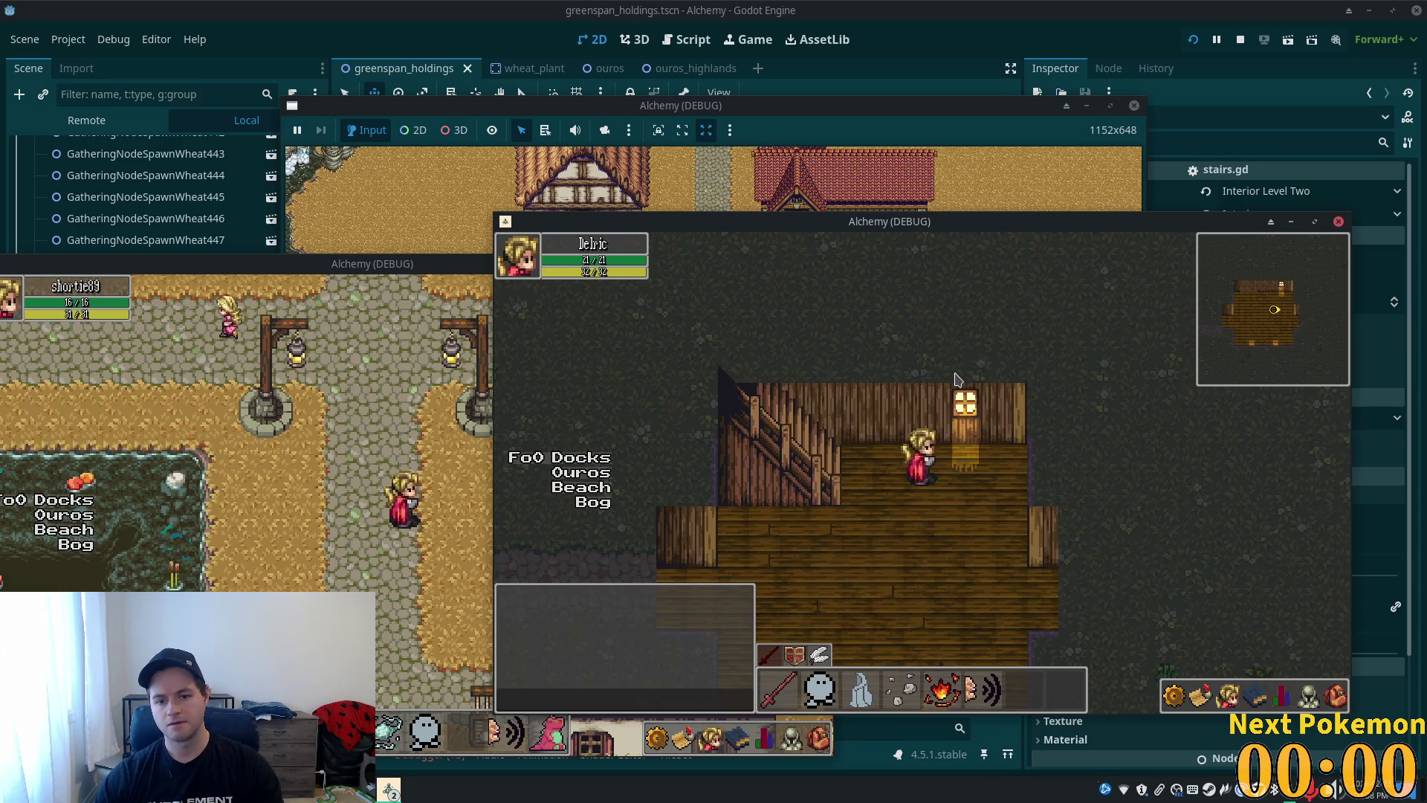
key(F8)
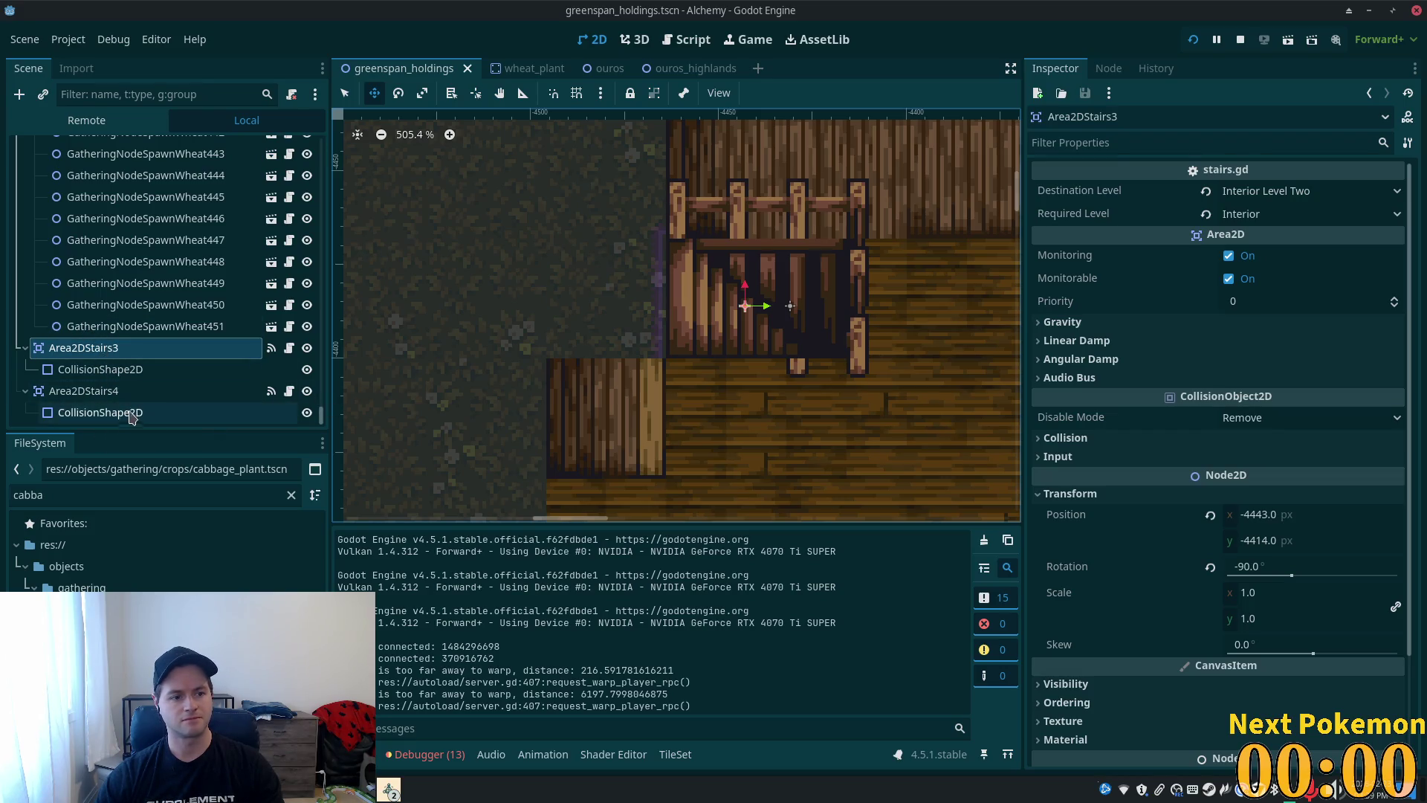
- Collapse the SouthEastFarmCrops and SouthWestFarmCrops groups and select the greenspan_holdings root node
scroll(166, 322, up, 3)
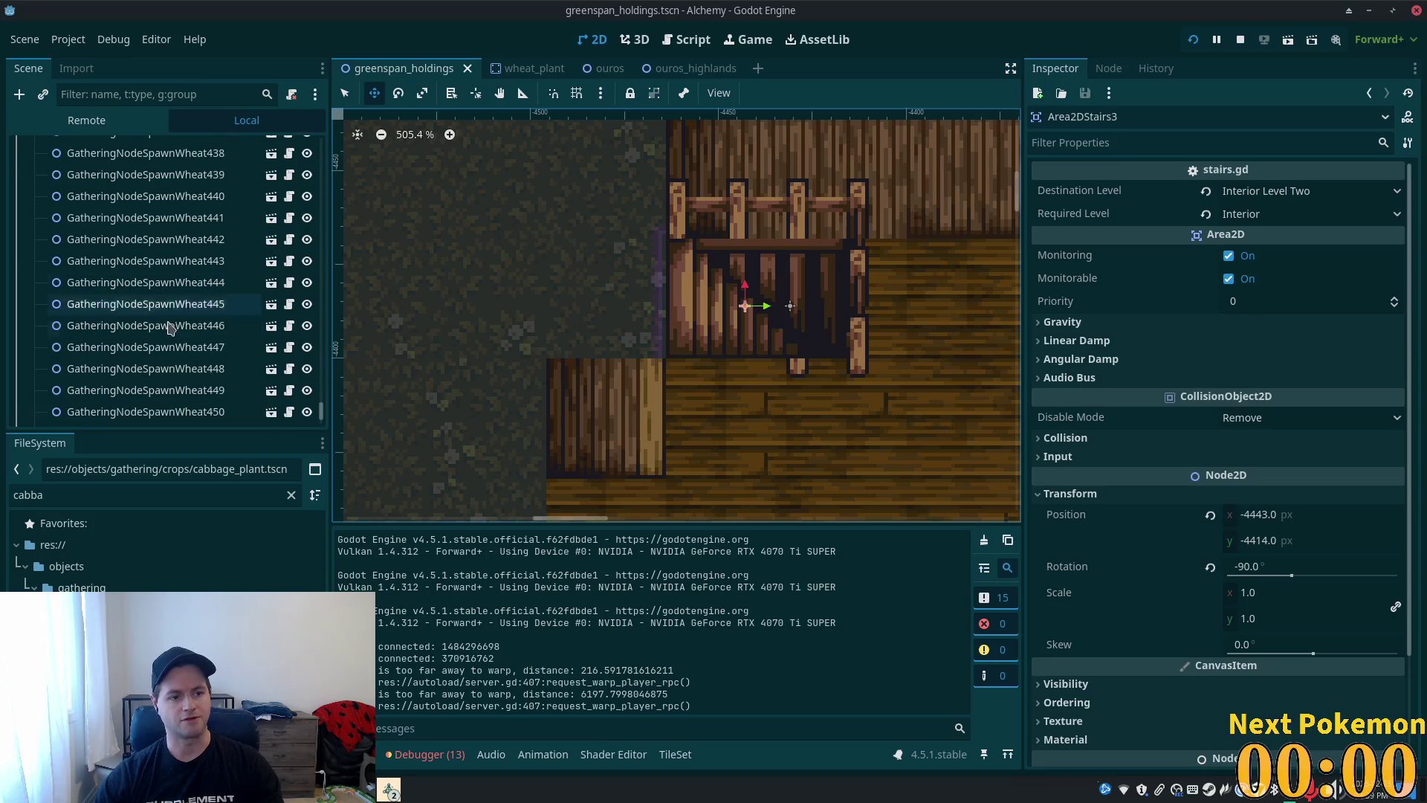
drag(322, 411, 335, 173)
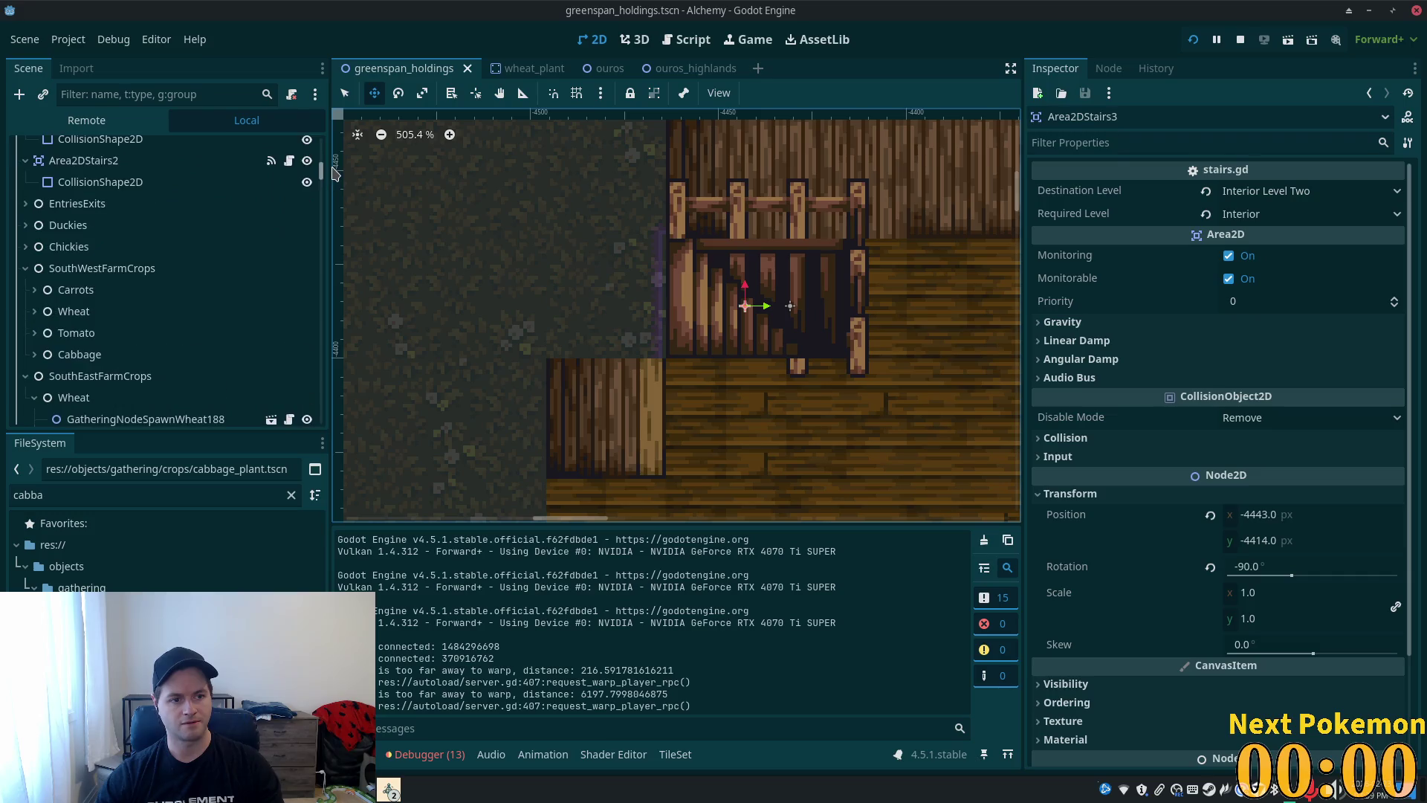
click(26, 377)
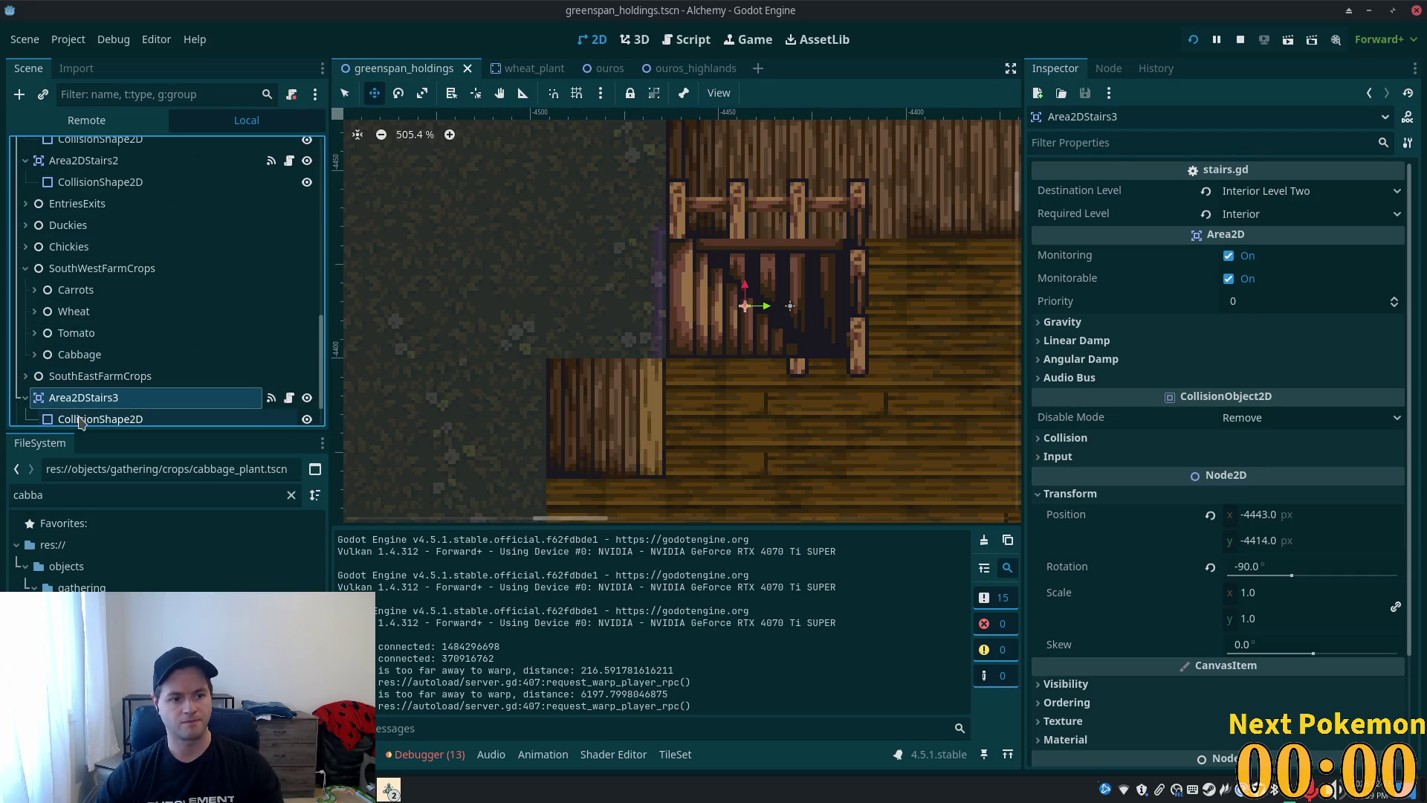
scroll(39, 401, up, 5)
click(22, 398)
click(60, 246)
scroll(59, 275, up, 10)
scroll(278, 176, up, 2)
click(274, 148)
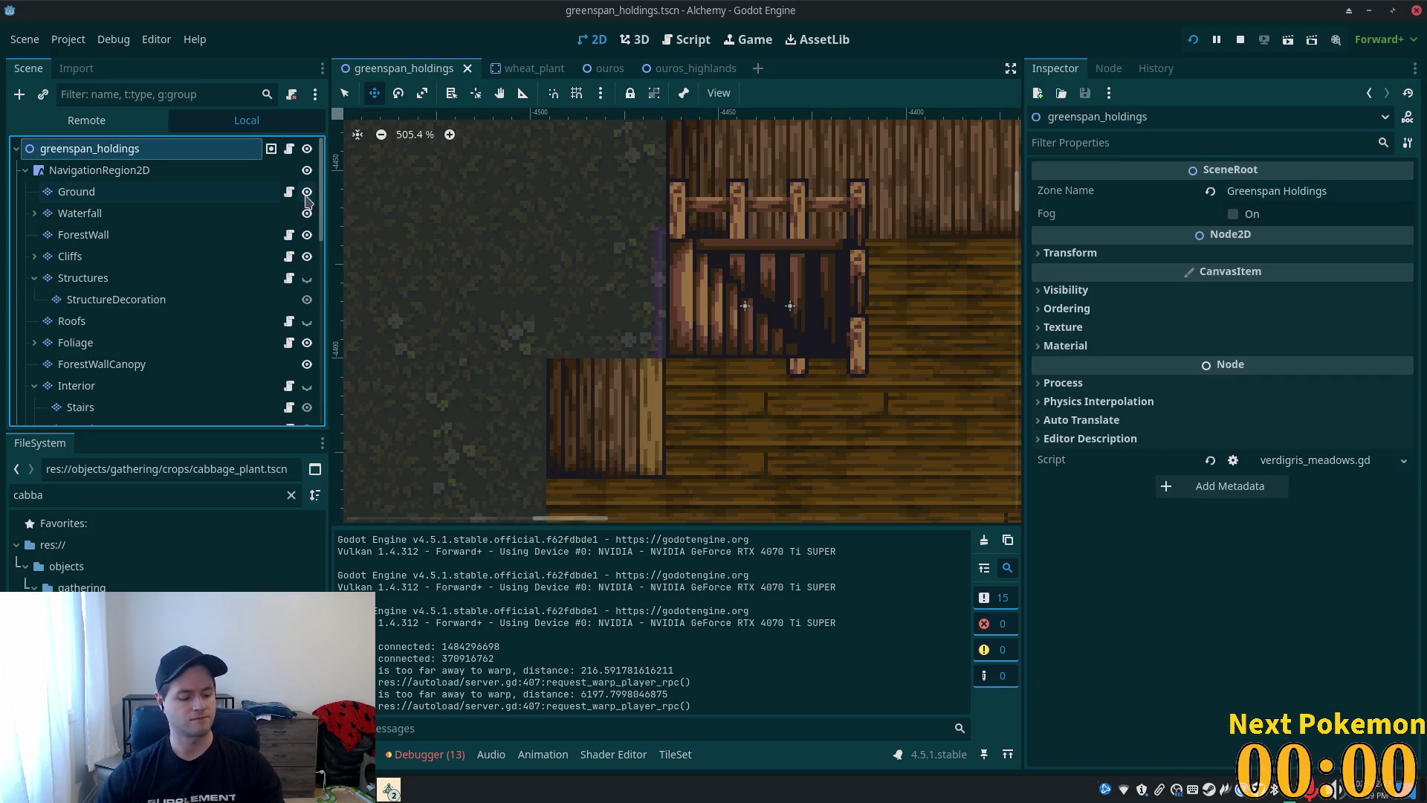
key(ctrl+a)
- Create a plain Node under the root and name it Stairs
text(color)
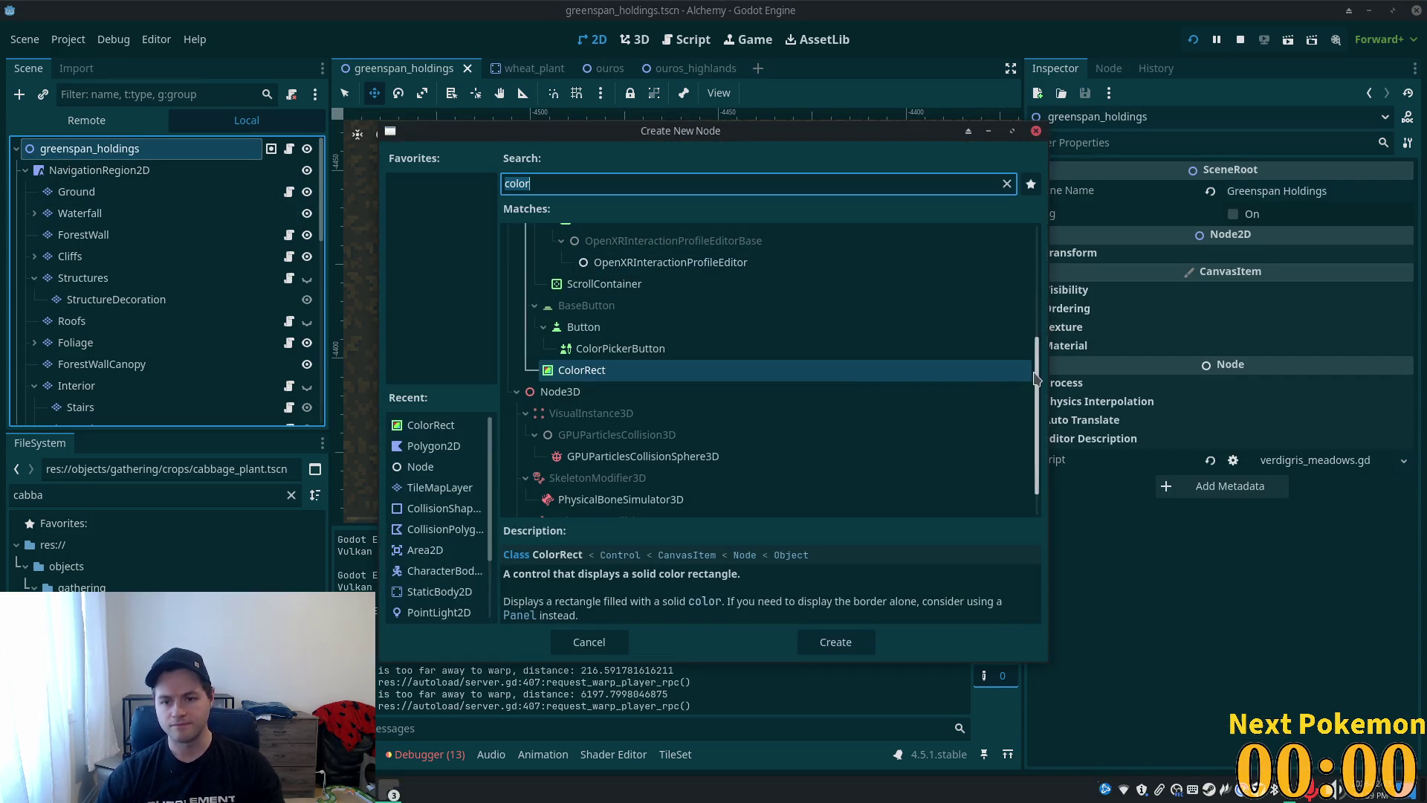
text(node)
key(Return)
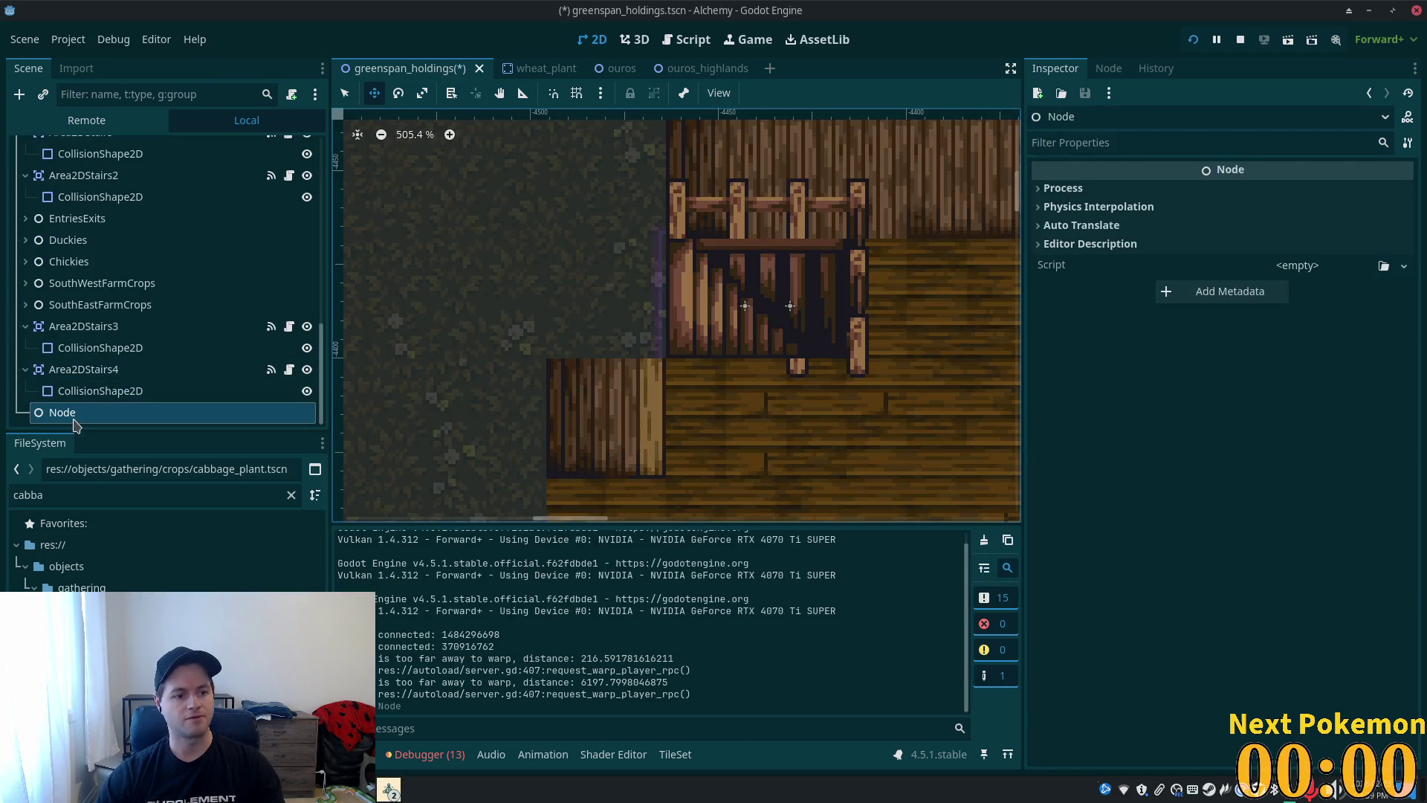
key(F2)
text(Stairs)
key(Return)
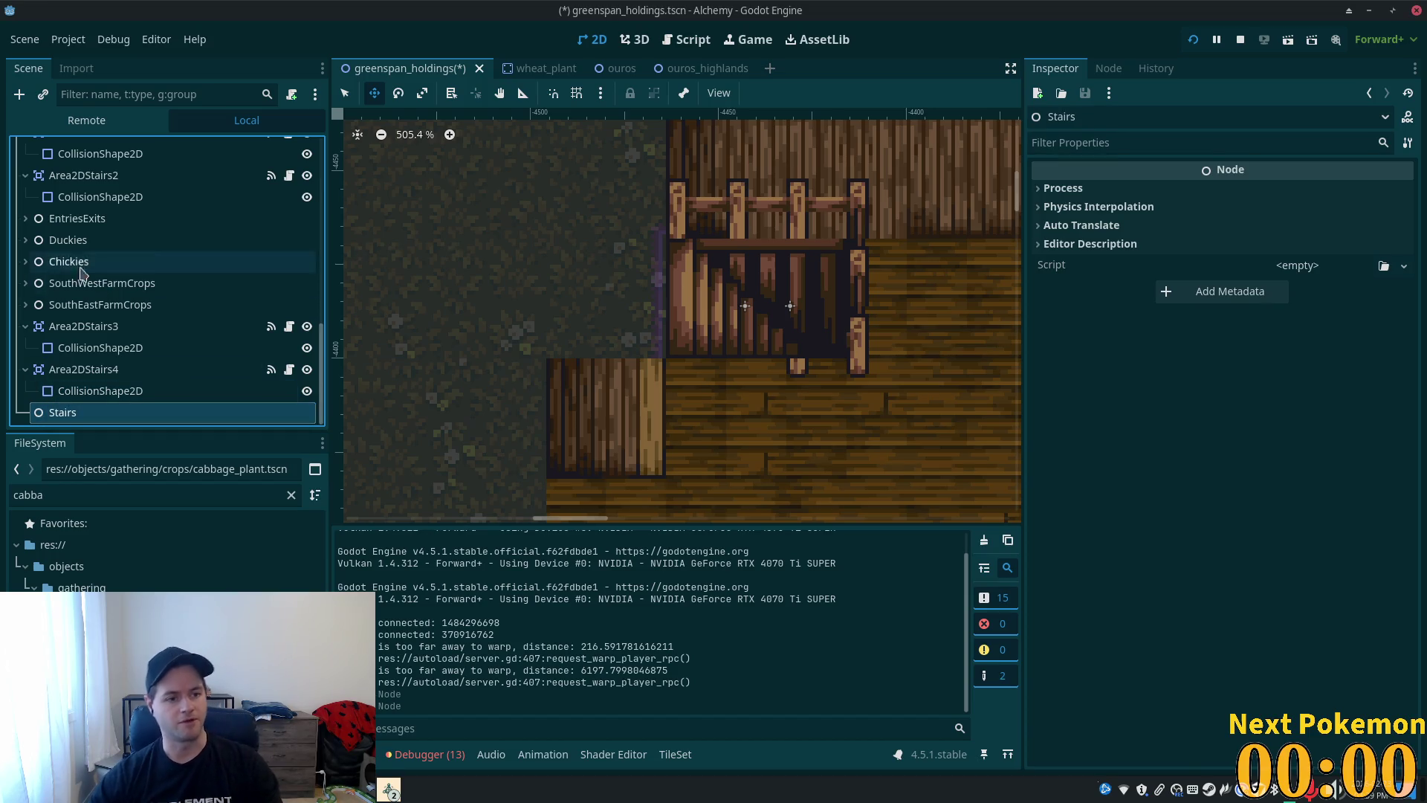
- Move Area2DStairs, Area2DStairs2, Area2DStairs3 and Area2DStairs4 under the Stairs node
scroll(83, 268, up, 2)
click(80, 202)
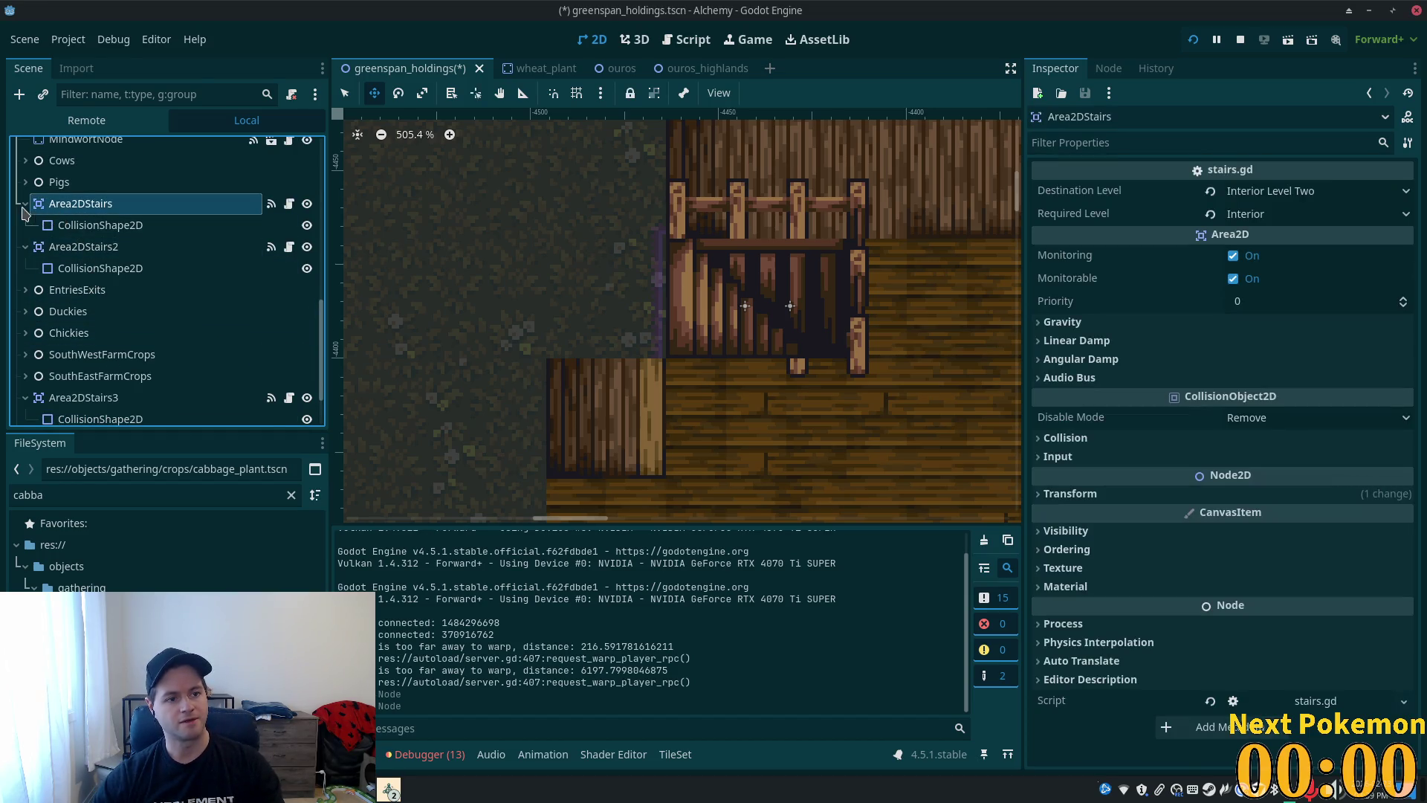
click(25, 203)
click(26, 224)
click(25, 354)
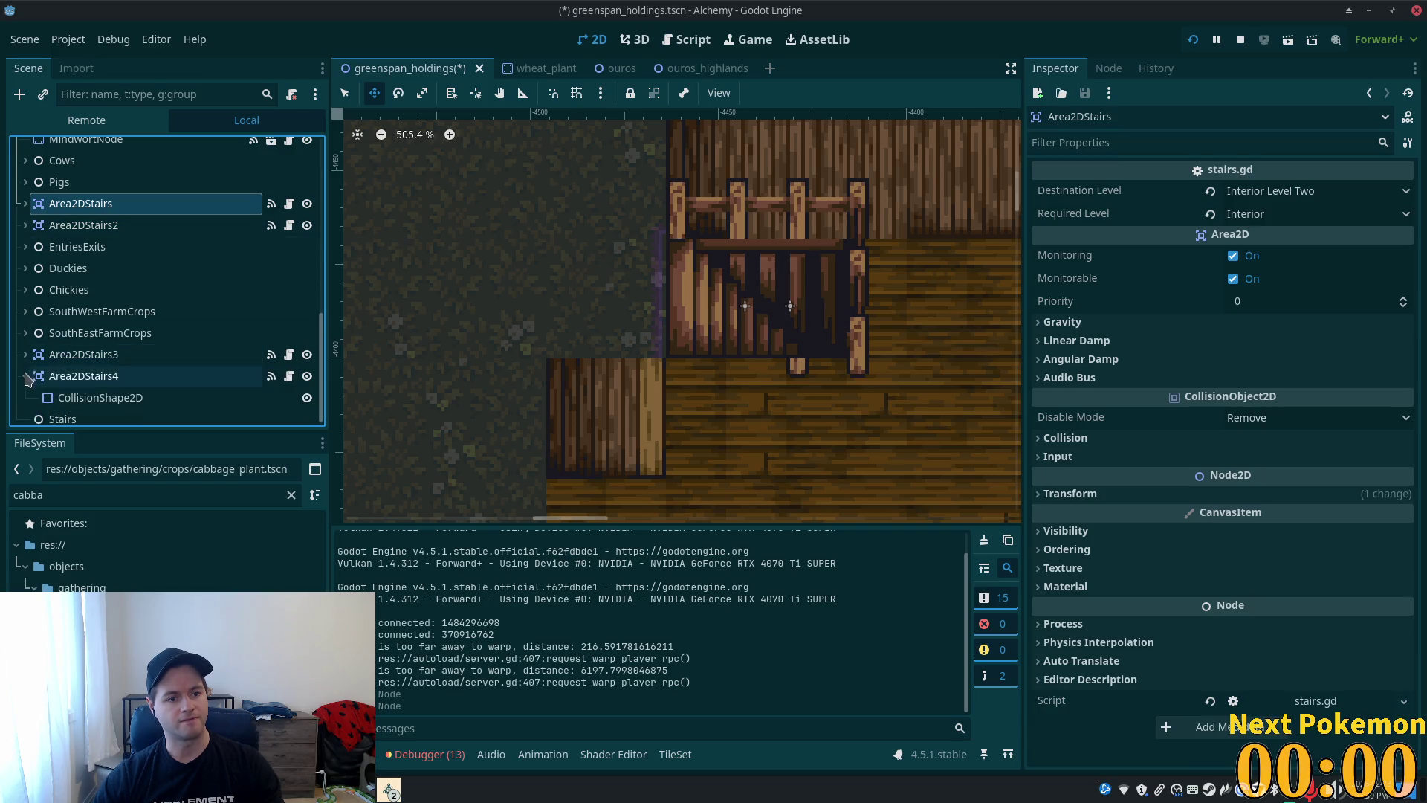
click(26, 376)
ctrl+click(58, 242)
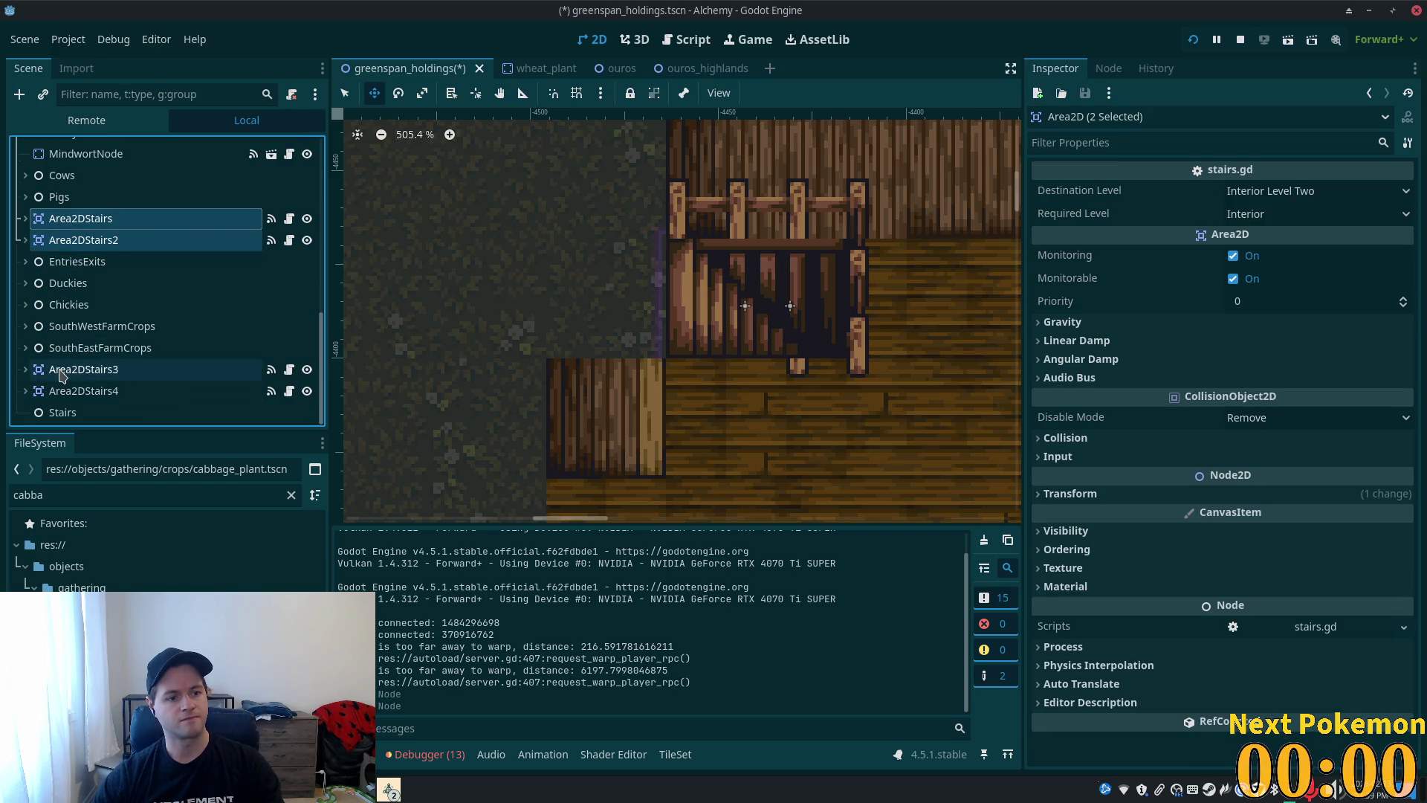
ctrl+click(61, 371)
ctrl+click(111, 391)
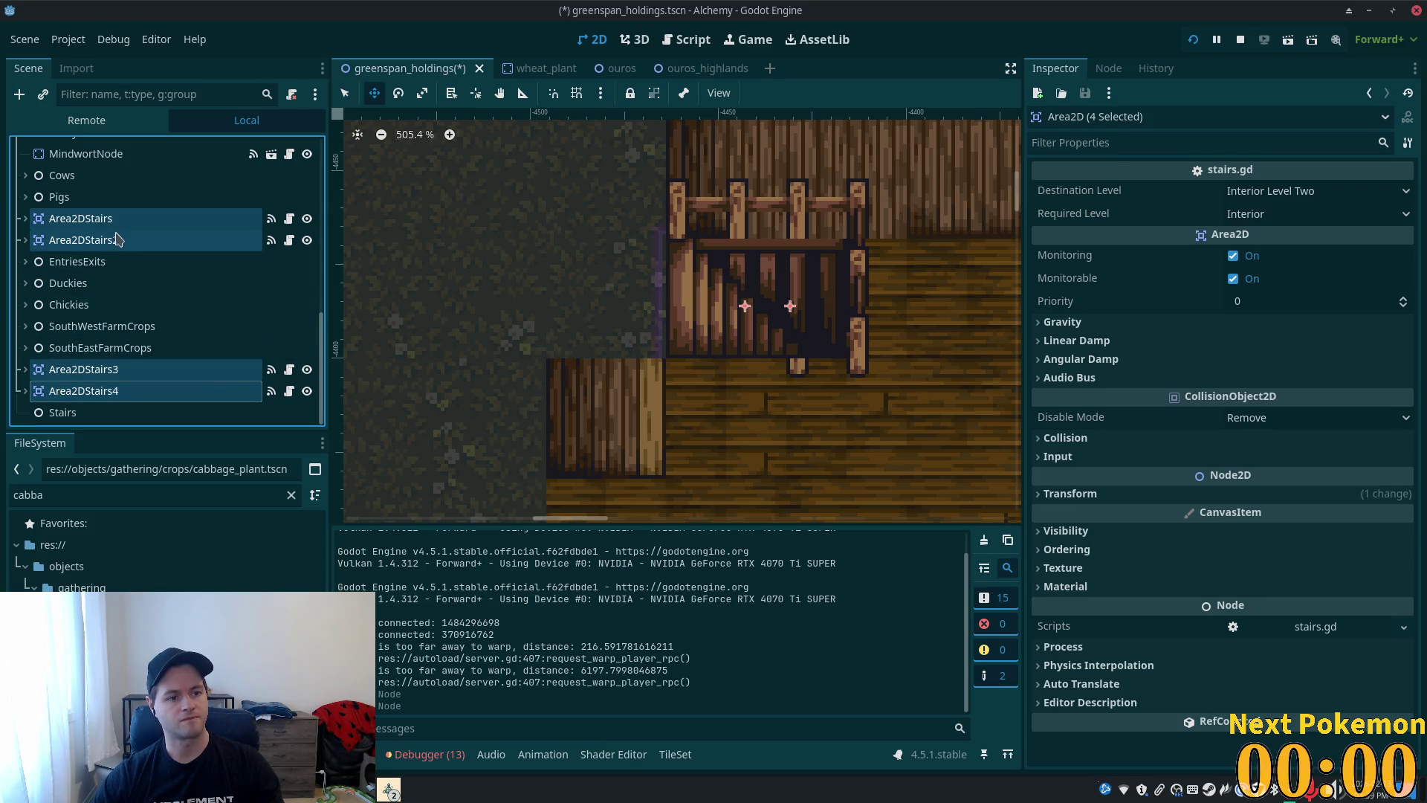
drag(90, 239, 65, 414)
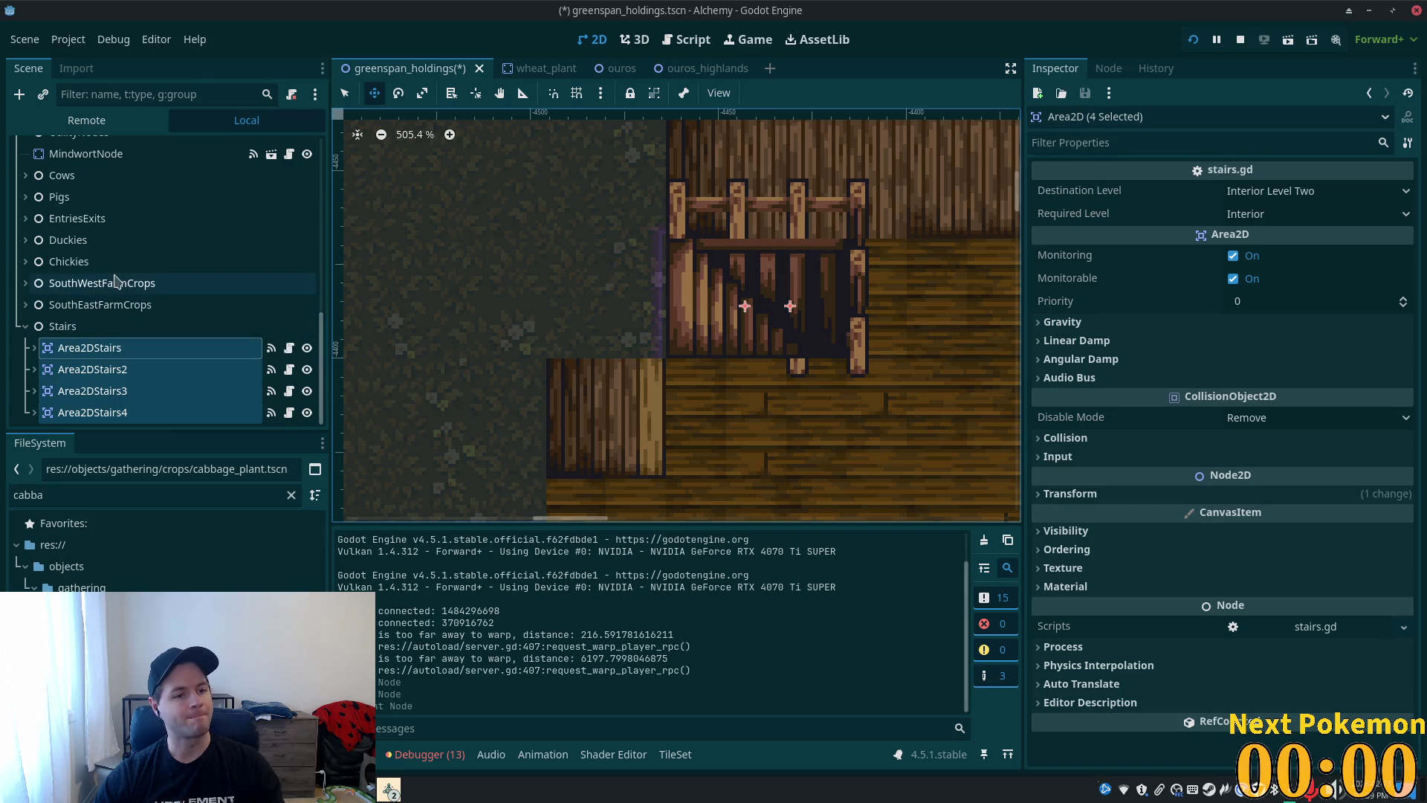
scroll(116, 281, up, 3)
scroll(145, 289, up, 3)
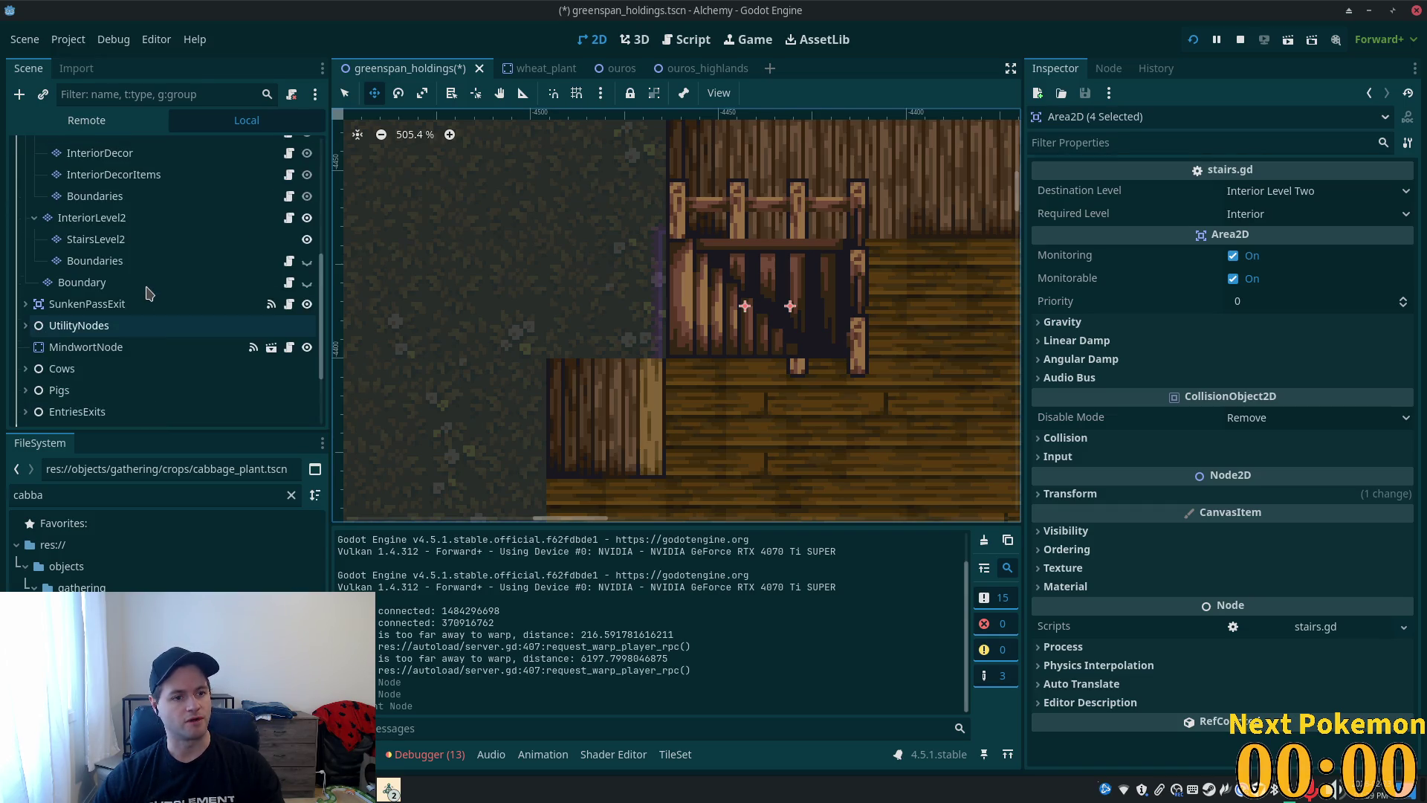
scroll(141, 291, up, 3)
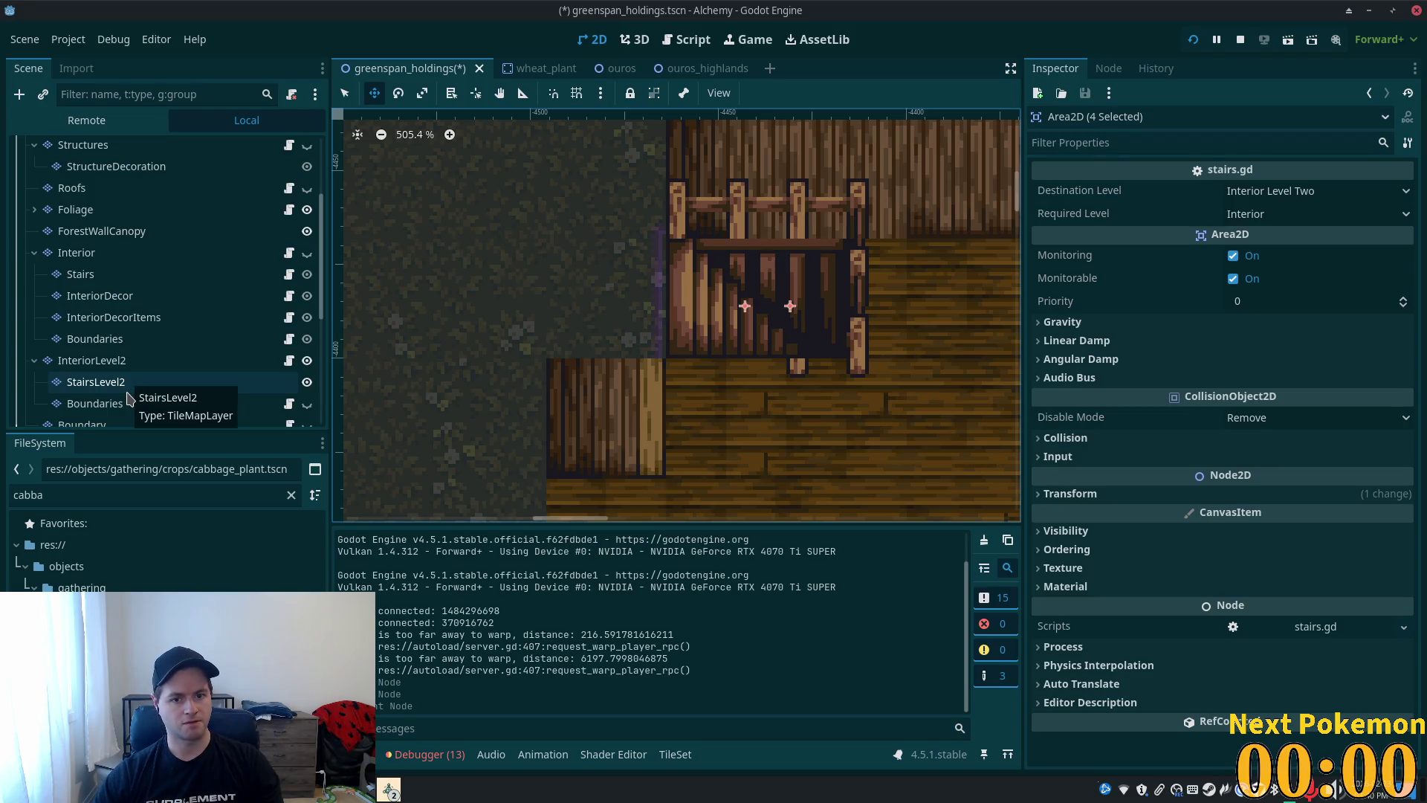
- Compare the self-modulate colours of both Boundaries layers and hide InteriorLevel2
scroll(100, 402, down, 3)
click(107, 341)
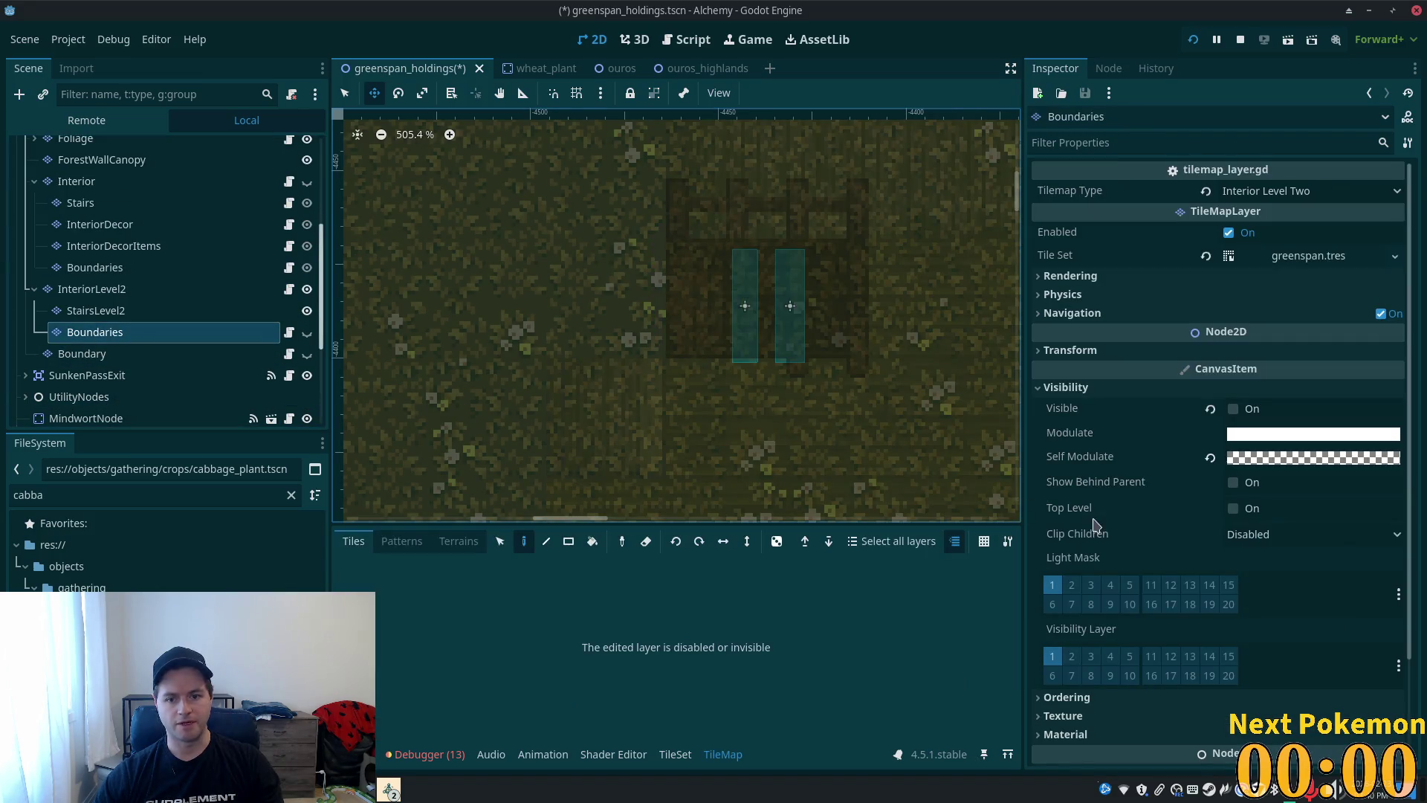
click(1298, 458)
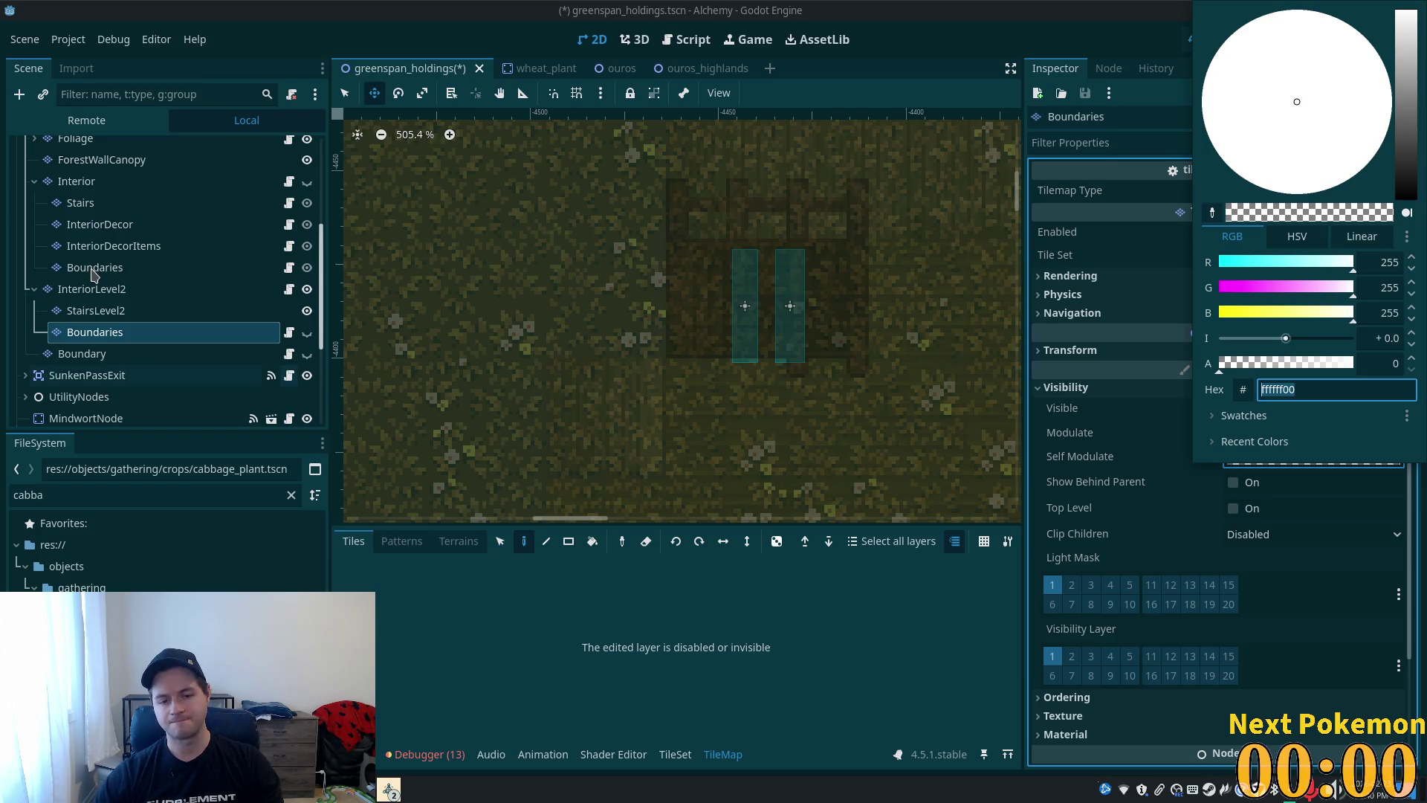
click(94, 274)
click(95, 269)
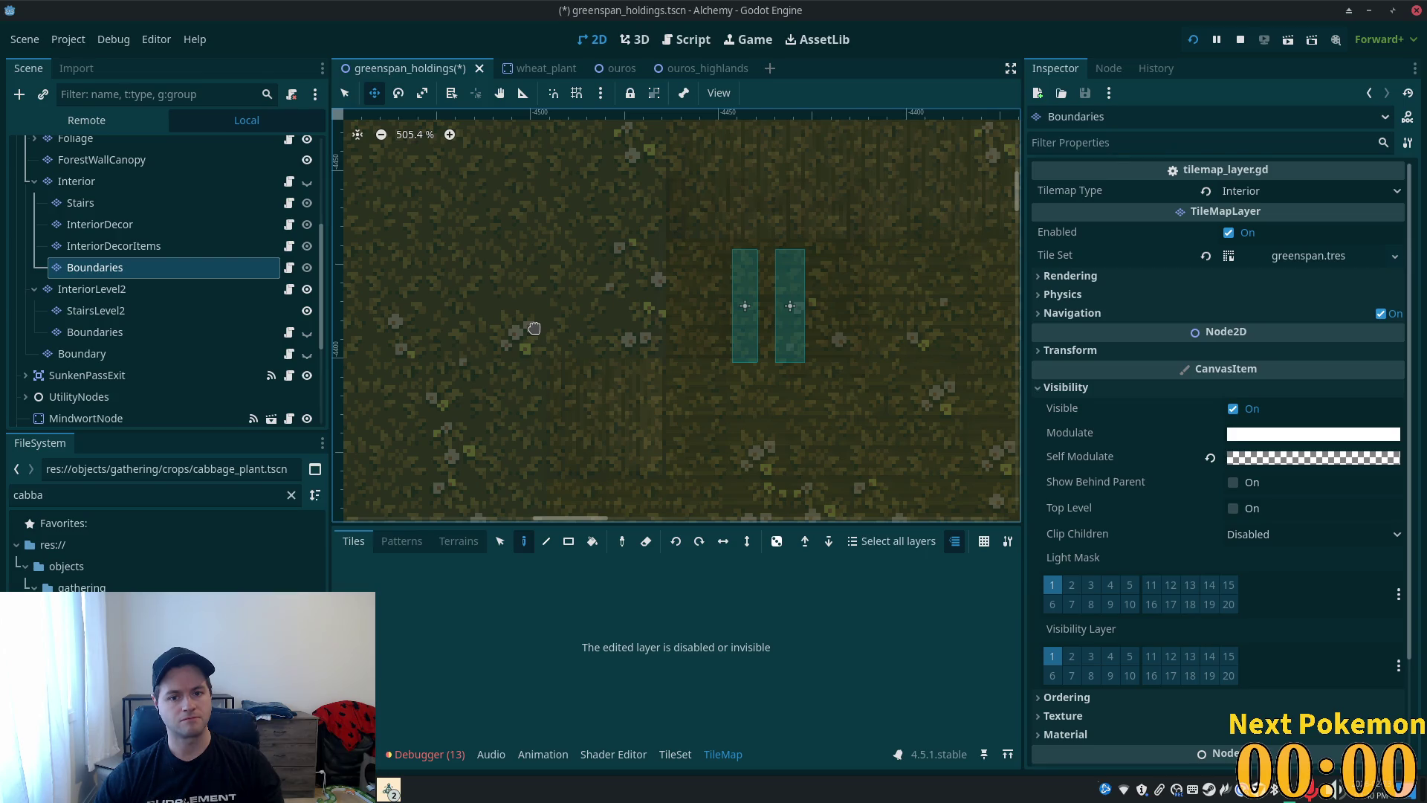
click(307, 290)
click(133, 333)
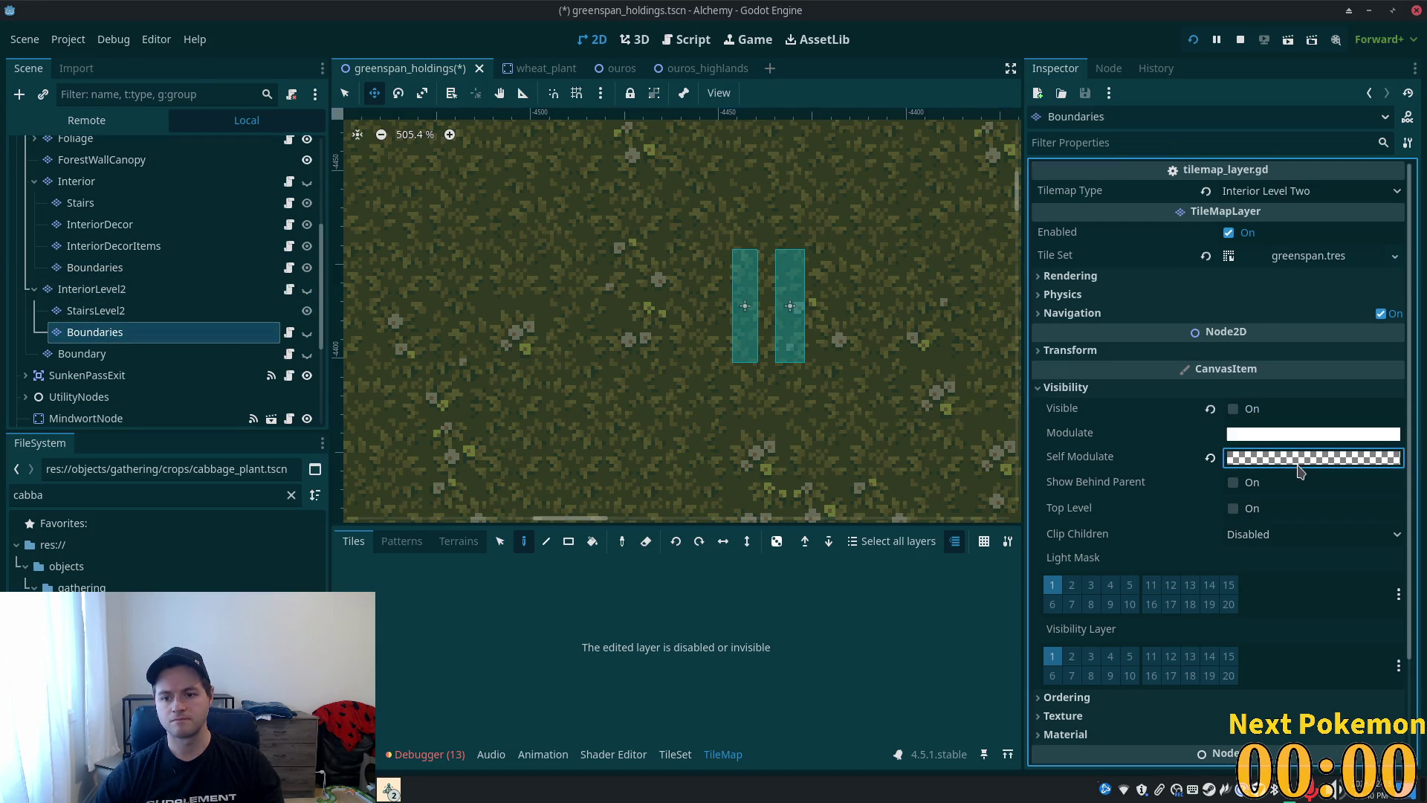
click(1250, 458)
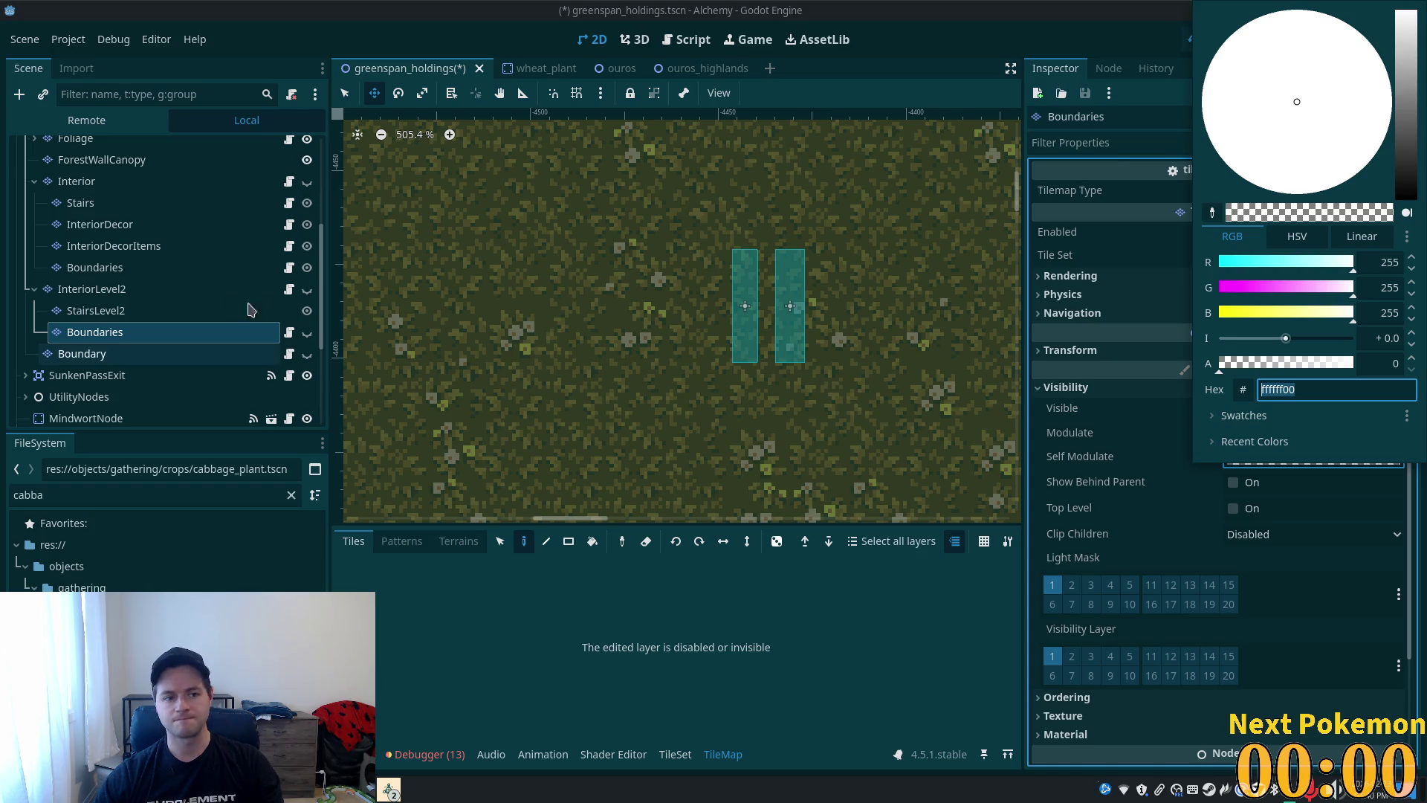
click(94, 272)
click(95, 272)
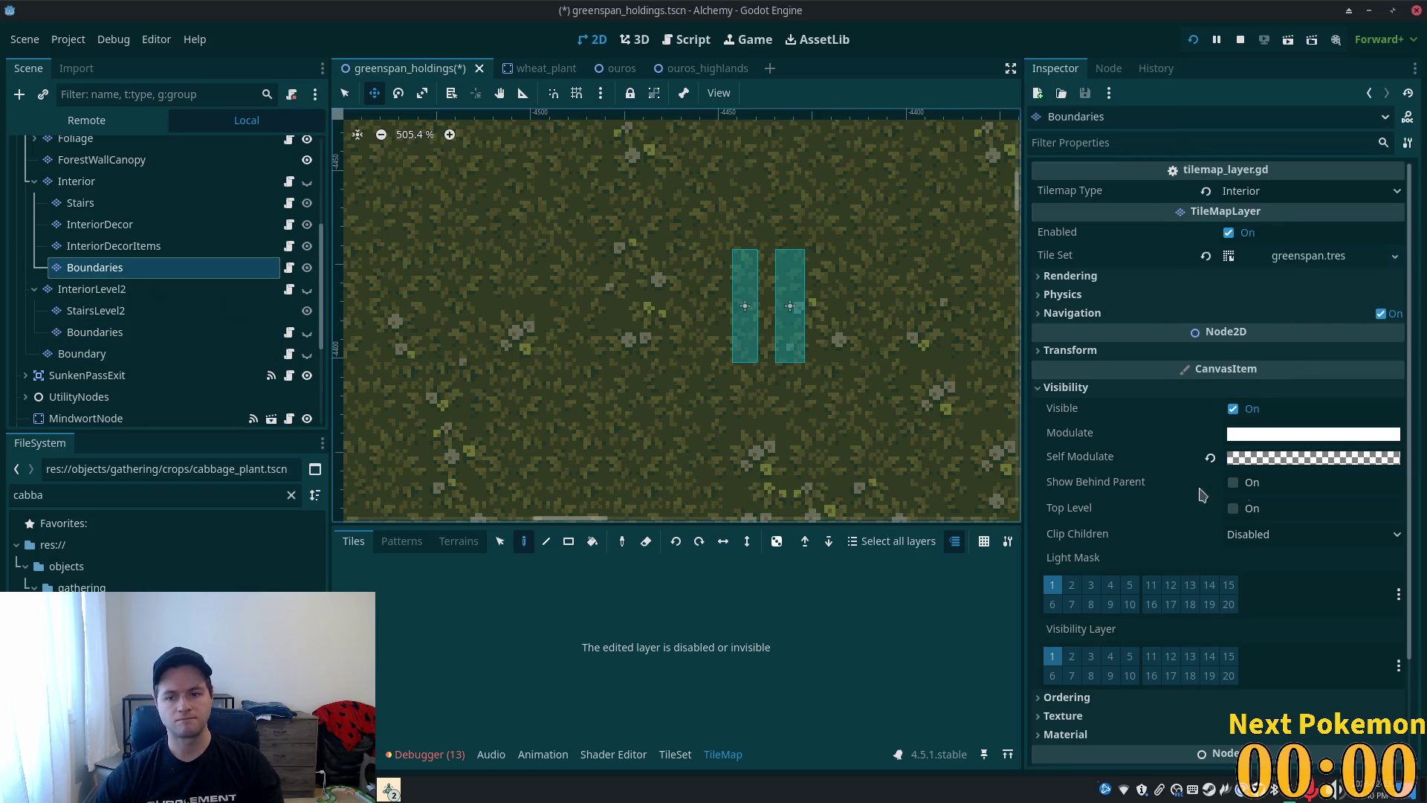
- Set the Interior Boundaries self-modulate to opaque white ffffff
click(1287, 458)
click(1307, 389)
key(BackSpace)
key(BackSpace)
key(Return)
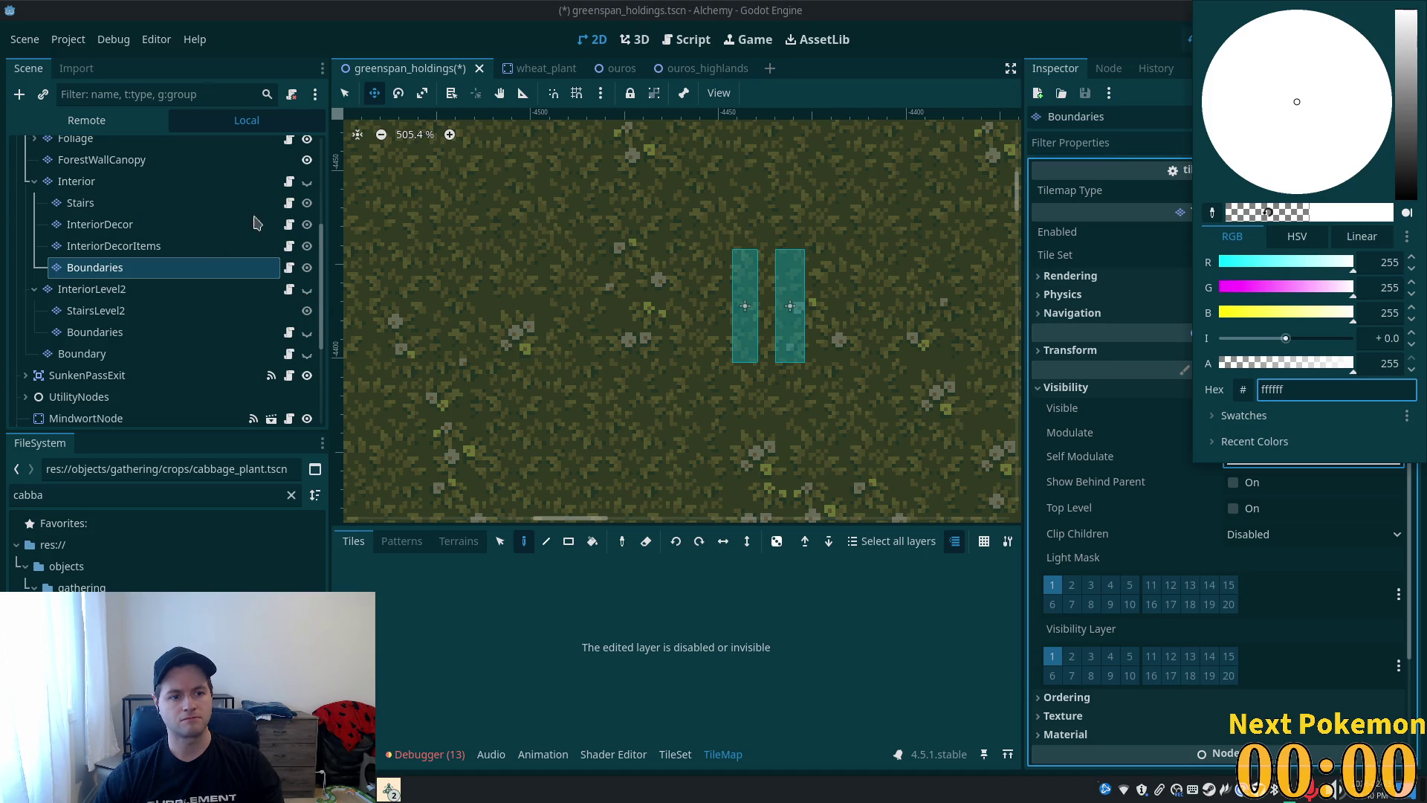
click(307, 181)
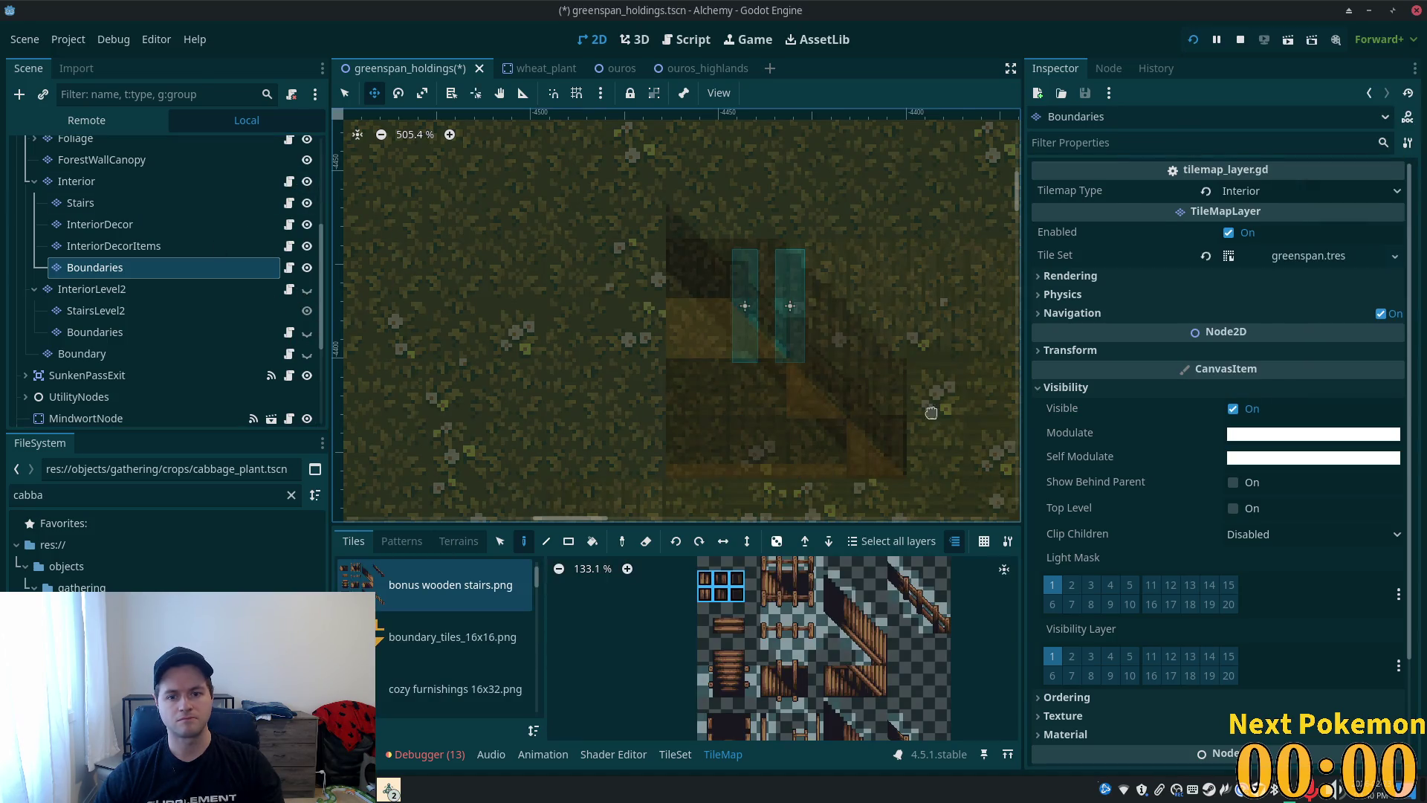
- Use boundary_tiles_16x16.png as the tile source and switch to the Select tool
drag(940, 405, 818, 455)
click(517, 644)
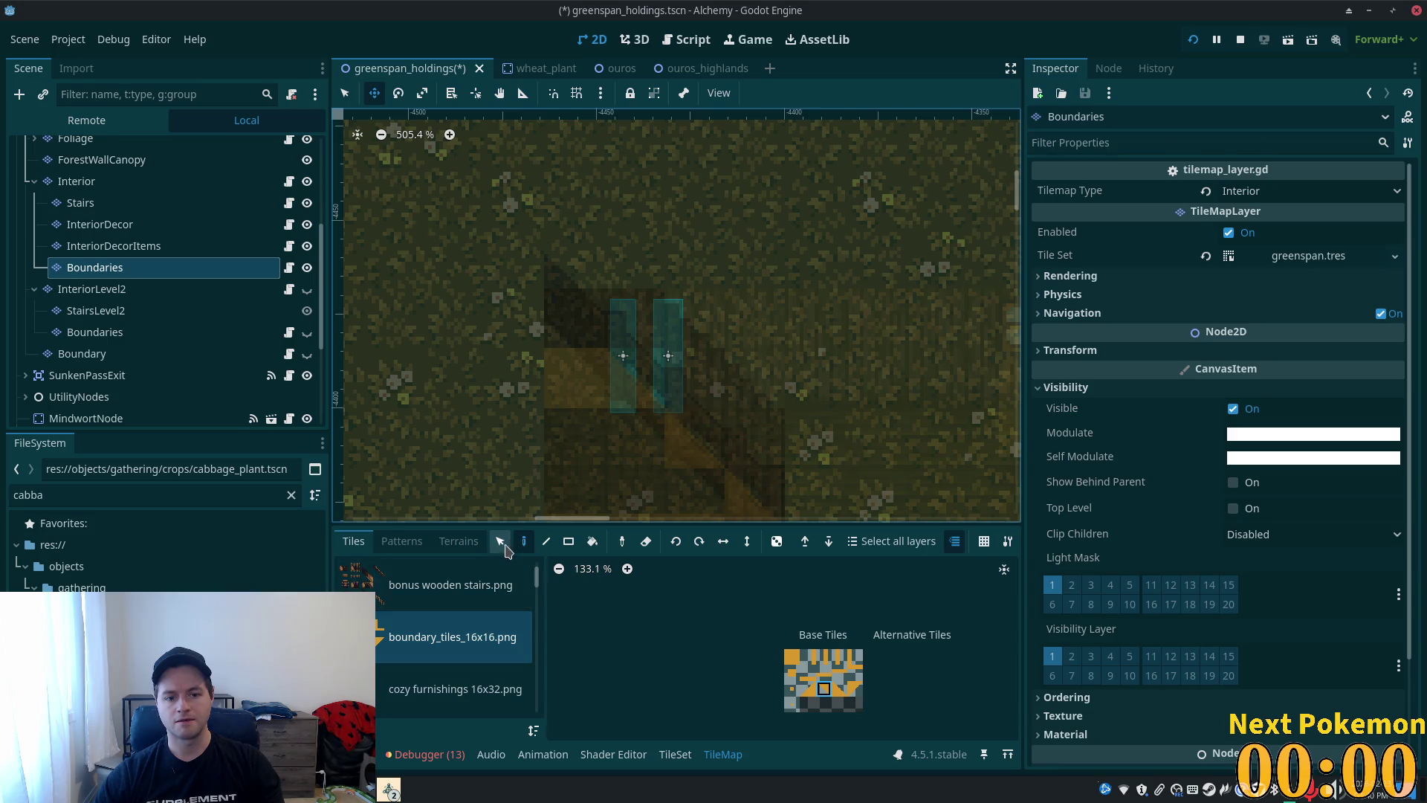
click(345, 93)
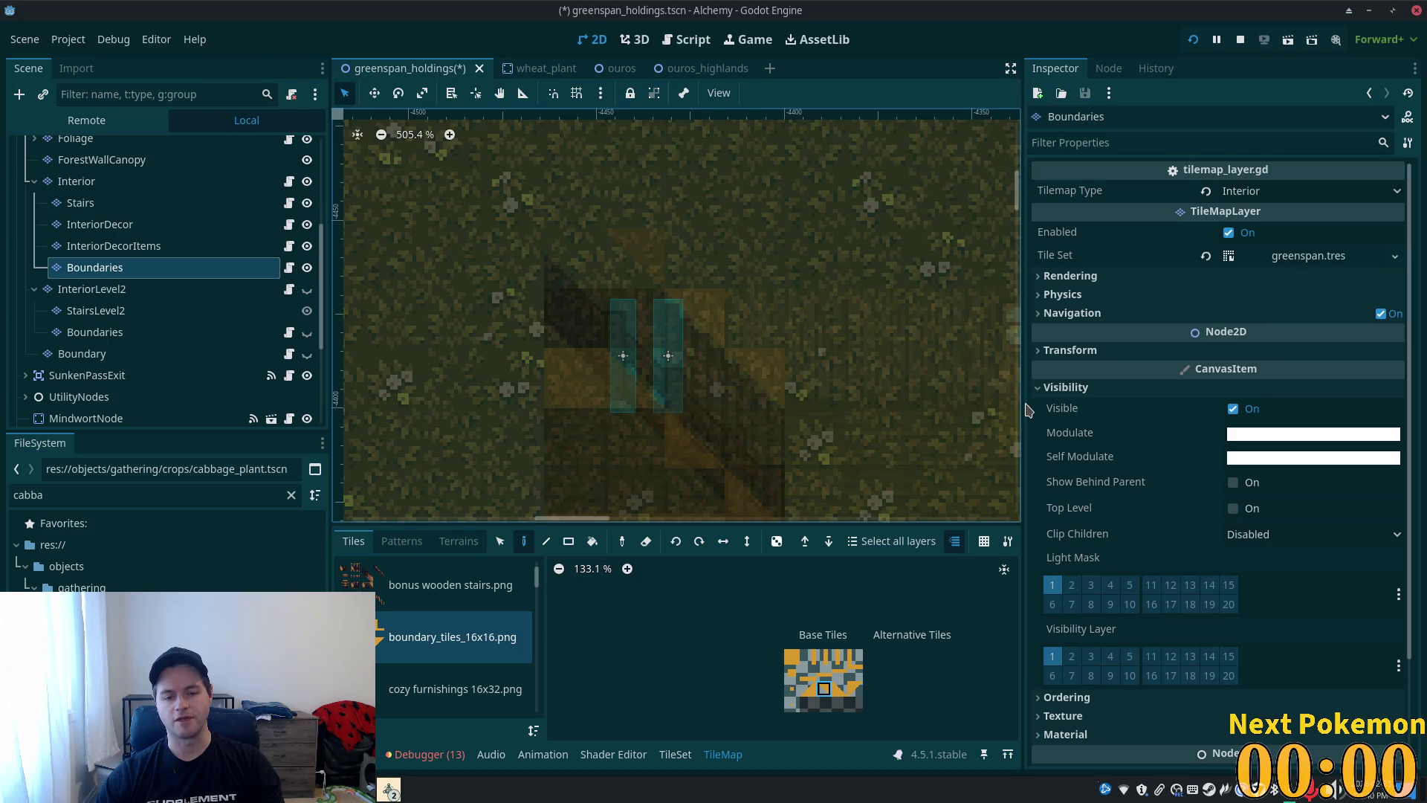
- Select the Area2DStairs3 trigger in the scene tree
scroll(82, 407, down, 4)
scroll(96, 405, down, 3)
scroll(112, 401, down, 1)
click(90, 398)
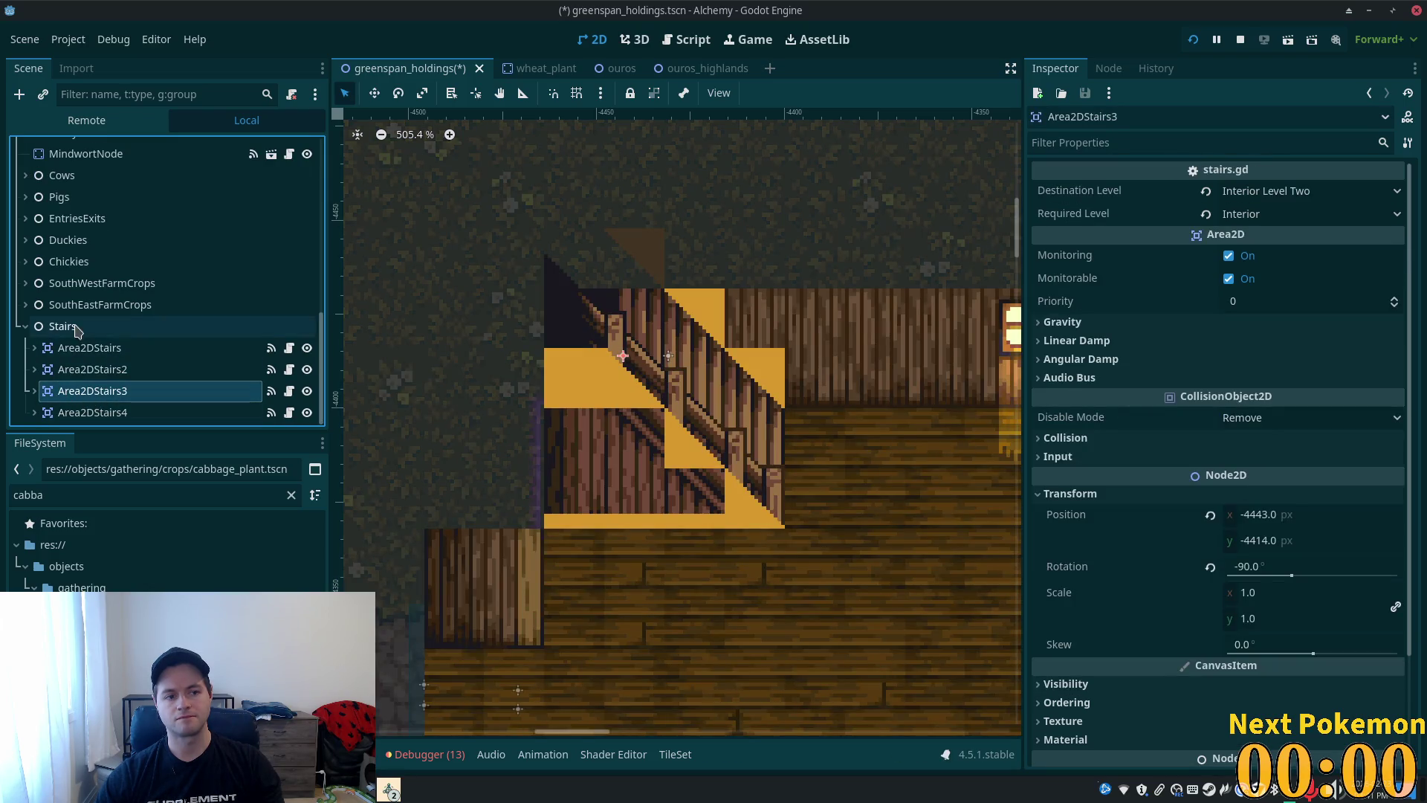
- Raise Area2DStairs3 by 13 px to y -4427, save the scene, and run the game
key(w)
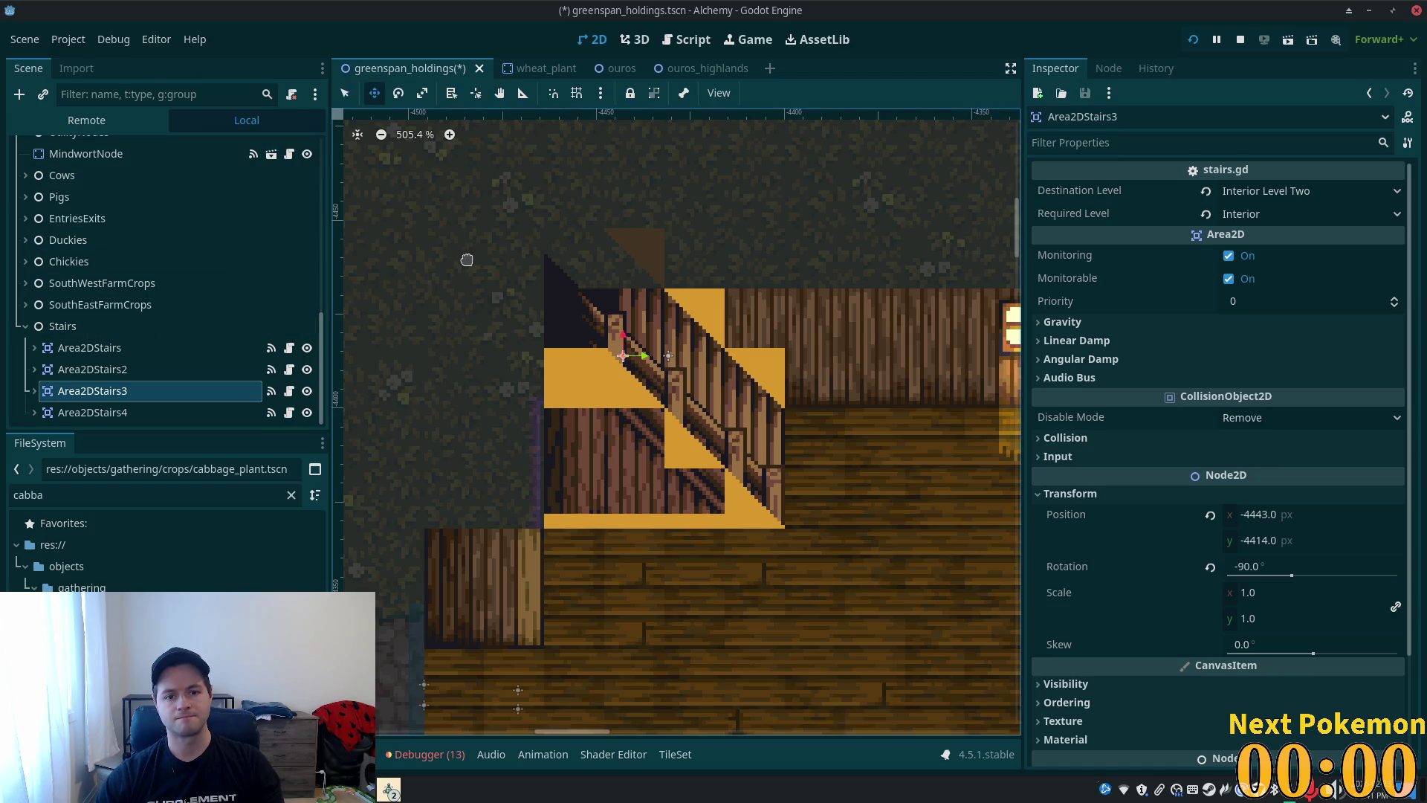
drag(467, 260, 464, 210)
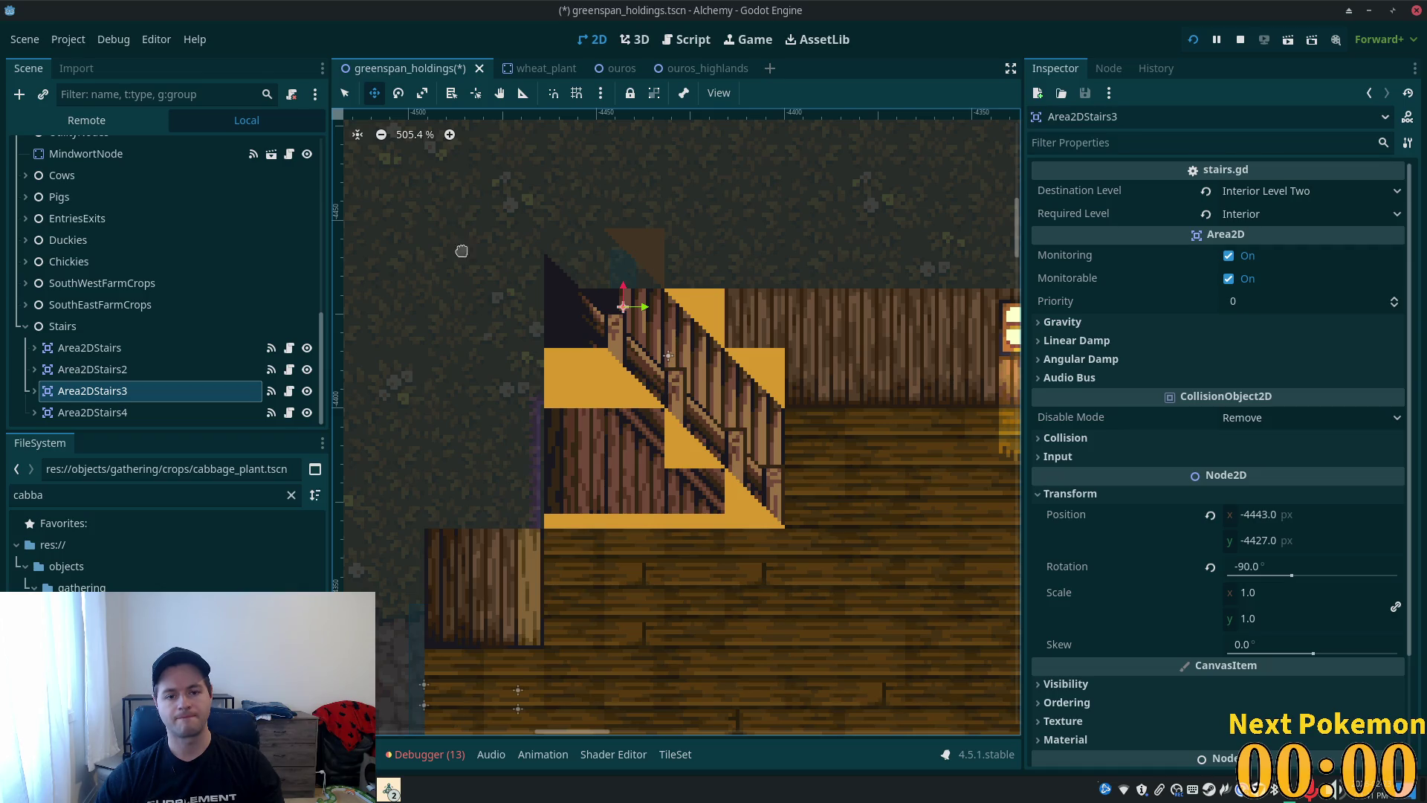
key(ctrl+s)
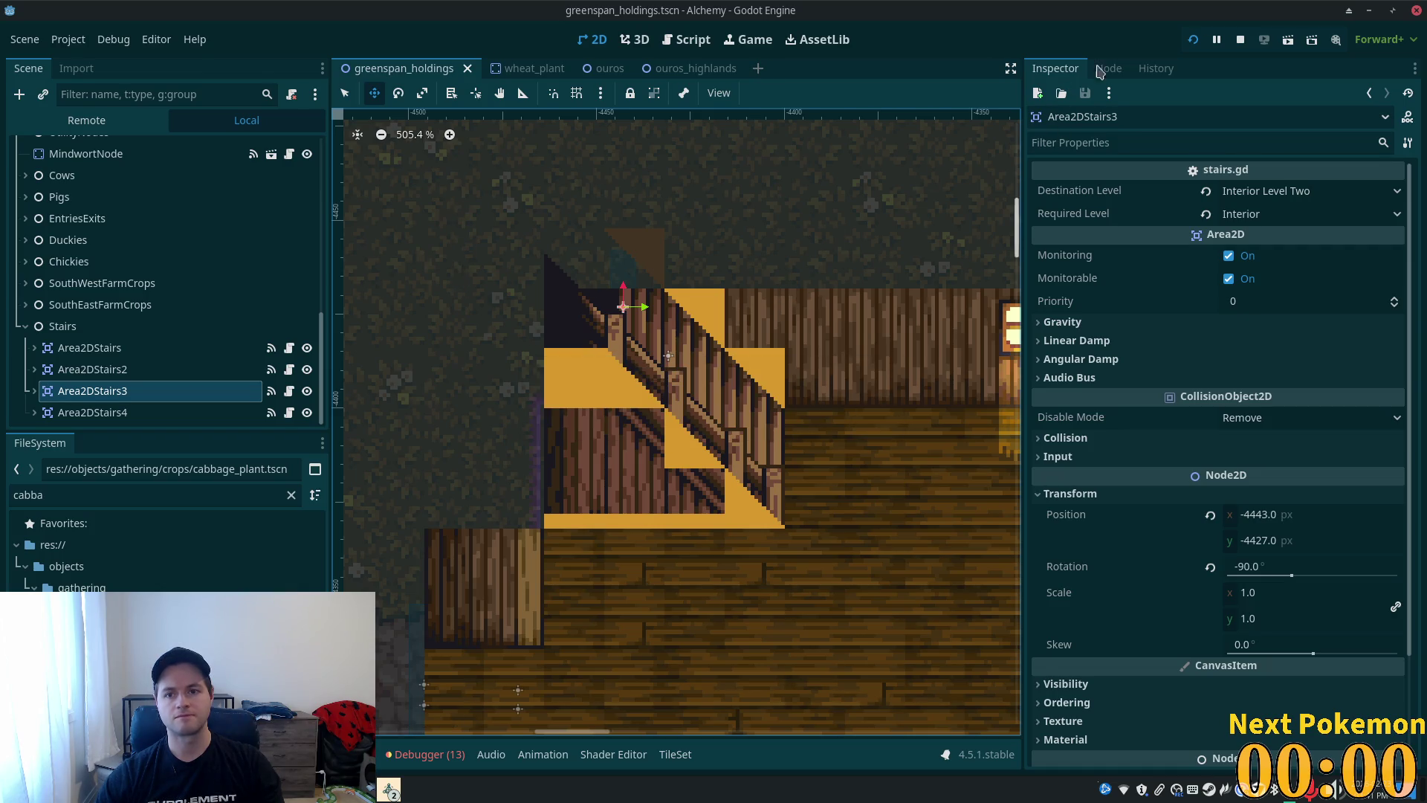
key(F5)
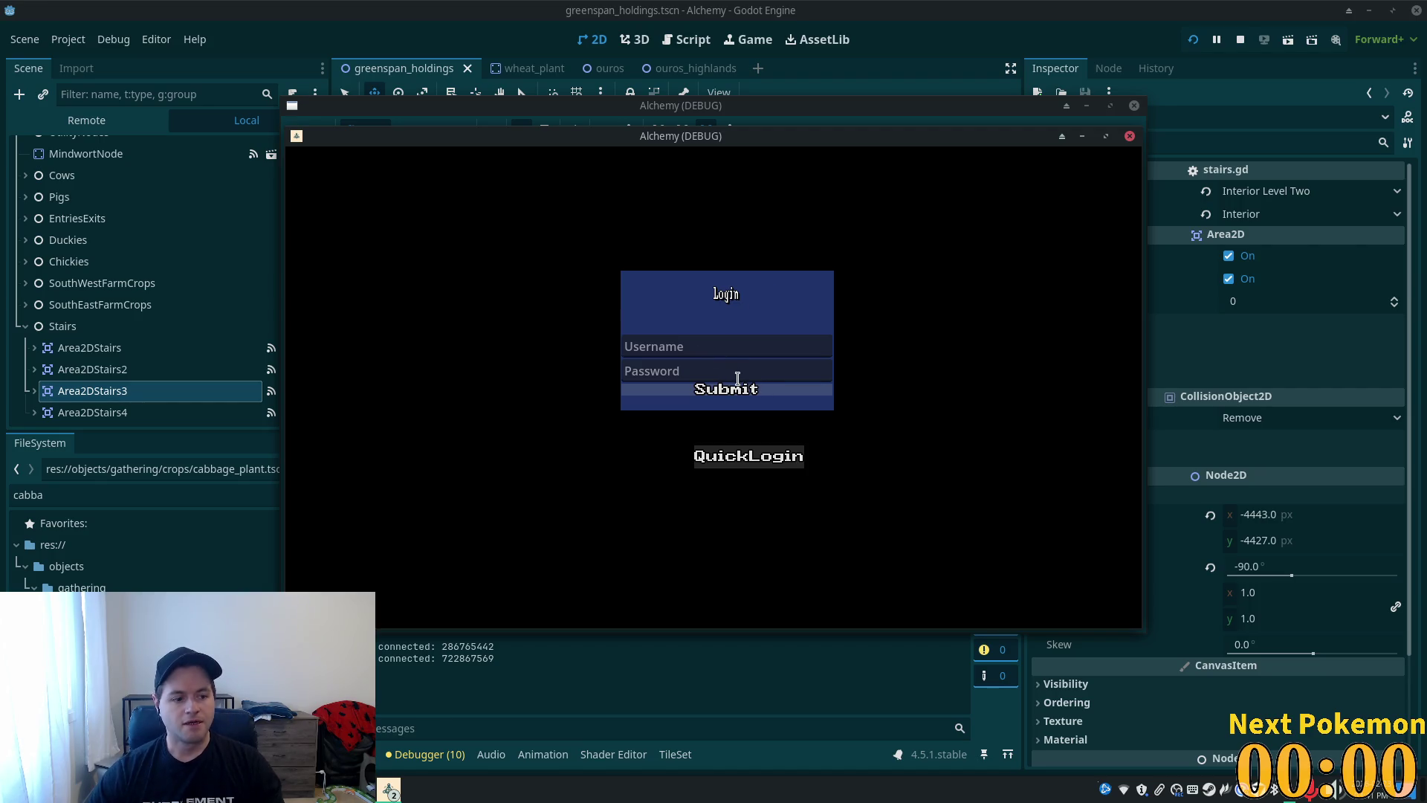
- Log in, walk the player on and off the stairs, then stop the game
click(714, 389)
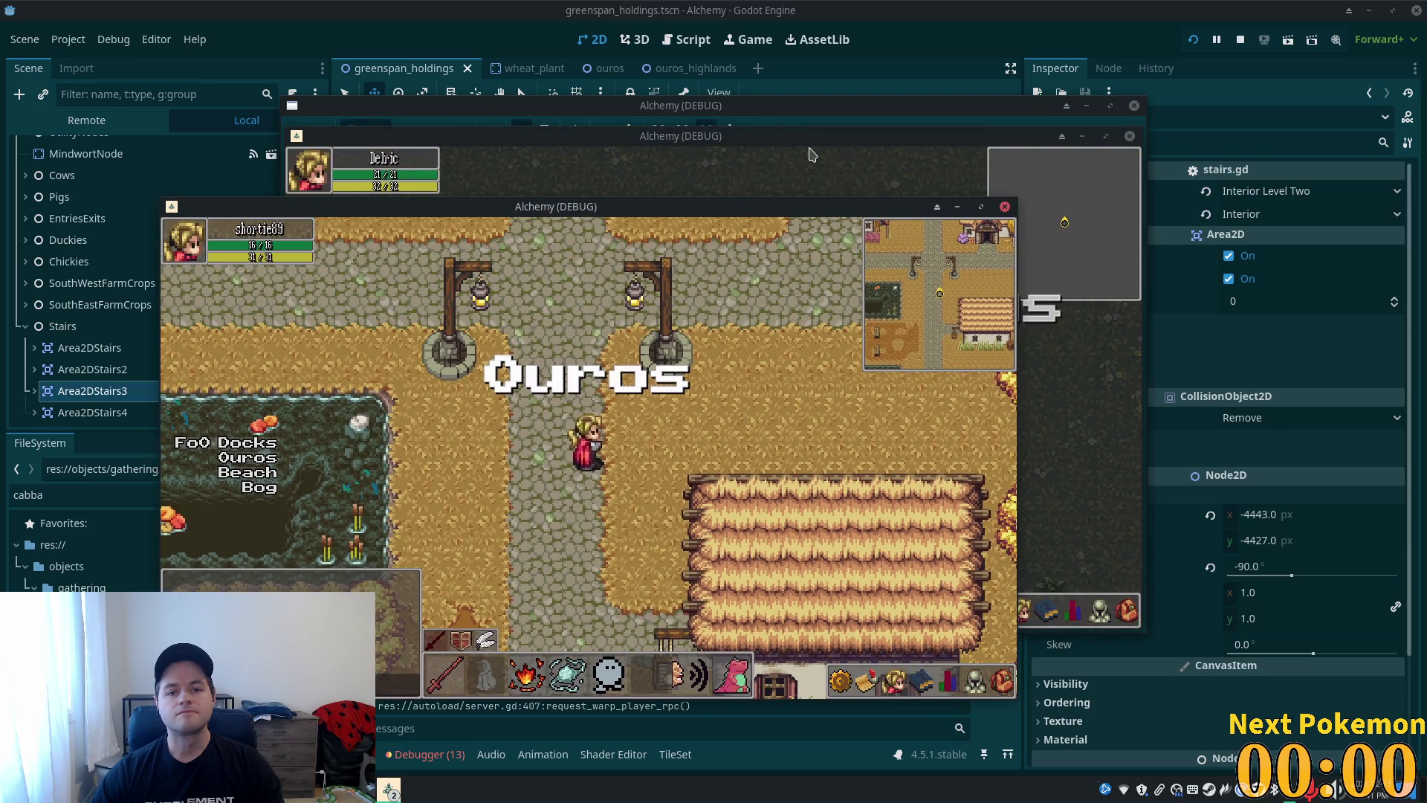
click(812, 154)
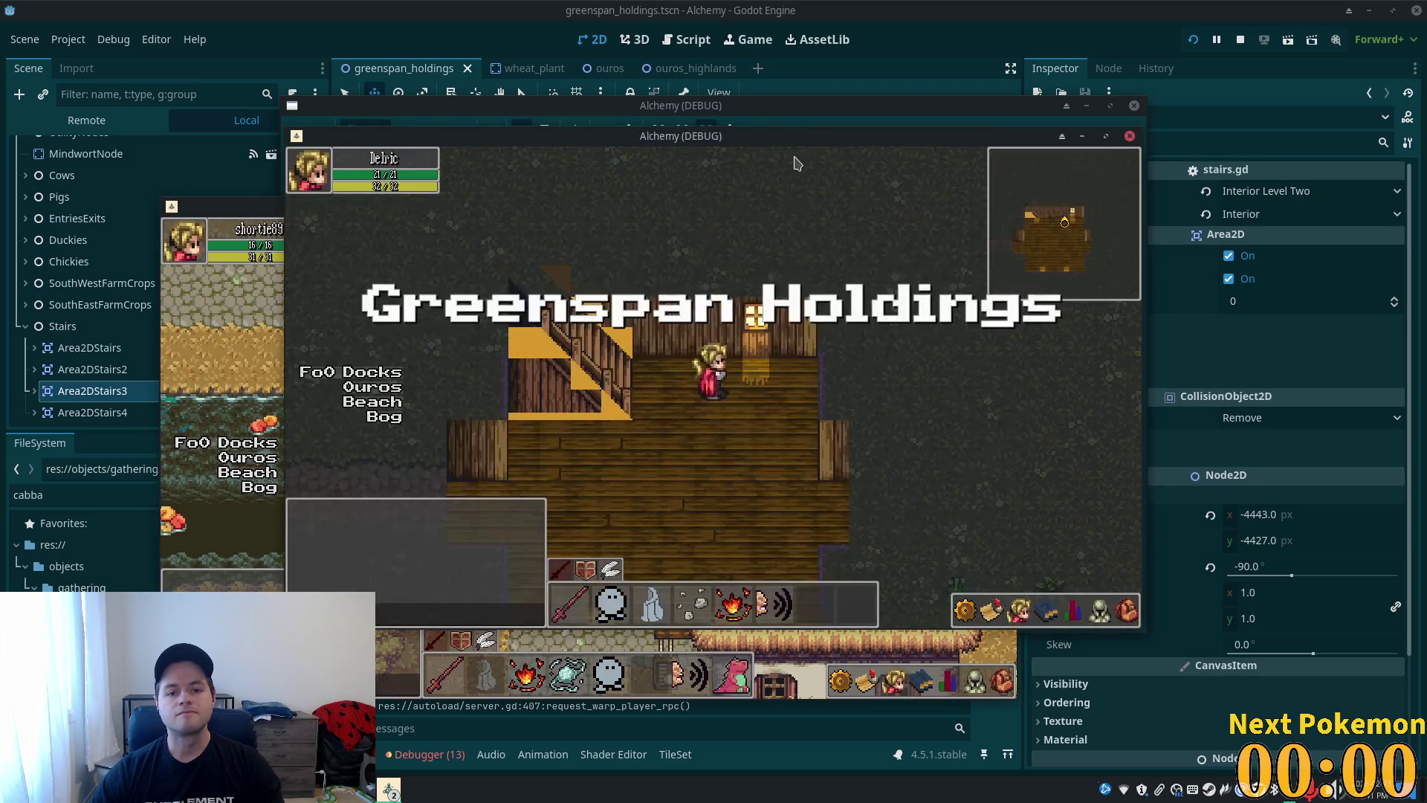
key(Left)
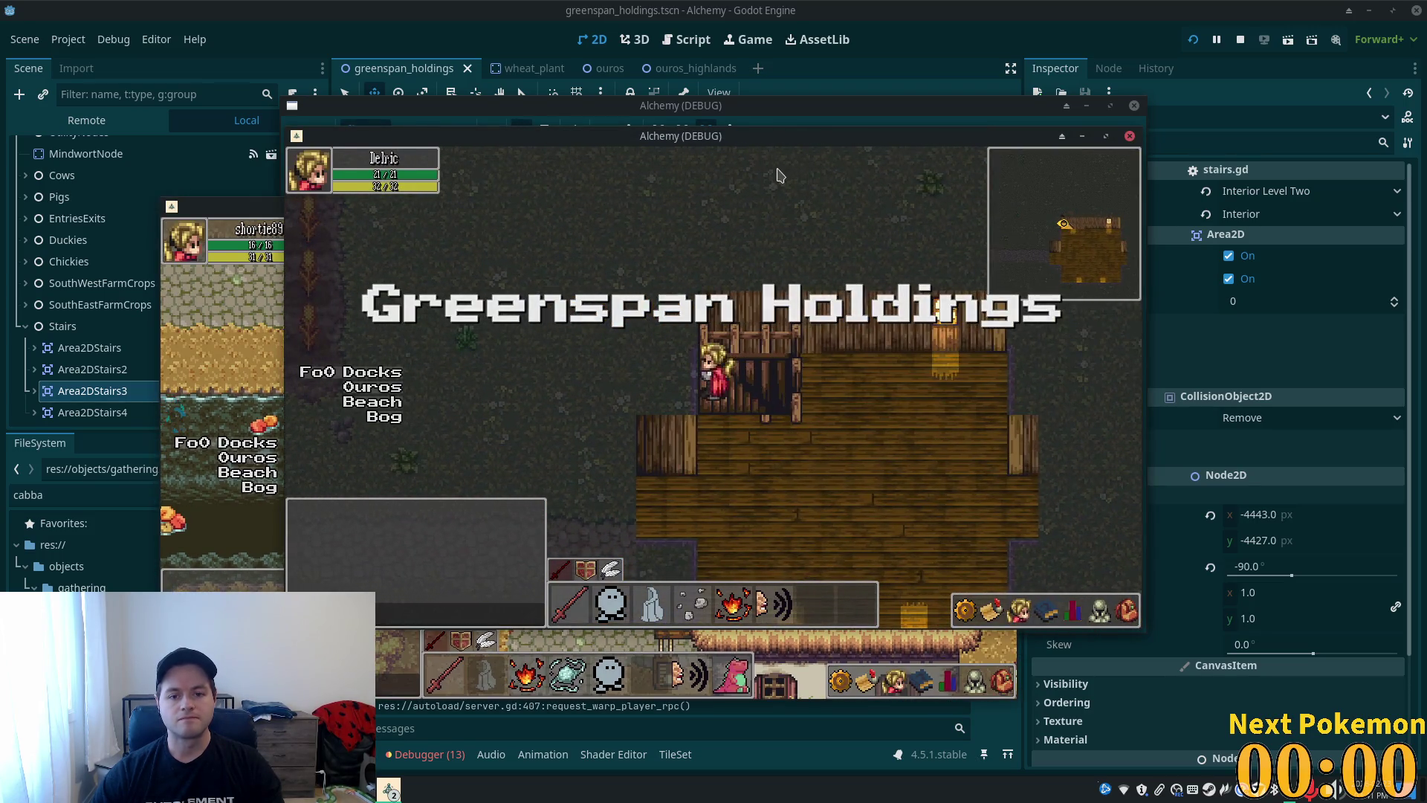
key(Right)
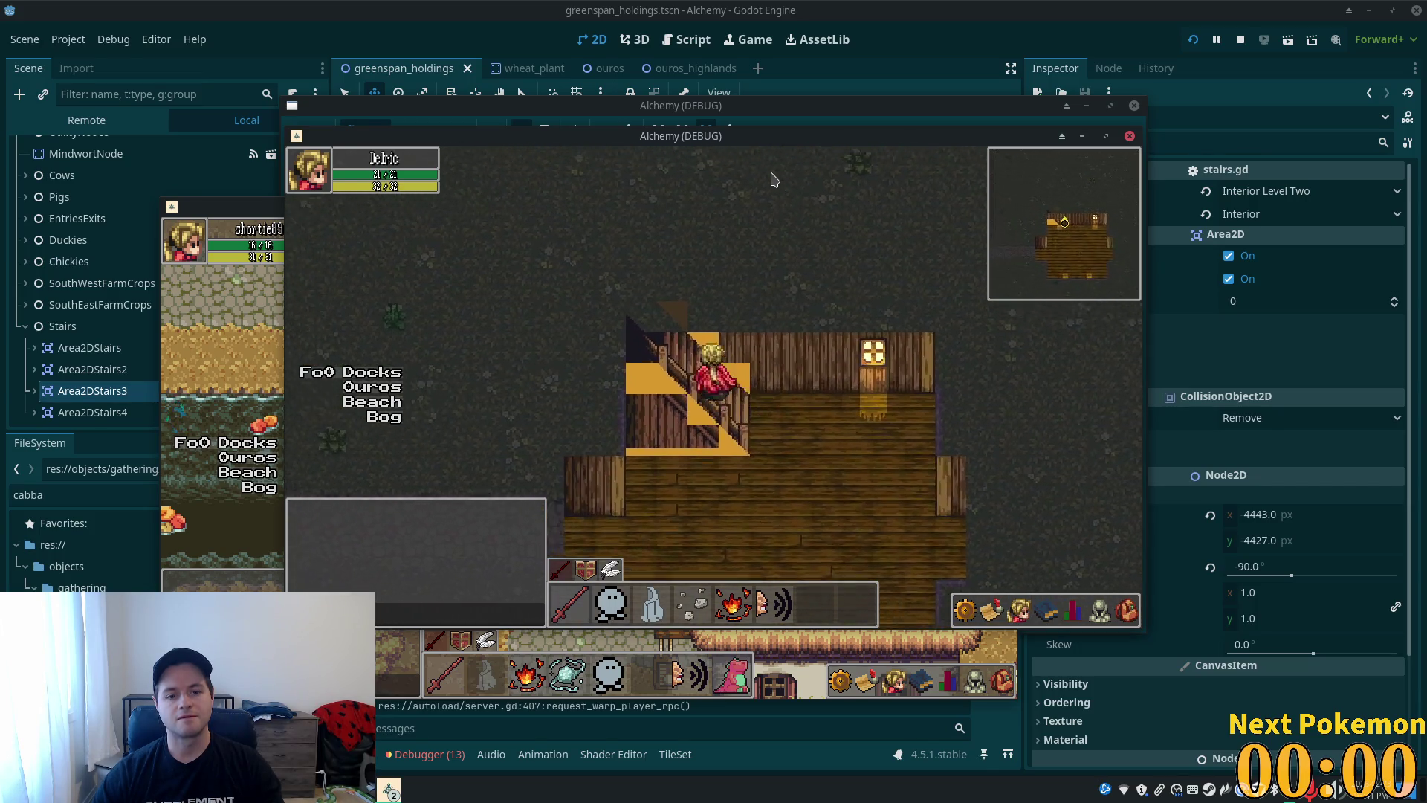
key(a)
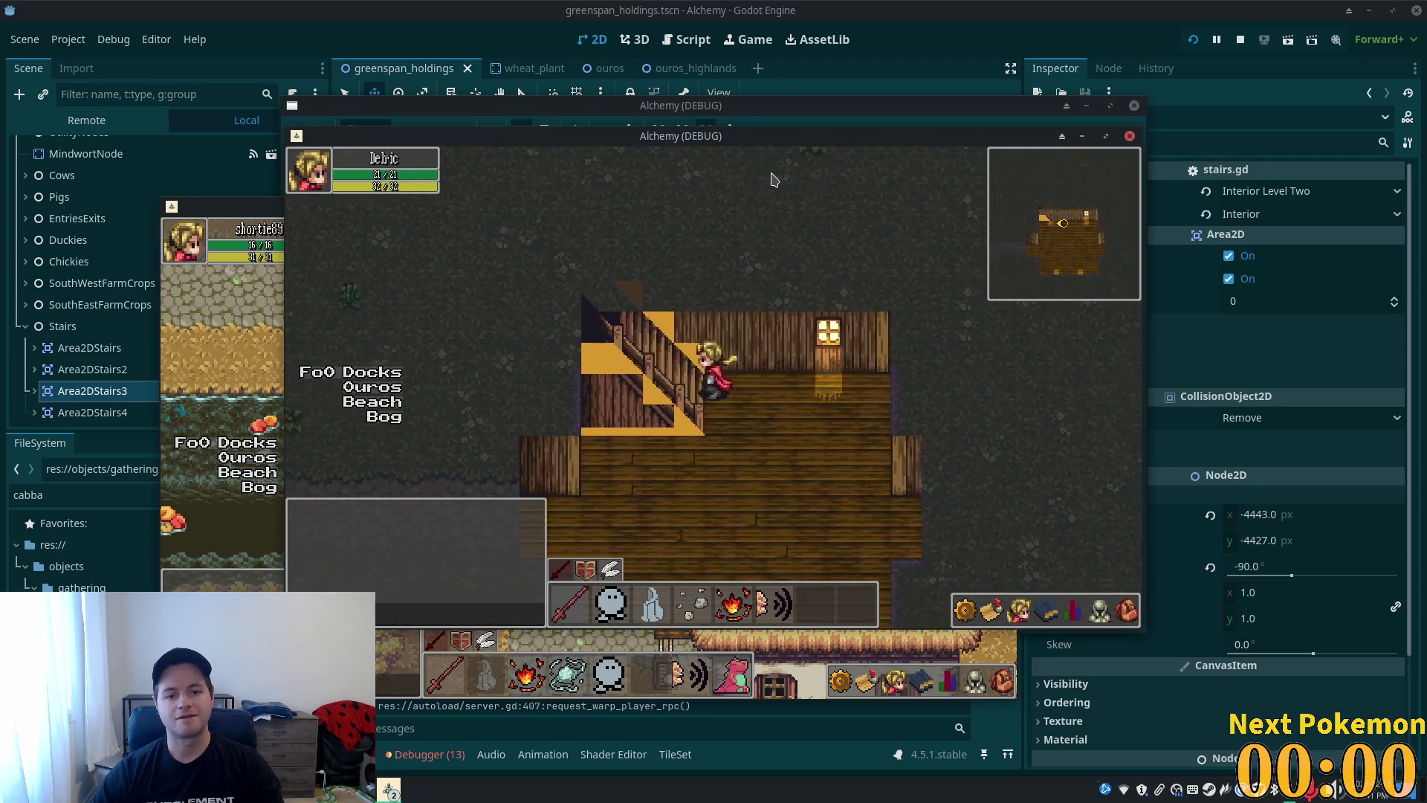
key(d)
key(s)
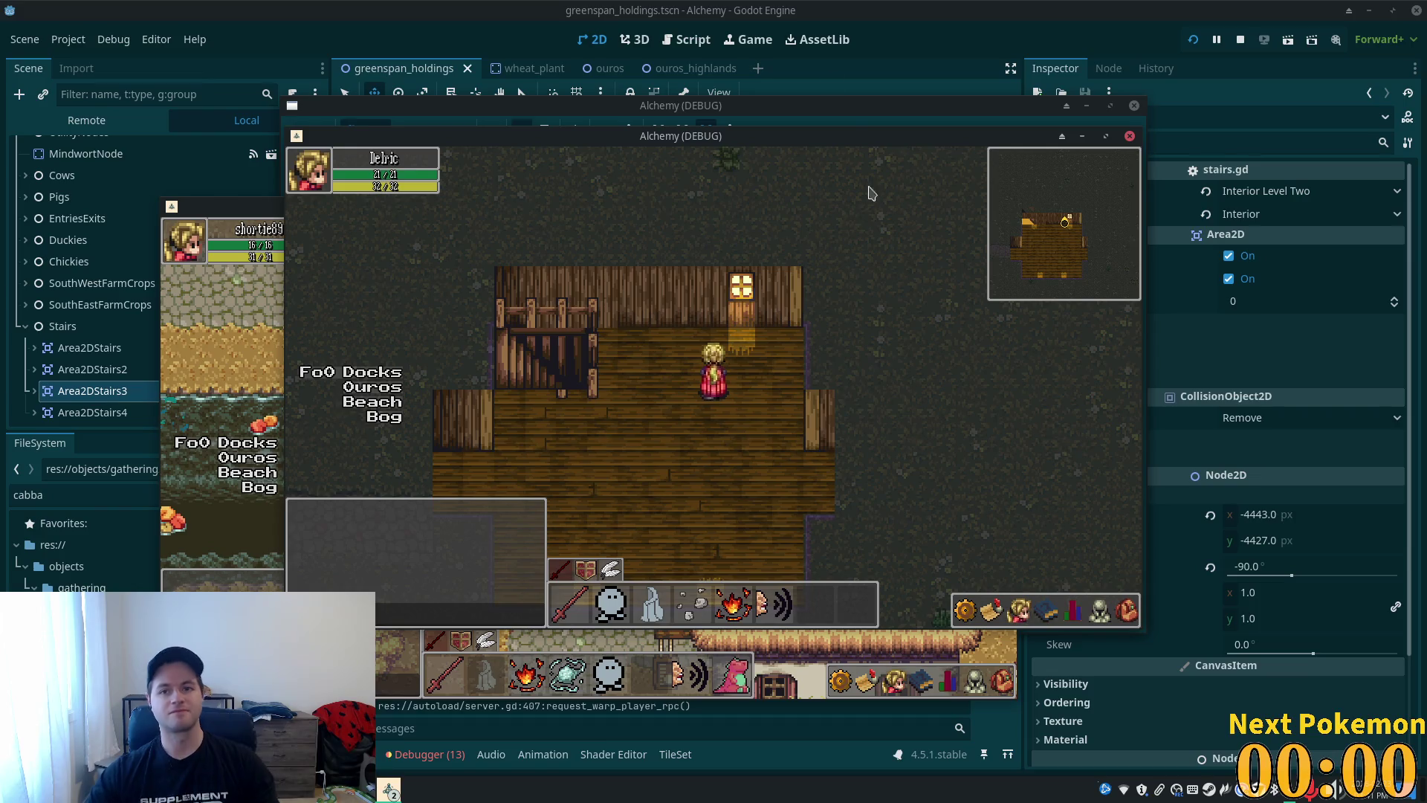
key(F8)
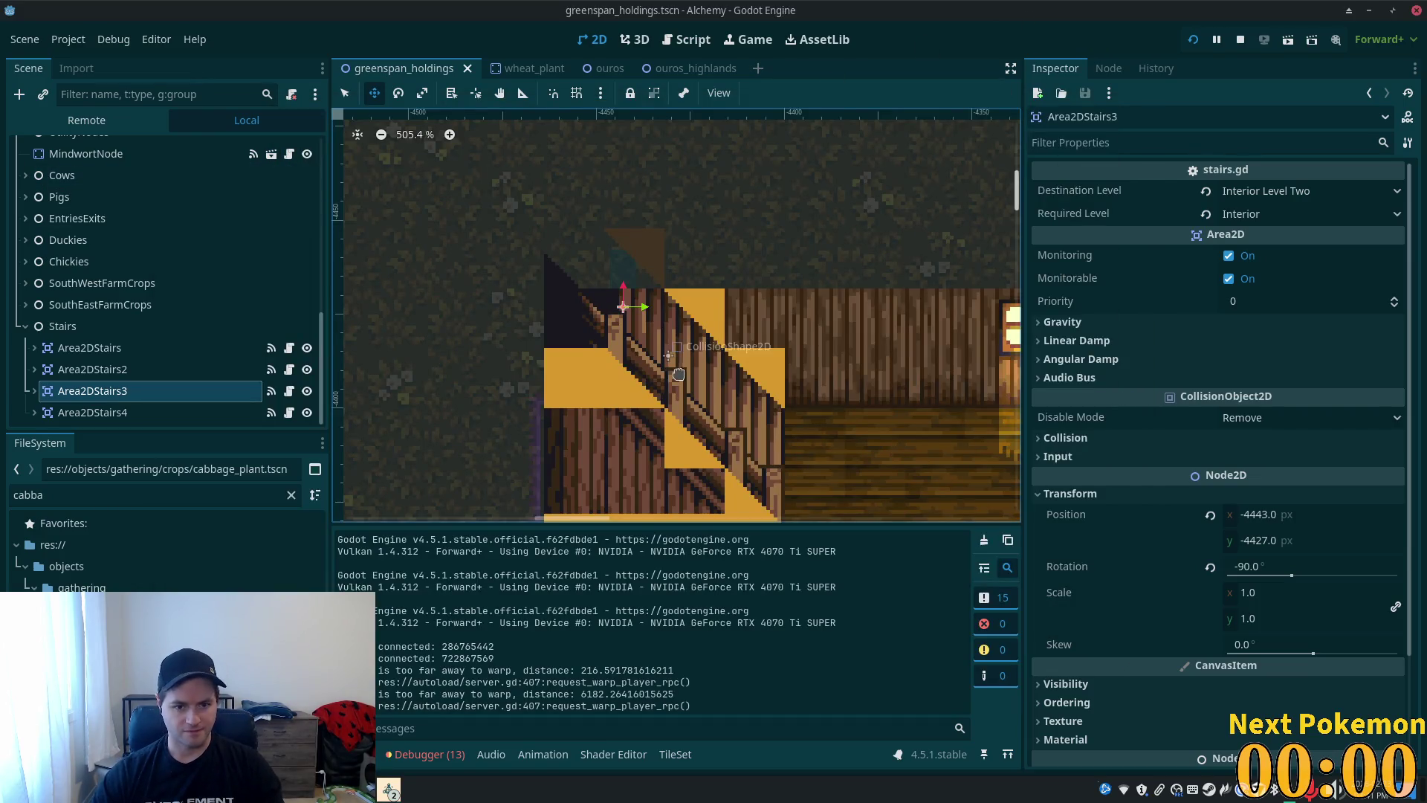
- Make the Interior Boundaries layer fully transparent (ffffff00), hide it, and save the scene
scroll(681, 371, down, 3)
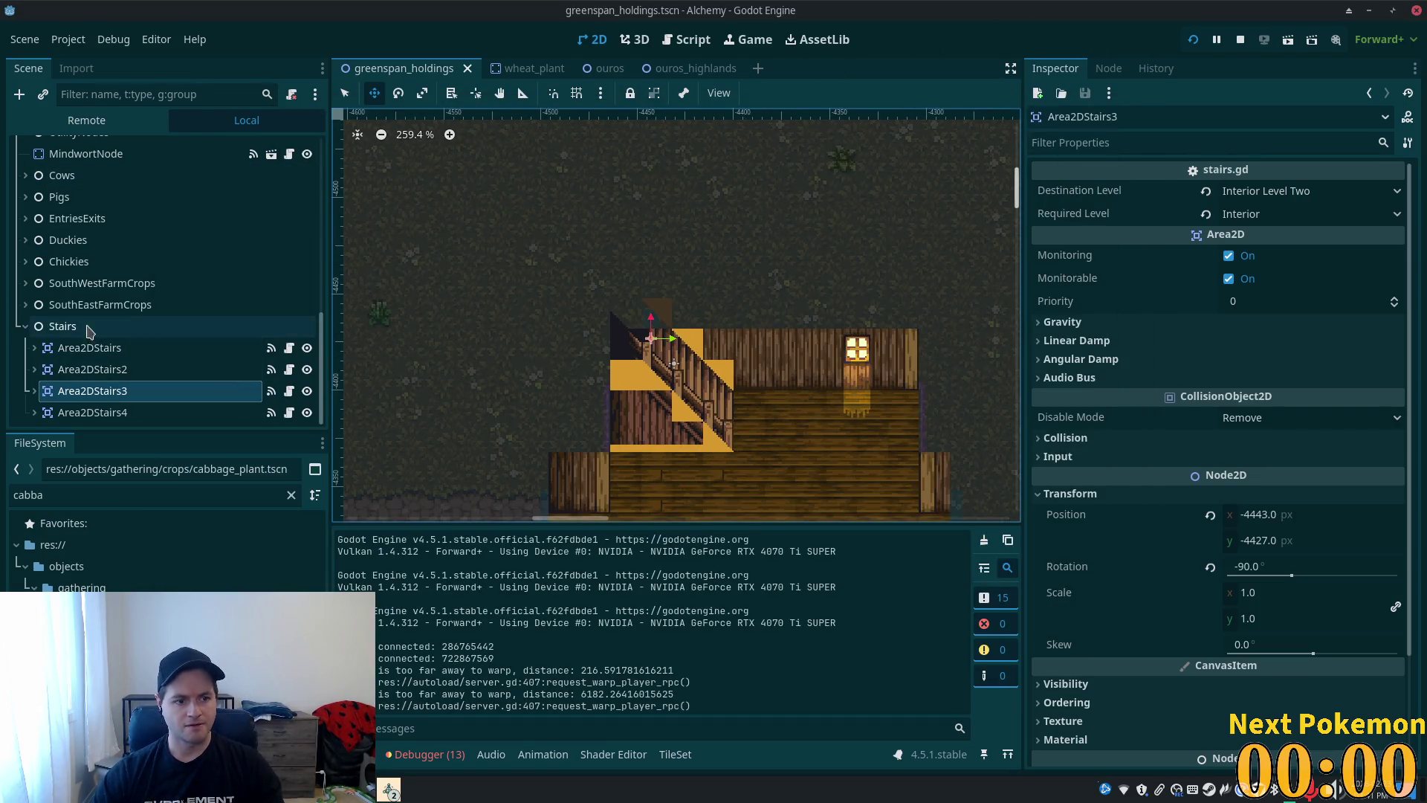
scroll(28, 333, up, 5)
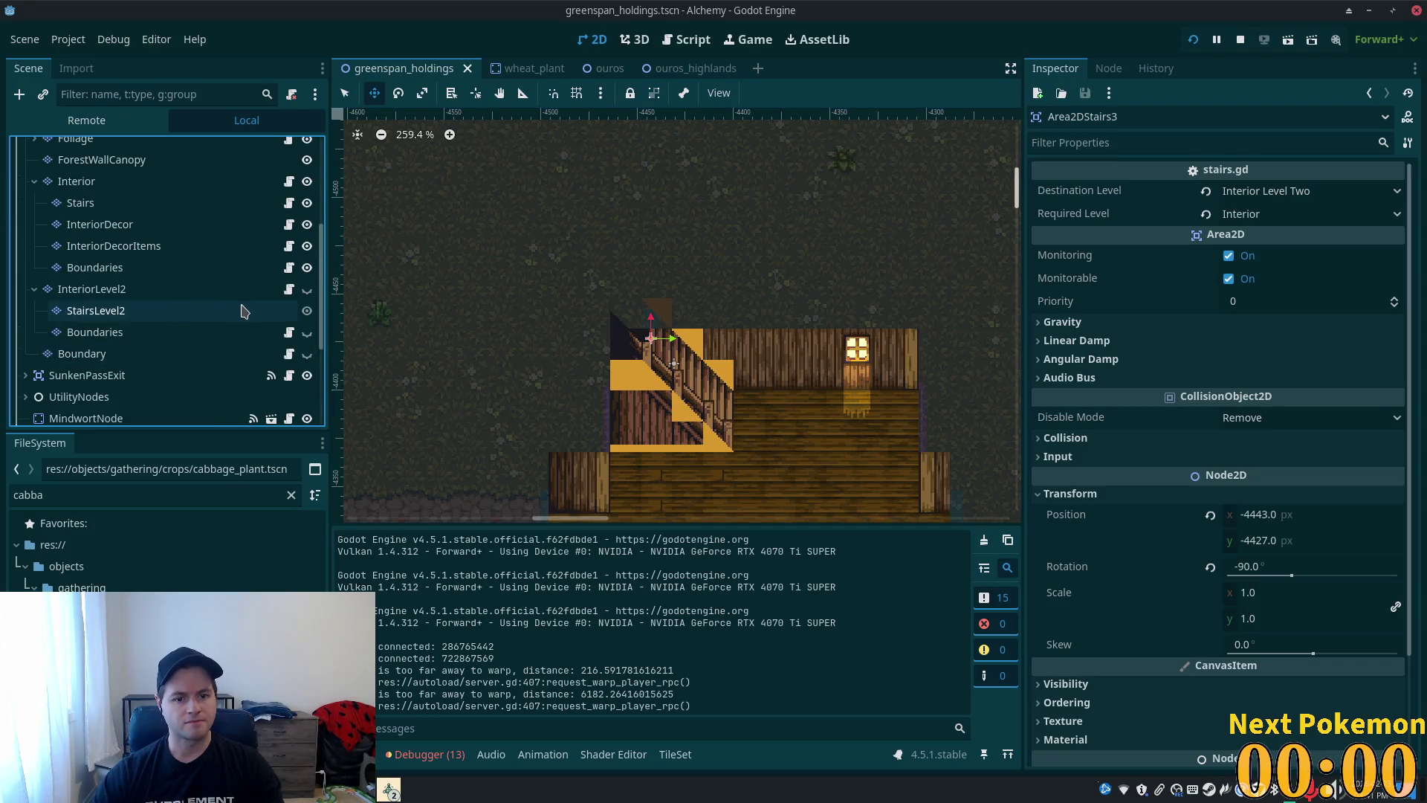
click(101, 267)
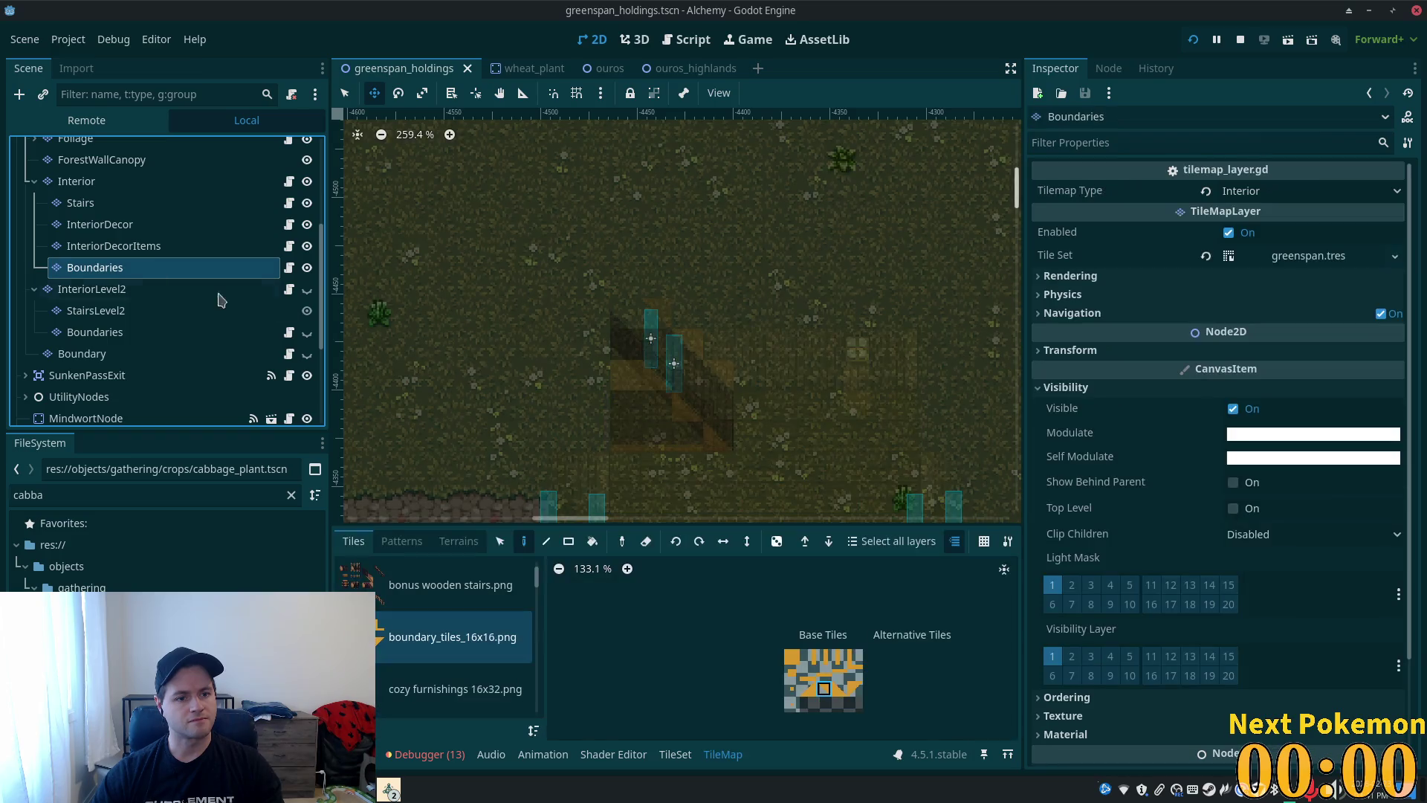
click(1306, 436)
click(1317, 370)
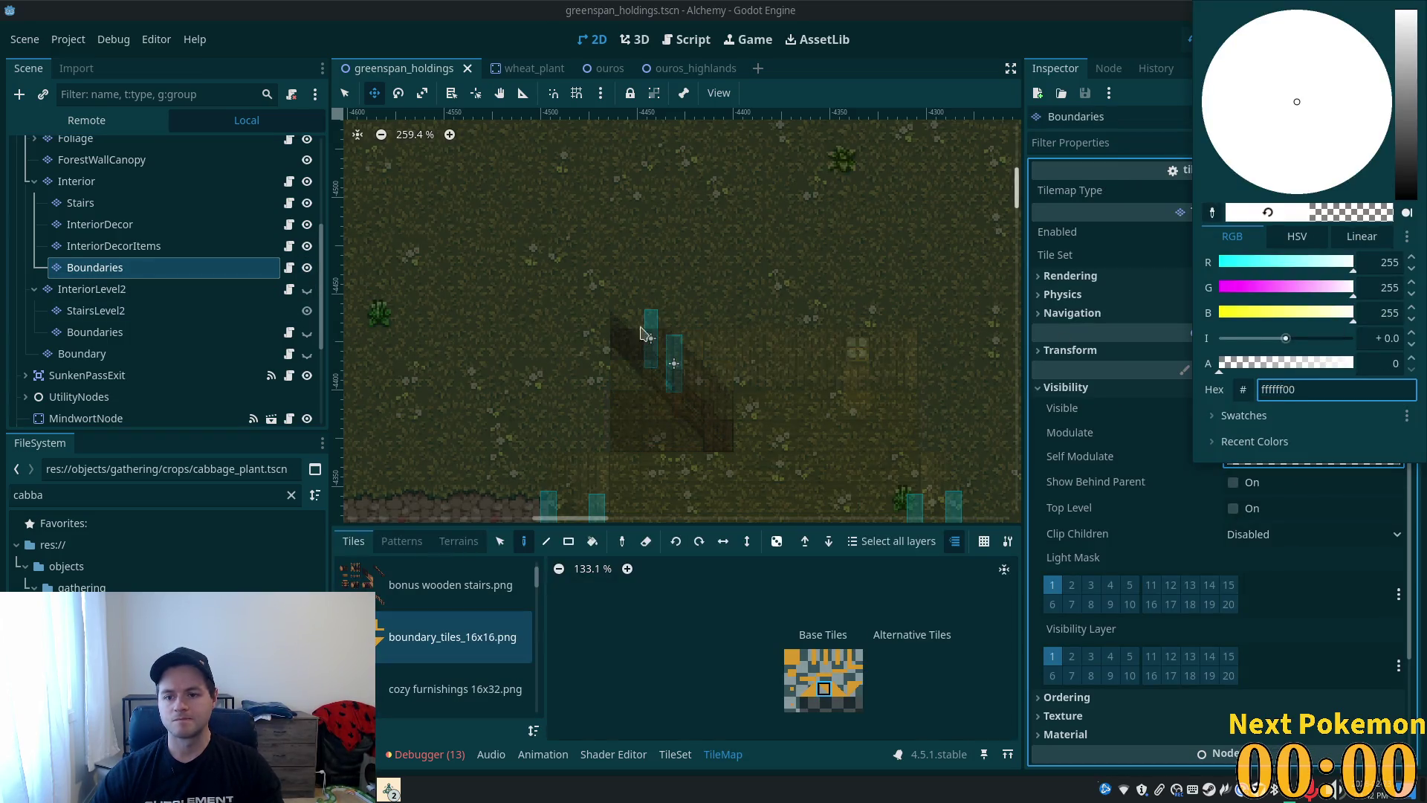
click(309, 277)
click(308, 270)
key(ctrl+s)
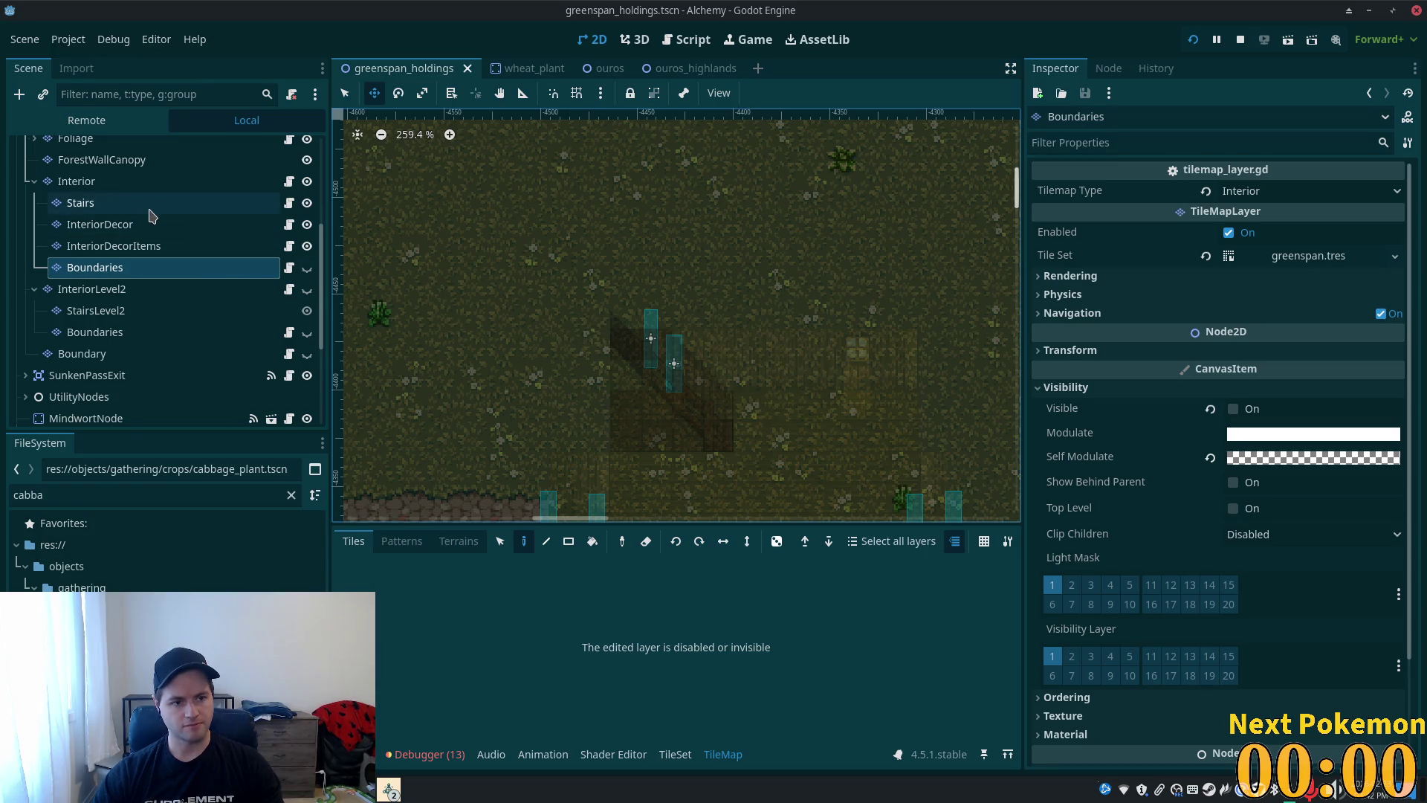
- Select the Interior Stairs tile layer and switch to the Select tool
click(98, 183)
click(98, 202)
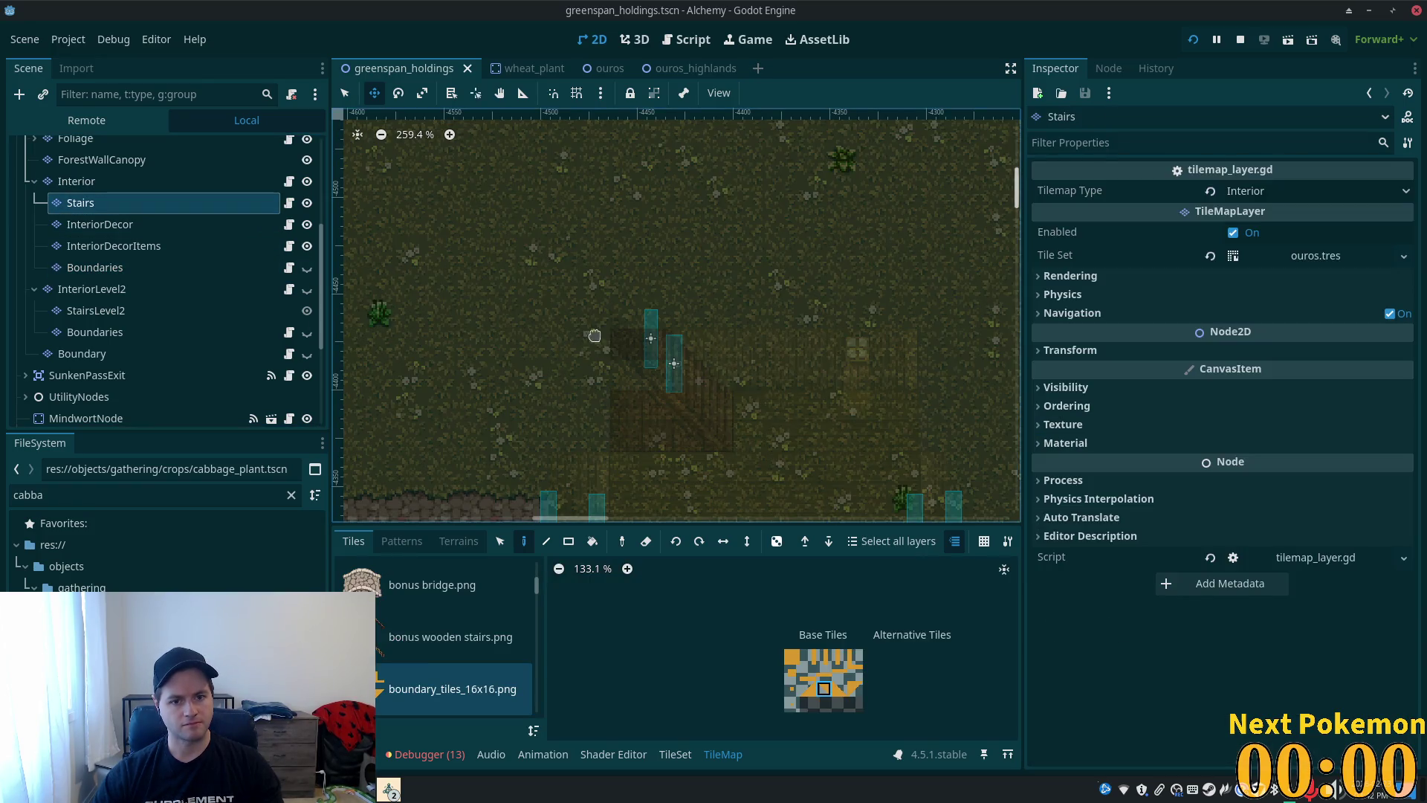
click(344, 93)
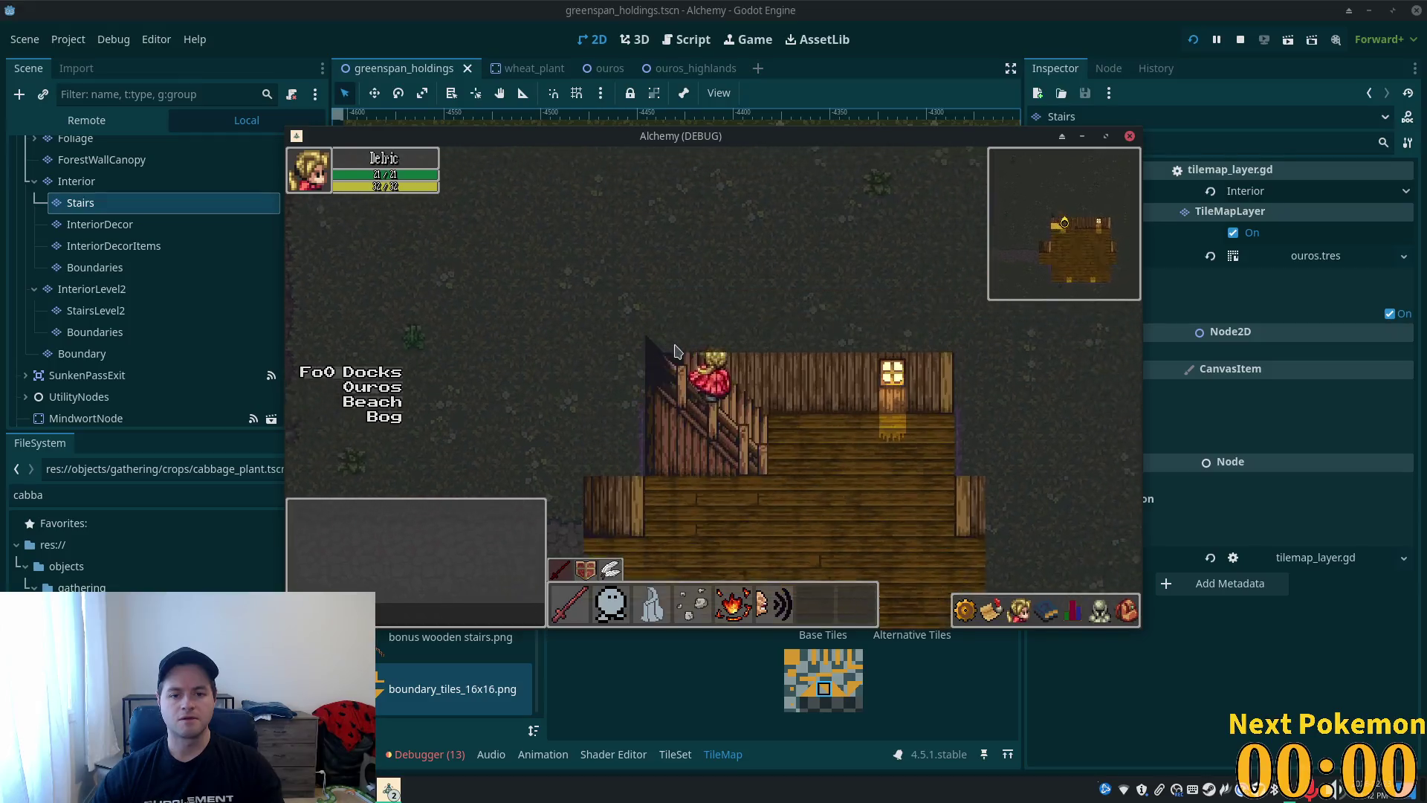
- Walk the player onto and off the staircase
key(Left)
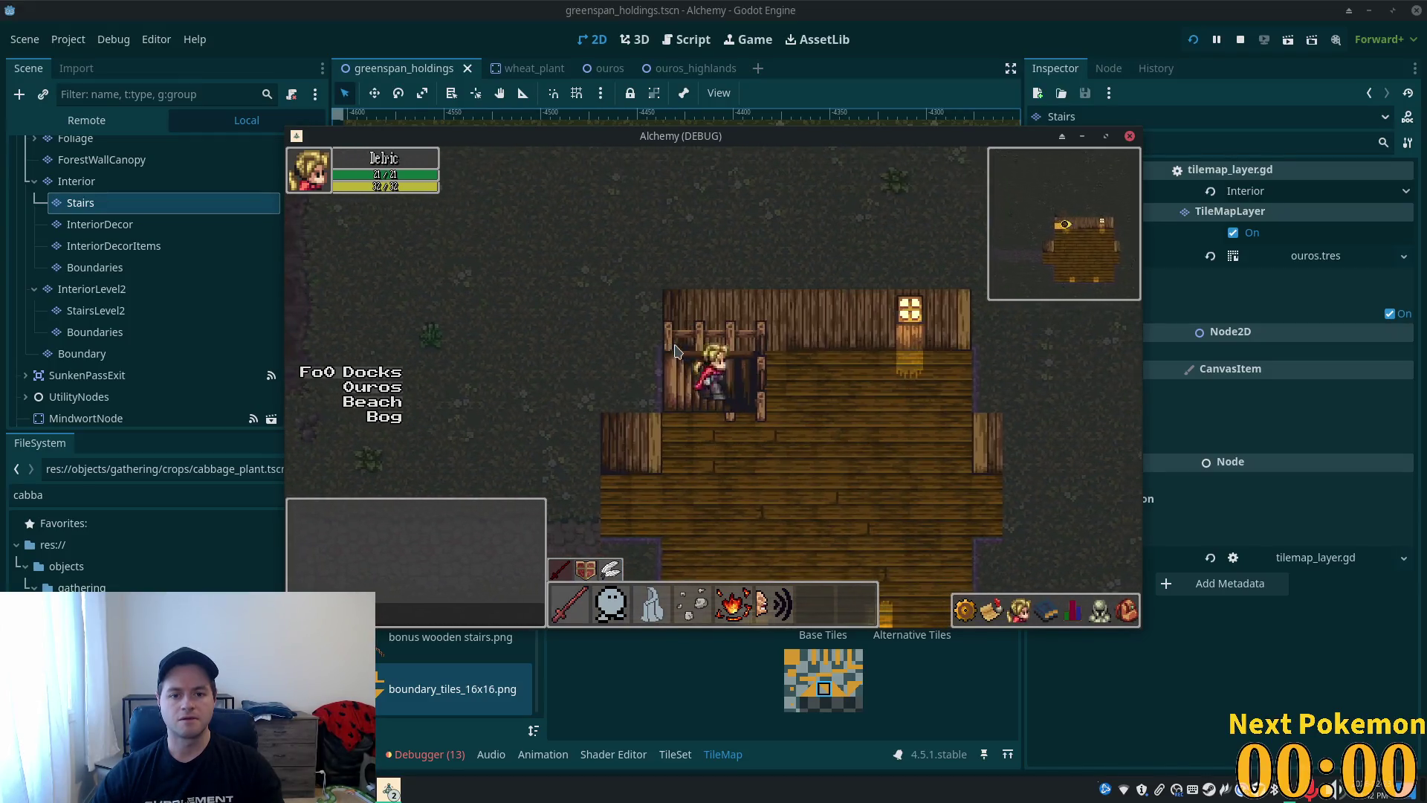
key(Right)
key(Down)
key(Left)
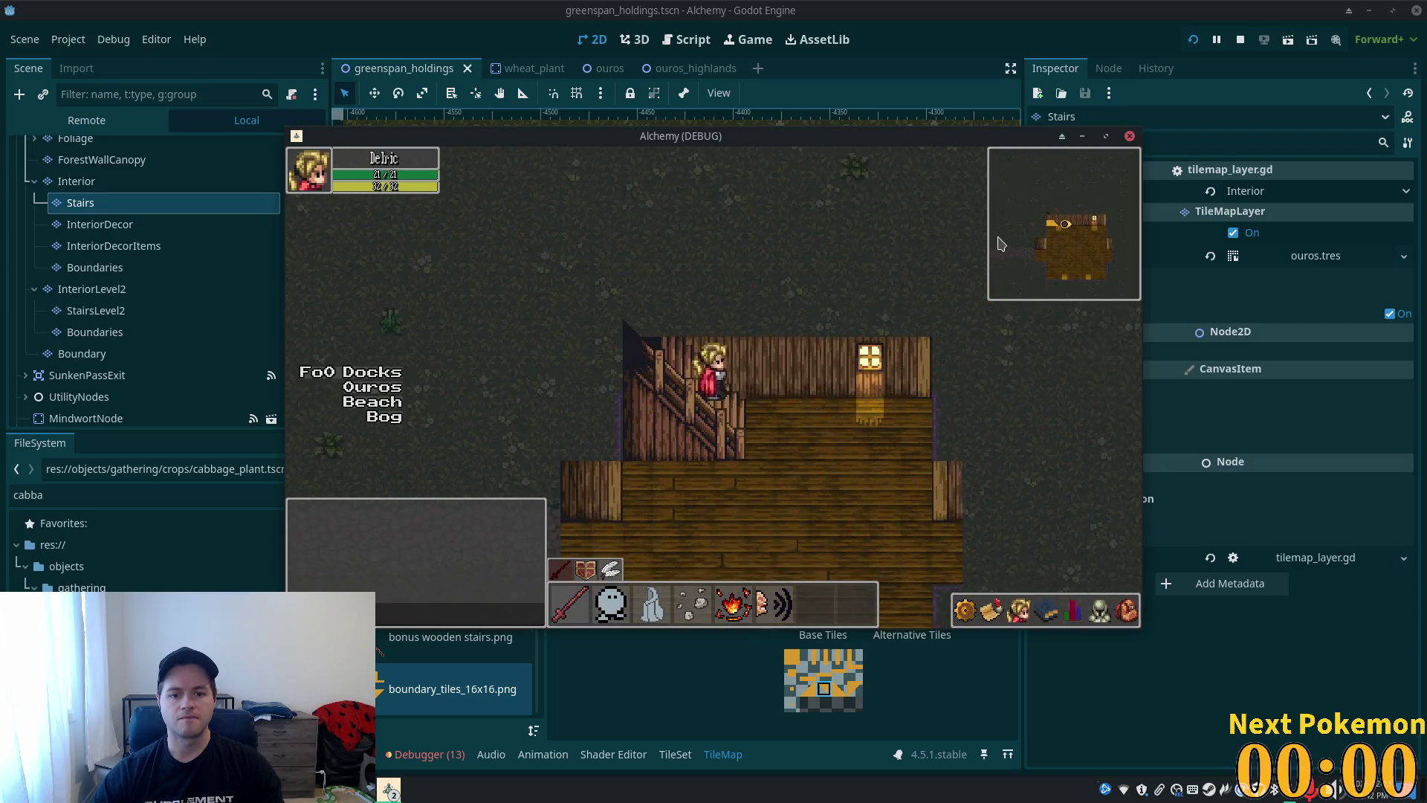
key(Right)
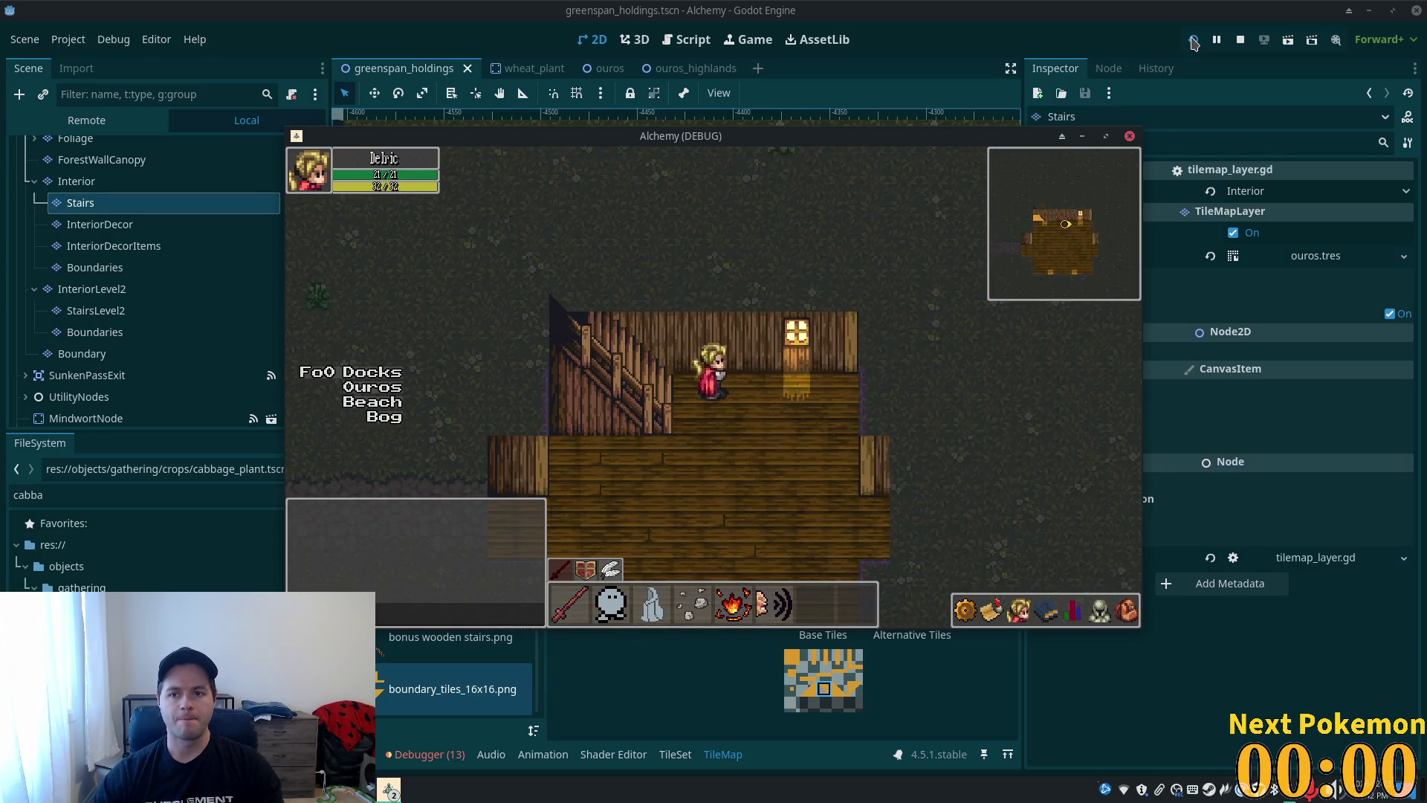
- Restart the game and walk the player through the house and along the stairs
key(F5)
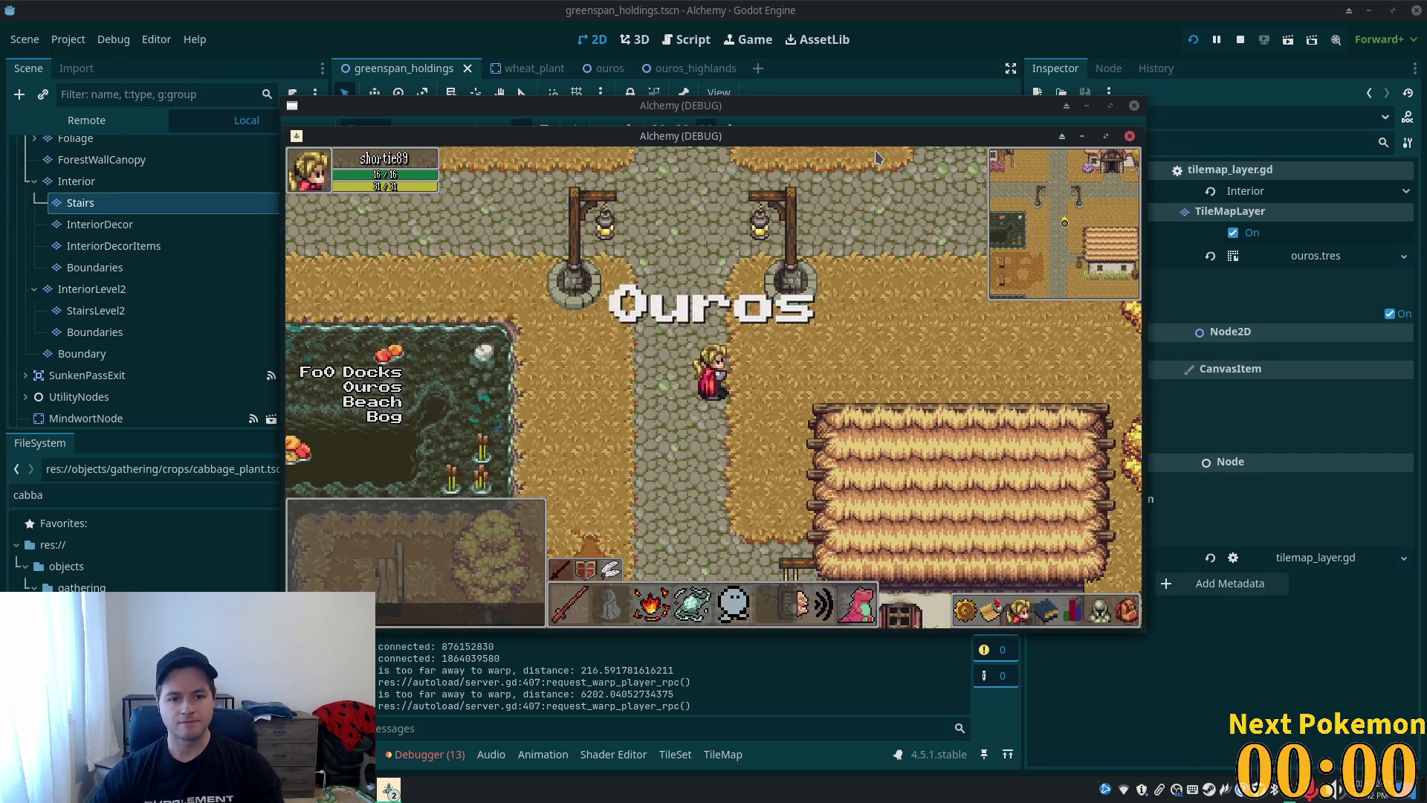
drag(867, 130, 583, 247)
click(783, 198)
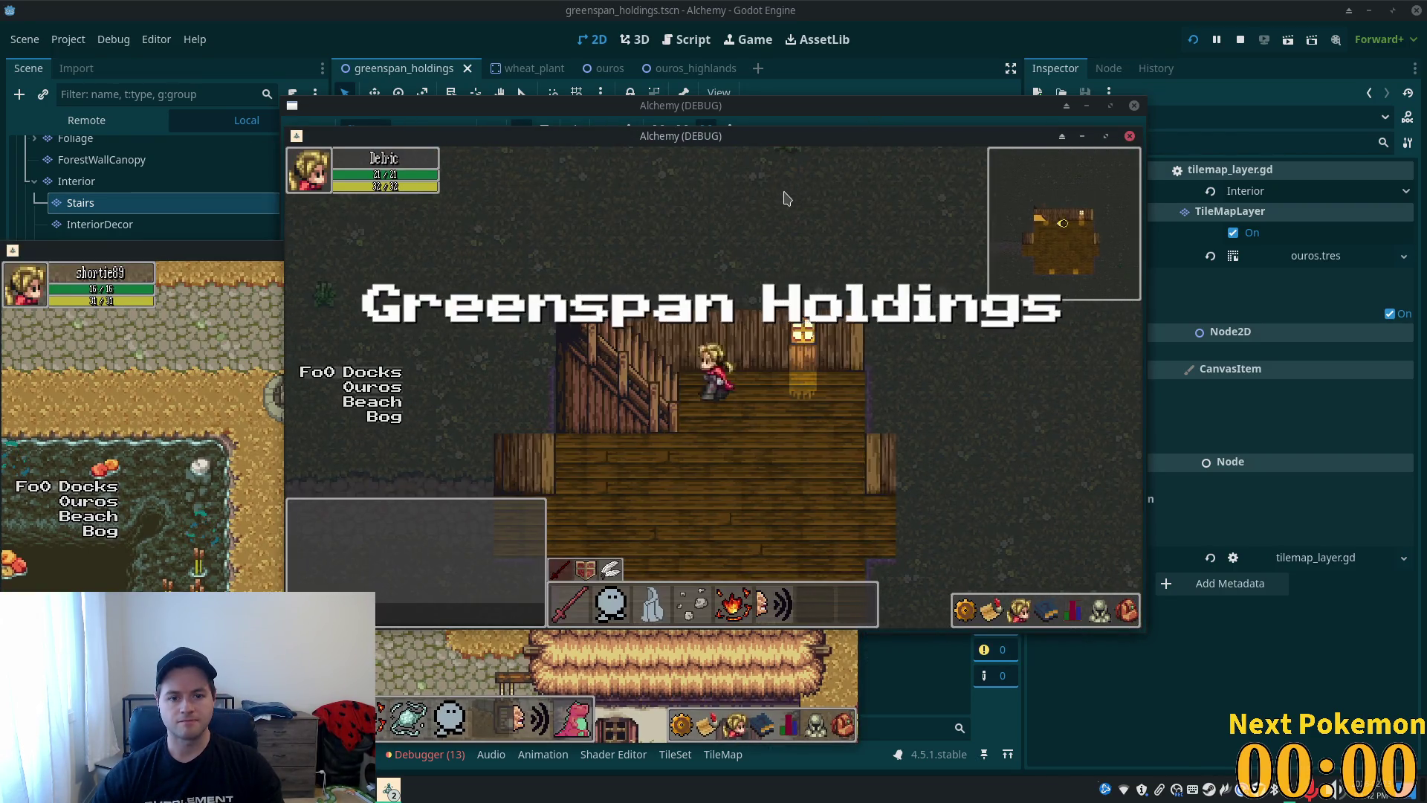
key(Down)
key(Right)
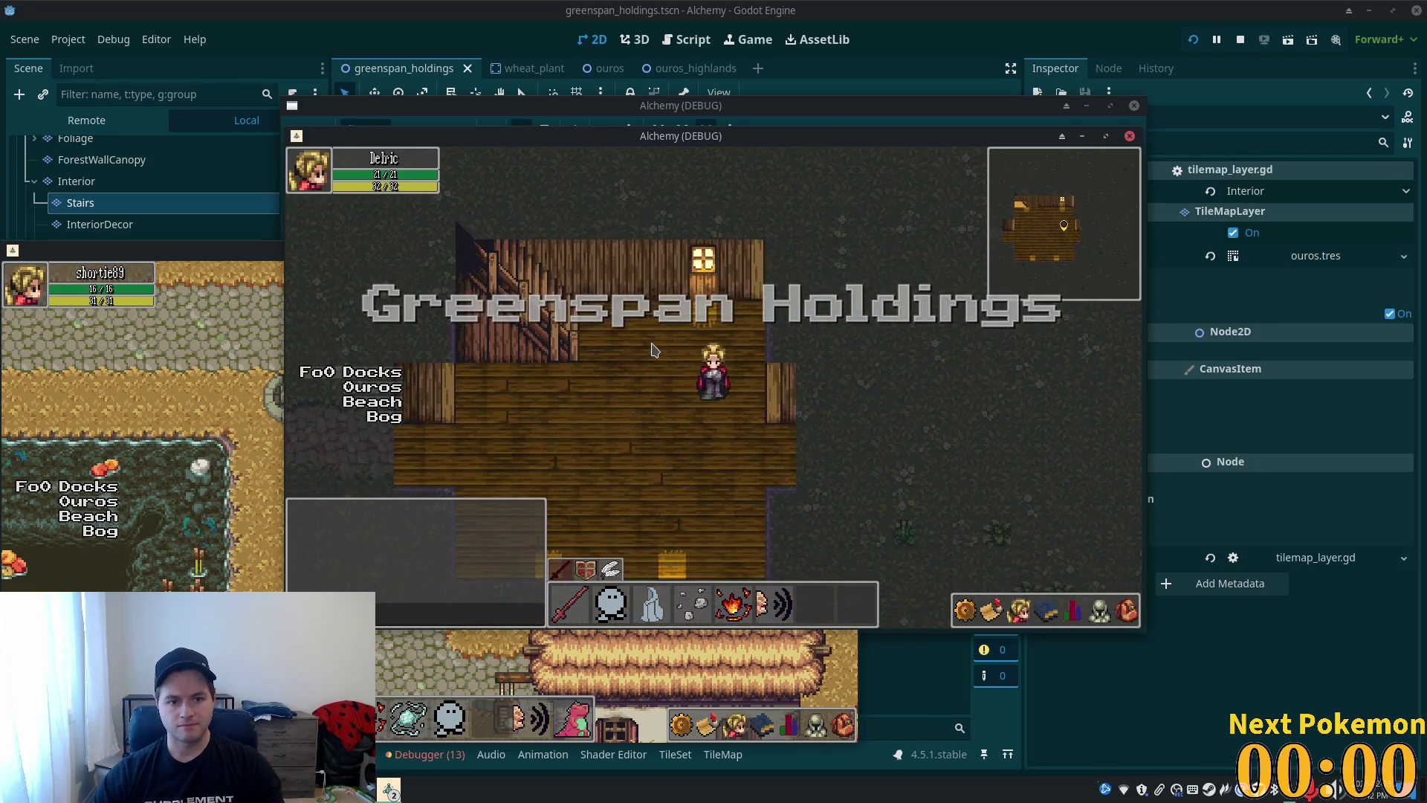
key(Left)
key(Up)
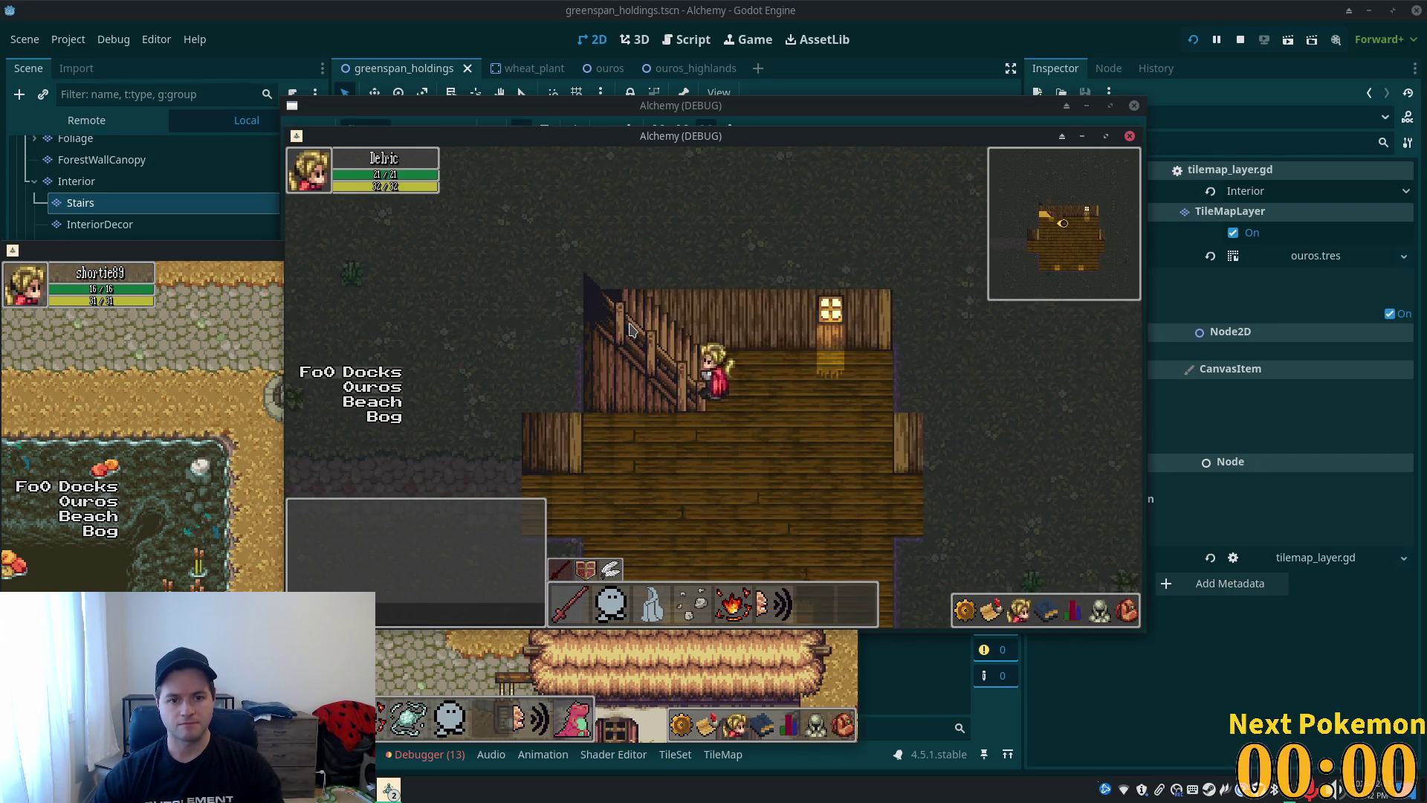
key(Left)
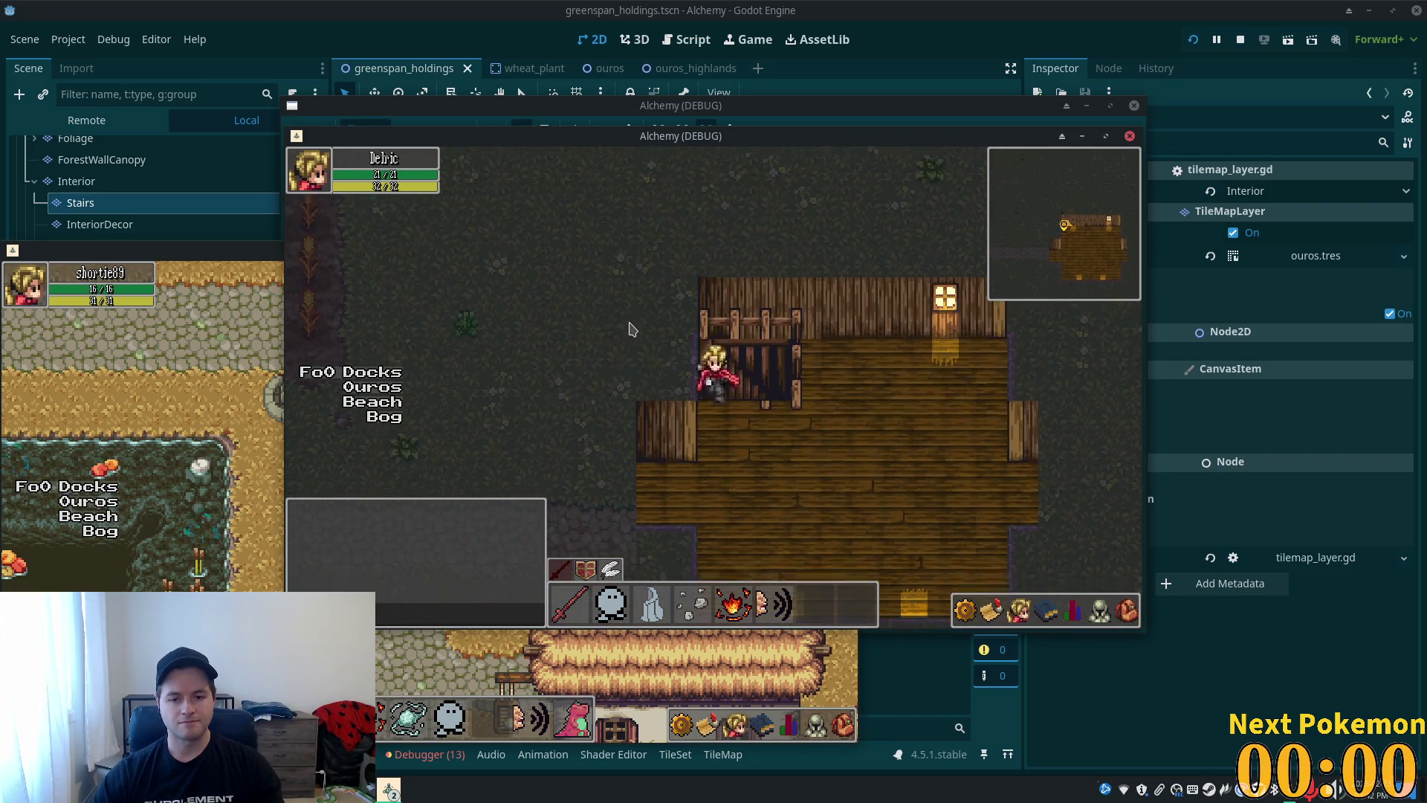
key(Up)
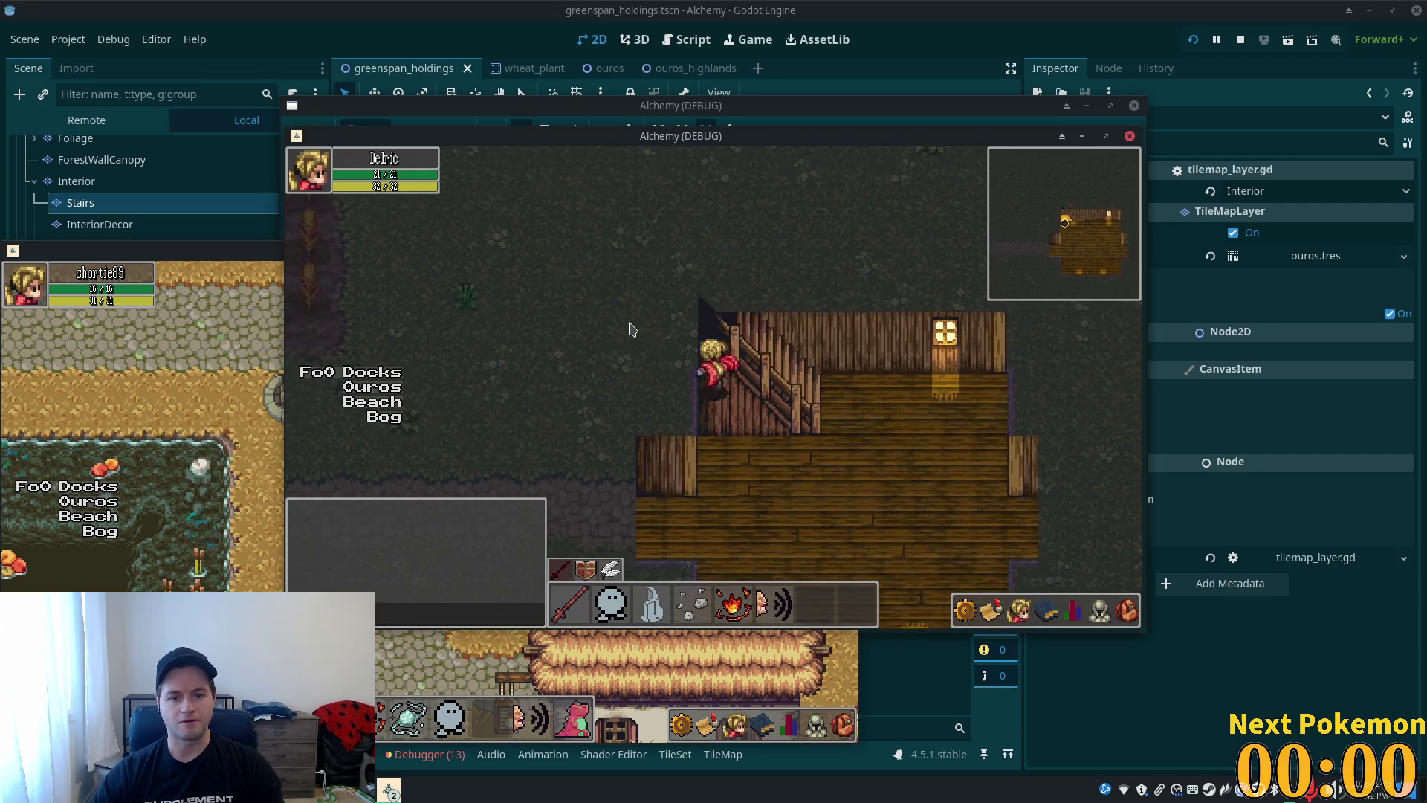
key(Left)
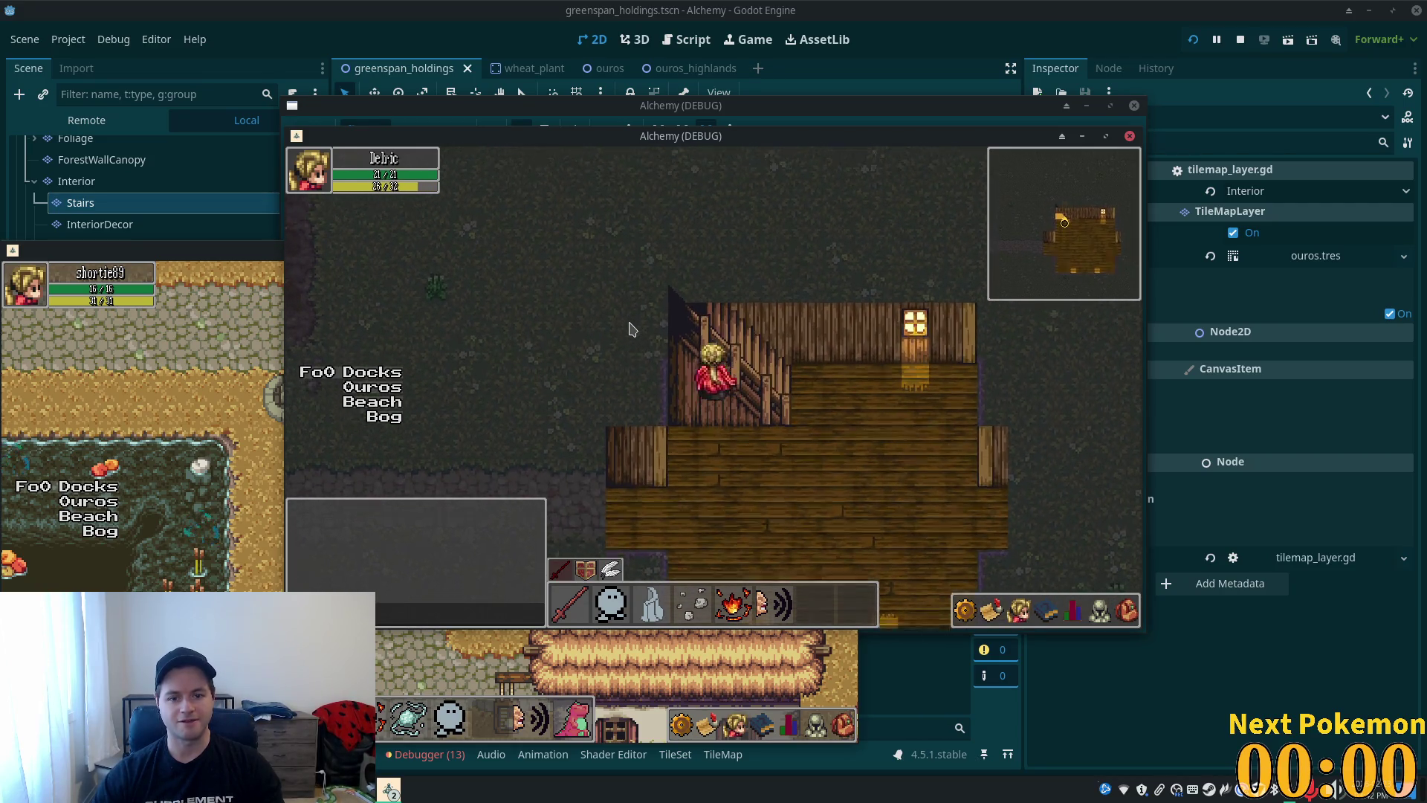
key(Right)
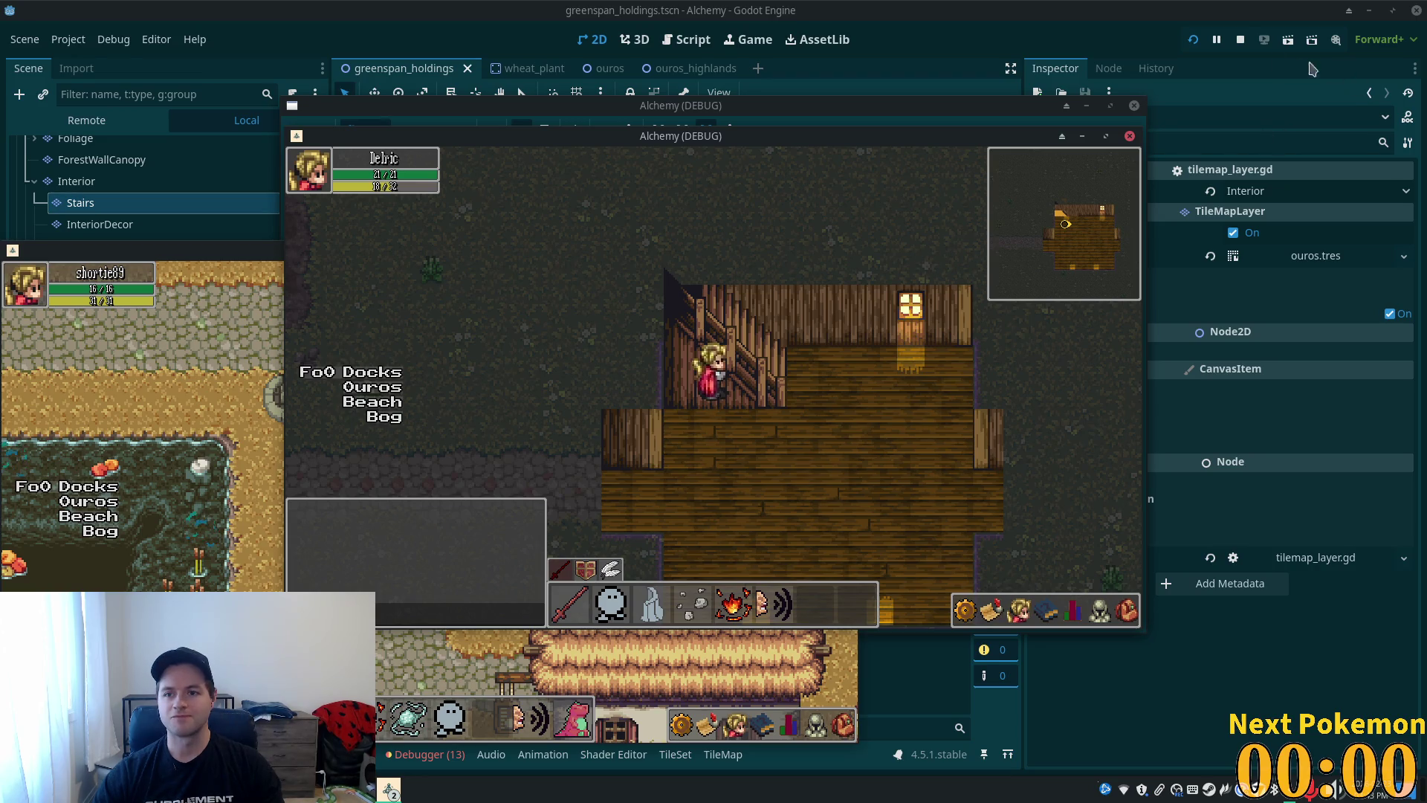
key(Left)
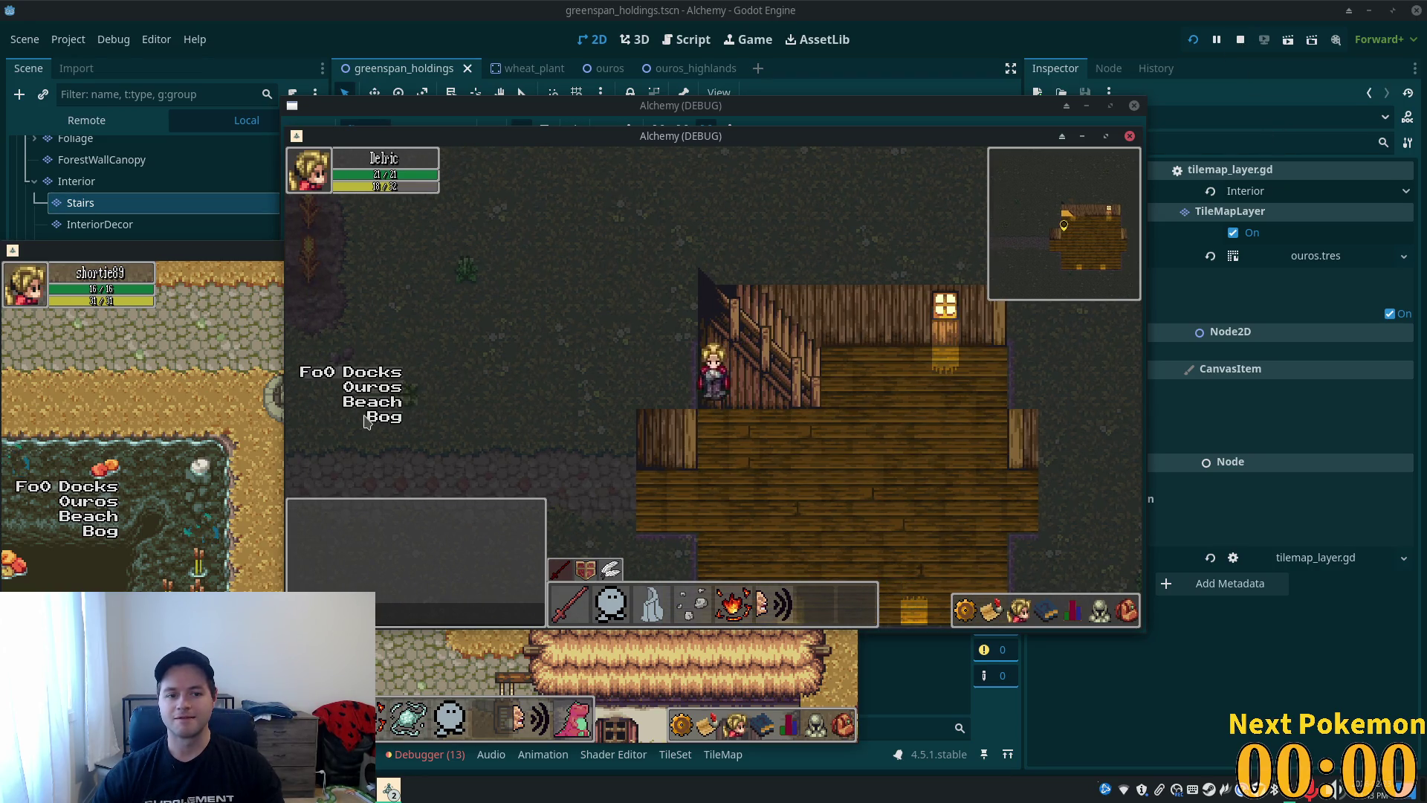
- Walk through Indigo Bog and Sunken Pass to the Greenspan Holdings stone path, then stop the game
key(Up)
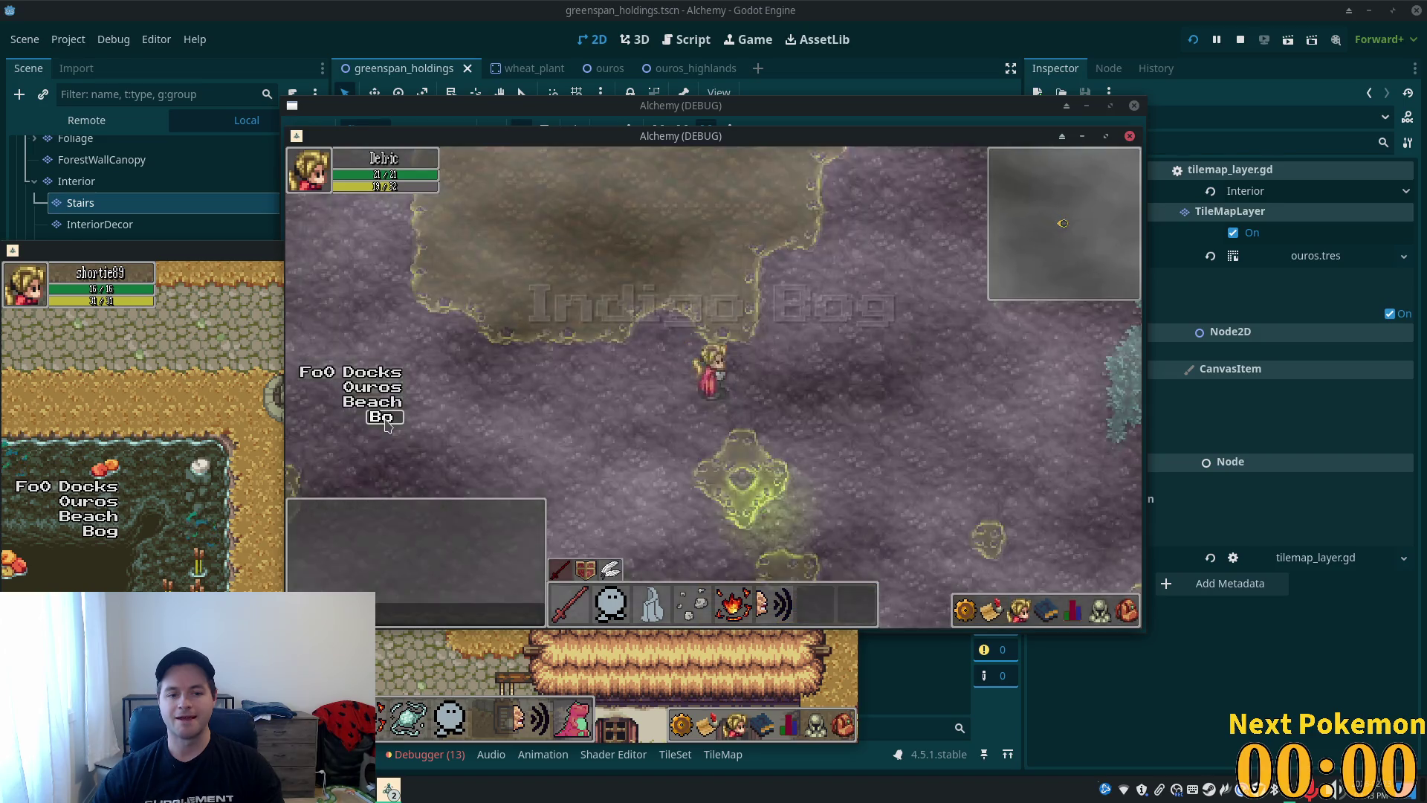
key(Up)
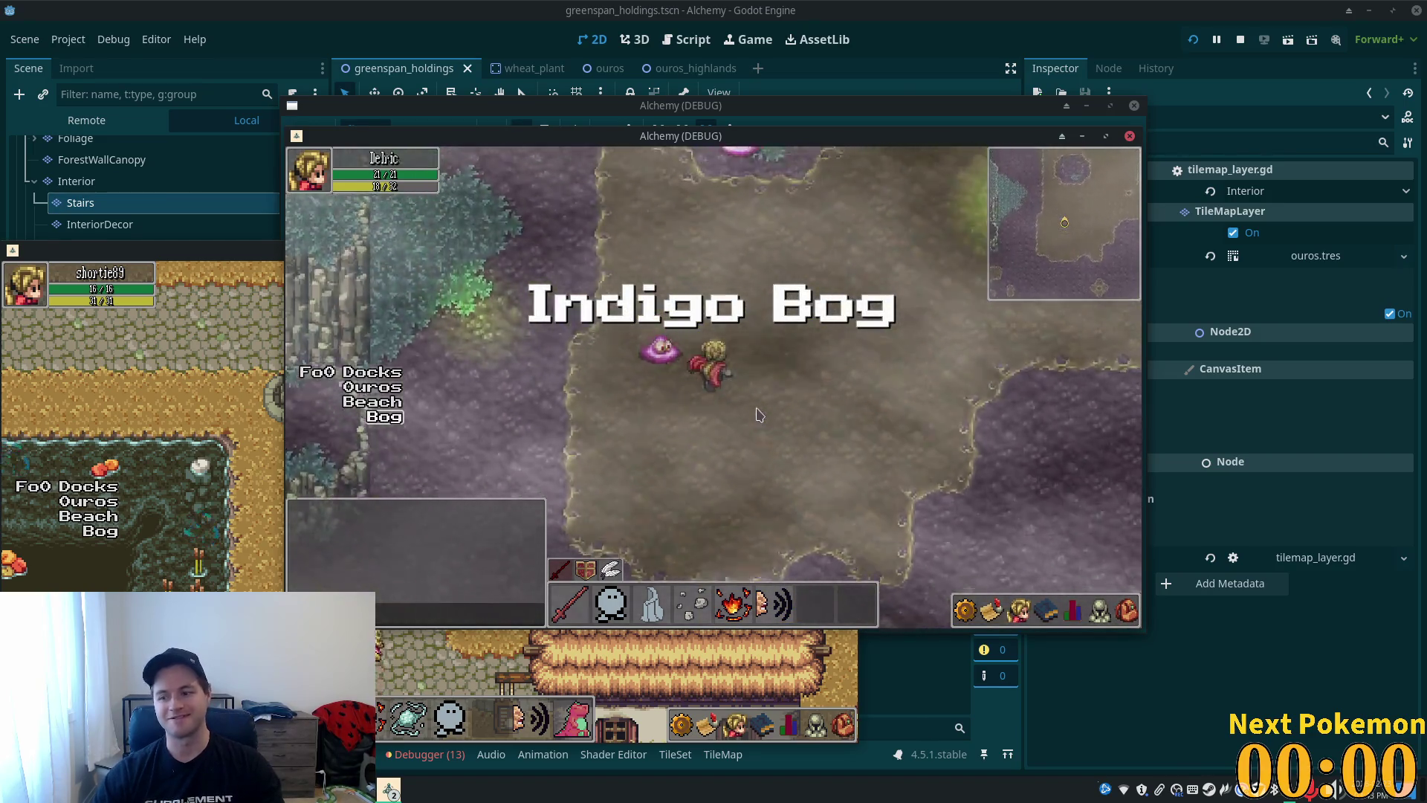
key(Up)
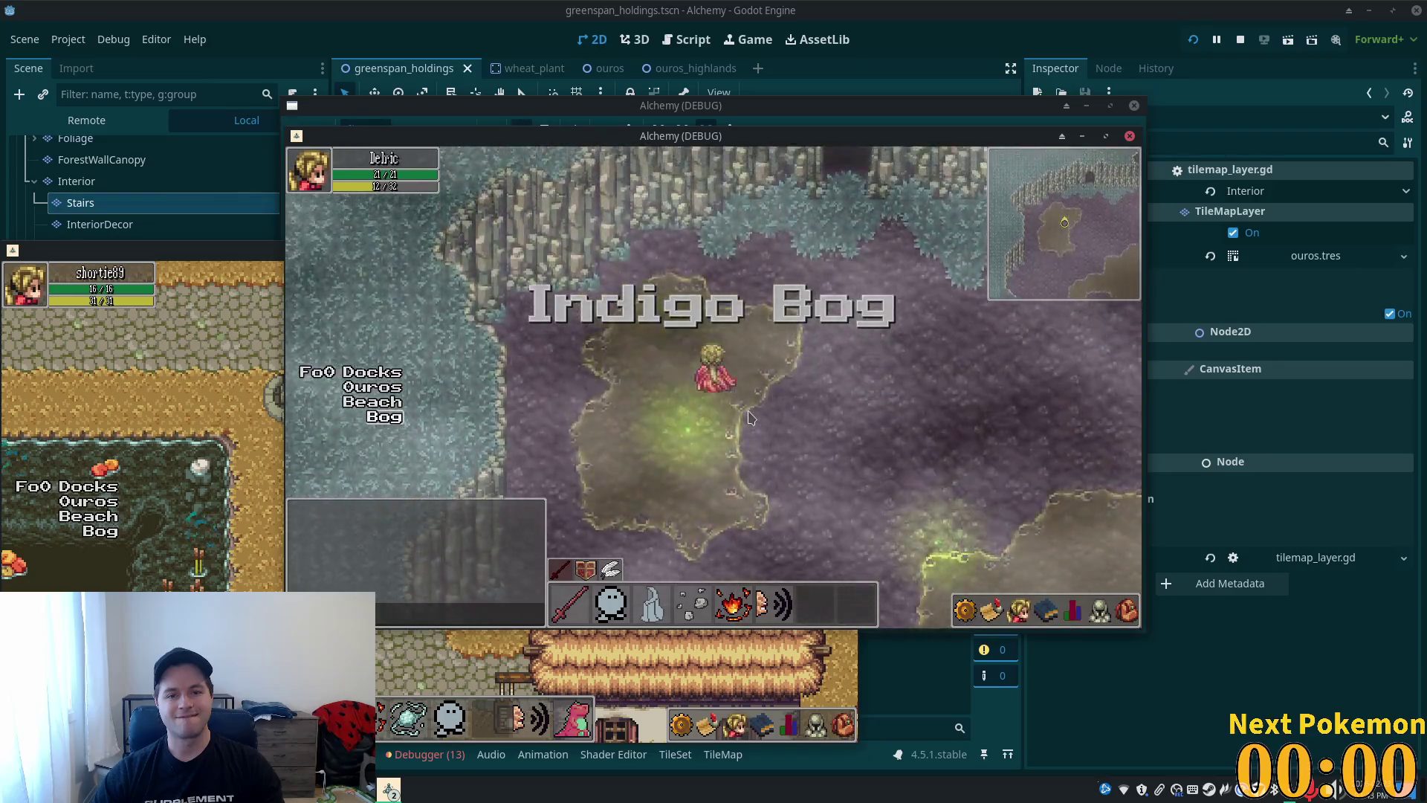
key(Up)
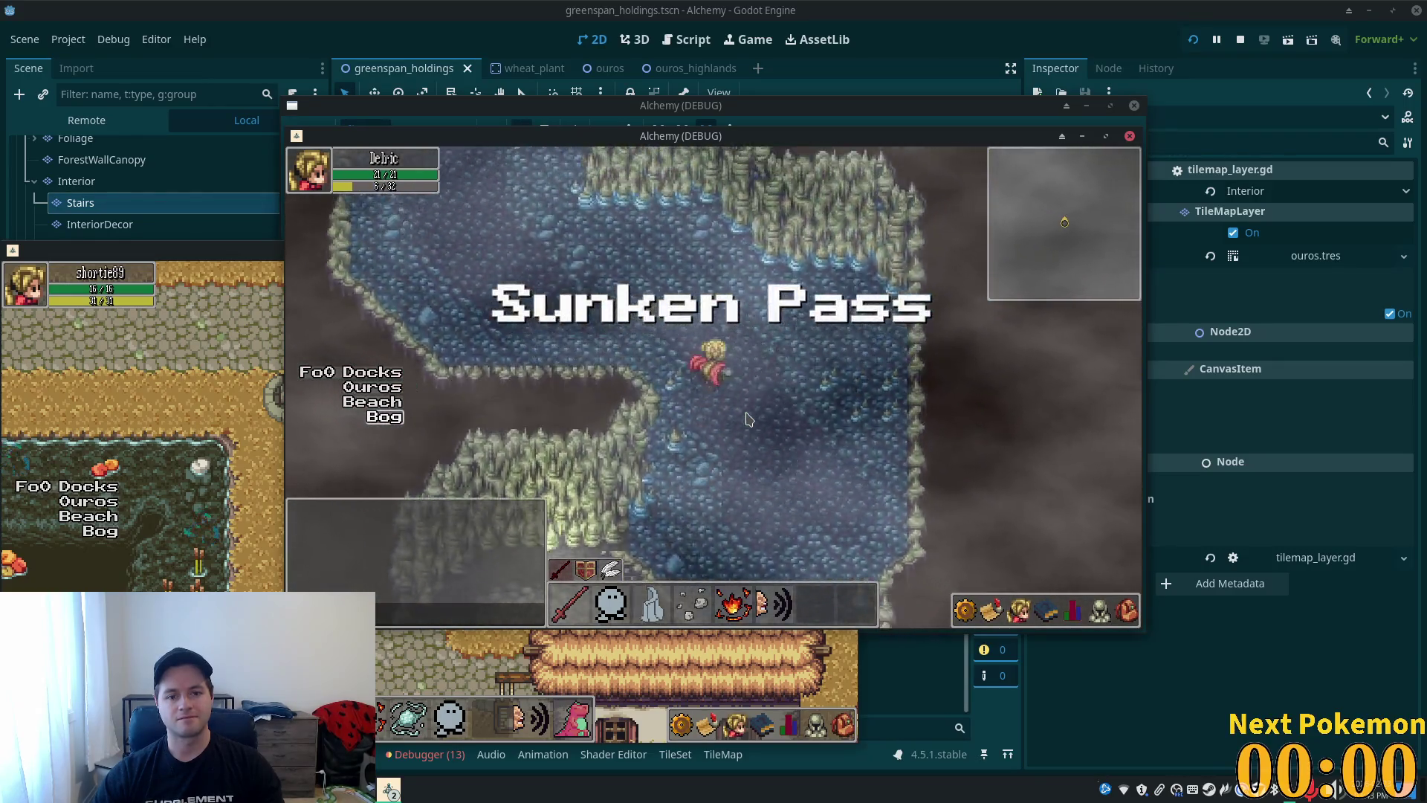
key(Up)
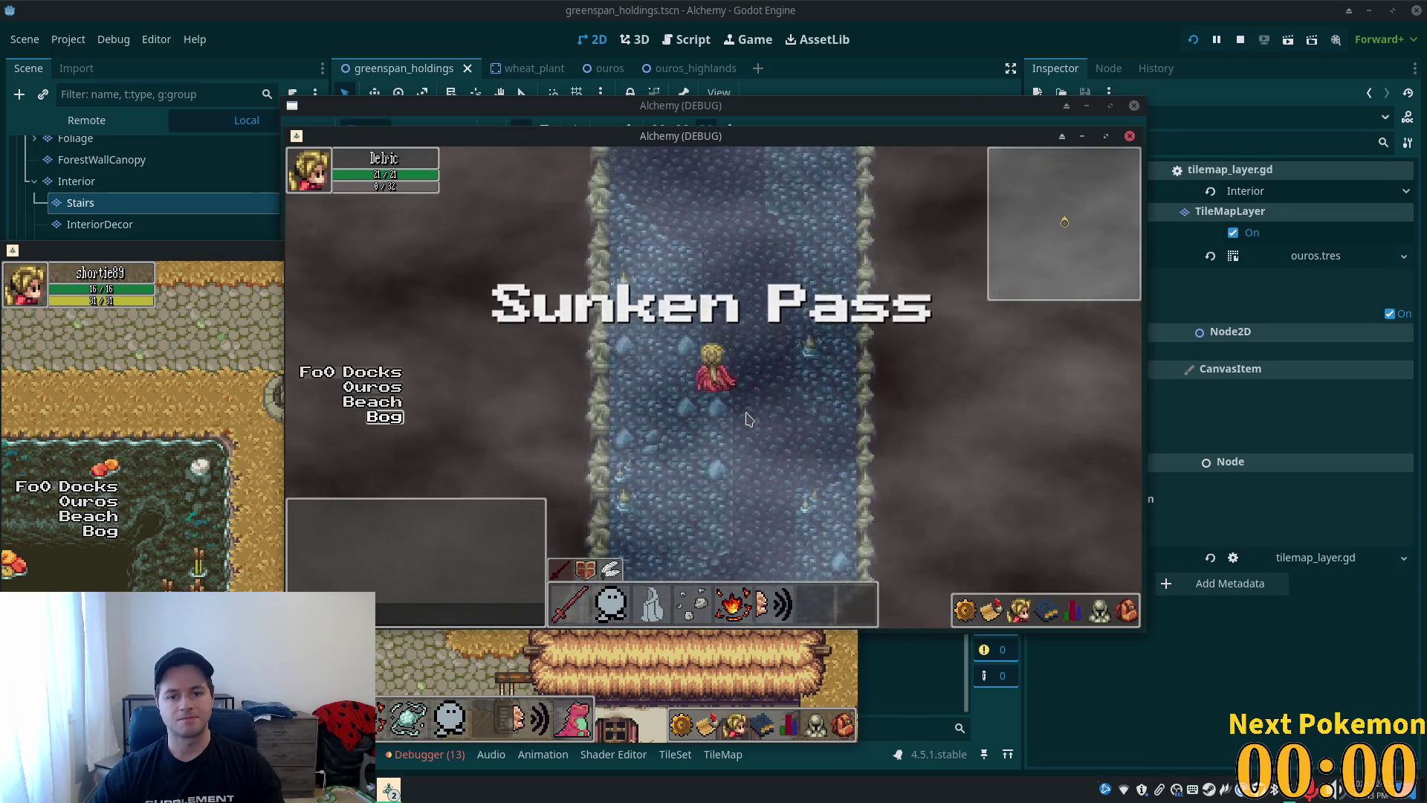
key(Up)
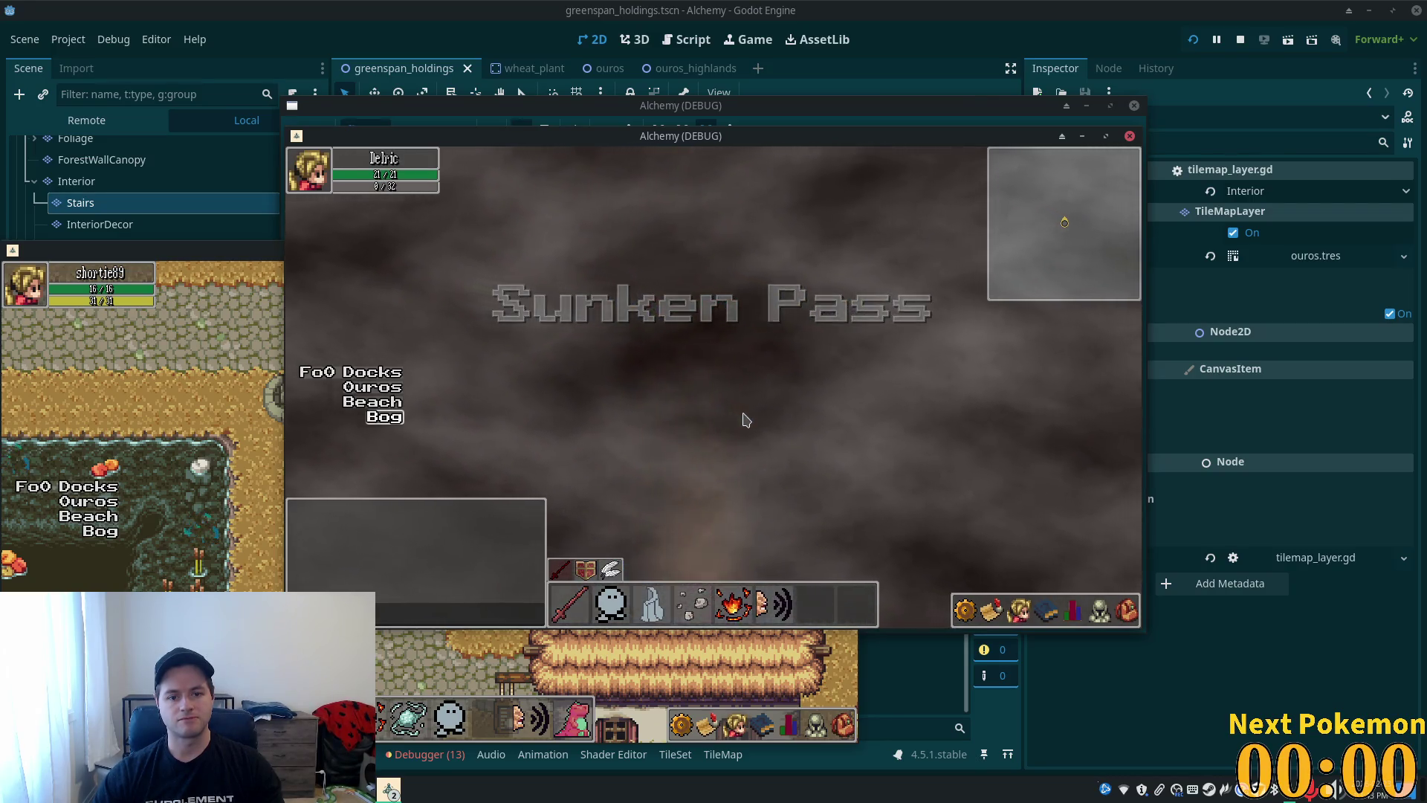
key(Left)
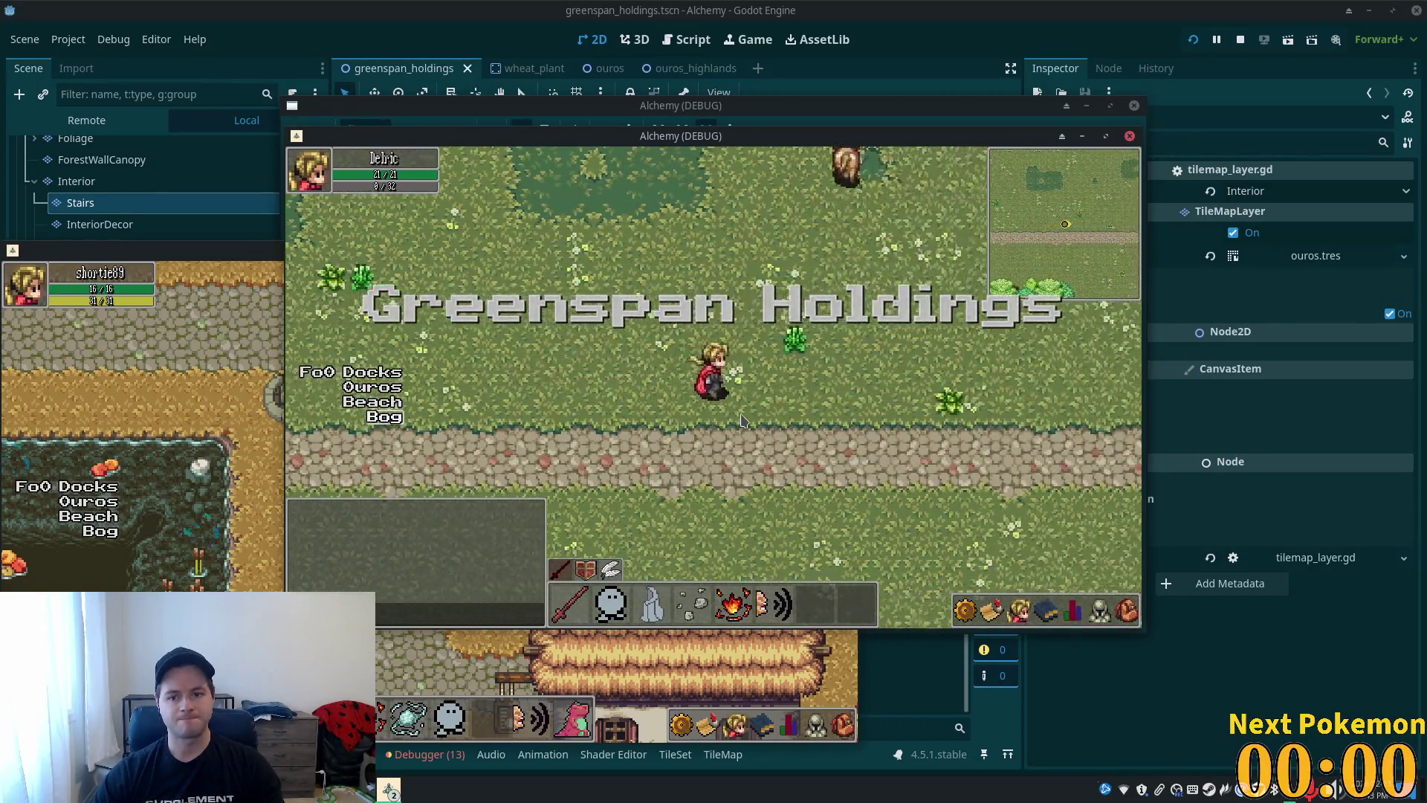
key(Up)
key(Right)
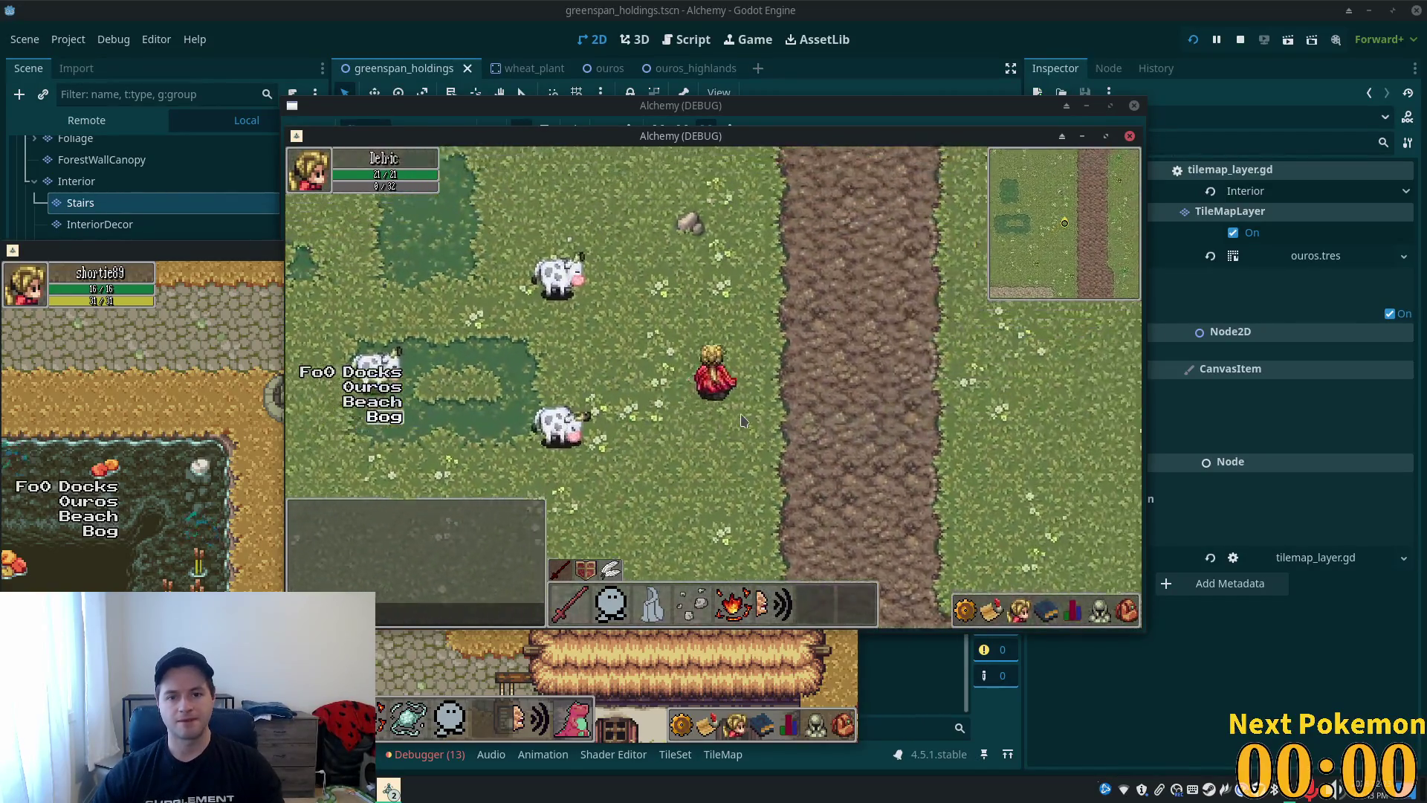
key(Up)
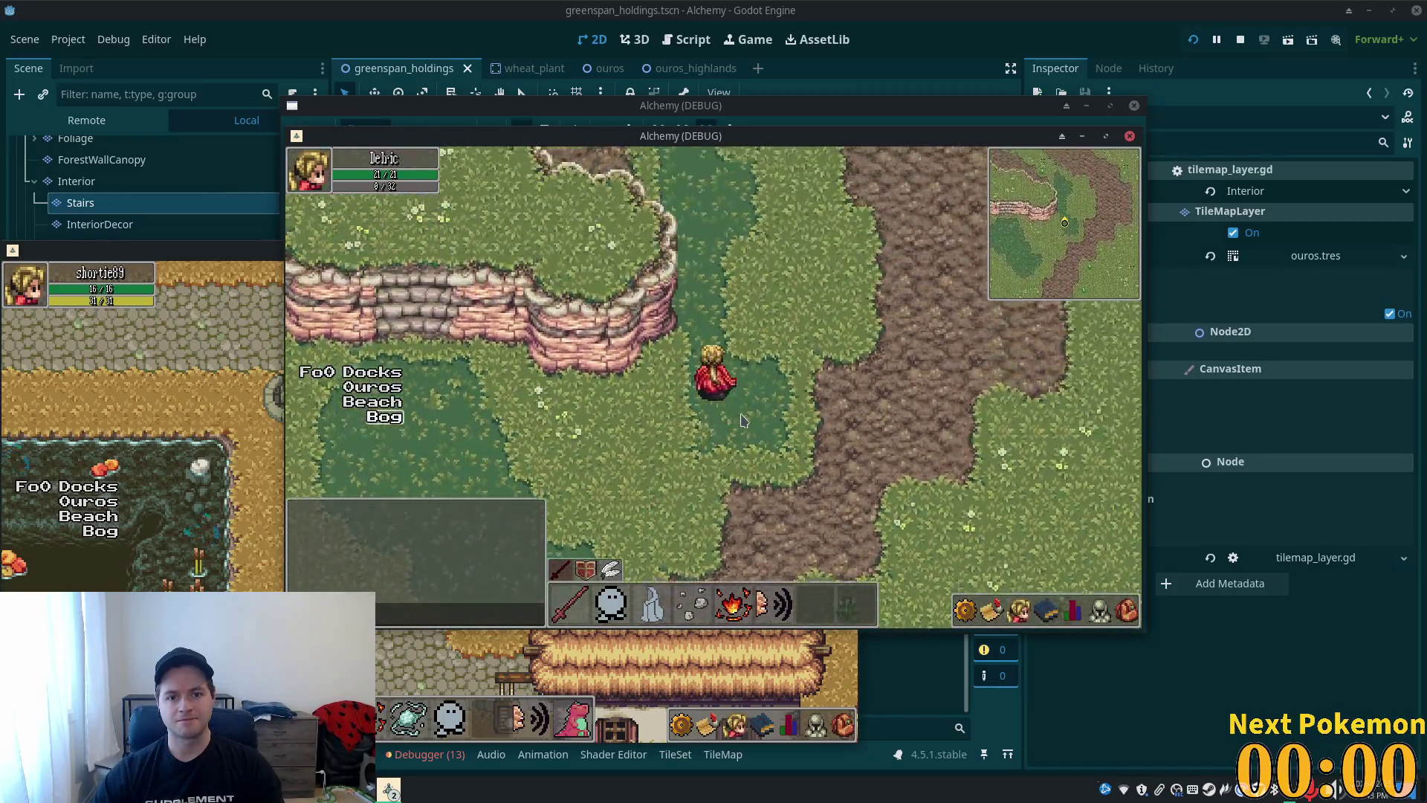
key(Up)
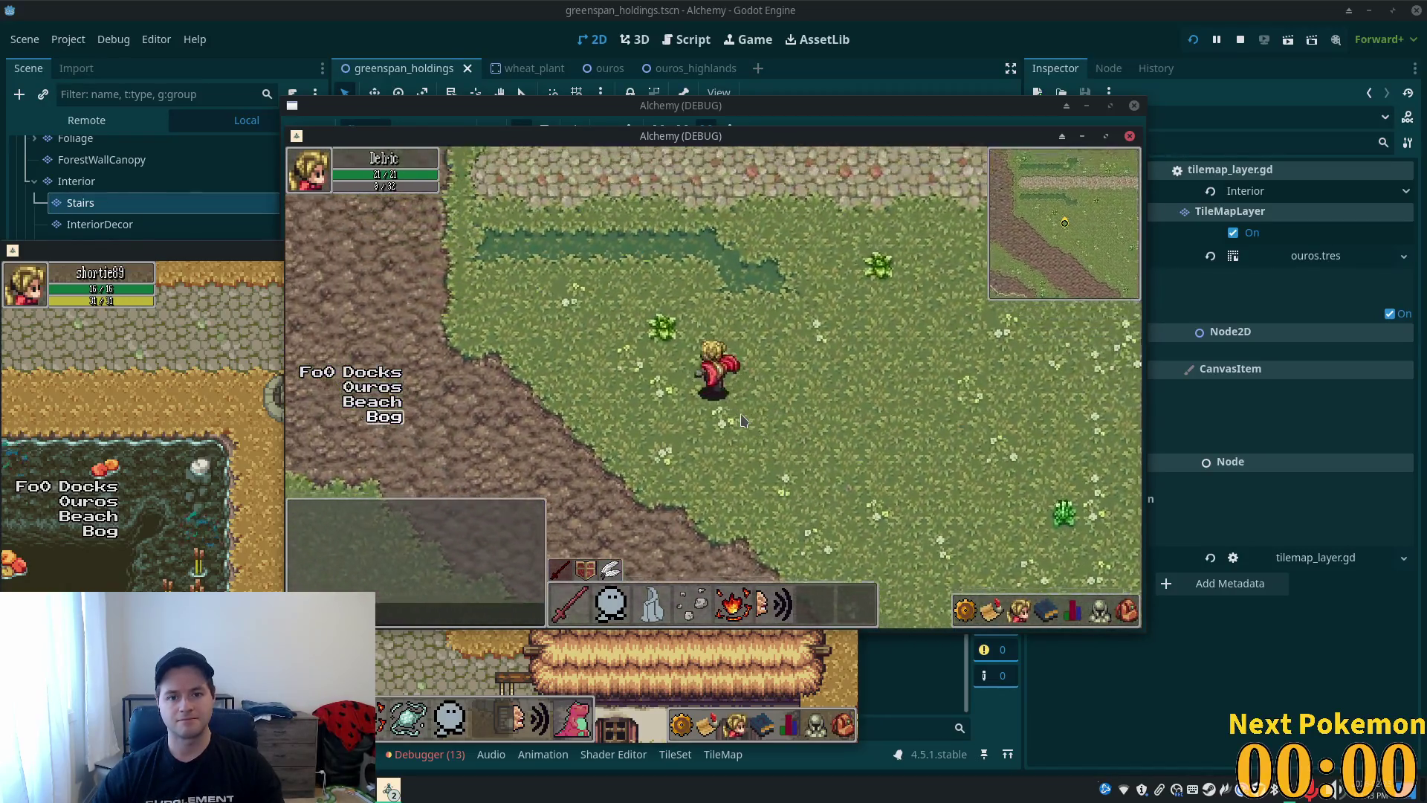
key(Left)
key(Right)
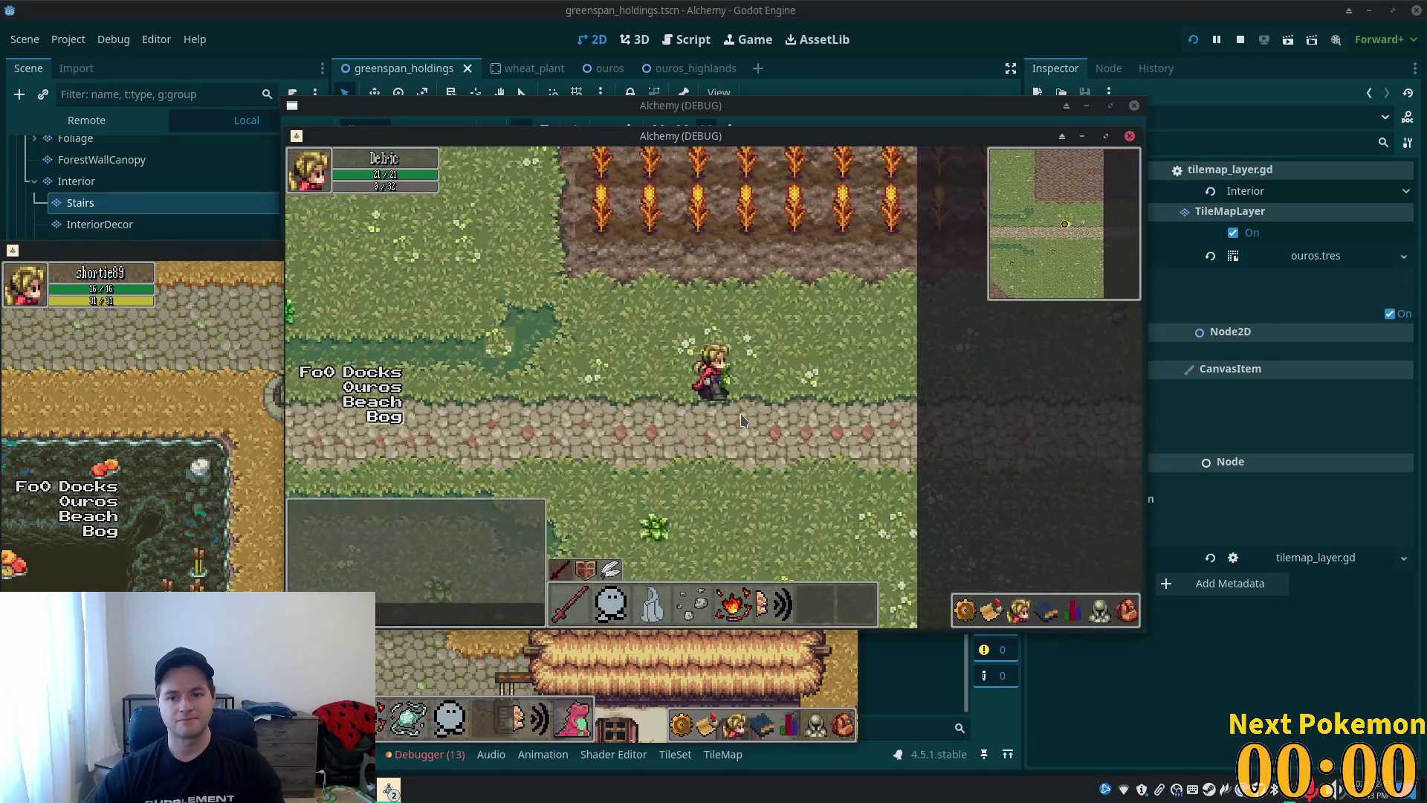
key(Left)
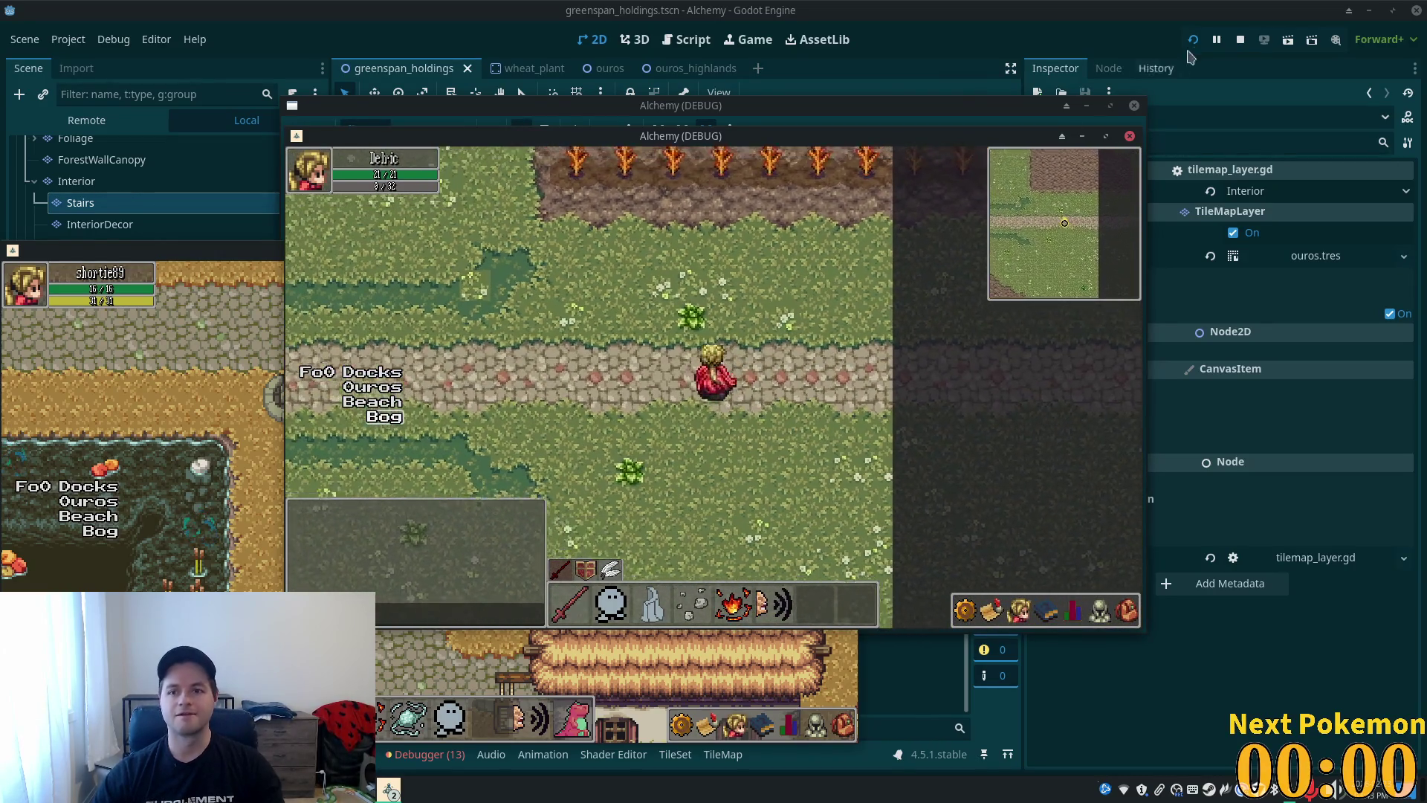
key(F8)
mouse_move(353, 789)
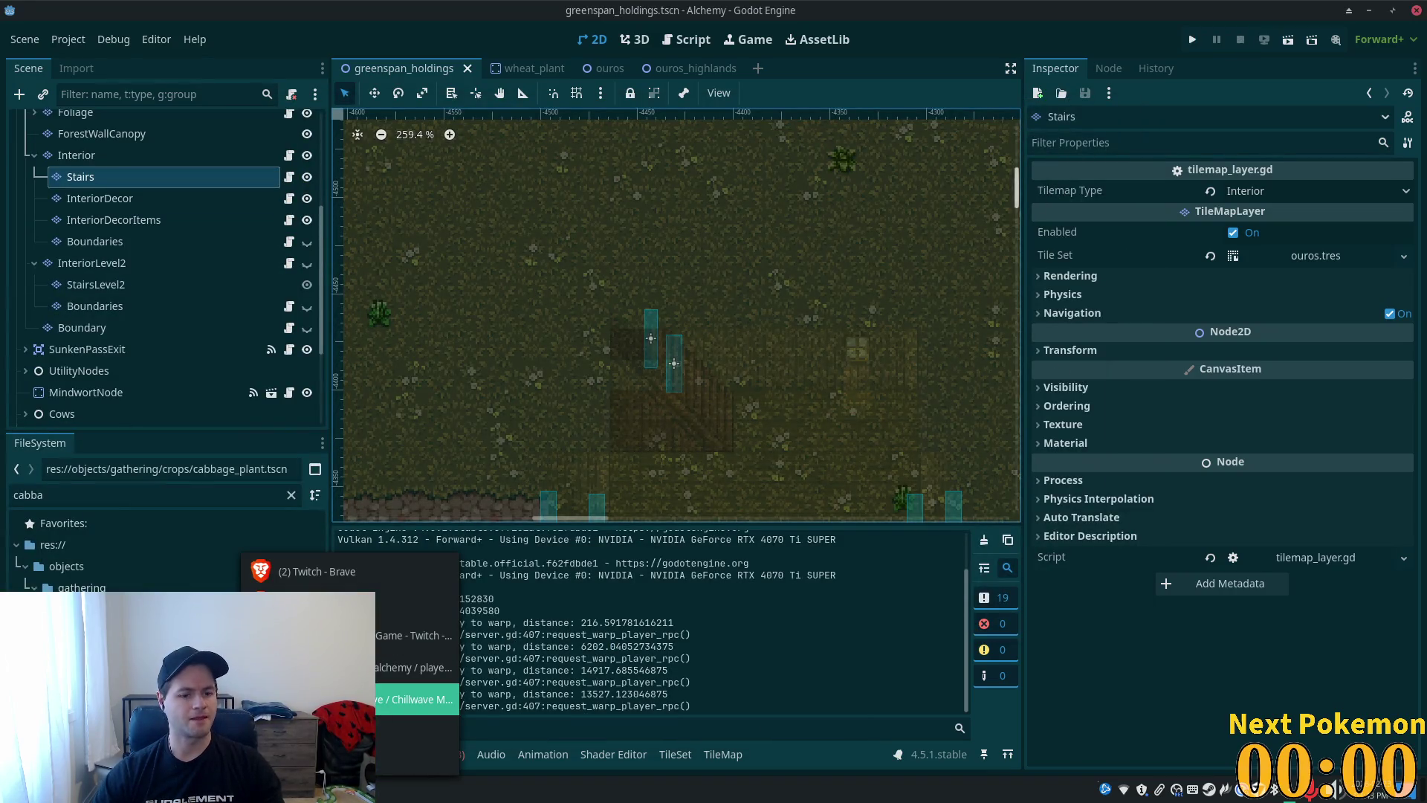
- Log in to phpMyAdmin with the saved server and credentials
click(417, 668)
click(758, 285)
click(759, 311)
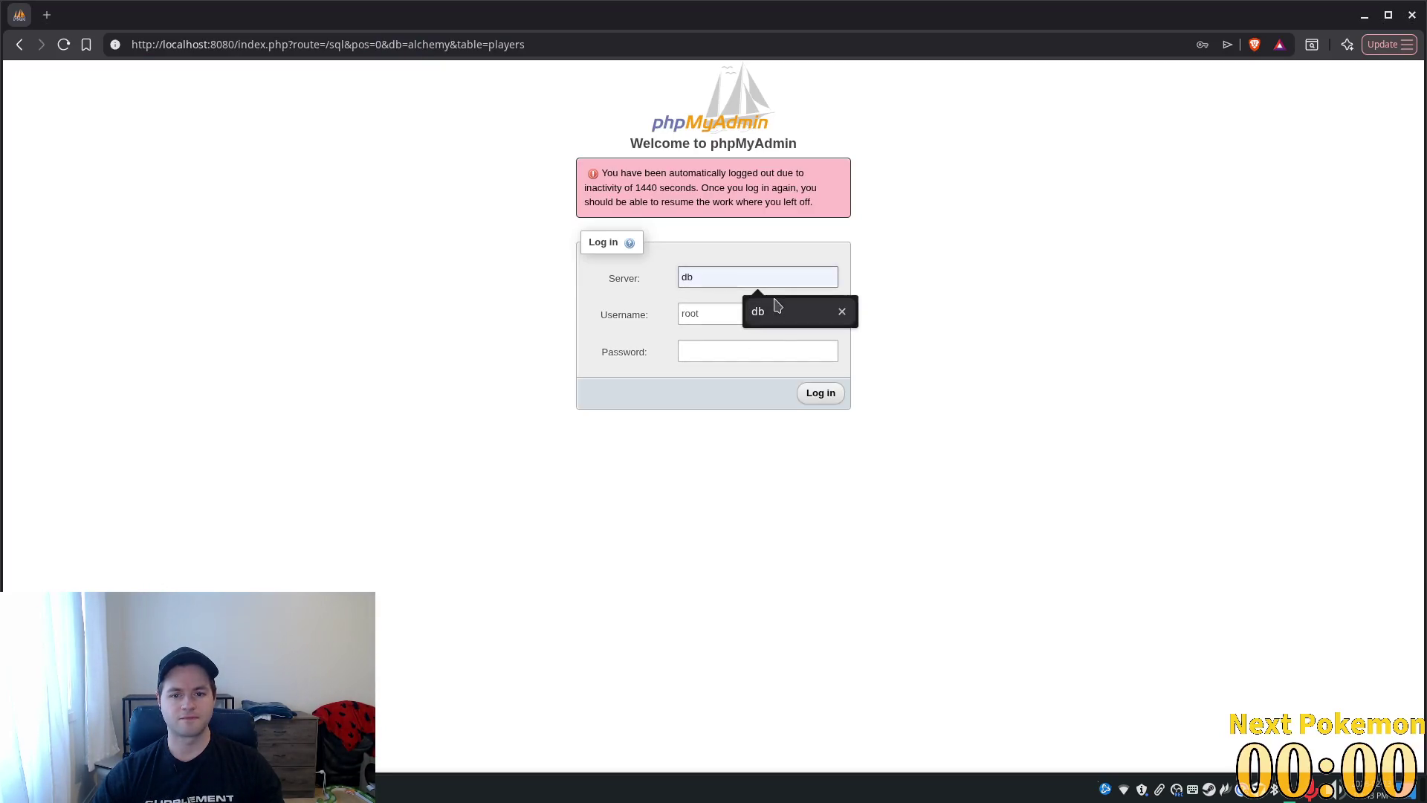
click(754, 314)
click(844, 357)
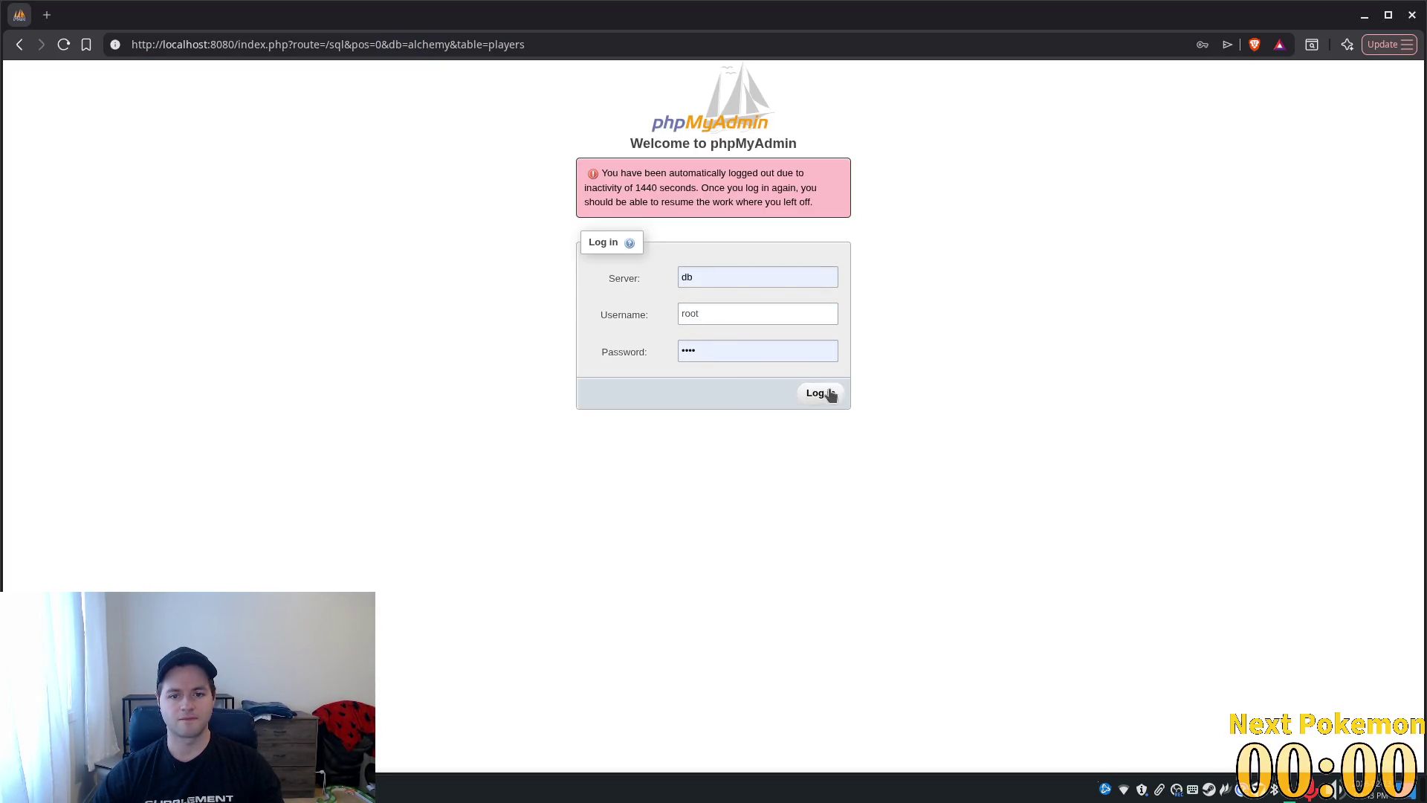
click(823, 394)
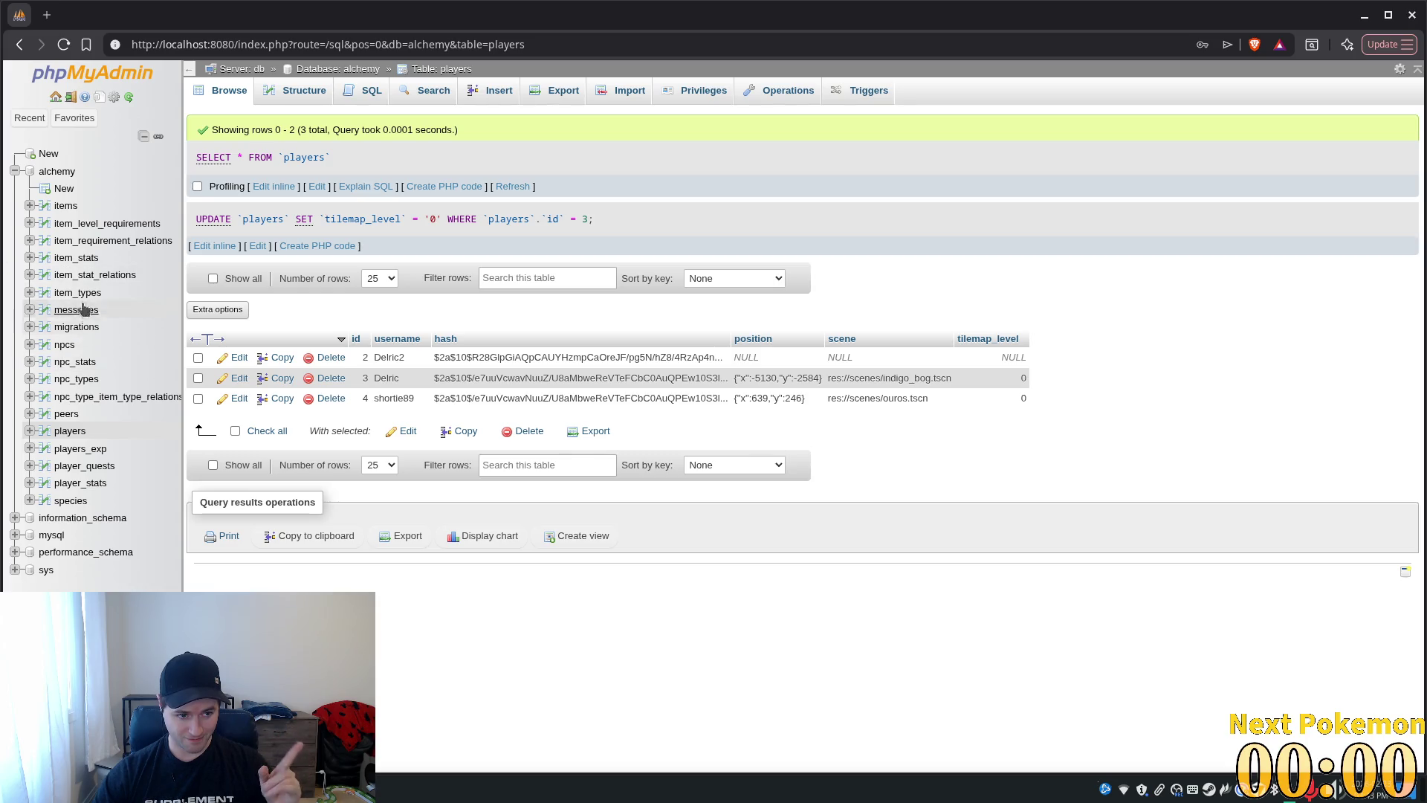
- Change the player's tilemap_level from 1 to 0 in the players table, then return to Godot
click(71, 431)
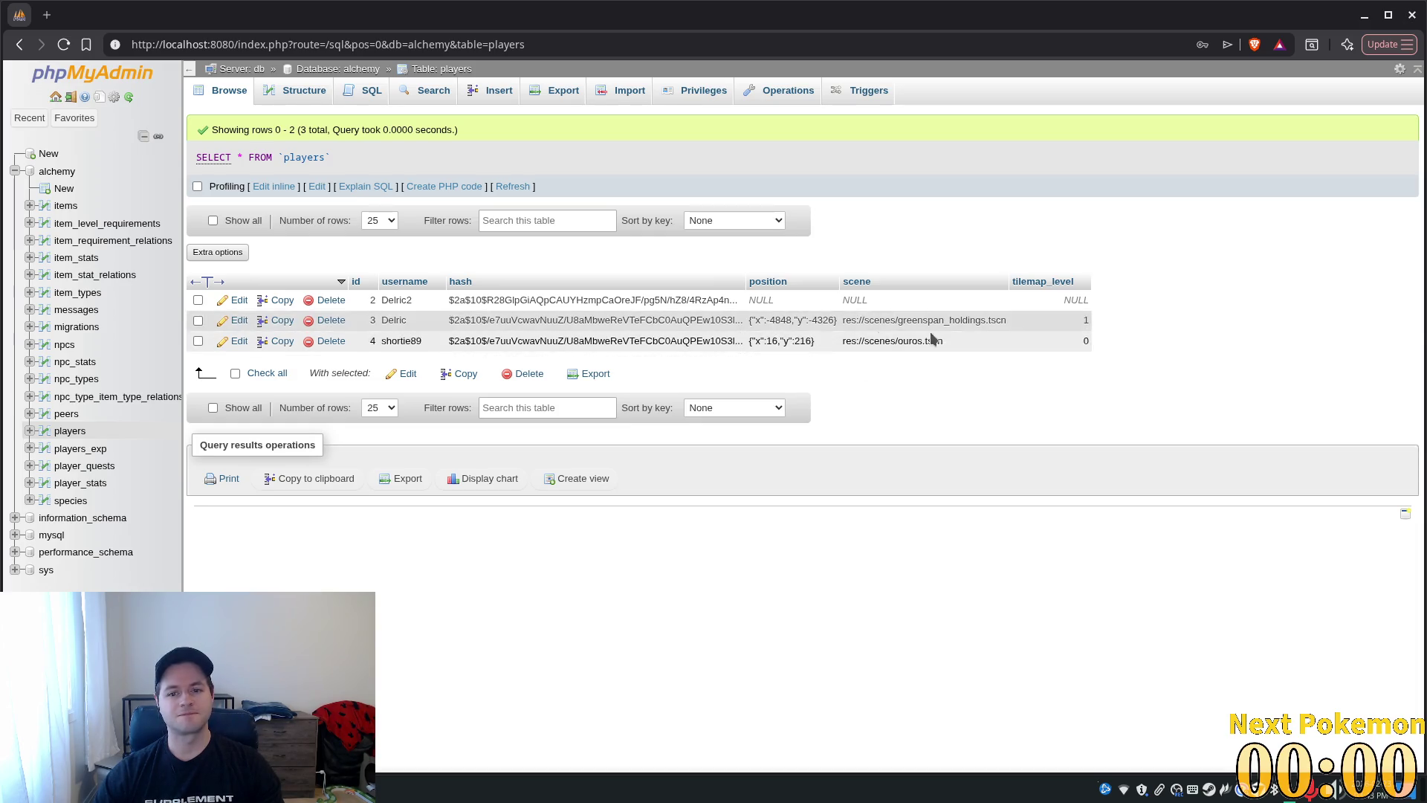
double_click(1078, 320)
key(BackSpace)
text(0)
key(Return)
key(ctrl+s)
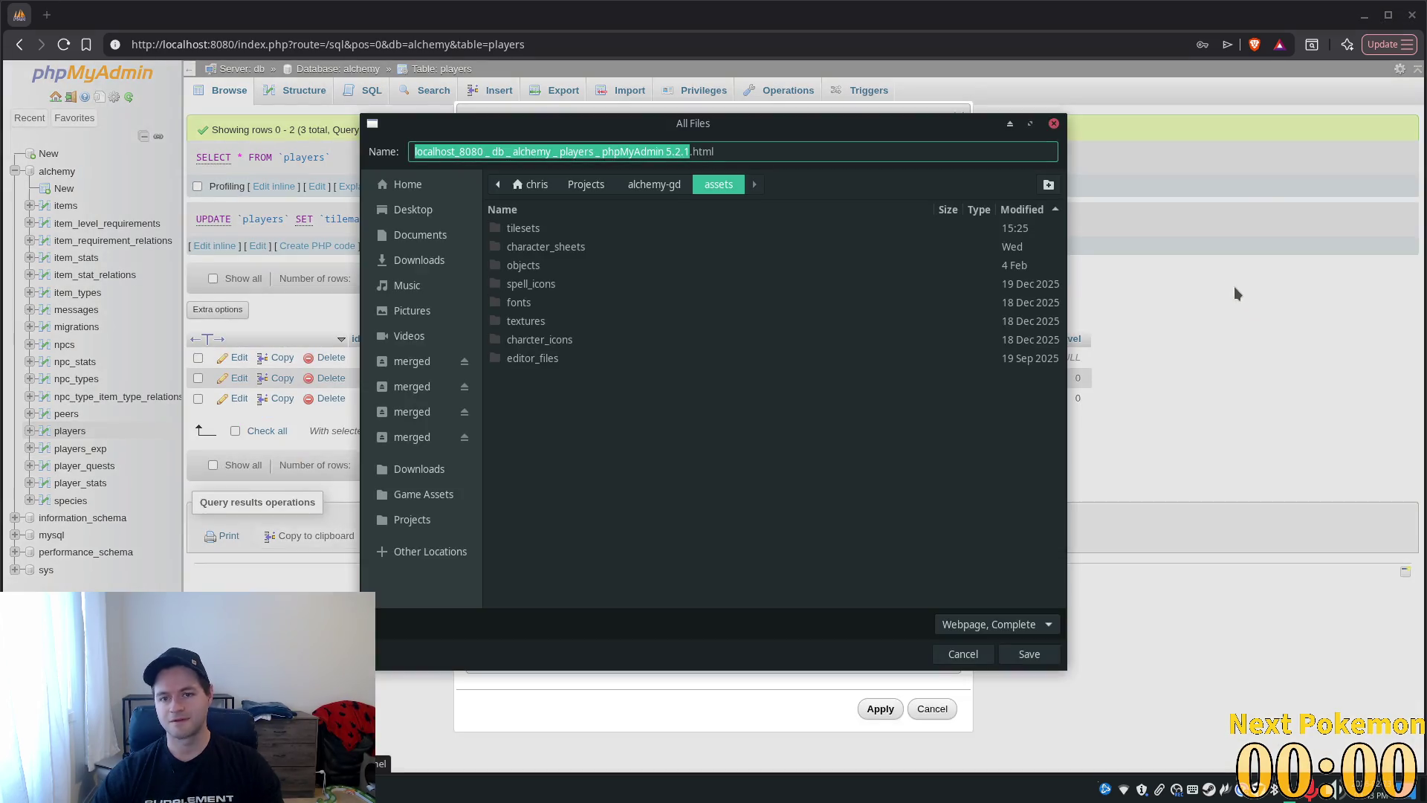
click(963, 654)
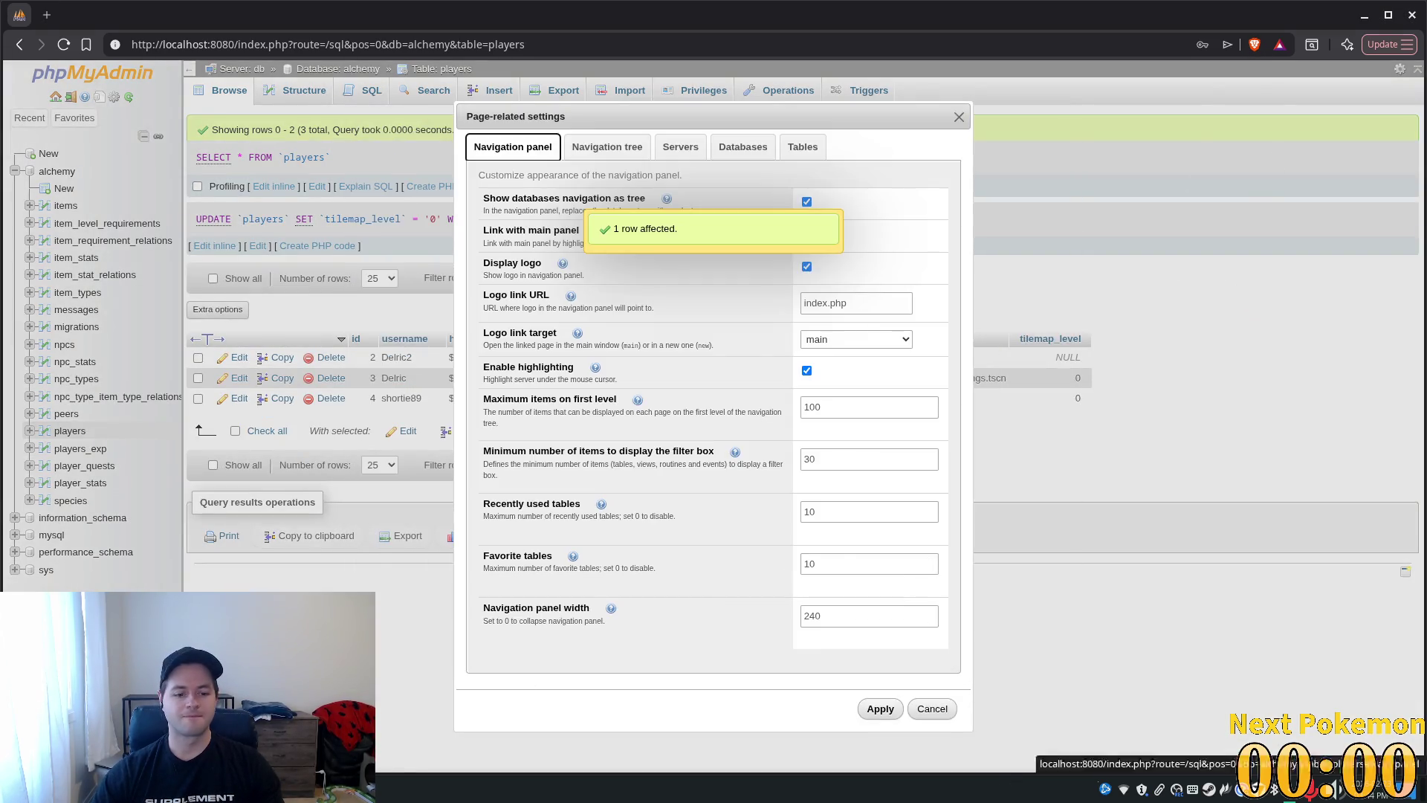
key(alt+Tab)
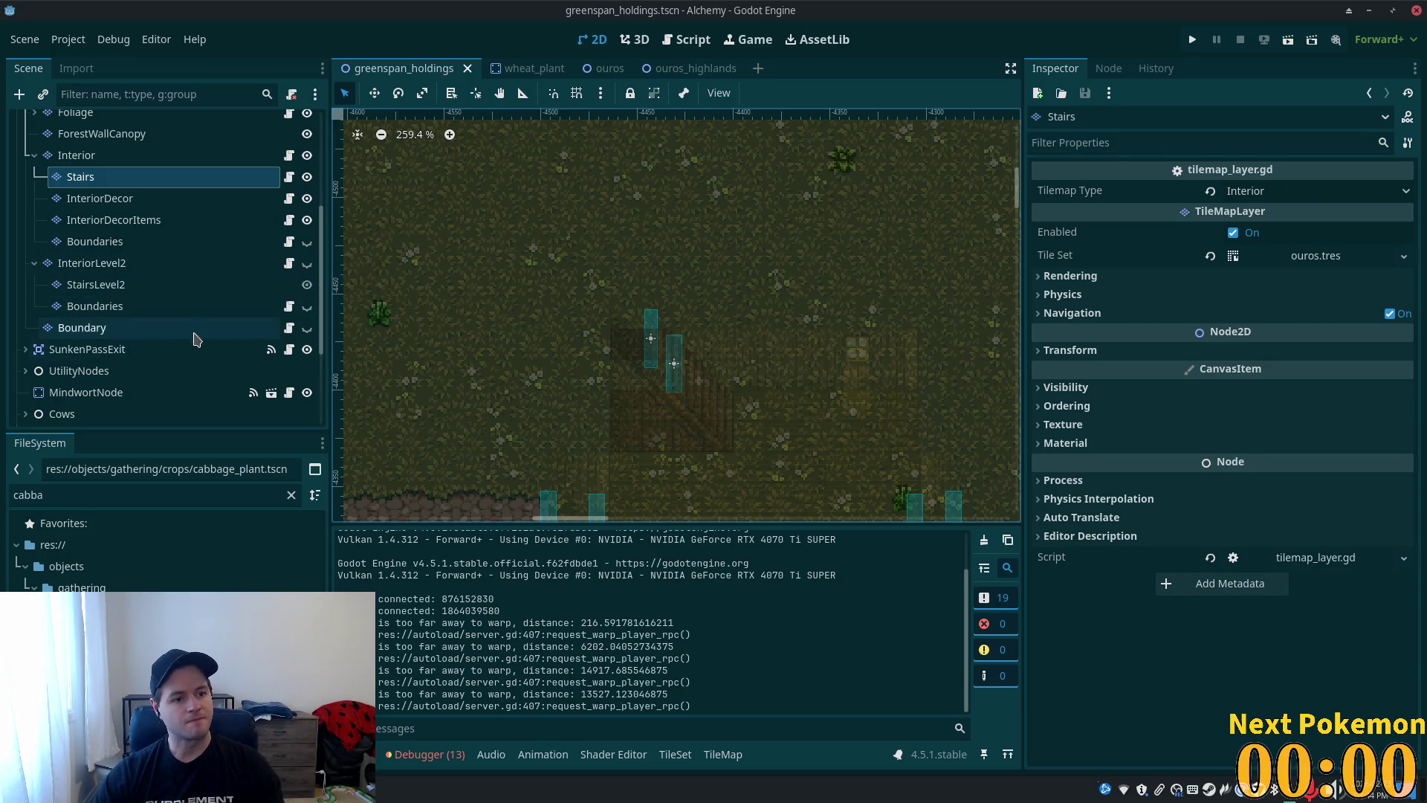
- Show InteriorLevel2, hide Interior, and select the StairsLevel2 layer
click(306, 265)
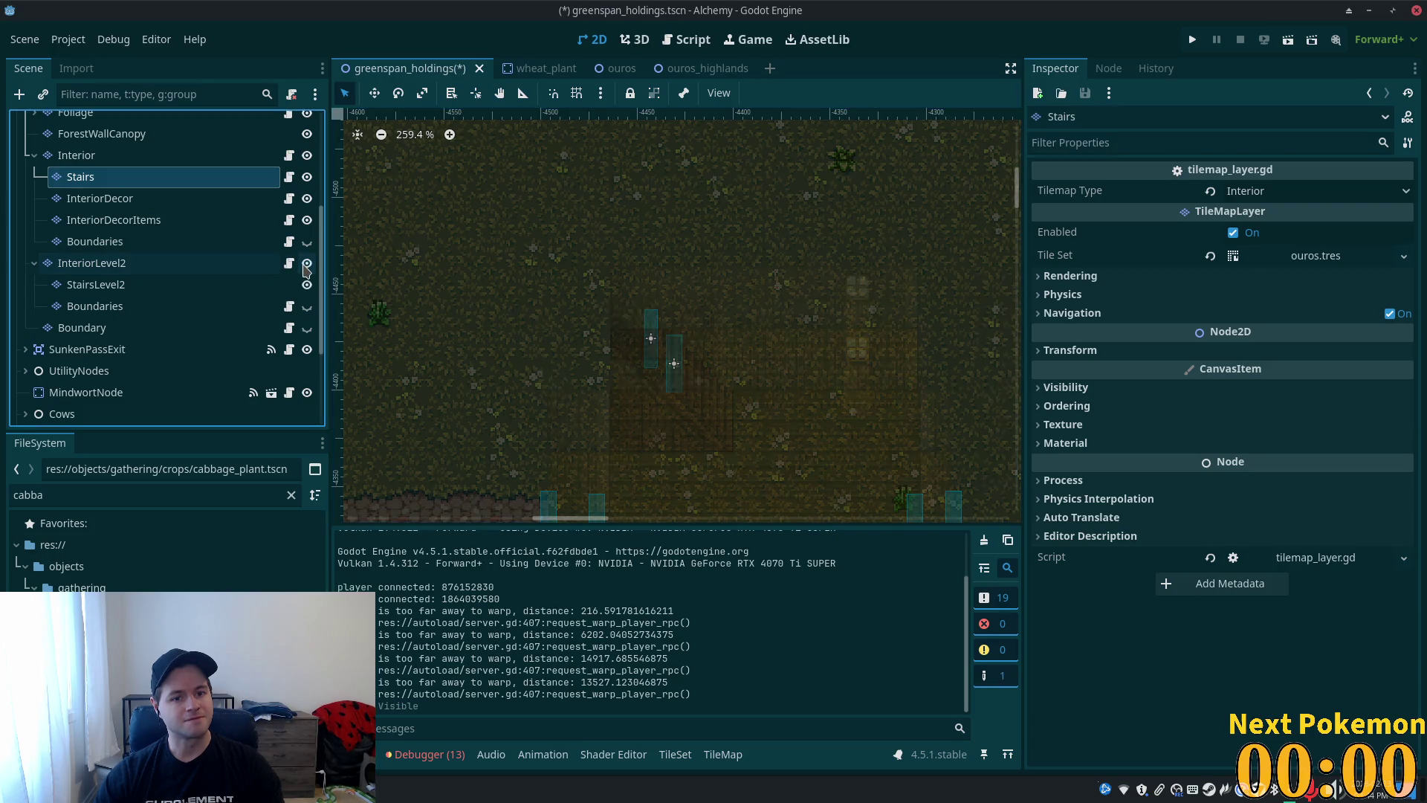
click(306, 156)
click(165, 269)
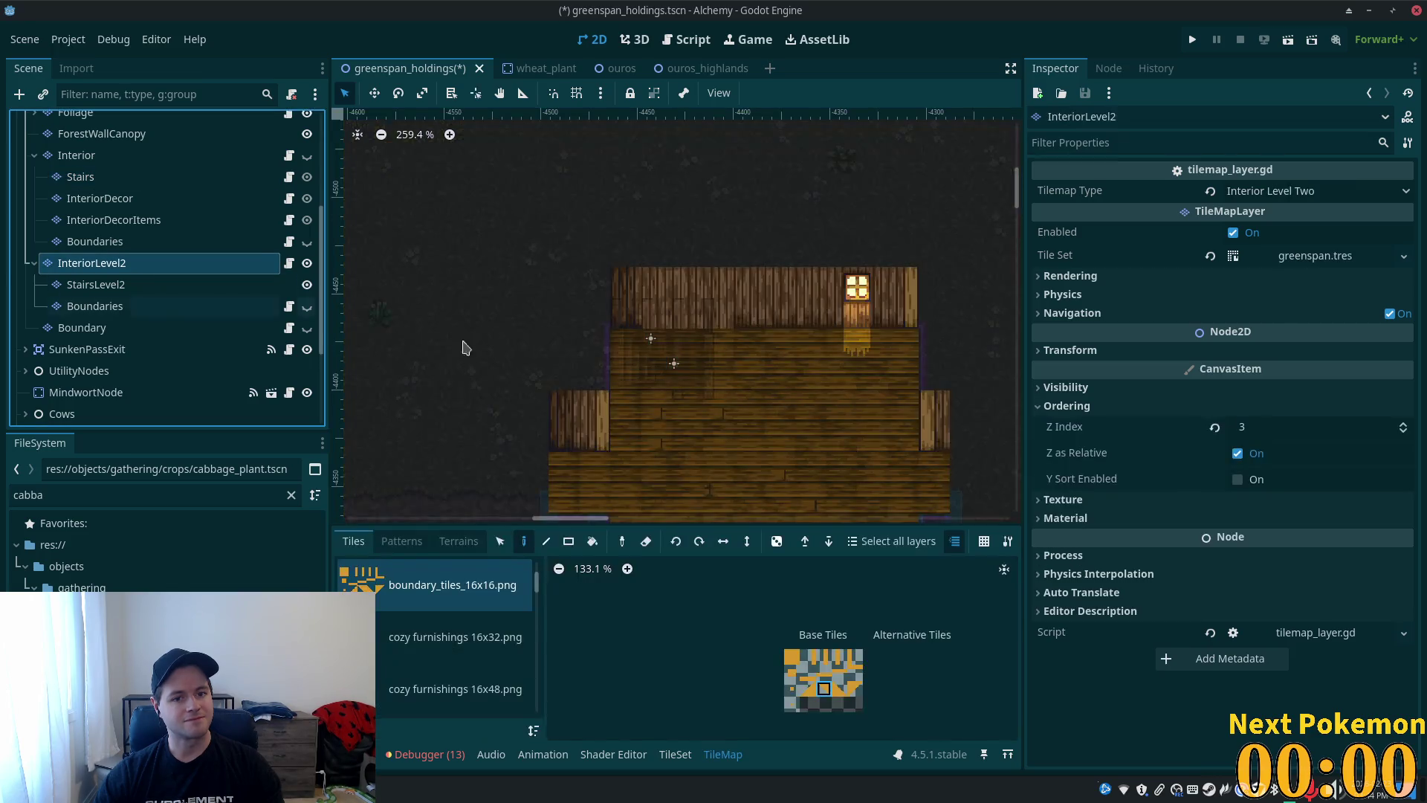
click(153, 288)
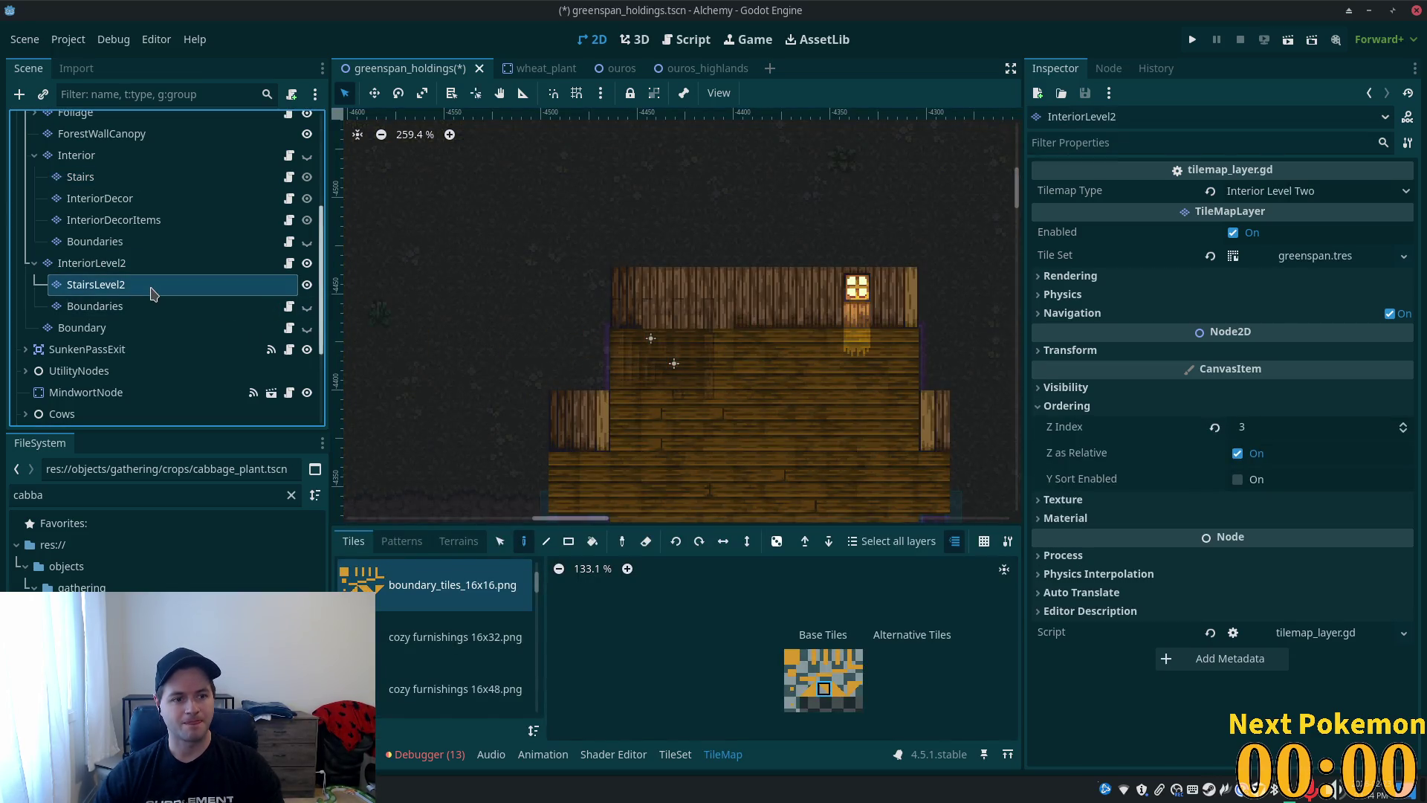
- Pick two adjacent stair tiles from bonus wooden stairs.png, reselect InteriorLevel2, and run the game
scroll(720, 413, up, 3)
scroll(720, 414, up, 2)
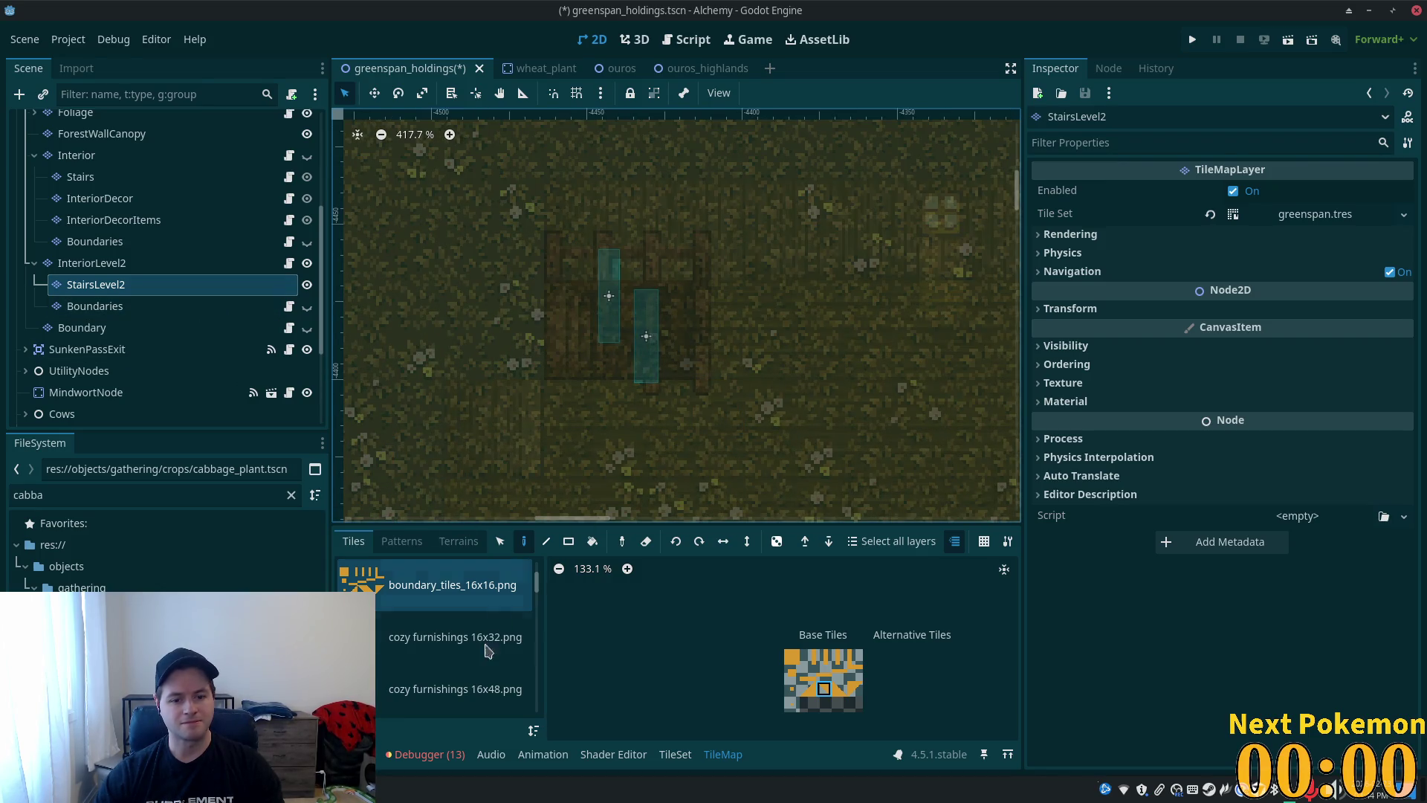
scroll(489, 652, down, 4)
scroll(491, 653, down, 3)
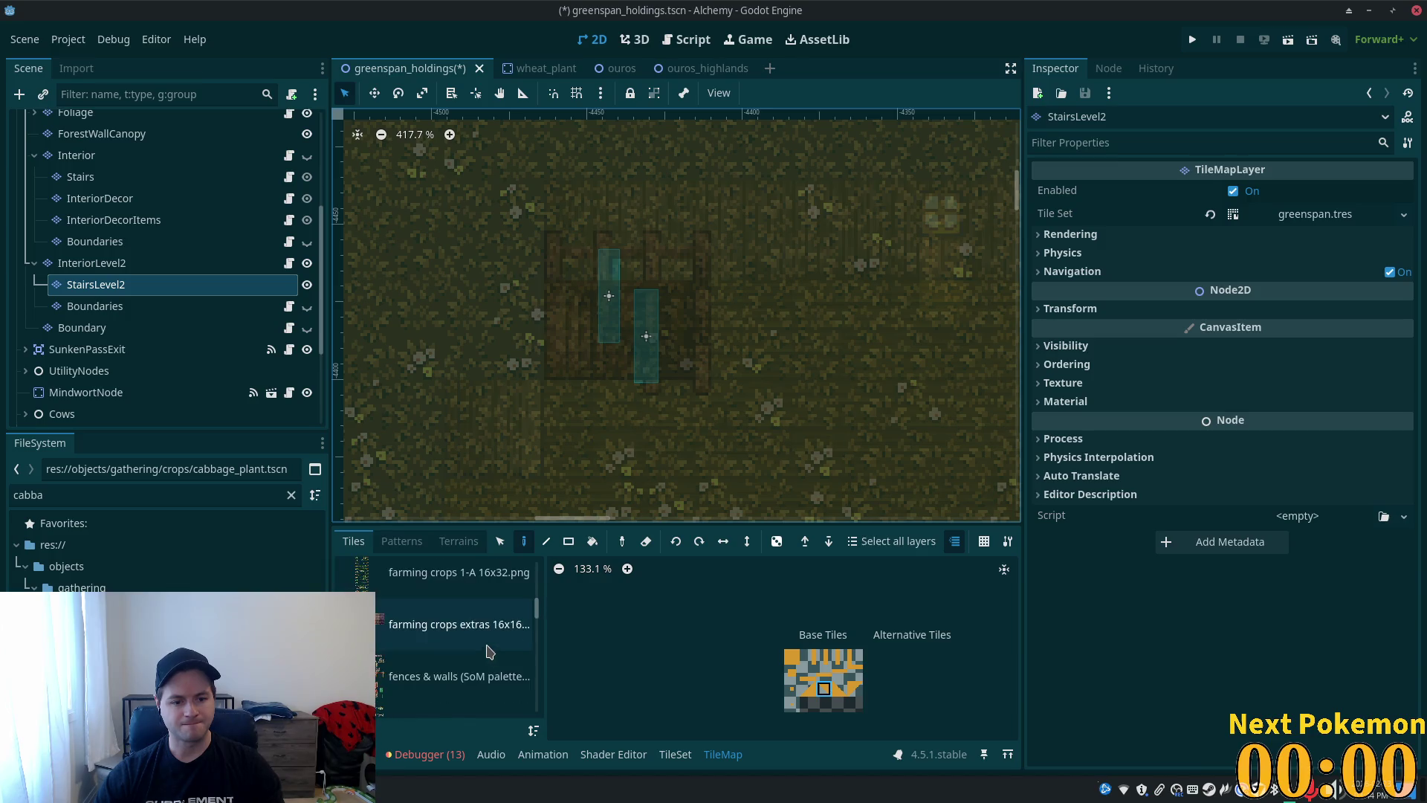
scroll(538, 634, down, 2)
scroll(537, 628, down, 5)
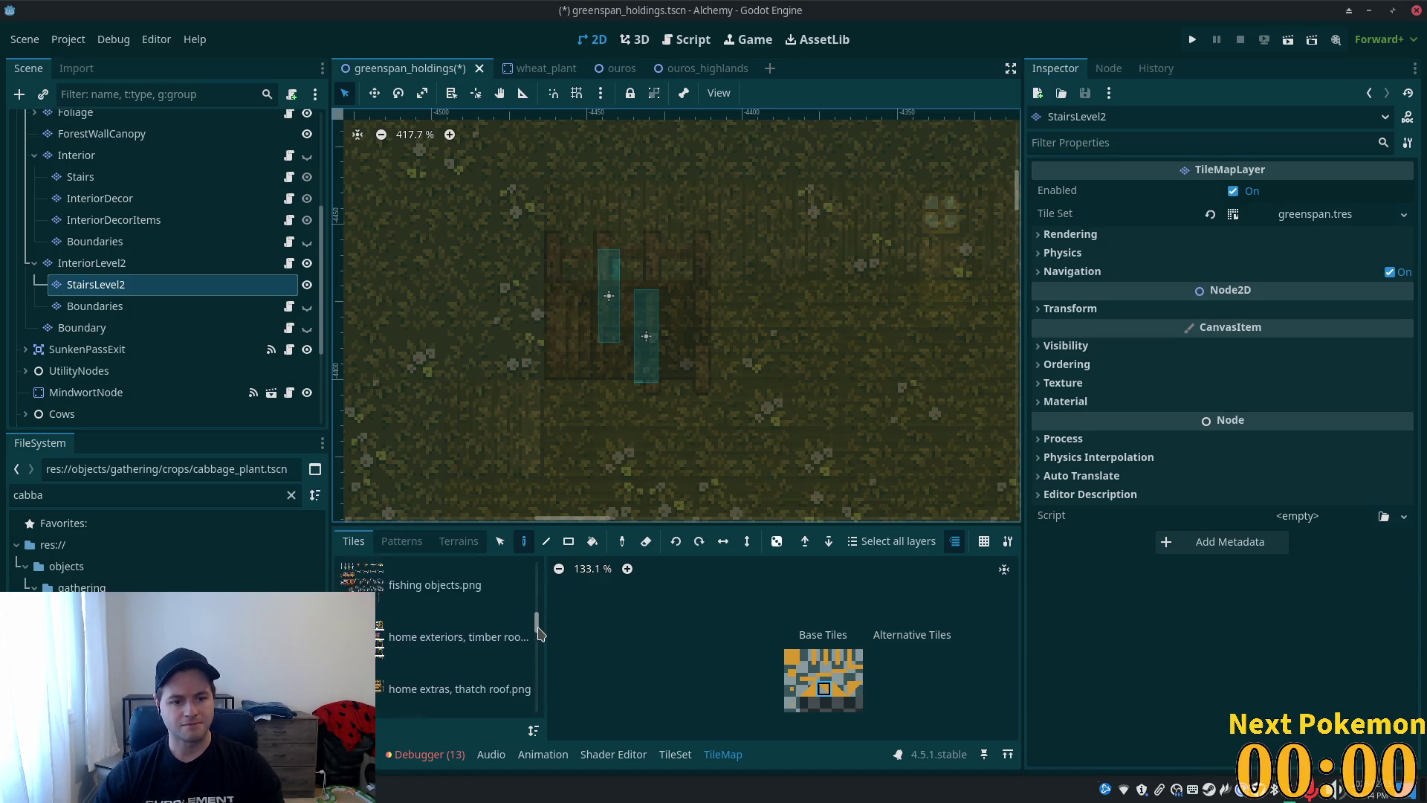
drag(536, 640, 544, 571)
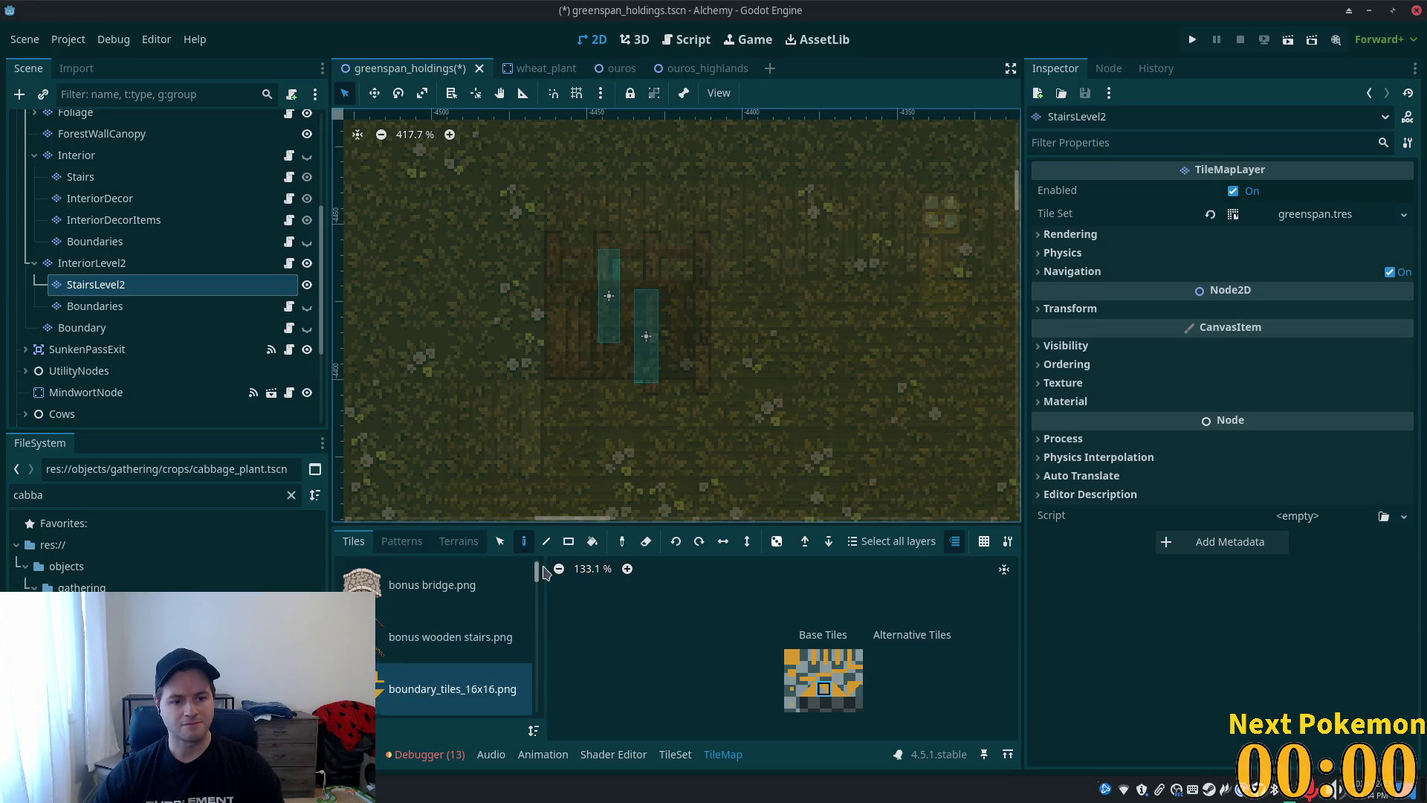
click(428, 637)
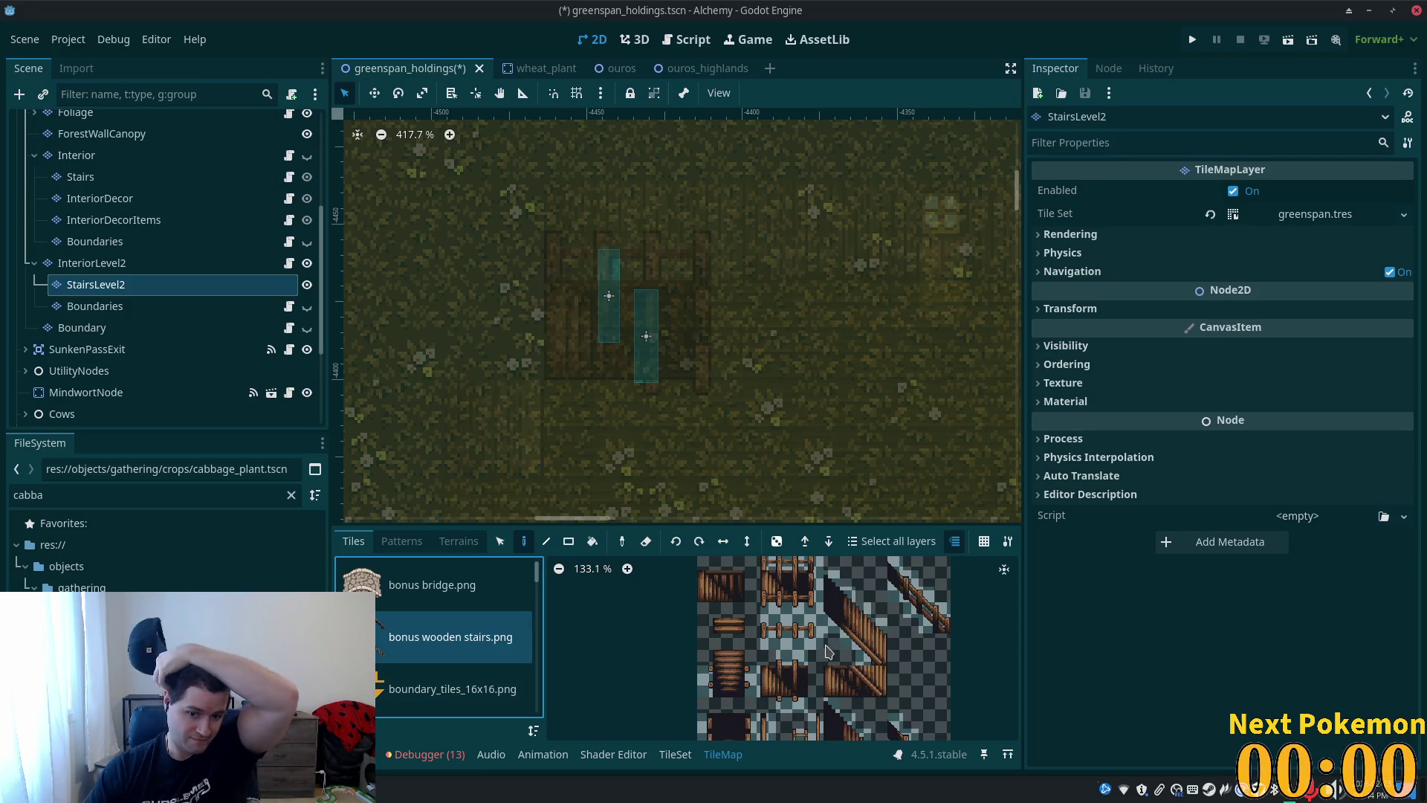
click(800, 598)
shift+click(811, 604)
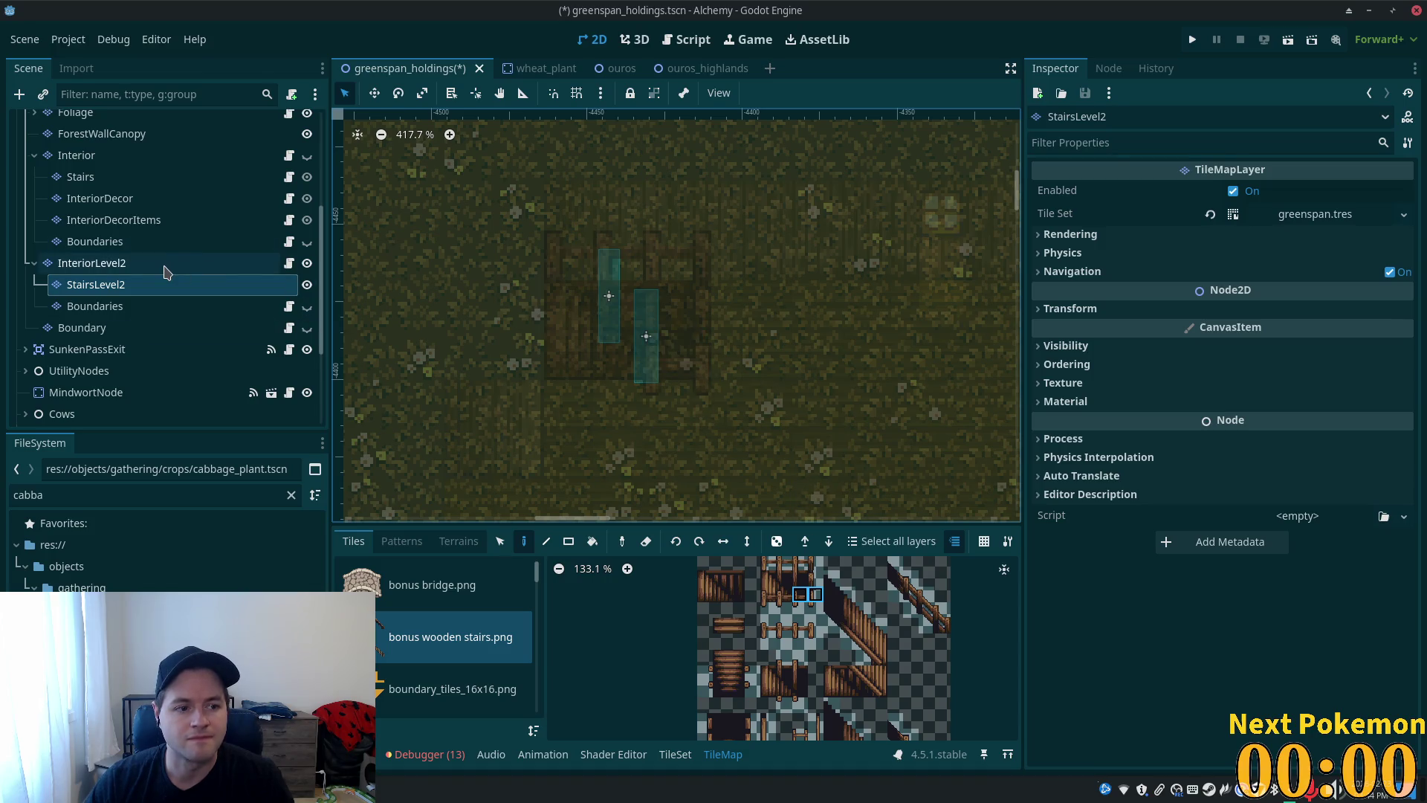
click(165, 263)
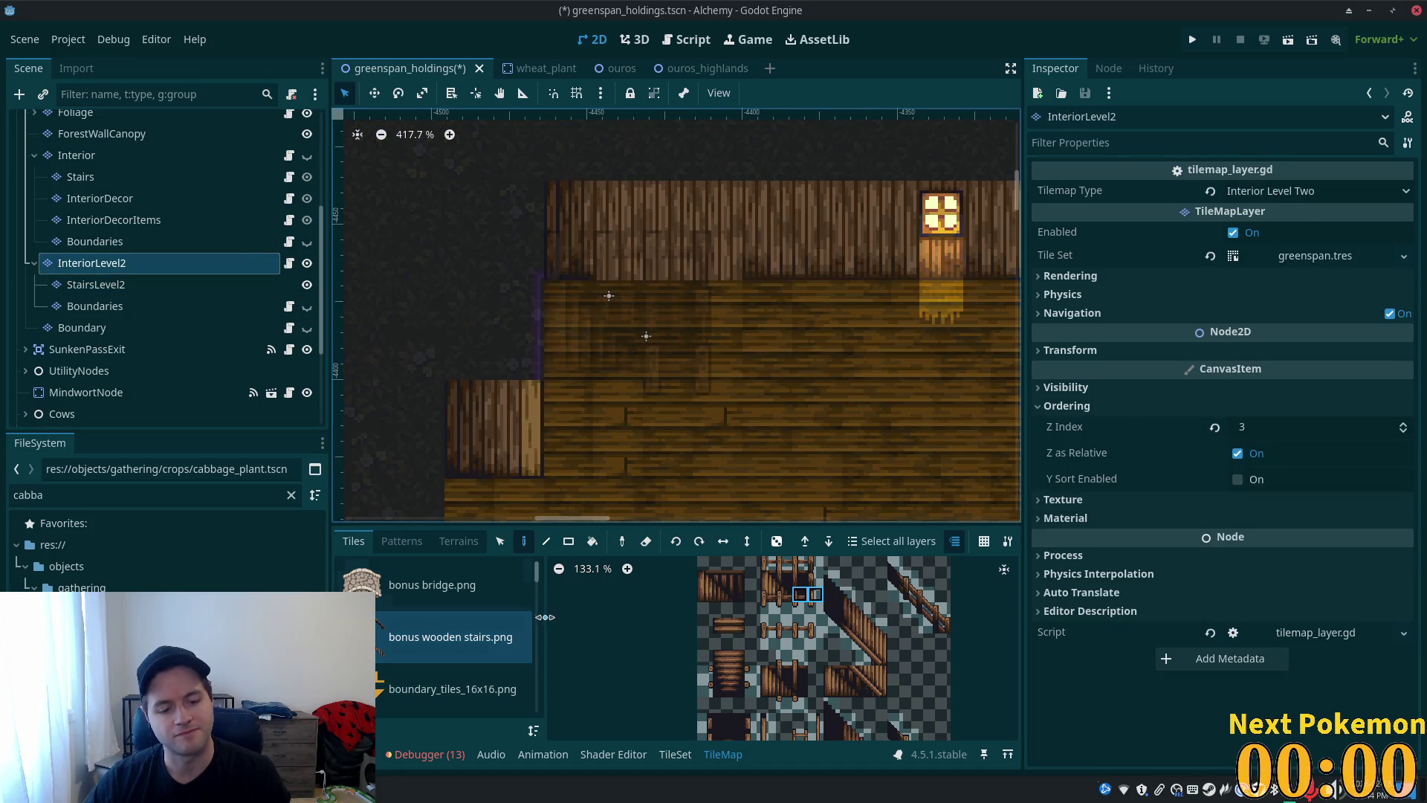
click(1199, 39)
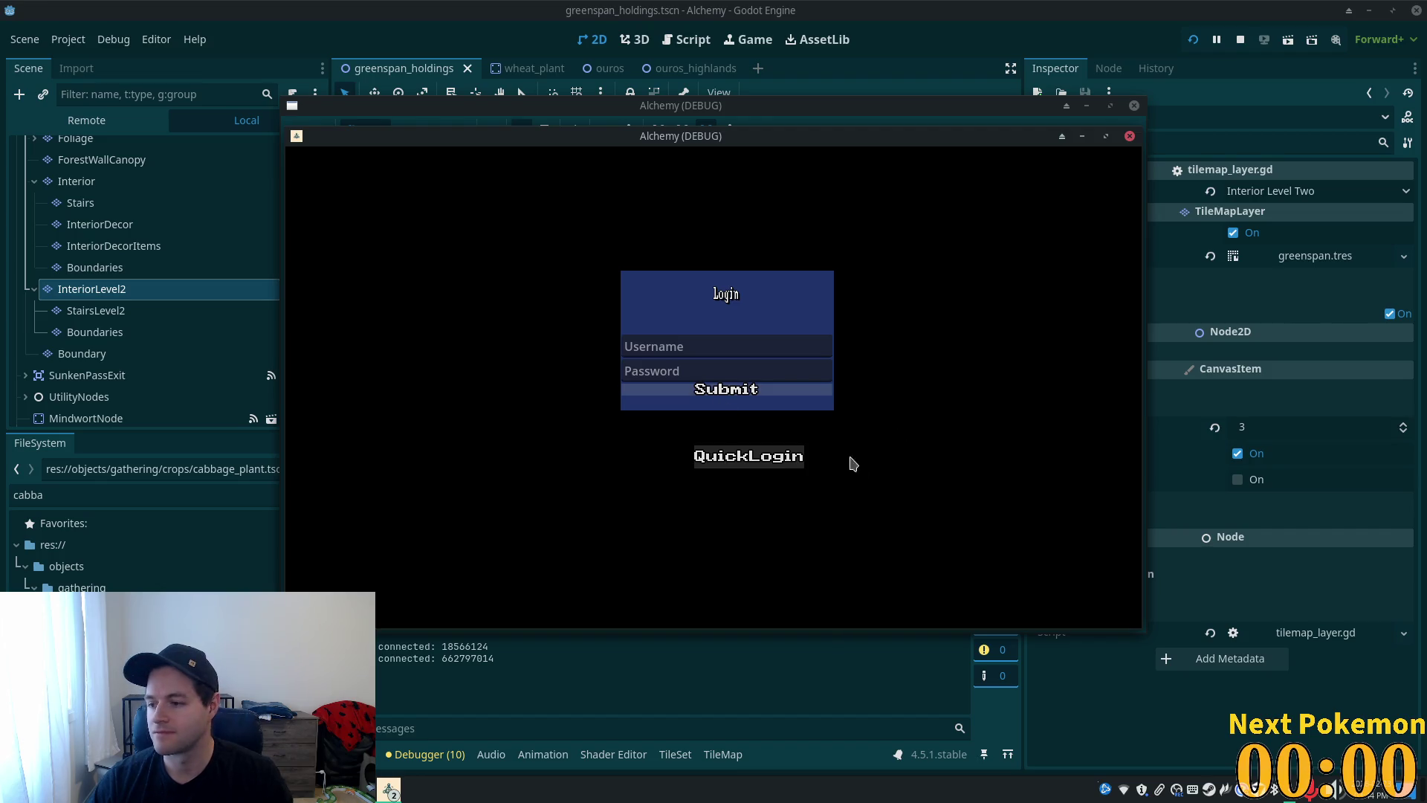
- Quick-login, walk into the red building and up and down the stairs, then stop the game
click(766, 456)
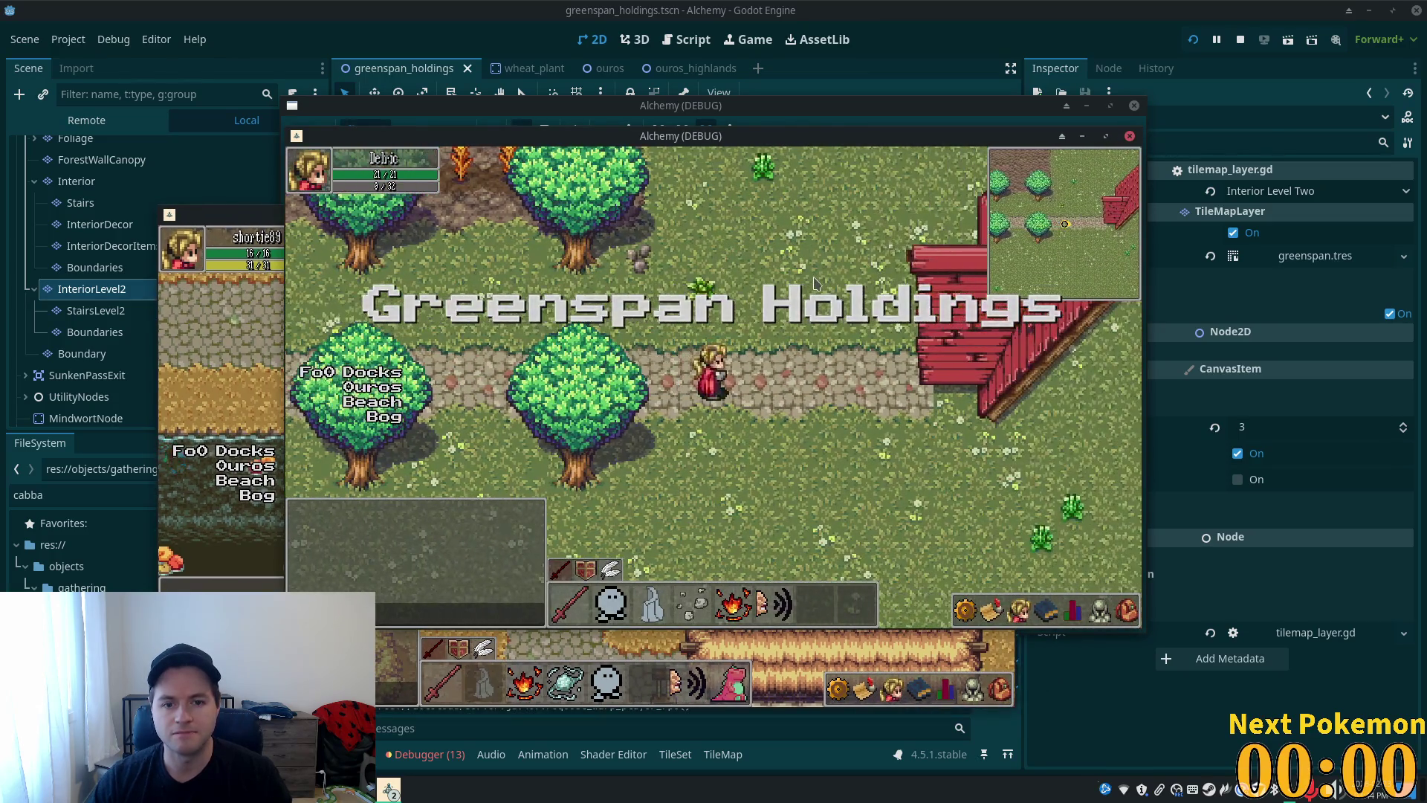
key(Right)
key(Right)
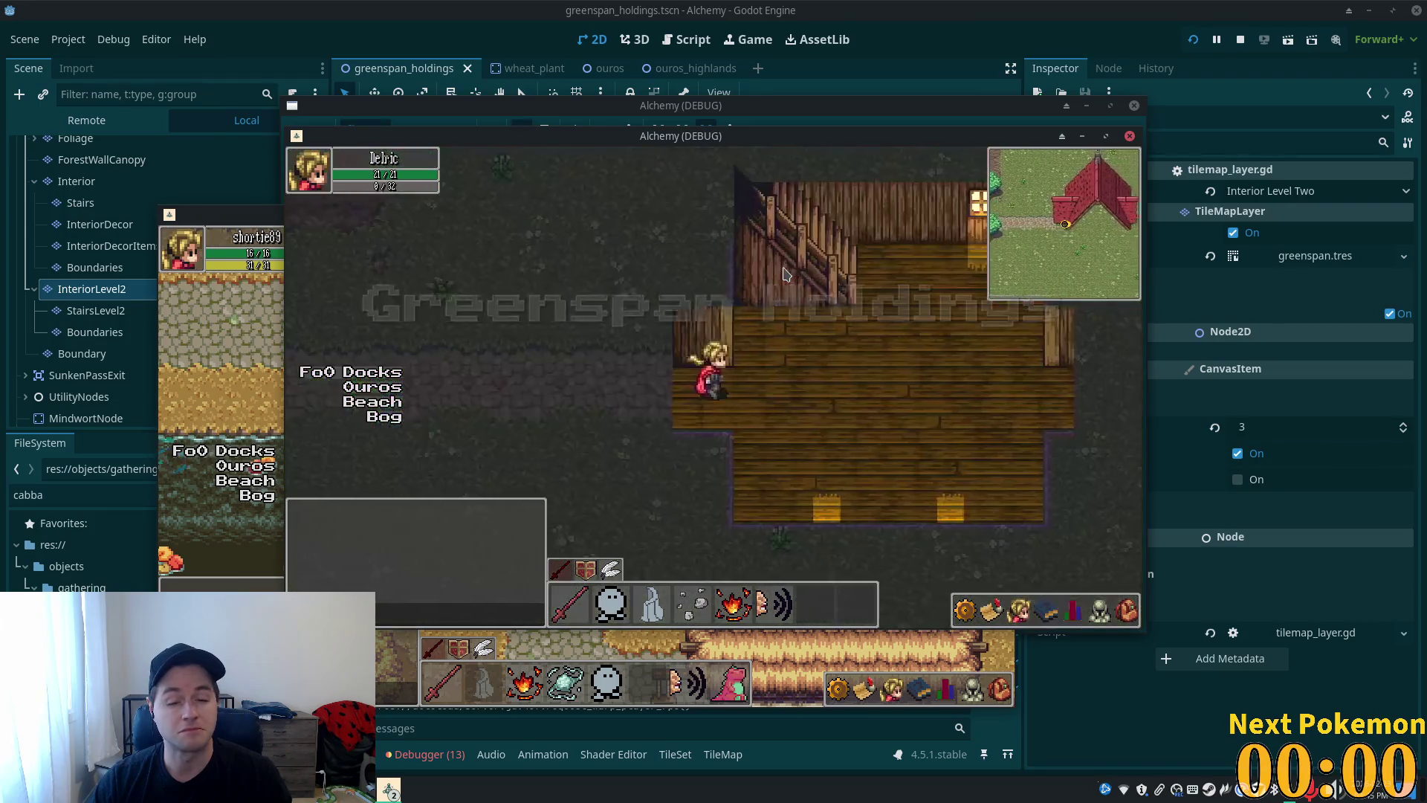
key(Up)
key(Left)
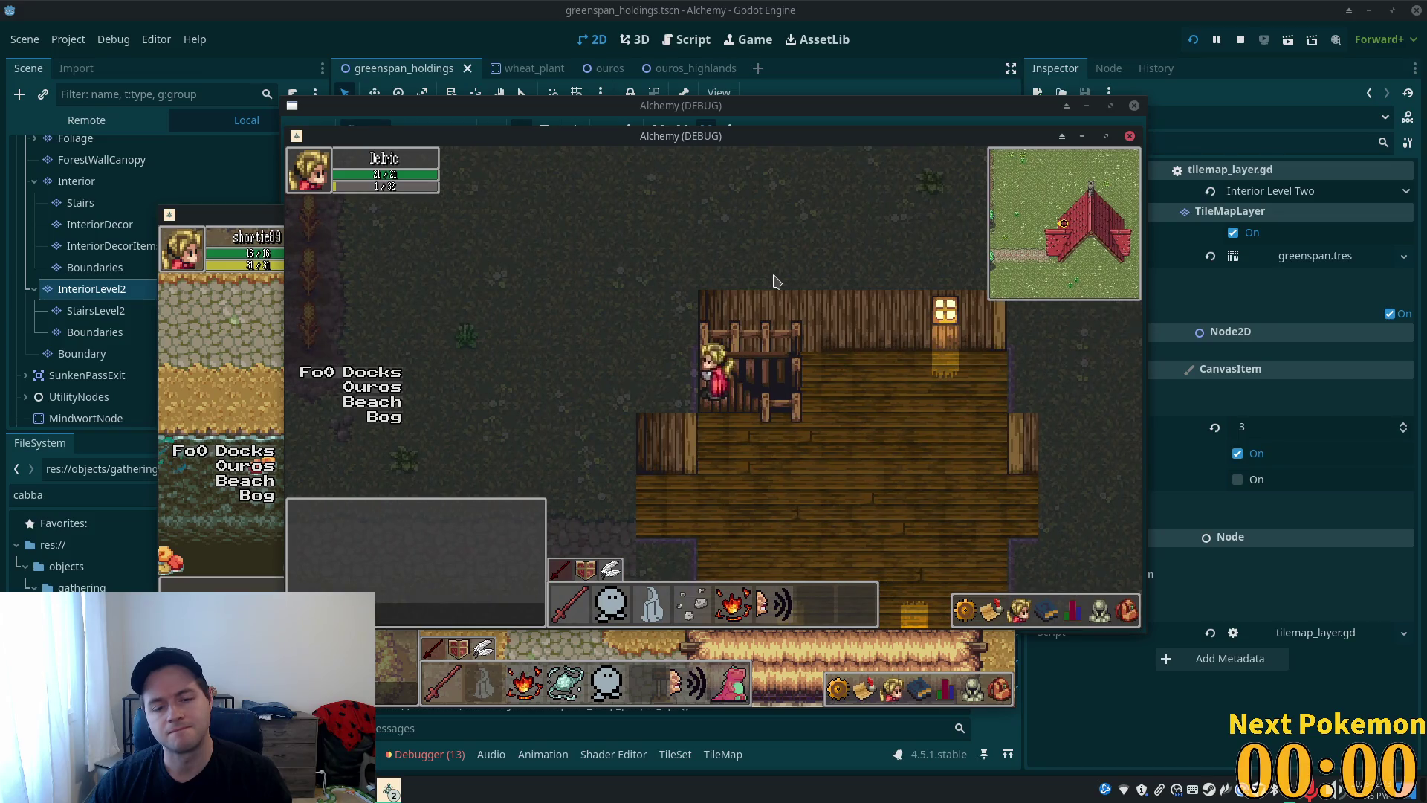
key(Down)
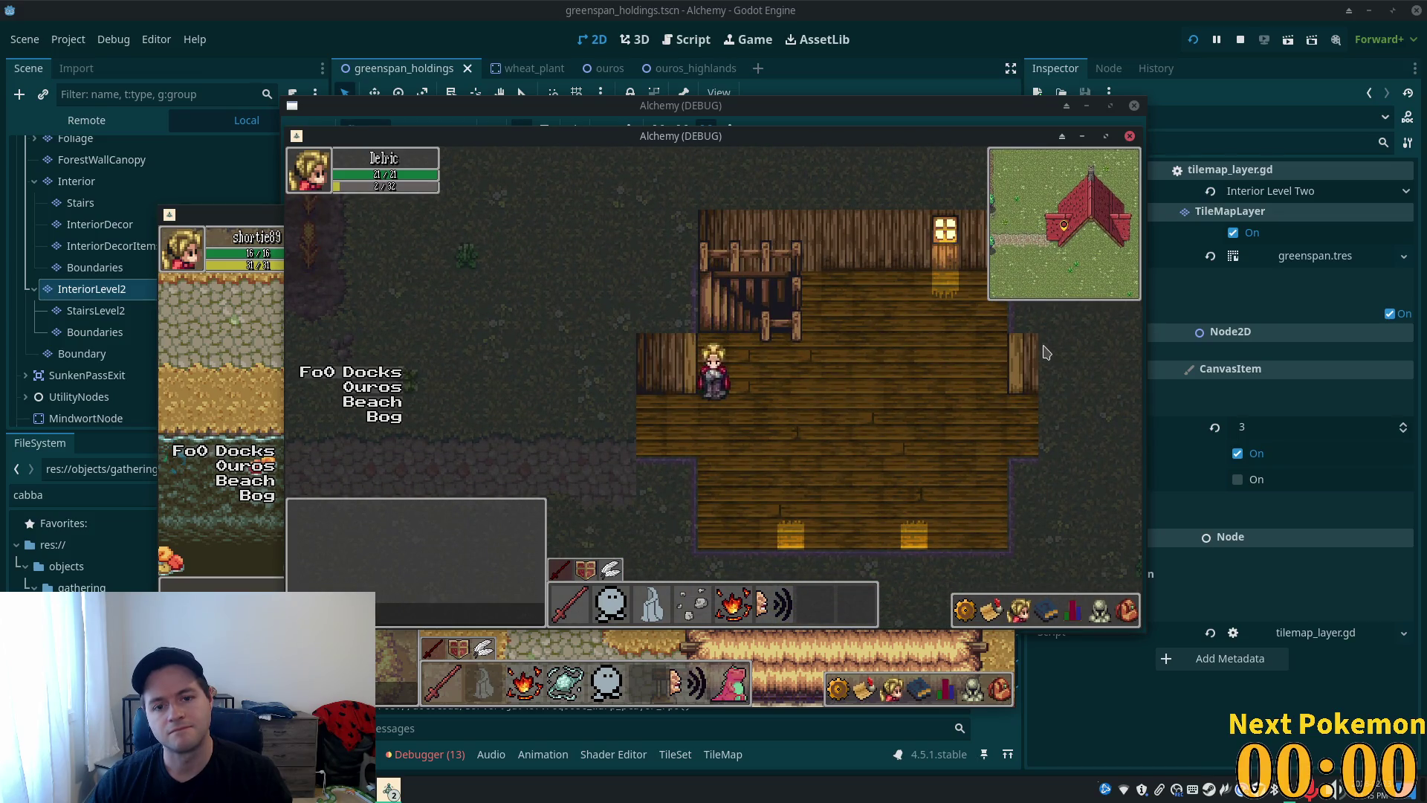
key(Up)
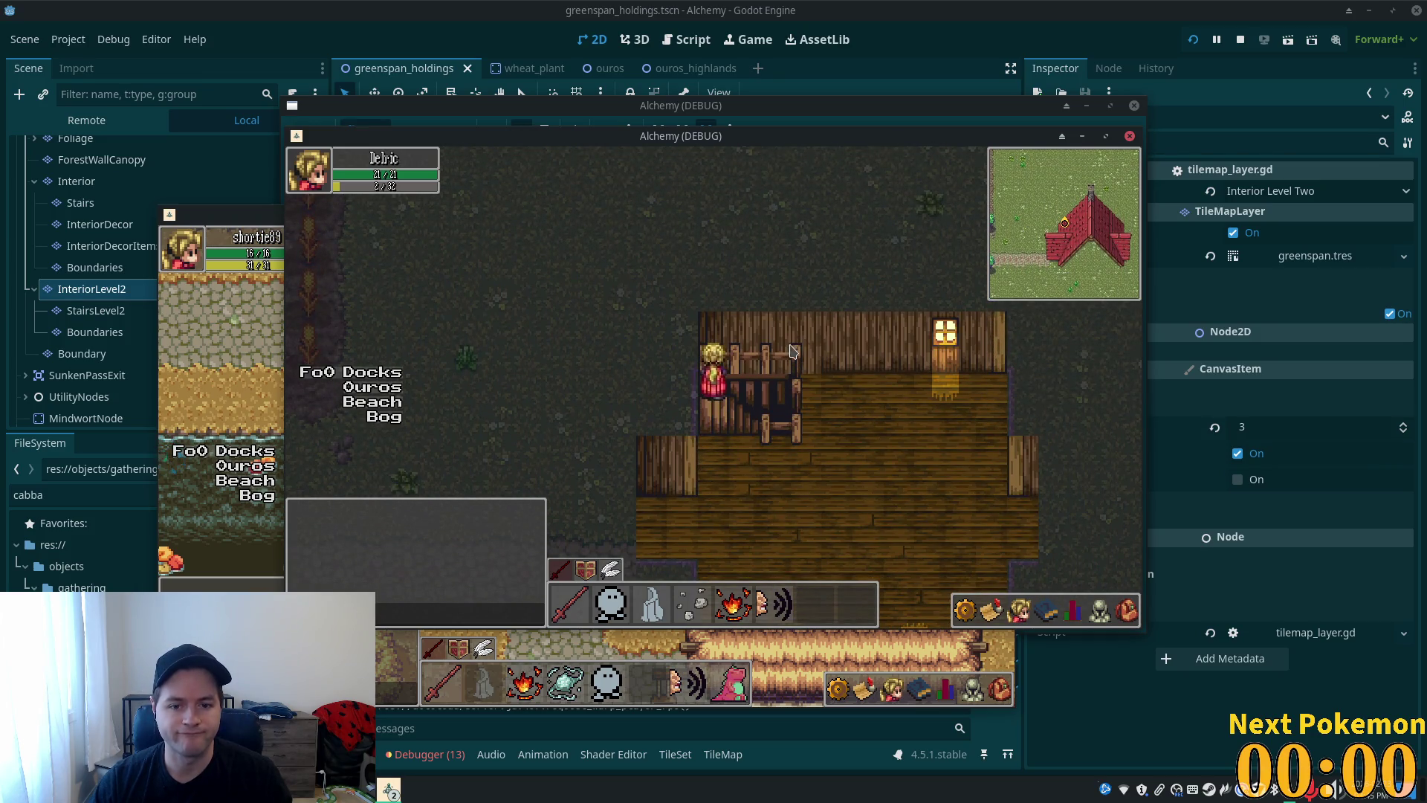
key(Down)
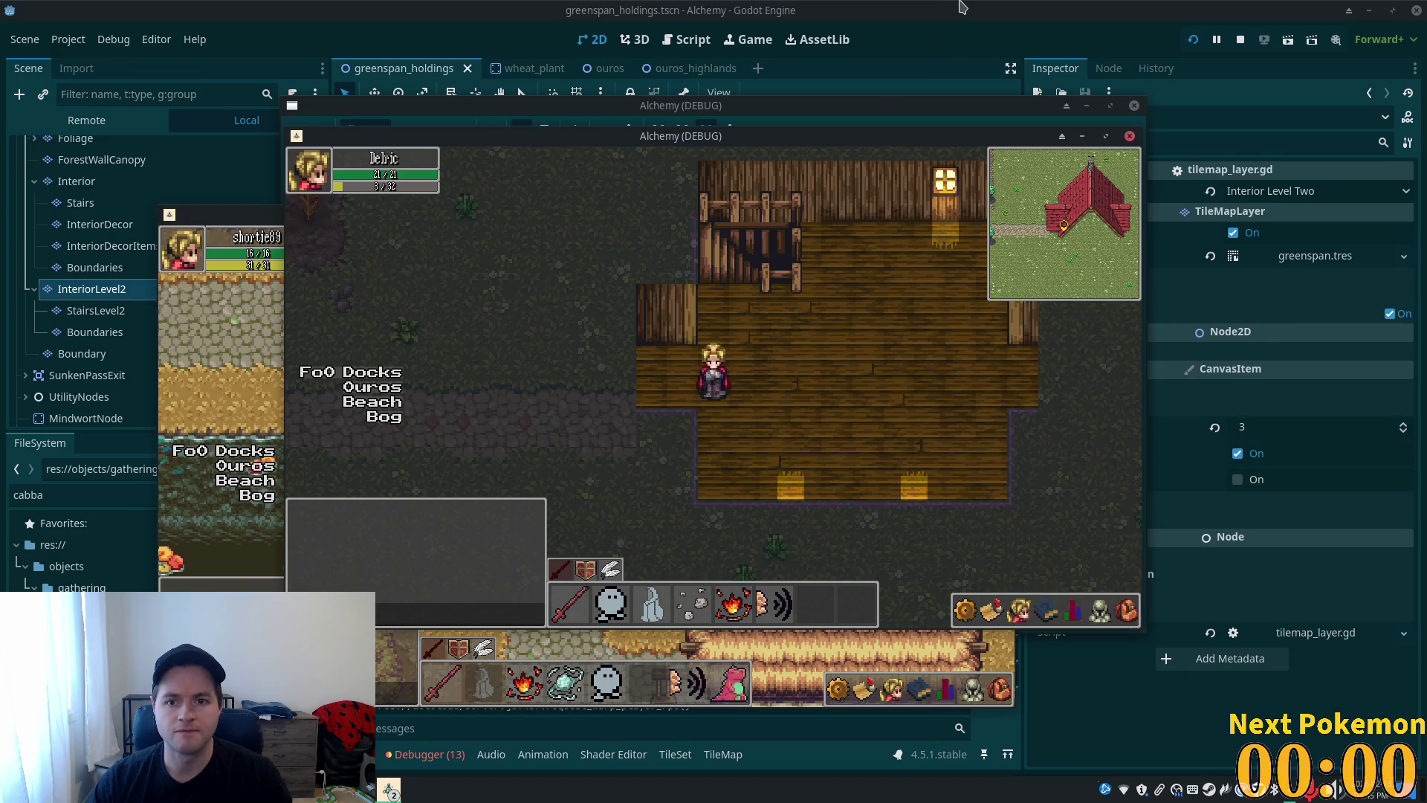
click(959, 6)
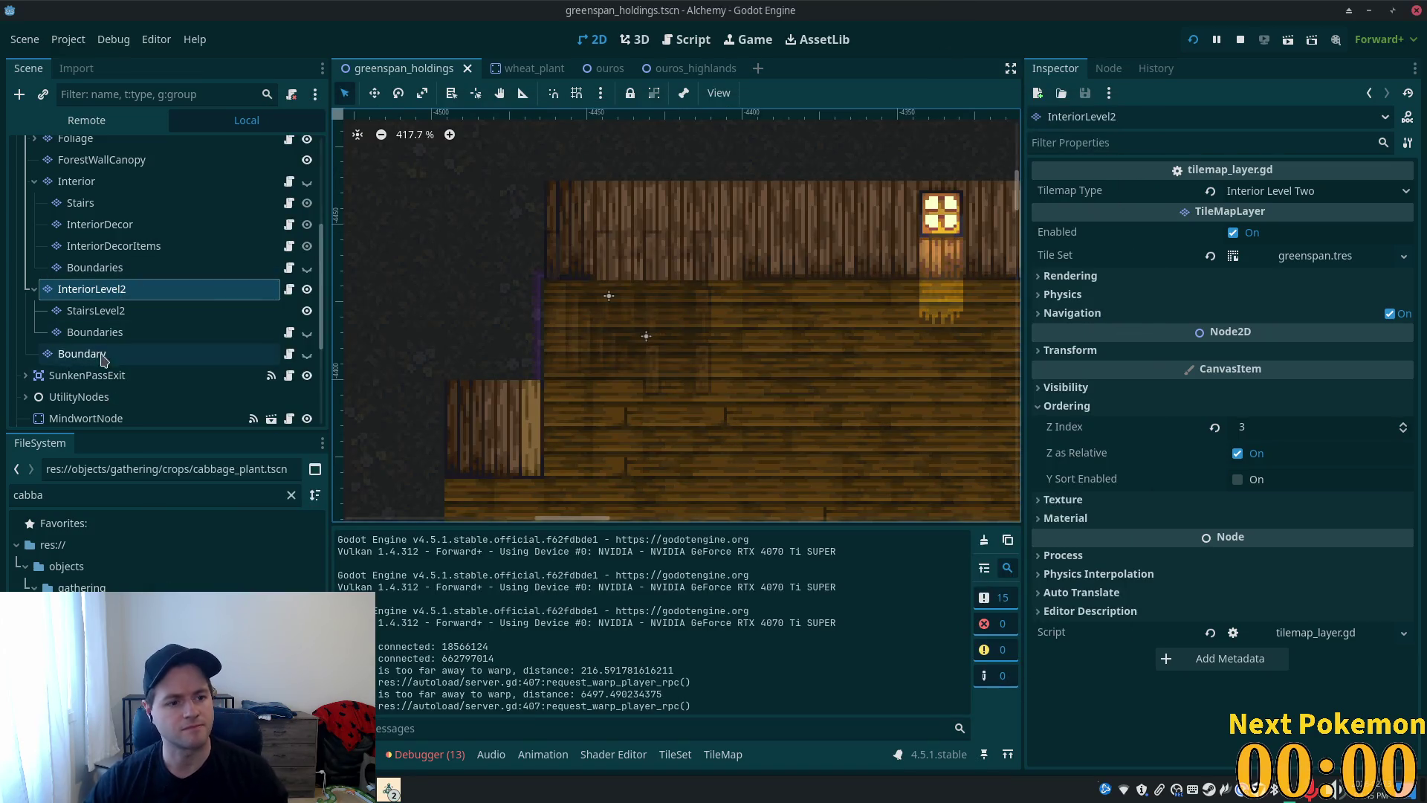
- Paint boundary tiles over the stairs on the visible InteriorLevel2 Boundaries layer and save
click(151, 335)
click(307, 333)
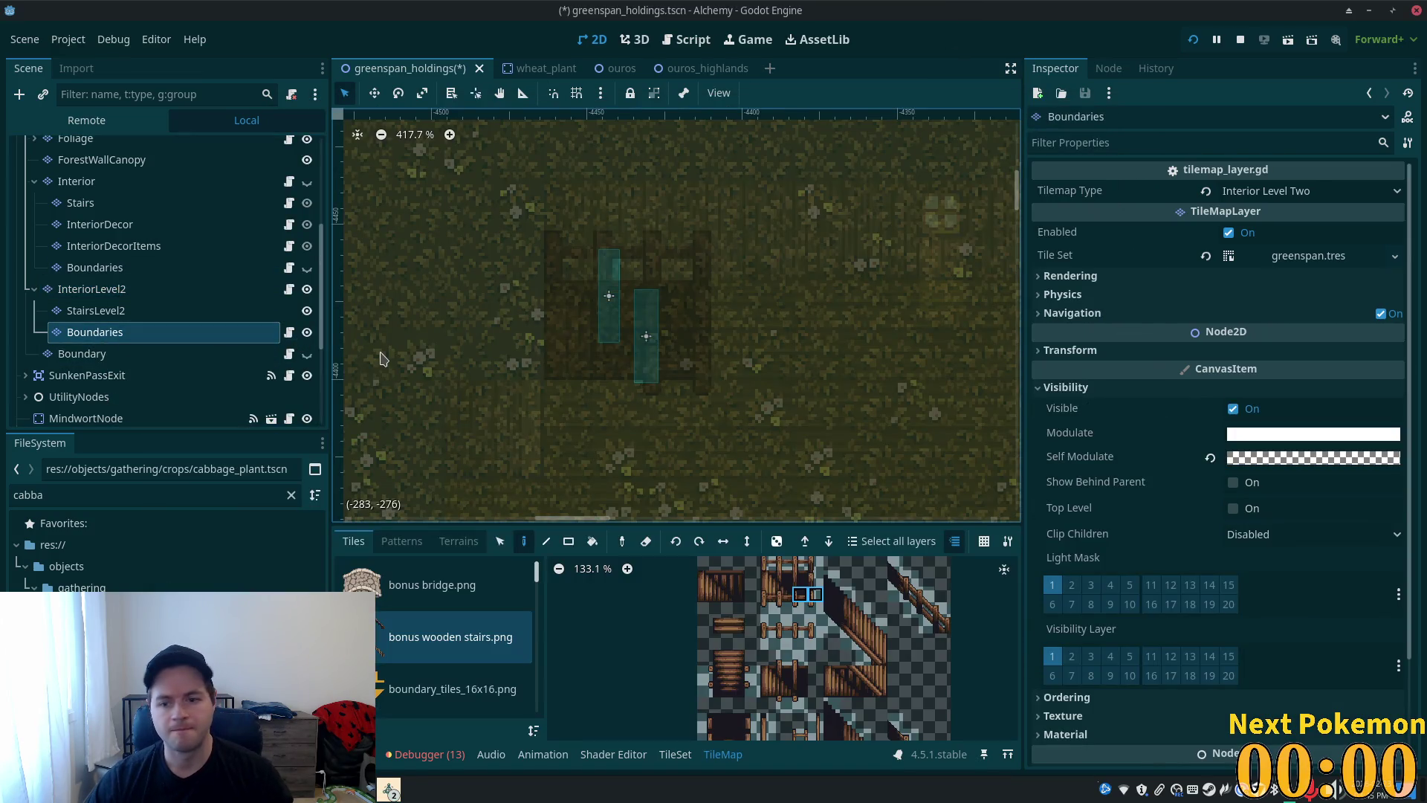
click(1248, 457)
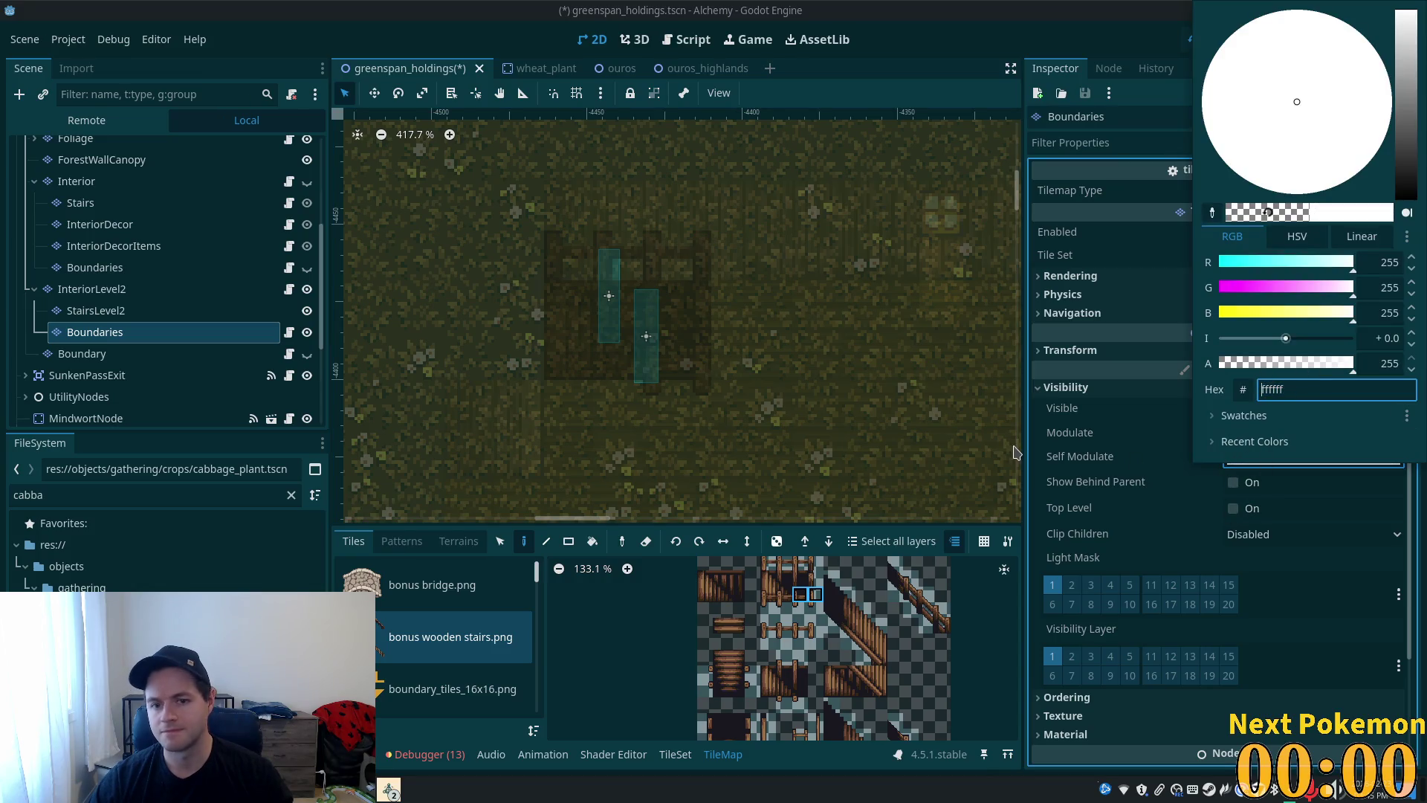
click(448, 692)
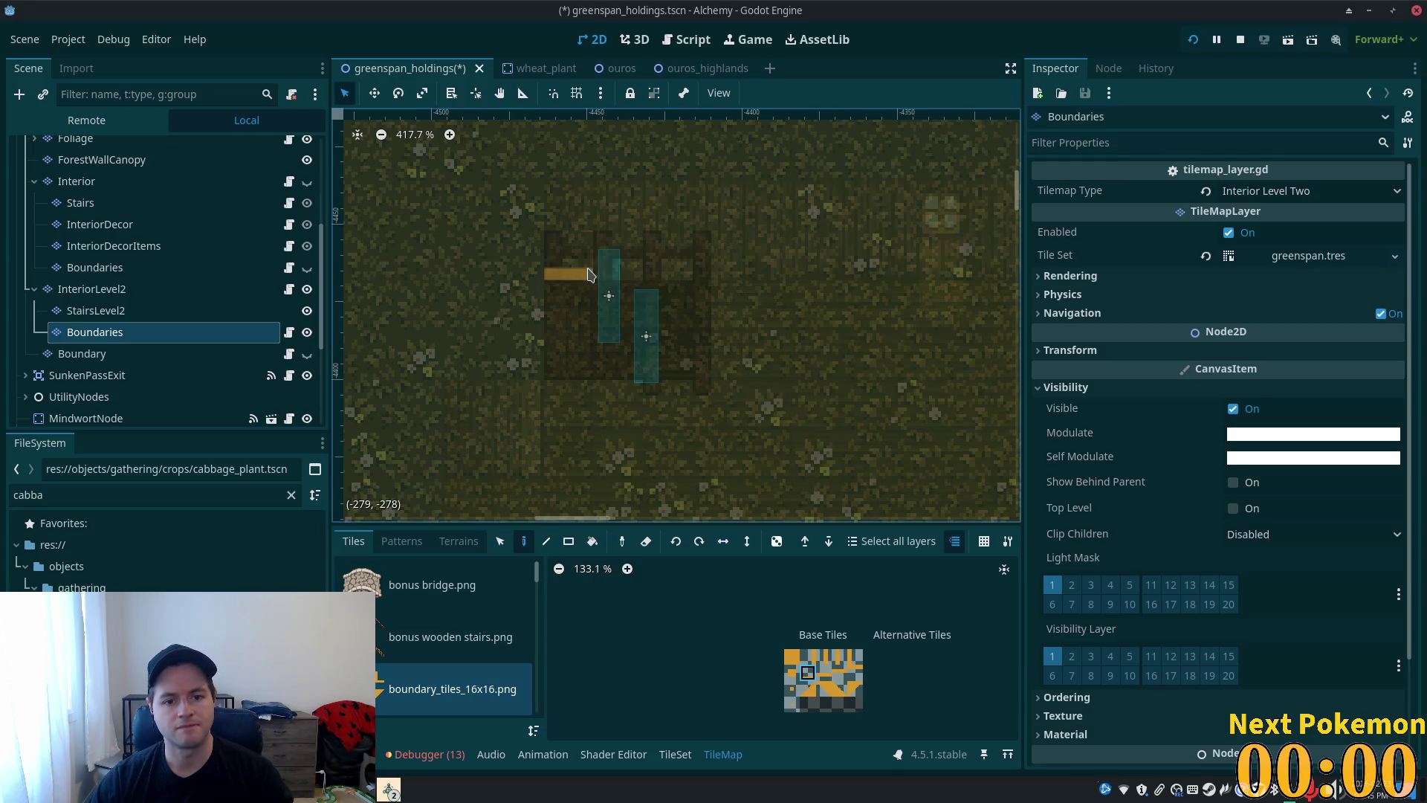
click(587, 274)
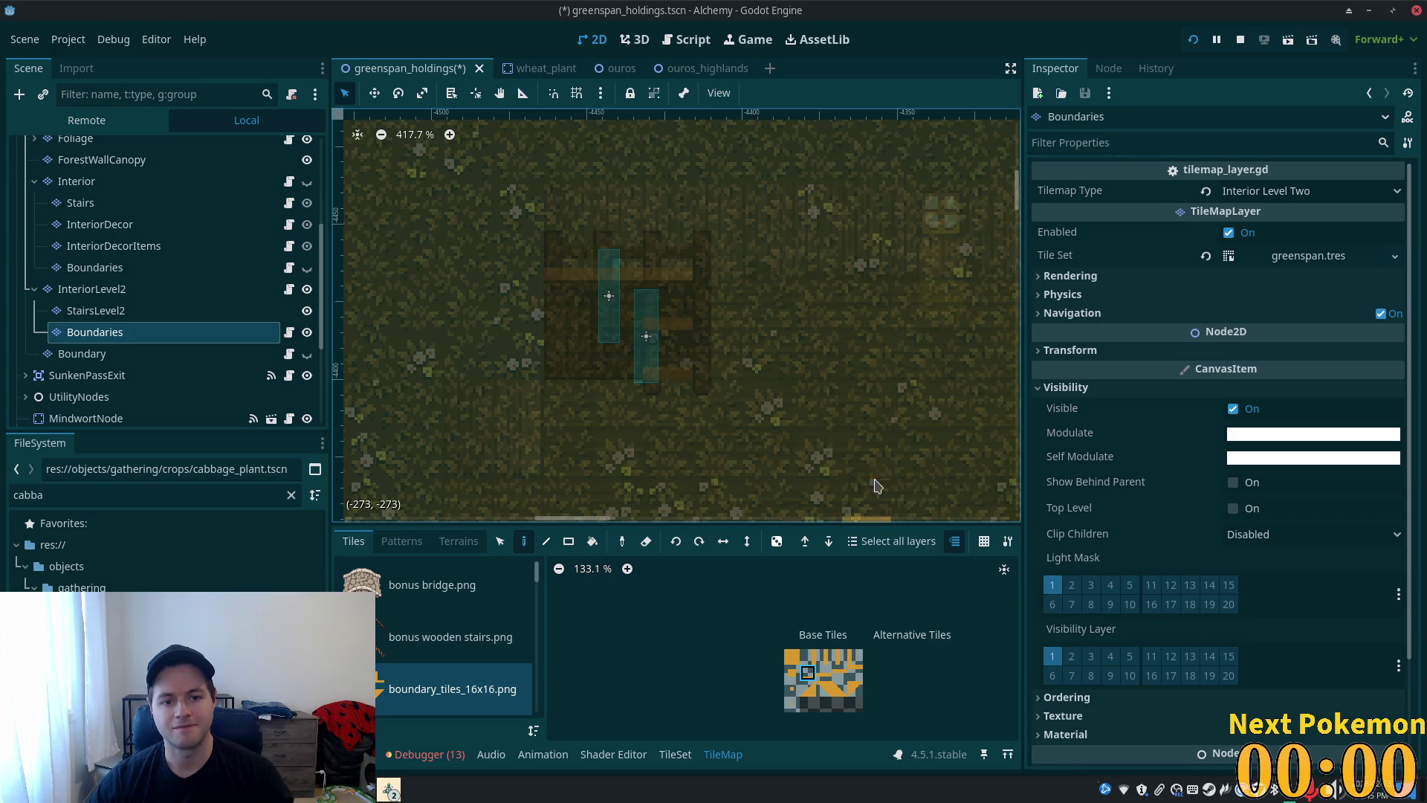
click(793, 657)
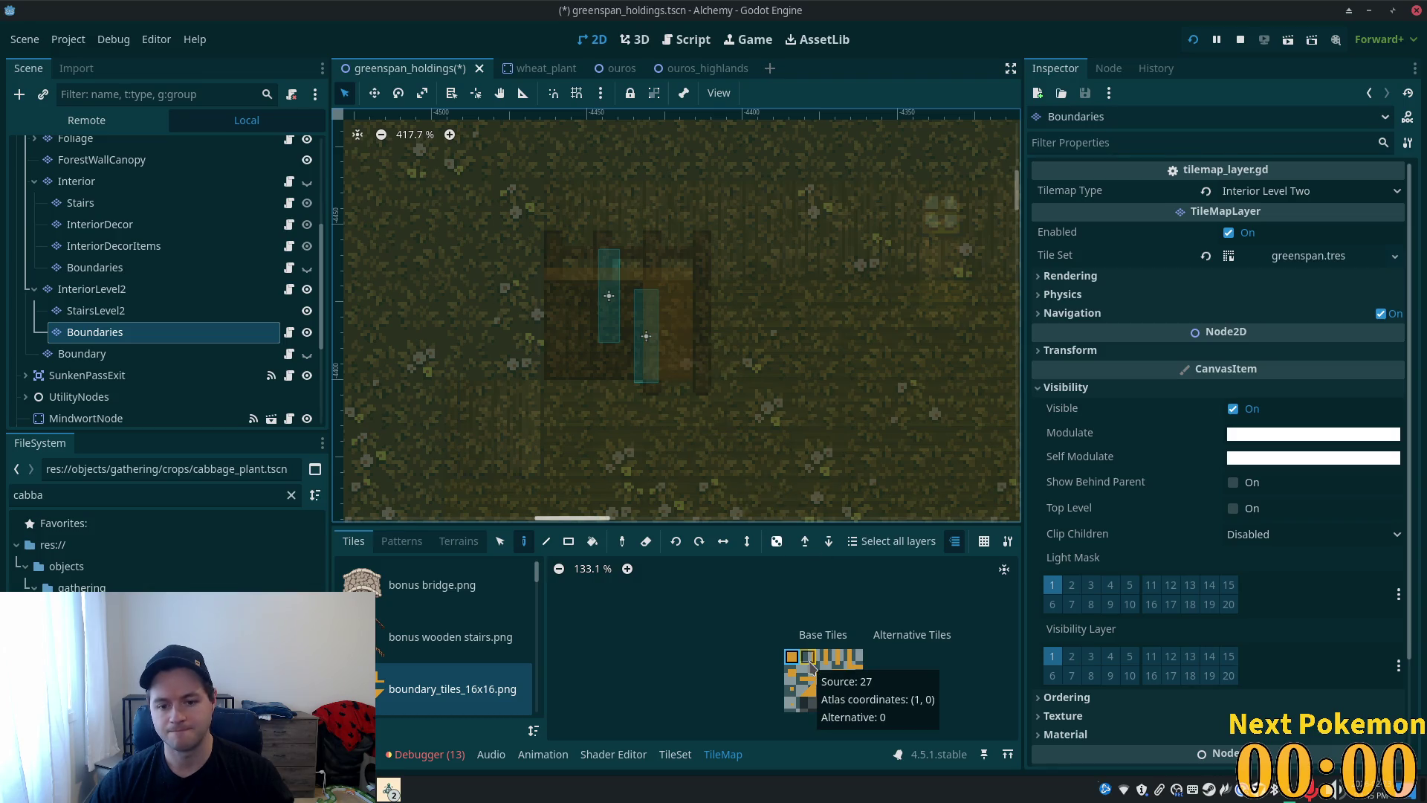
click(855, 658)
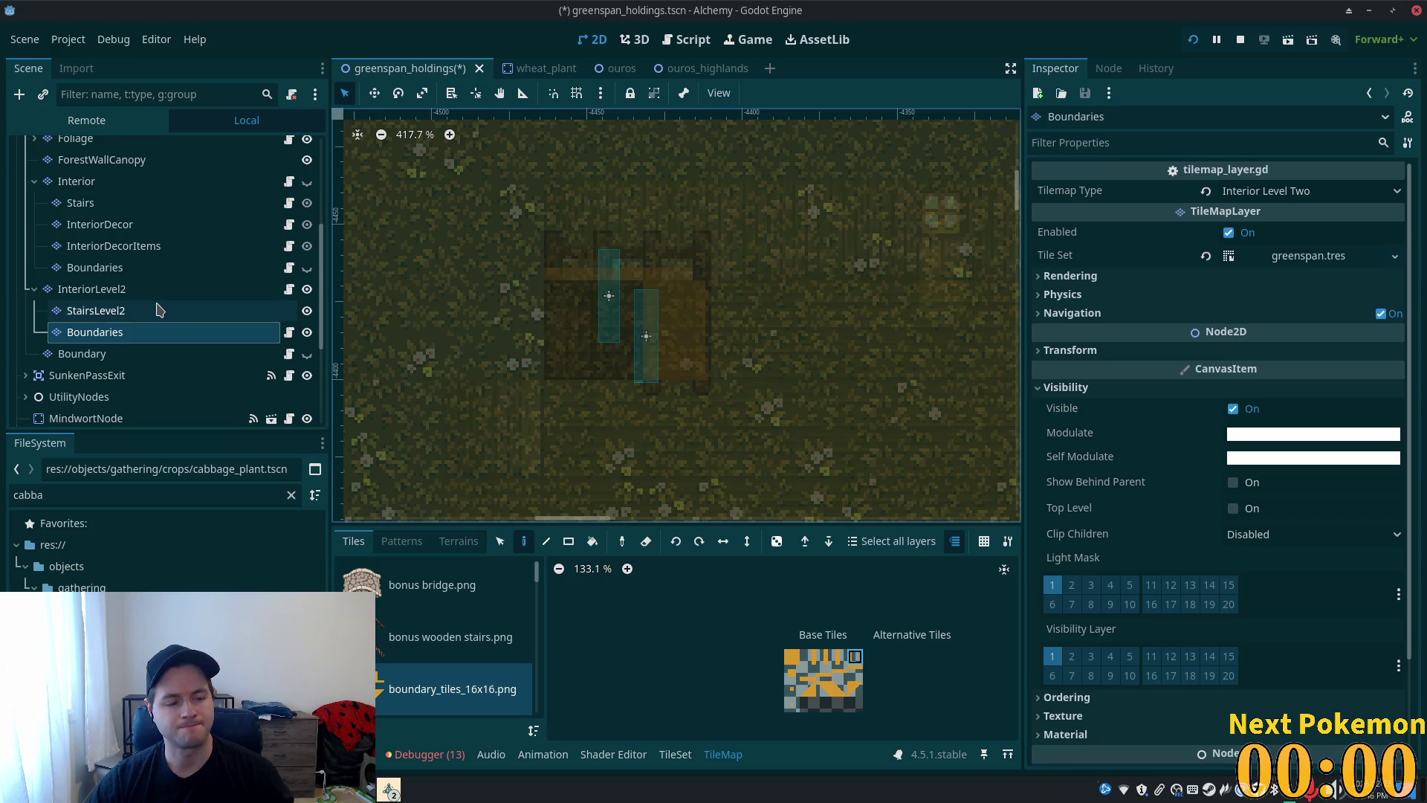
key(ctrl+s)
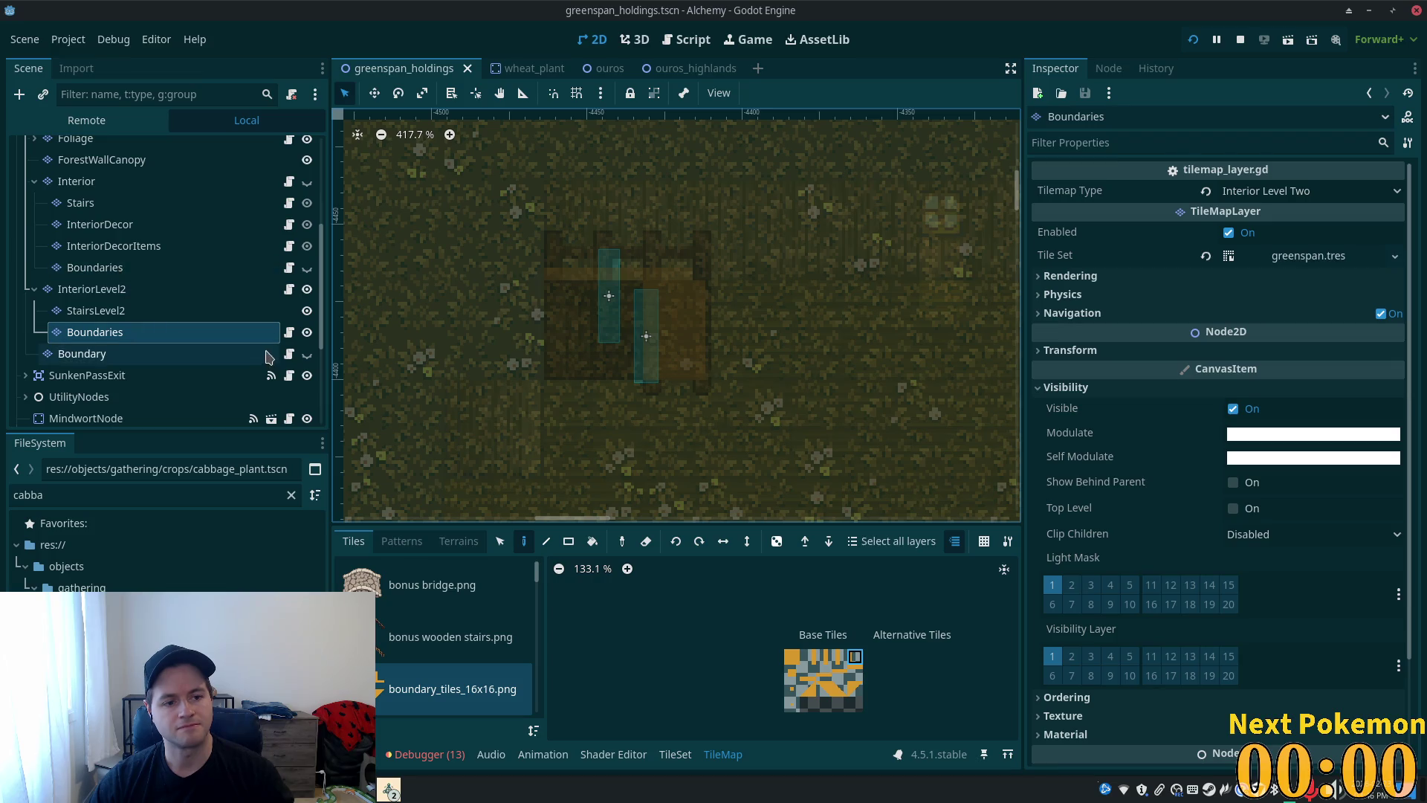
- Make level-2 Boundaries fully transparent and hidden, save, then show and select Interior
click(1335, 456)
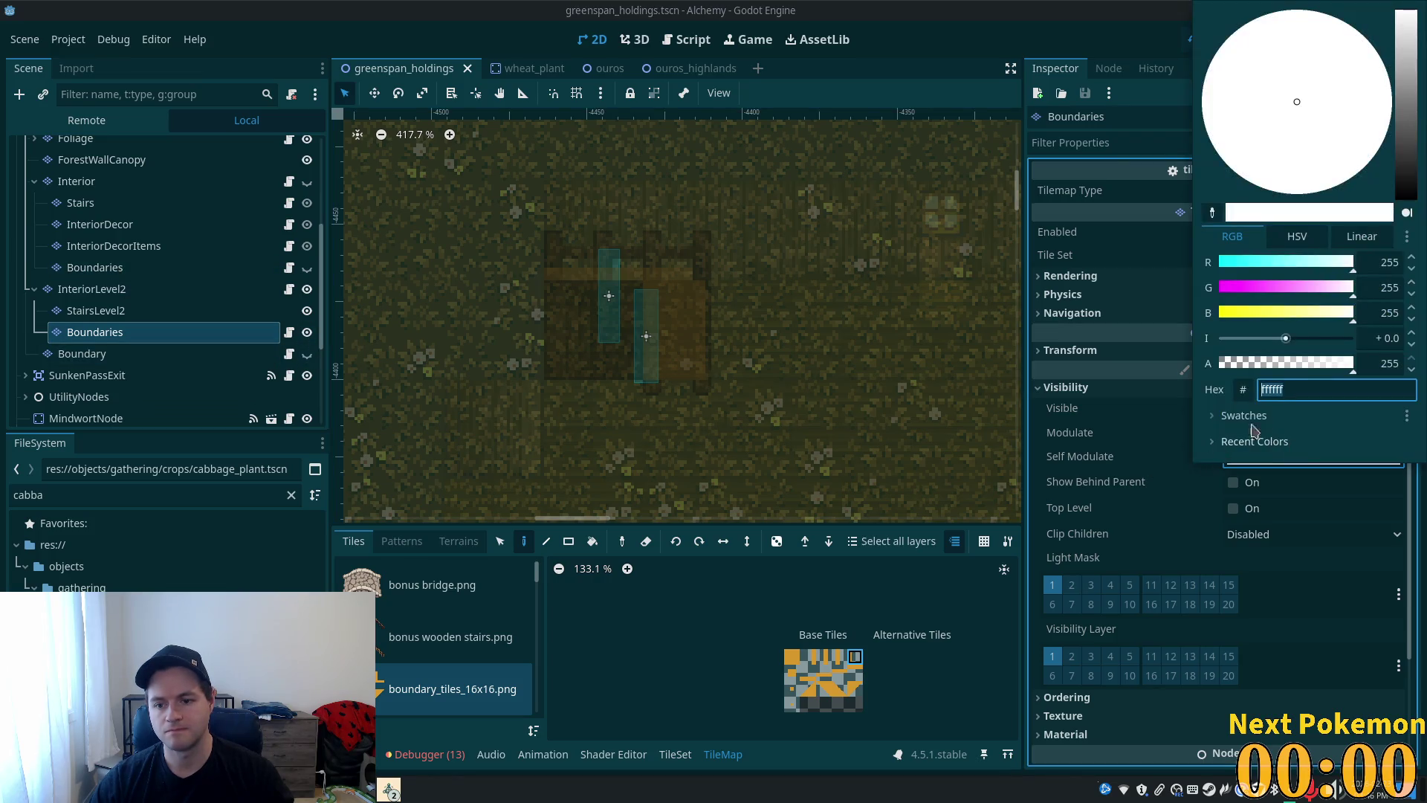
drag(1274, 367, 878, 317)
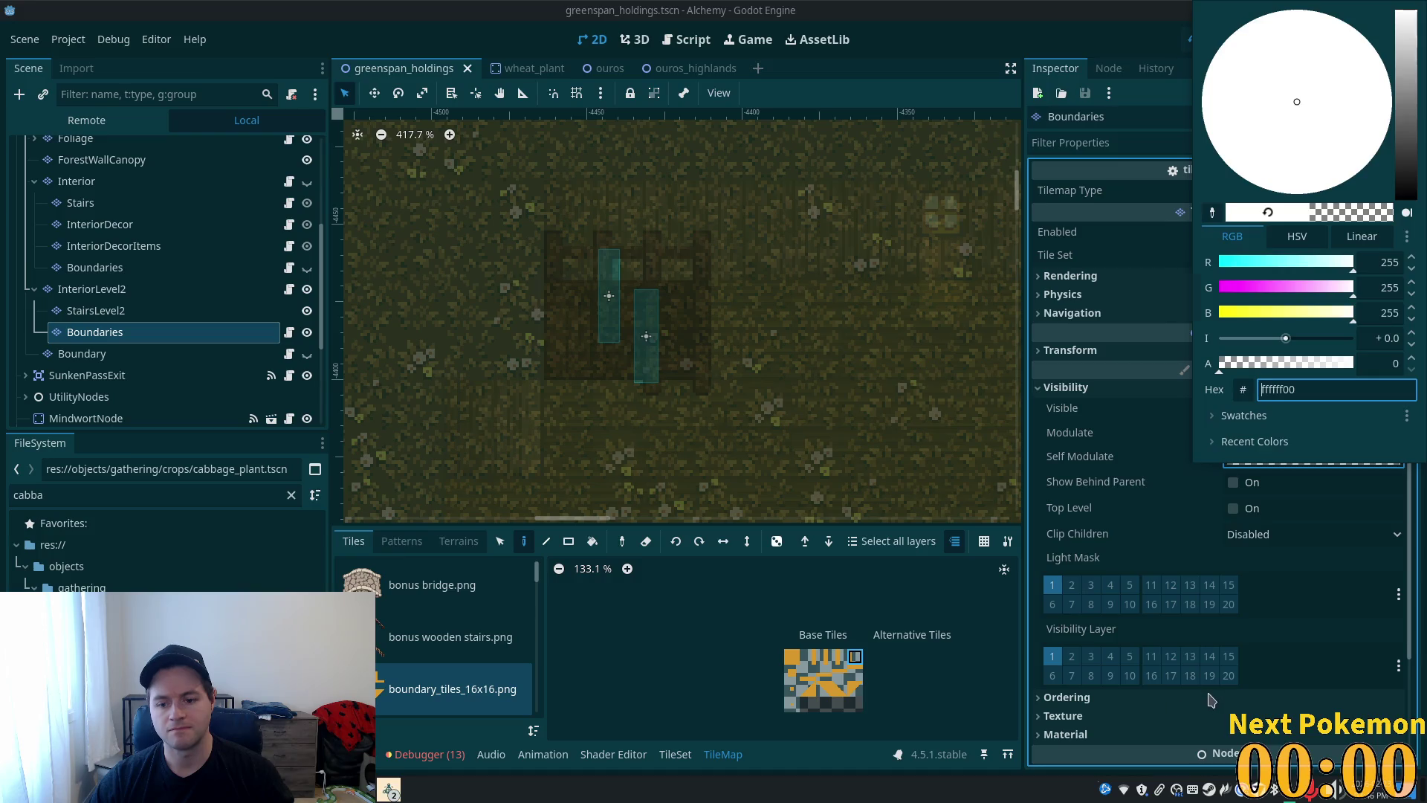
click(1212, 699)
click(306, 332)
key(ctrl+s)
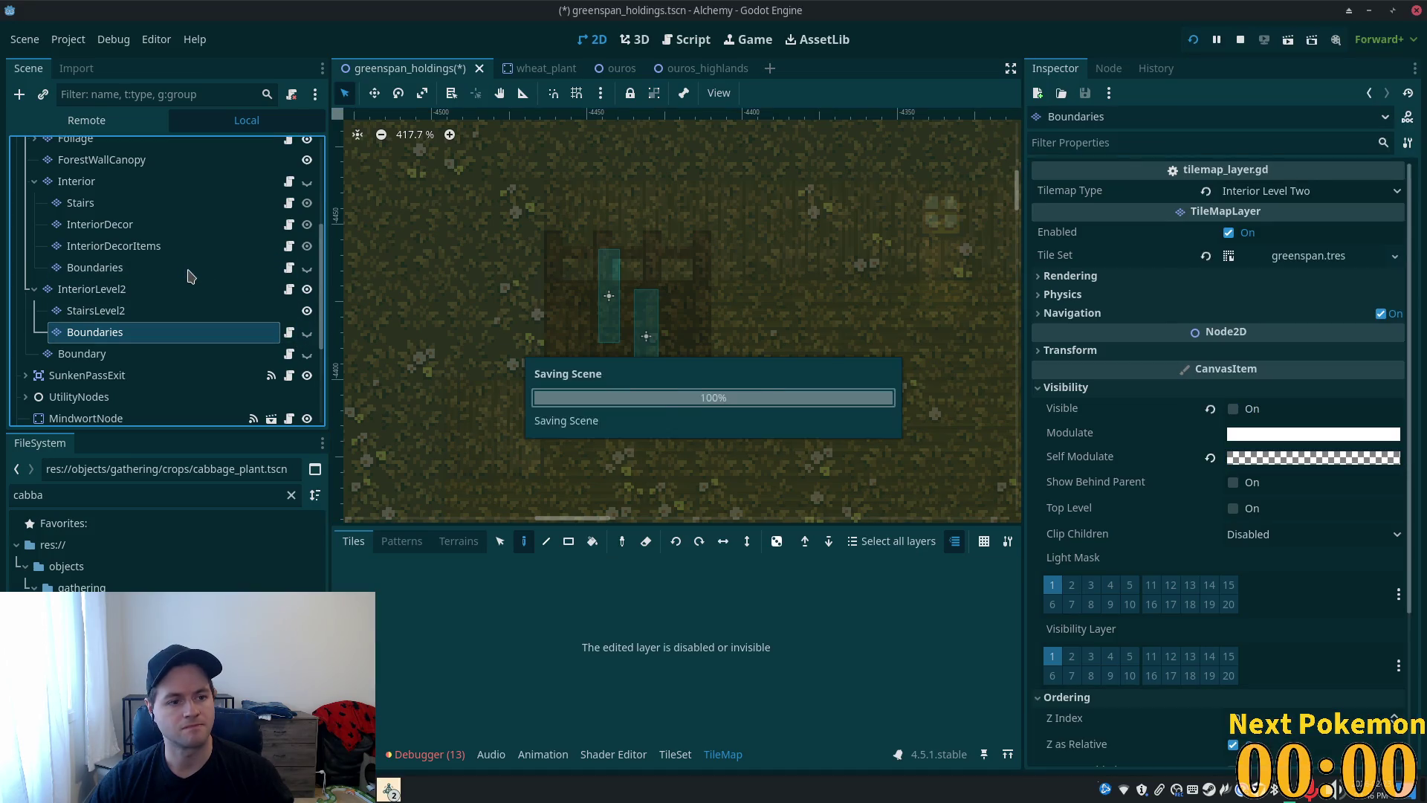
click(306, 182)
click(176, 186)
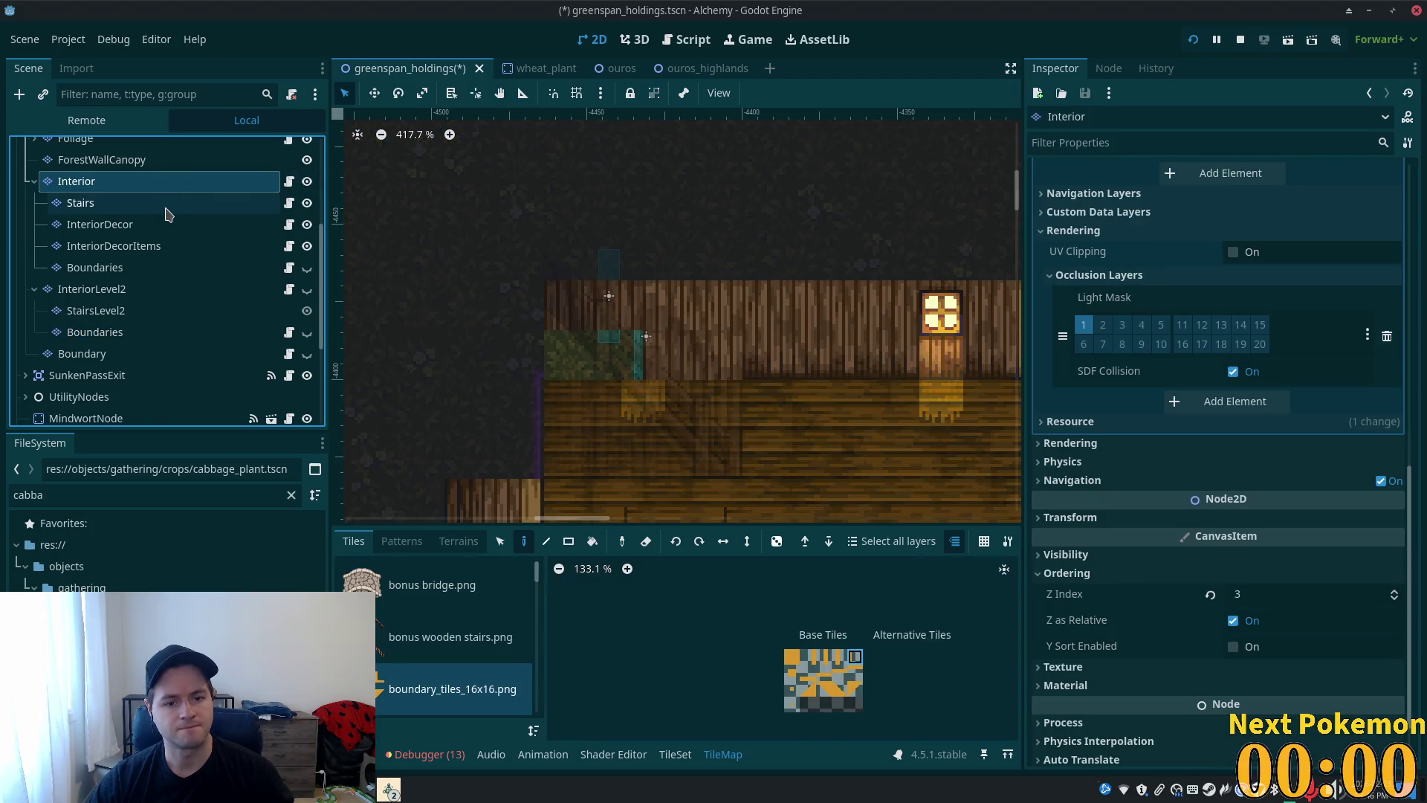
- Show the Interior Boundaries layer and set its Self Modulate colour to ffffff
click(168, 208)
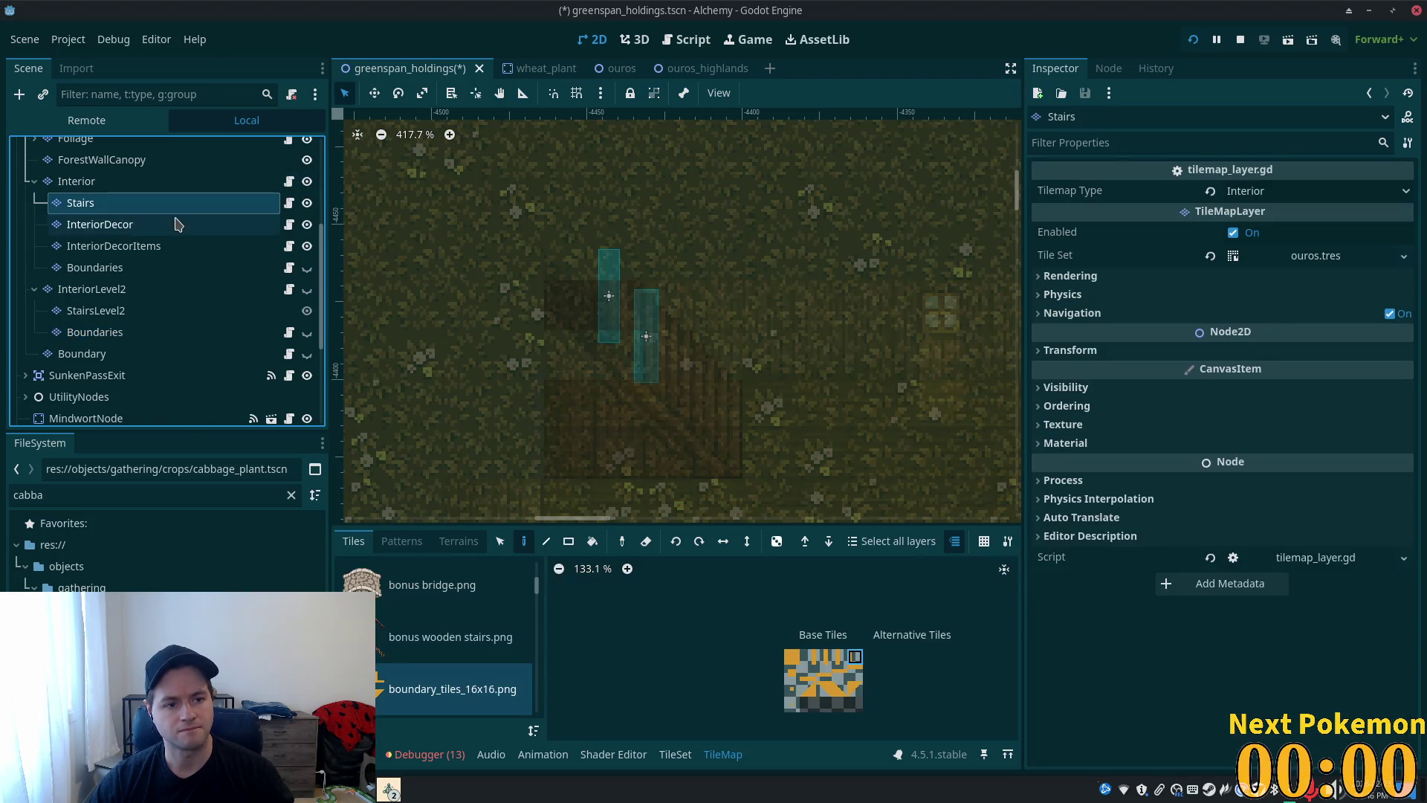
click(307, 267)
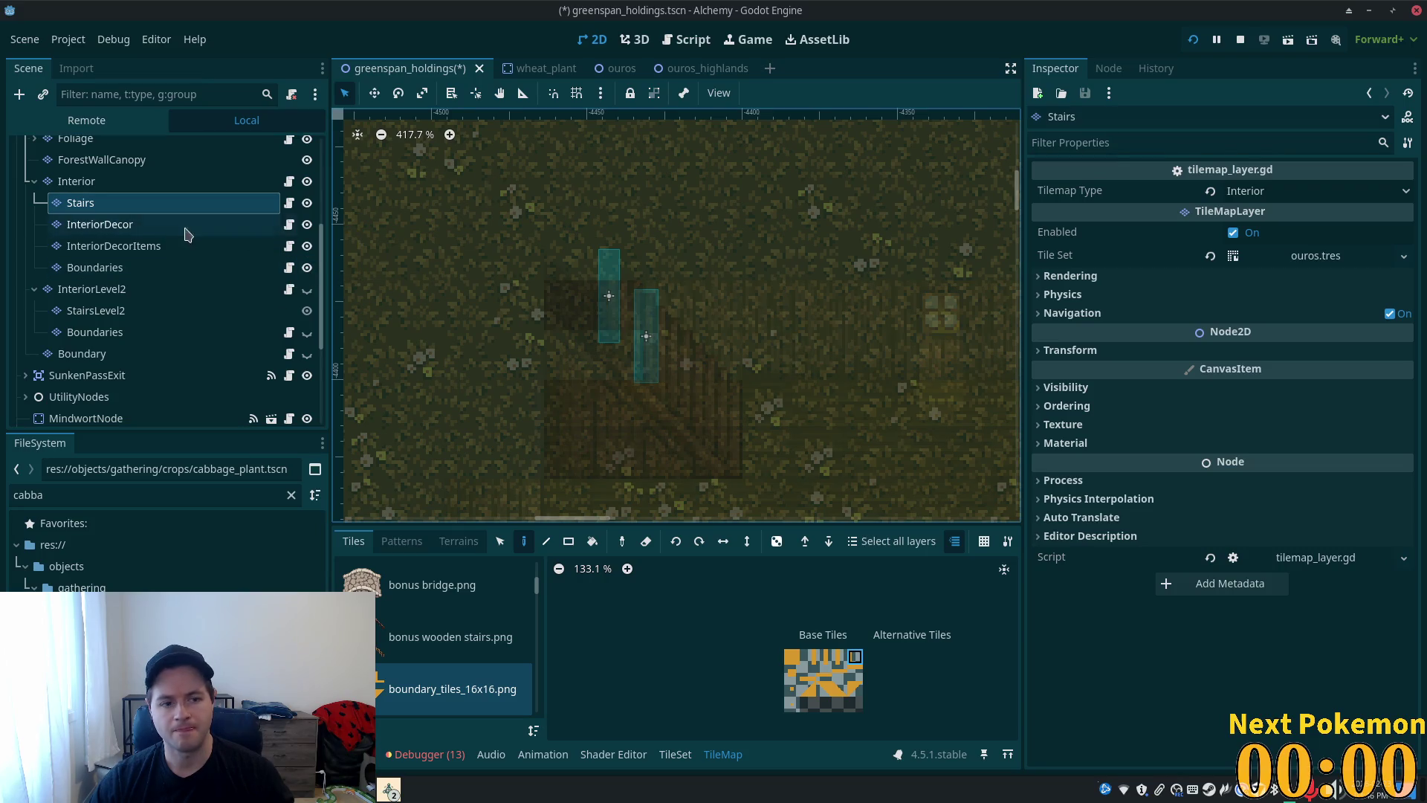
click(119, 269)
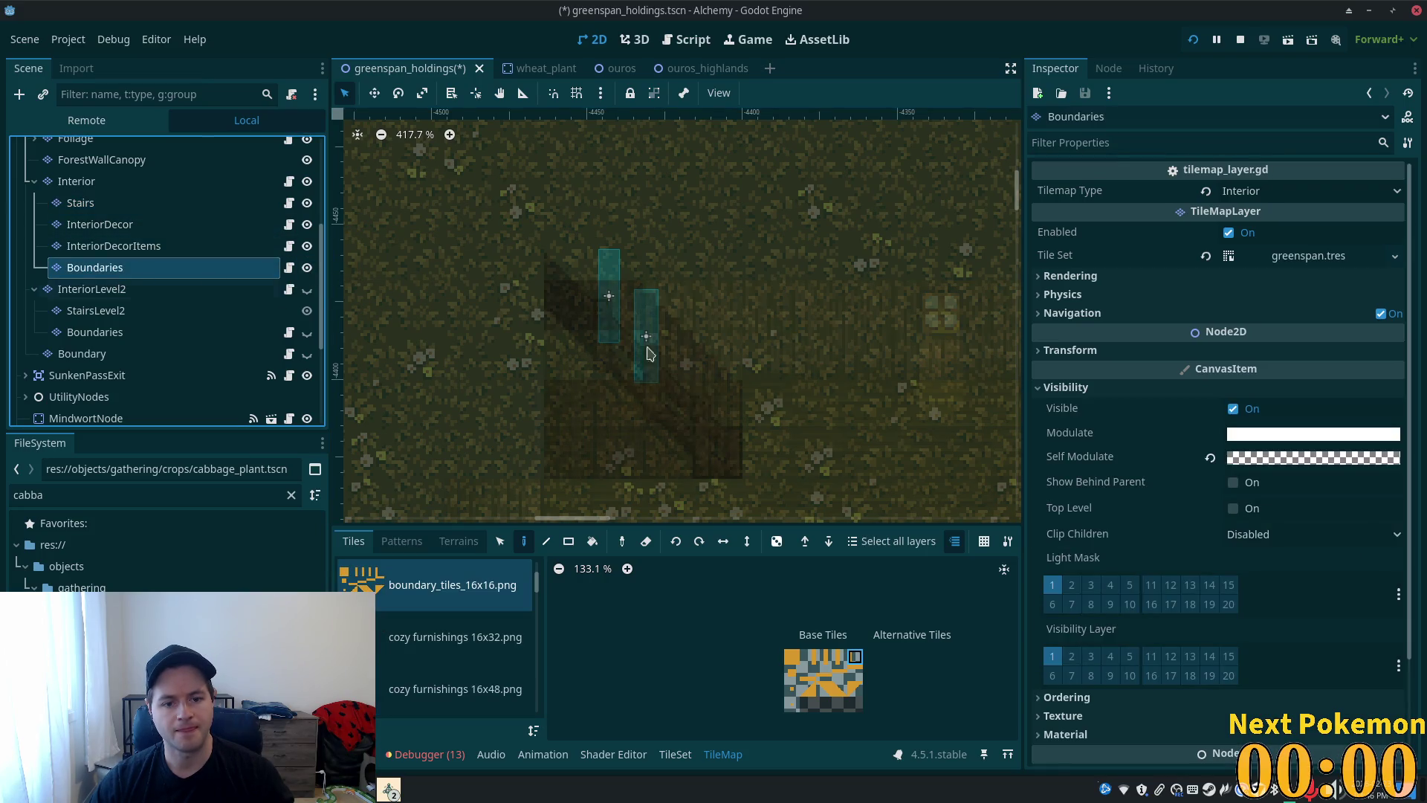
click(1284, 459)
text(ffffff)
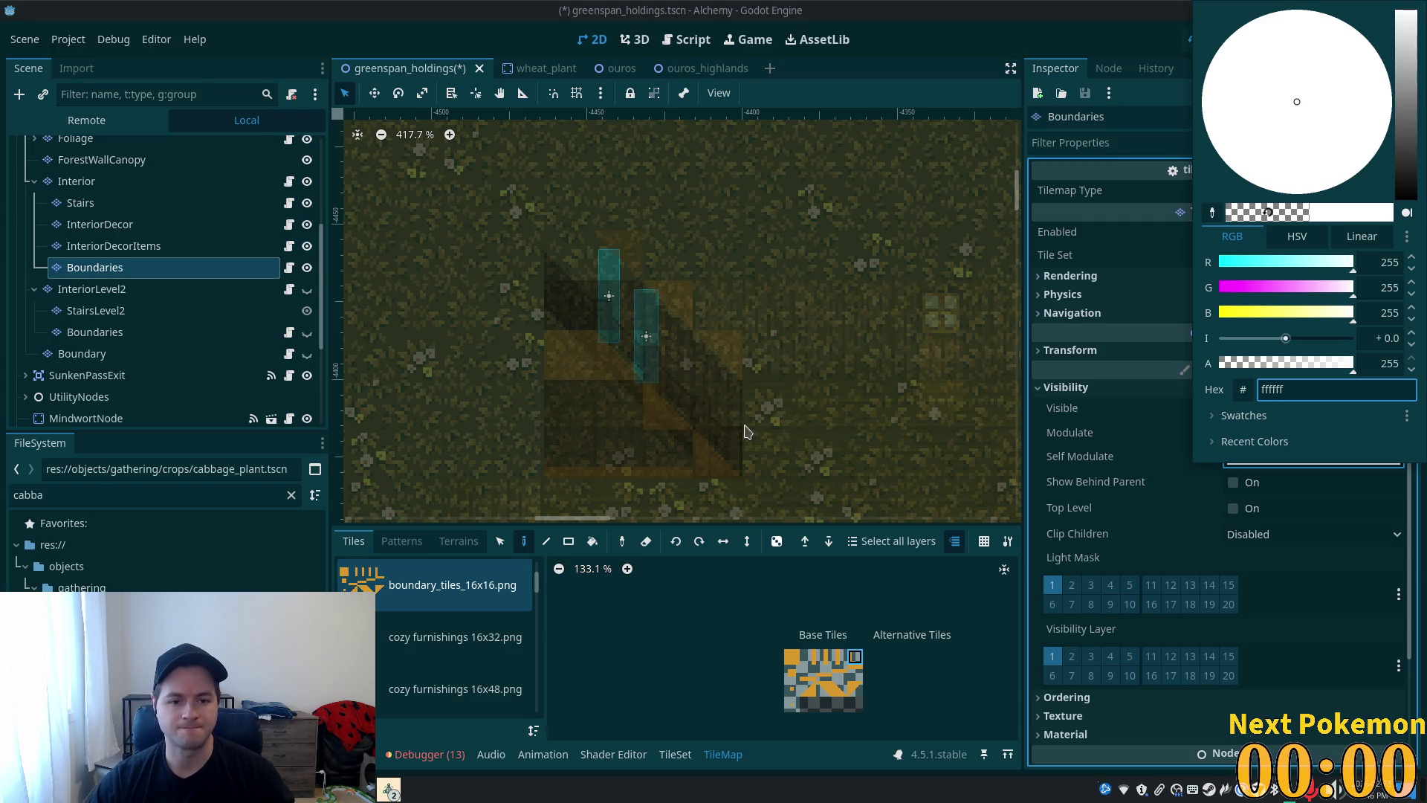
click(810, 695)
- Paint extra boundary tiles, including a slanted one, at the foot of the stairs and save
click(792, 657)
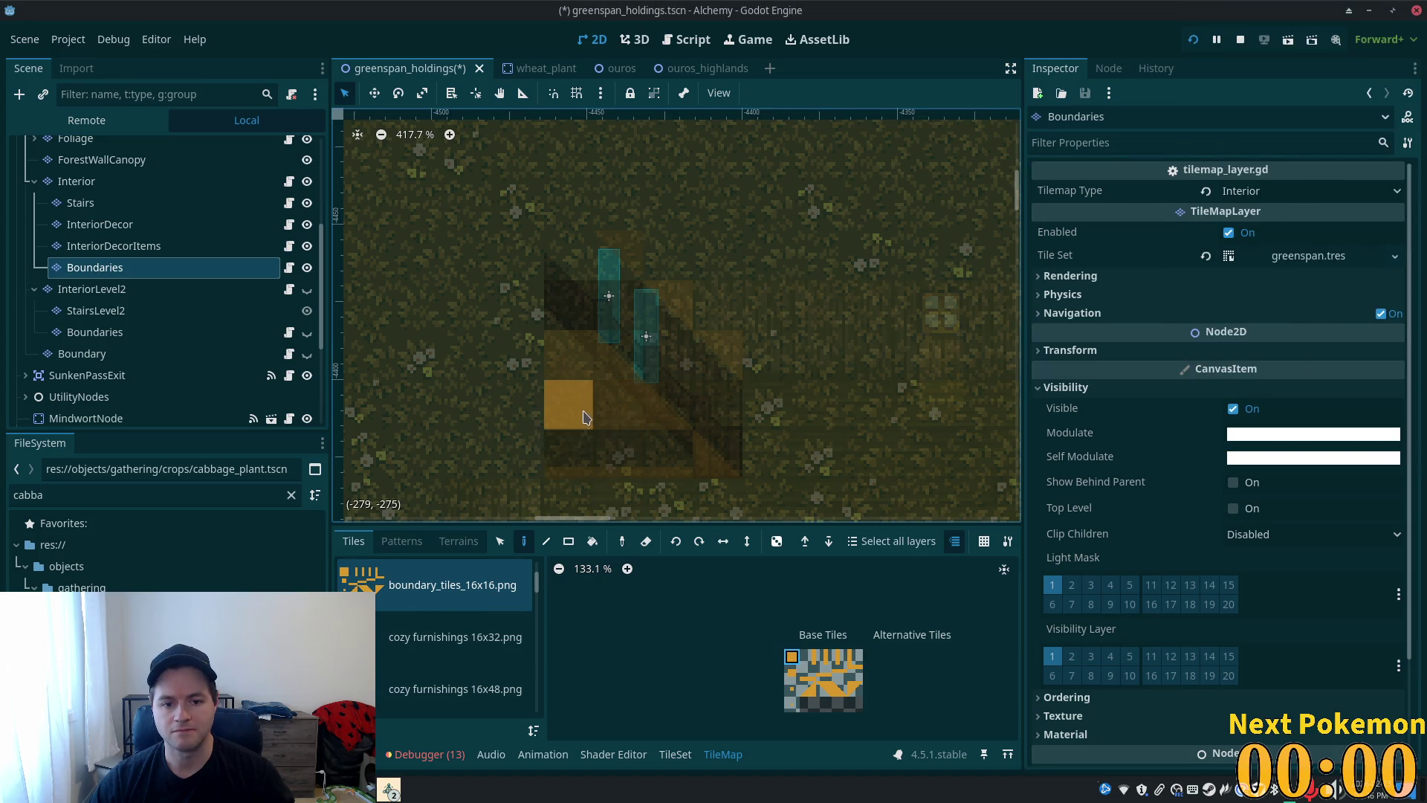
key(ctrl+s)
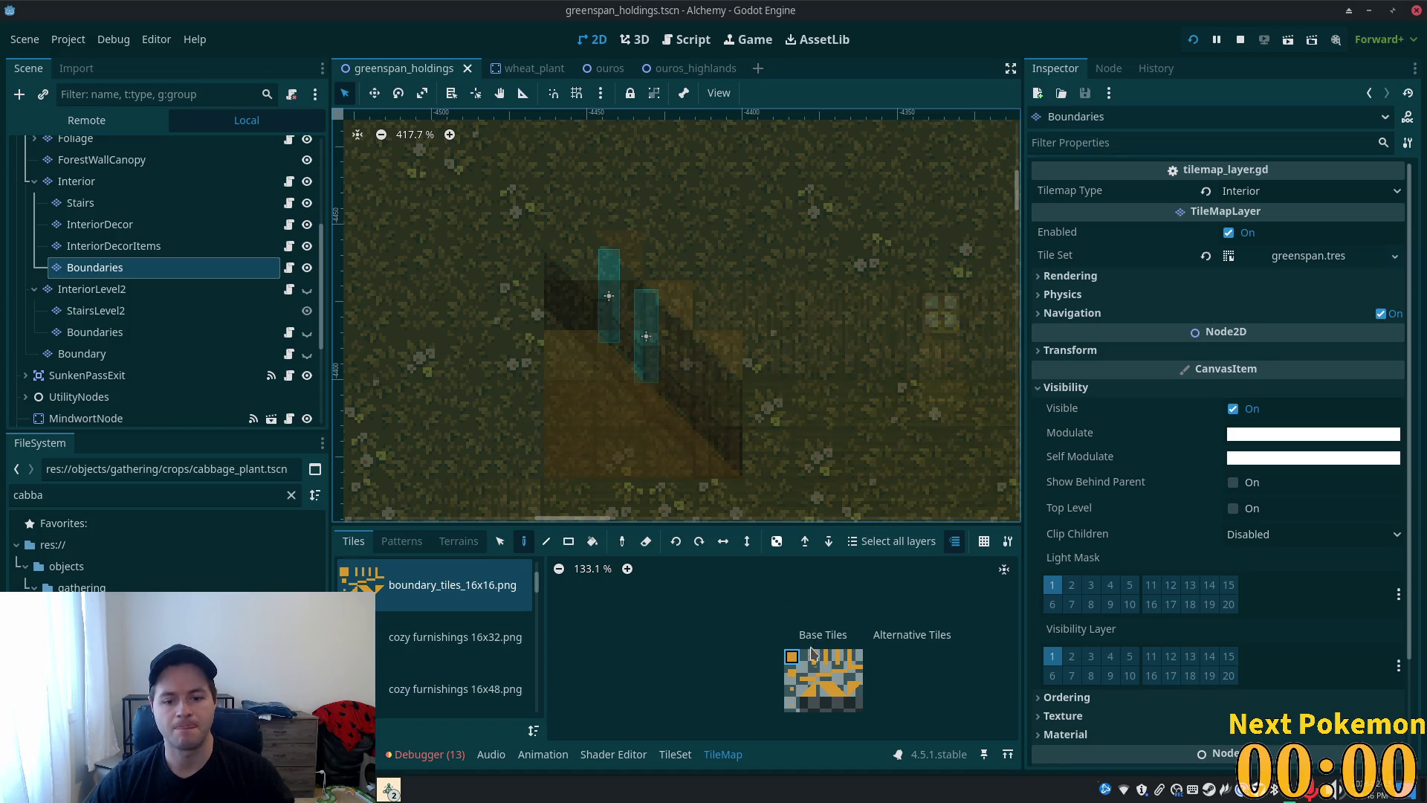
click(840, 689)
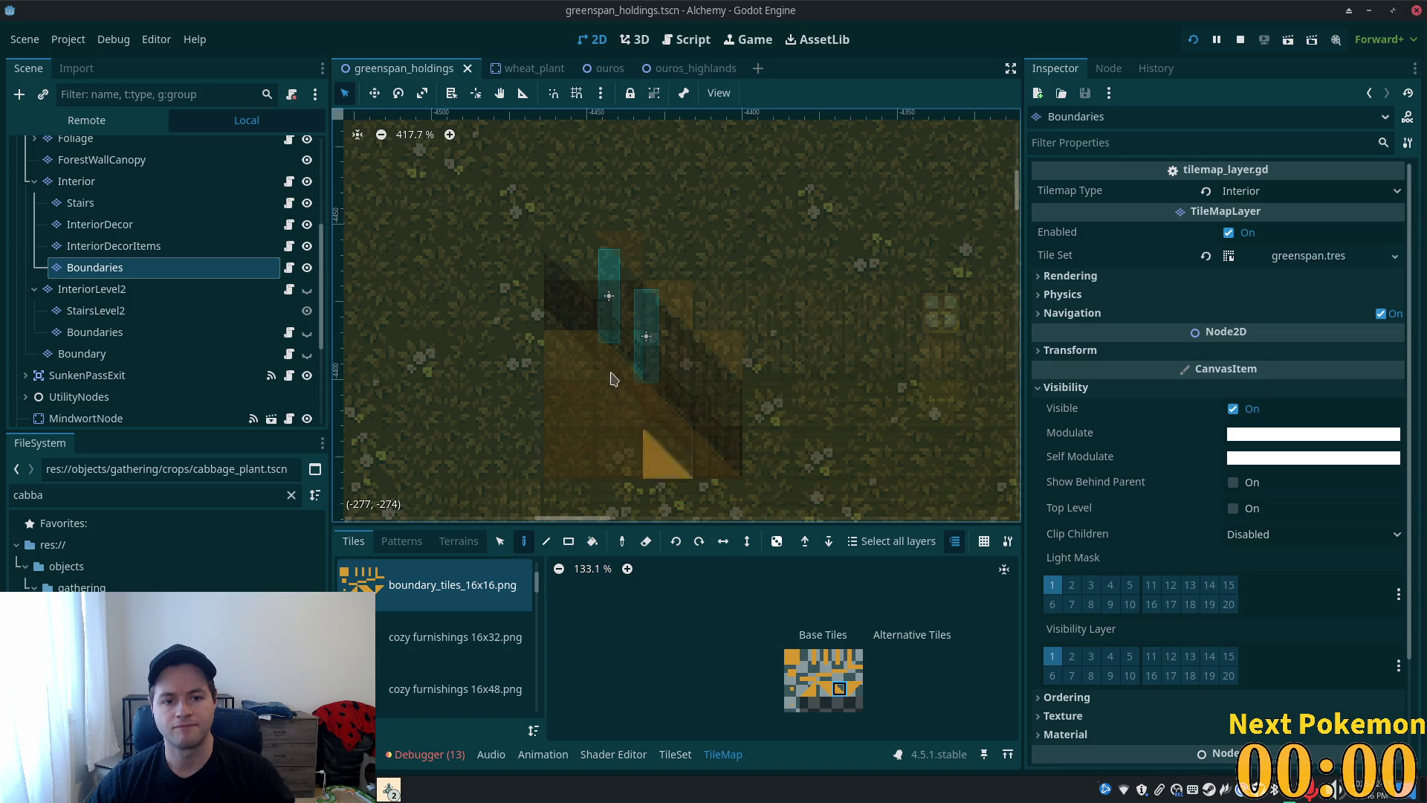
click(568, 305)
key(ctrl+s)
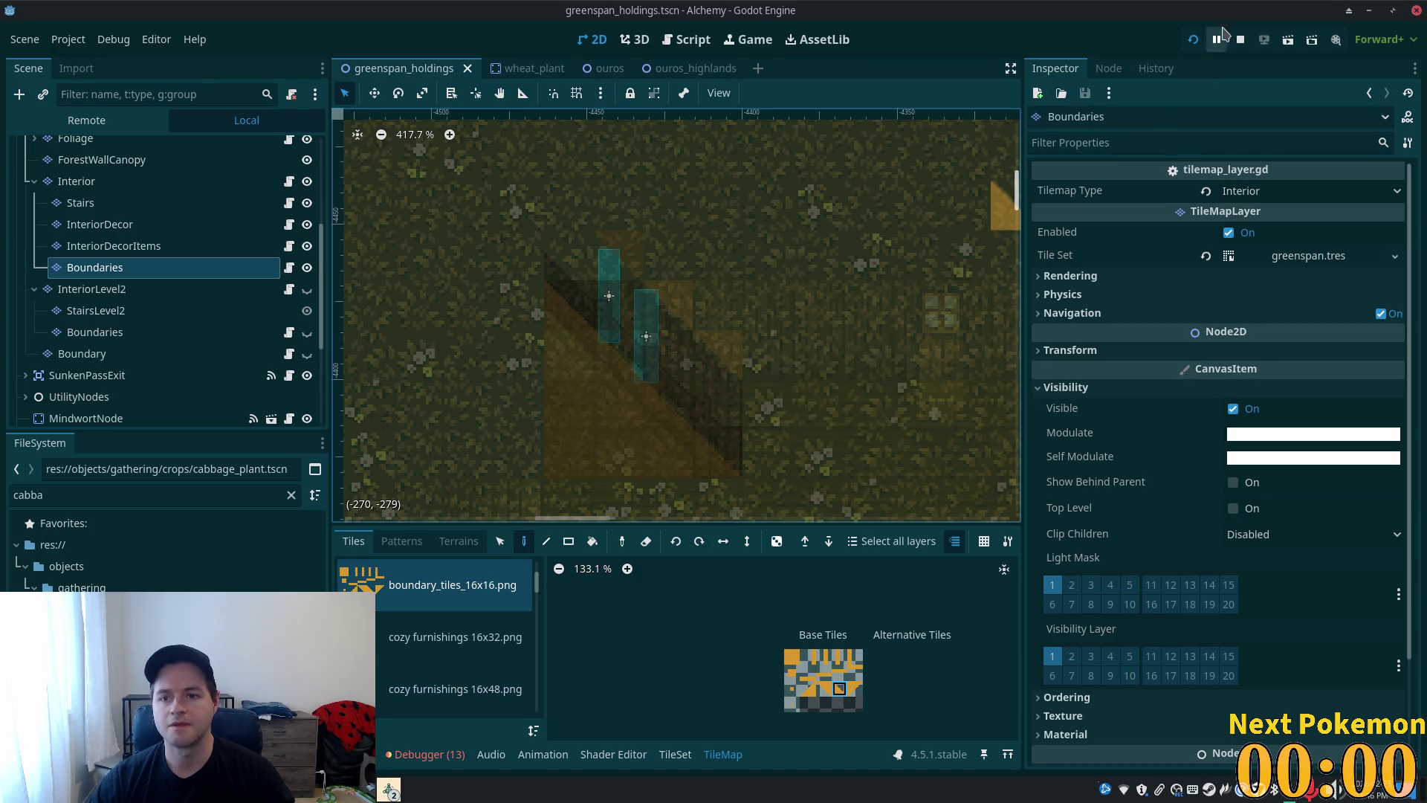
- Run the project to load the map in the Alchemy debug window, then return to the editor
click(1193, 42)
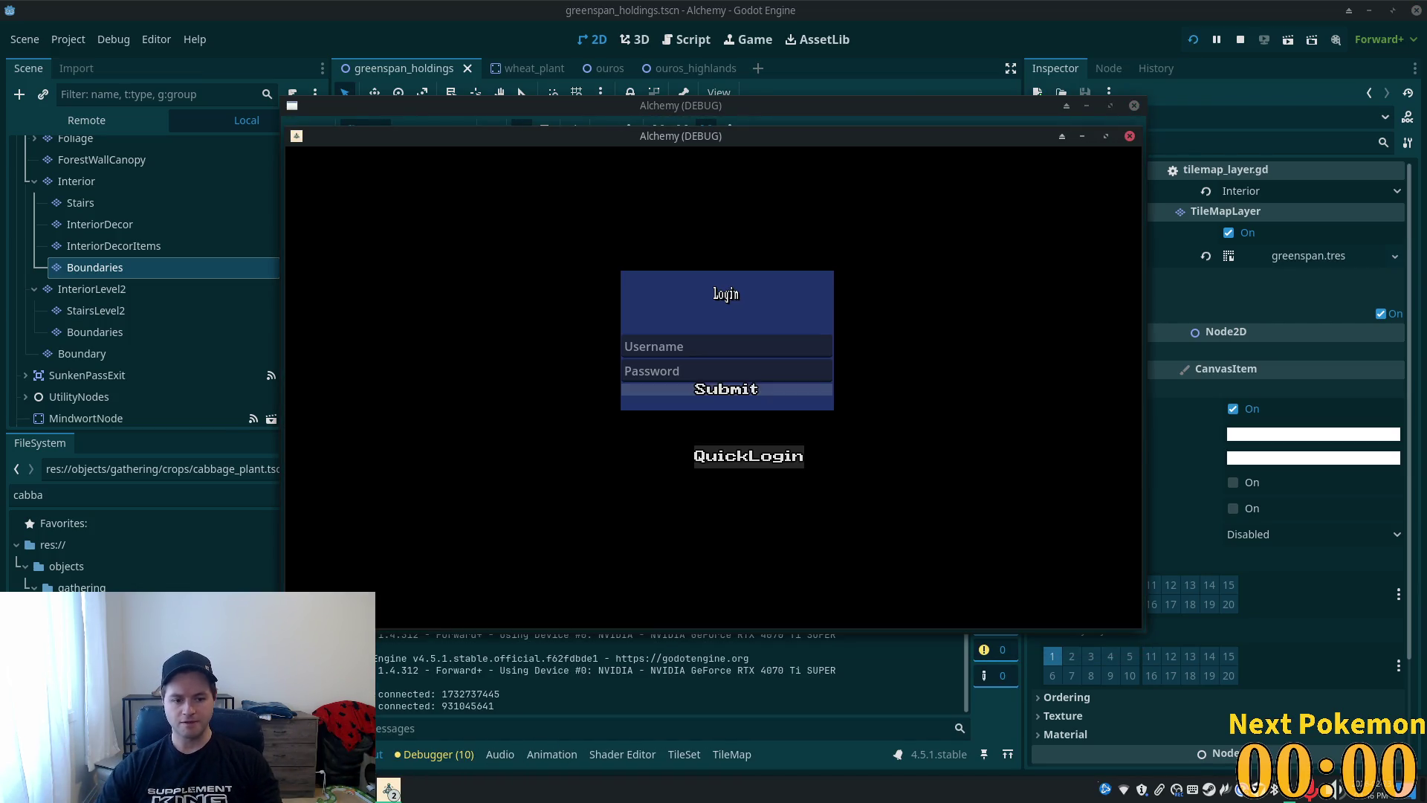
mouse_move(388, 789)
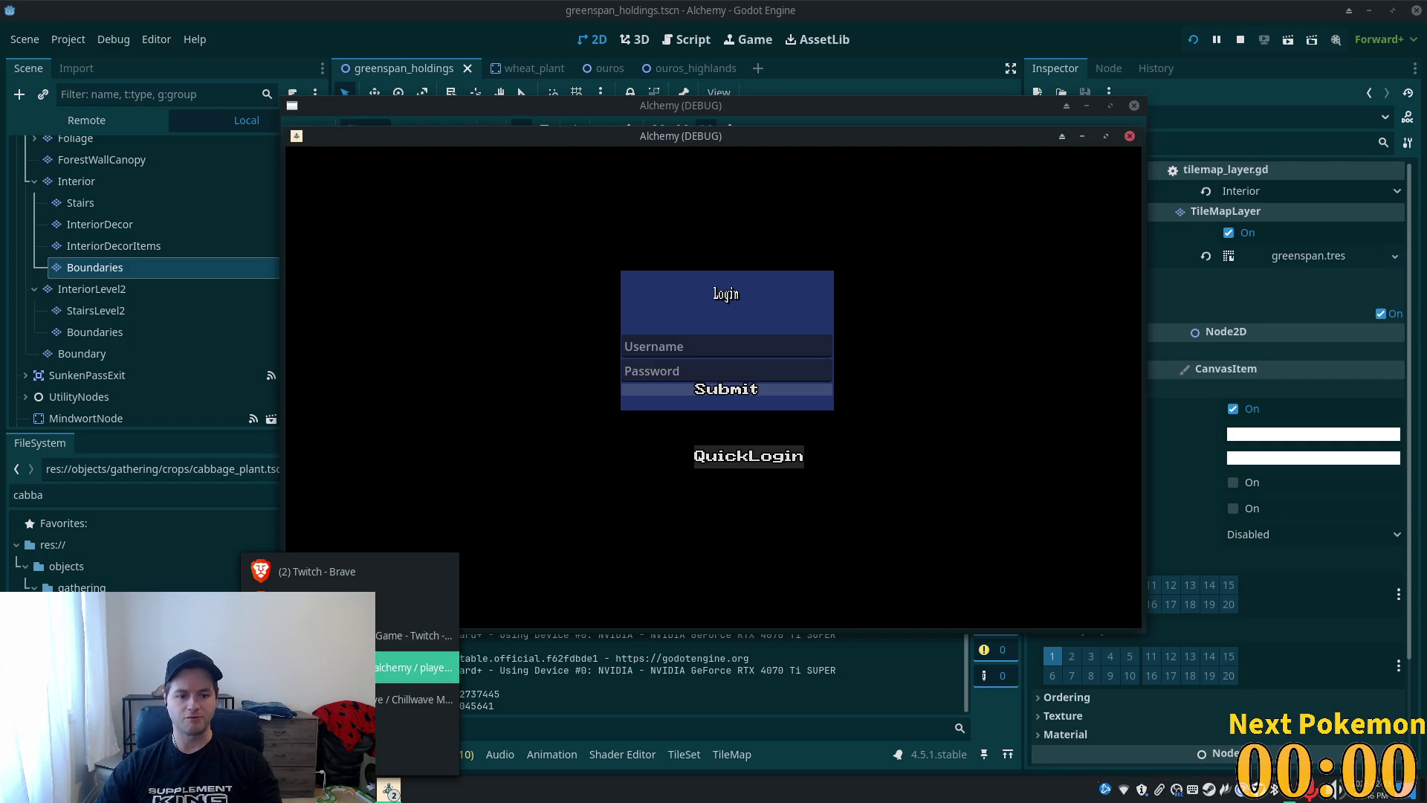
click(416, 634)
key(BackSpace)
key(BackSpace)
key(BackSpace)
text(az)
click(94, 332)
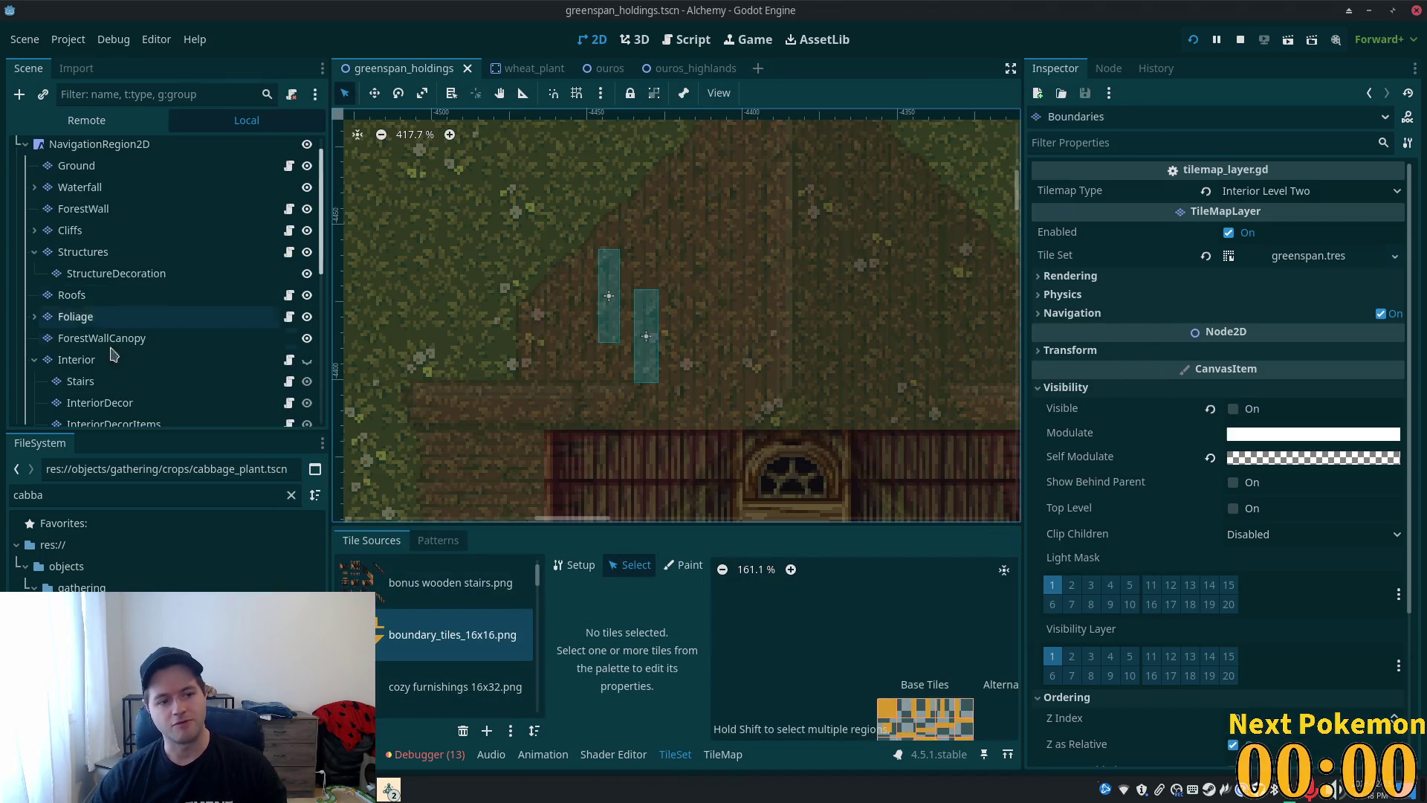
- Show the InteriorLevel2 Boundaries layer and set its Self Modulate alpha to 255
scroll(127, 372, down, 2)
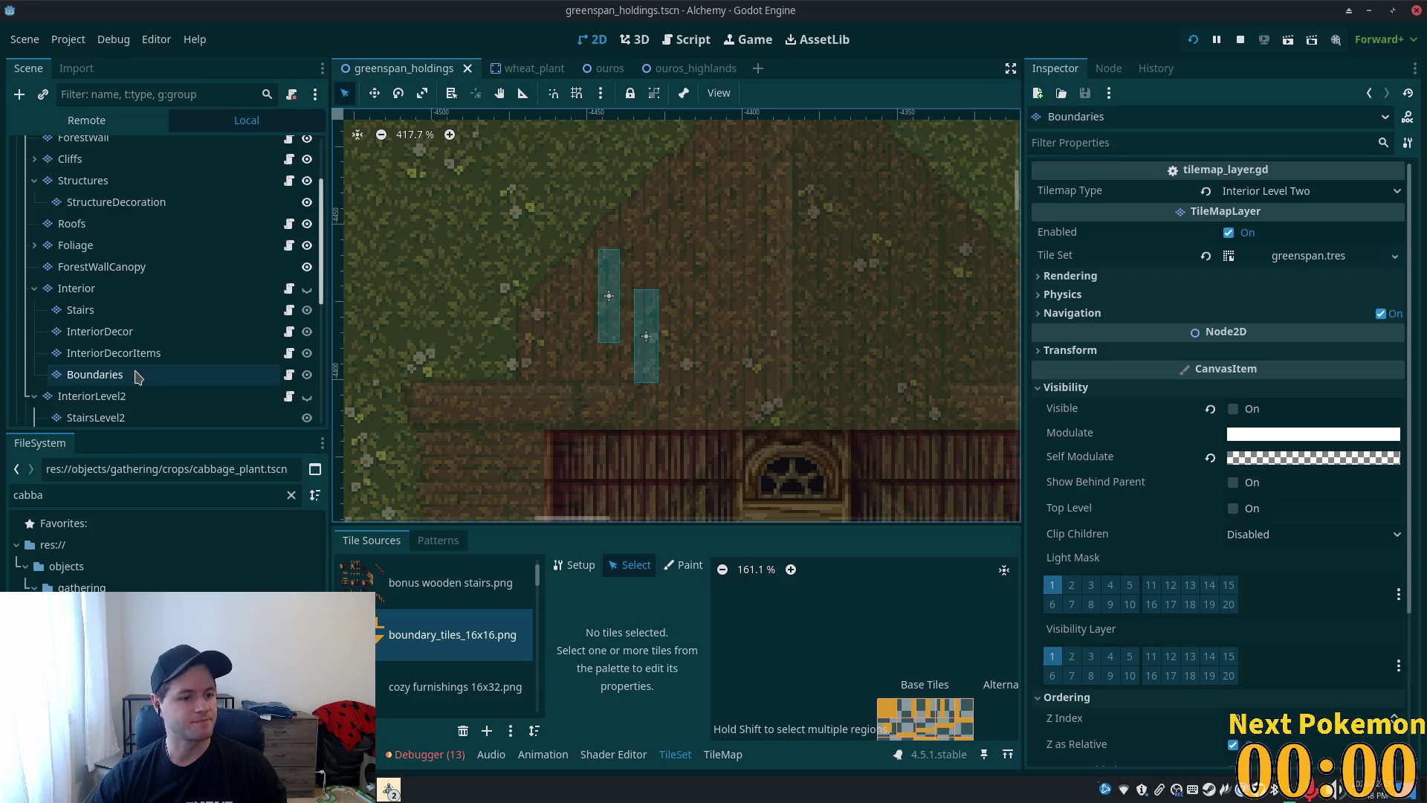
scroll(137, 376, down, 2)
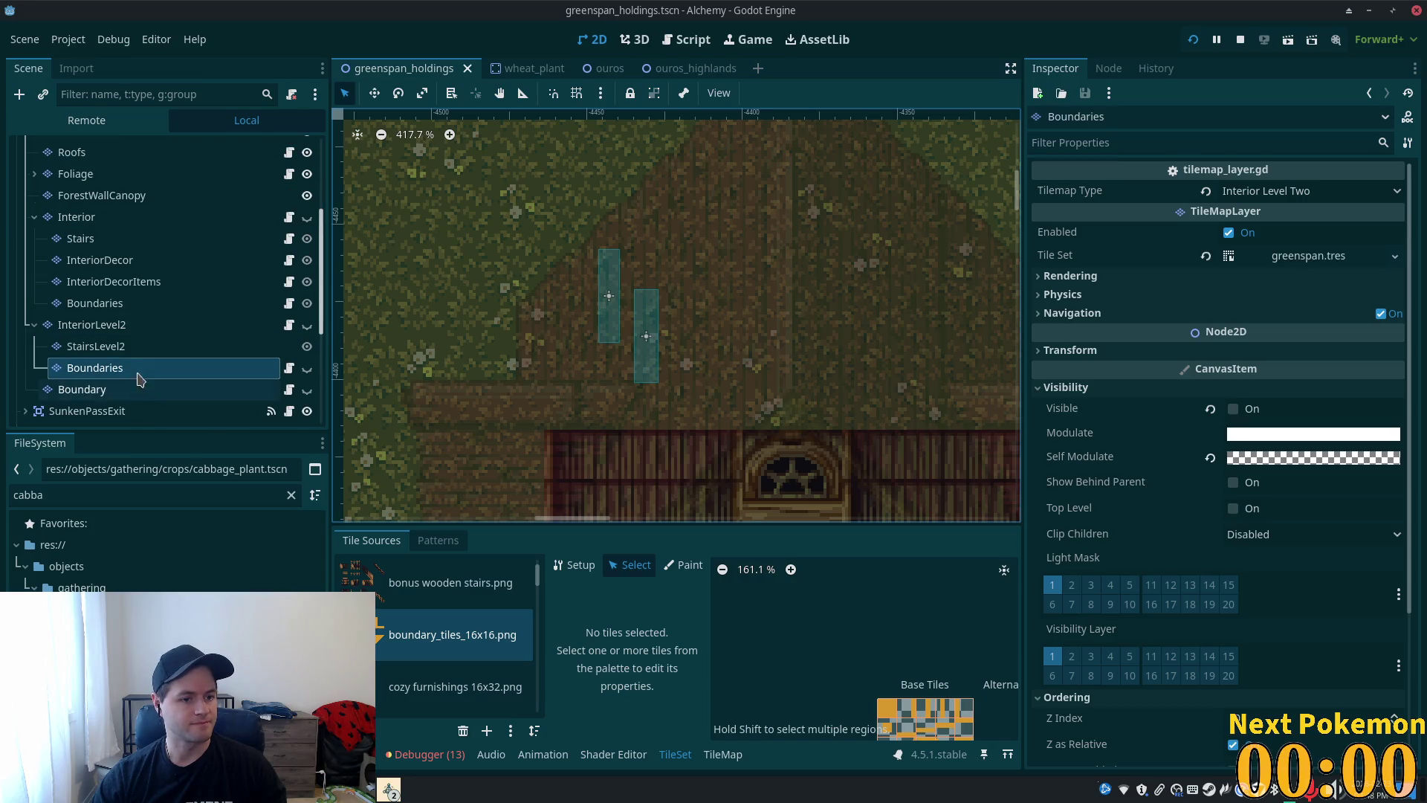
click(307, 370)
click(1315, 461)
drag(1223, 363, 1355, 363)
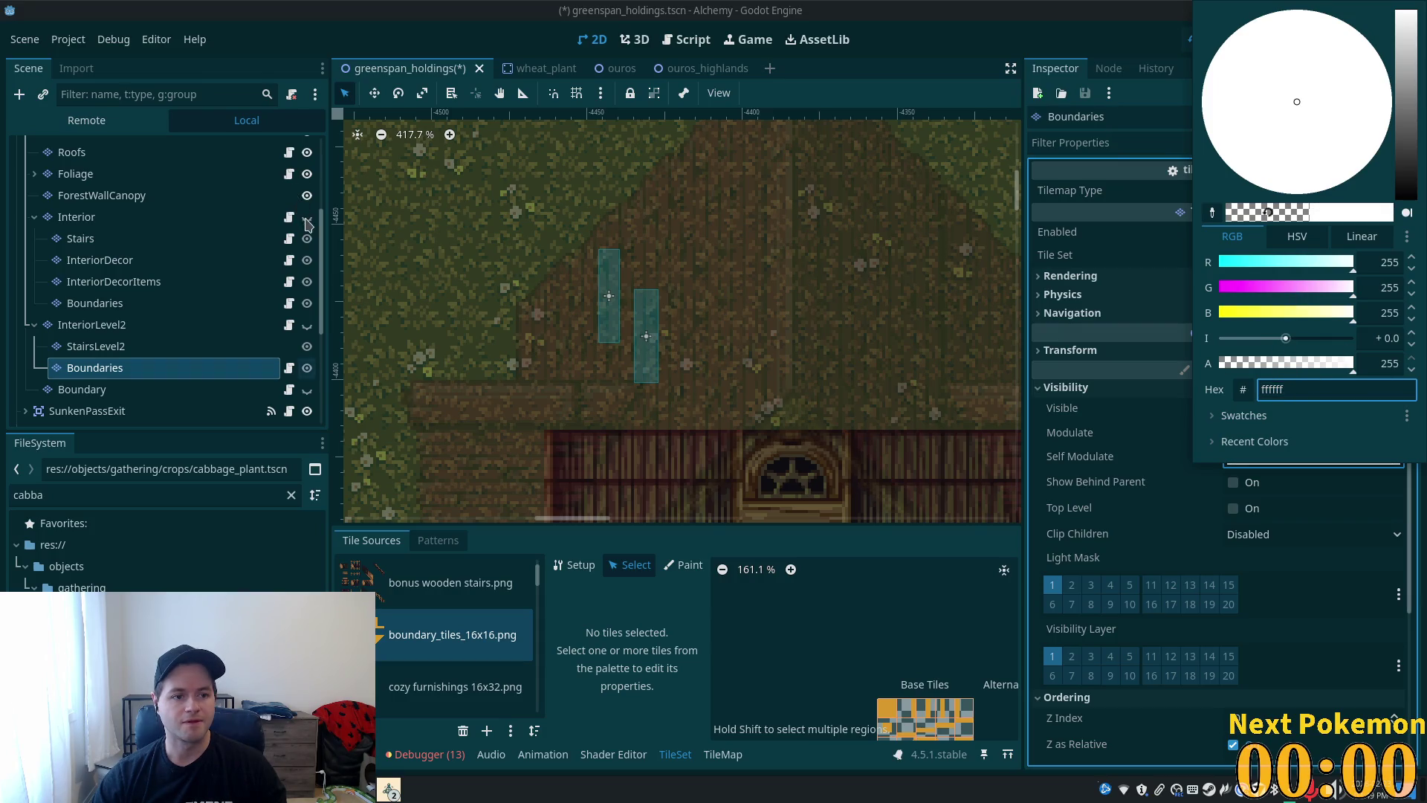
click(306, 332)
- Show InteriorLevel2, hide the Structures and Roofs layers, and switch to TileMap painting
click(307, 327)
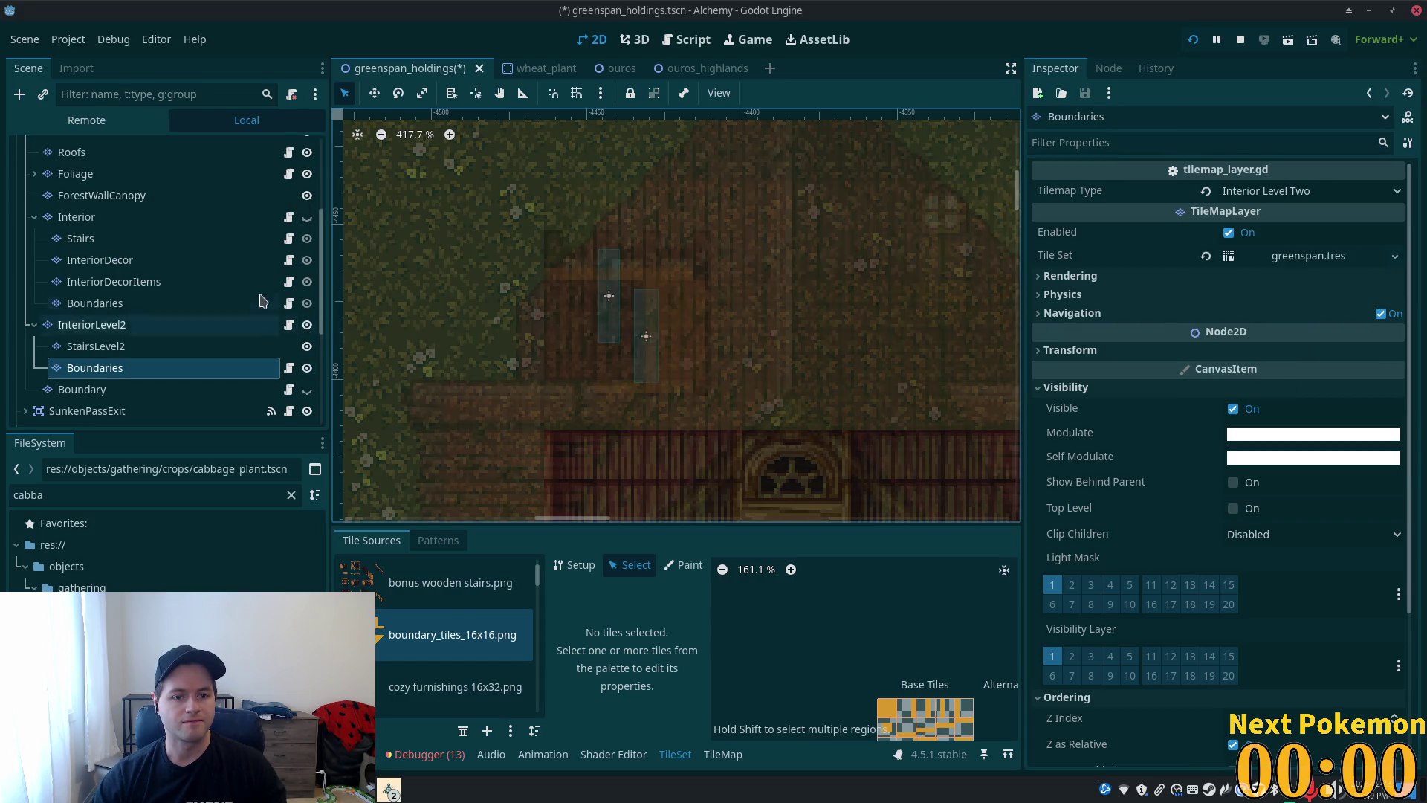
scroll(283, 231, up, 2)
click(307, 181)
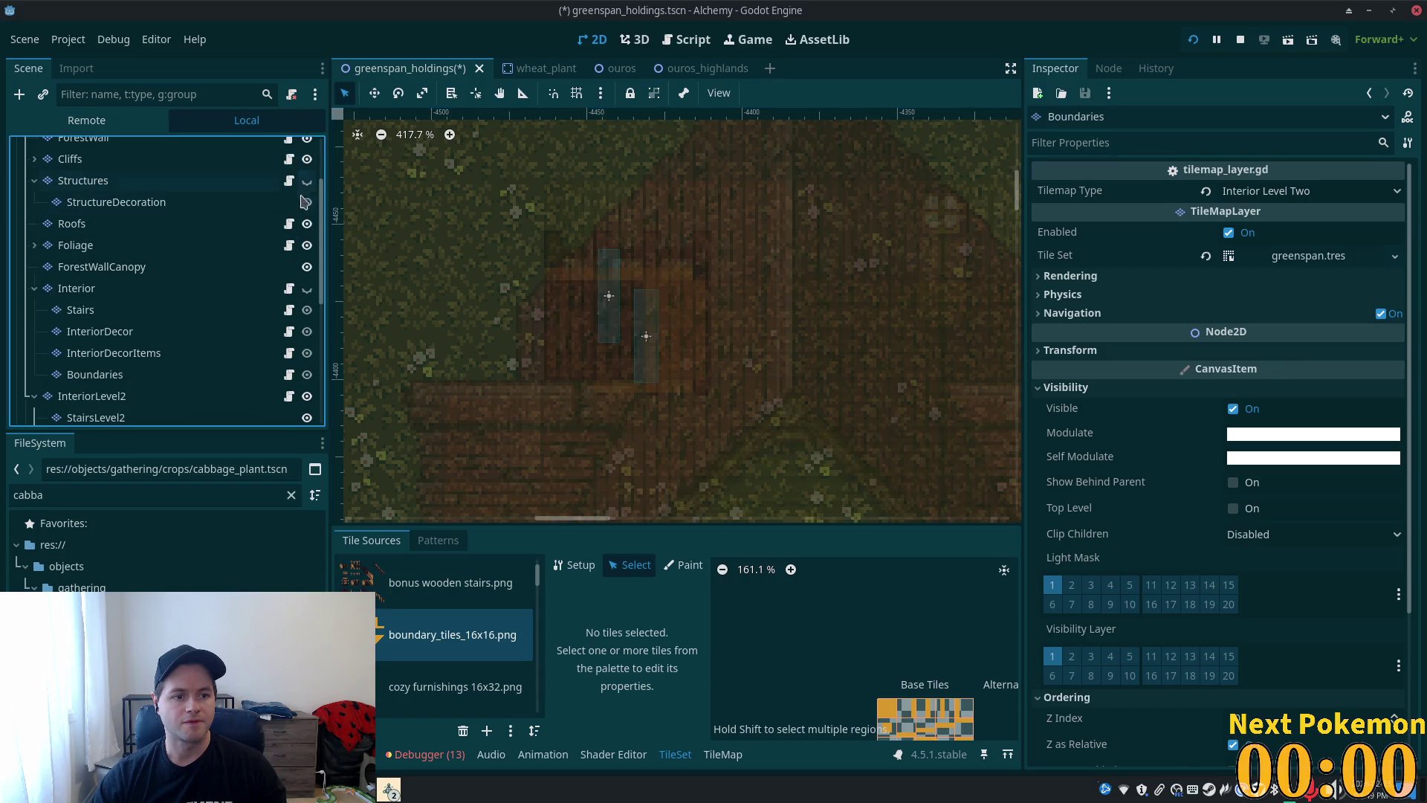
click(307, 223)
scroll(672, 365, up, 5)
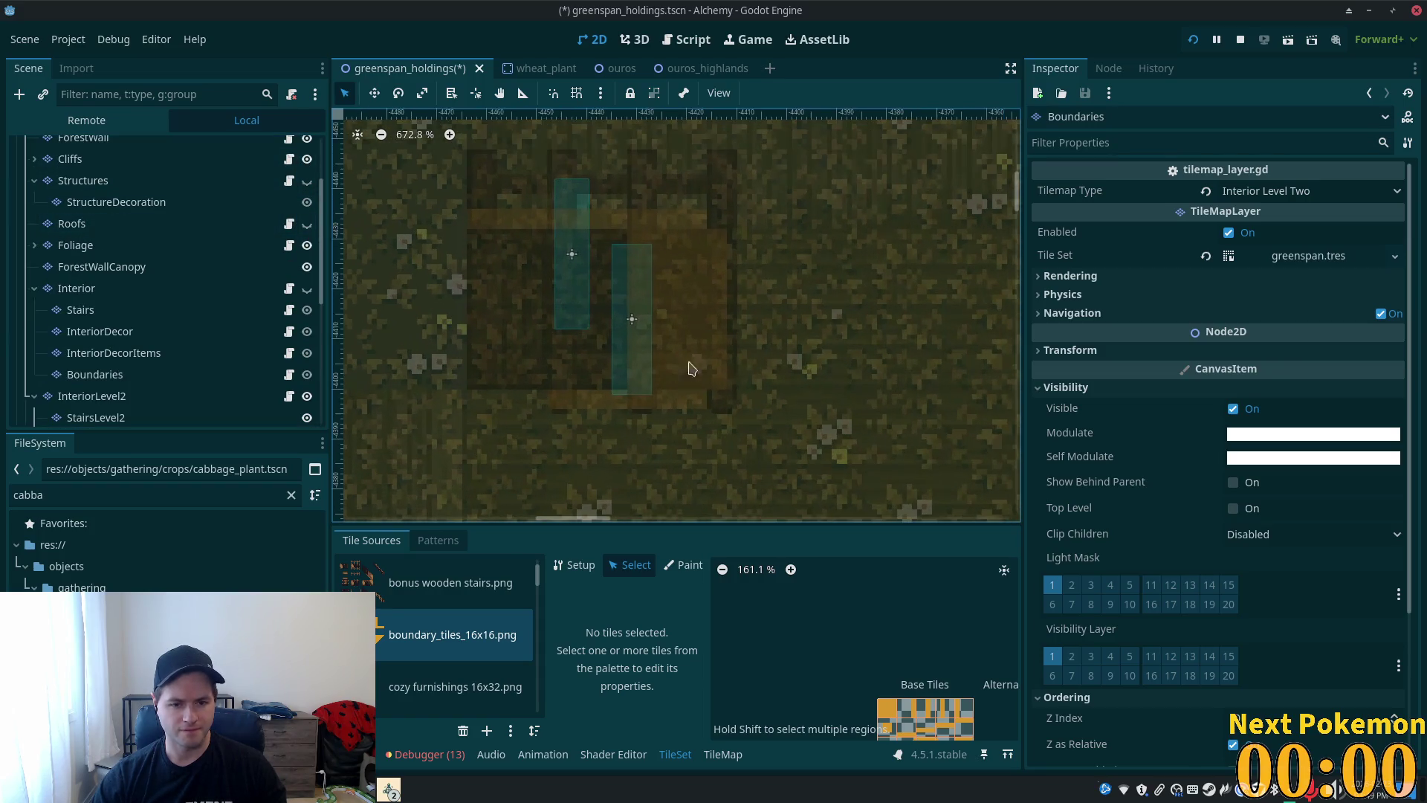
scroll(636, 418, down, 3)
right_click(600, 407)
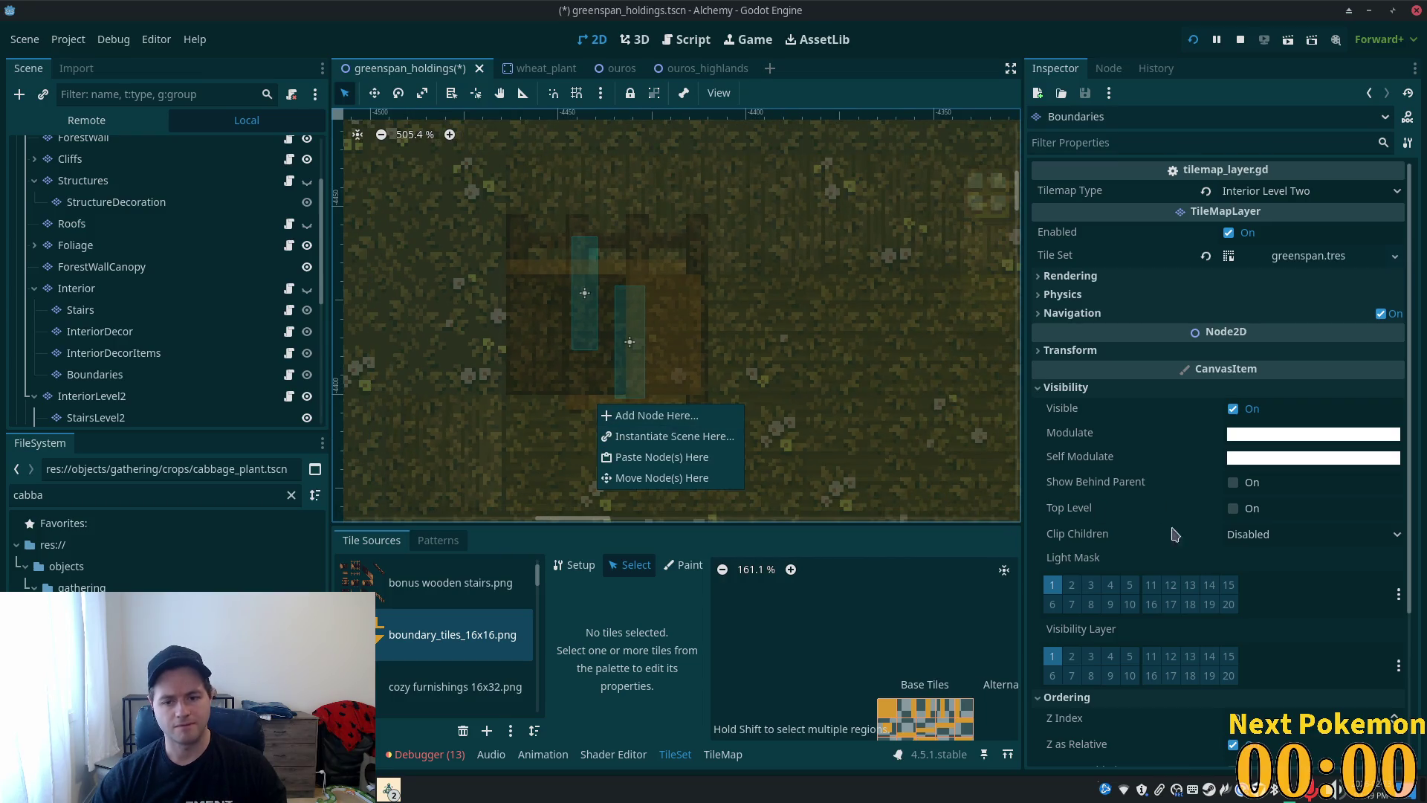
key(Escape)
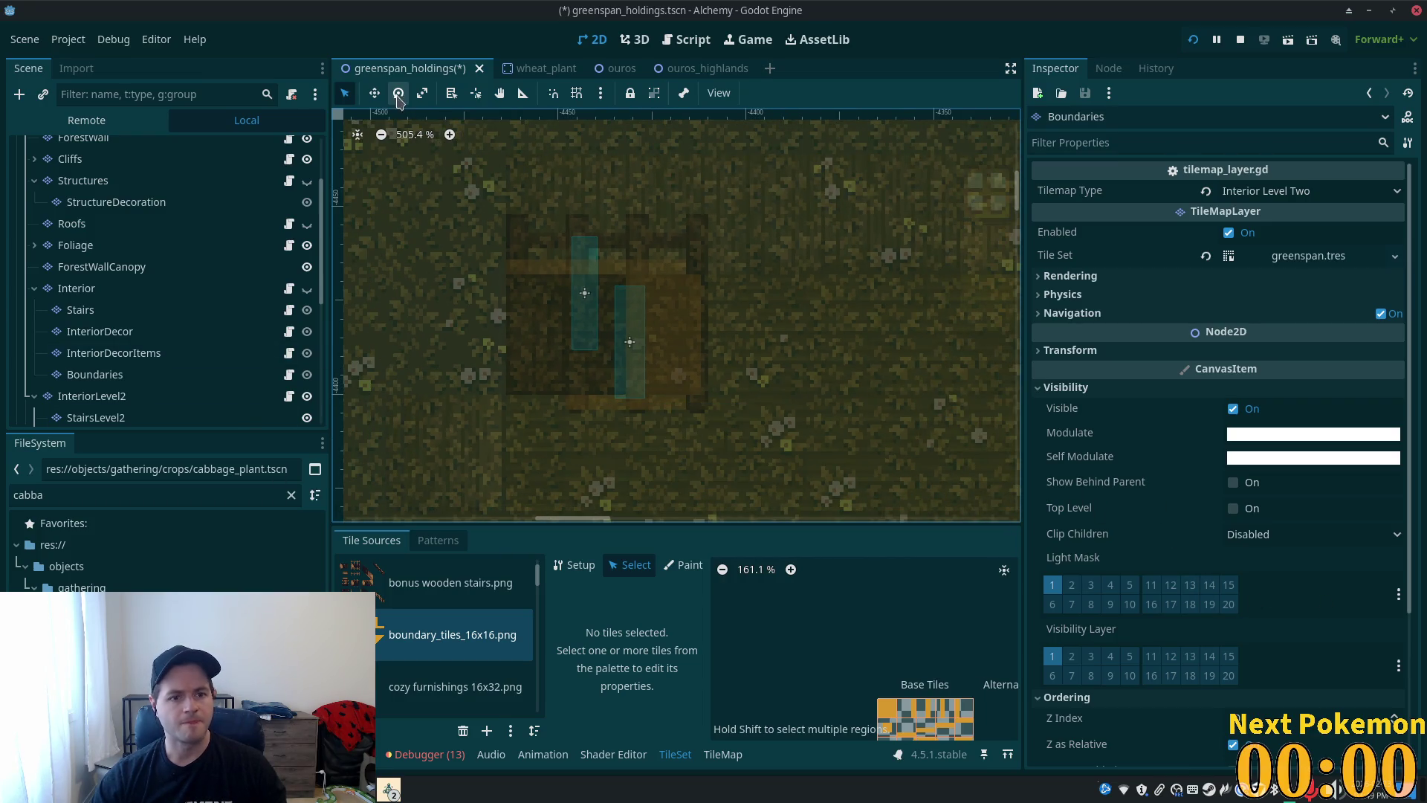
click(713, 759)
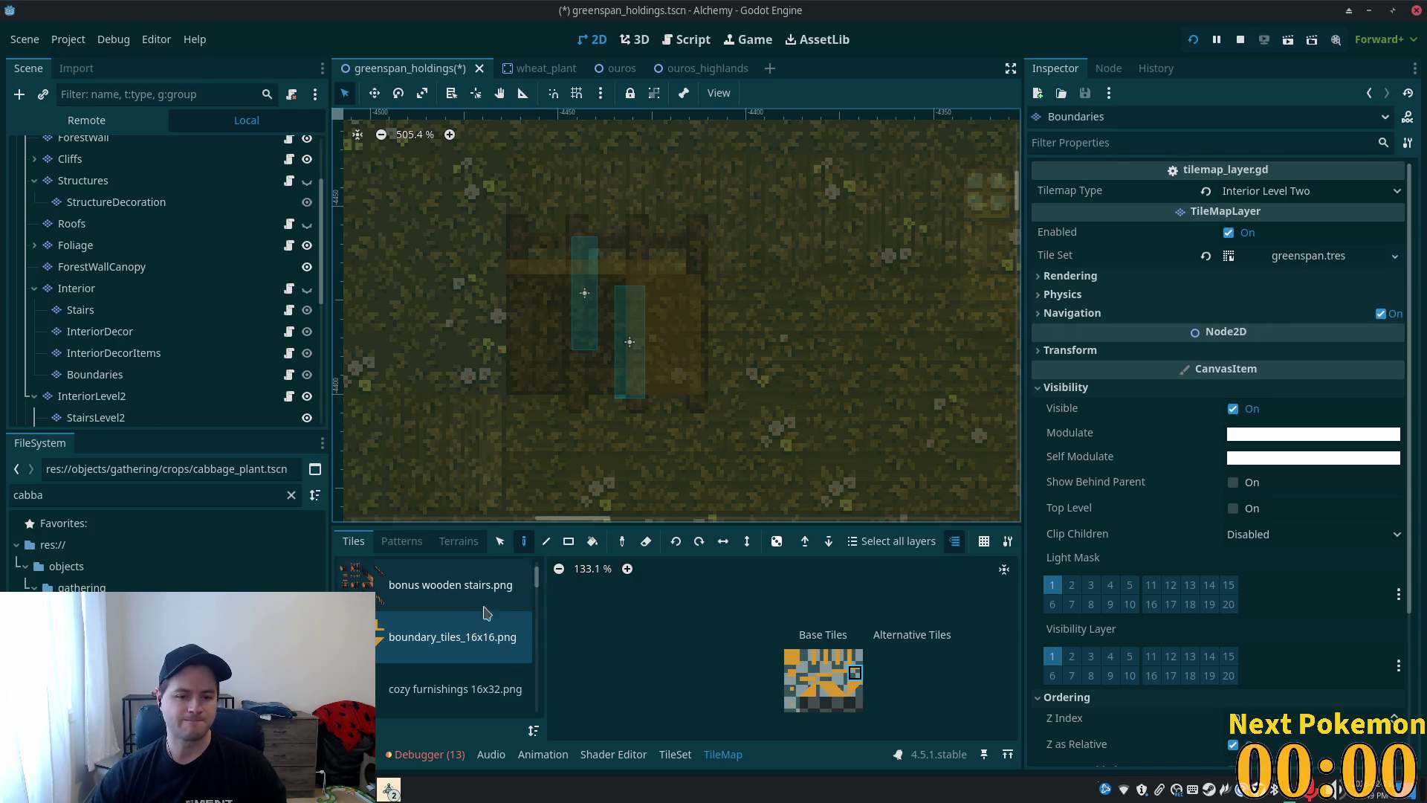
- Pick two adjacent boundary tiles, then open the bonus wooden stairs.png source in the TileSet editor
scroll(866, 669, up, 5)
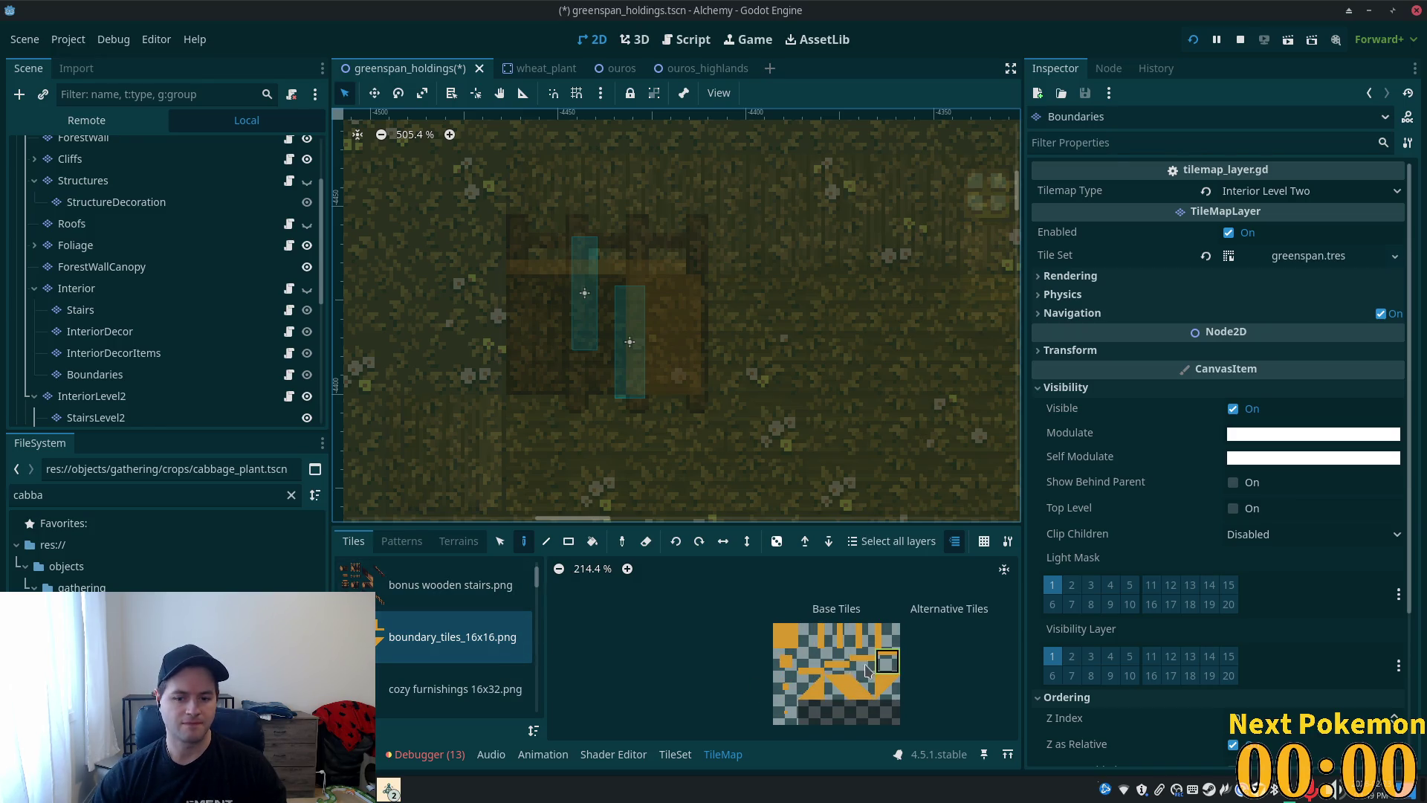
shift+click(863, 661)
click(675, 753)
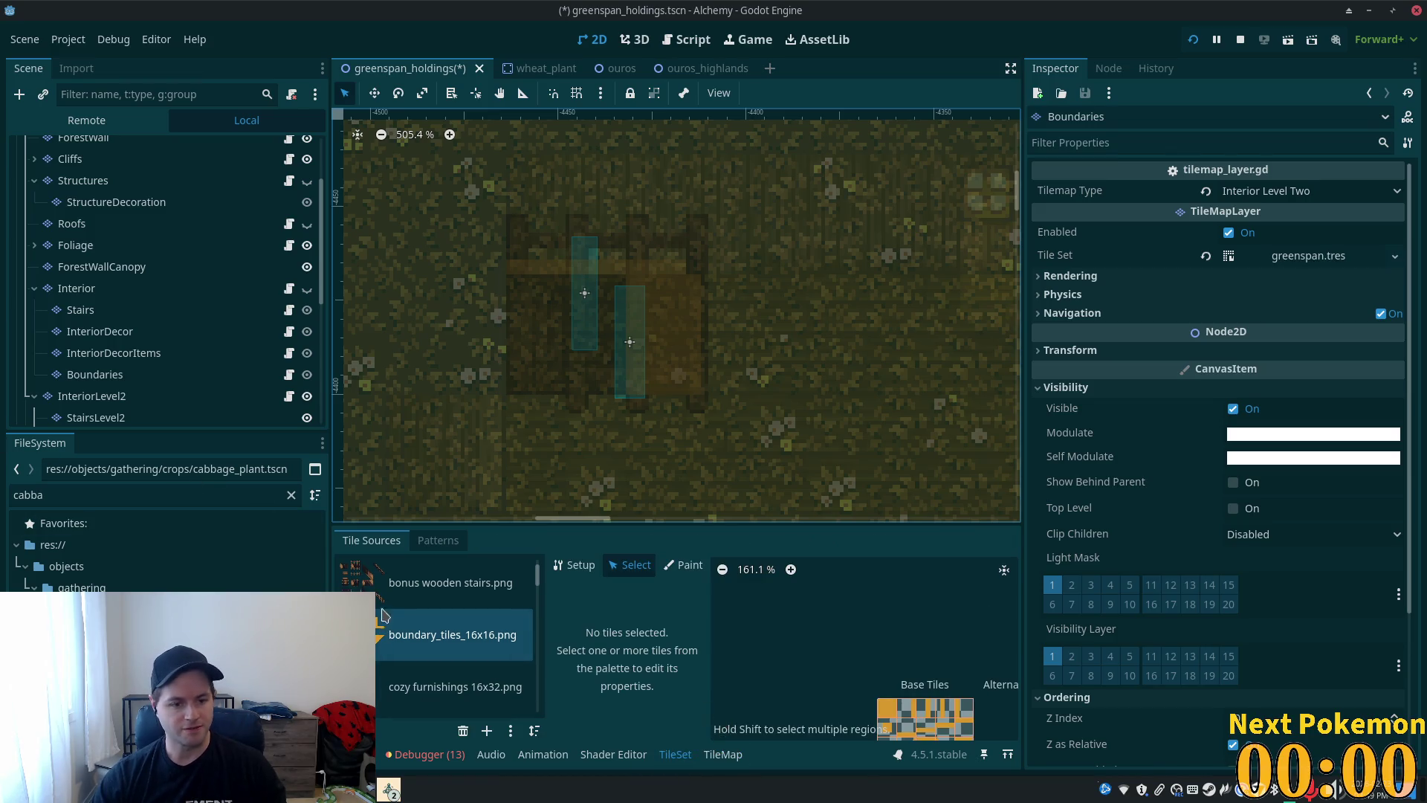
click(402, 595)
- Zoom into the stairs atlas and select the stair tile at atlas coords (5, 3)
scroll(773, 569, up, 5)
scroll(818, 617, up, 1)
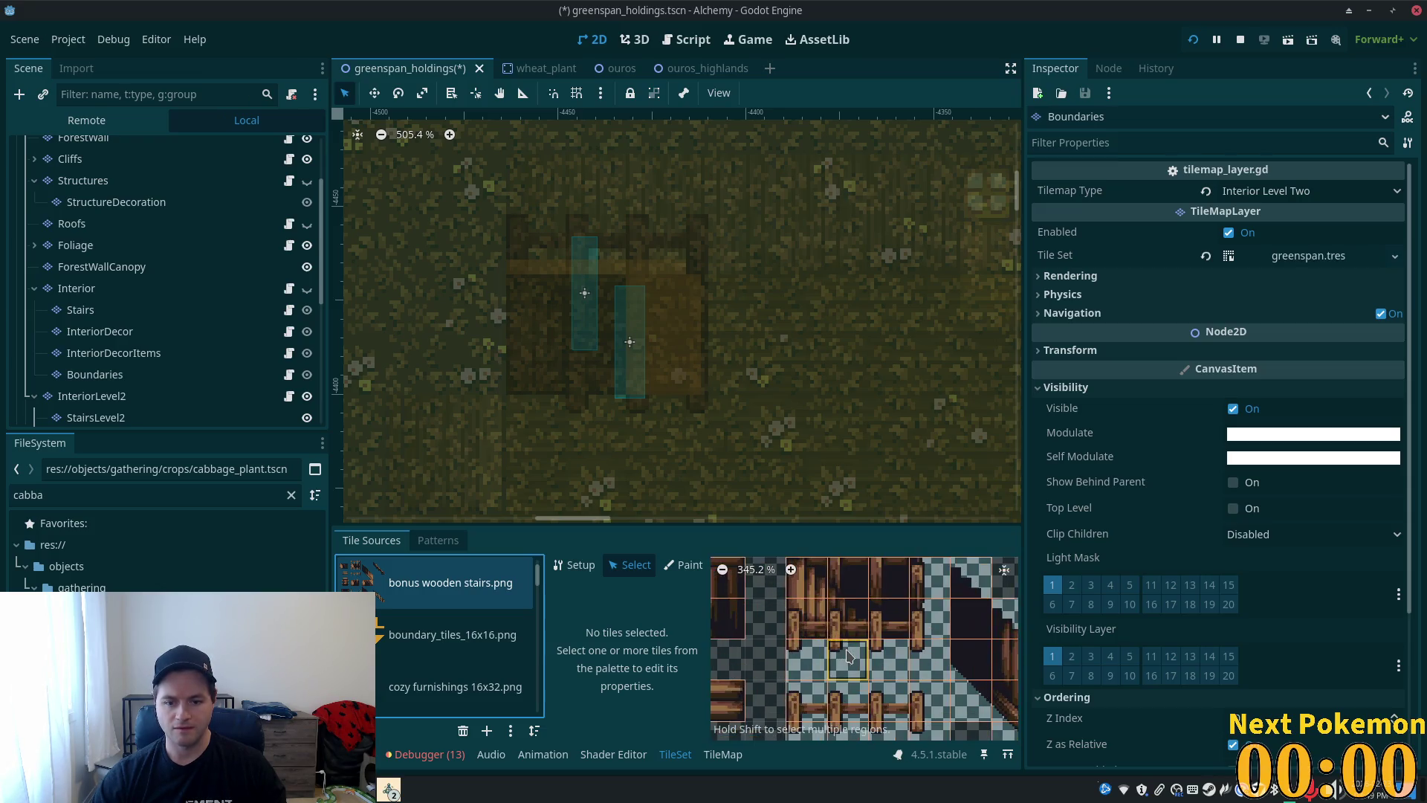
scroll(819, 658, up, 1)
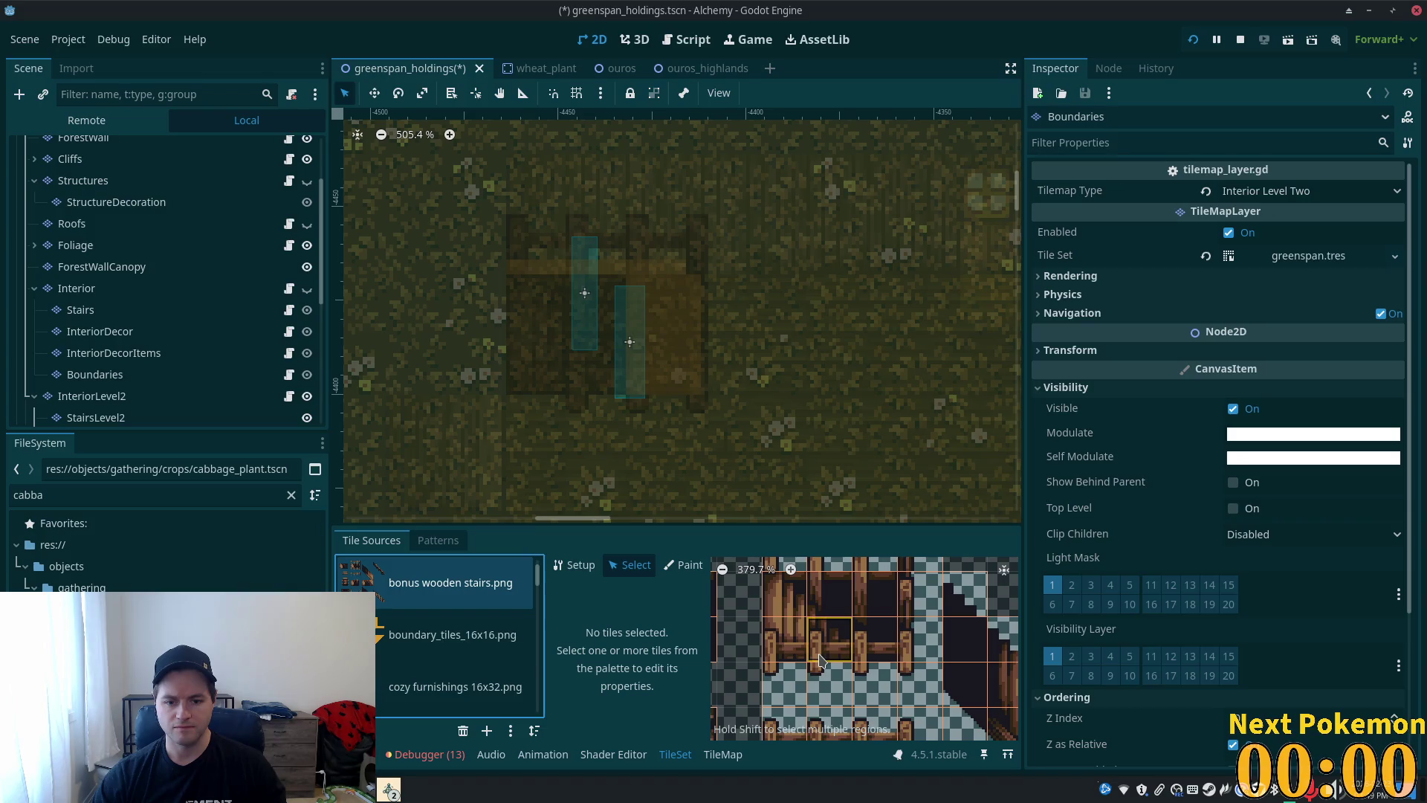
scroll(825, 662, down, 1)
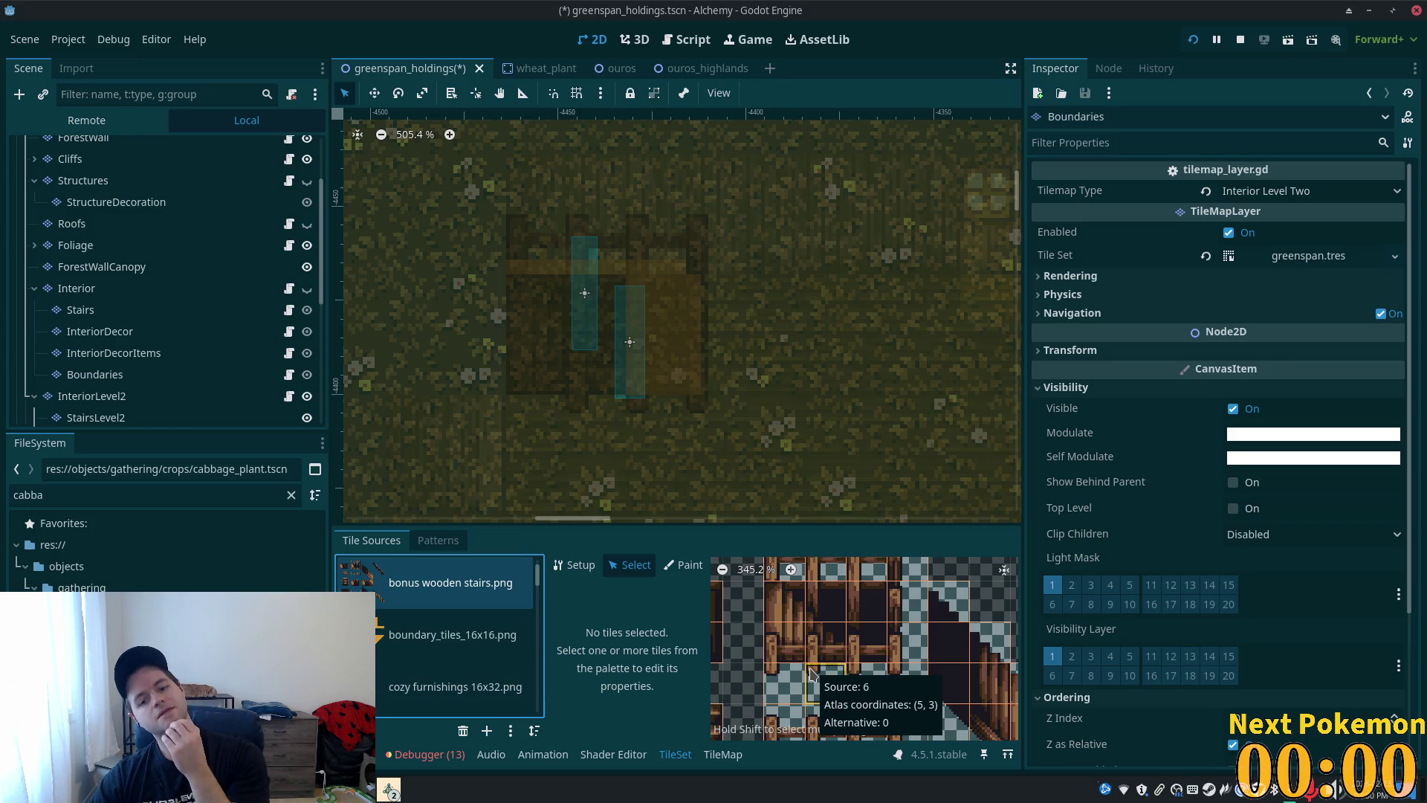
scroll(891, 634, down, 6)
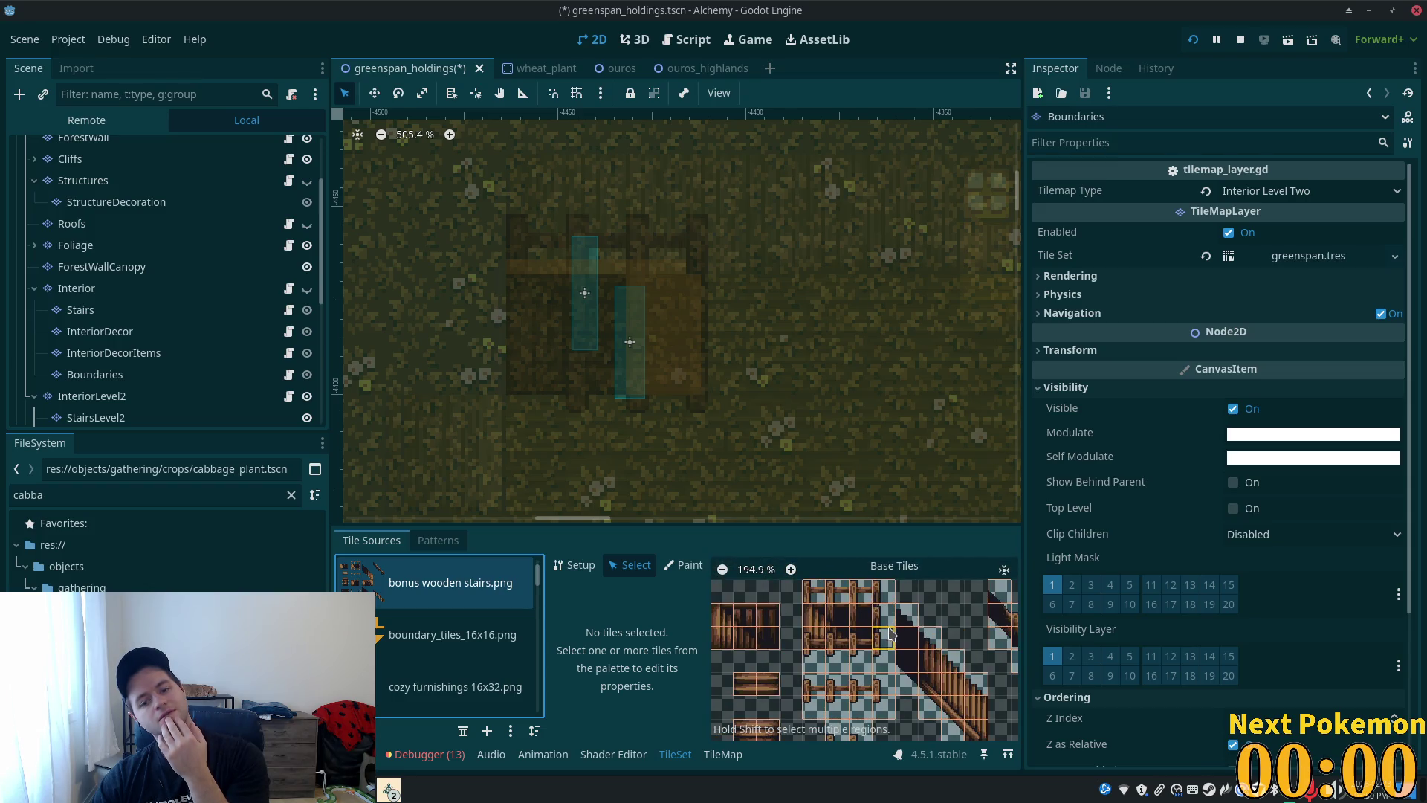
scroll(871, 646, up, 3)
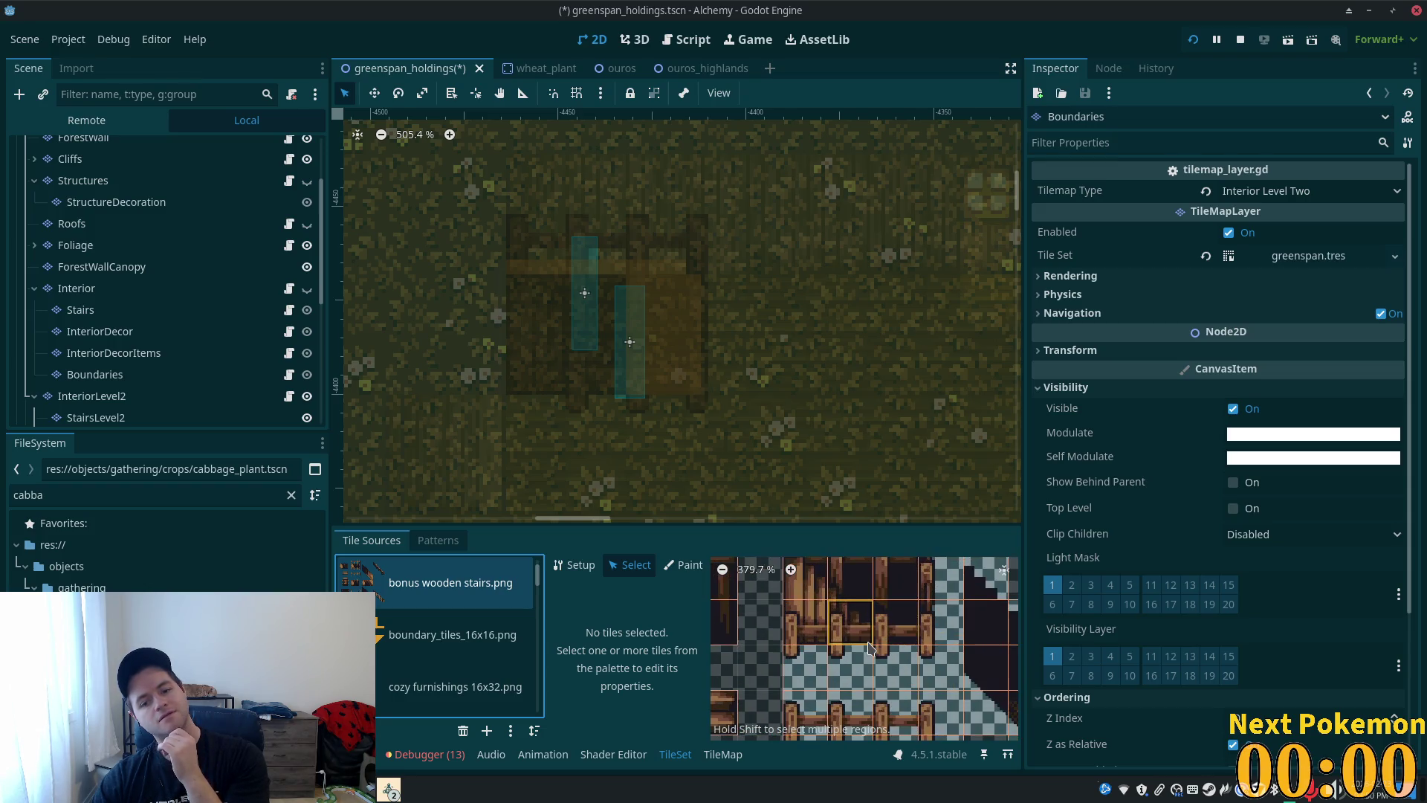
scroll(888, 673, down, 1)
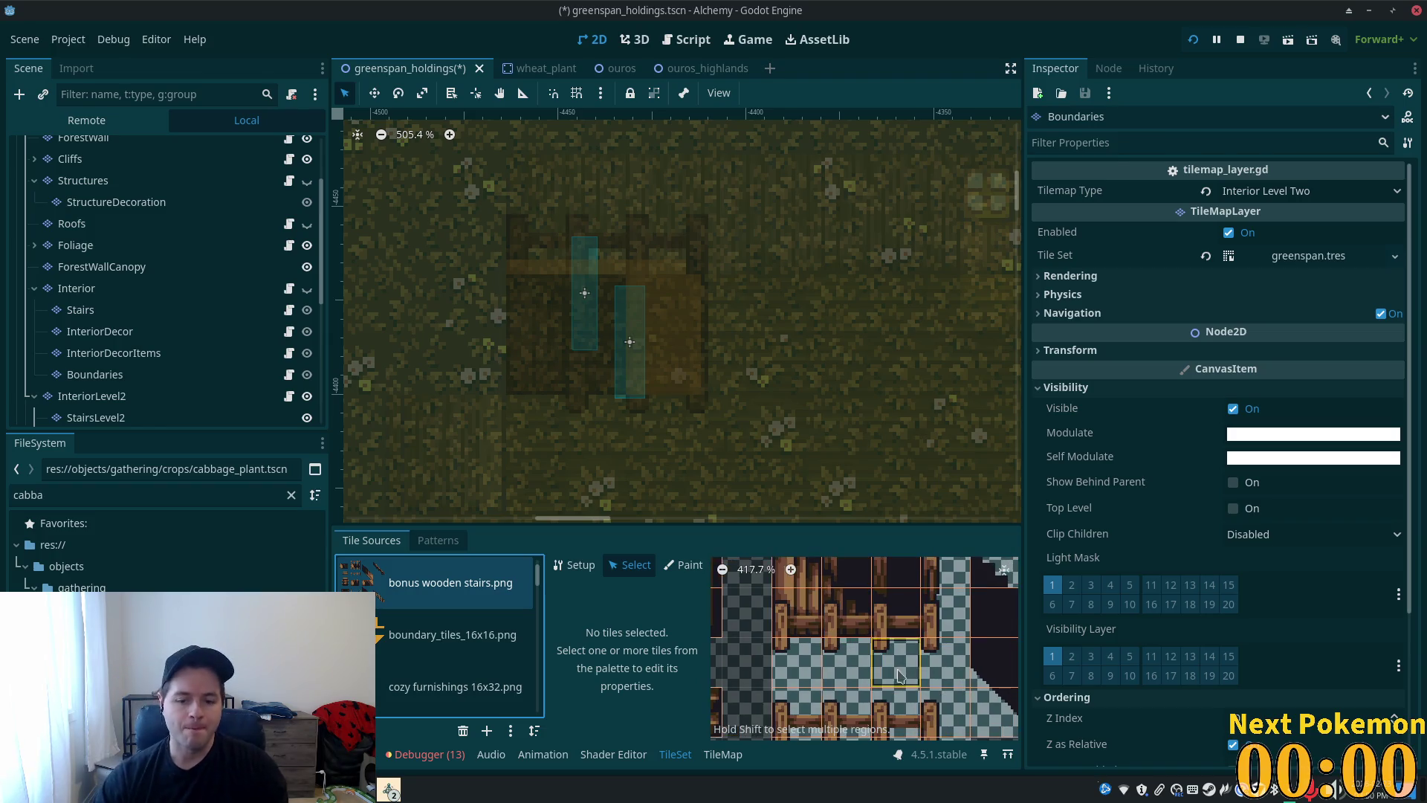
scroll(894, 687, down, 6)
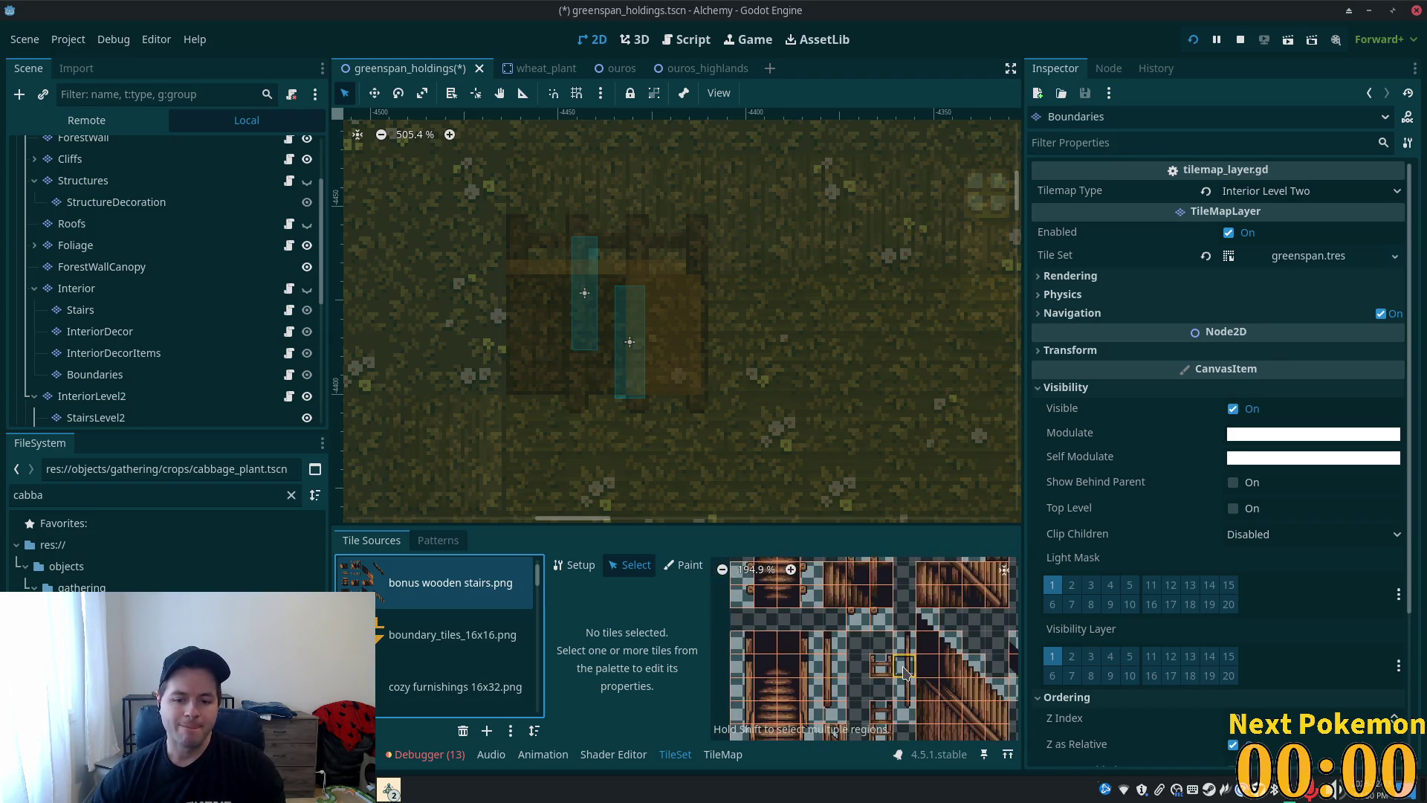
scroll(893, 704, up, 5)
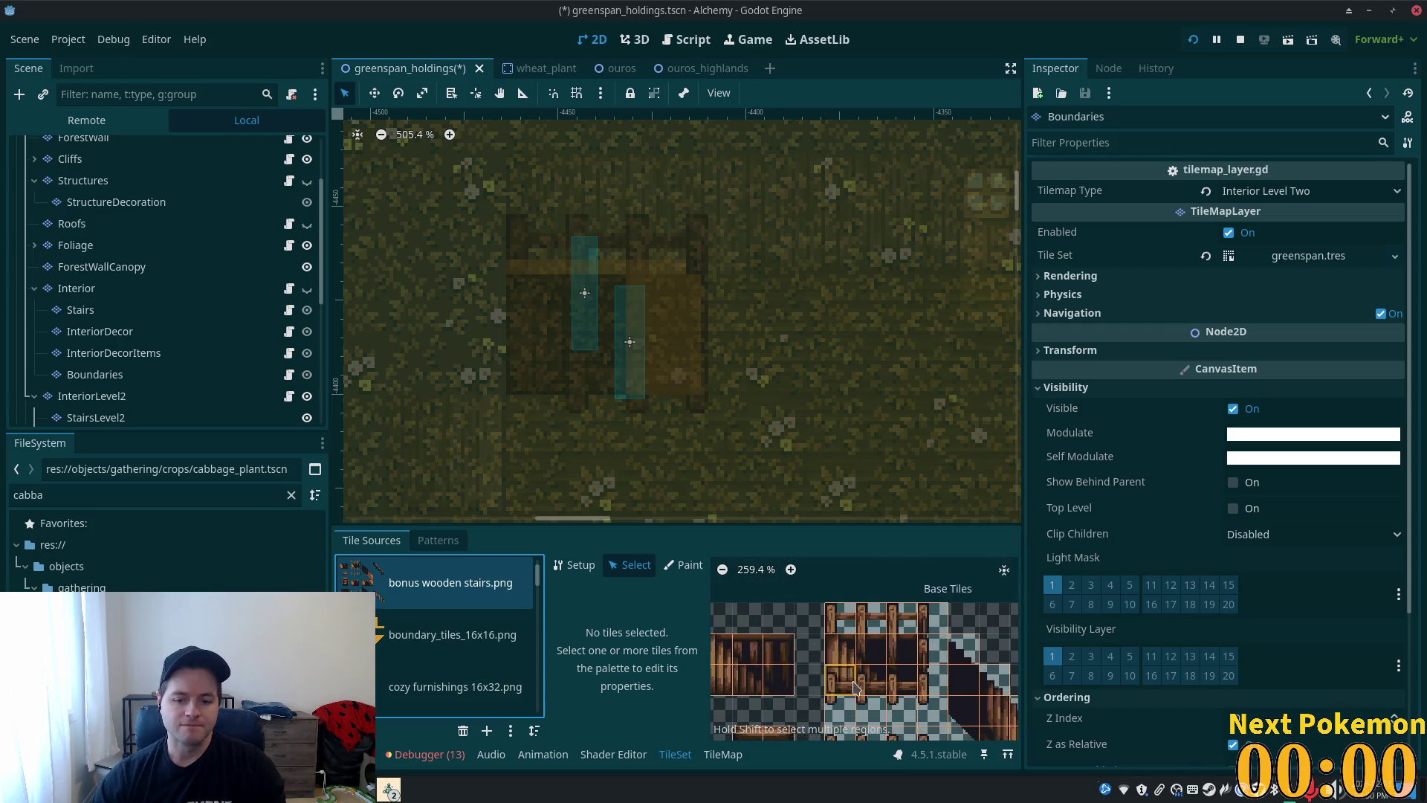
scroll(873, 661, up, 5)
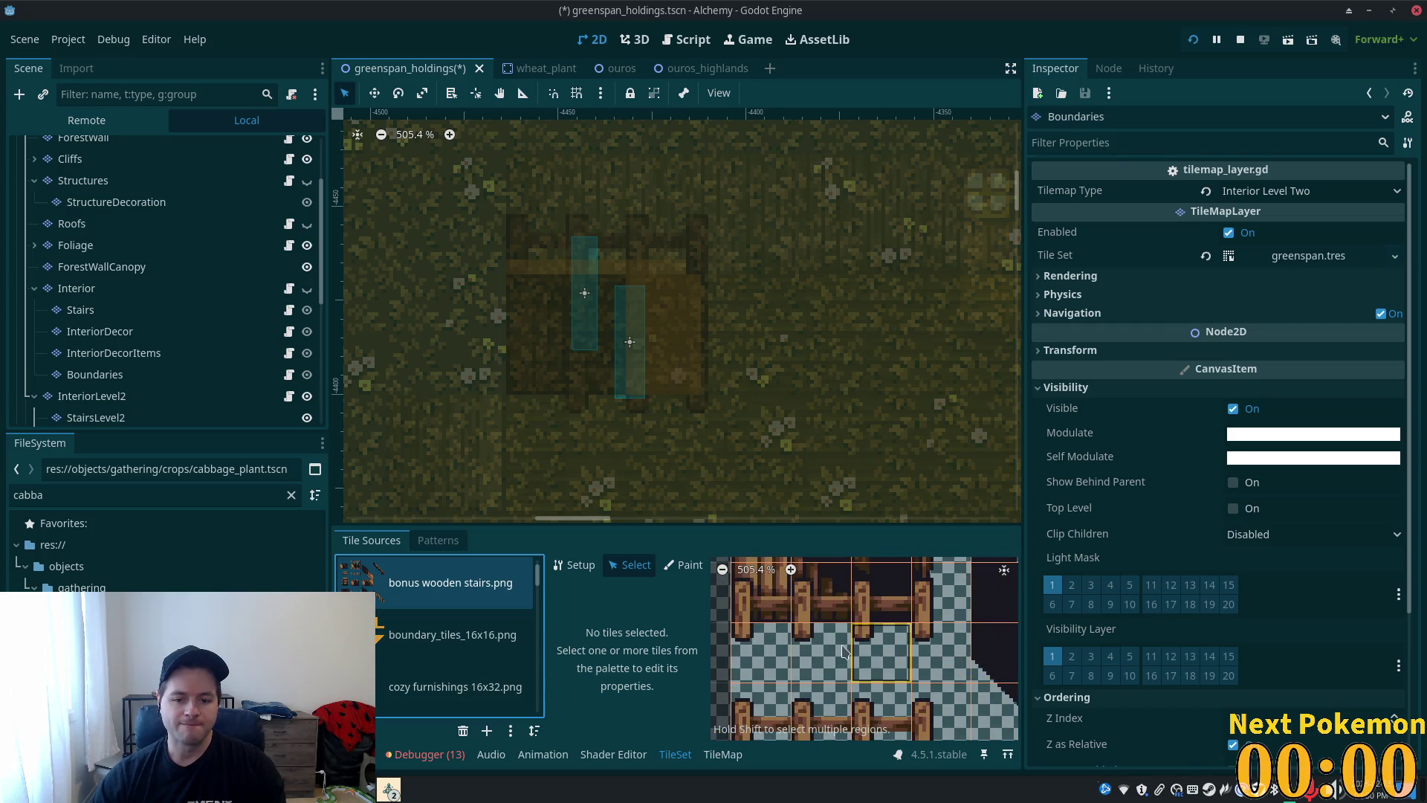
scroll(752, 600, up, 1)
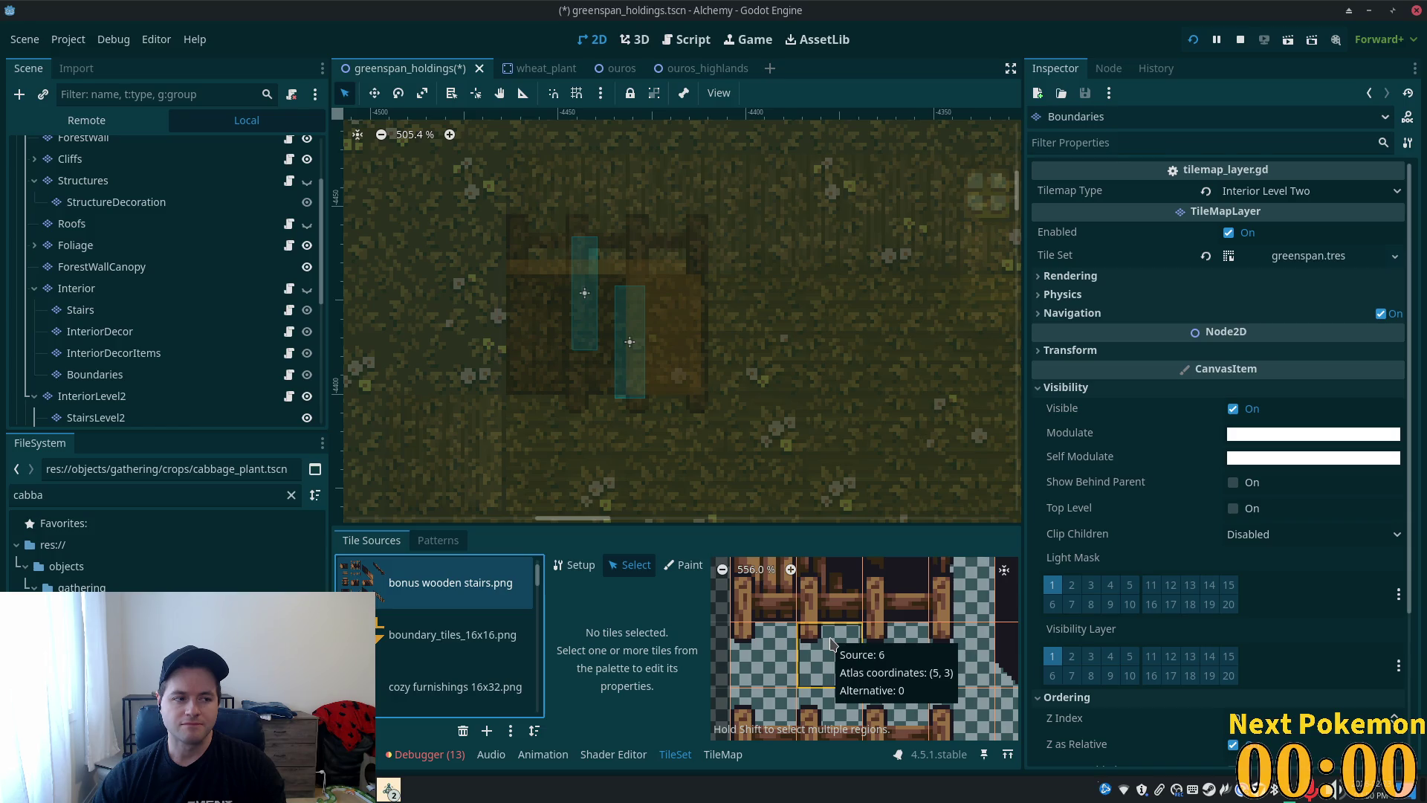
click(832, 634)
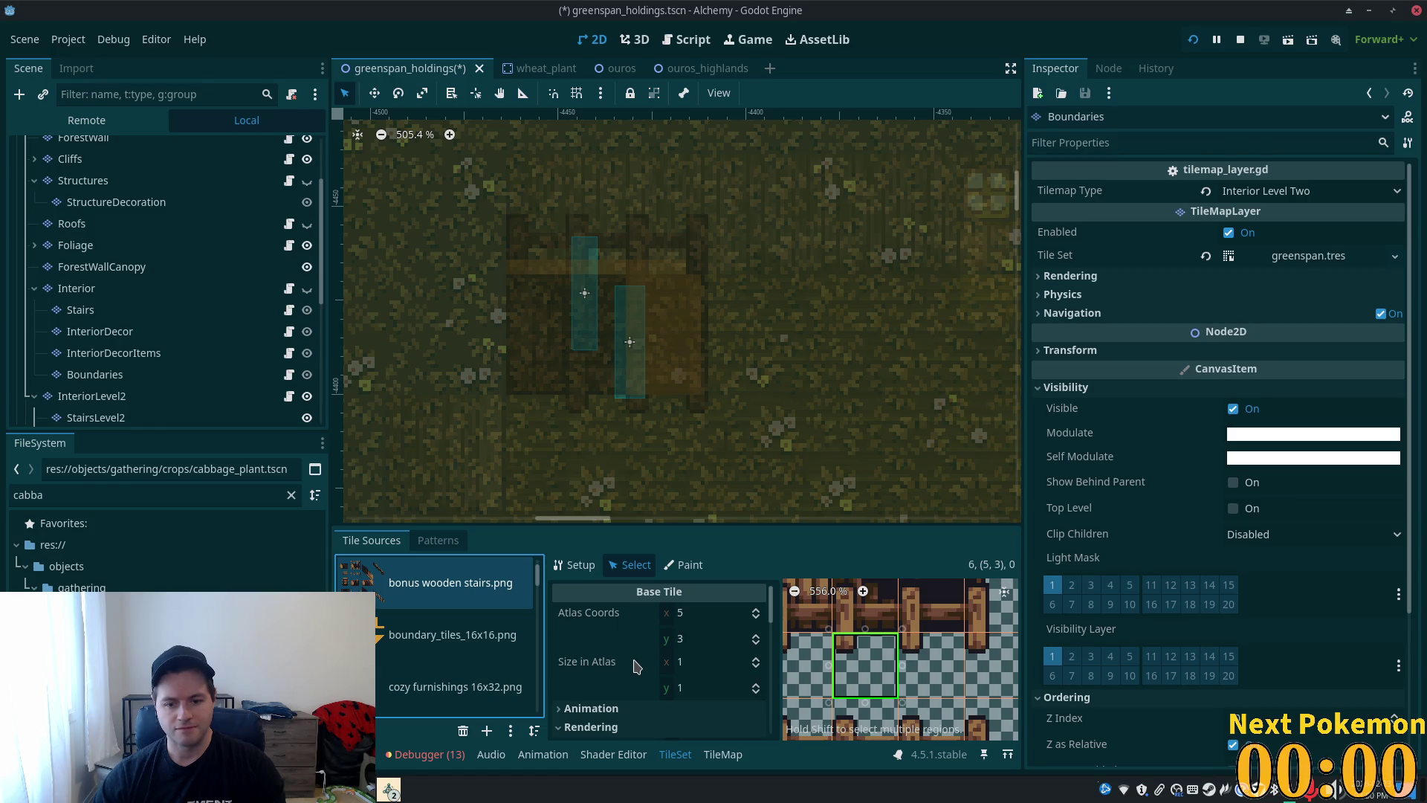
- Draw a collision polygon on stair tile (5, 3) in the atlas
scroll(624, 632, down, 10)
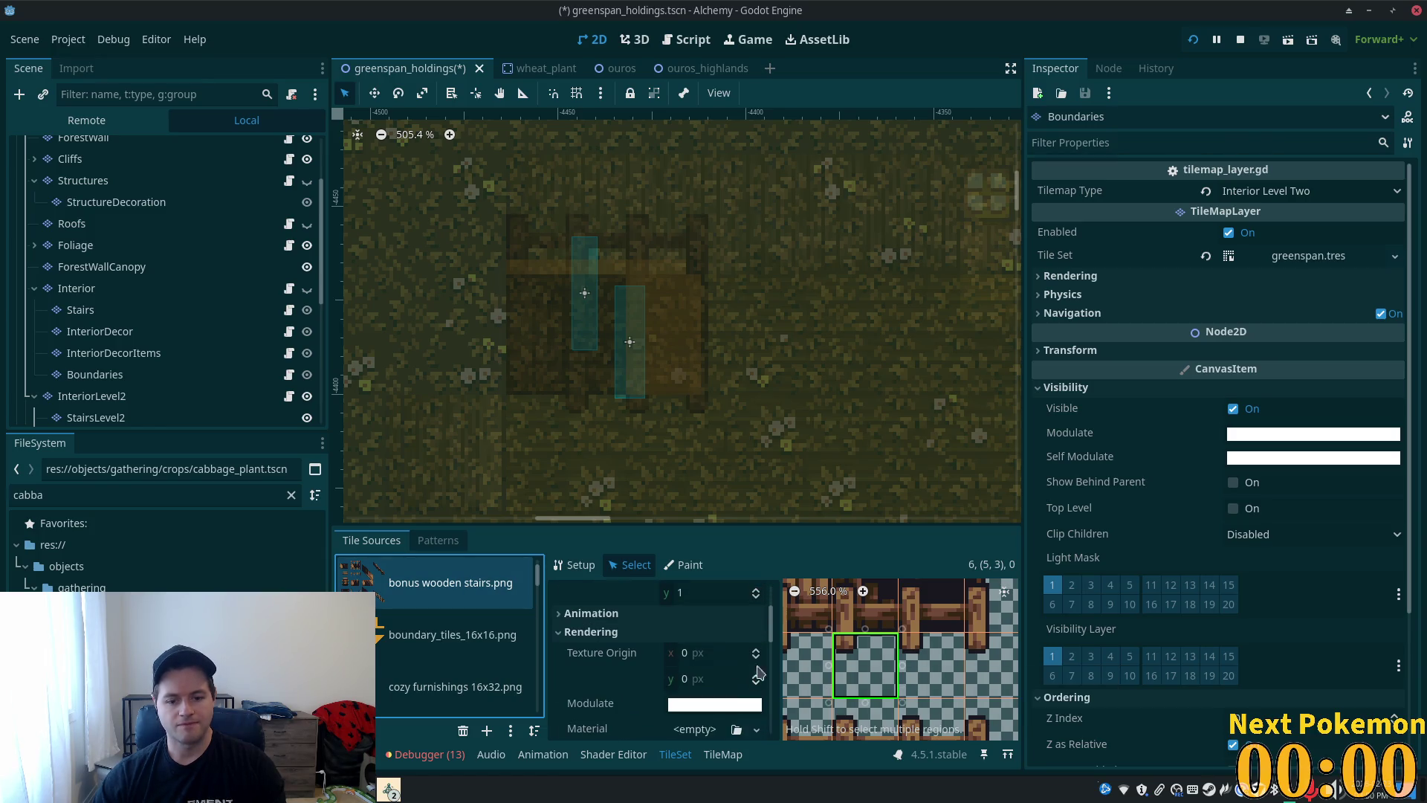
click(567, 569)
click(632, 569)
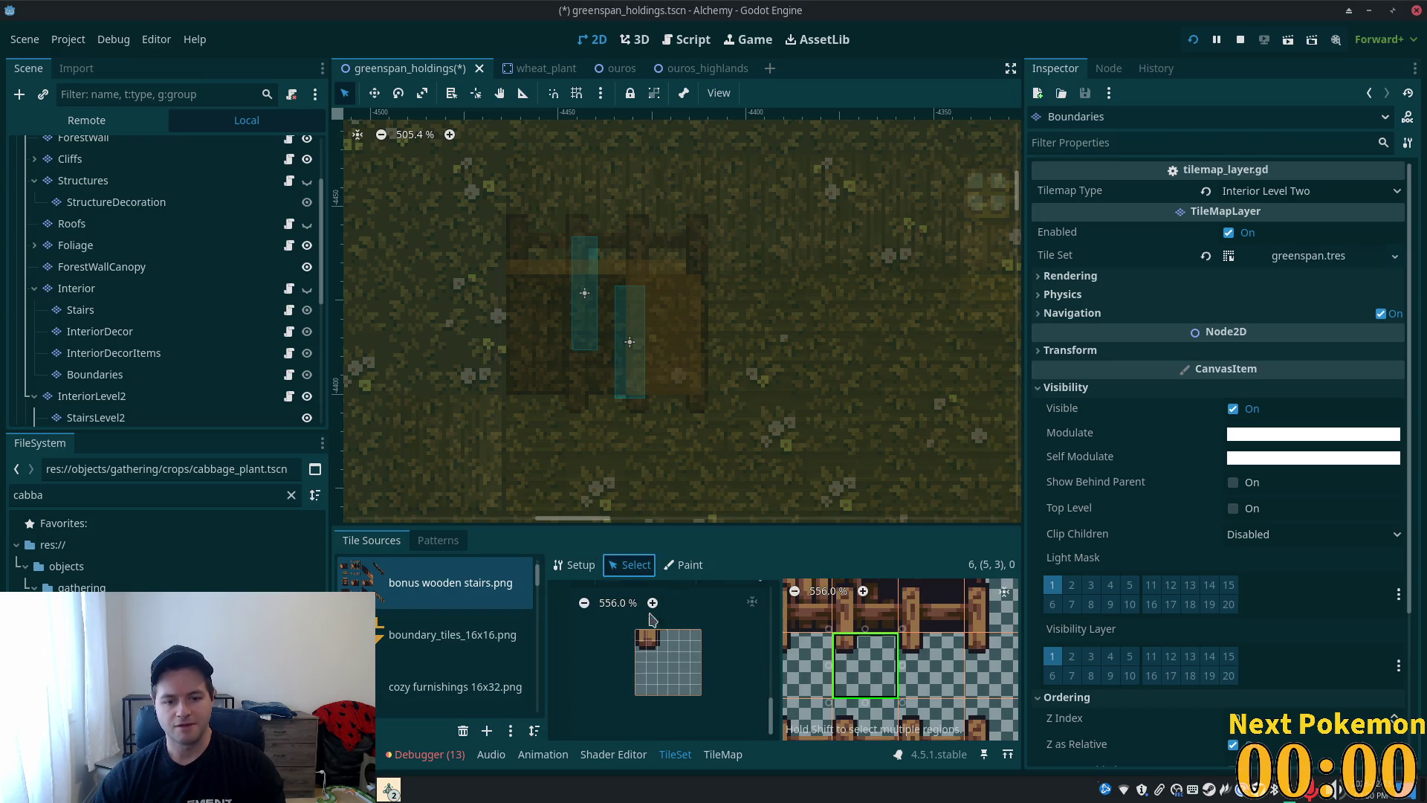
scroll(731, 658, up, 2)
click(611, 612)
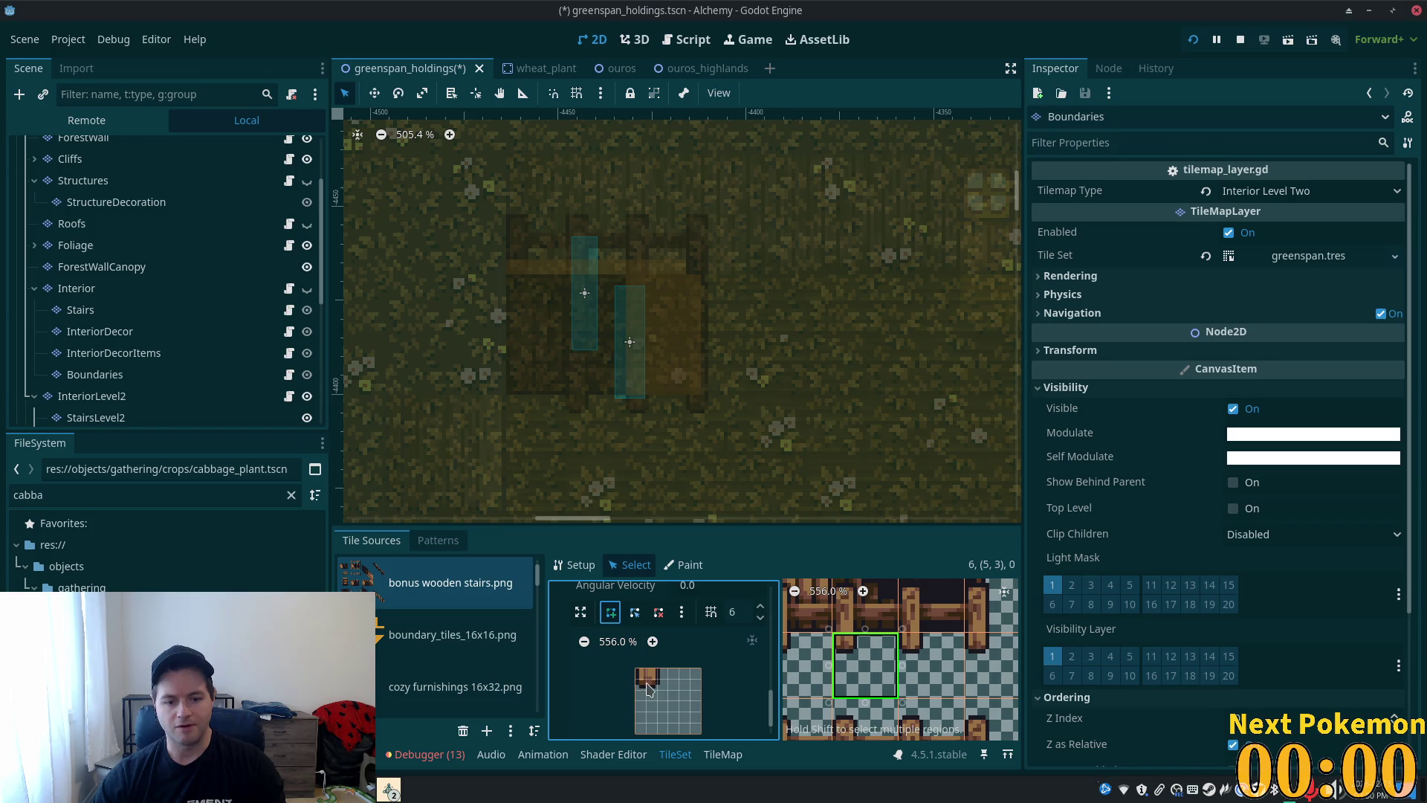
scroll(666, 680, down, 1)
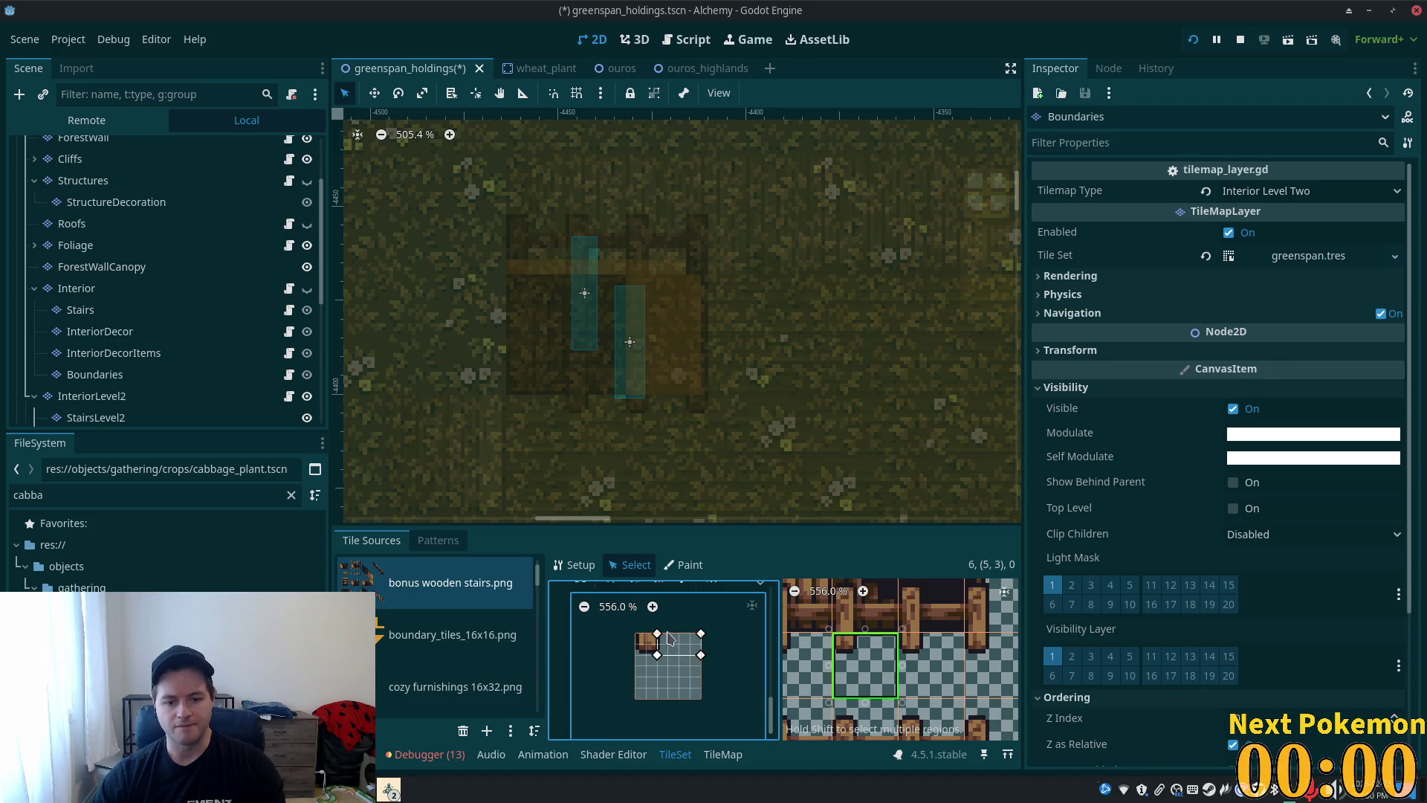
click(669, 638)
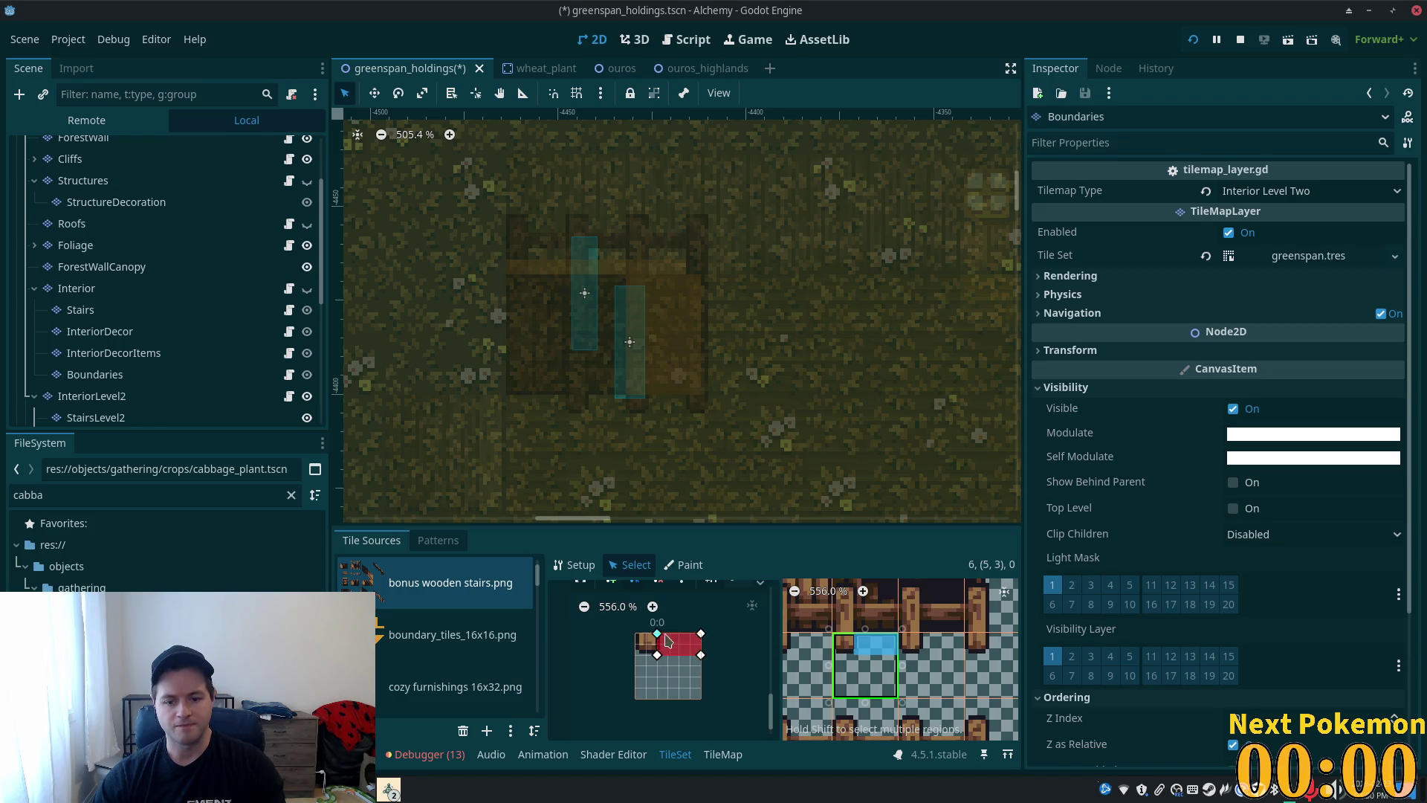
- Draw collision shapes on stair tiles (6, 3) and (7, 3), then save the scene
click(934, 645)
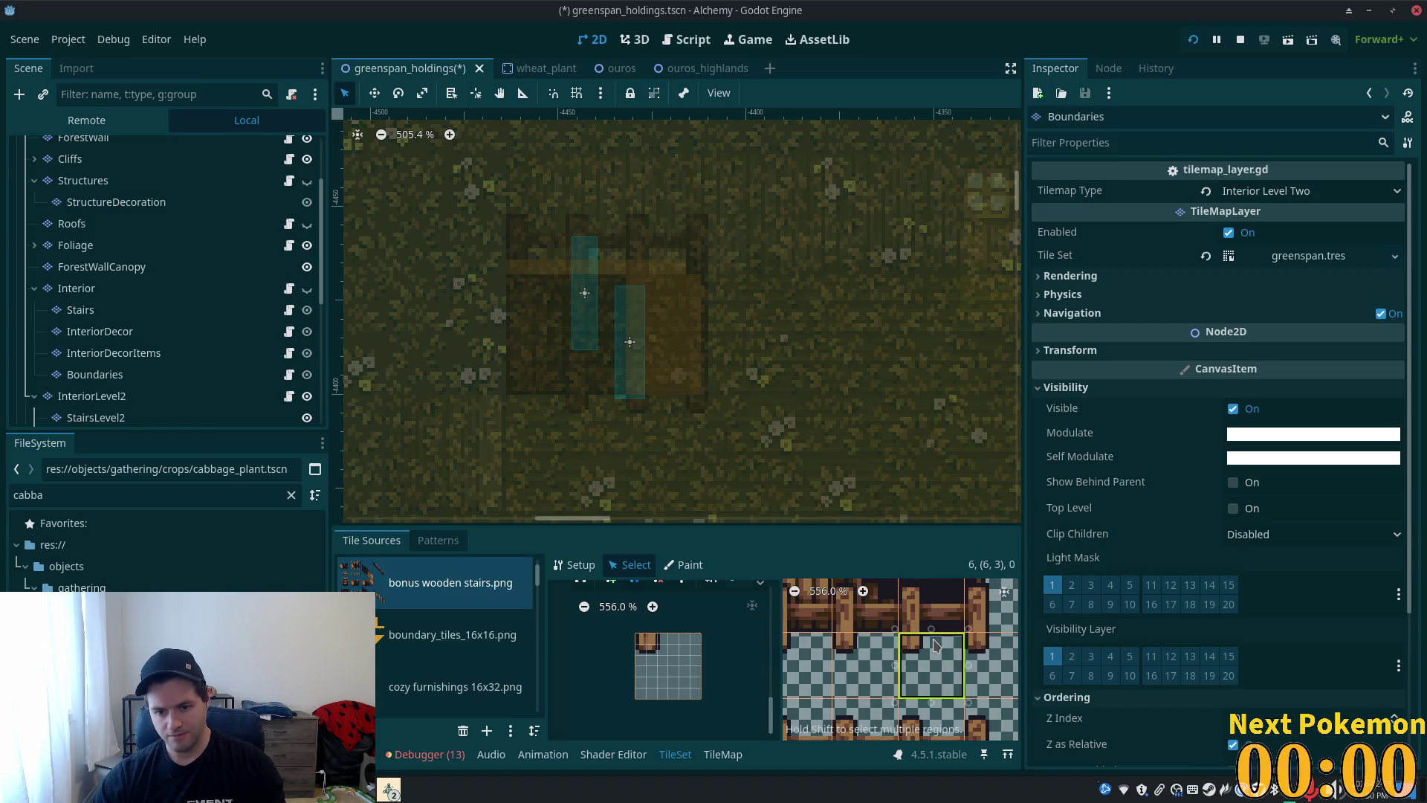
click(613, 590)
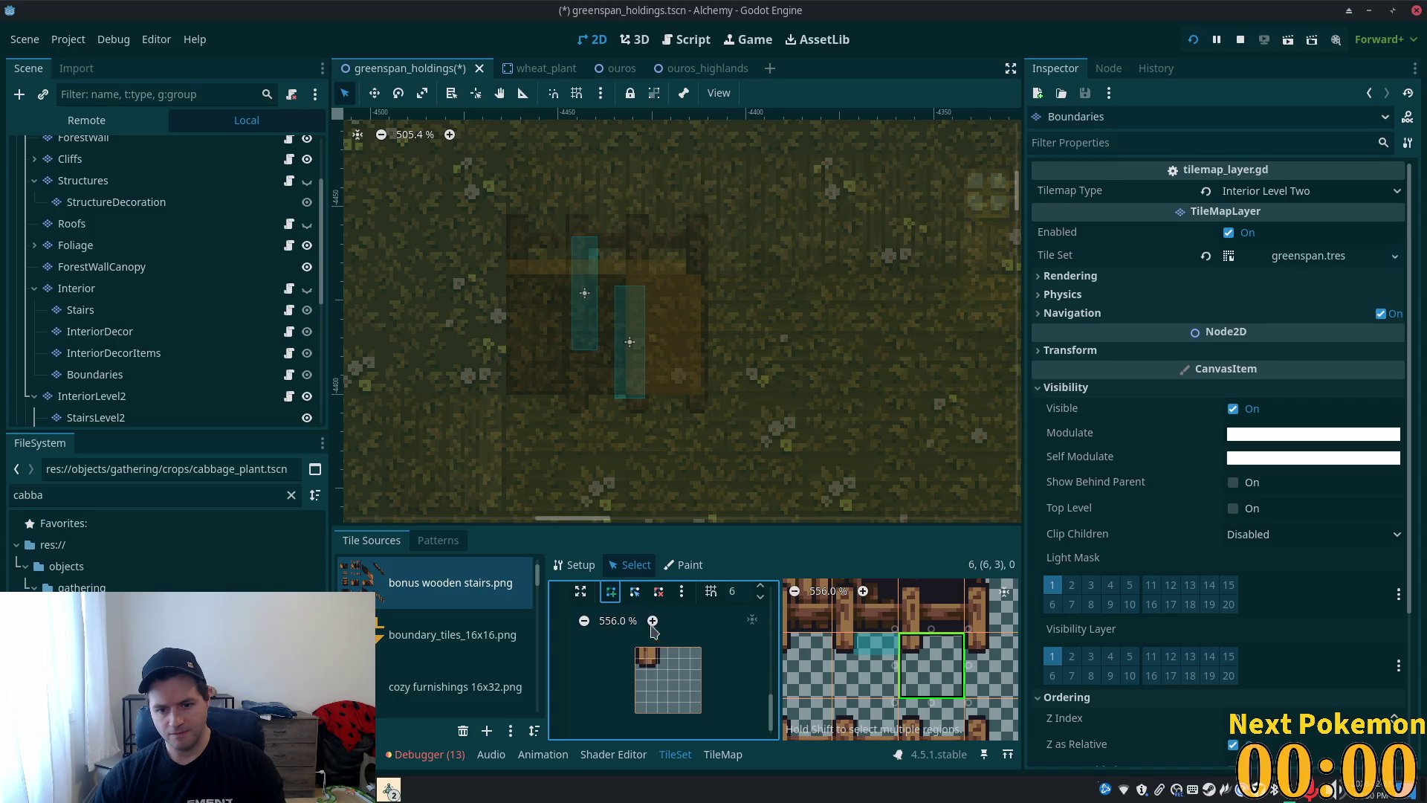
click(636, 645)
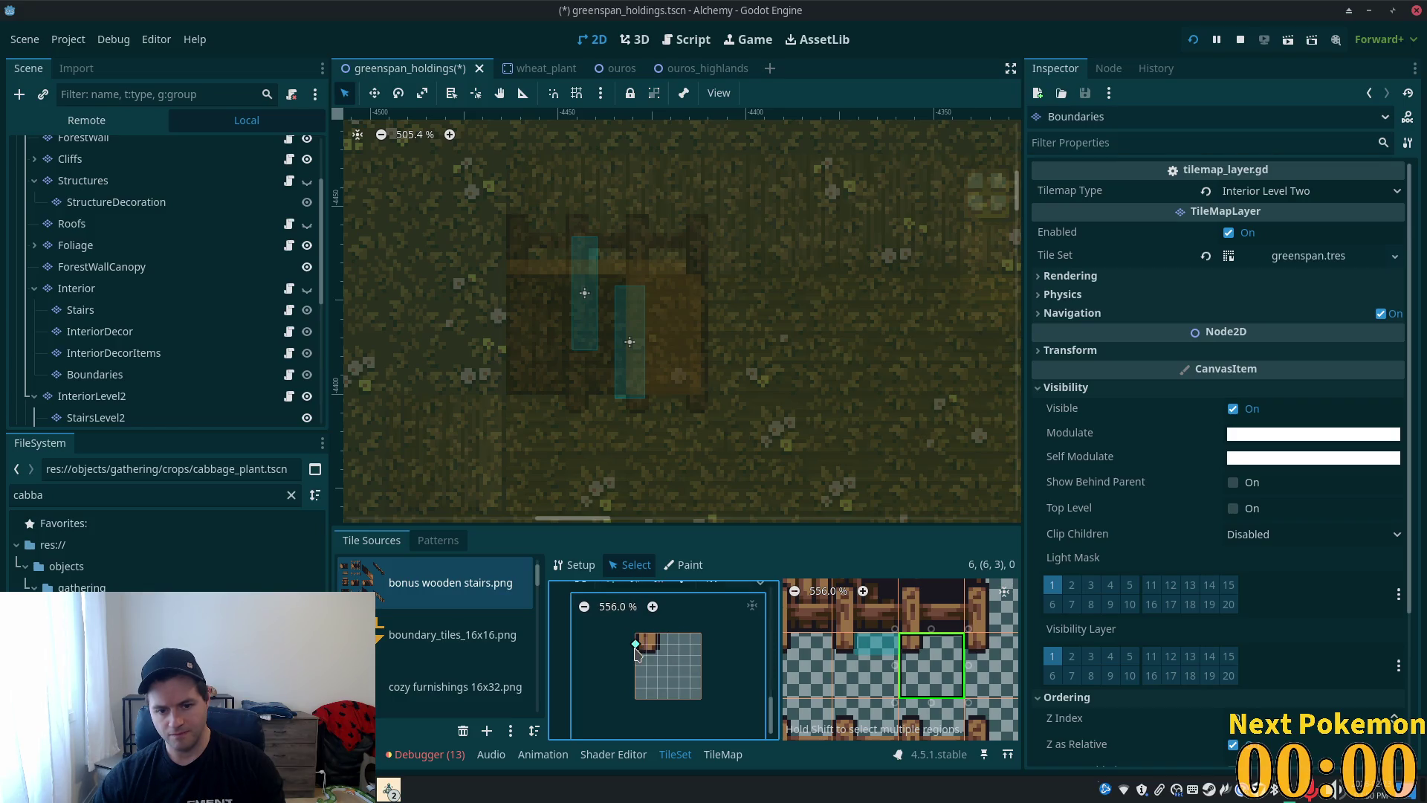
click(701, 655)
click(636, 634)
click(993, 666)
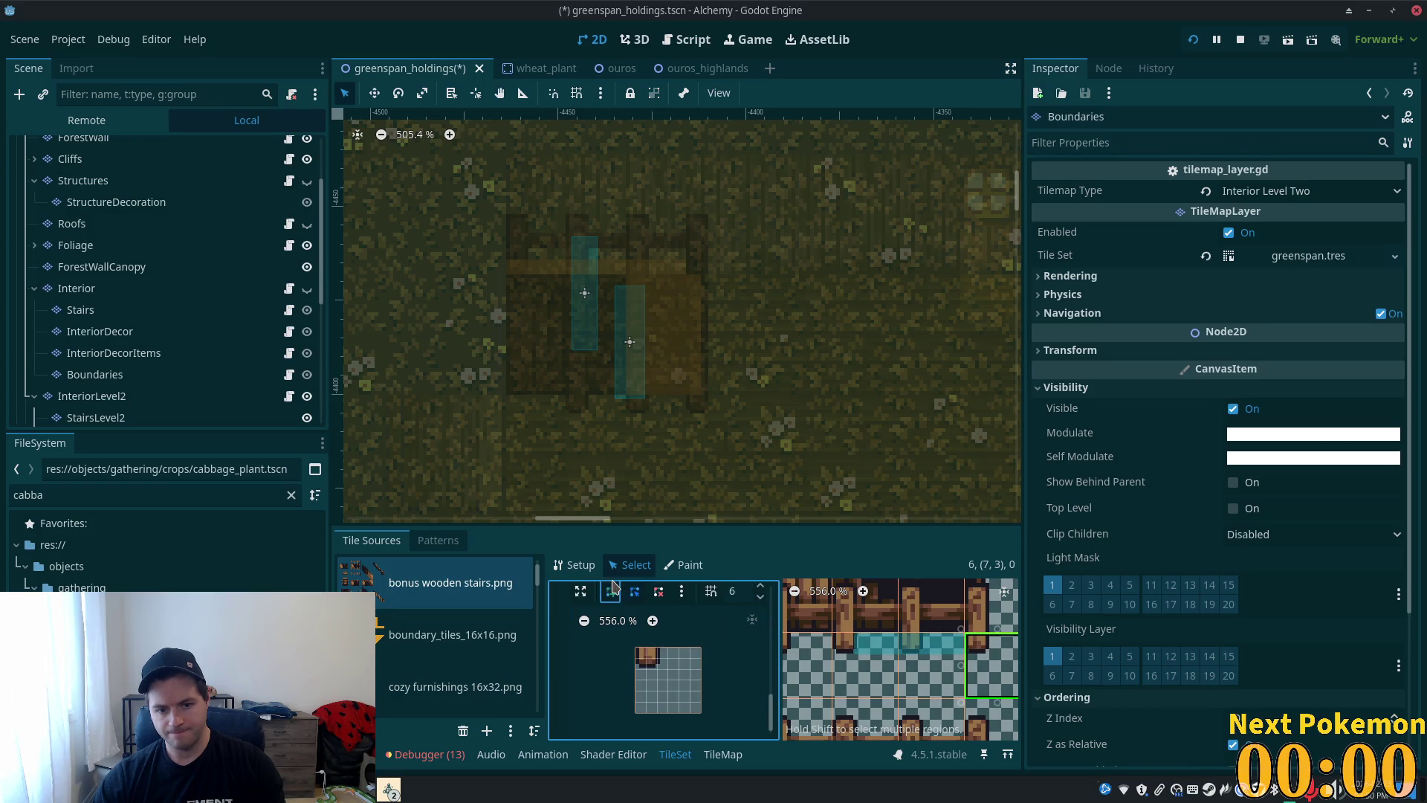
click(657, 645)
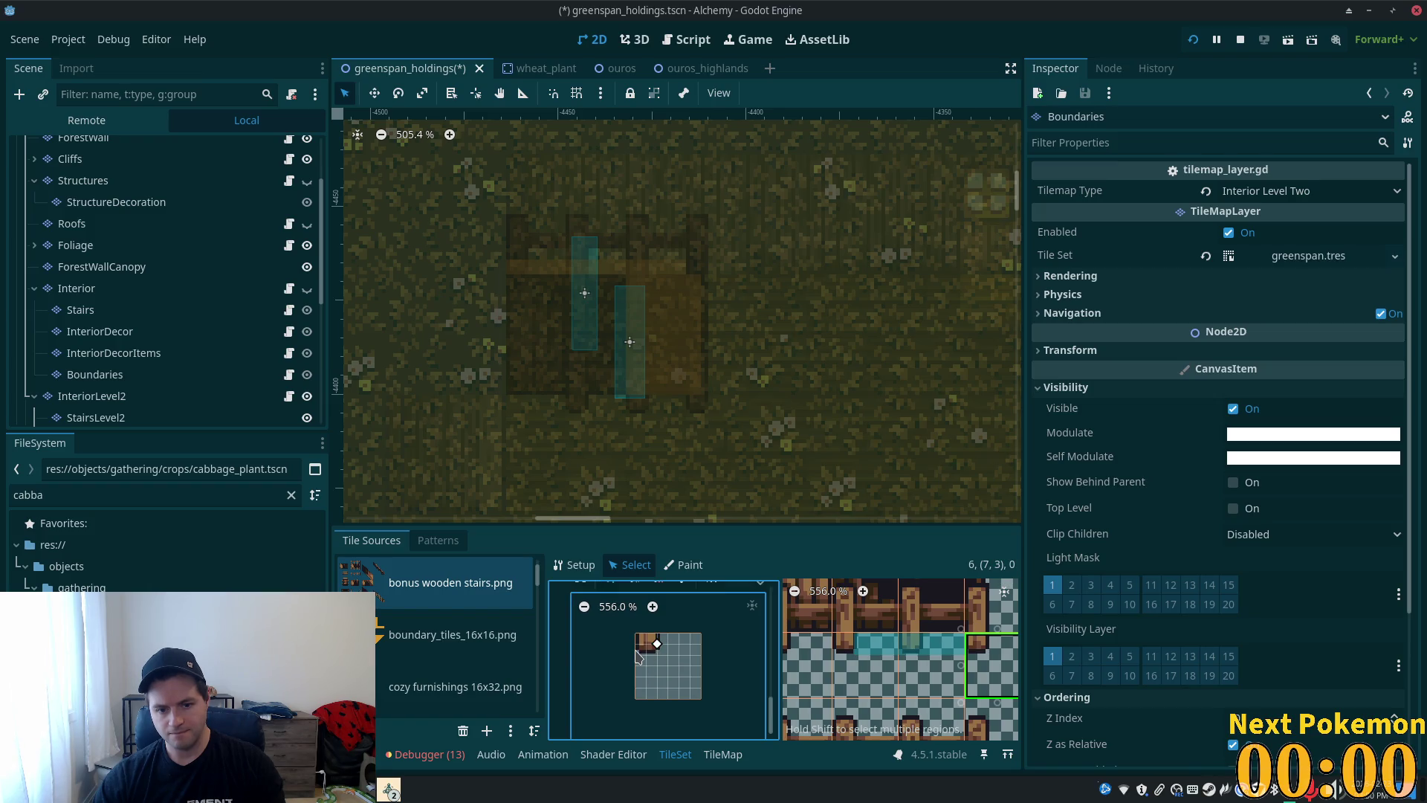
click(658, 655)
scroll(845, 649, down, 4)
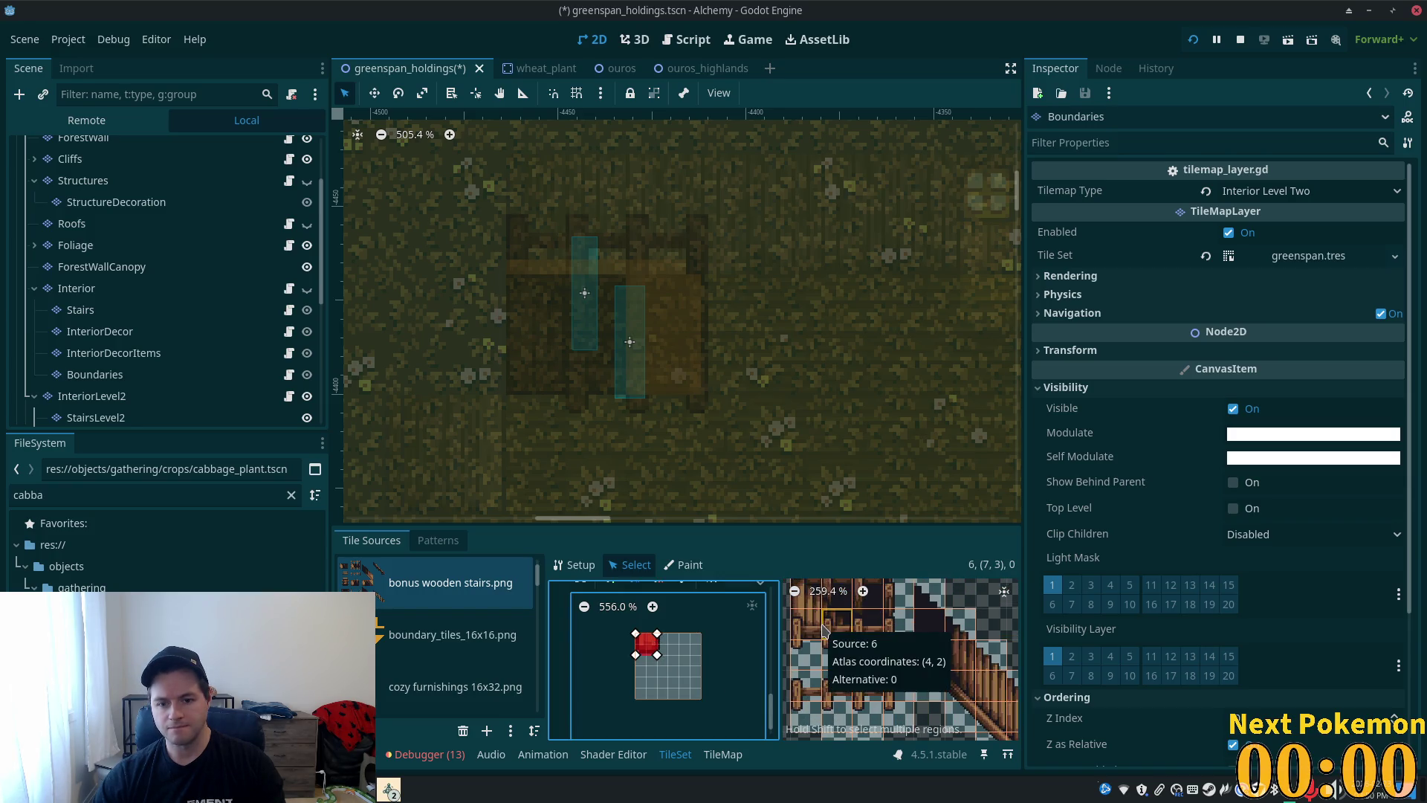
key(ctrl+s)
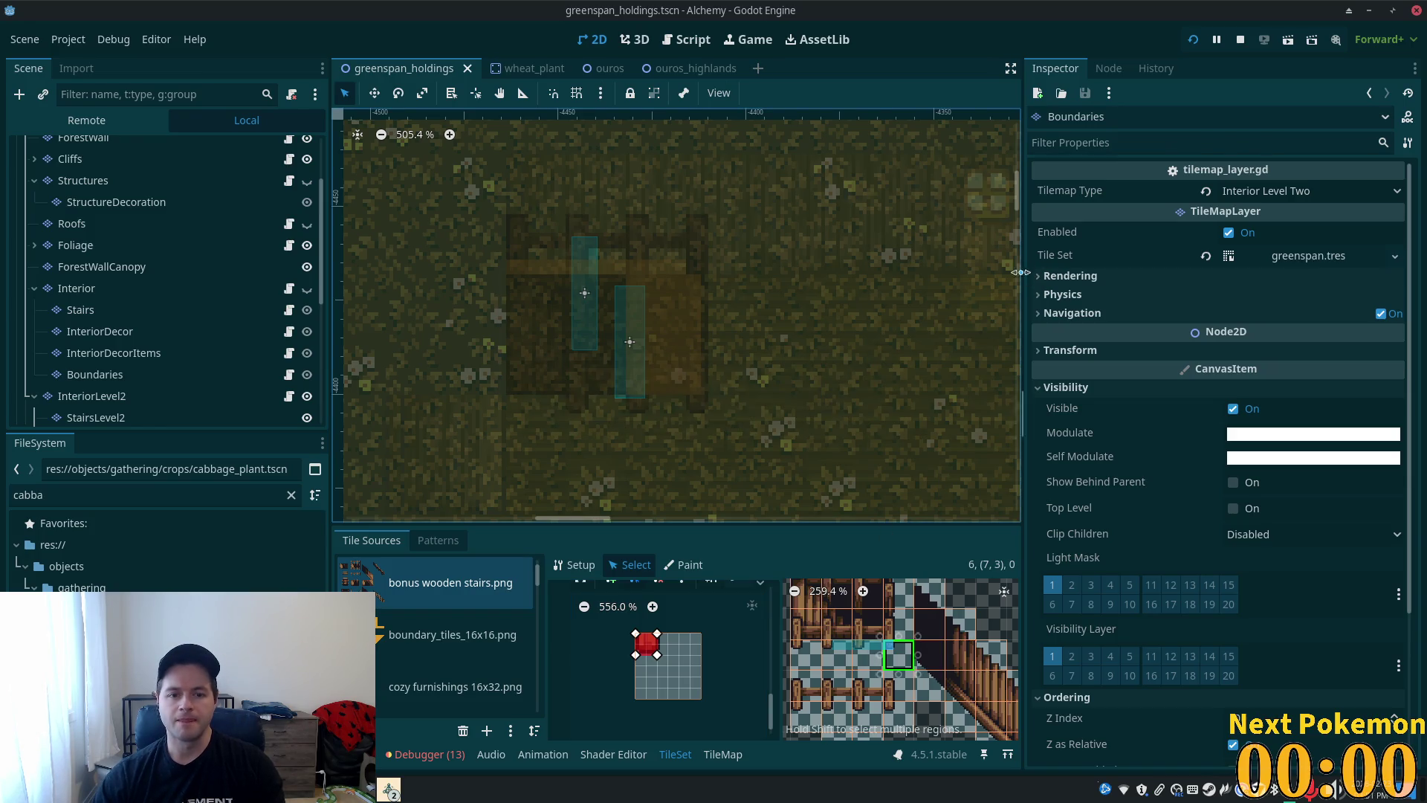
- Select three top-row stair tiles starting at atlas (4, 0) and recenter the view
scroll(927, 652, down, 1)
scroll(927, 652, up, 2)
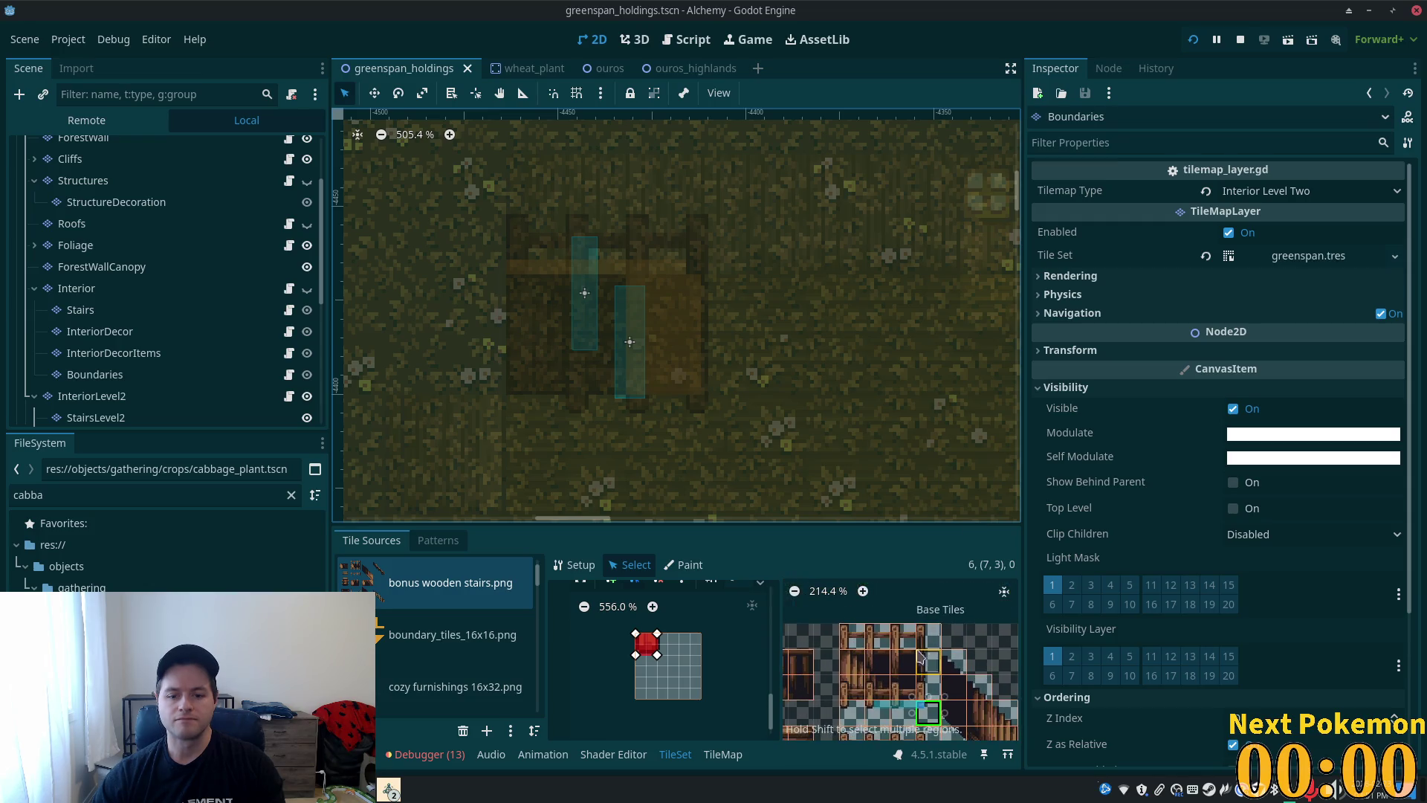
click(856, 629)
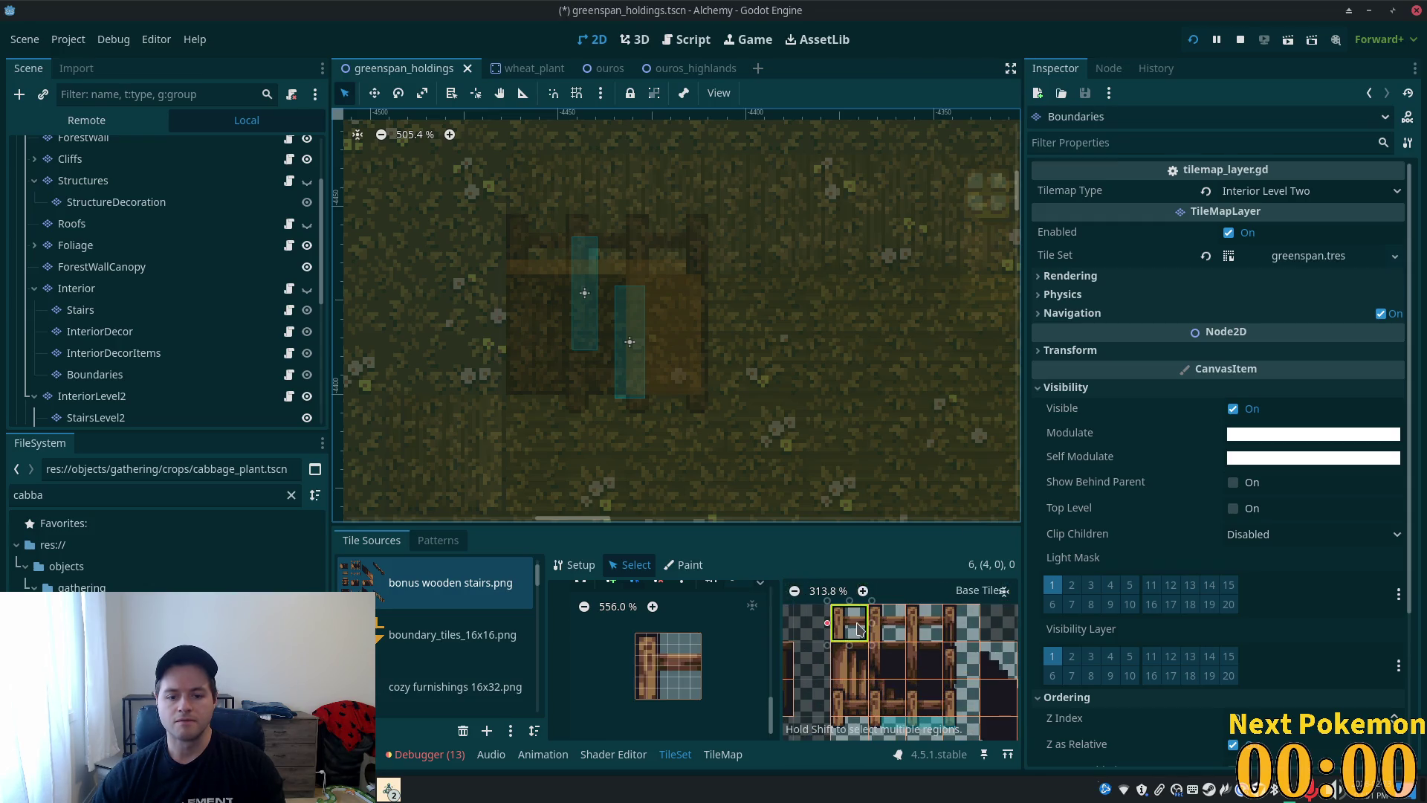
key(f)
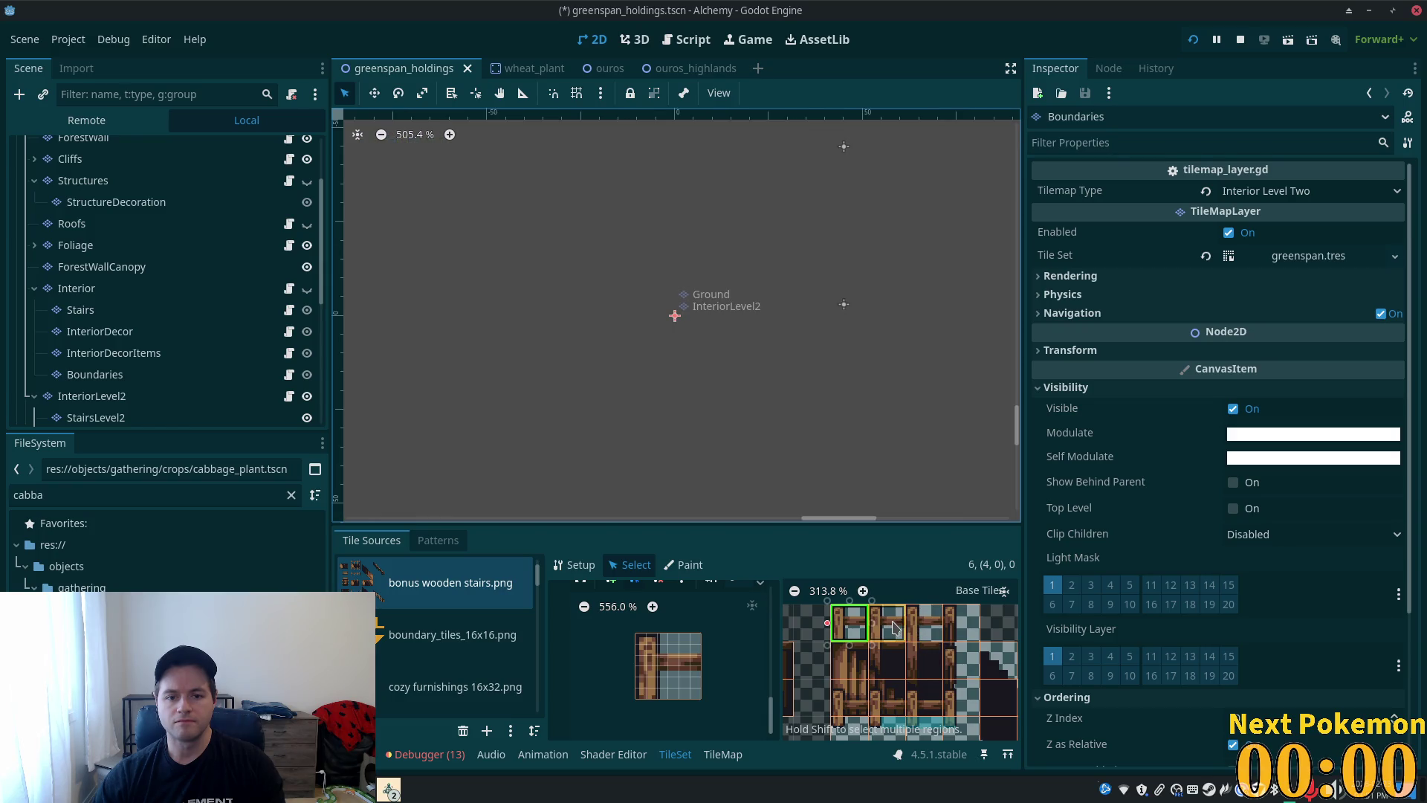
click(759, 642)
shift+click(940, 637)
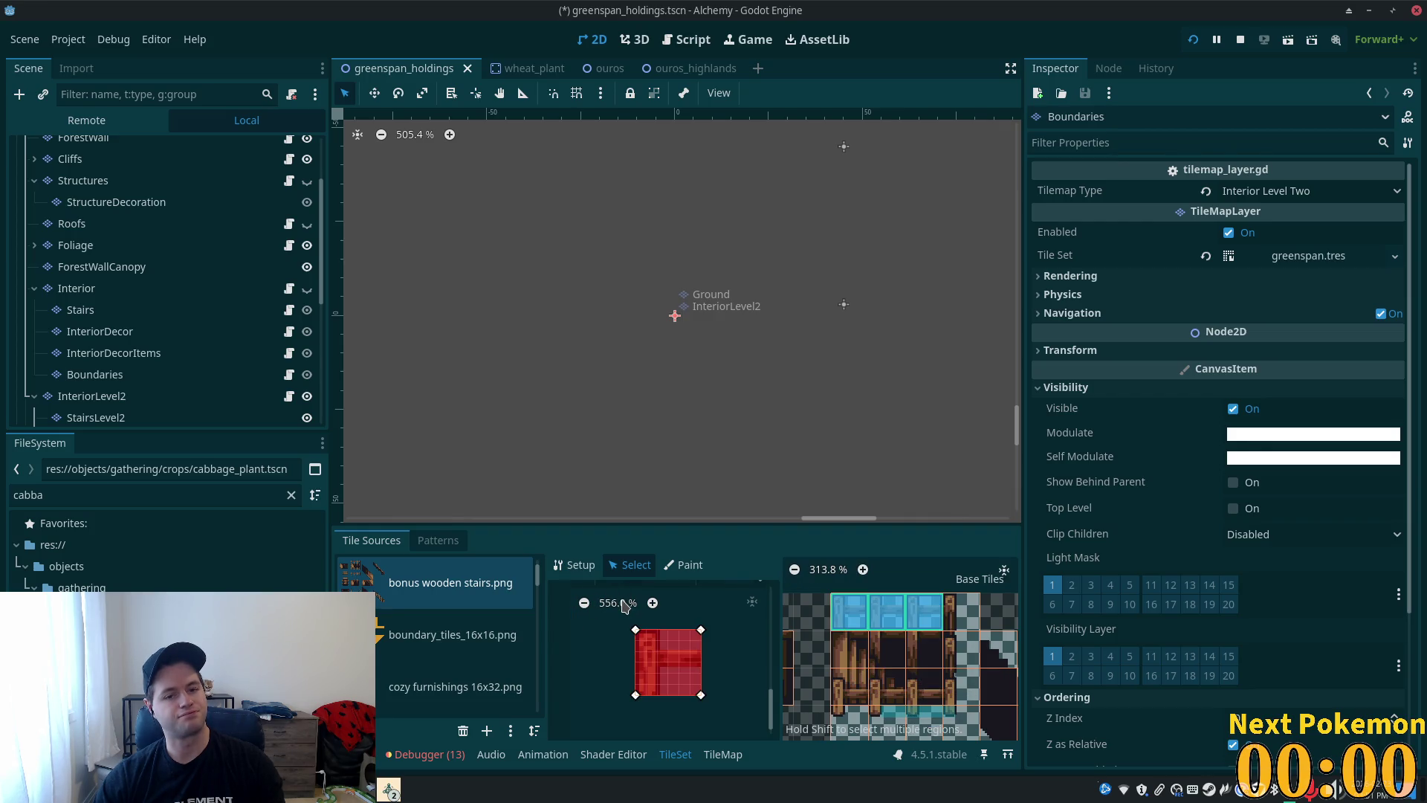
- Zoom the viewport to about 418% on the interior stair collision areas, then select the Boundary layer
scroll(628, 405, down, 7)
scroll(628, 405, down, 19)
scroll(461, 354, down, 10)
mouse_move(452, 334)
mouse_down()
mouse_move(823, 421)
mouse_move(634, 357)
mouse_up()
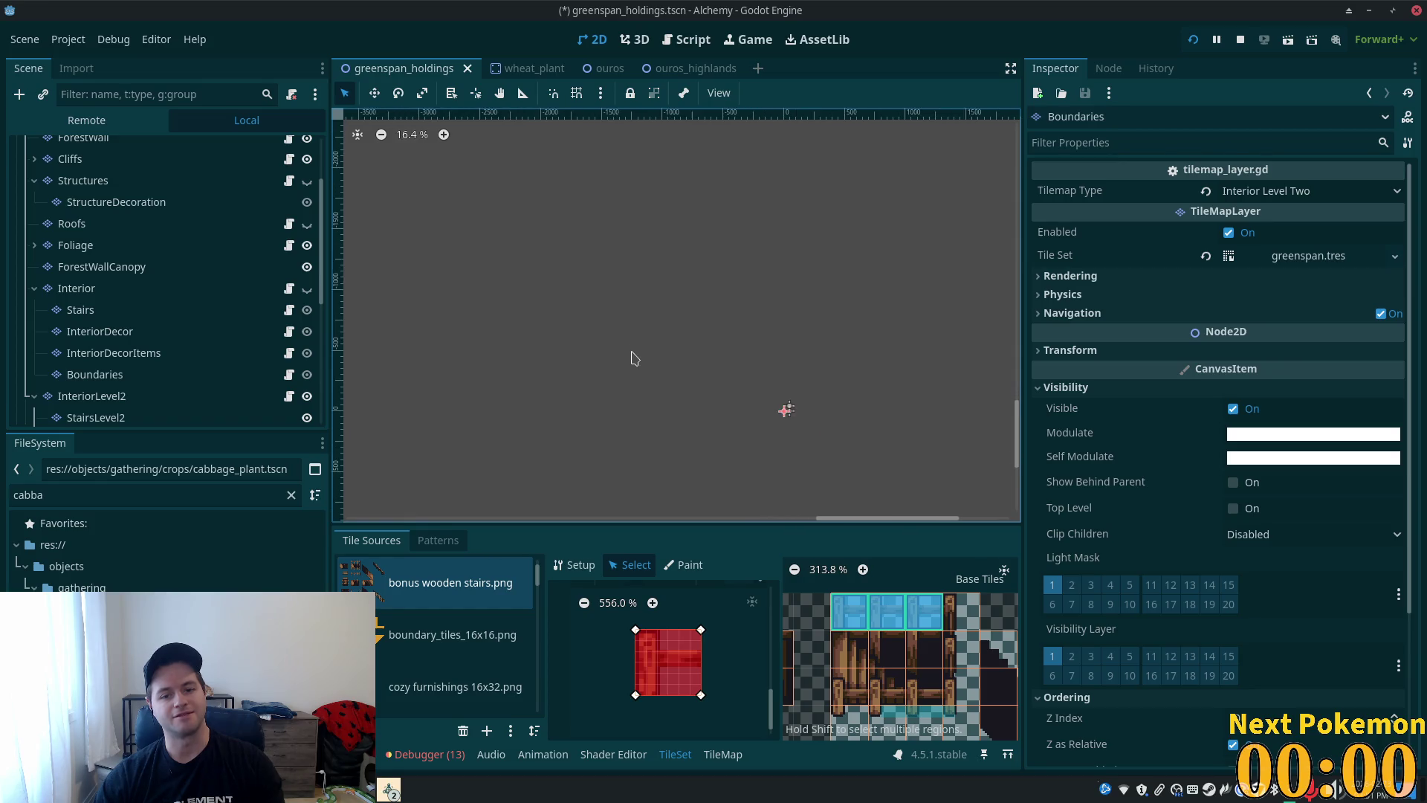
scroll(594, 331, down, 8)
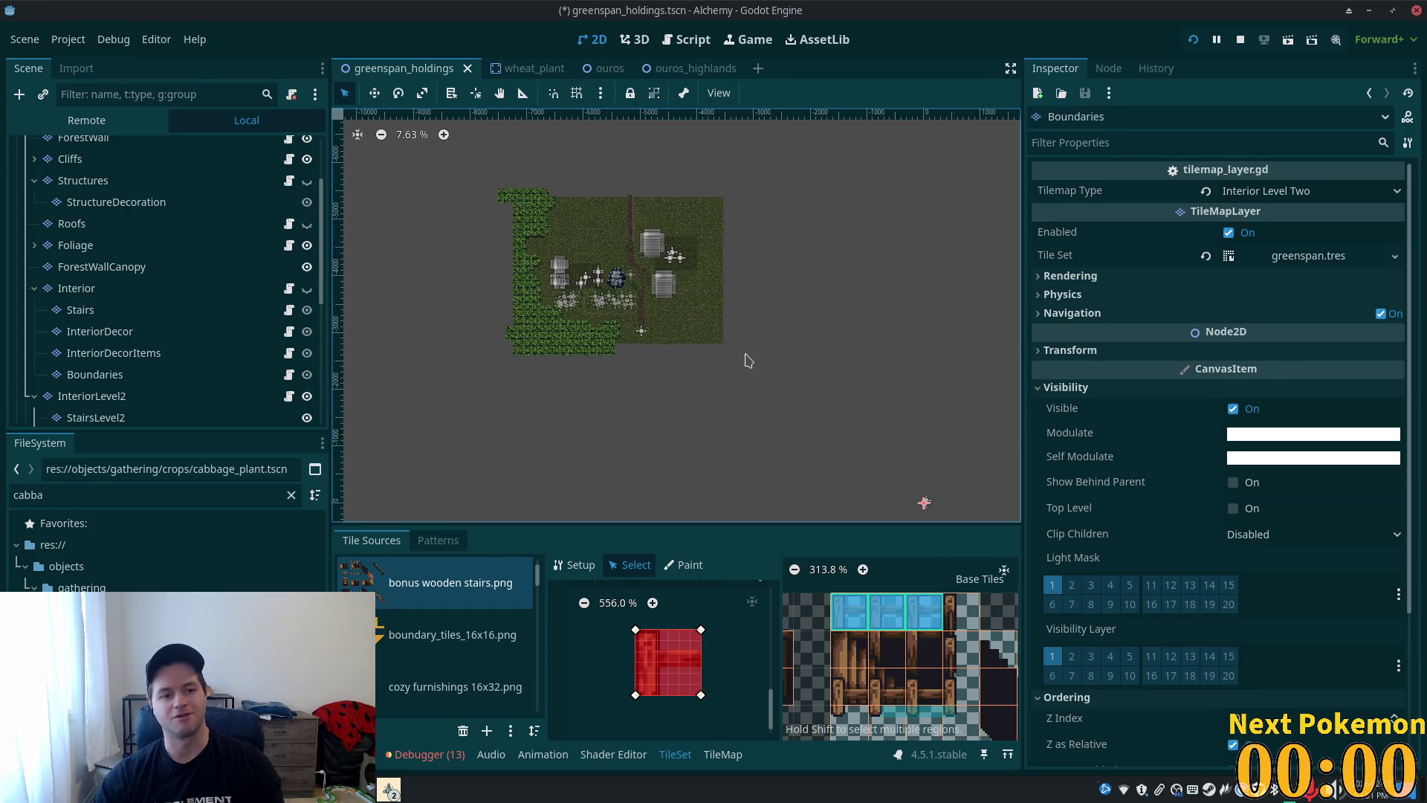
scroll(651, 246, up, 7)
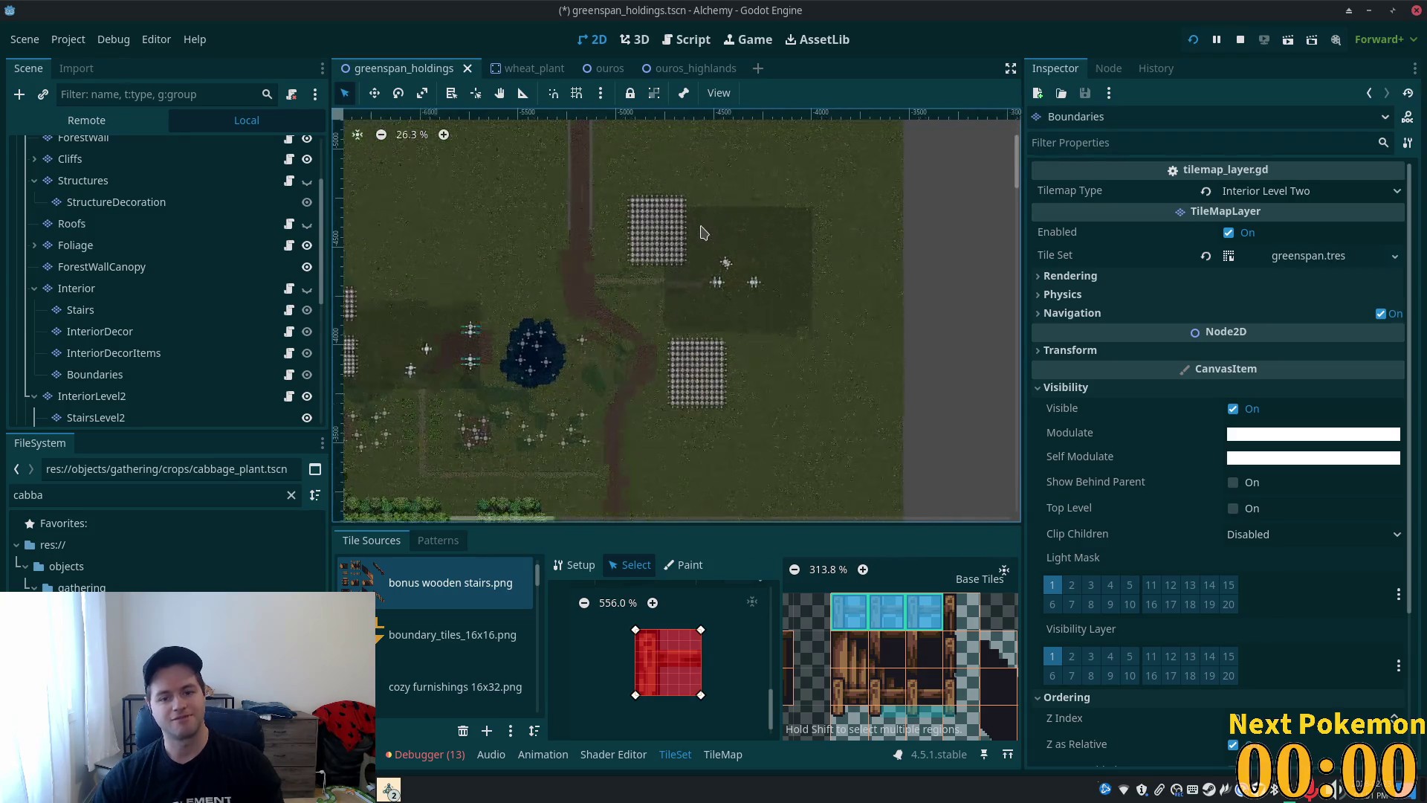
scroll(702, 238, up, 6)
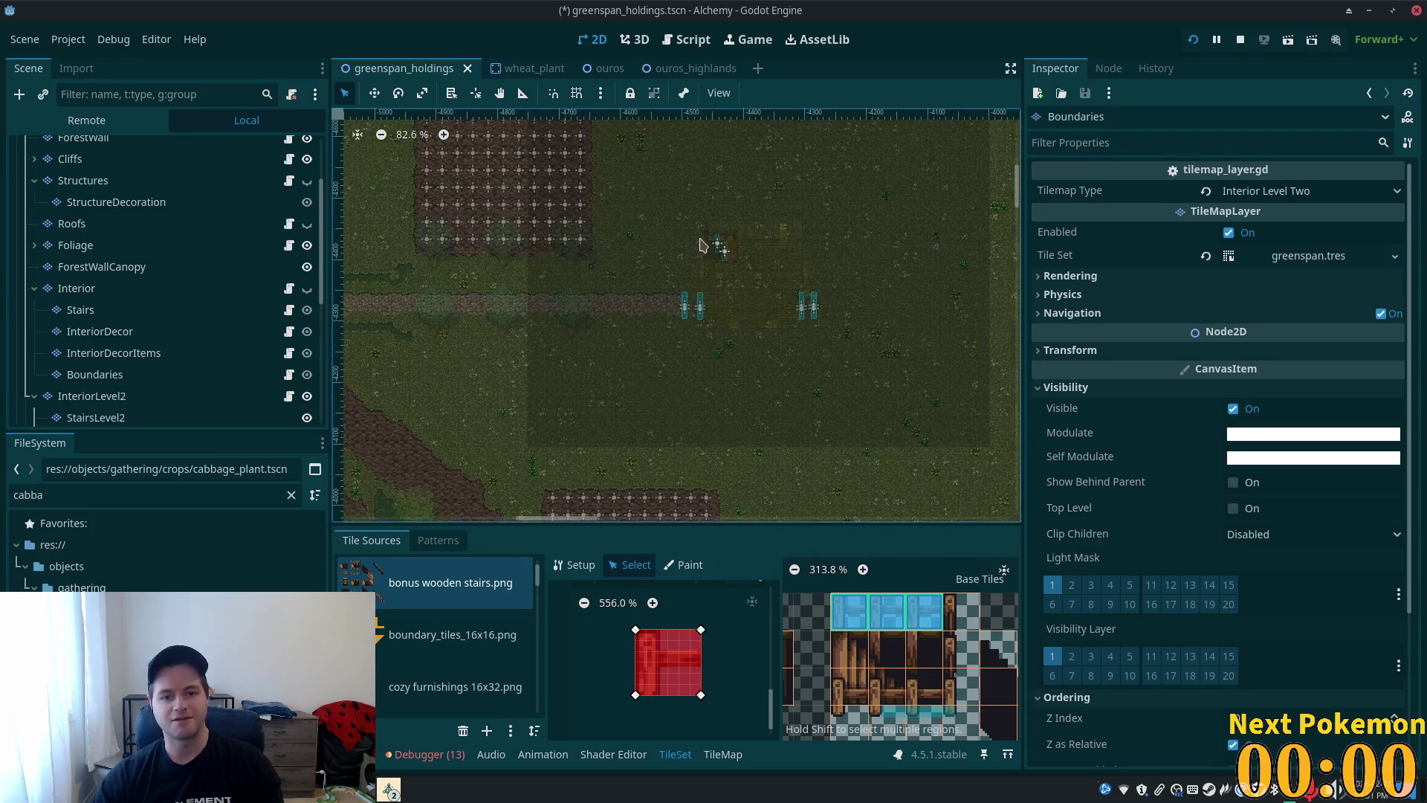
scroll(703, 245, up, 9)
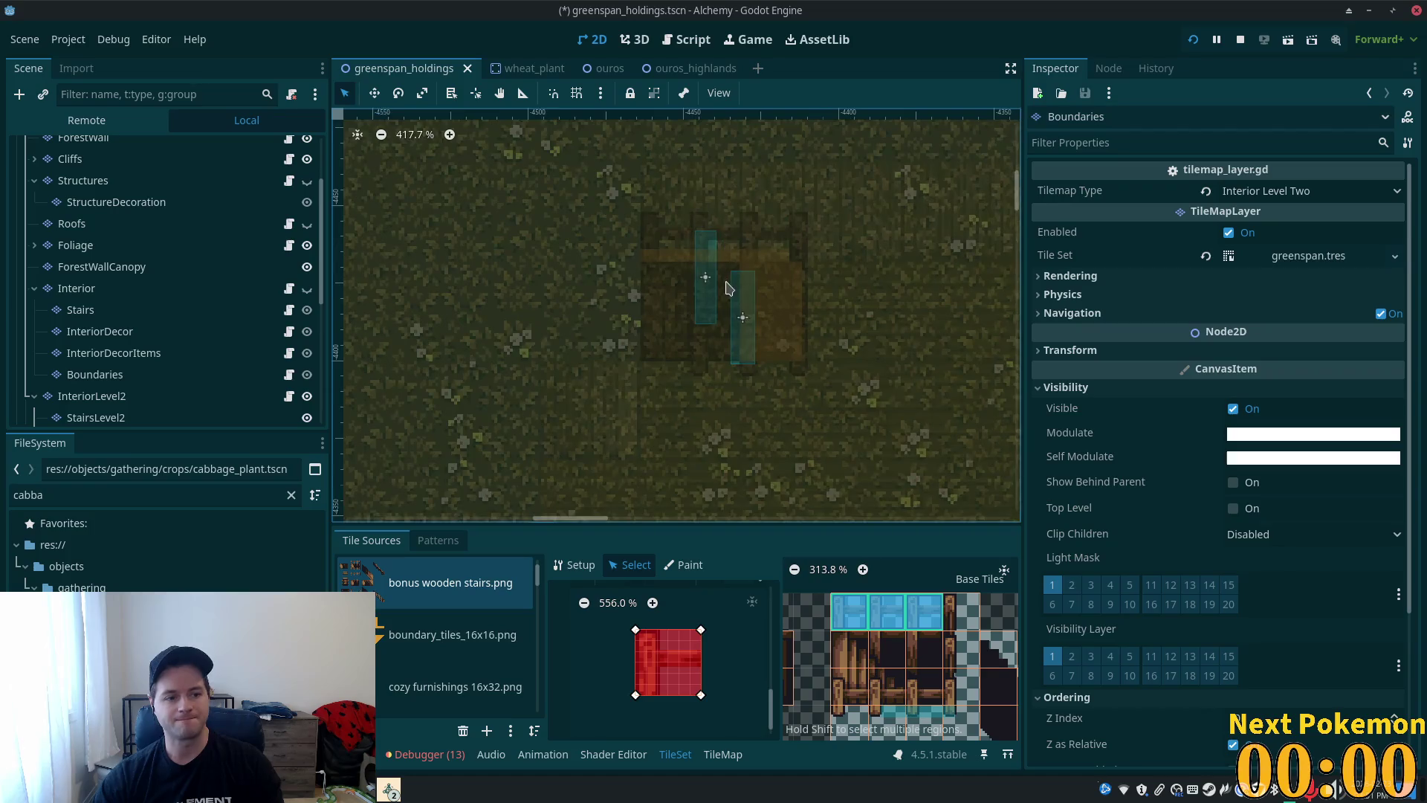
scroll(727, 289, up, 4)
scroll(171, 304, down, 3)
click(136, 319)
- Make the InteriorLevel2 Boundaries layer fully transparent (alpha 0) and hidden, after saving
click(119, 297)
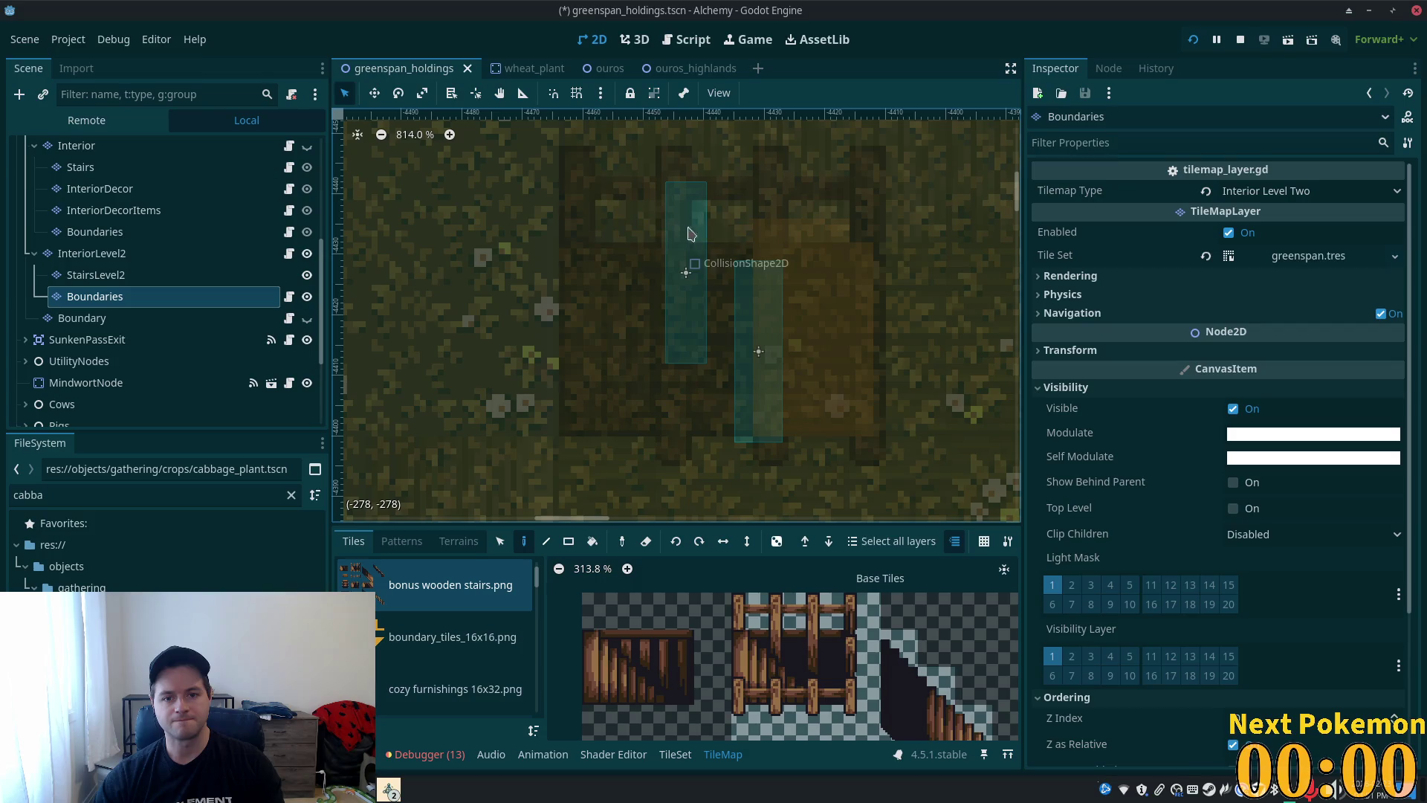
key(ctrl+s)
click(1249, 457)
drag(1311, 364, 602, 278)
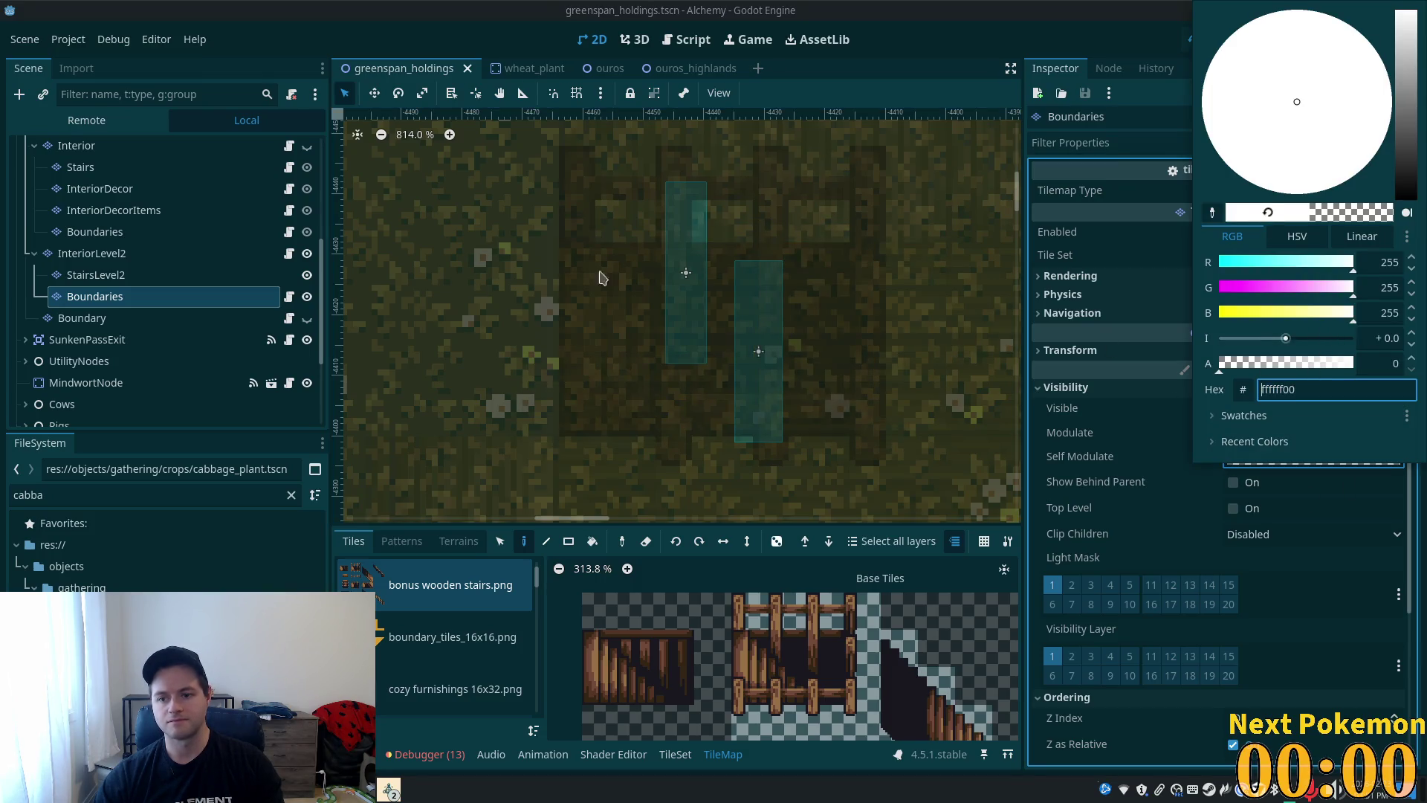
click(779, 288)
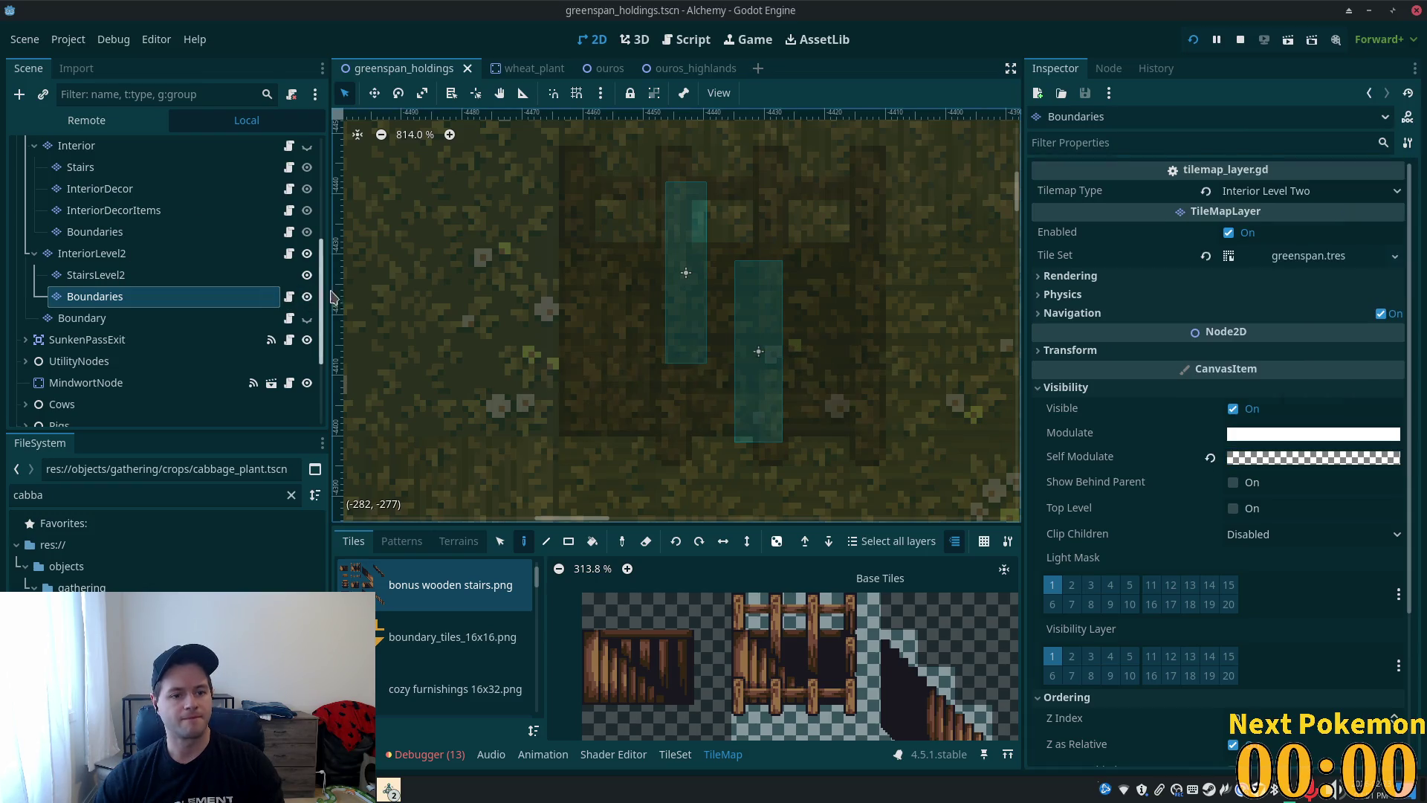
click(306, 296)
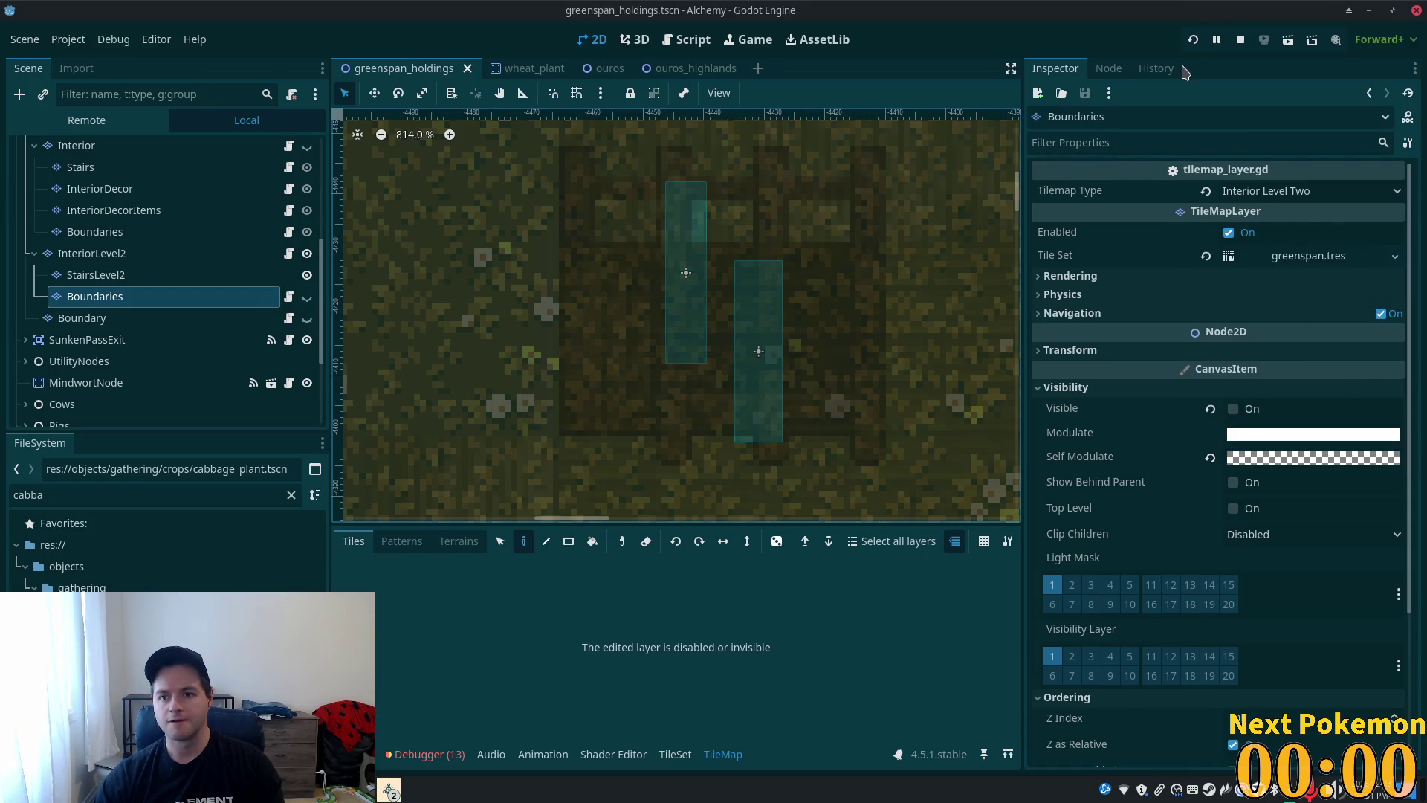
- Run the game with F5 and walk the player repeatedly across the stairs between floors
key(F5)
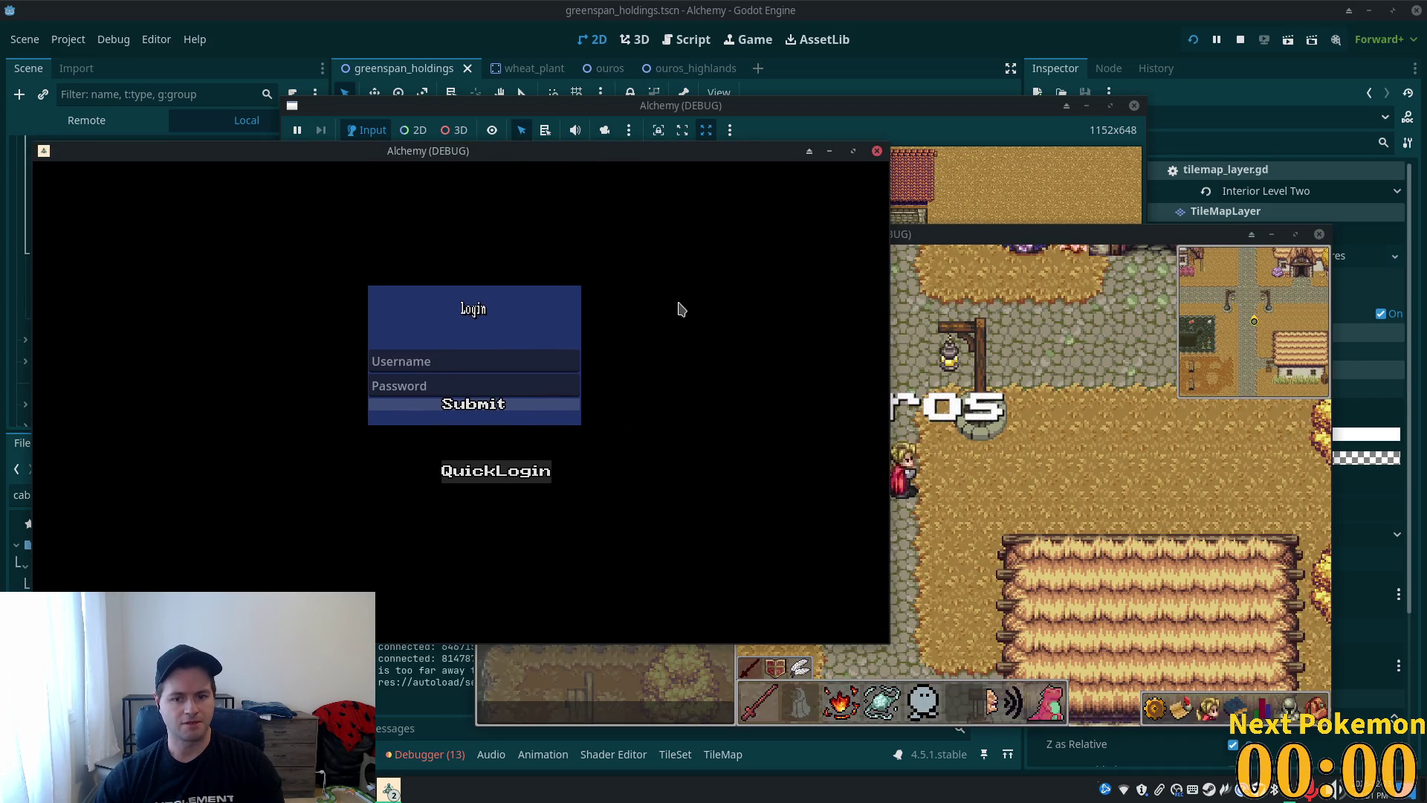
key(Up)
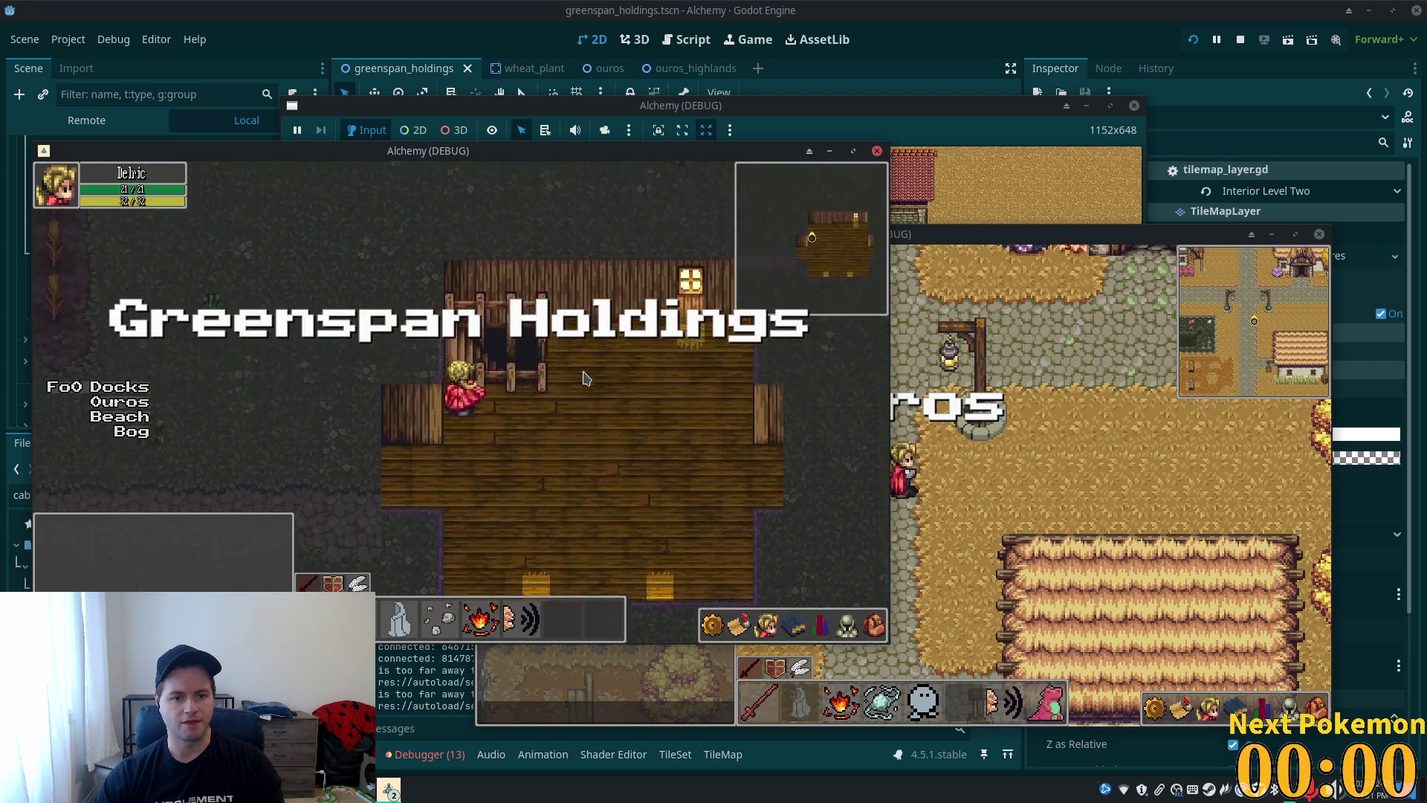
key(Down)
key(Left)
key(Left)
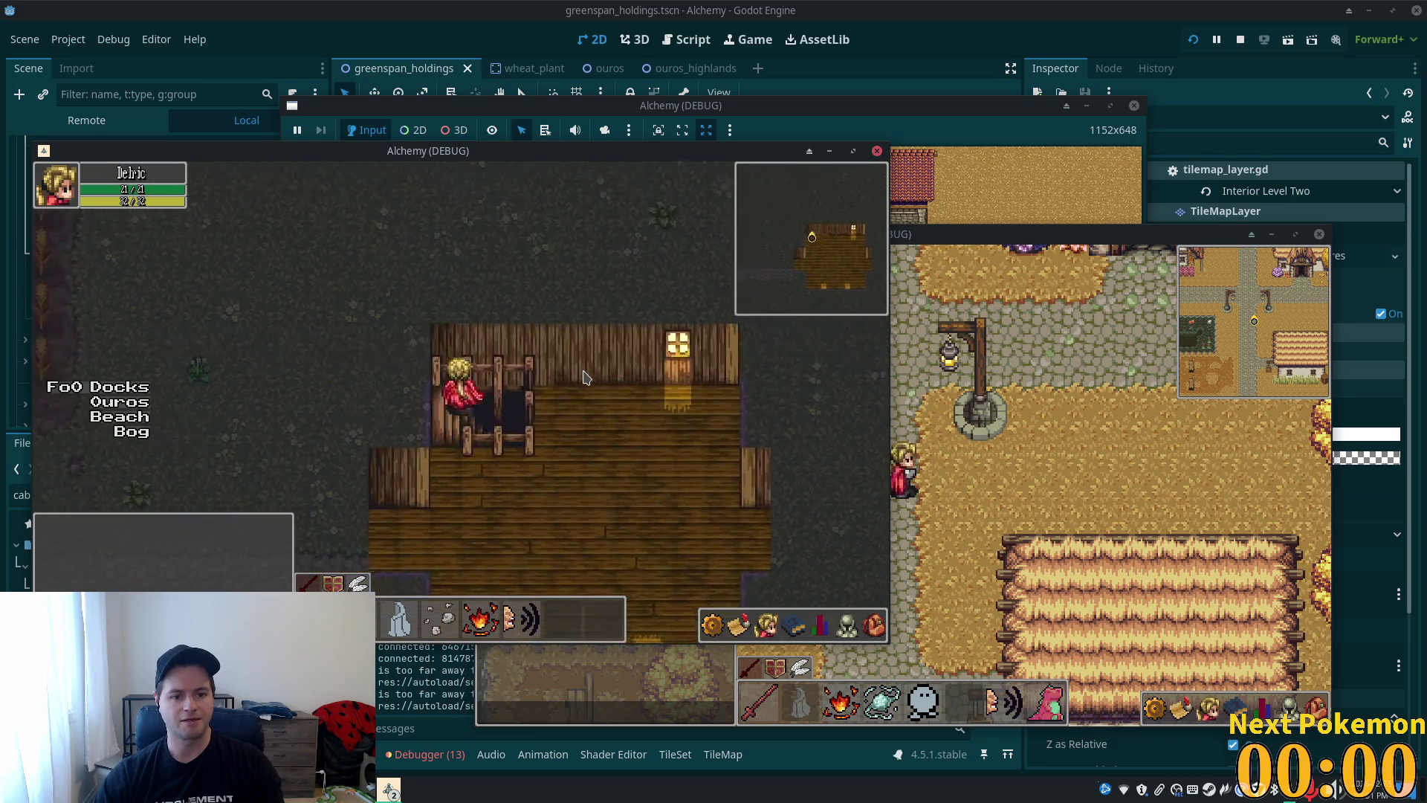
key(Right)
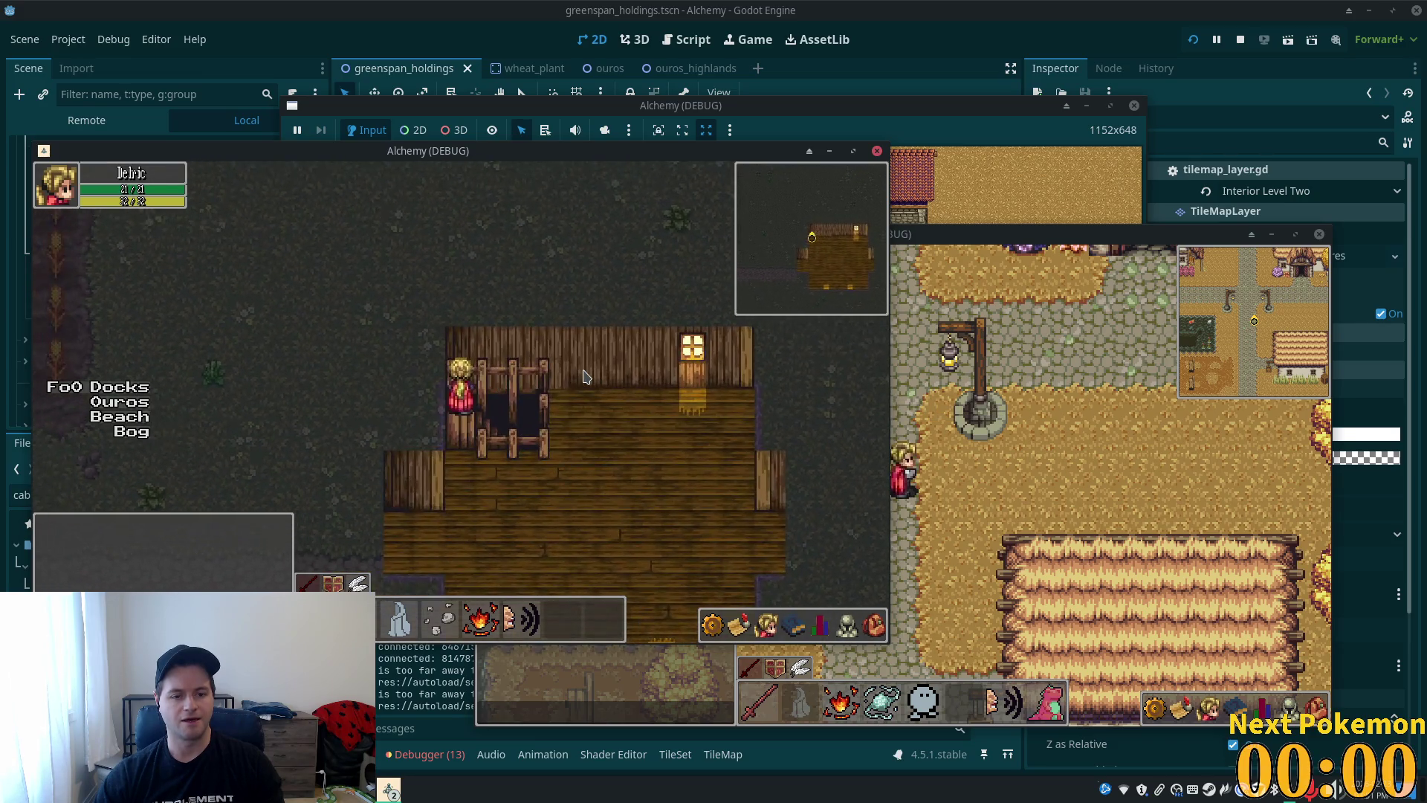
key(Right)
key(Left)
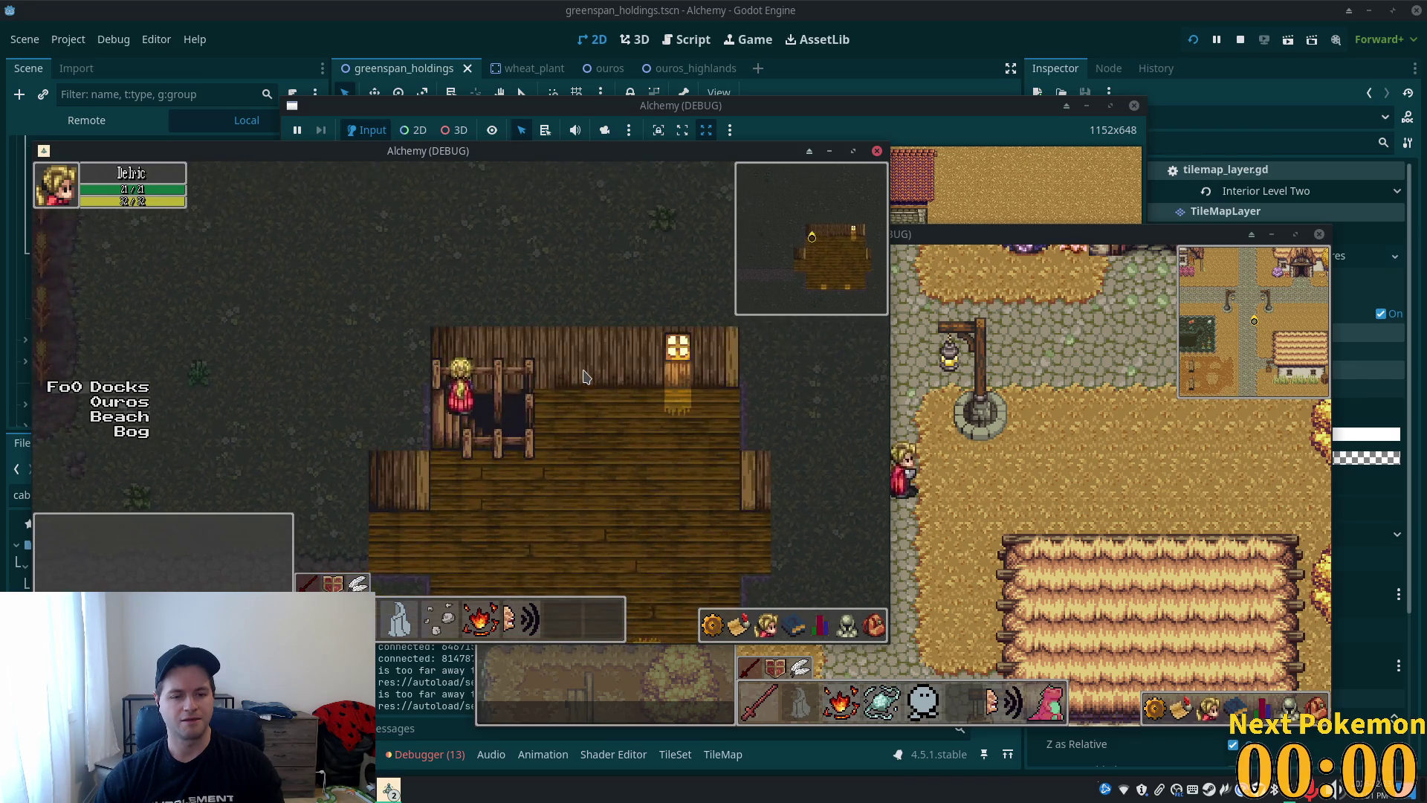
key(Right)
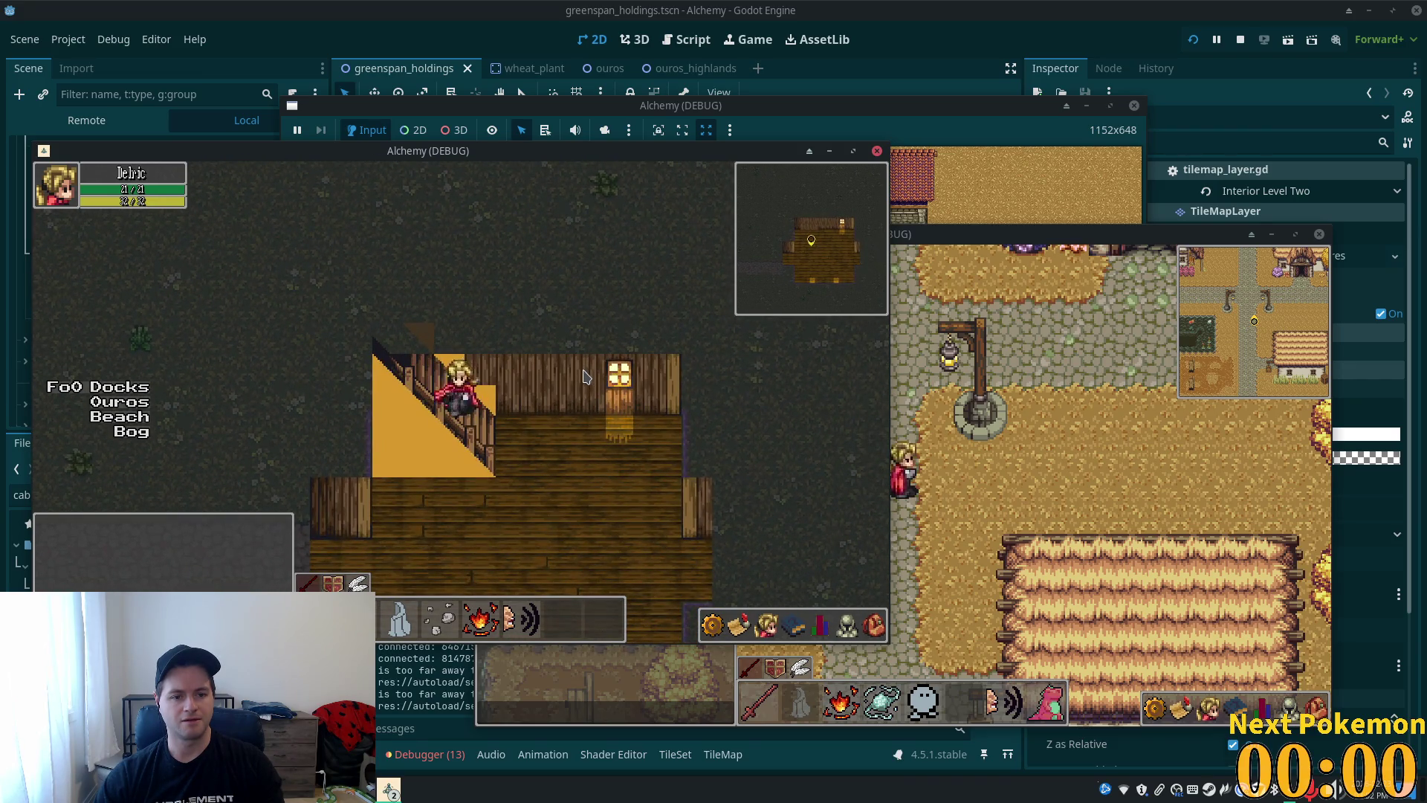
key(Left)
key(Right)
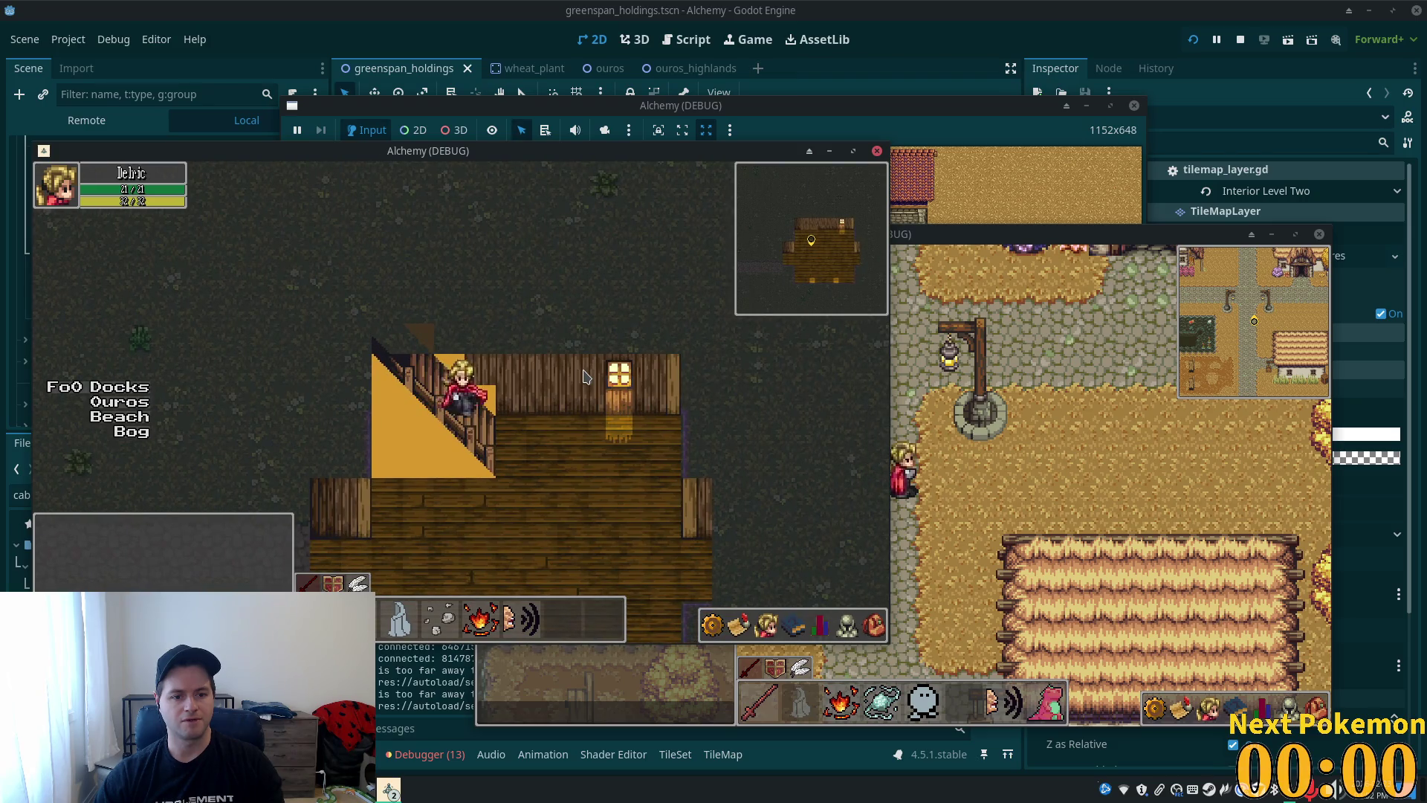
key(Down)
key(Left)
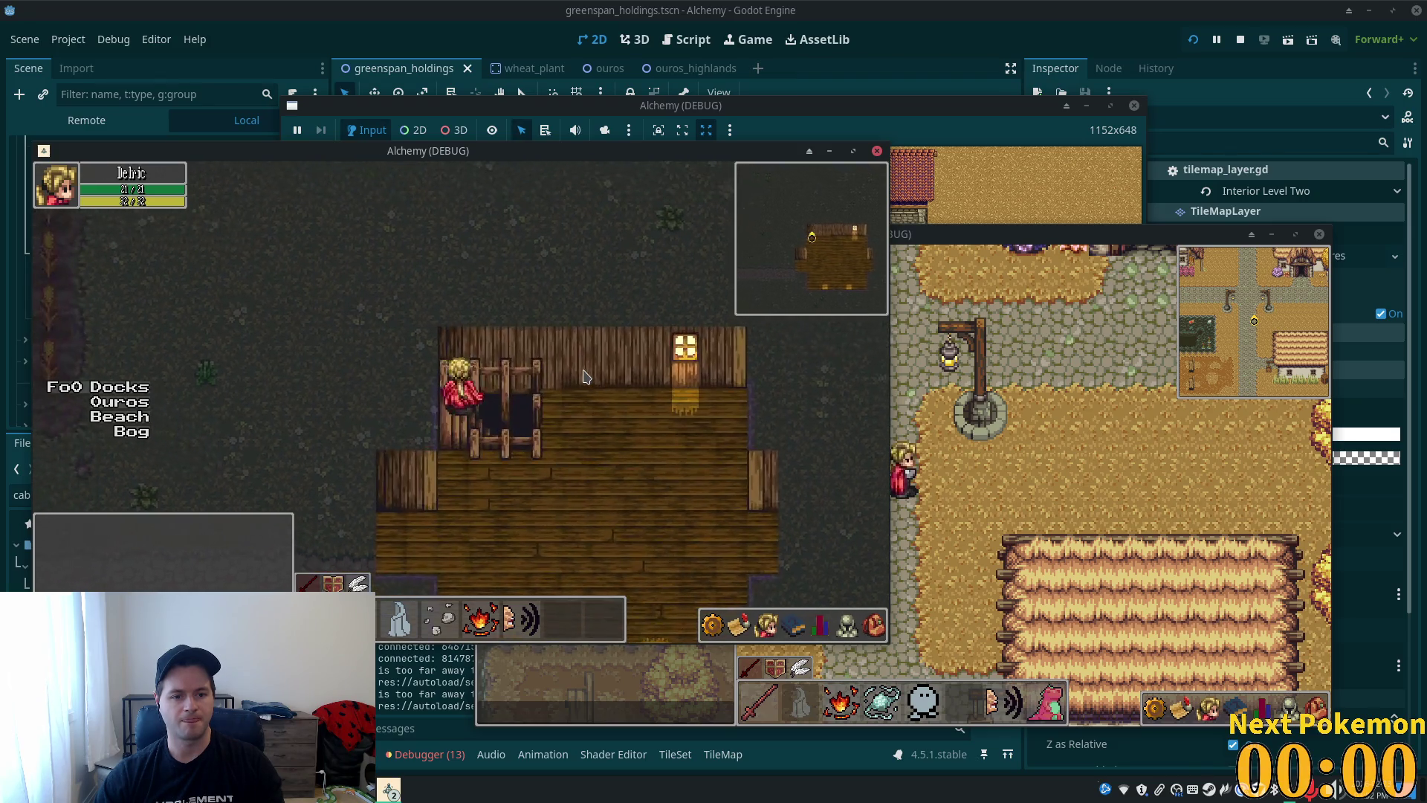
key(Right)
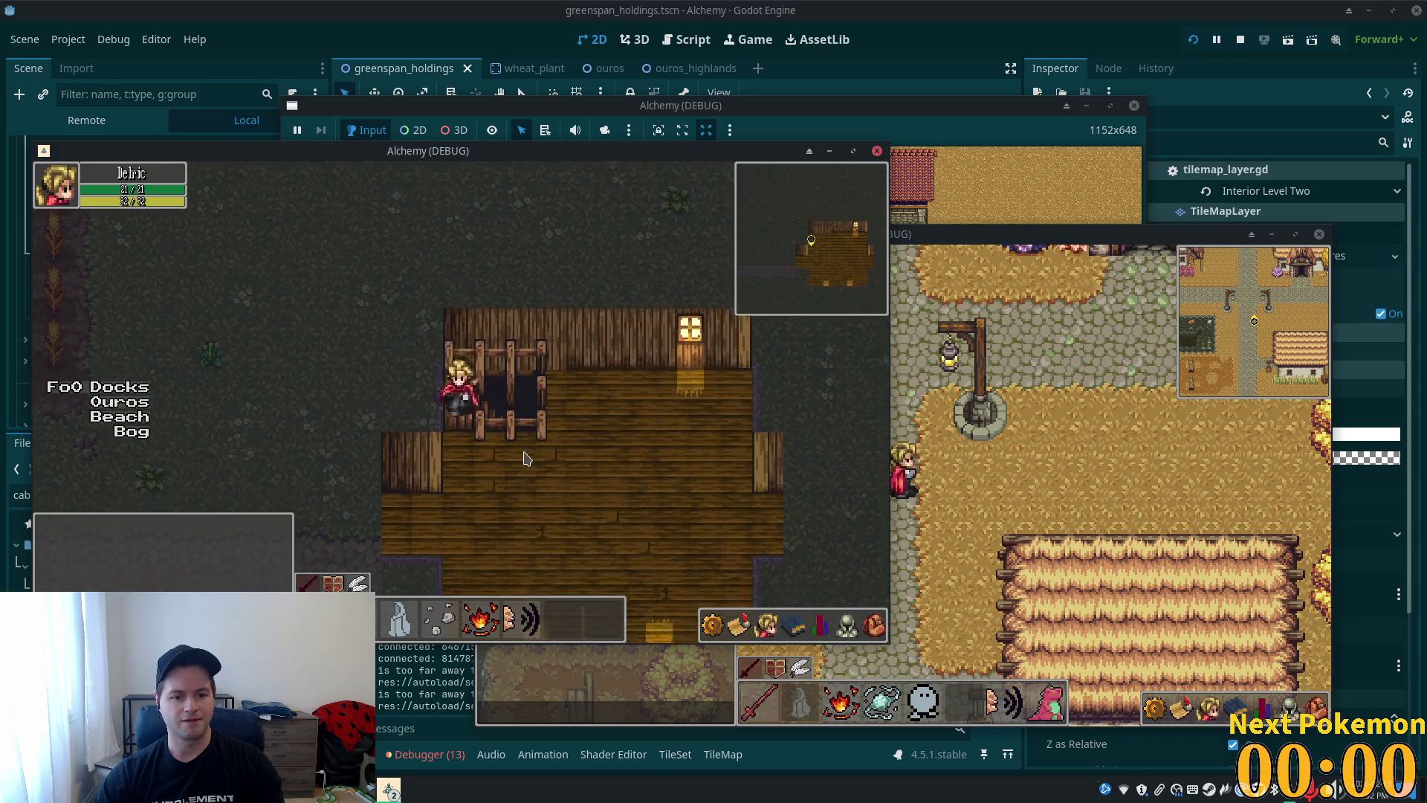
key(Left)
key(Right)
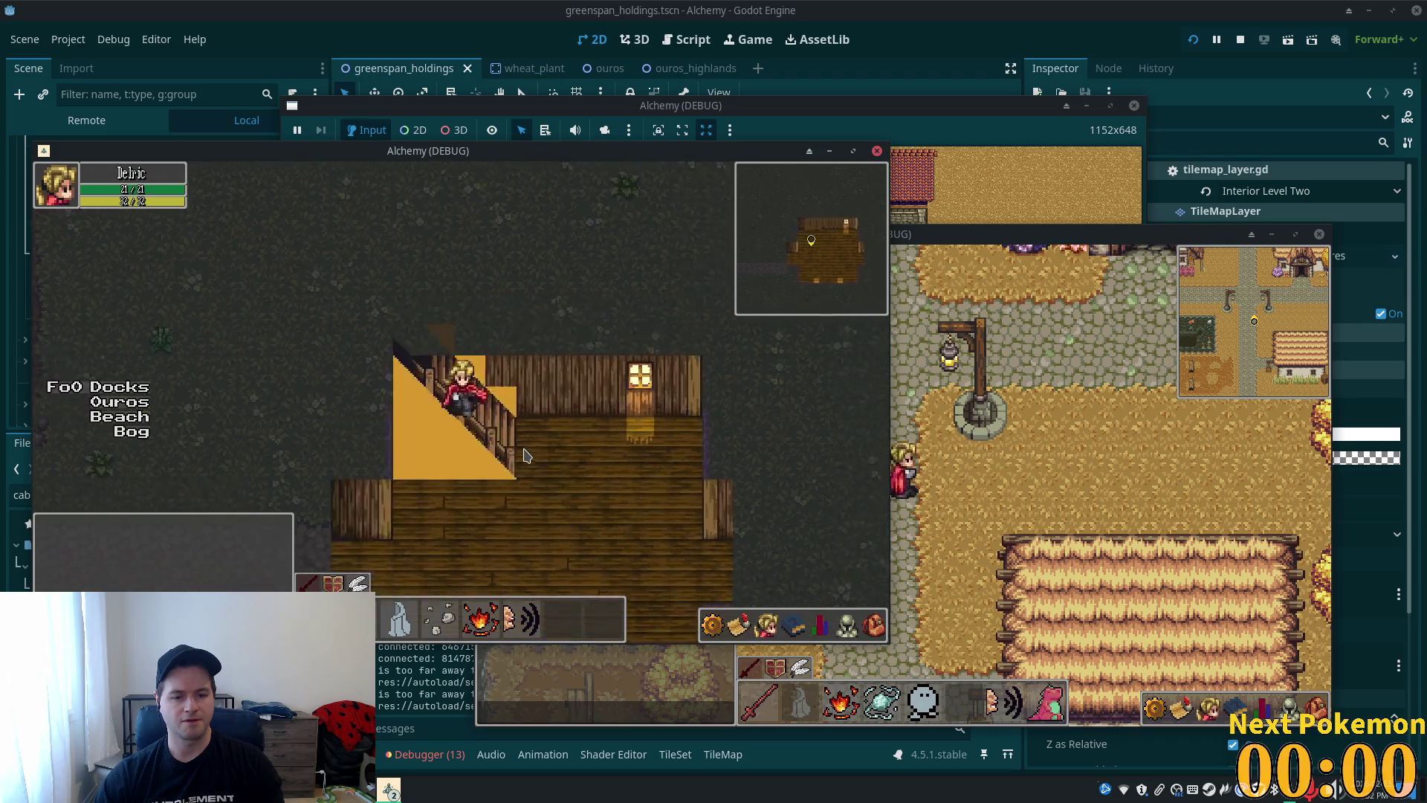
key(Left)
click(844, 95)
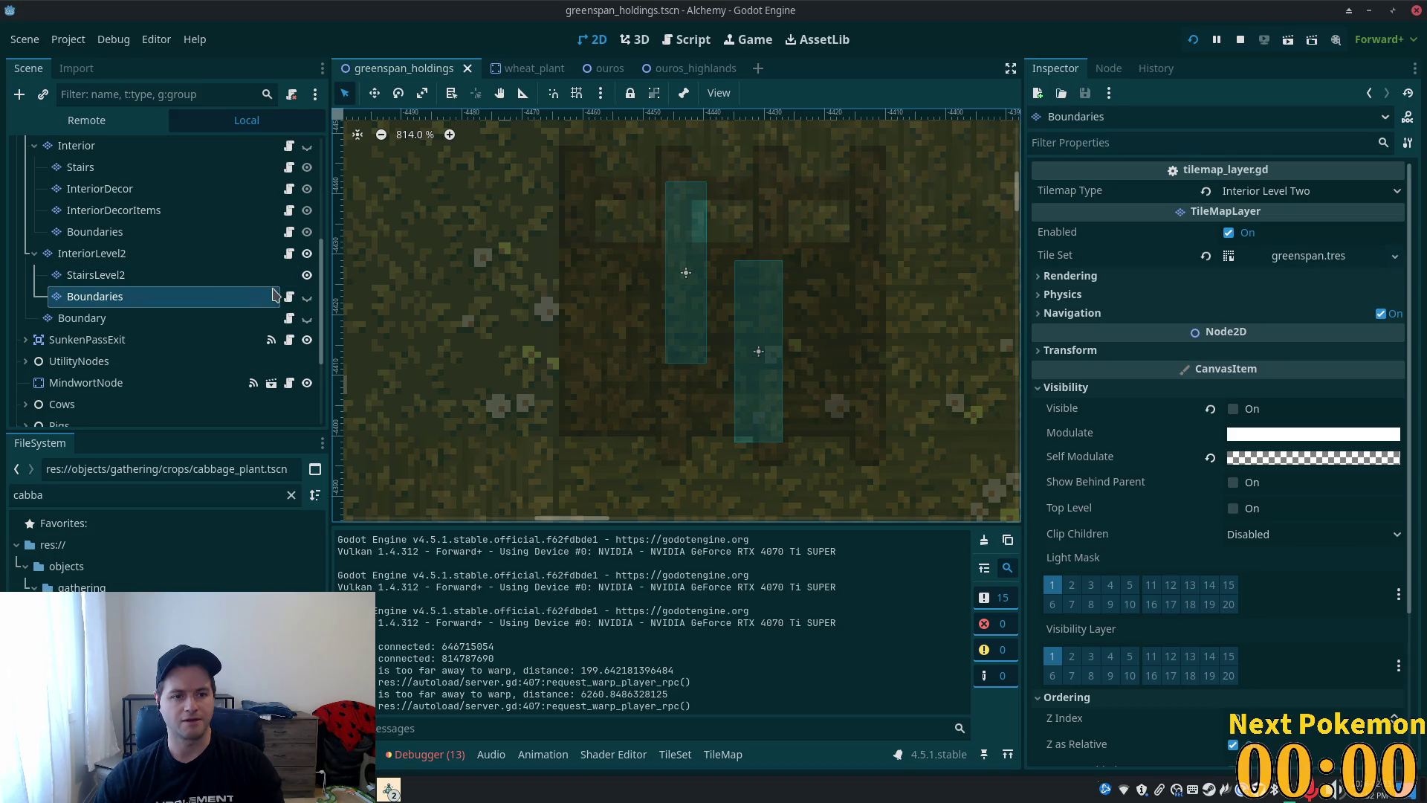
- Attach the existing res://objects/tilemap_layer.gd script to the StairsLevel2 layer
click(244, 283)
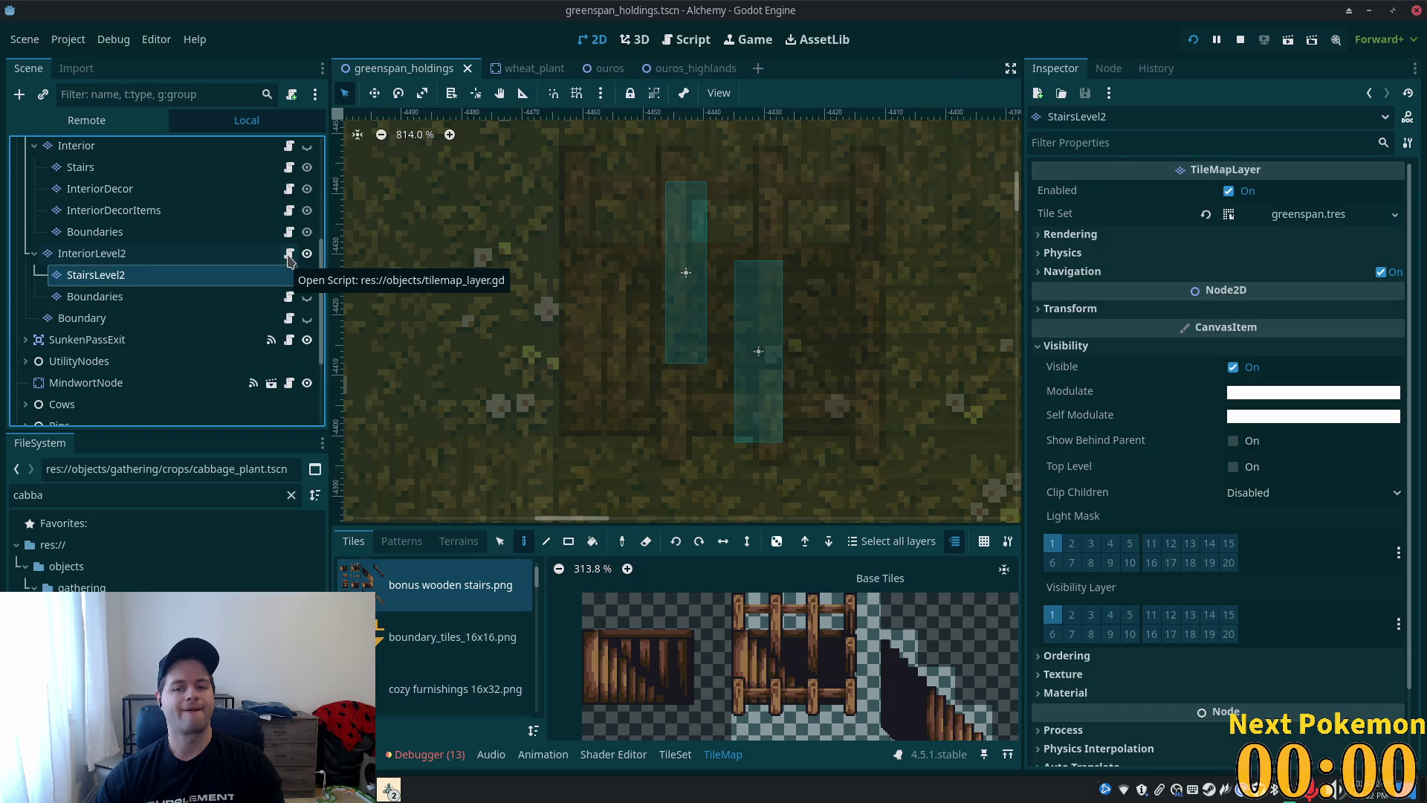
click(289, 255)
click(249, 254)
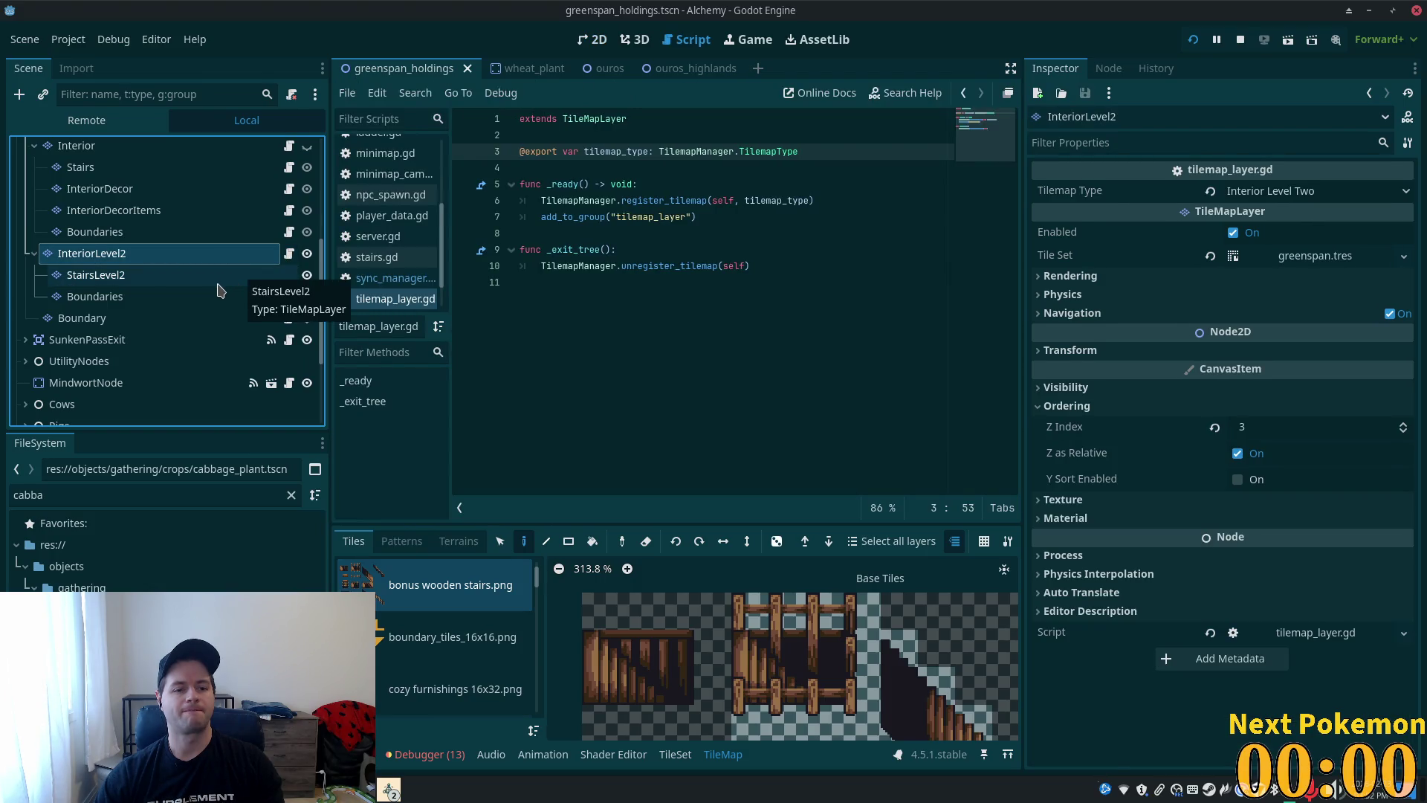
click(223, 277)
click(291, 95)
click(870, 381)
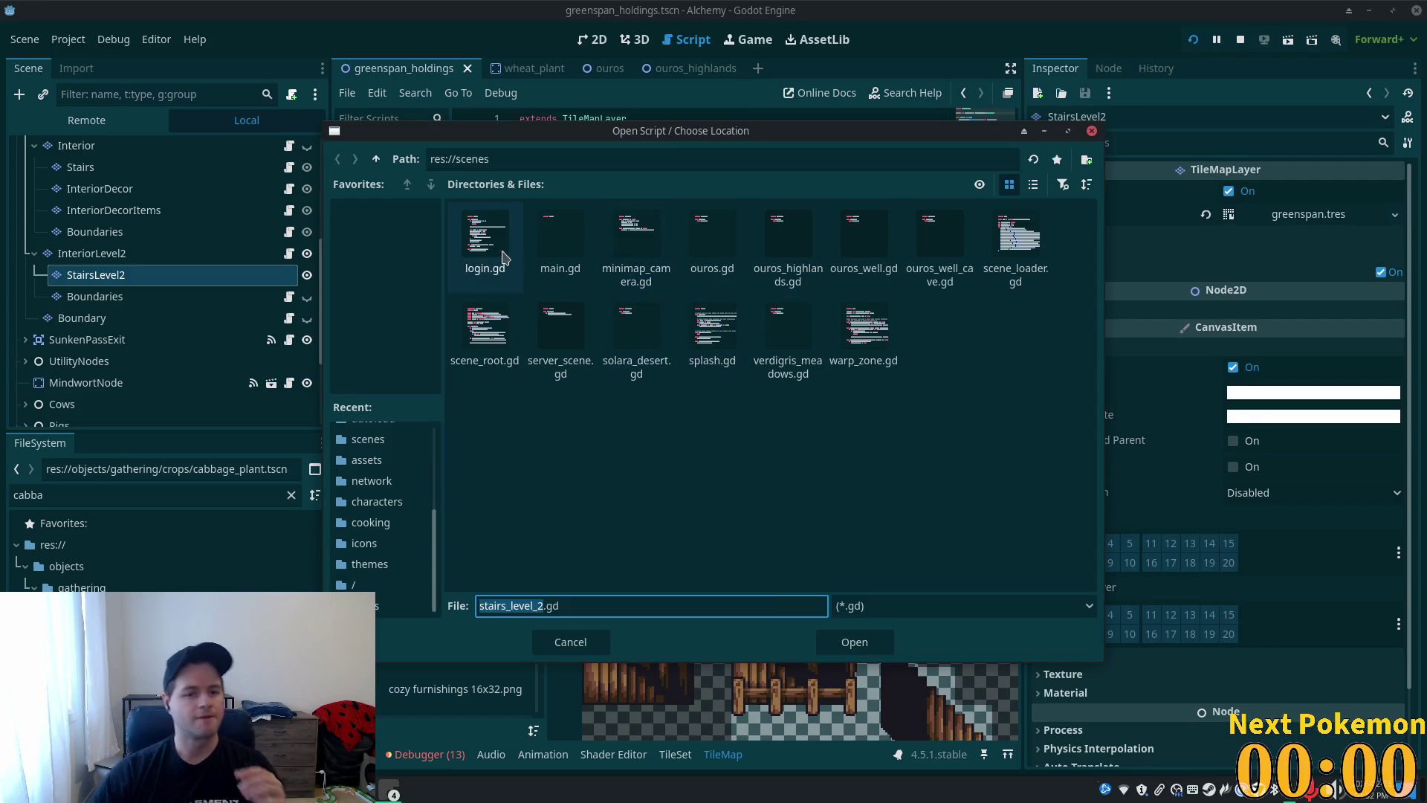
click(376, 158)
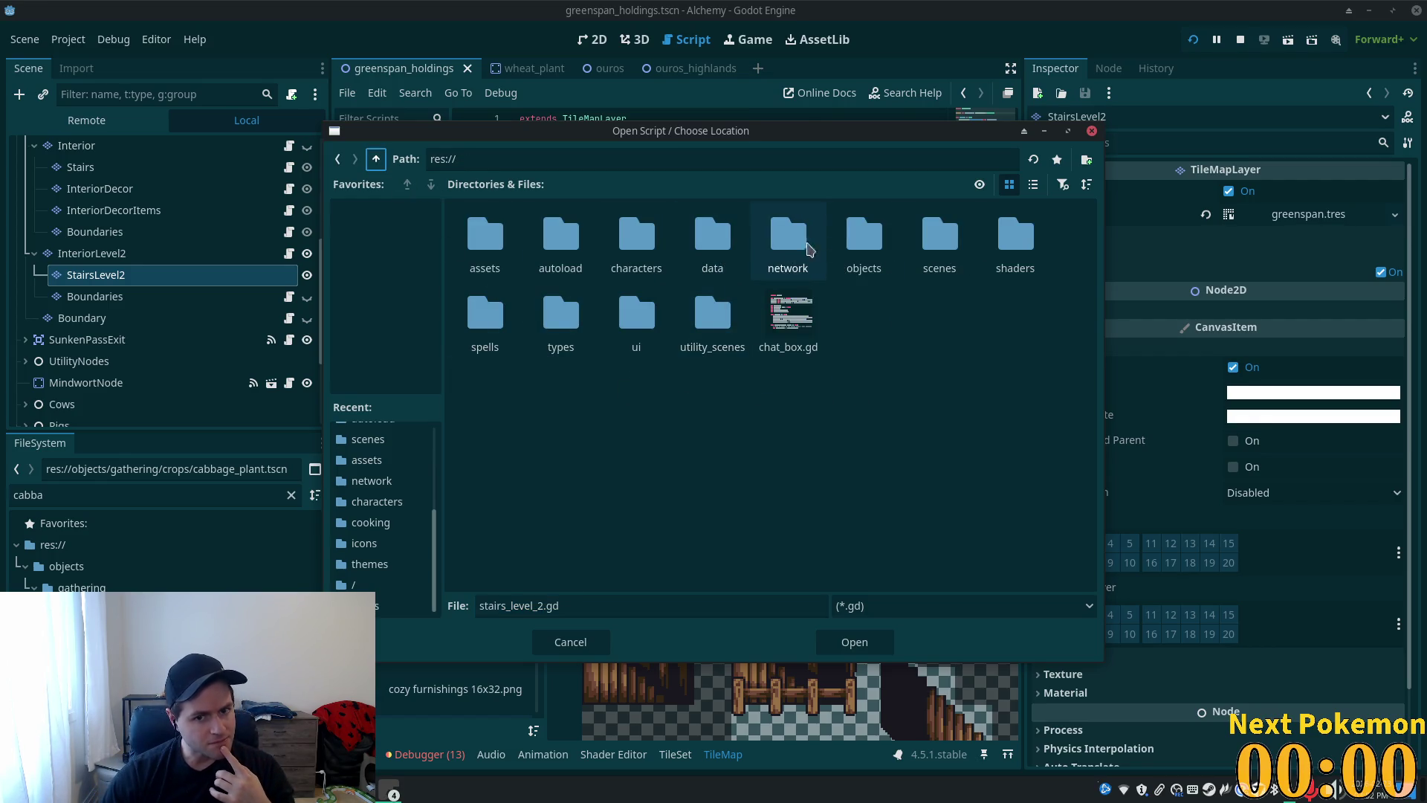
double_click(875, 244)
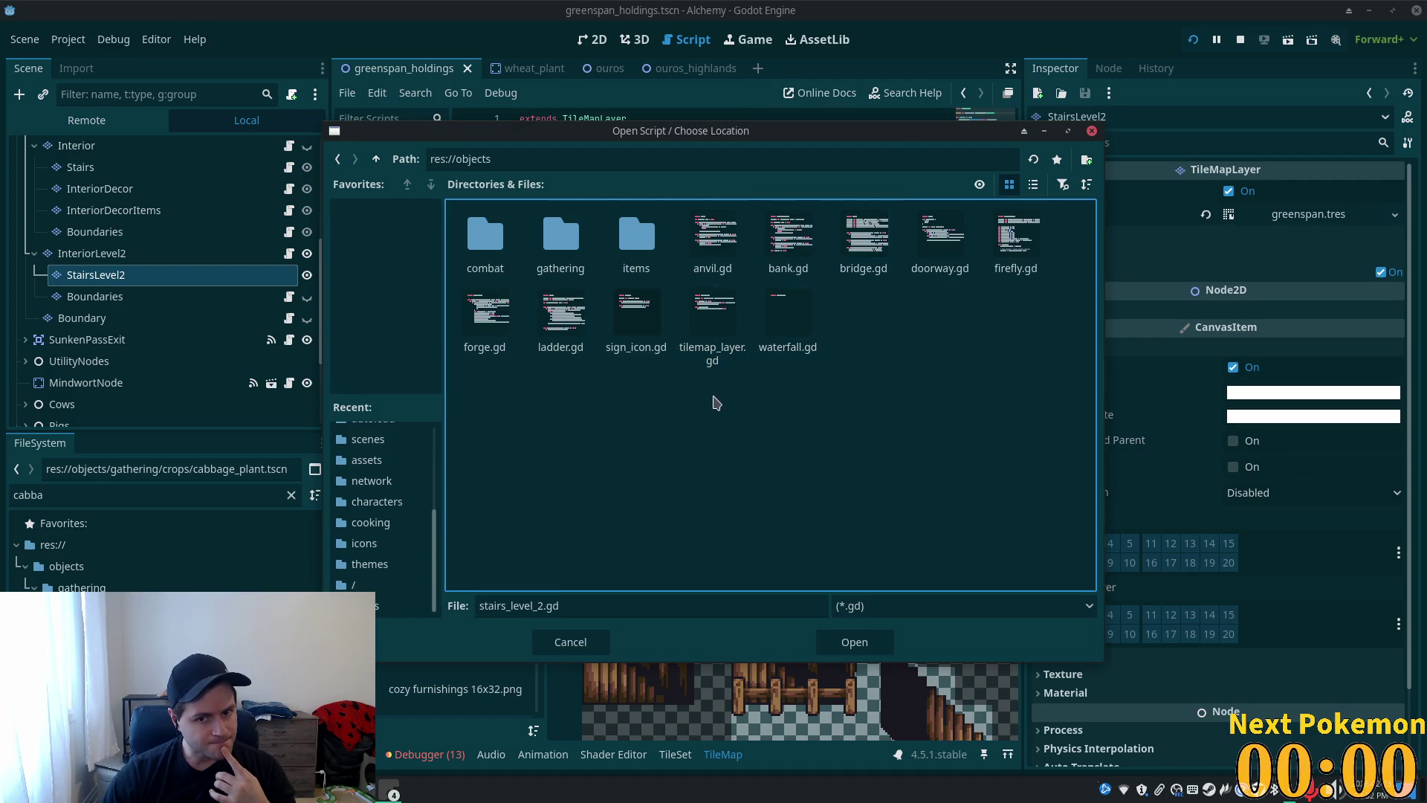
double_click(713, 320)
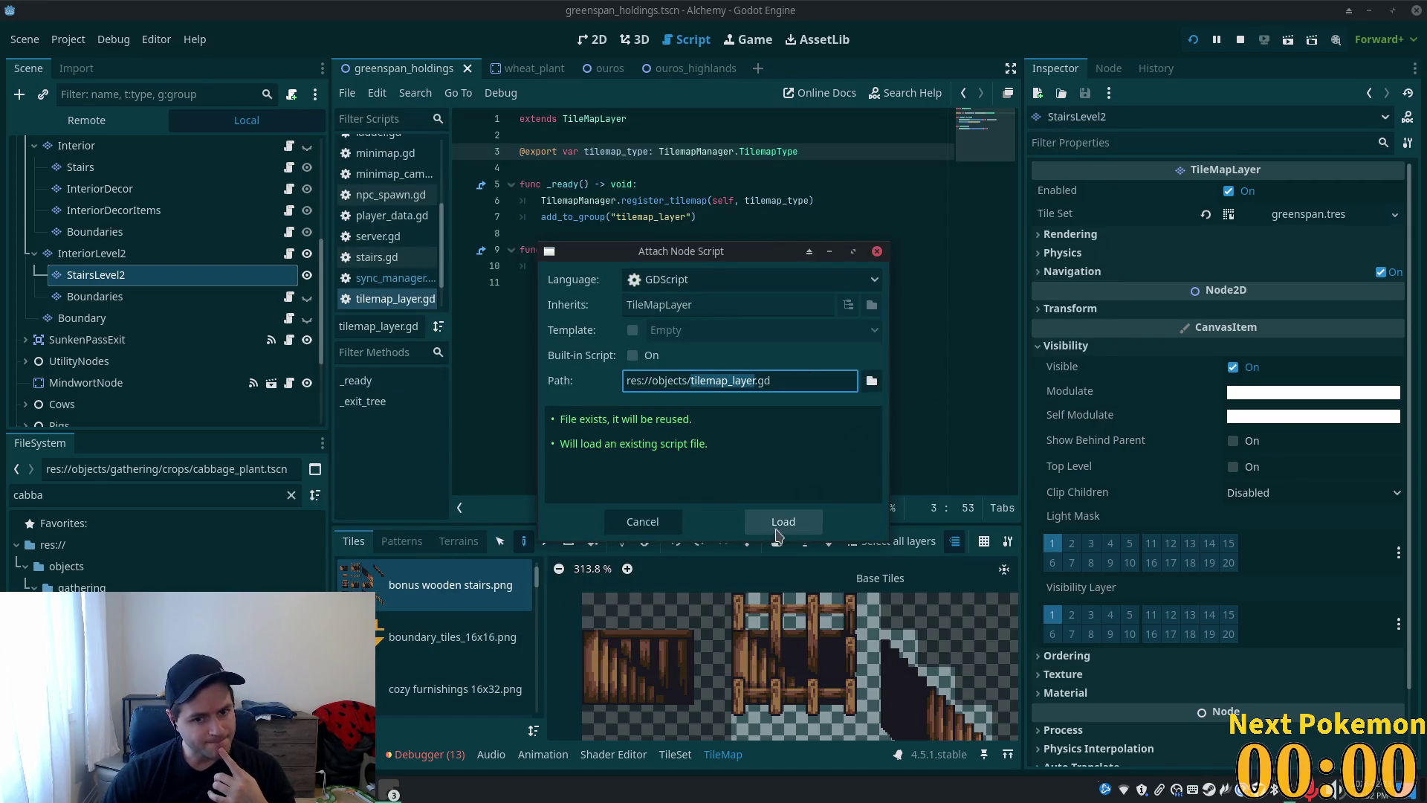
click(780, 524)
- Set StairsLevel2's Tilemap Type to Interior Level Two, save, and run the game
click(1358, 195)
click(1309, 344)
key(ctrl+s)
click(1191, 38)
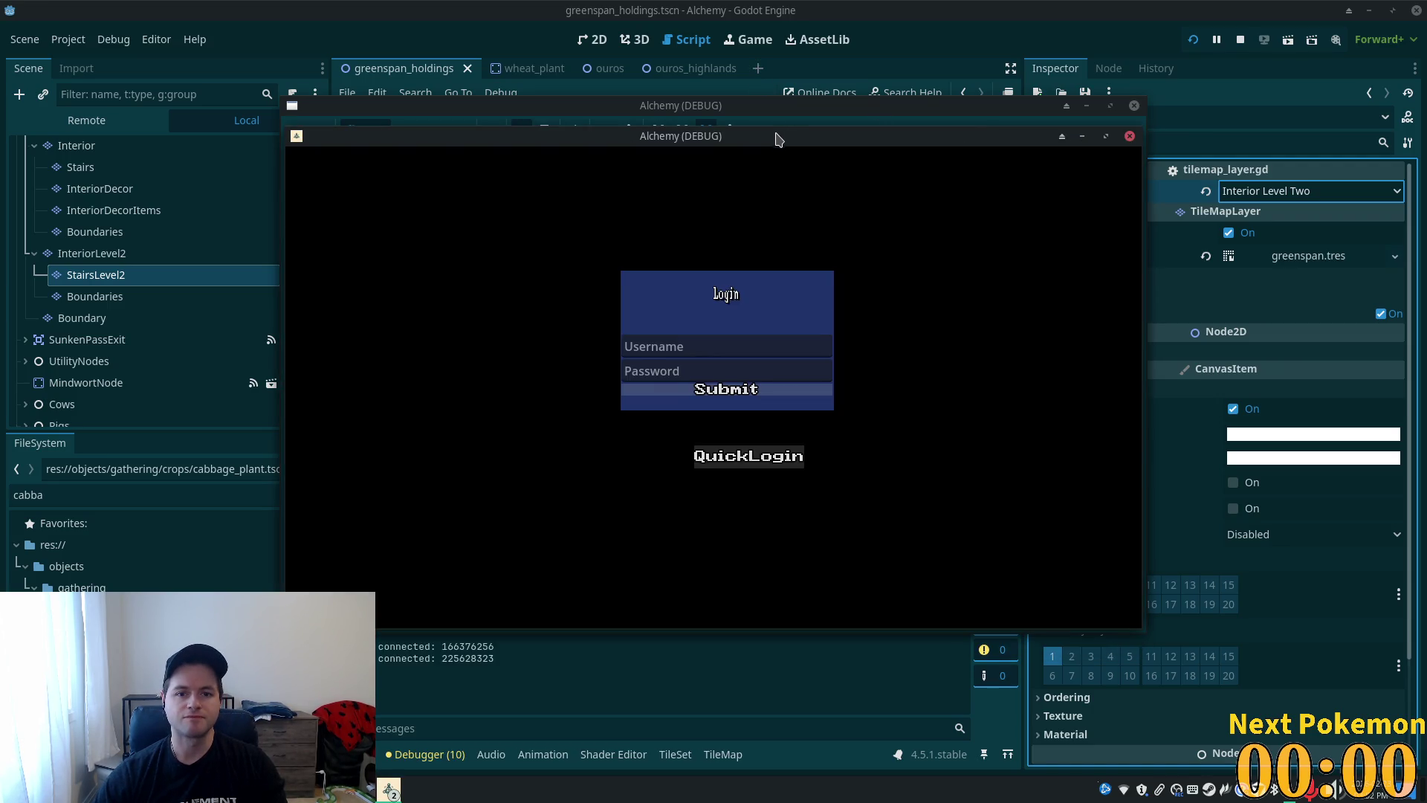
mouse_move(777, 139)
mouse_down()
mouse_move(628, 176)
mouse_move(812, 146)
mouse_move(882, 195)
mouse_up()
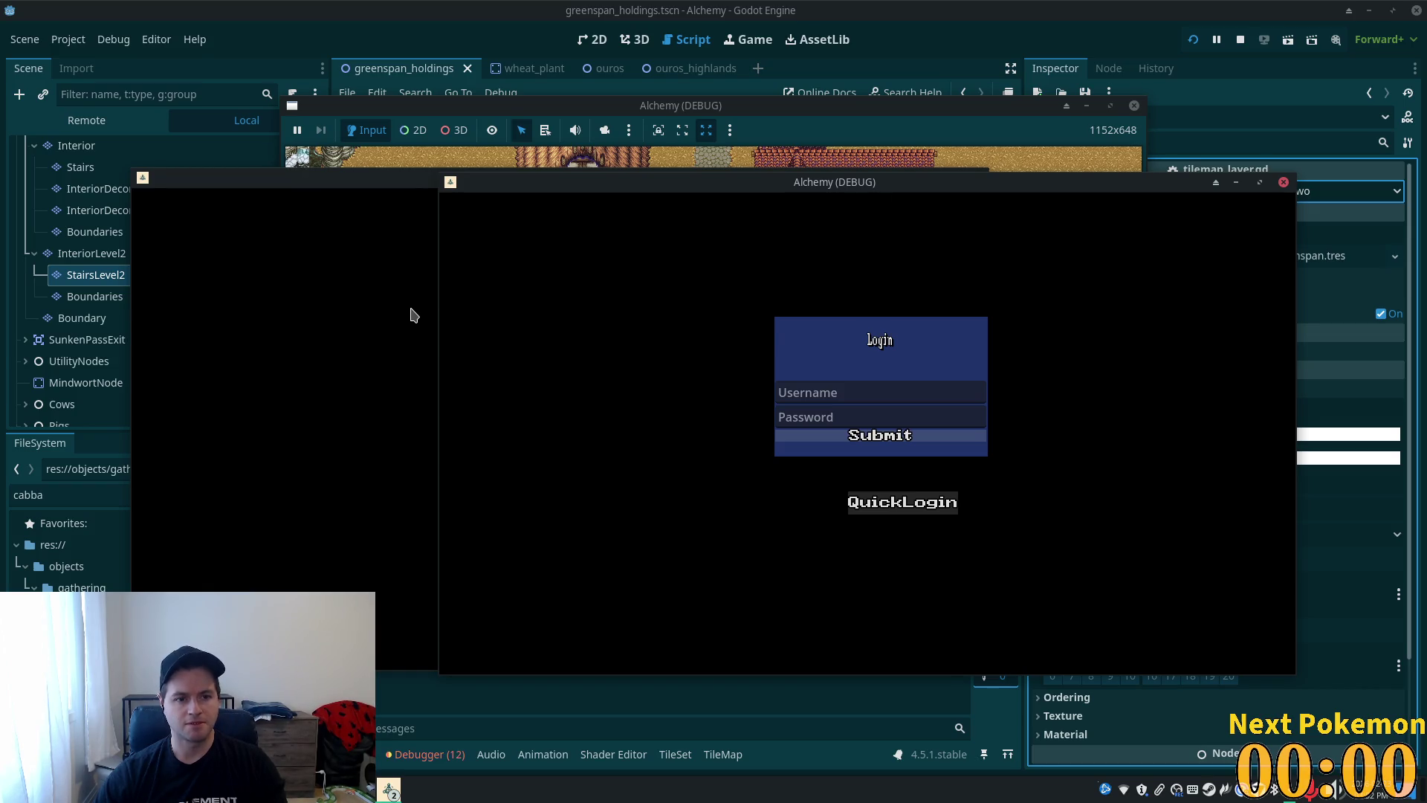
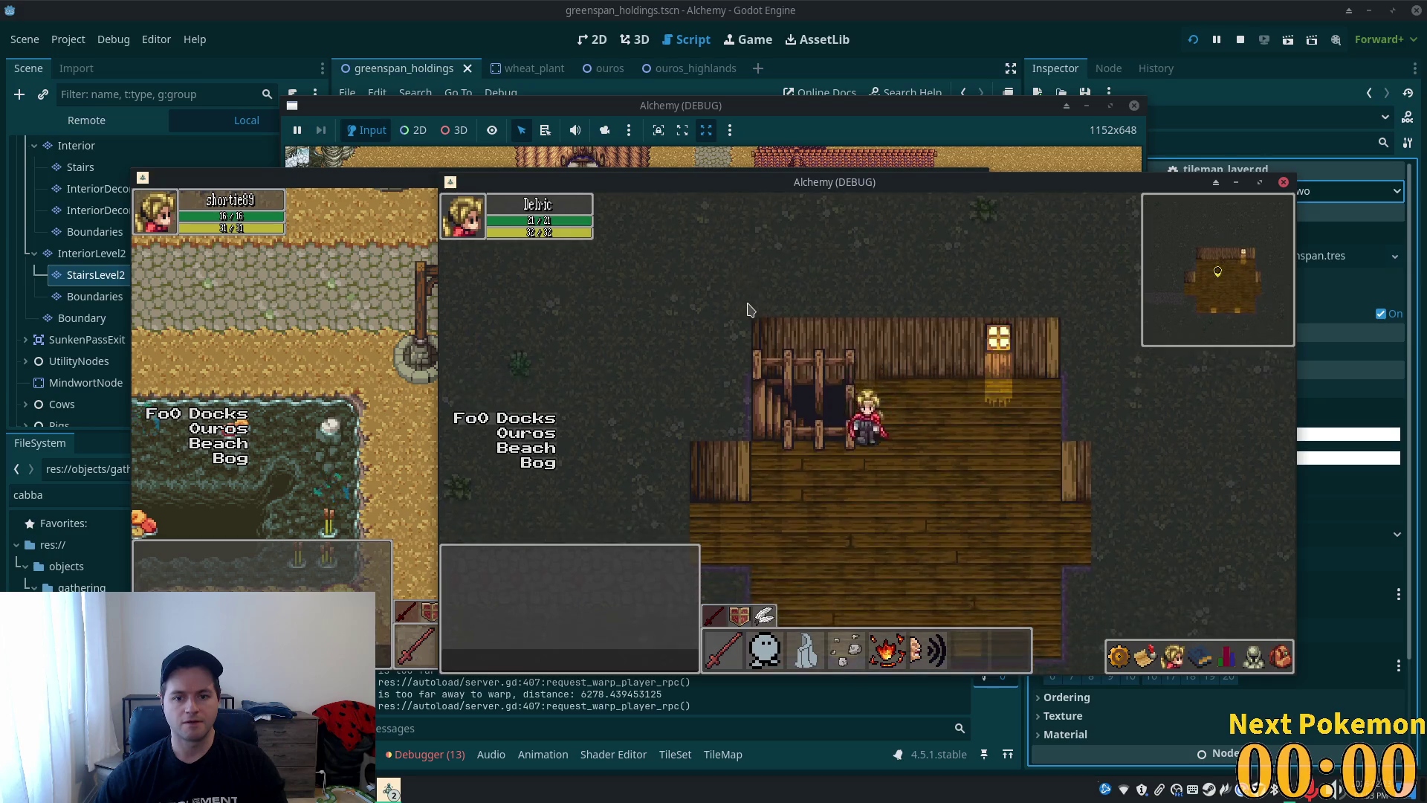
- Walk the player up onto the interior staircase and back down, then return to the editor
key(Left)
key(Up)
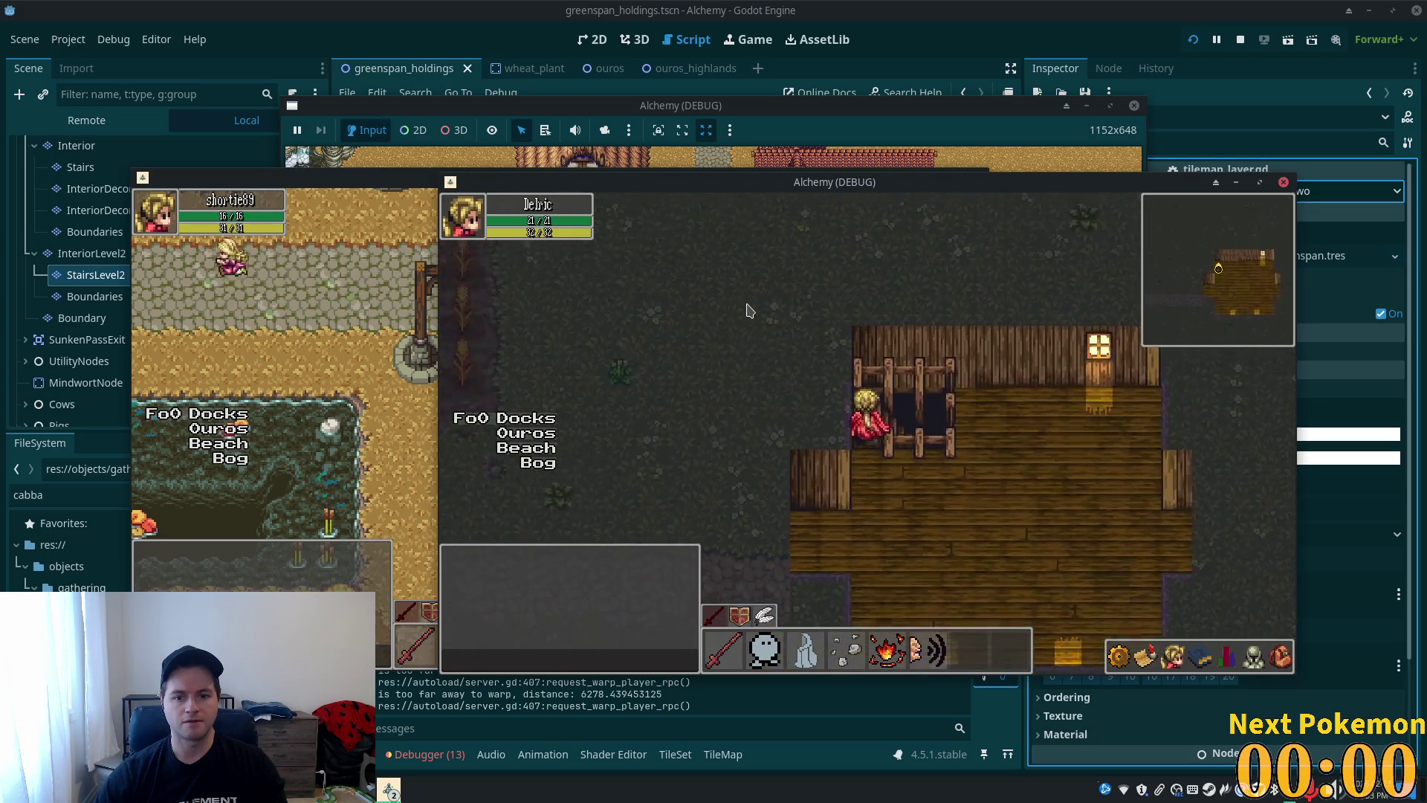
key(Right)
key(Right)
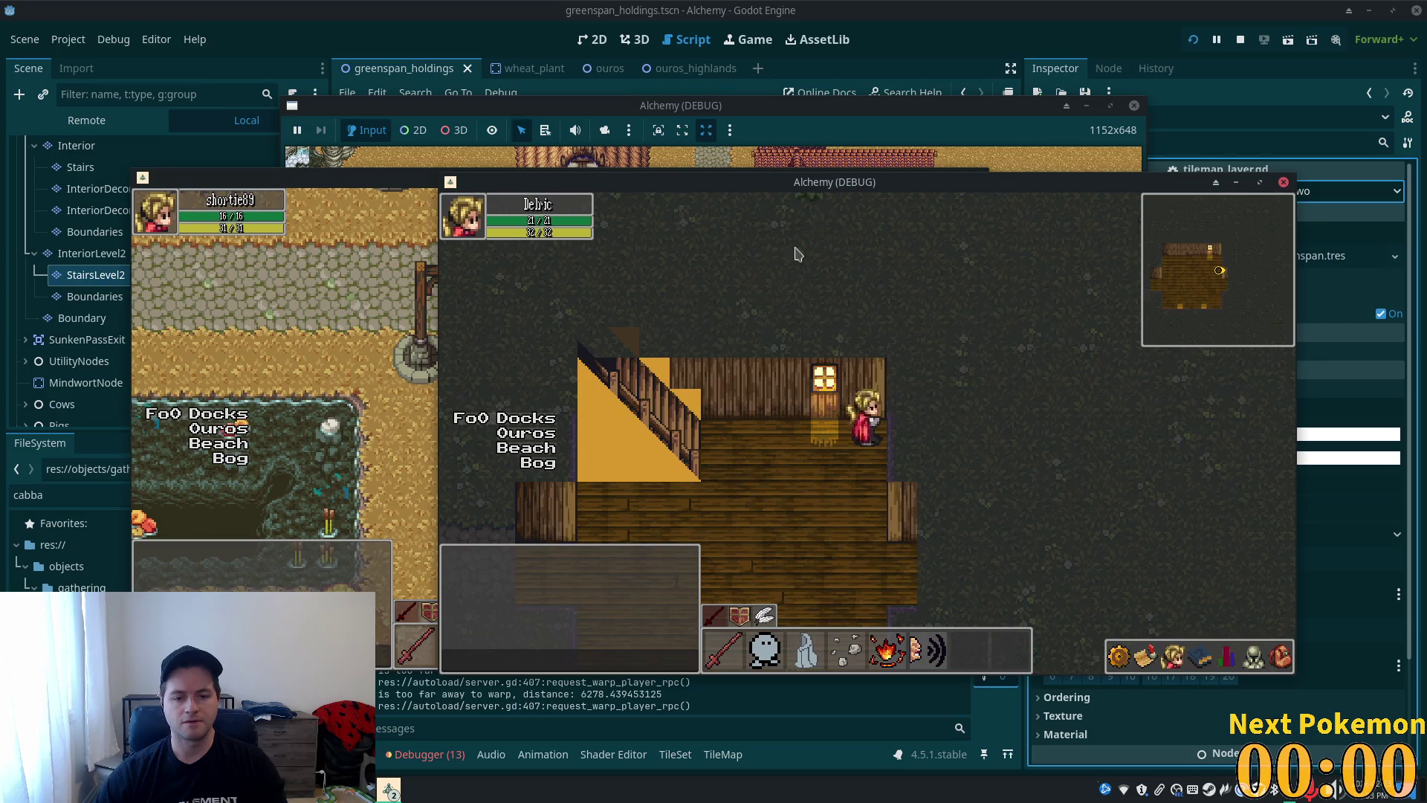
click(1118, 28)
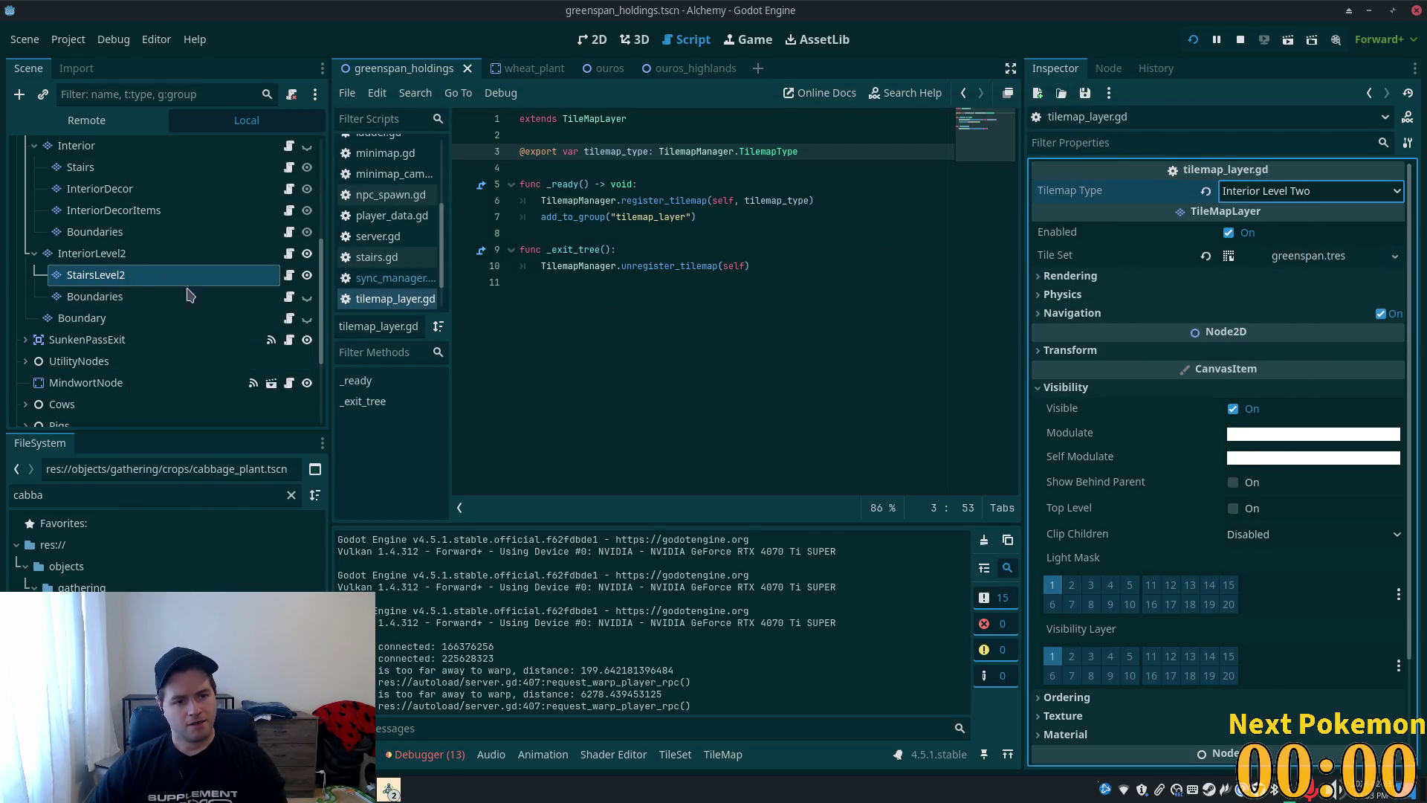
- Make the Interior Boundaries layer transparent with self-modulate ffffff00, save, and relaunch the game
click(145, 234)
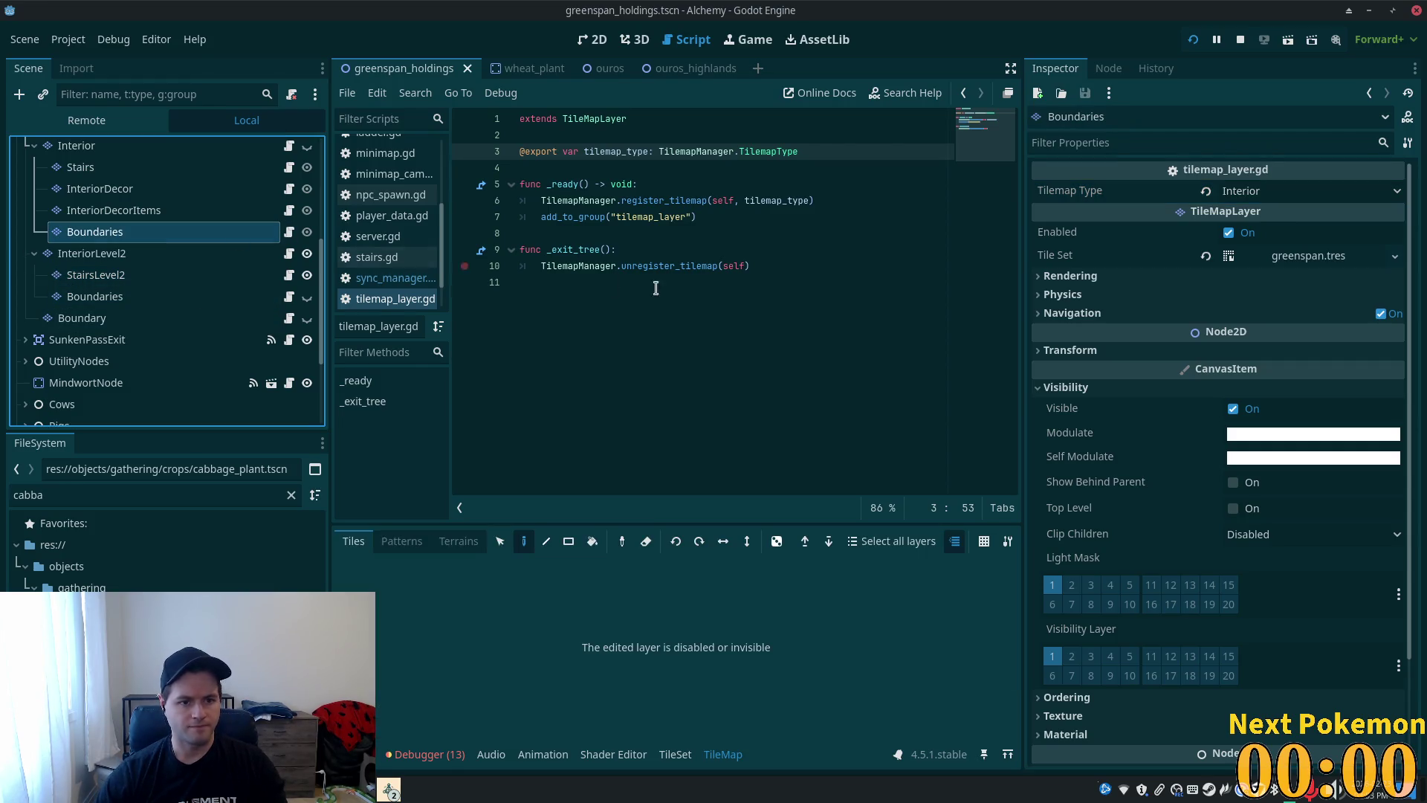
click(1301, 458)
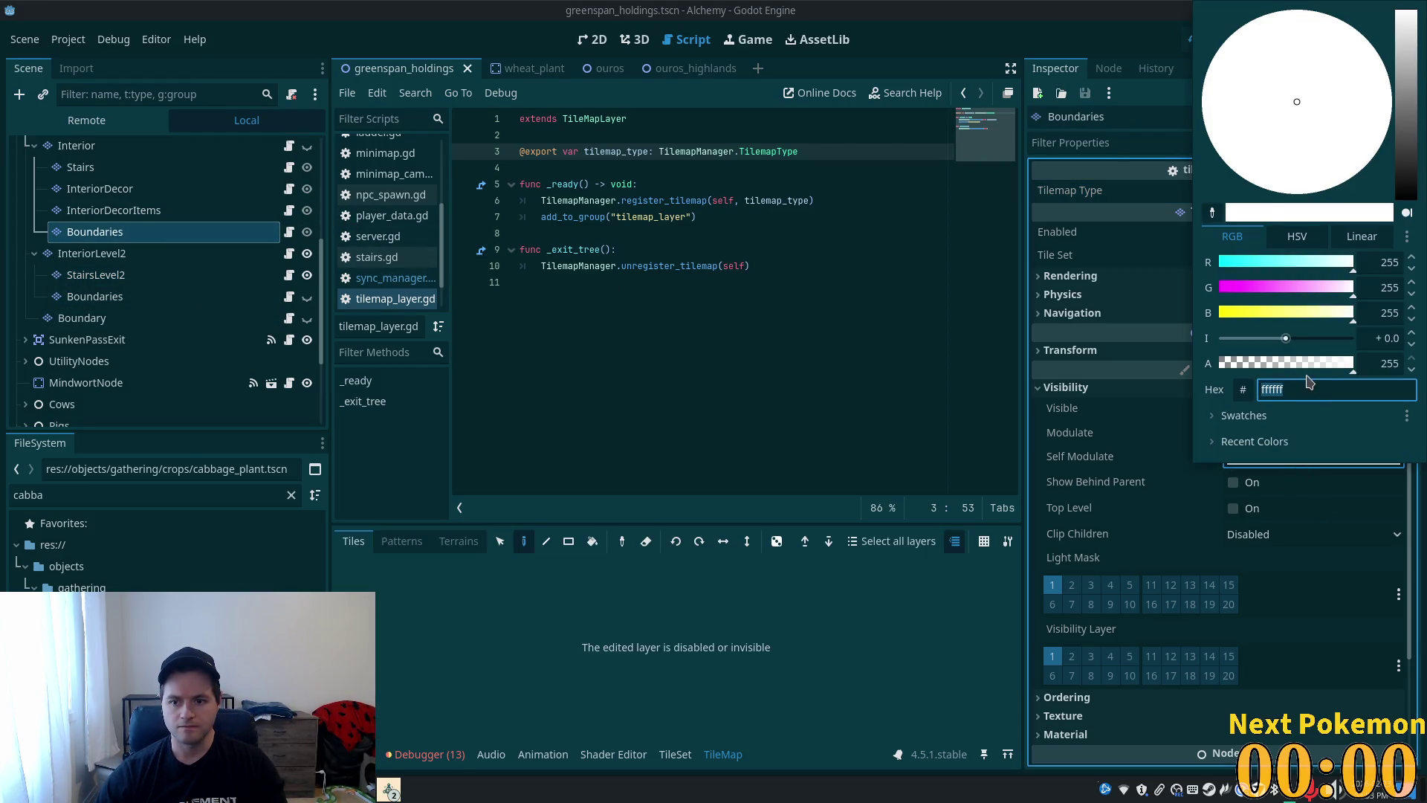
text(ffffff00)
key(Return)
click(474, 575)
key(ctrl+s)
click(205, 298)
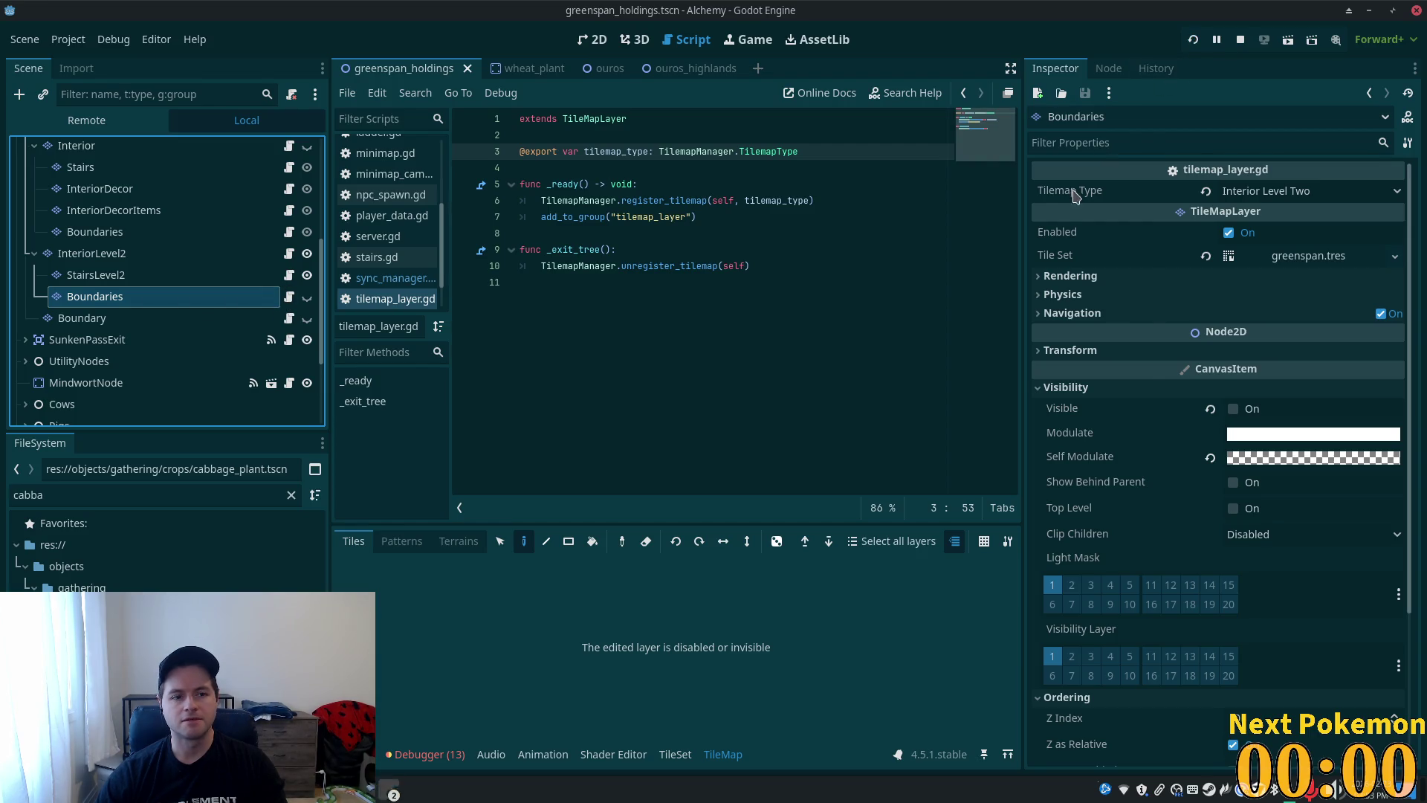
key(F5)
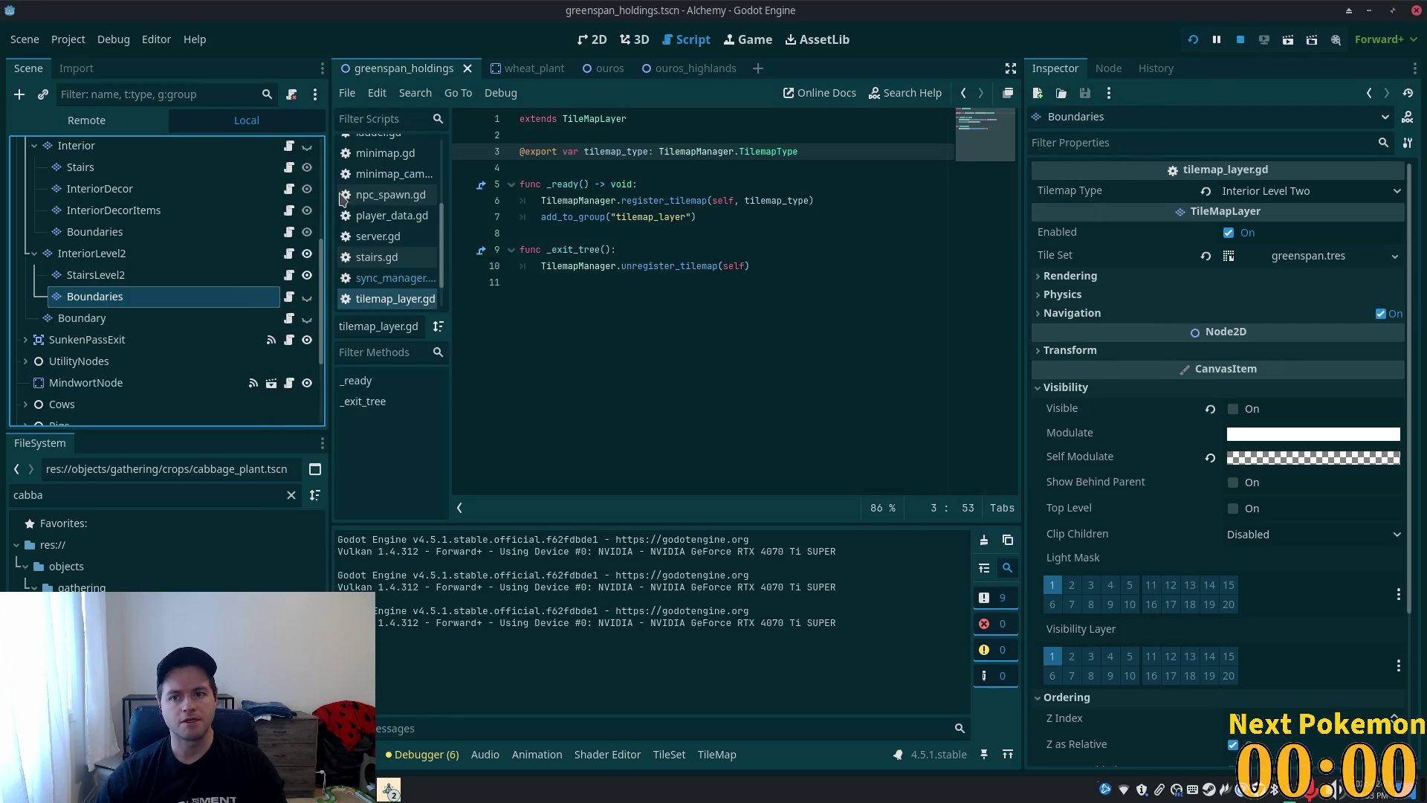
- Make the Structures and Roofs layers visible again, save the scene, and rerun the game
click(149, 208)
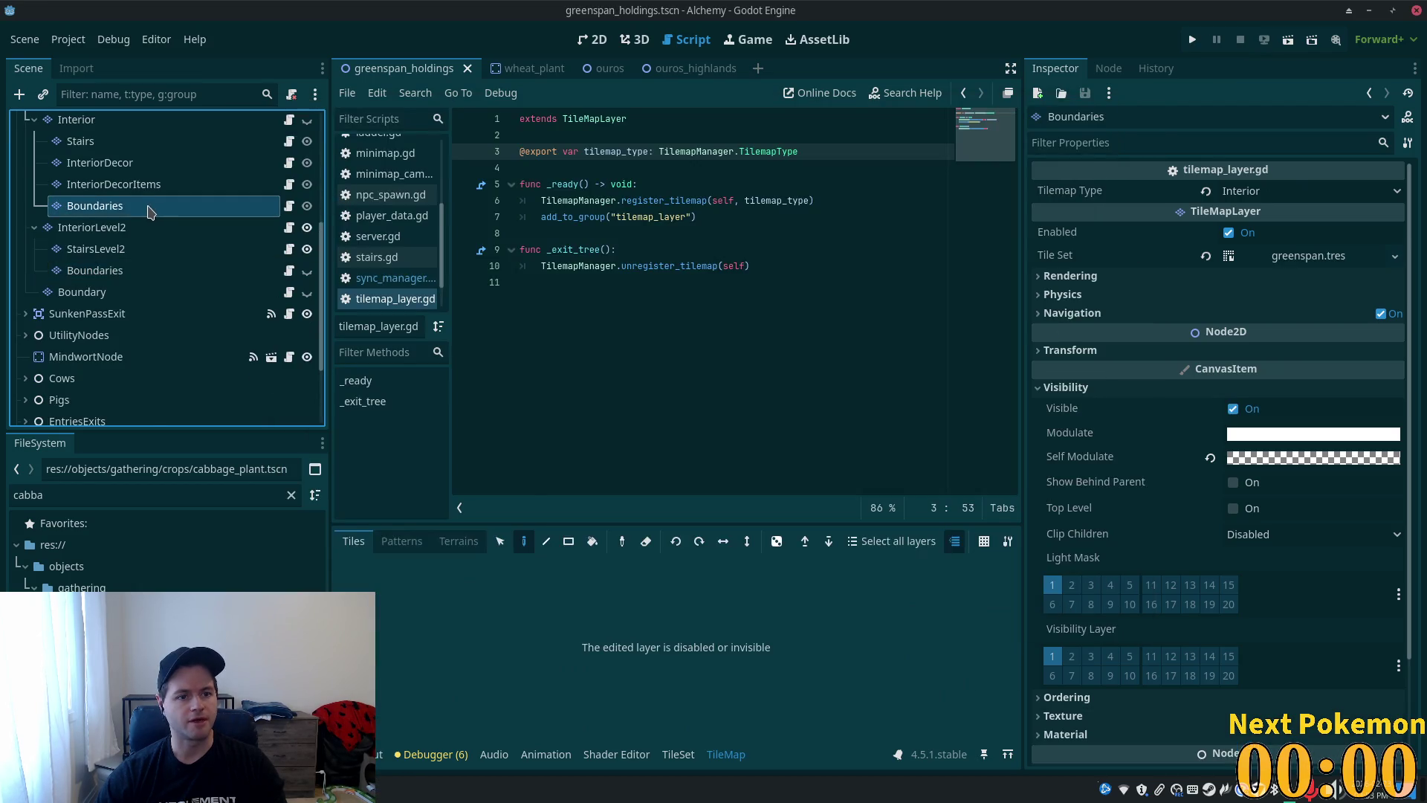
scroll(148, 212, up, 5)
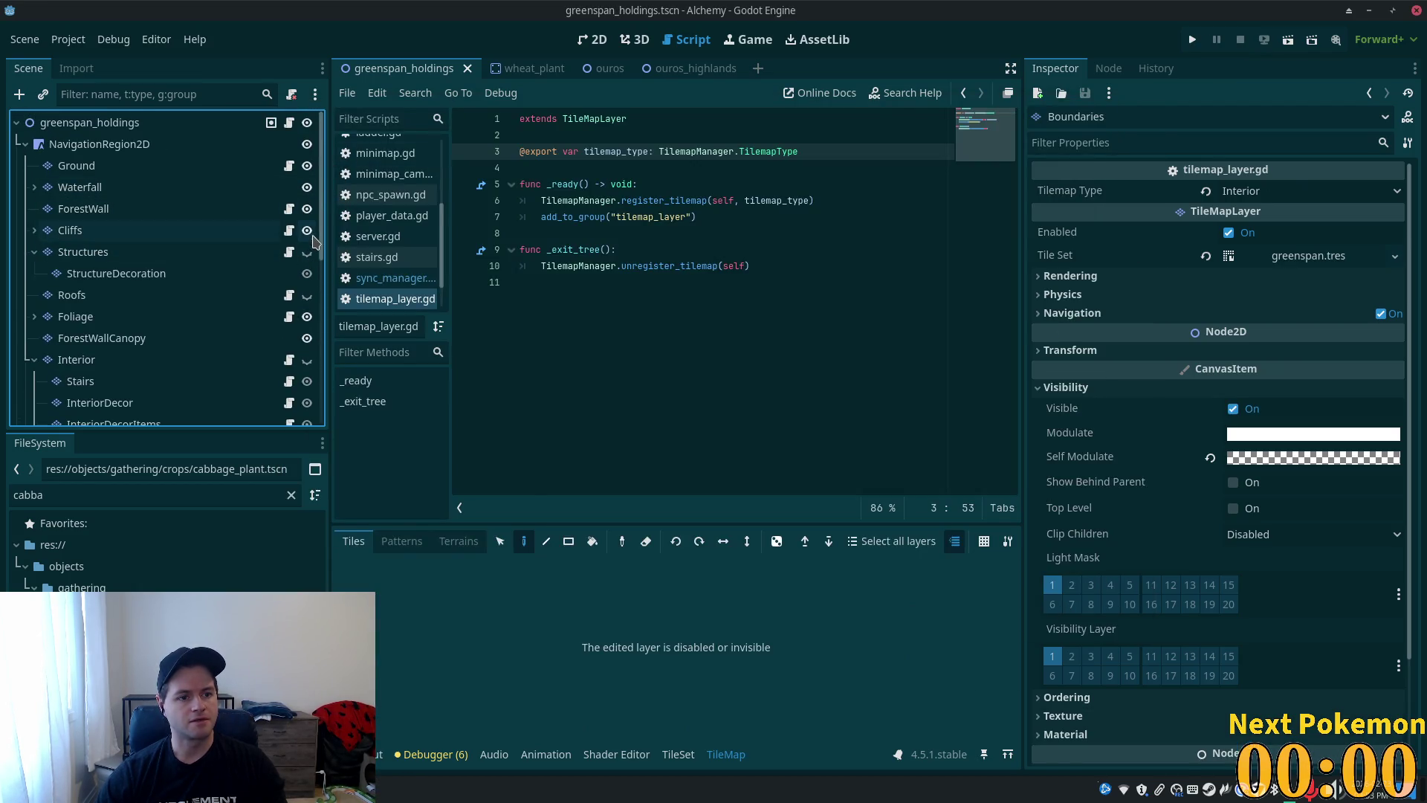
click(307, 253)
click(307, 297)
key(ctrl+s)
click(1194, 40)
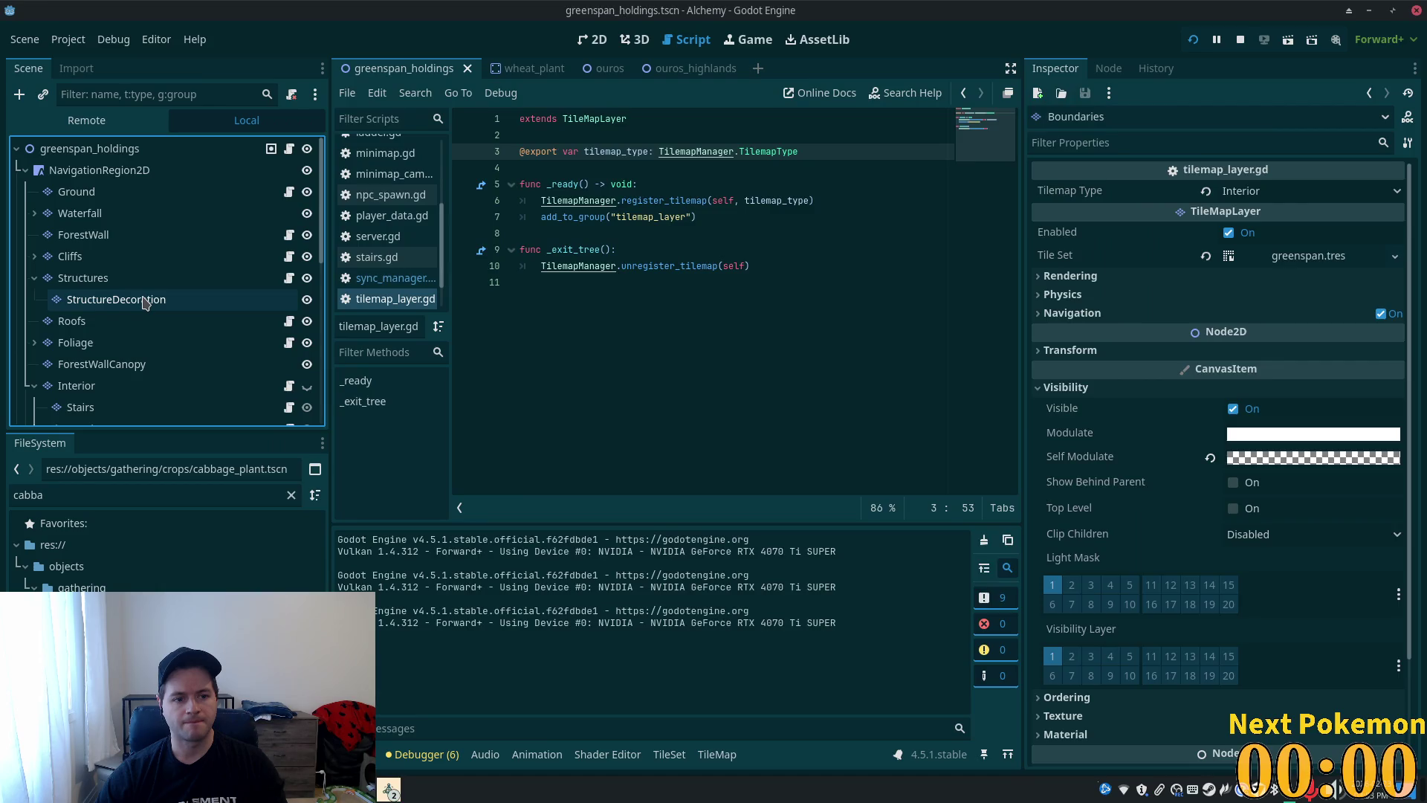
click(143, 300)
scroll(149, 305, down, 5)
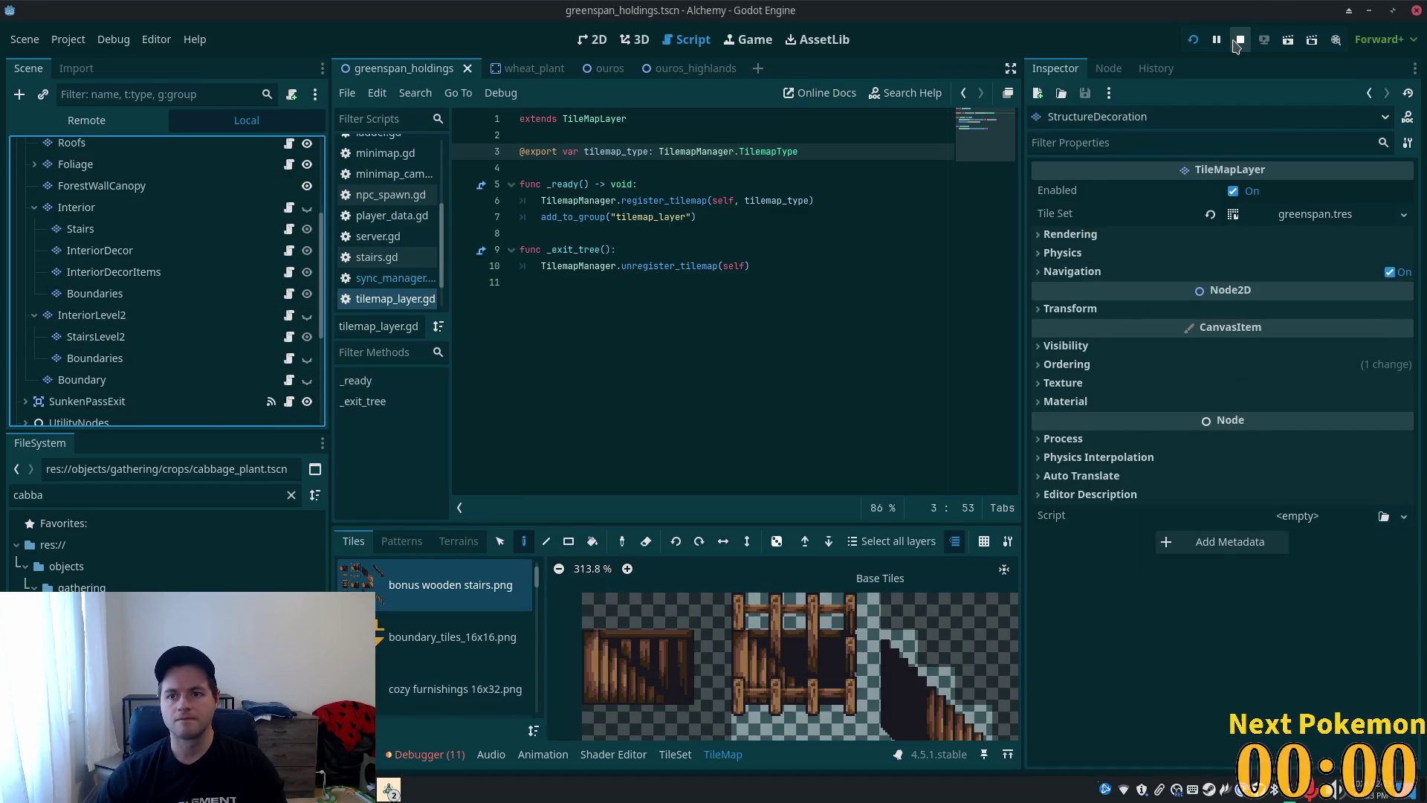
click(1194, 41)
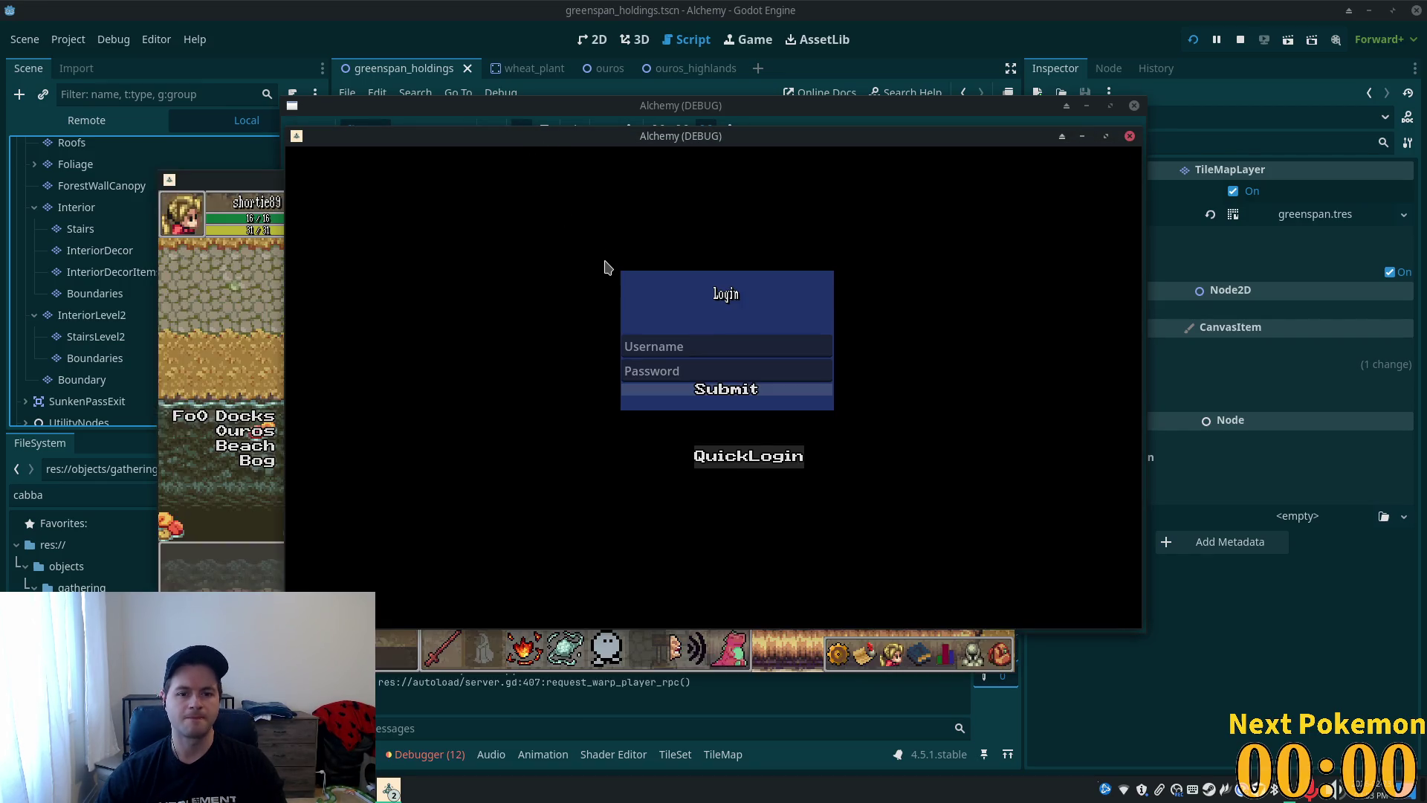
- Walk the player up the stairs to the other floor, back through the stair opening, then stop the game
key(a)
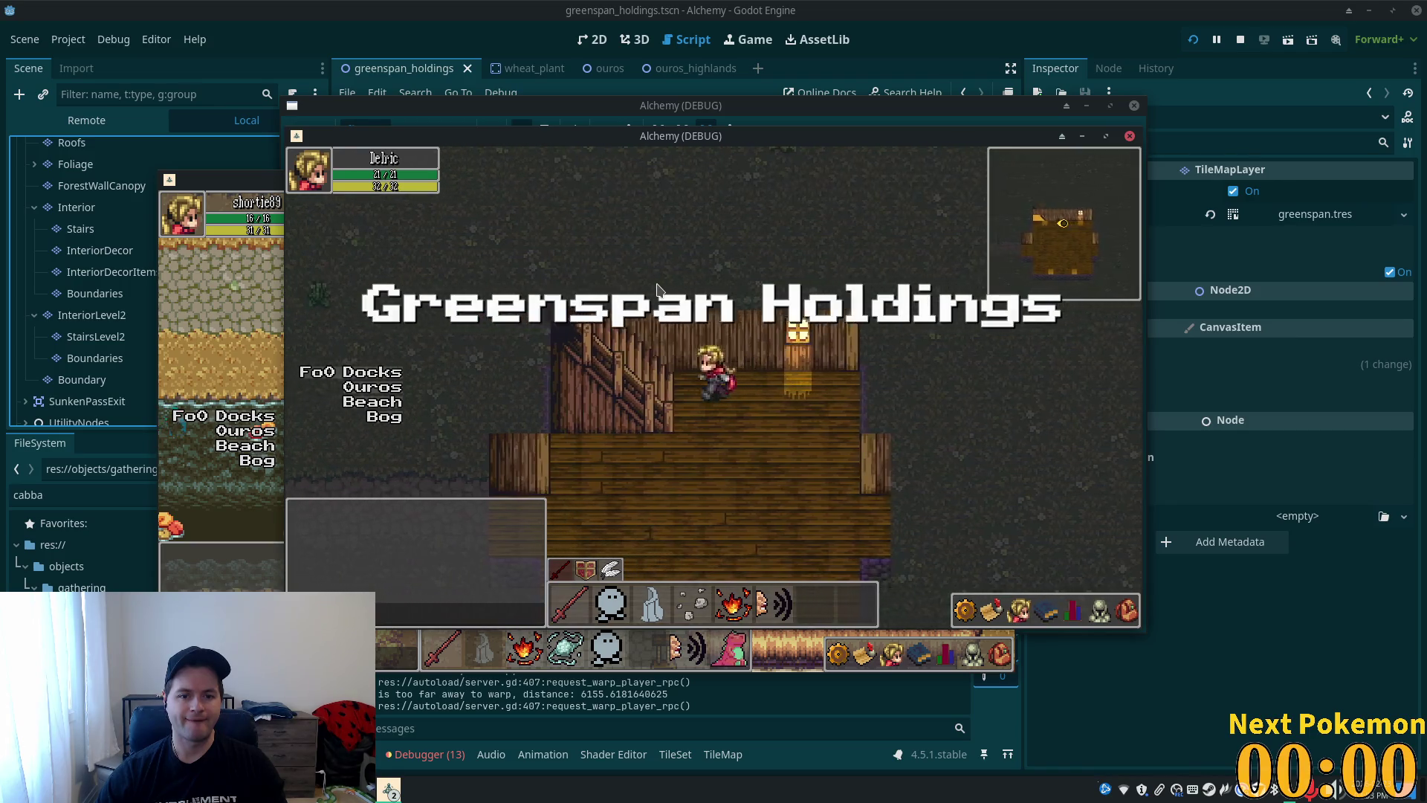
key(w)
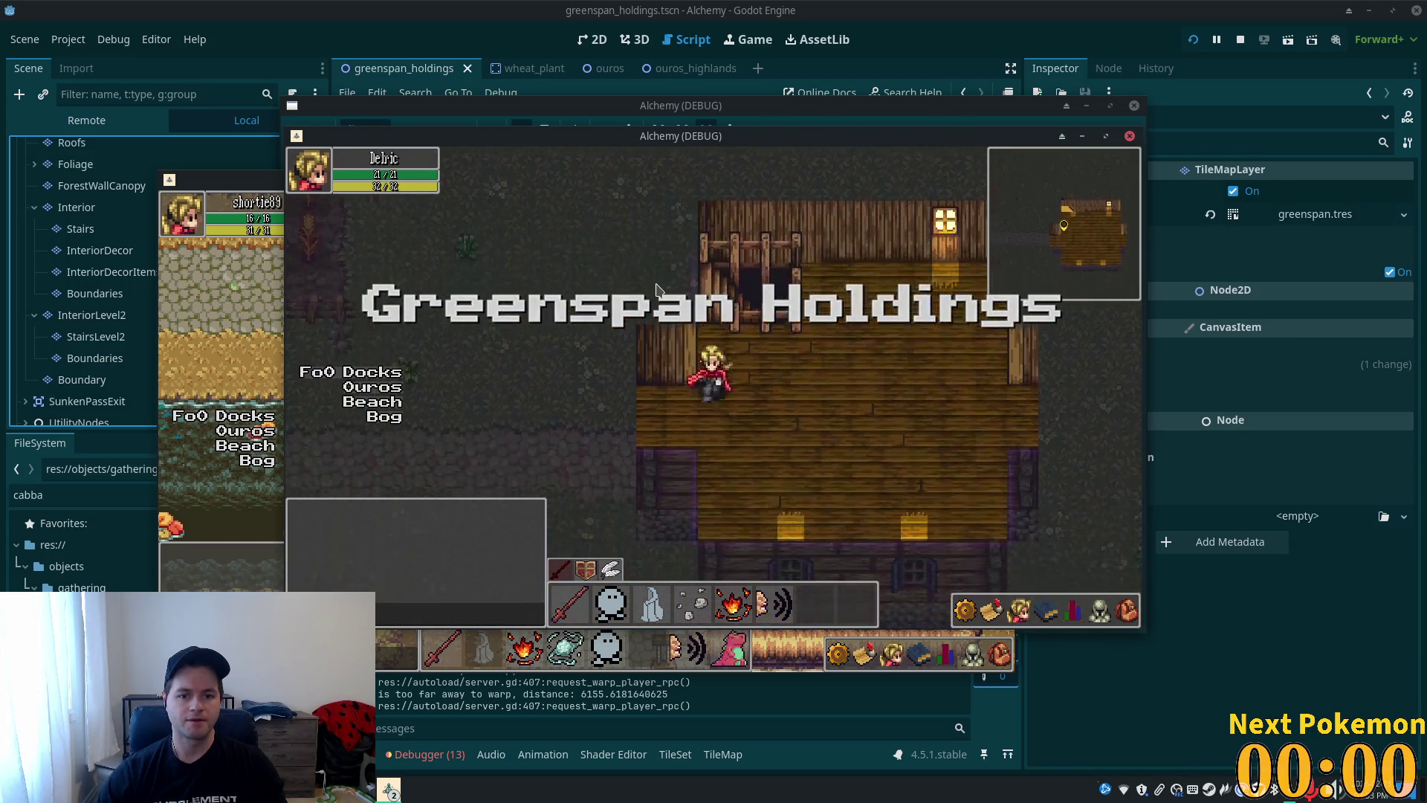
key(s)
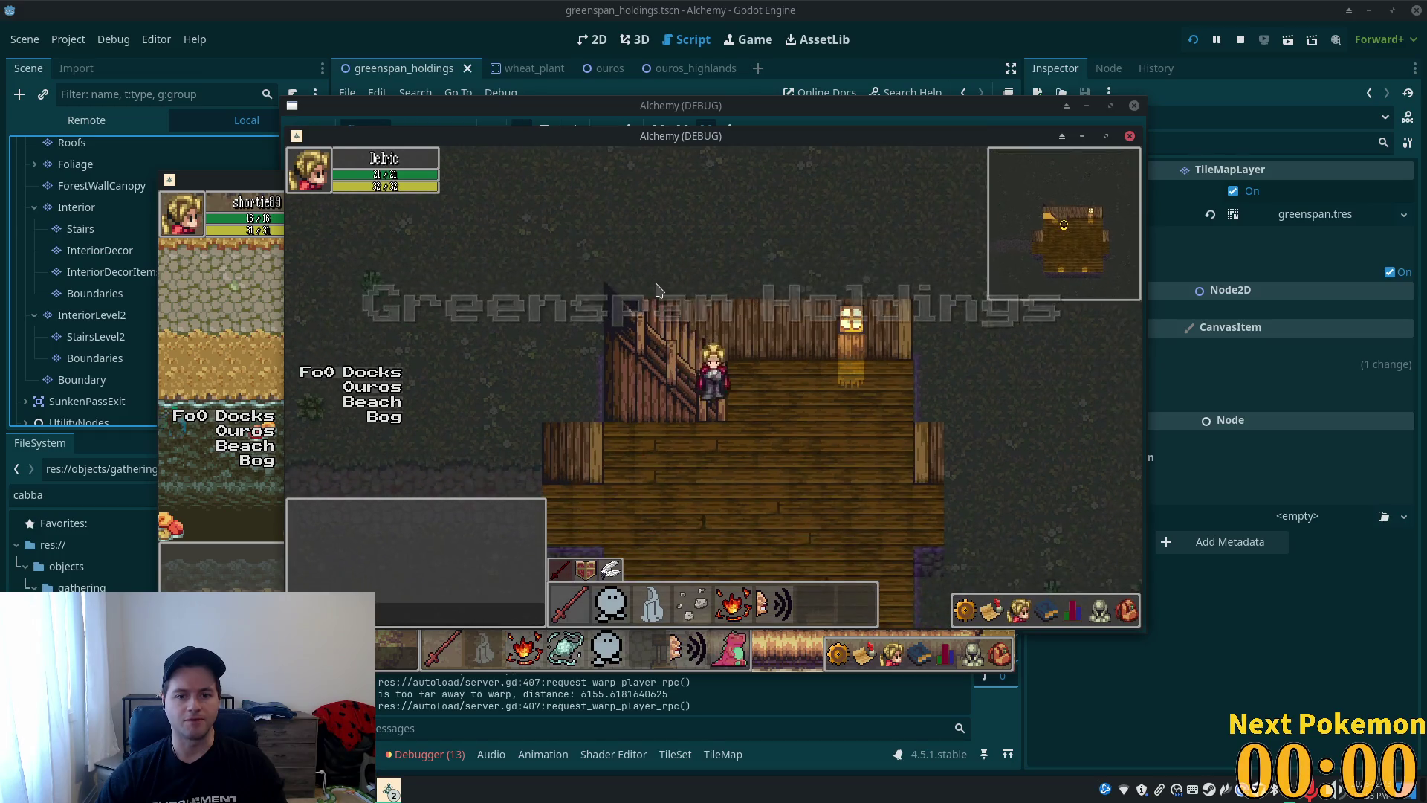
key(s)
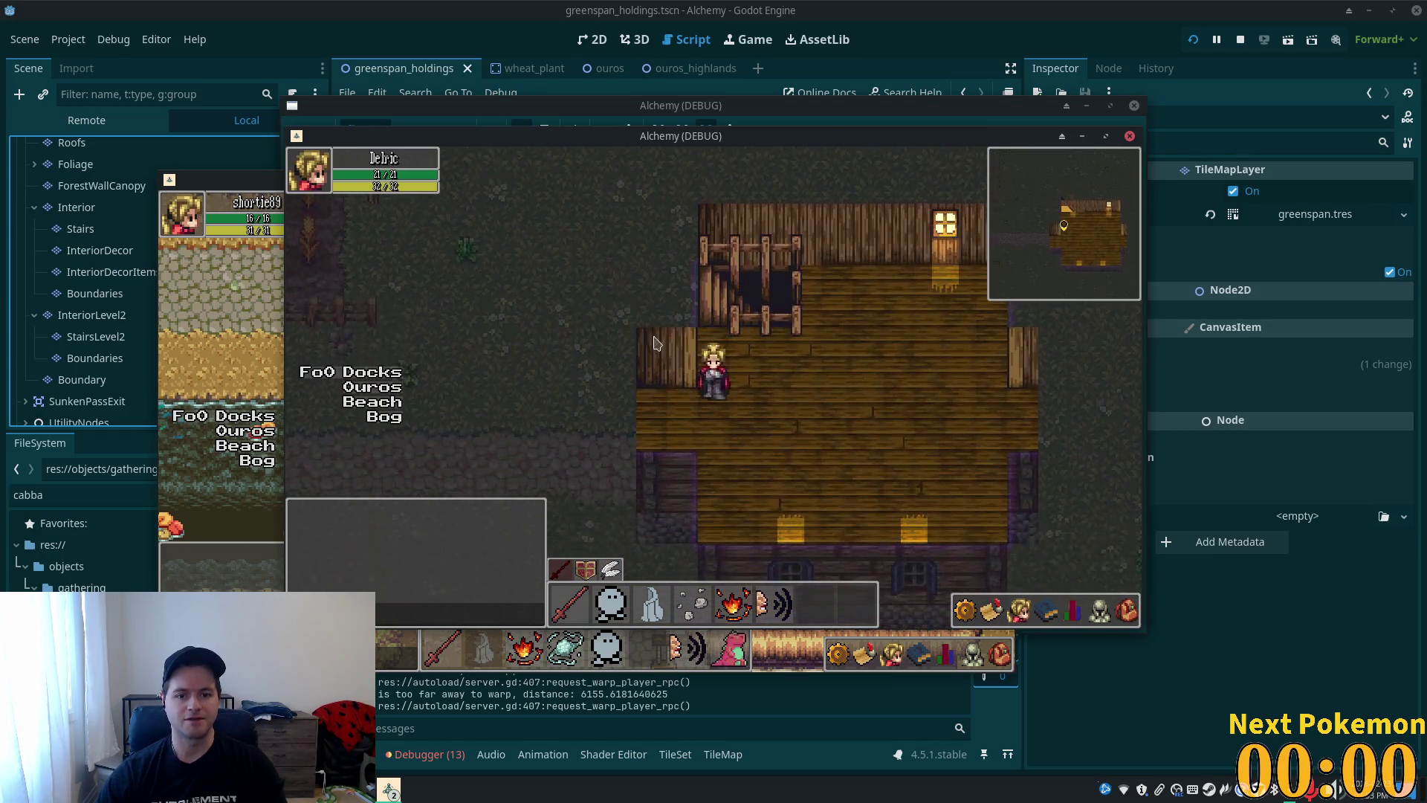
key(a)
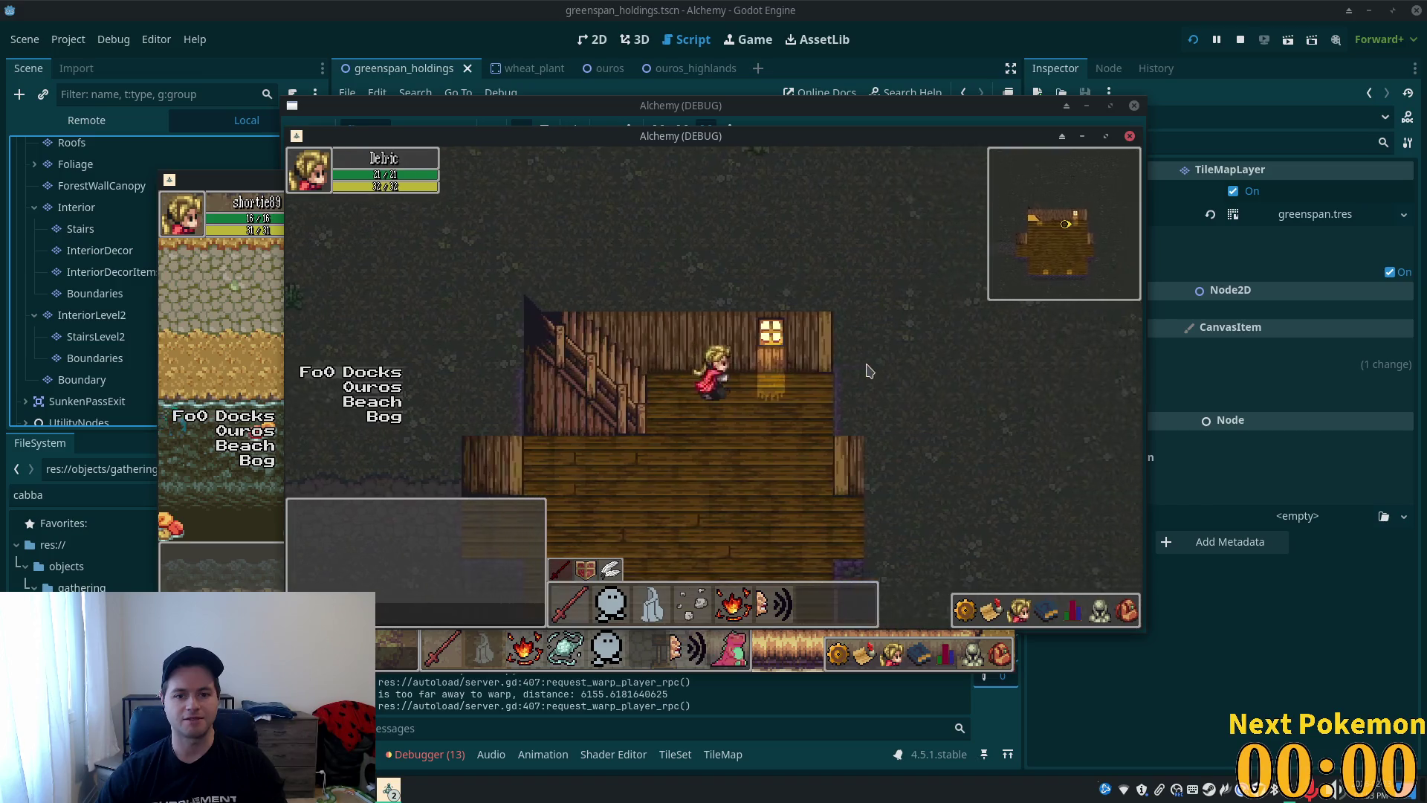
key(d)
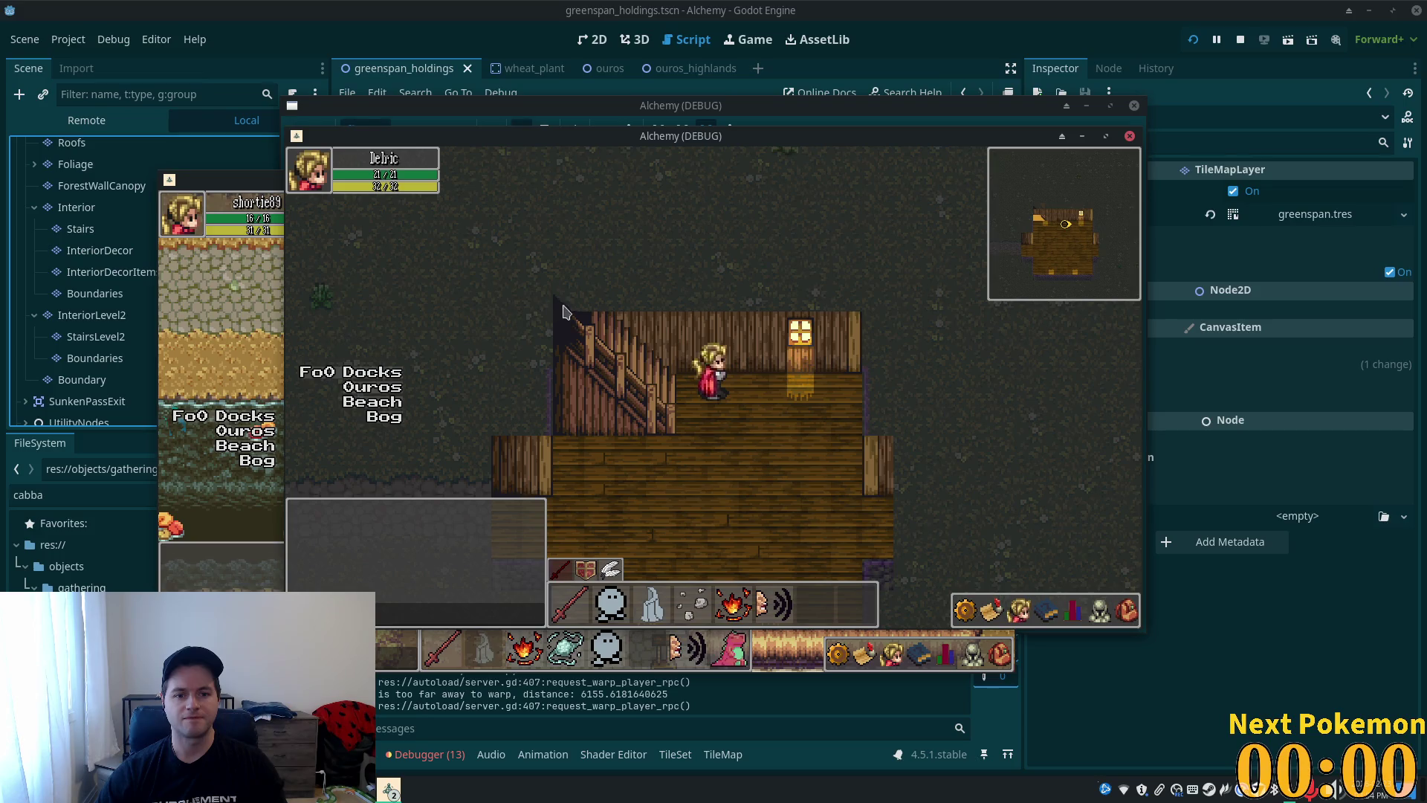
key(F8)
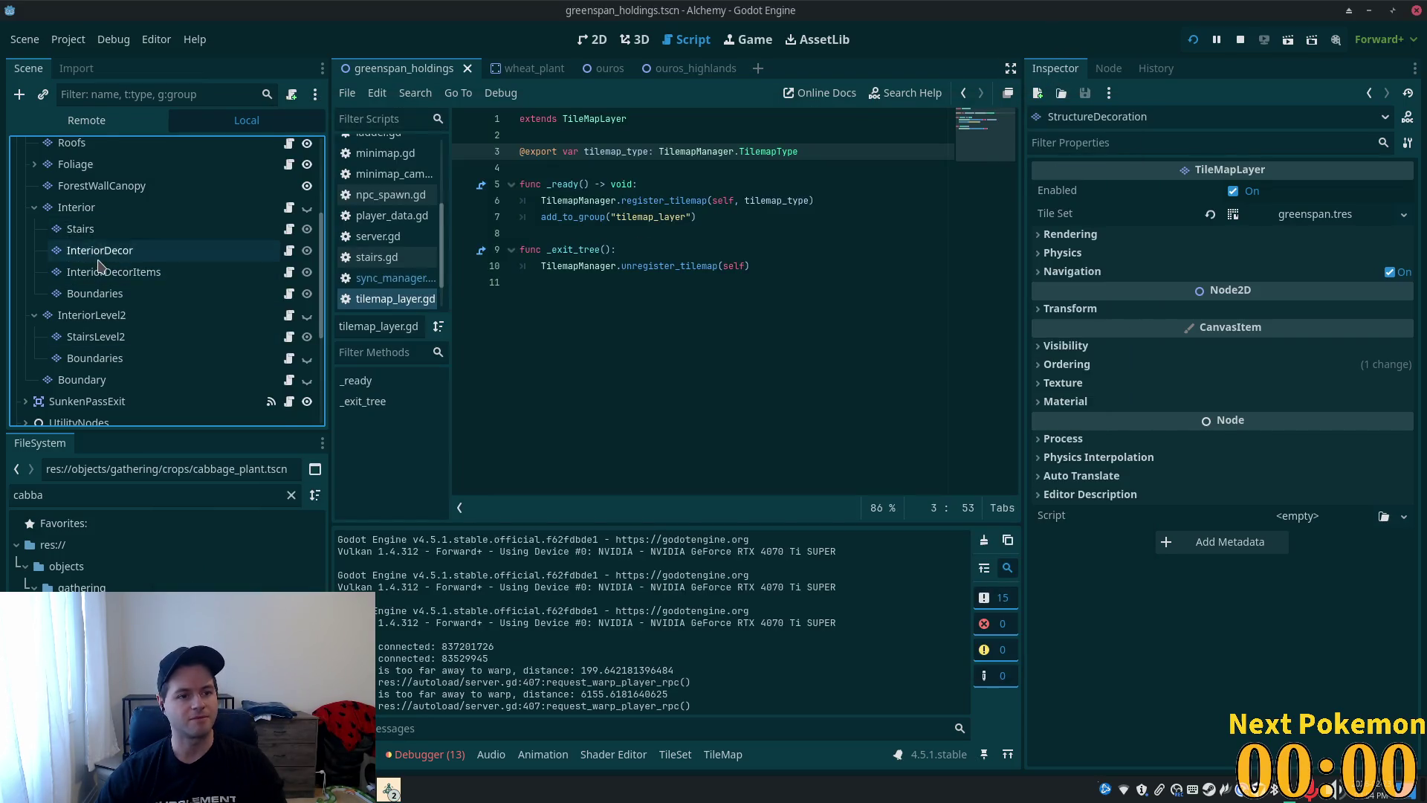
- Select the Stairs layer and bring more of the building into view on the canvas
scroll(109, 278, up, 2)
click(95, 298)
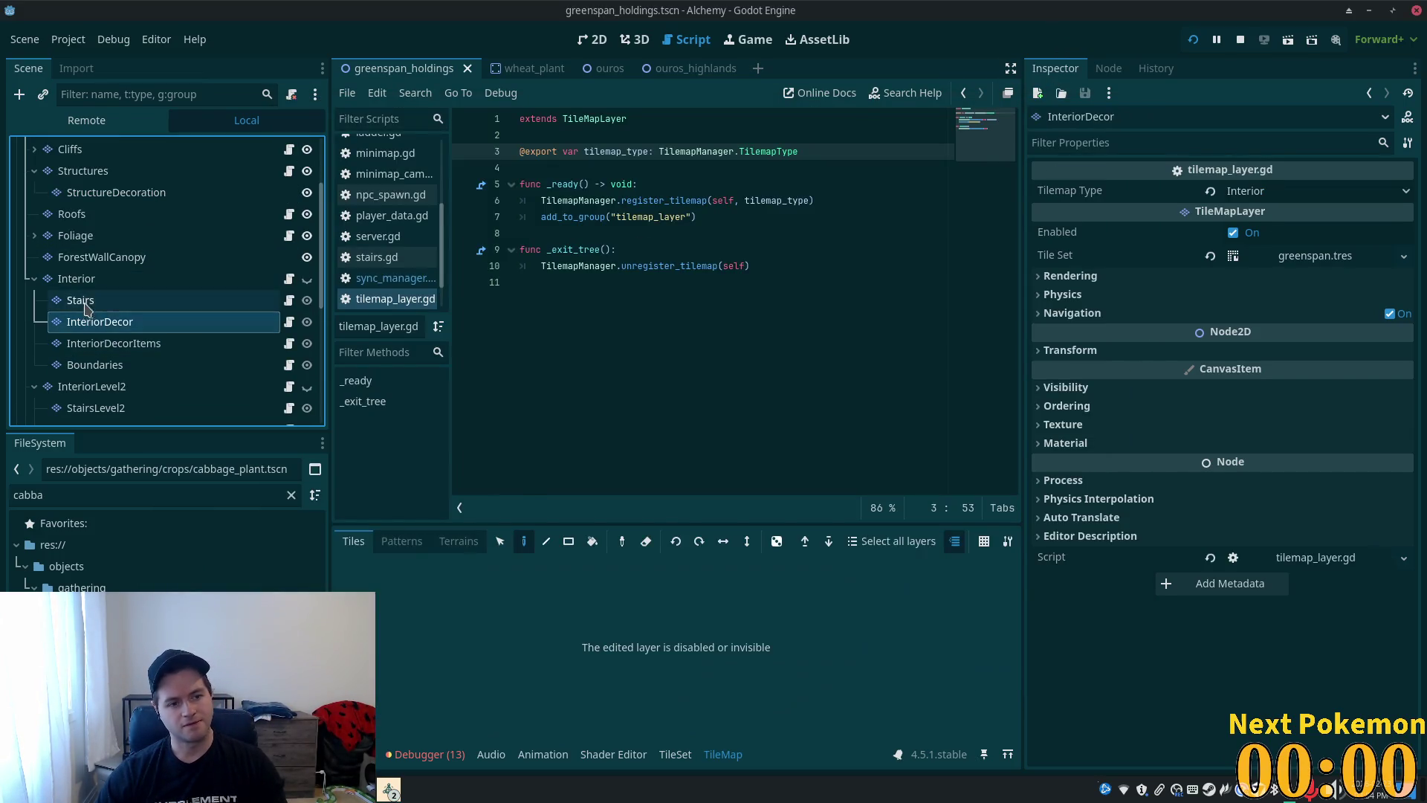
click(593, 39)
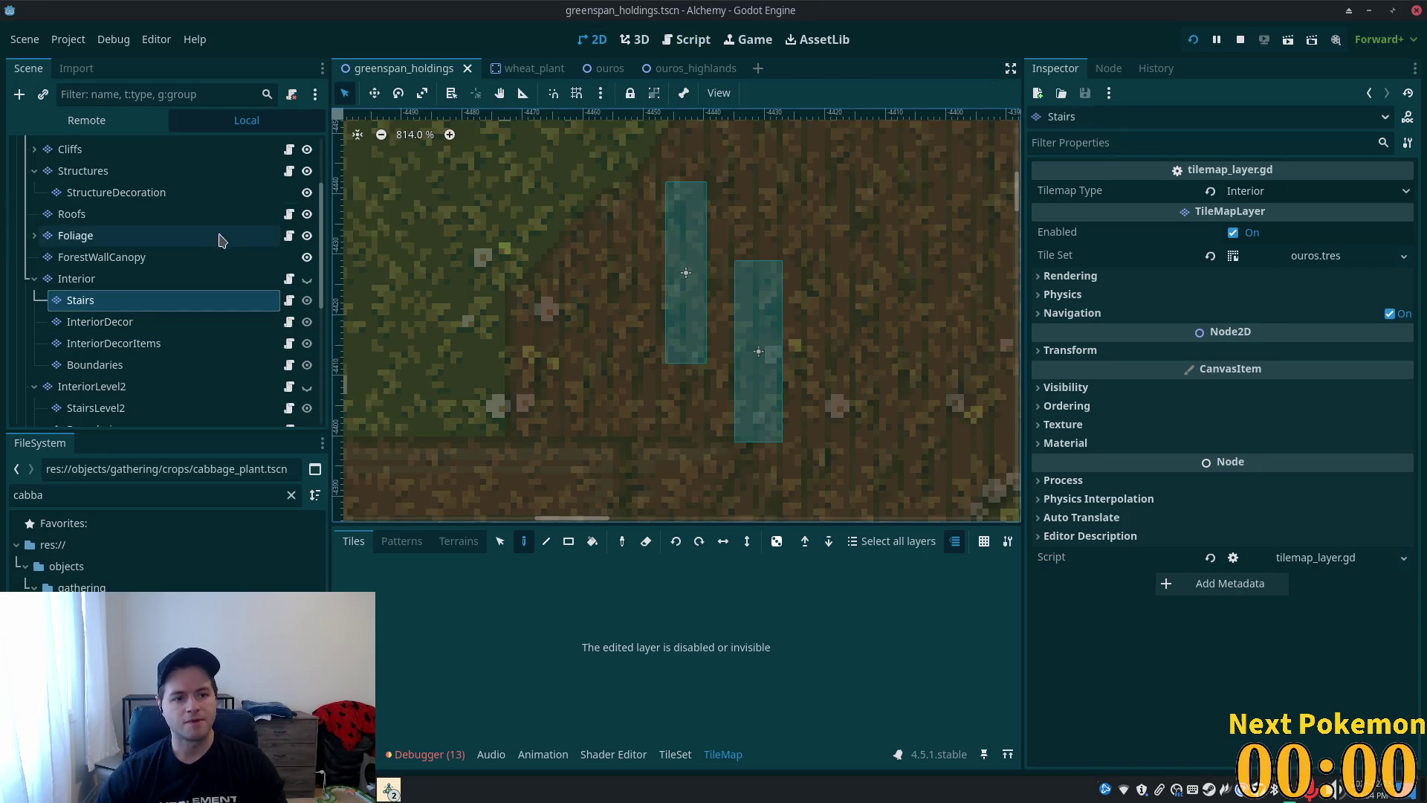
scroll(223, 245, up, 3)
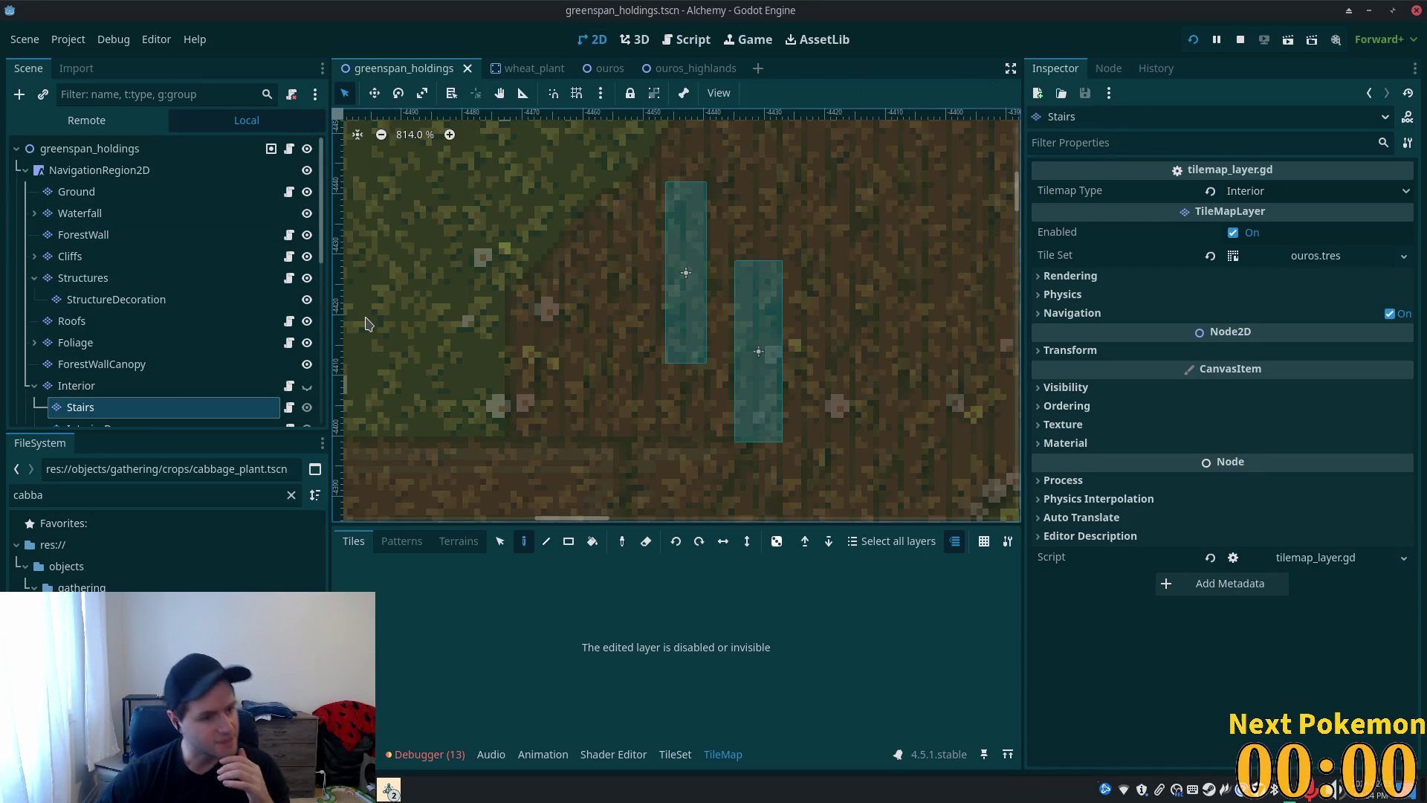
scroll(510, 281, down, 3)
drag(520, 173, 479, 159)
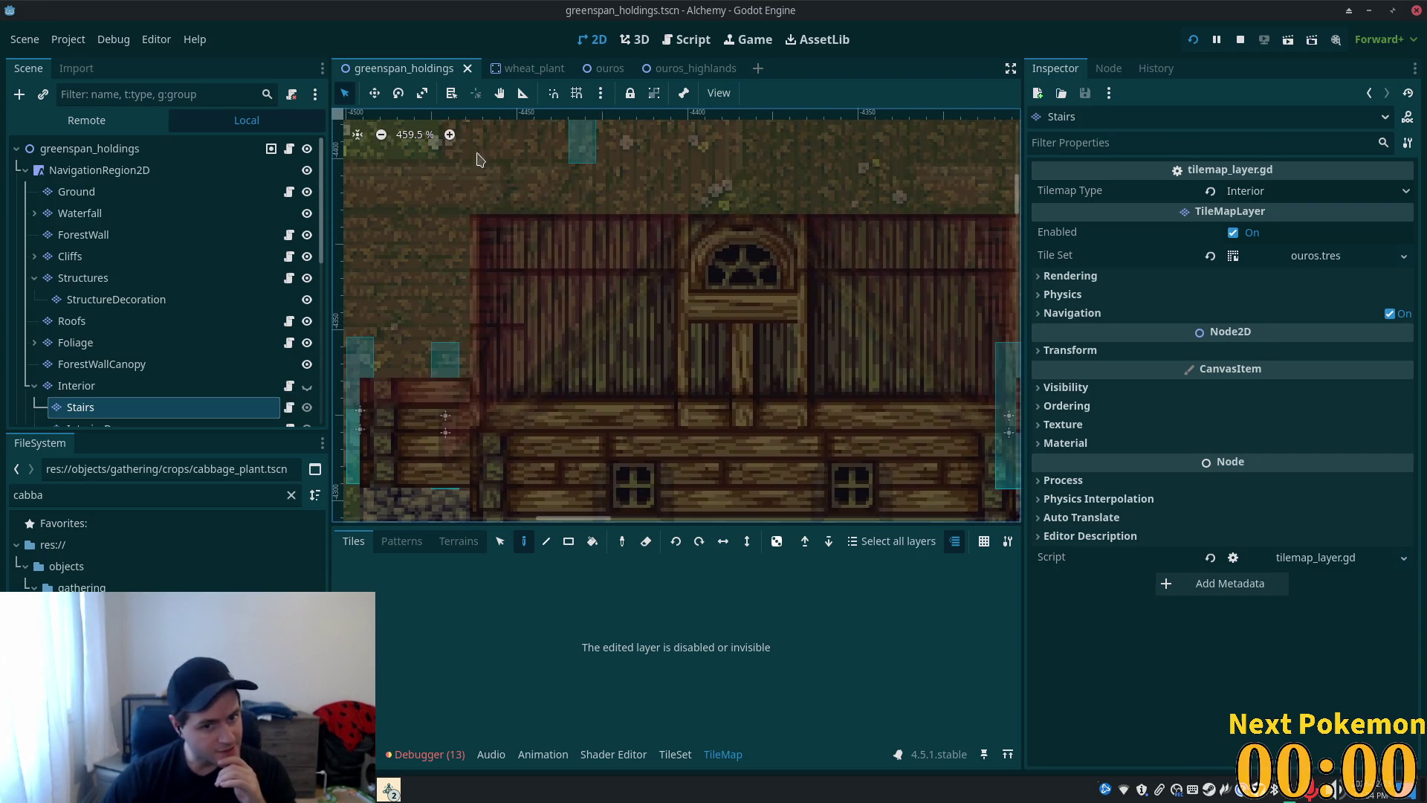
scroll(446, 342, down, 3)
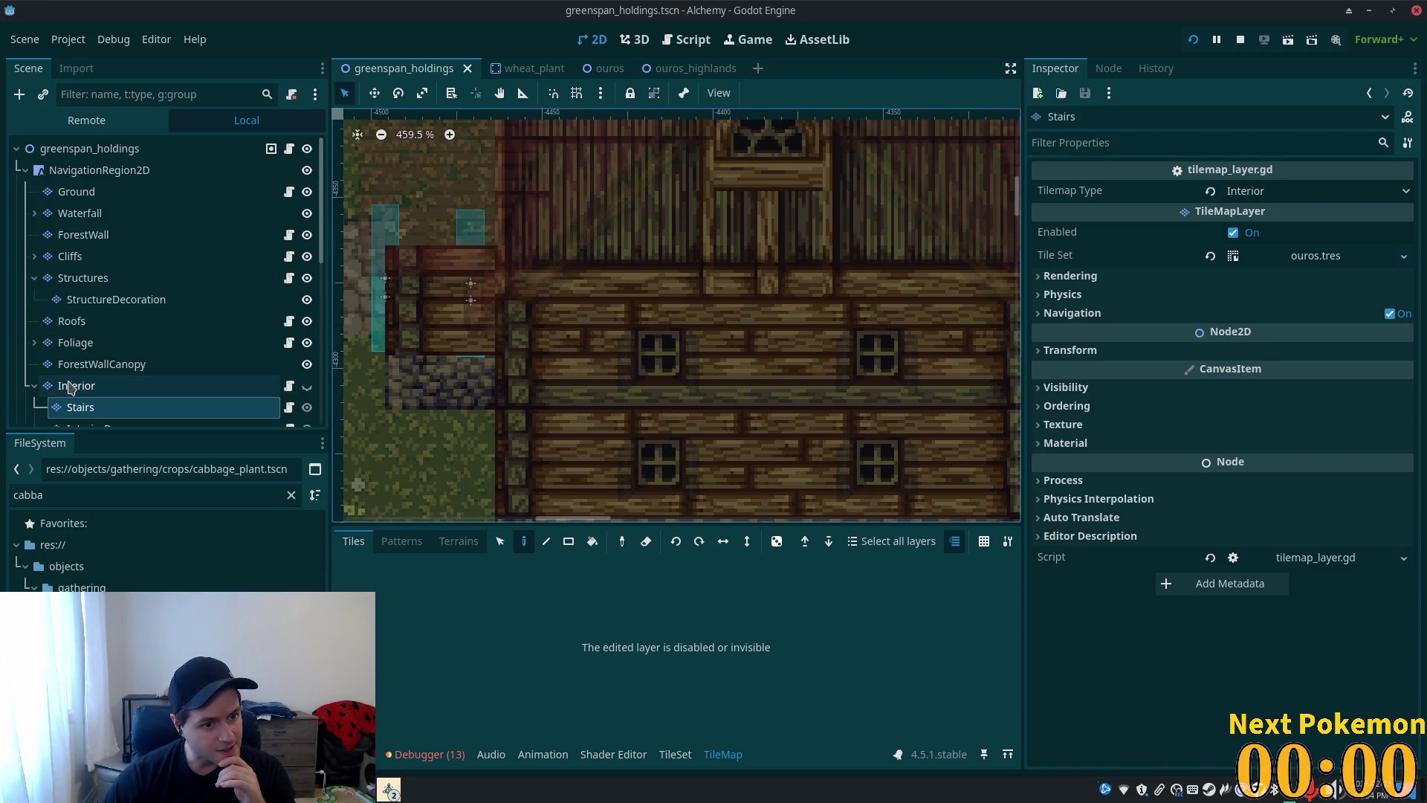
- Hide the Roofs and Structures layers and make the Interior layer visible
click(71, 385)
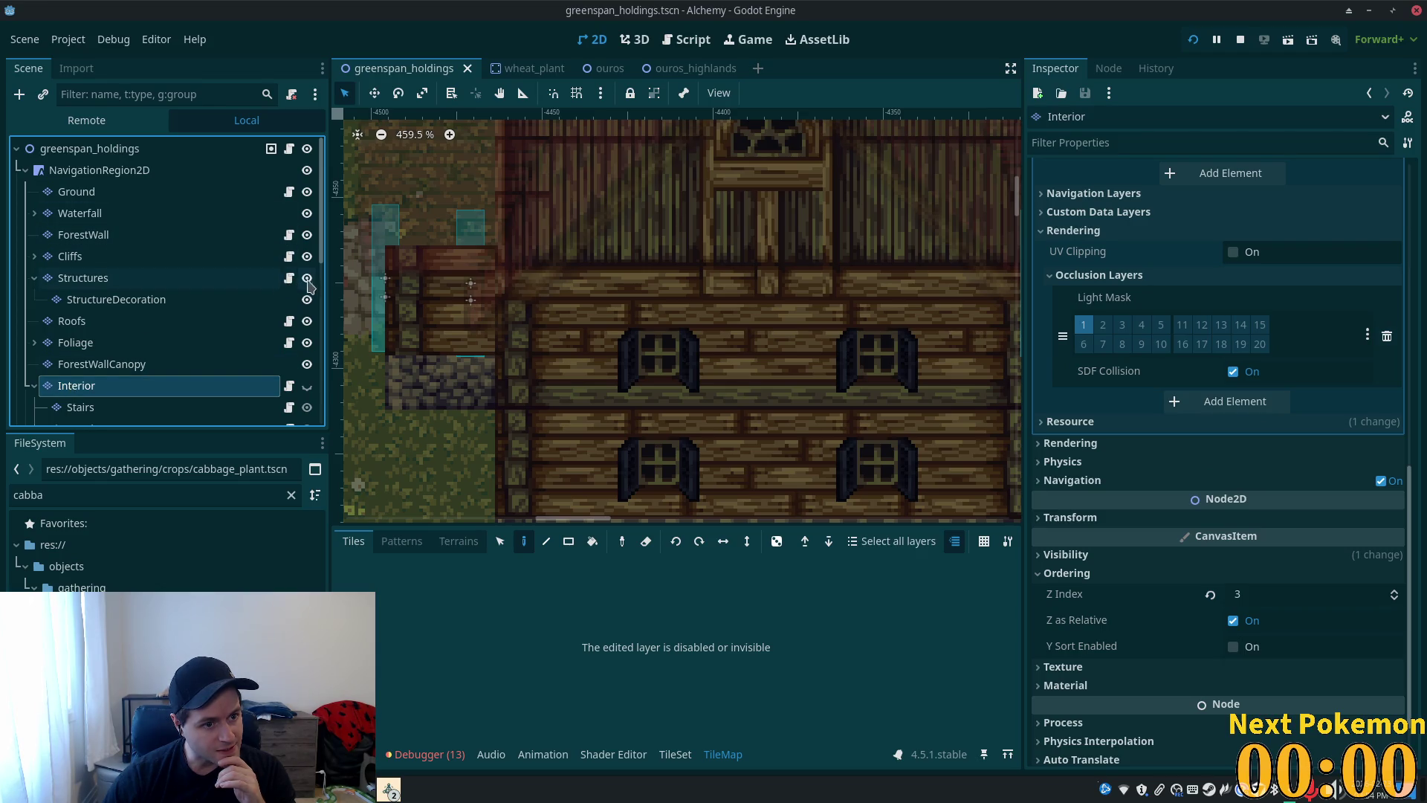
click(308, 323)
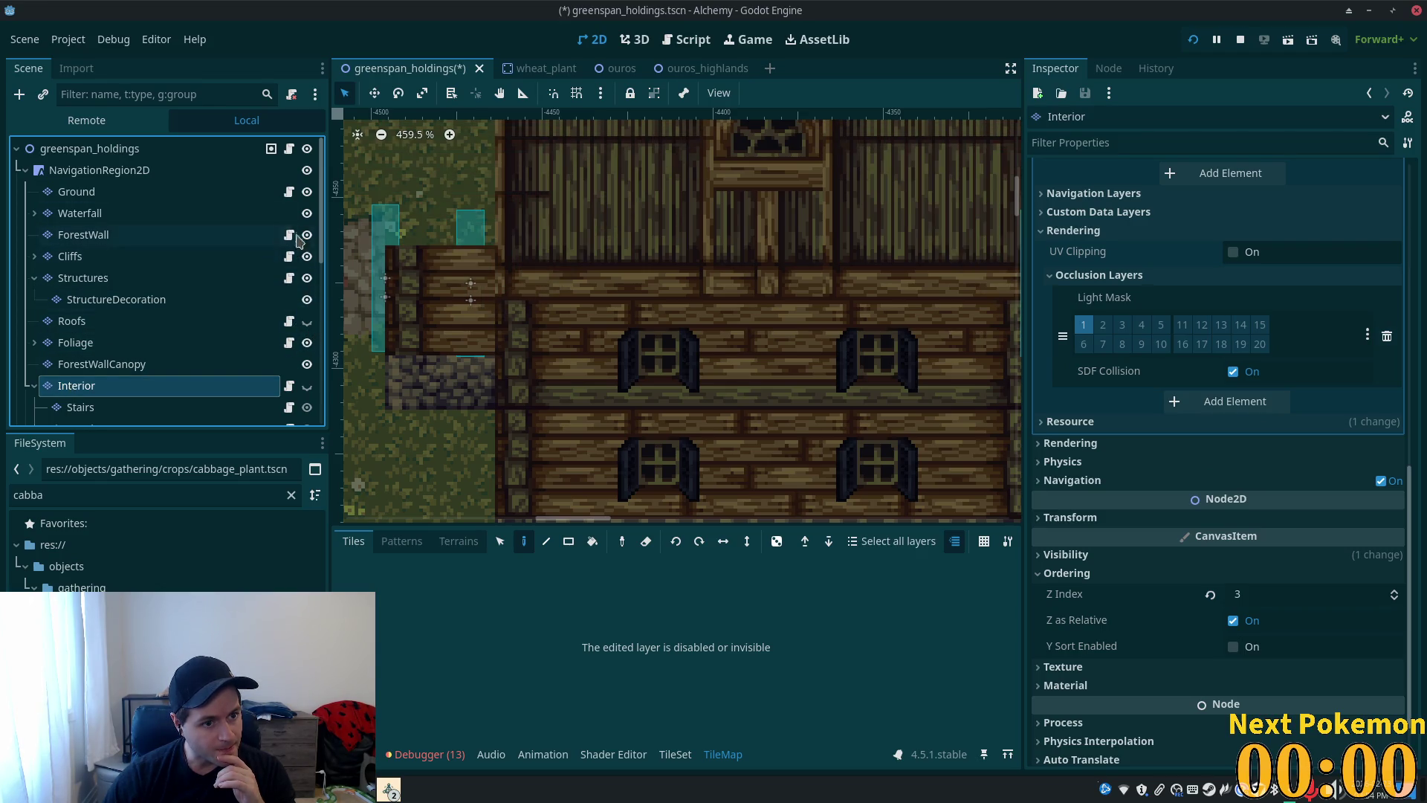
click(307, 279)
click(305, 387)
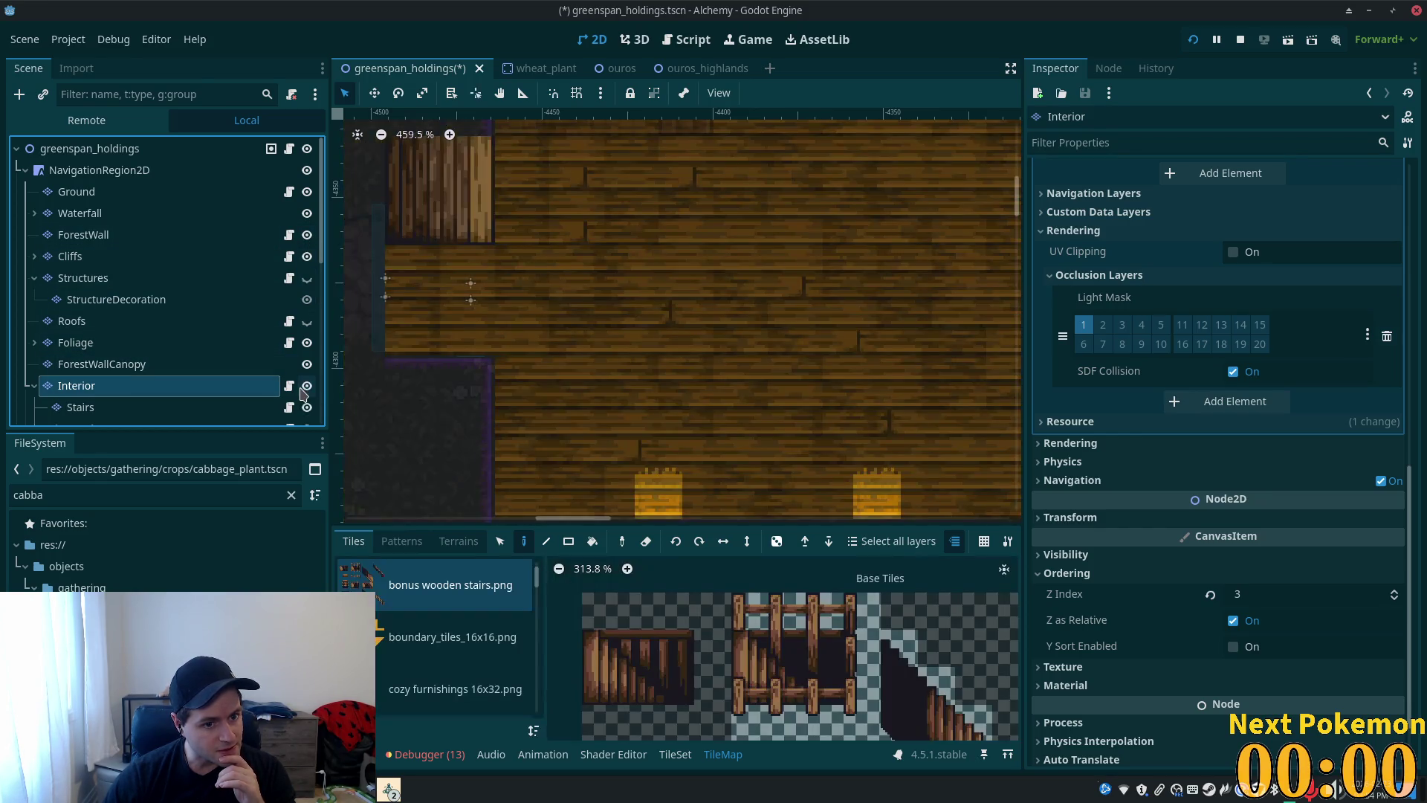
scroll(605, 322, up, 5)
scroll(736, 146, left, 2)
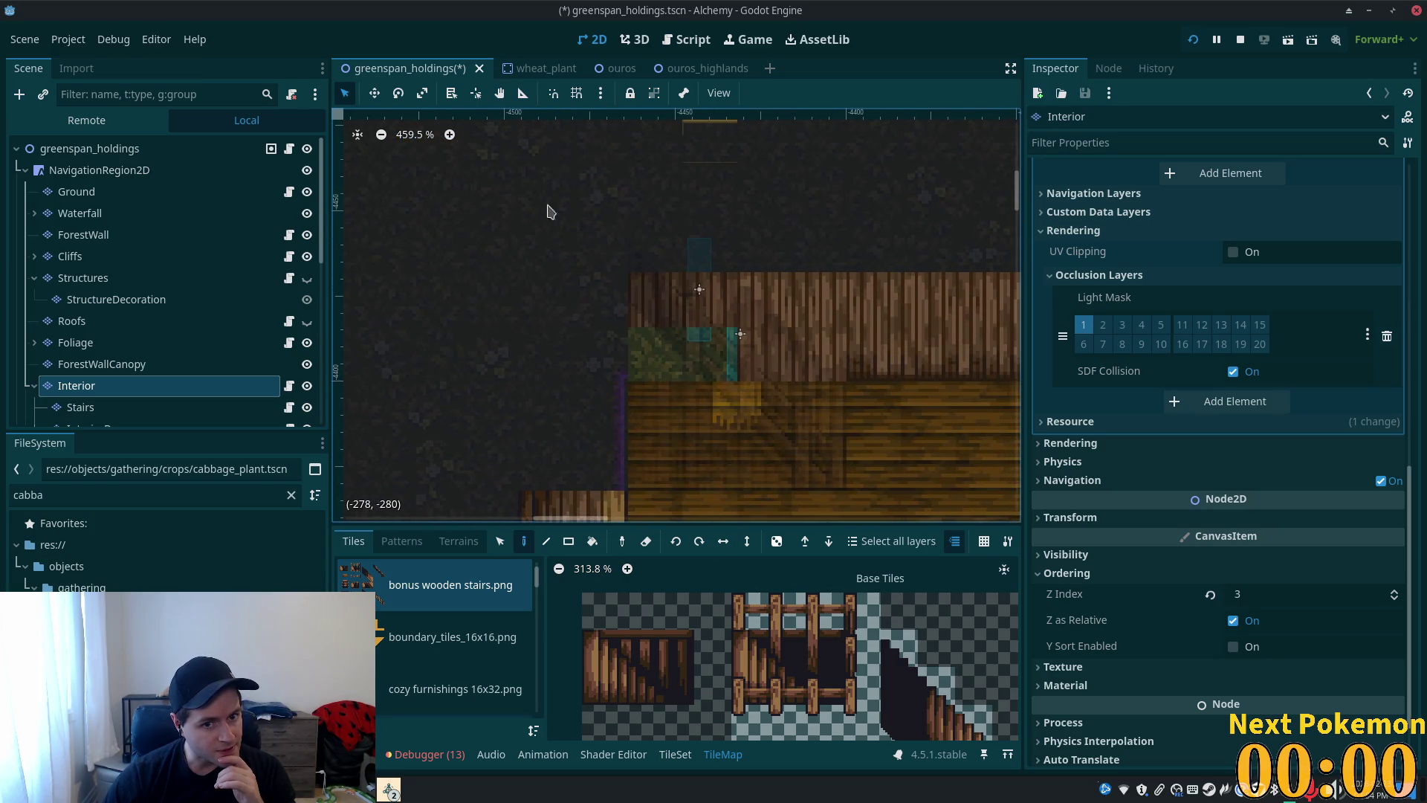
- Select the Stairs layer, then the InteriorDecor layer, and save the scene
click(104, 409)
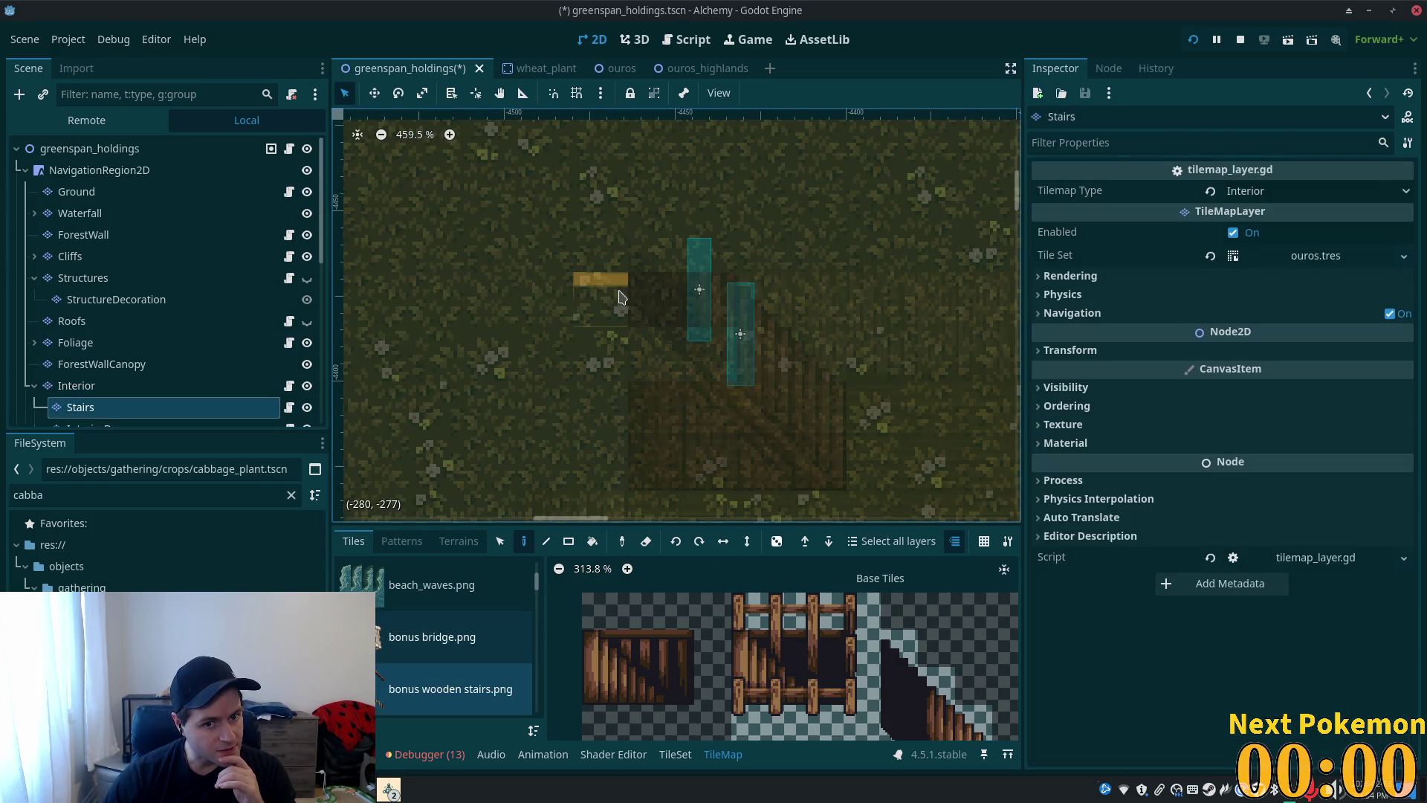
scroll(506, 298, right, 2)
scroll(505, 297, up, 1)
scroll(195, 368, down, 1)
scroll(195, 367, down, 1)
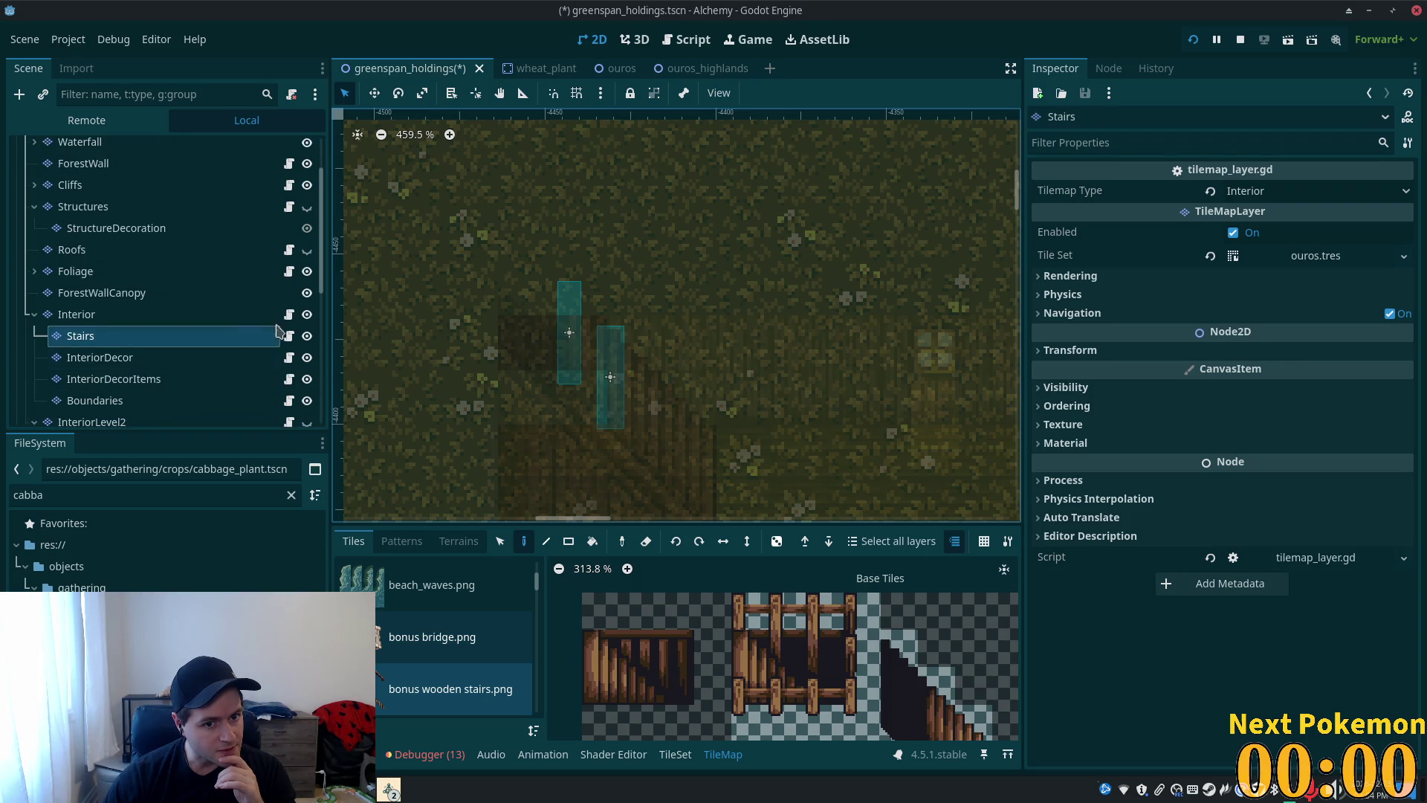
click(181, 366)
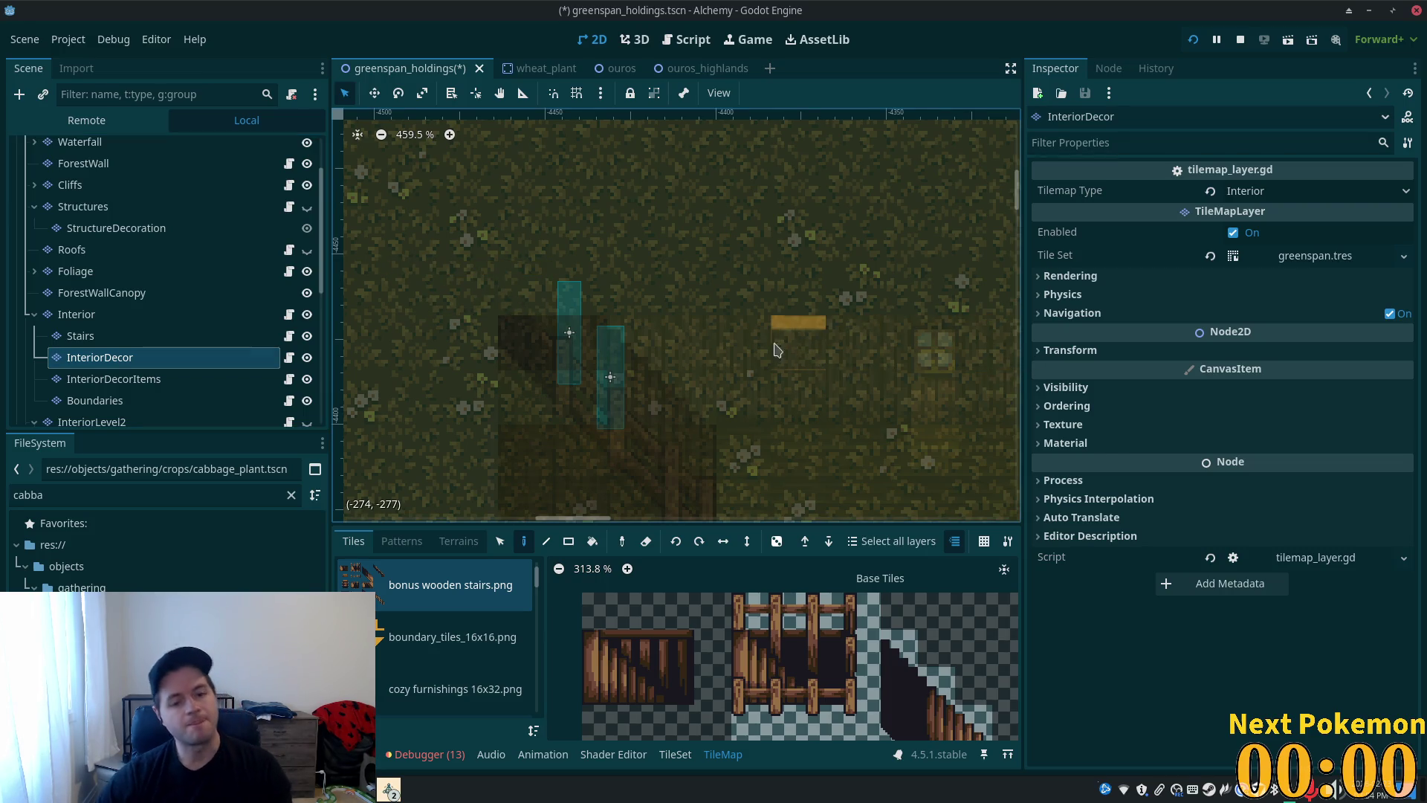
key(ctrl+s)
- Back on the Stairs layer, pick the stair railing tiles and edit the bonus wooden stairs.png tile set
click(123, 339)
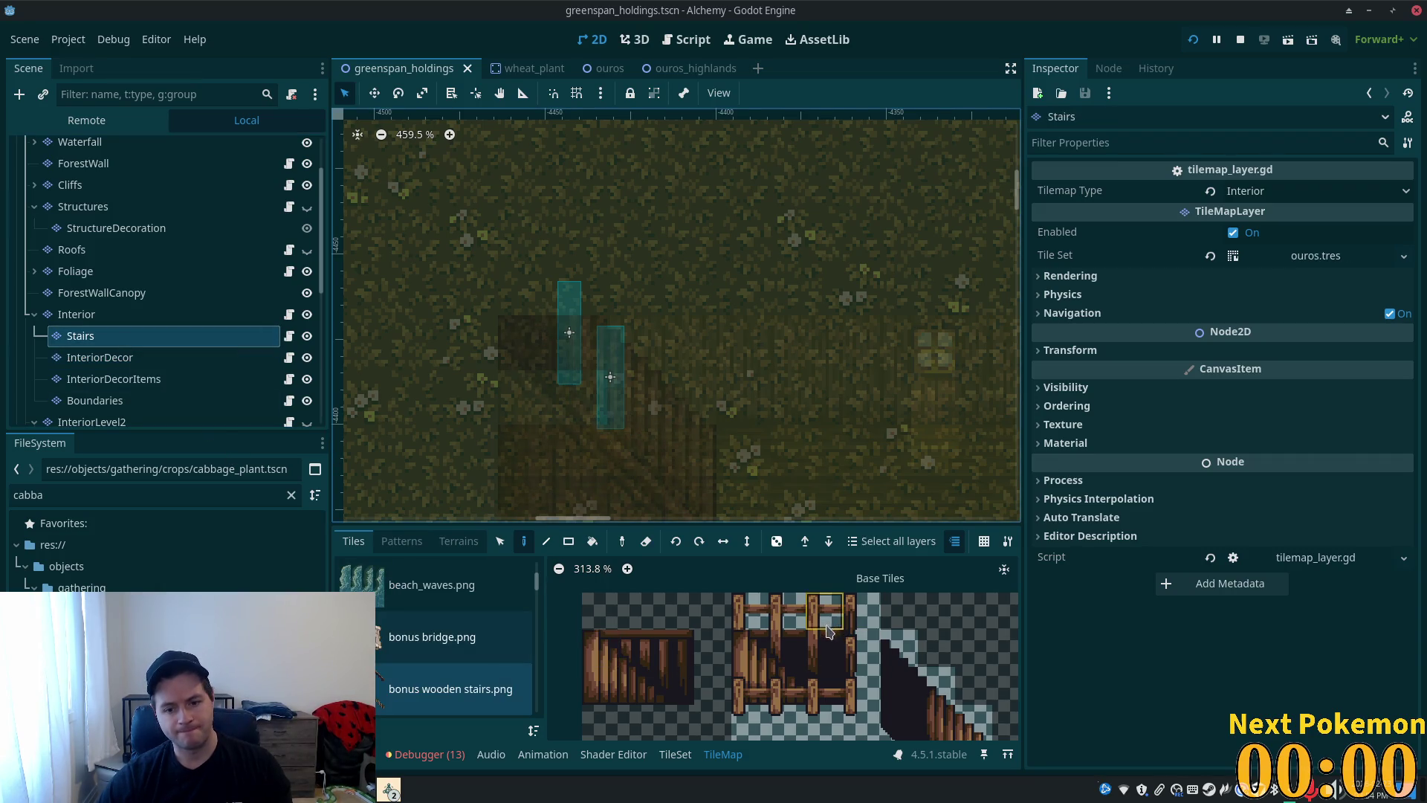
scroll(695, 578, down, 4)
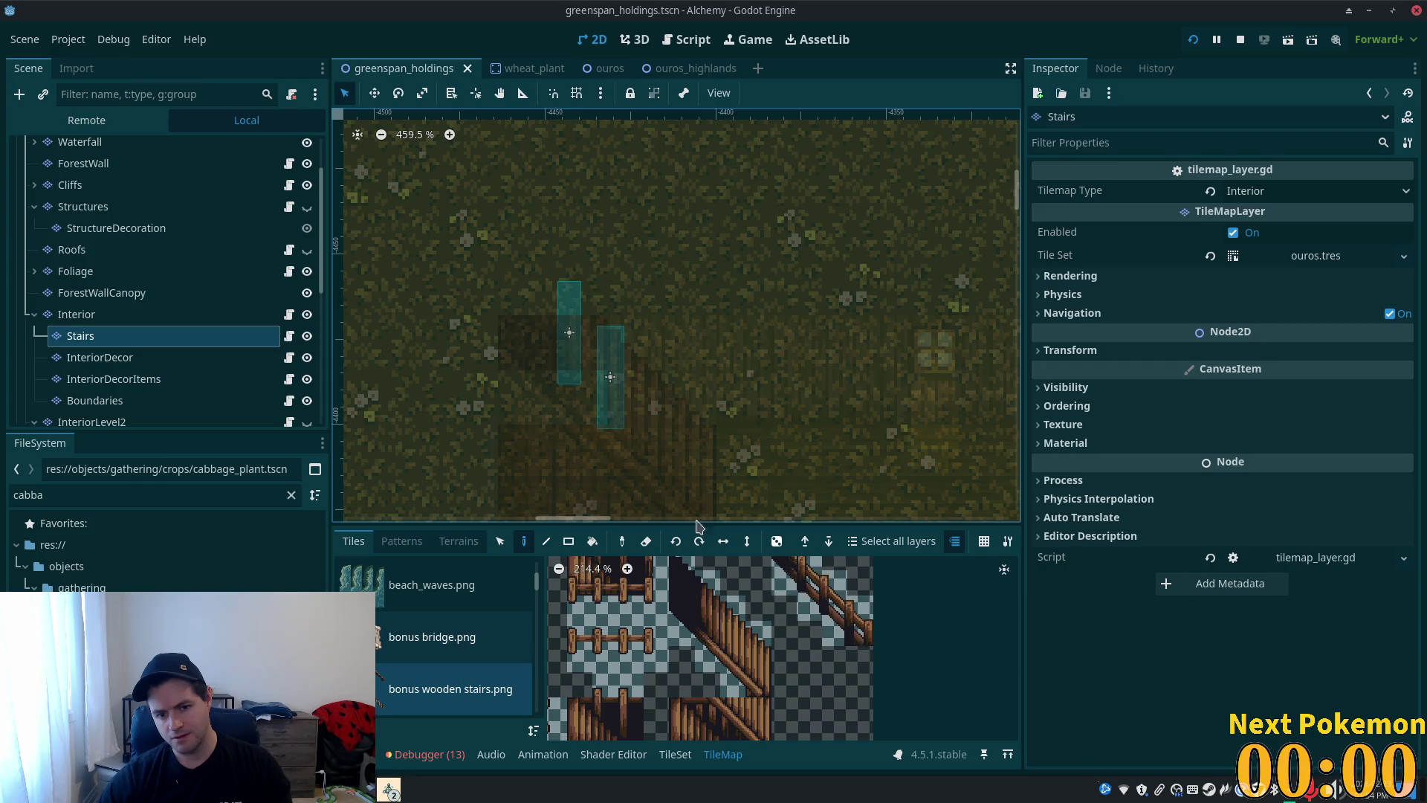
scroll(639, 446, down, 2)
scroll(669, 357, down, 3)
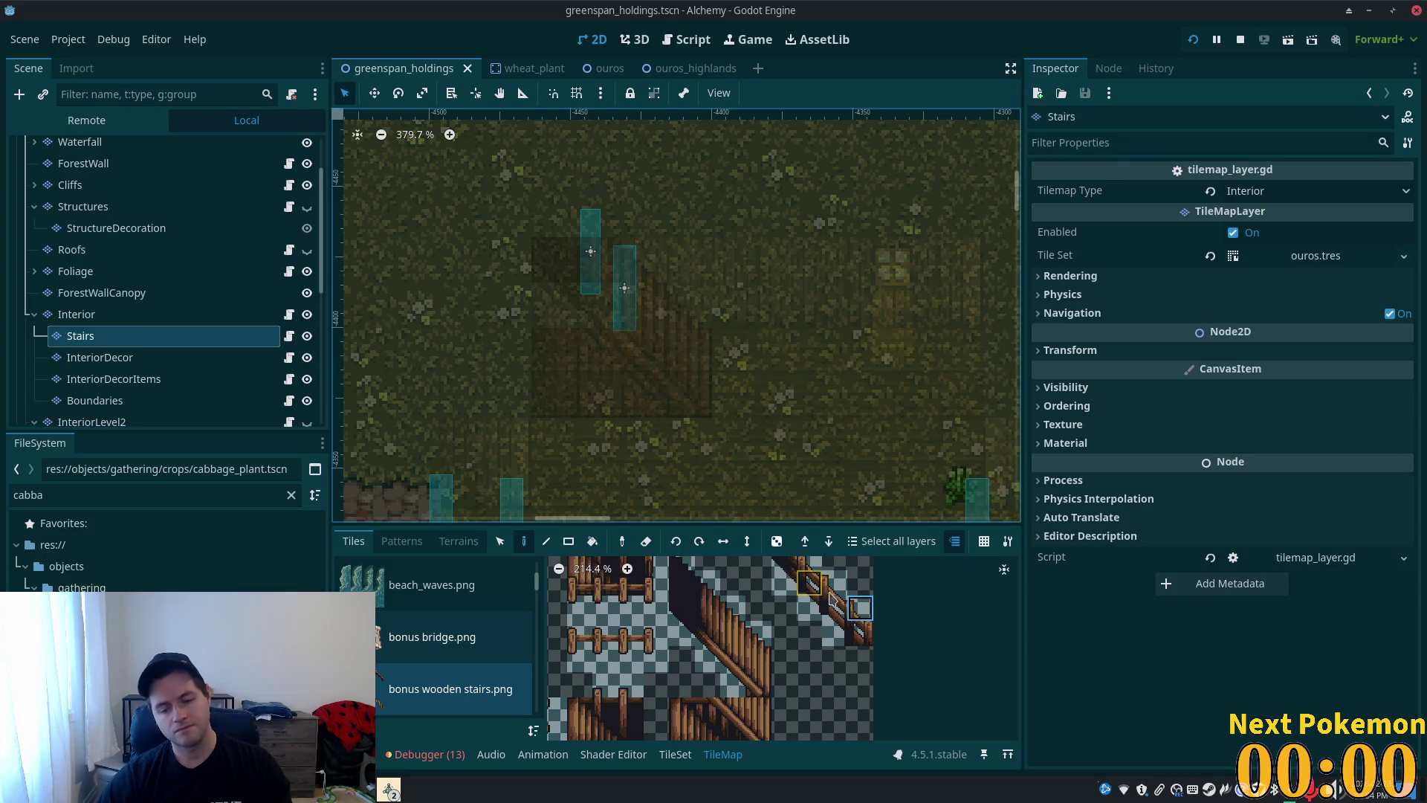
drag(859, 611, 765, 550)
scroll(851, 622, down, 3)
scroll(855, 649, up, 1)
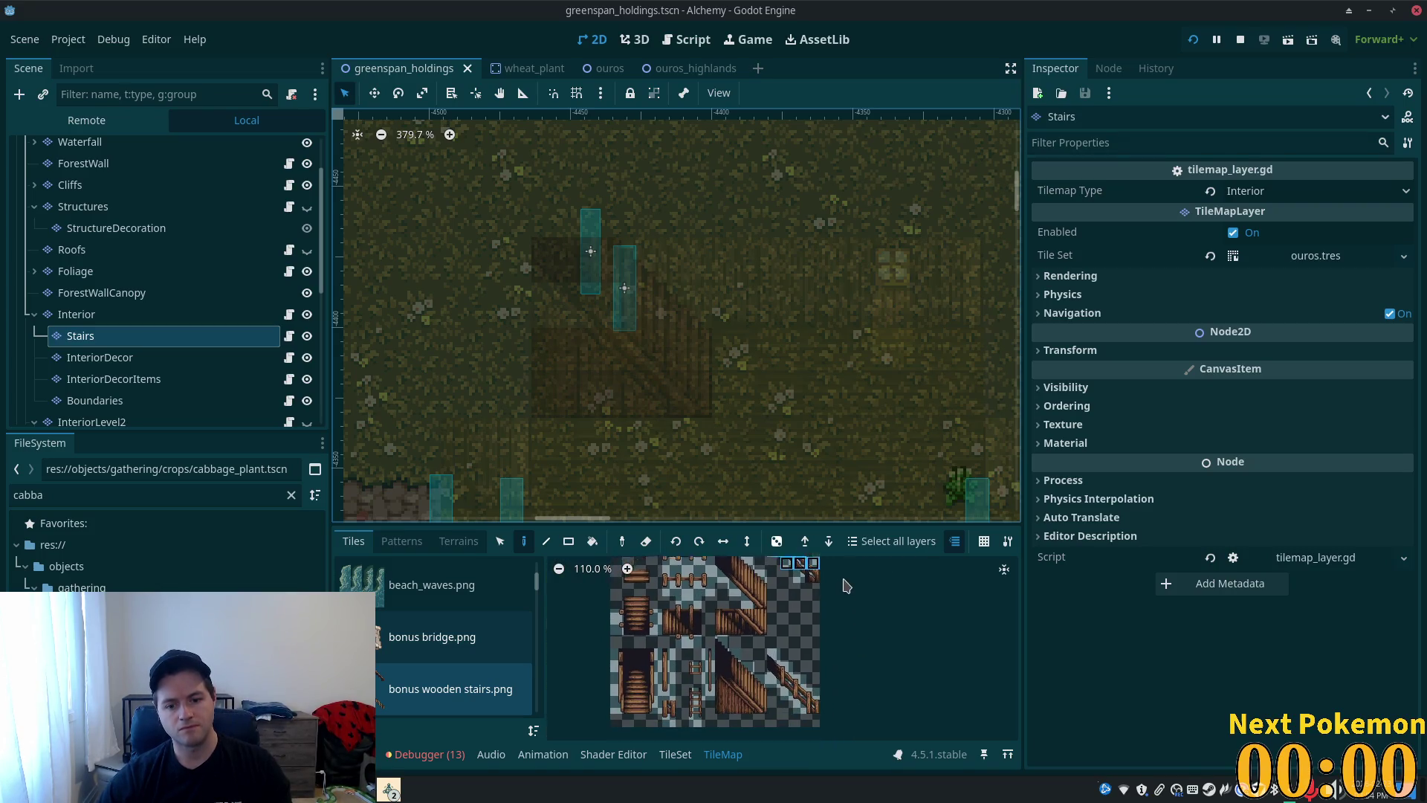
scroll(847, 658, up, 2)
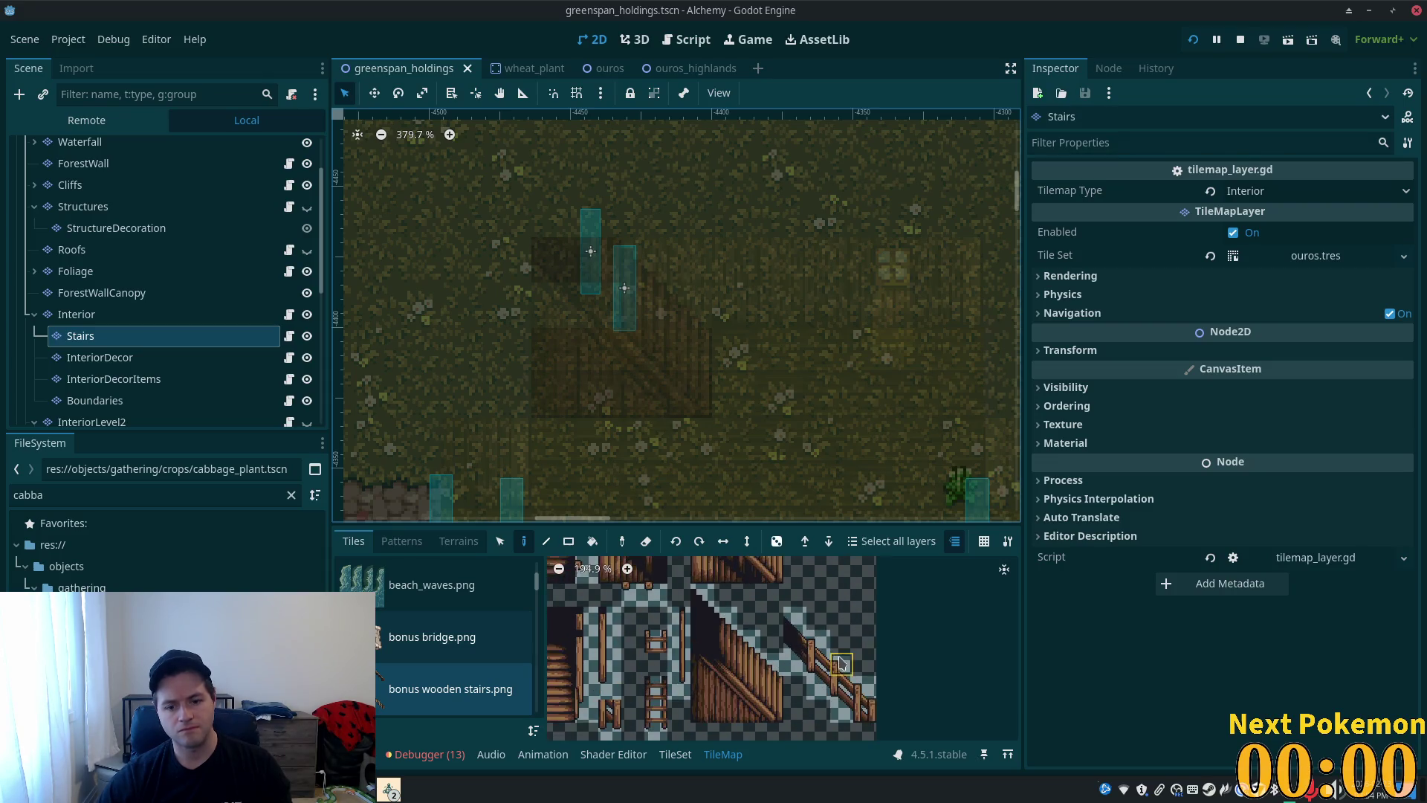
click(689, 757)
scroll(892, 669, down, 5)
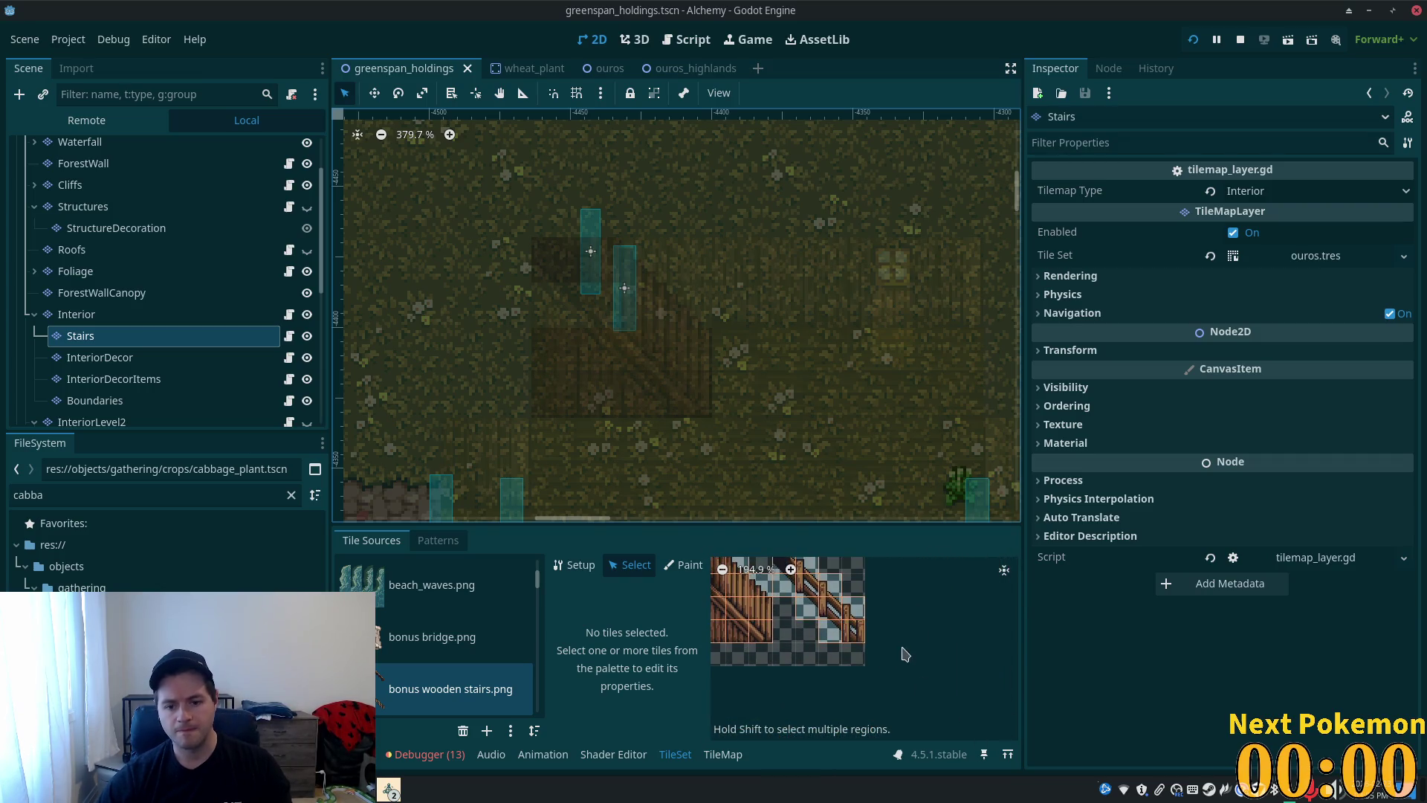
- Give the block of bonus wooden stairs tiles Z Index 5, save, and hide the Interior layer
click(753, 556)
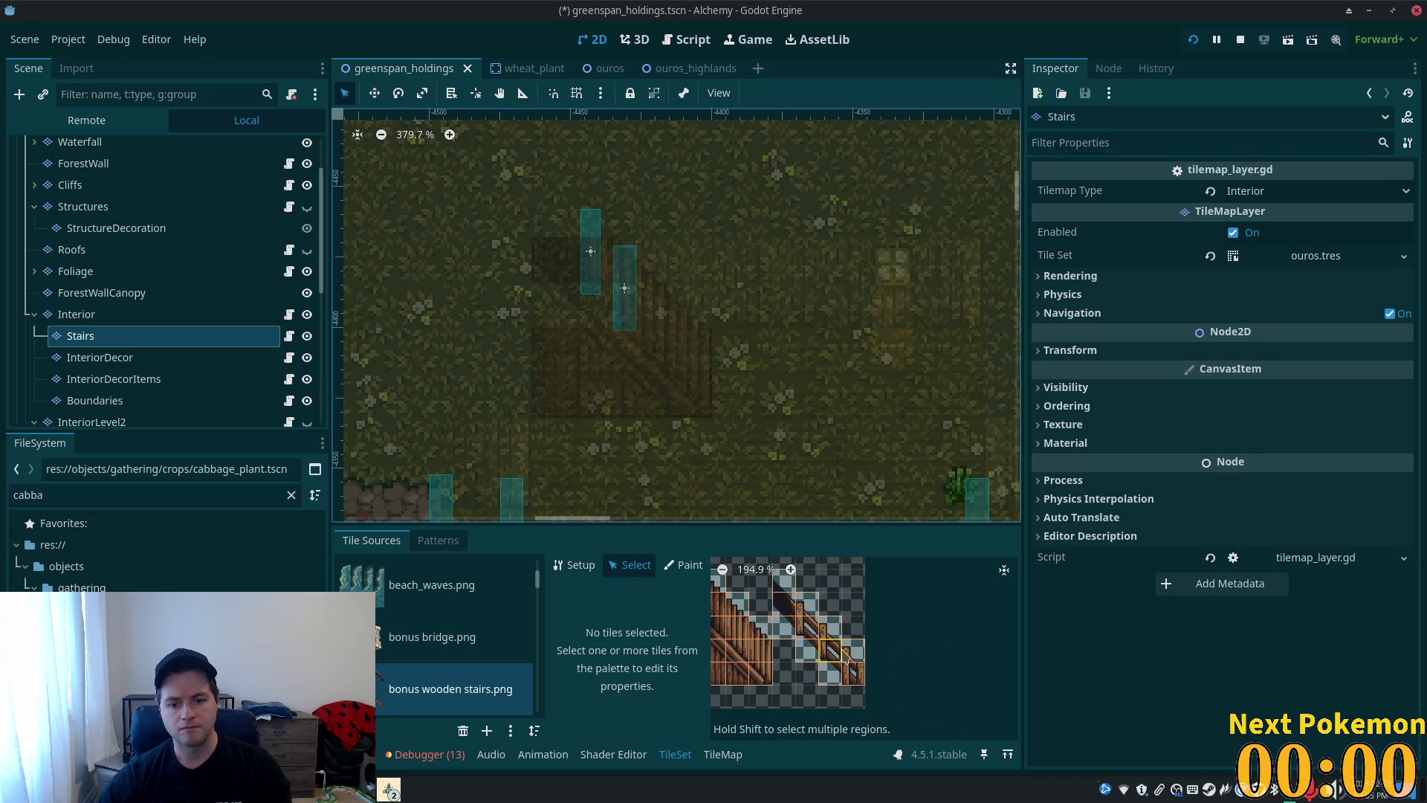
click(848, 657)
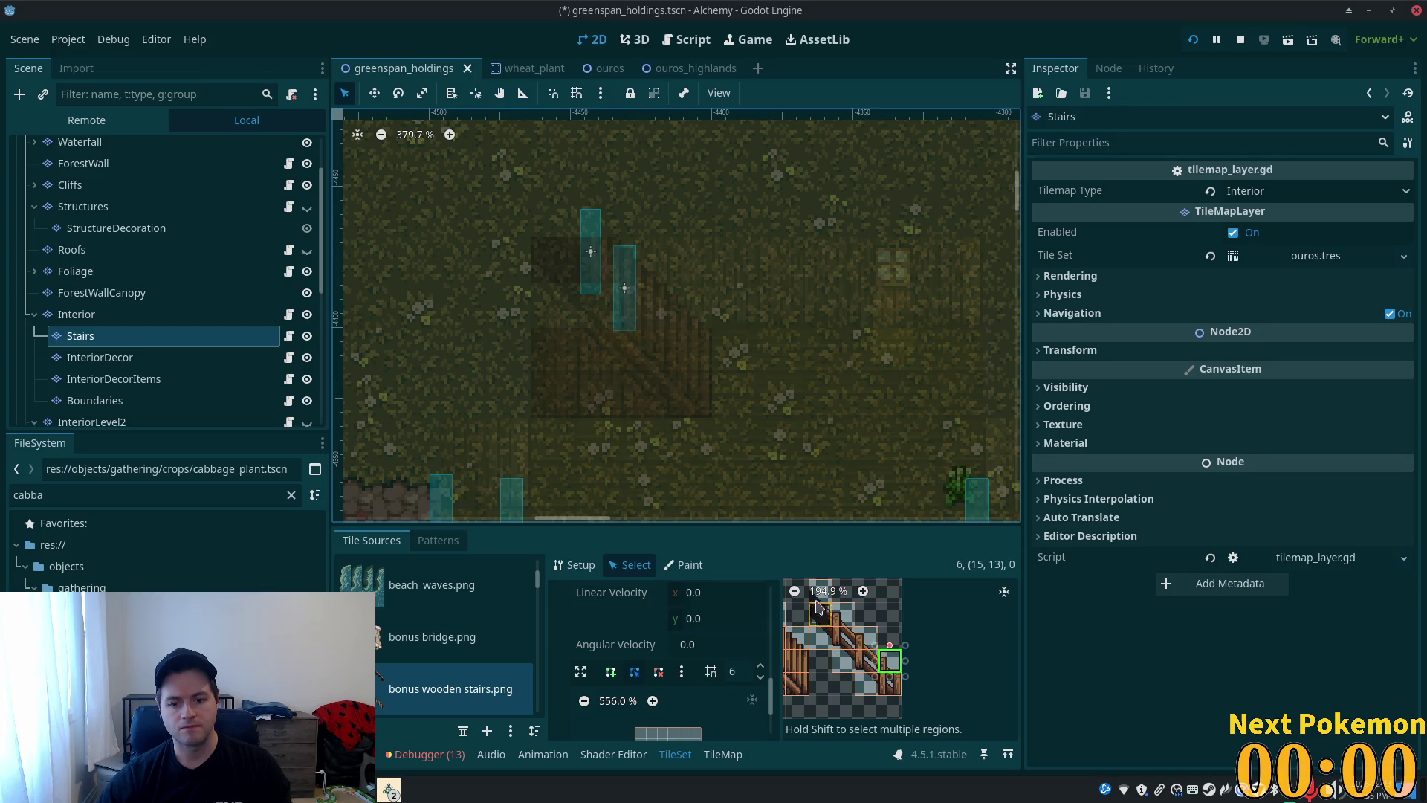
mouse_move(836, 616)
mouse_down()
mouse_move(927, 701)
mouse_move(1059, 702)
mouse_up()
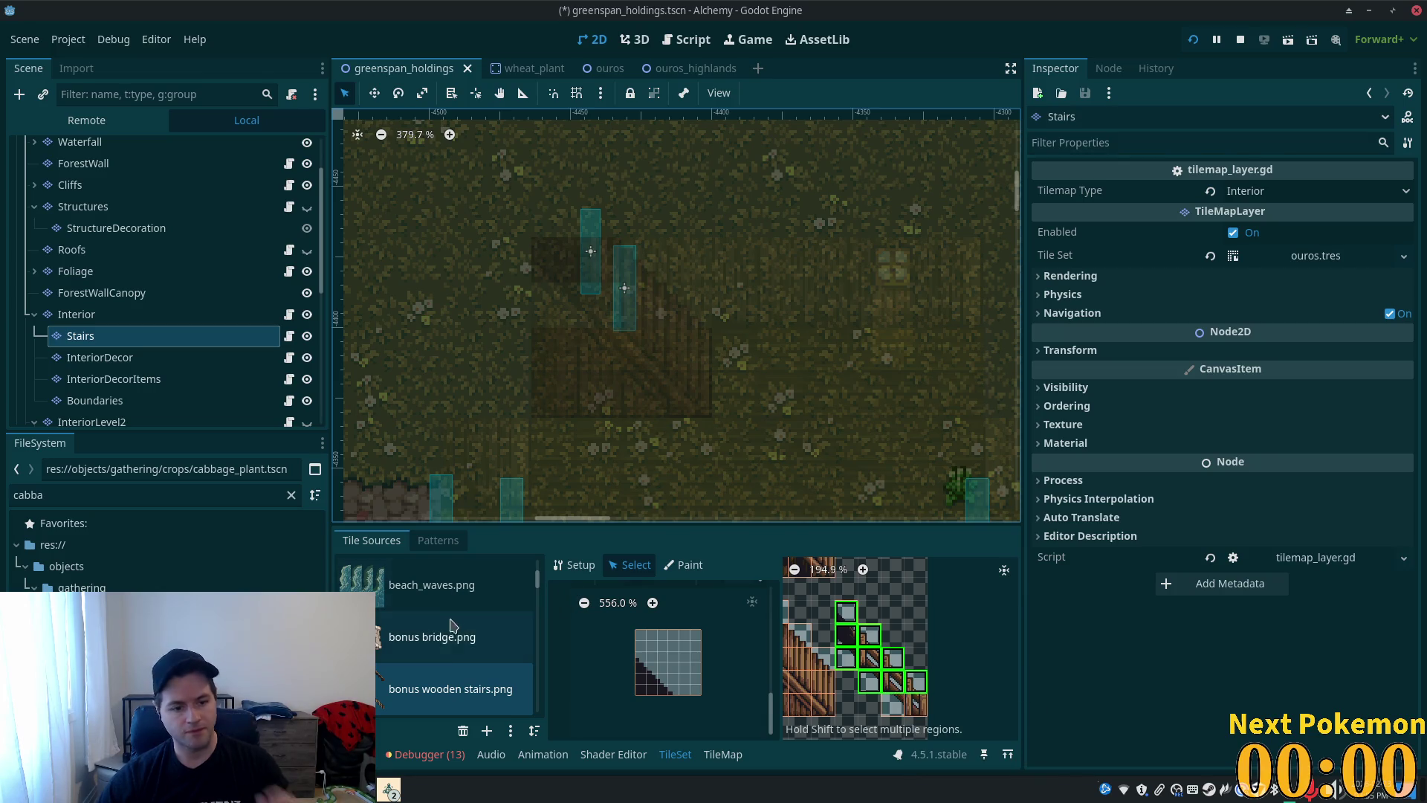
scroll(678, 640, down, 10)
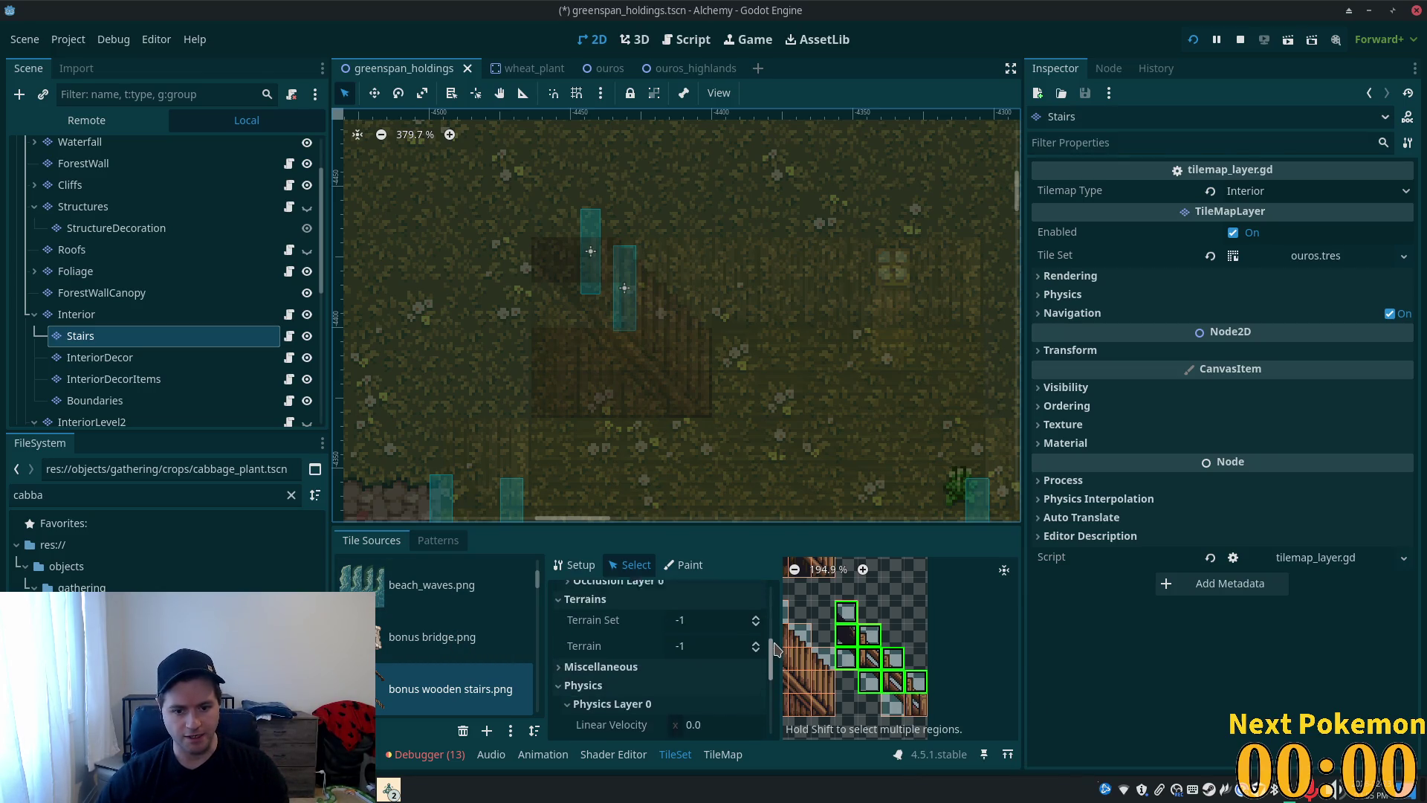
click(696, 618)
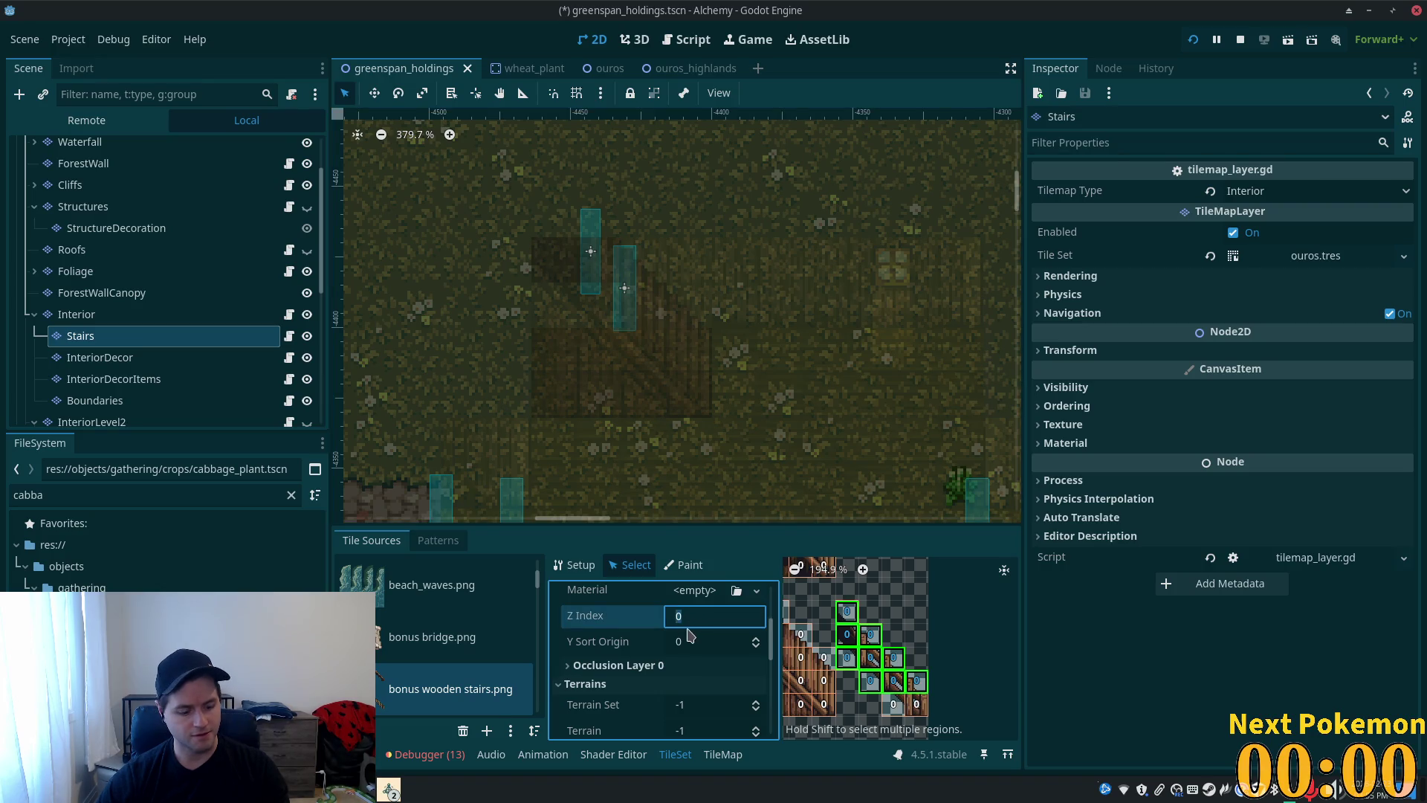
text(5)
key(Tab)
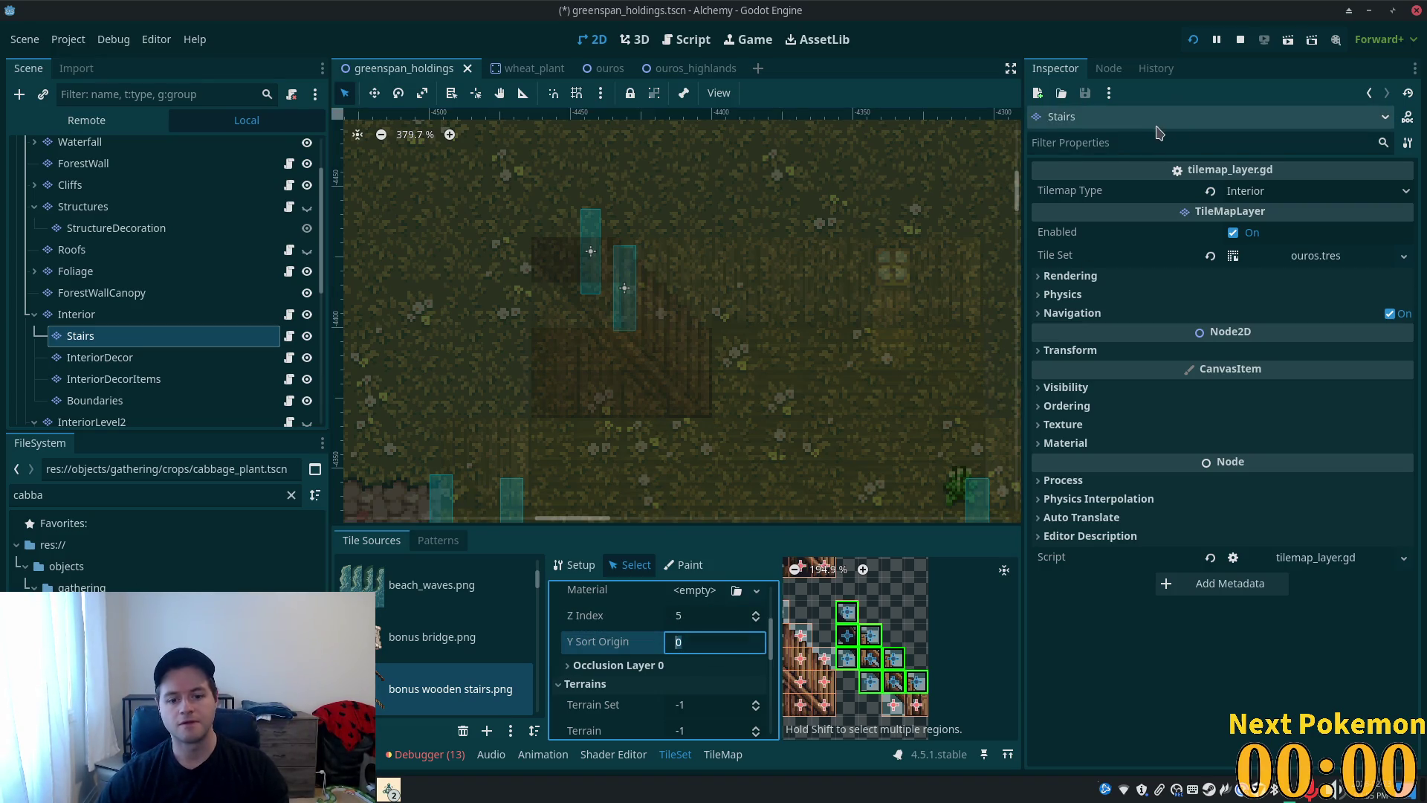
key(ctrl+s)
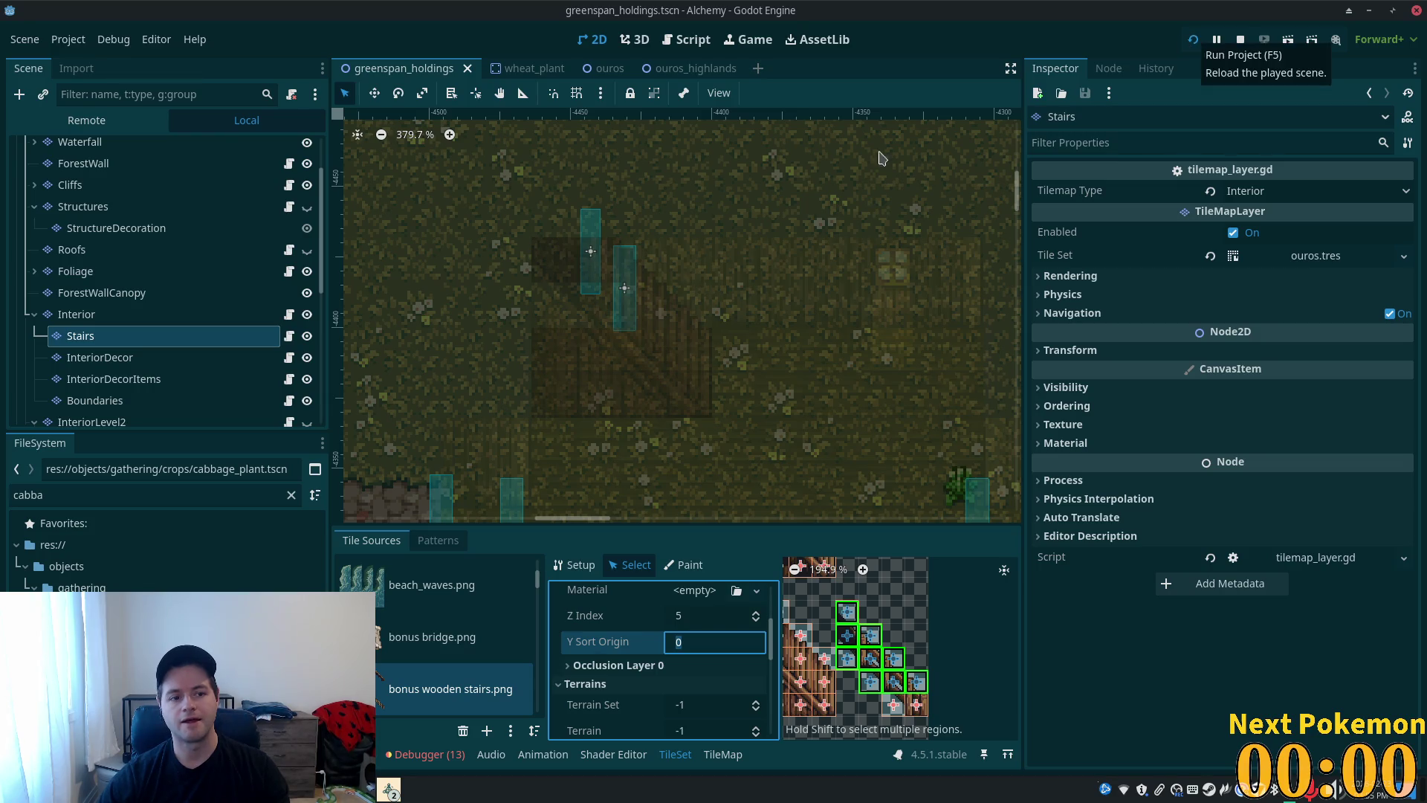
click(306, 317)
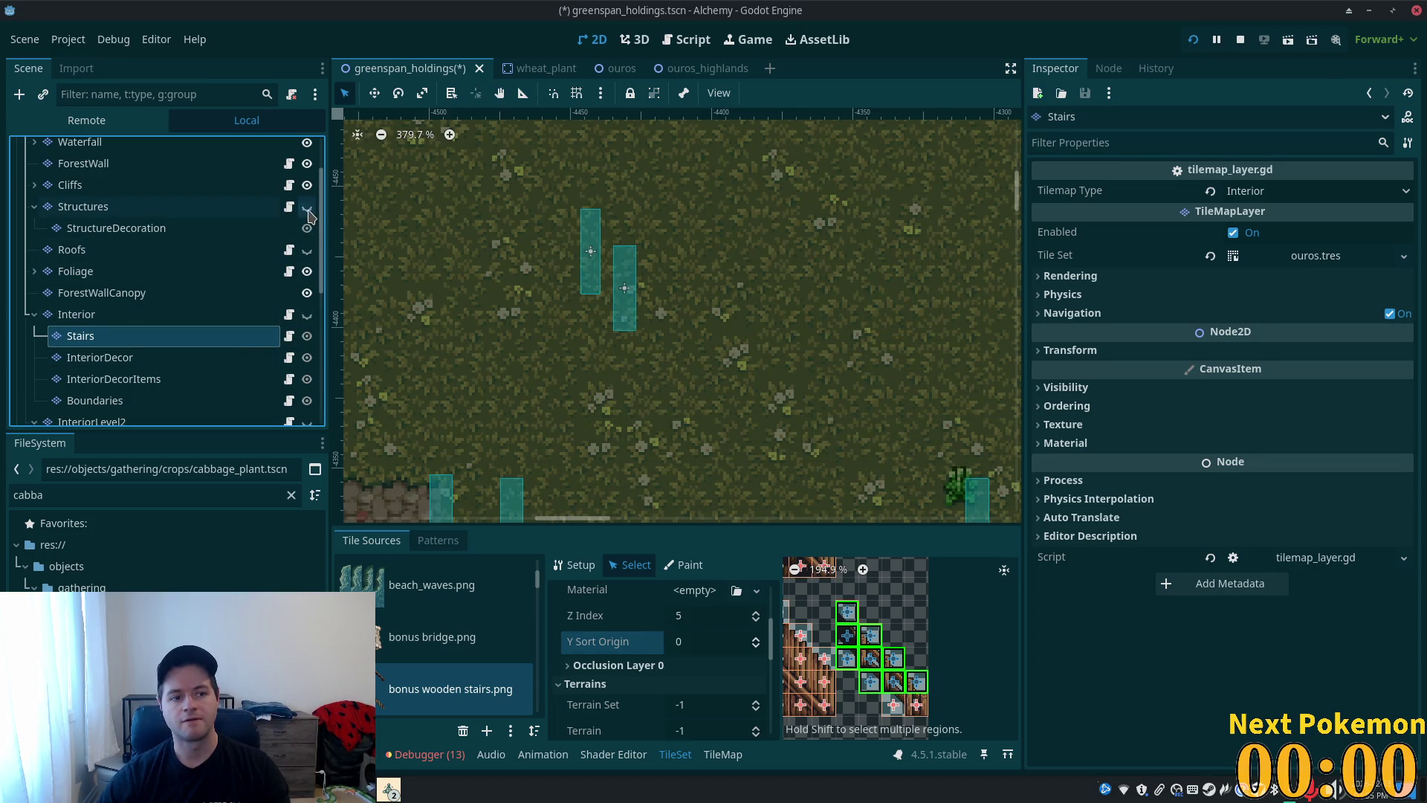
- Show the Structures and Roofs layers again and save the scene
click(307, 209)
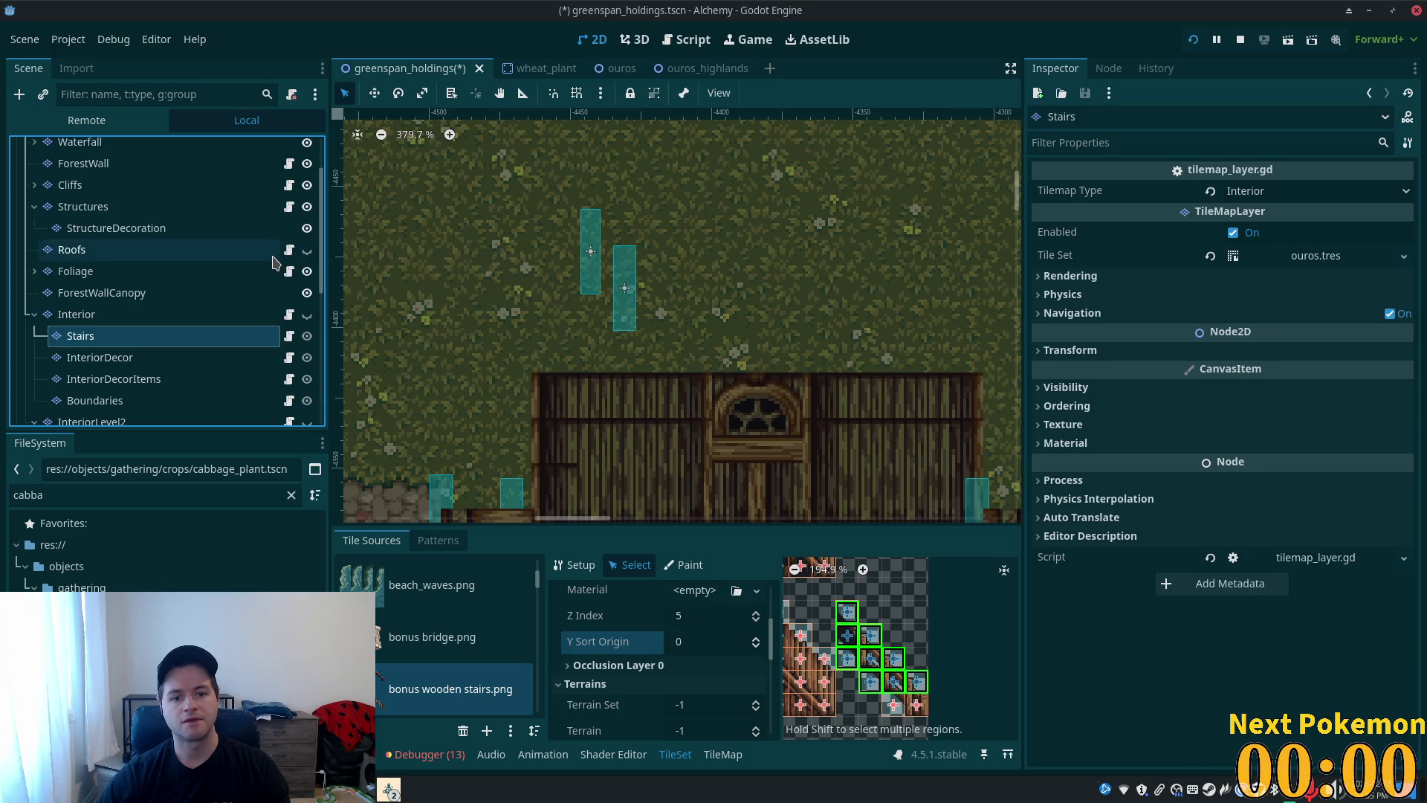
scroll(290, 297, up, 3)
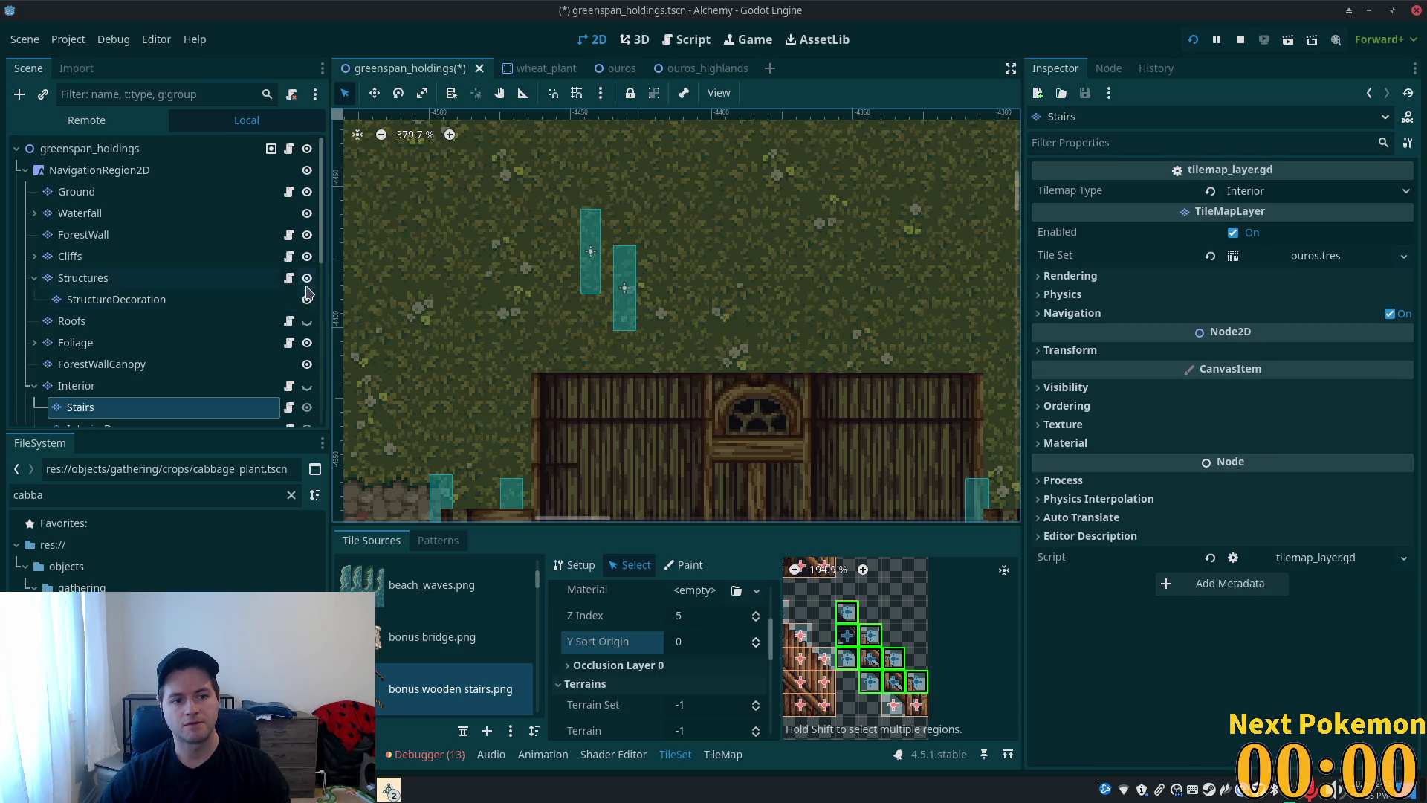
click(306, 321)
key(ctrl+s)
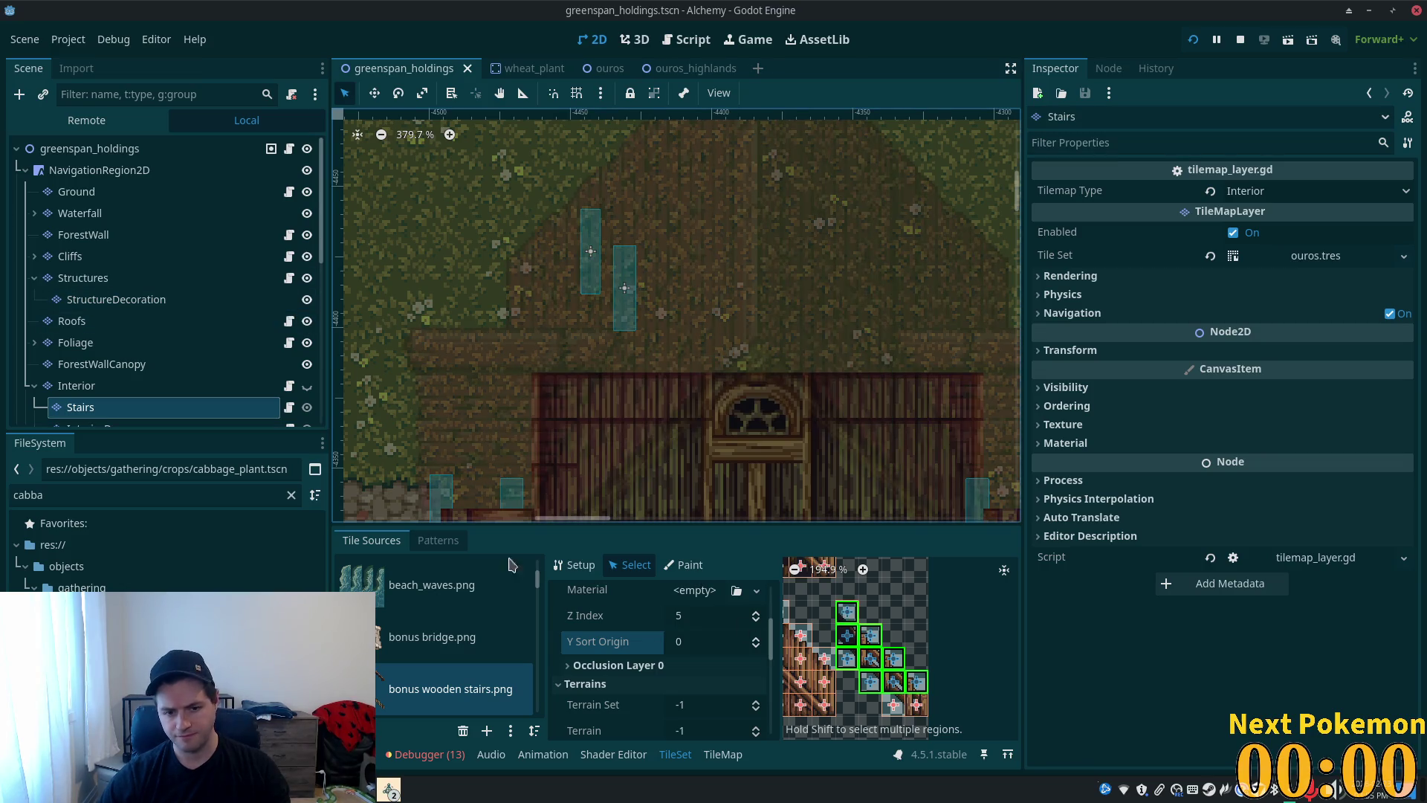
- Briefly display each atlas tile's Z Index value, then turn that display off
scroll(307, 387, down, 5)
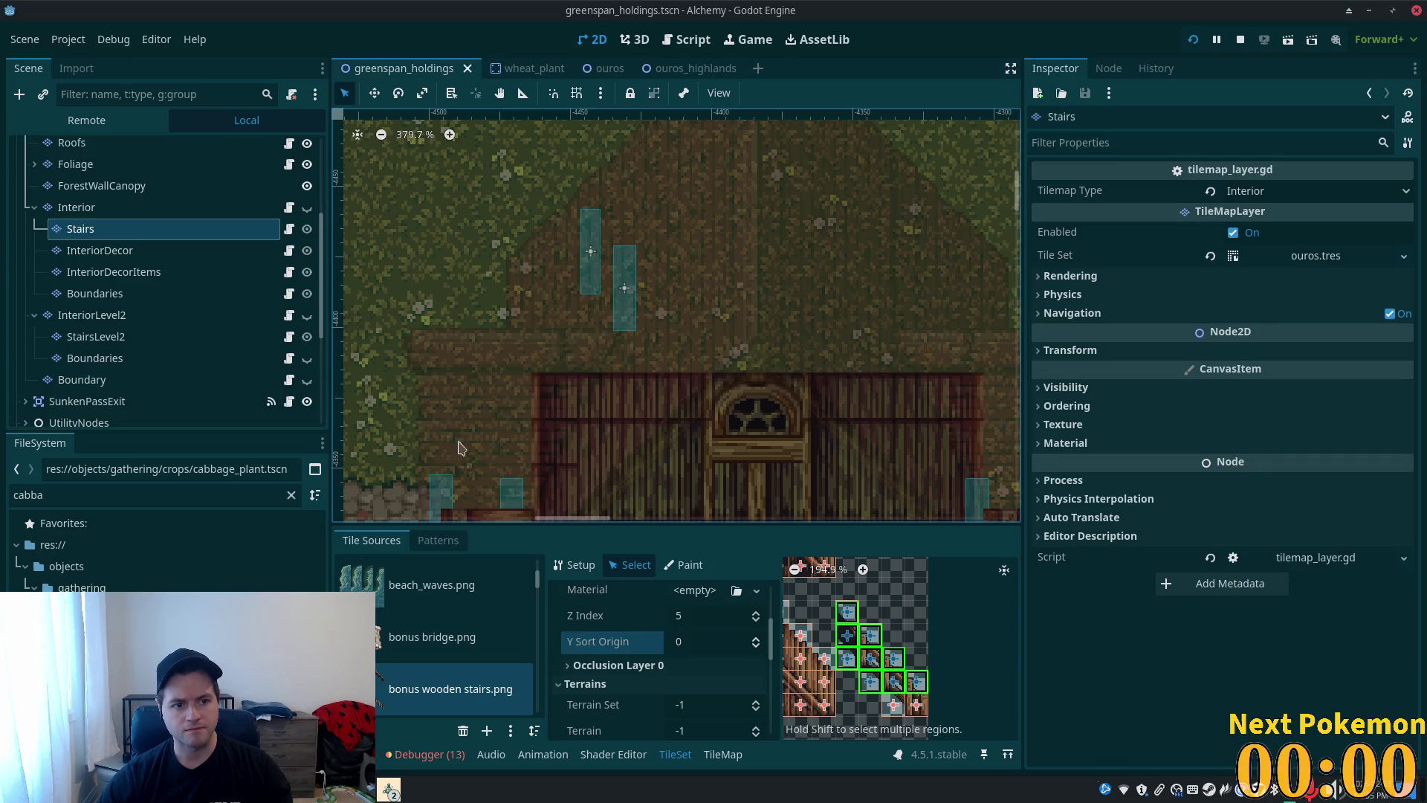
scroll(818, 595, down, 4)
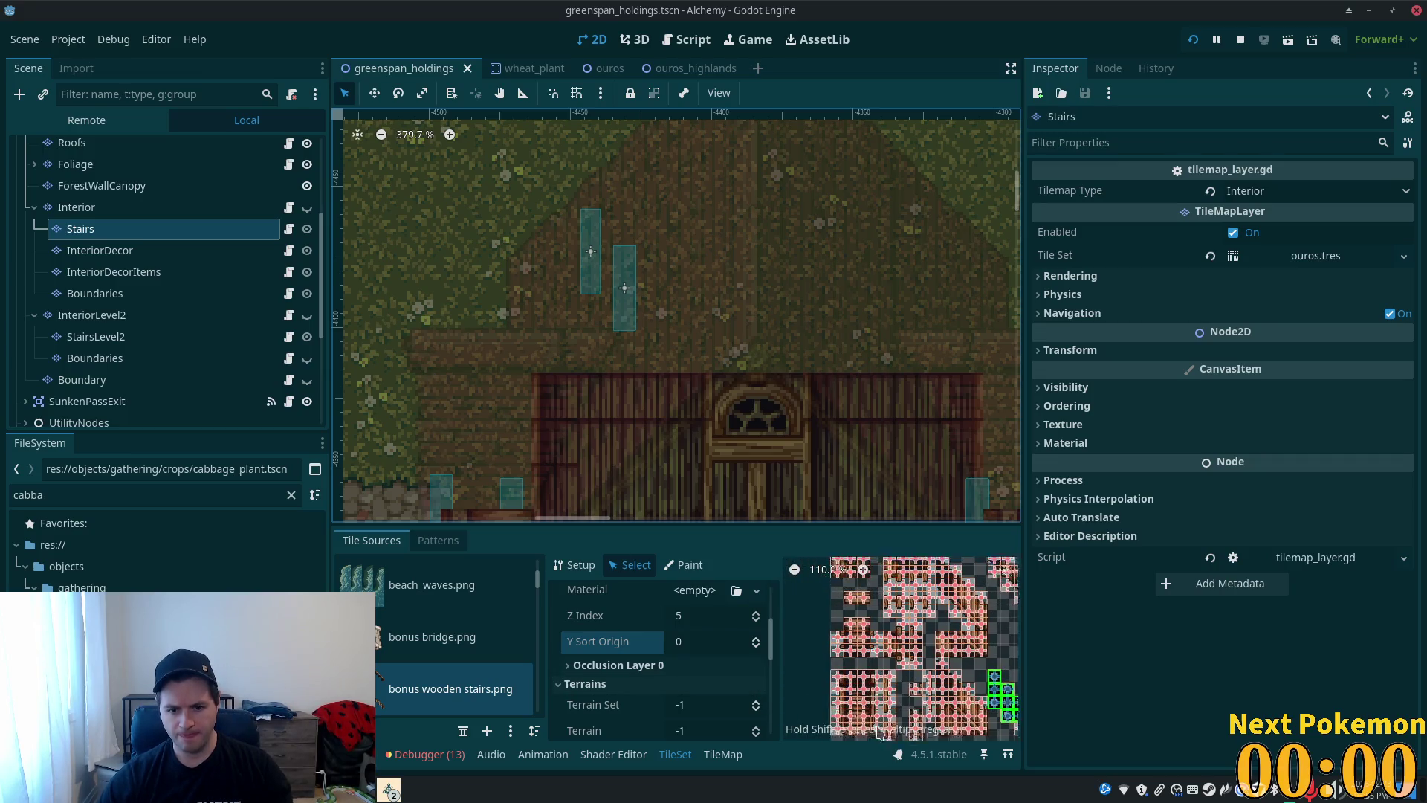
click(589, 617)
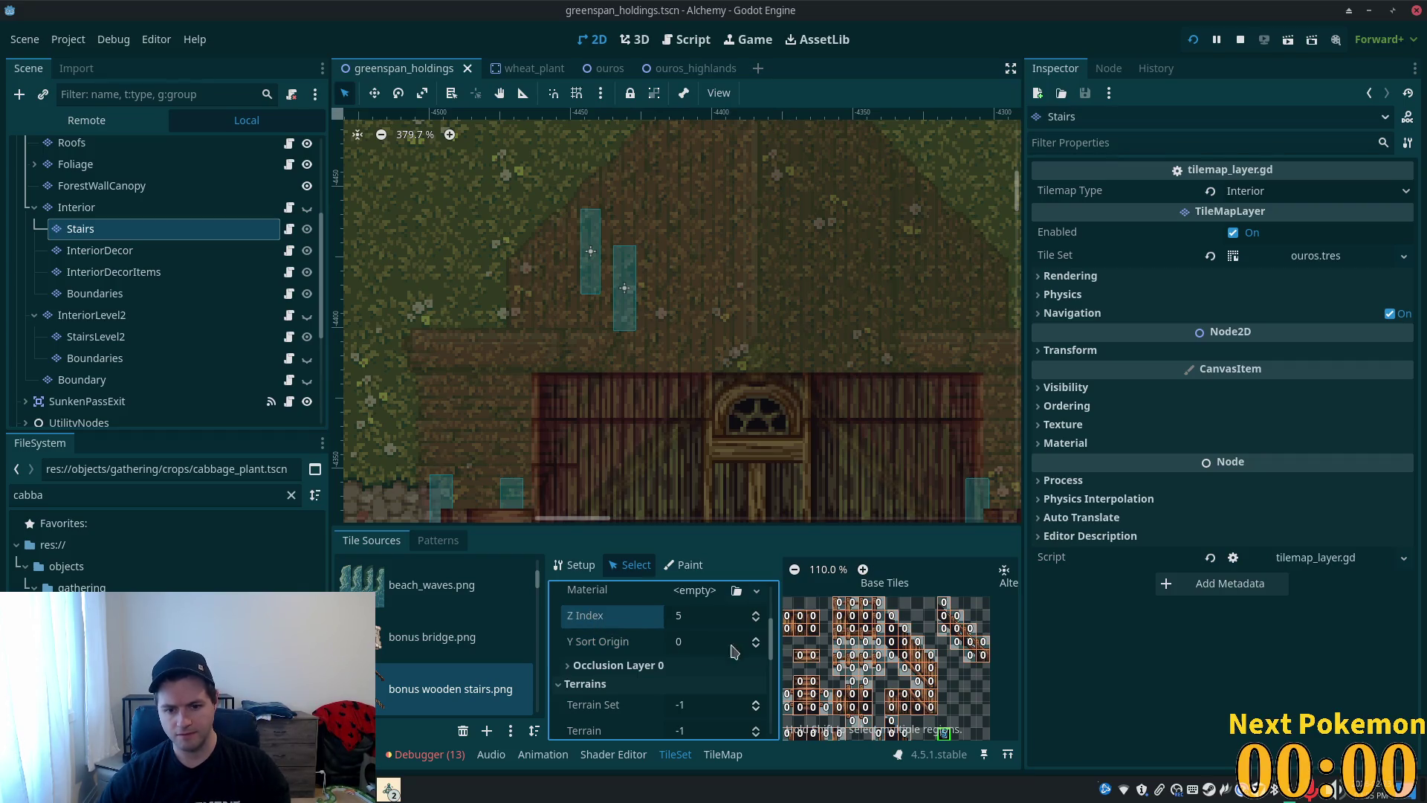
scroll(639, 617, up, 1)
click(579, 611)
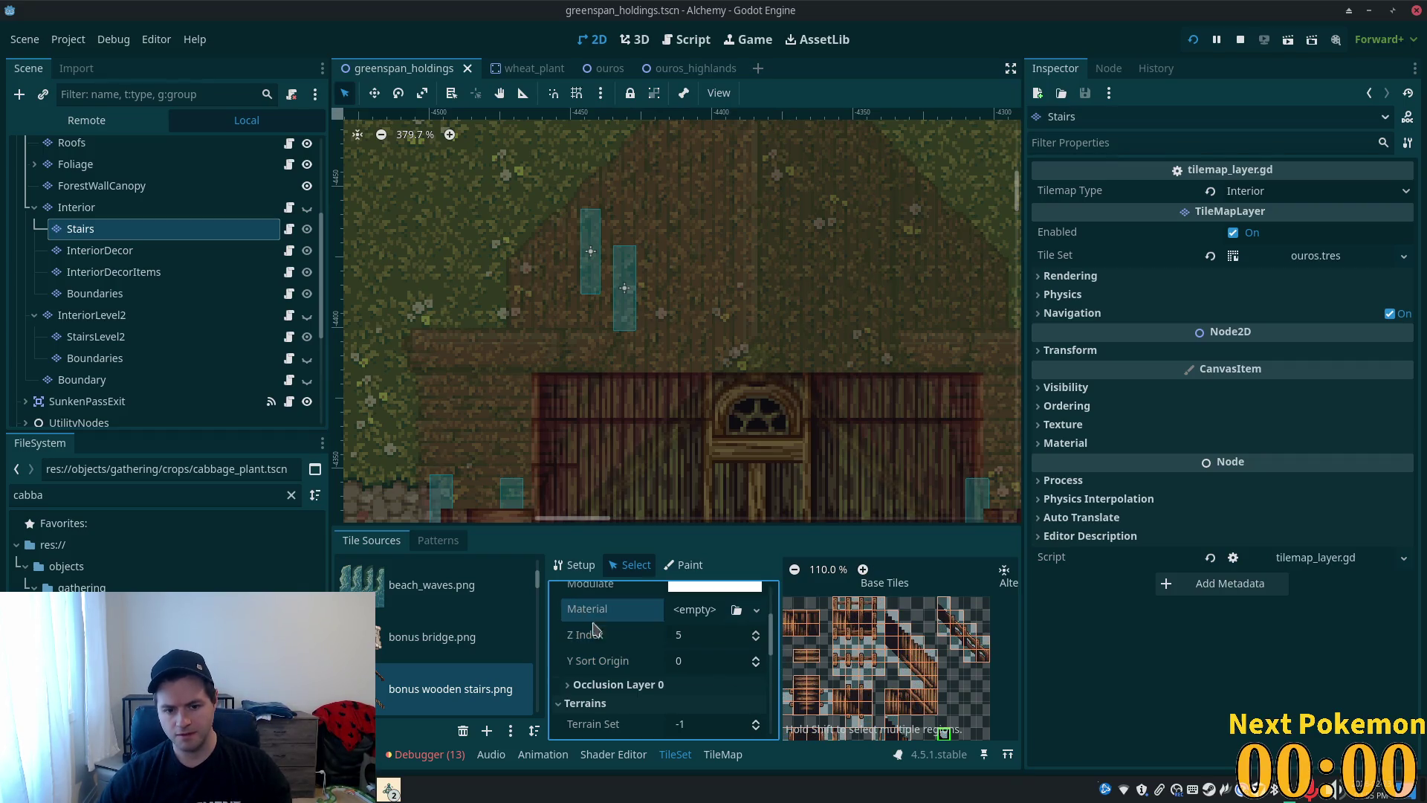
scroll(879, 645, up, 6)
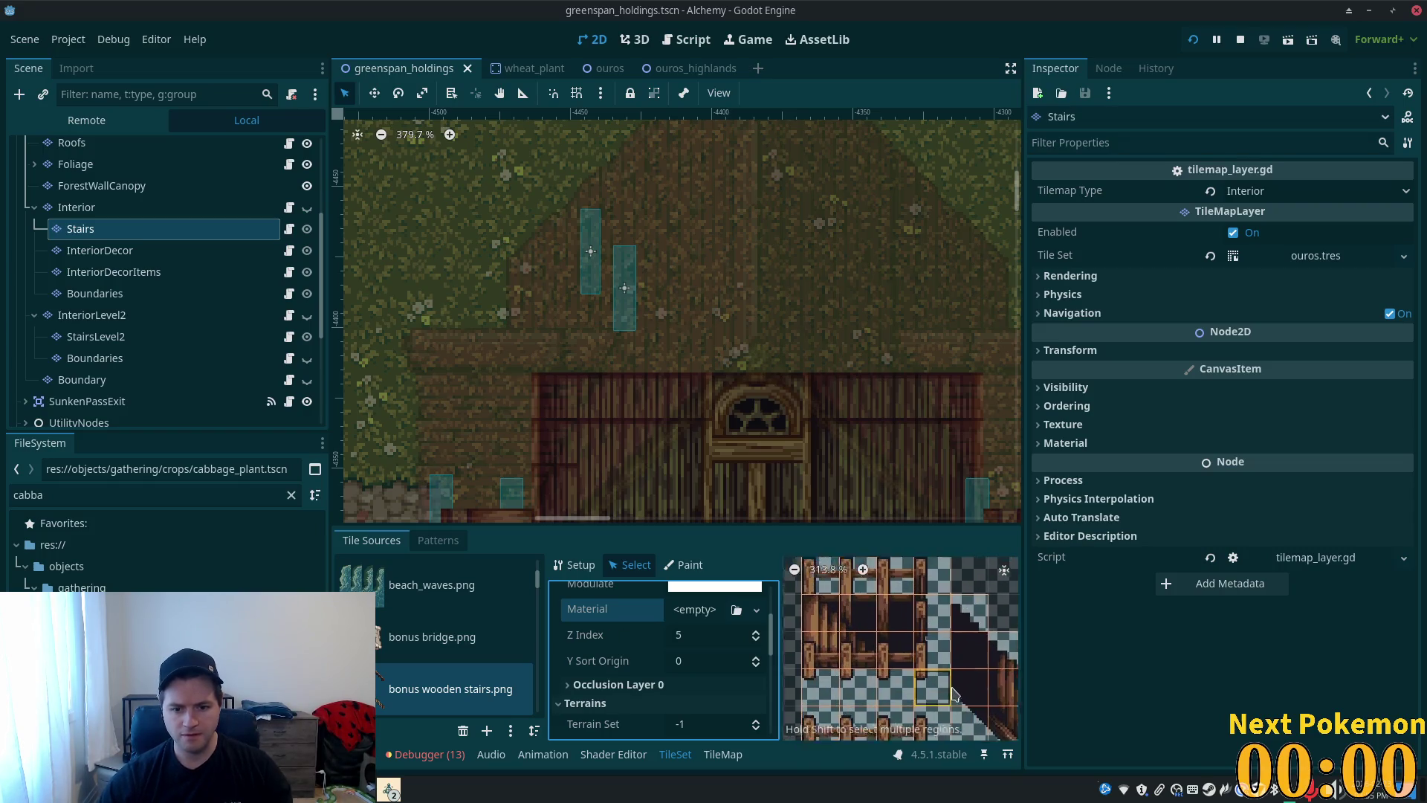
scroll(914, 676, down, 1)
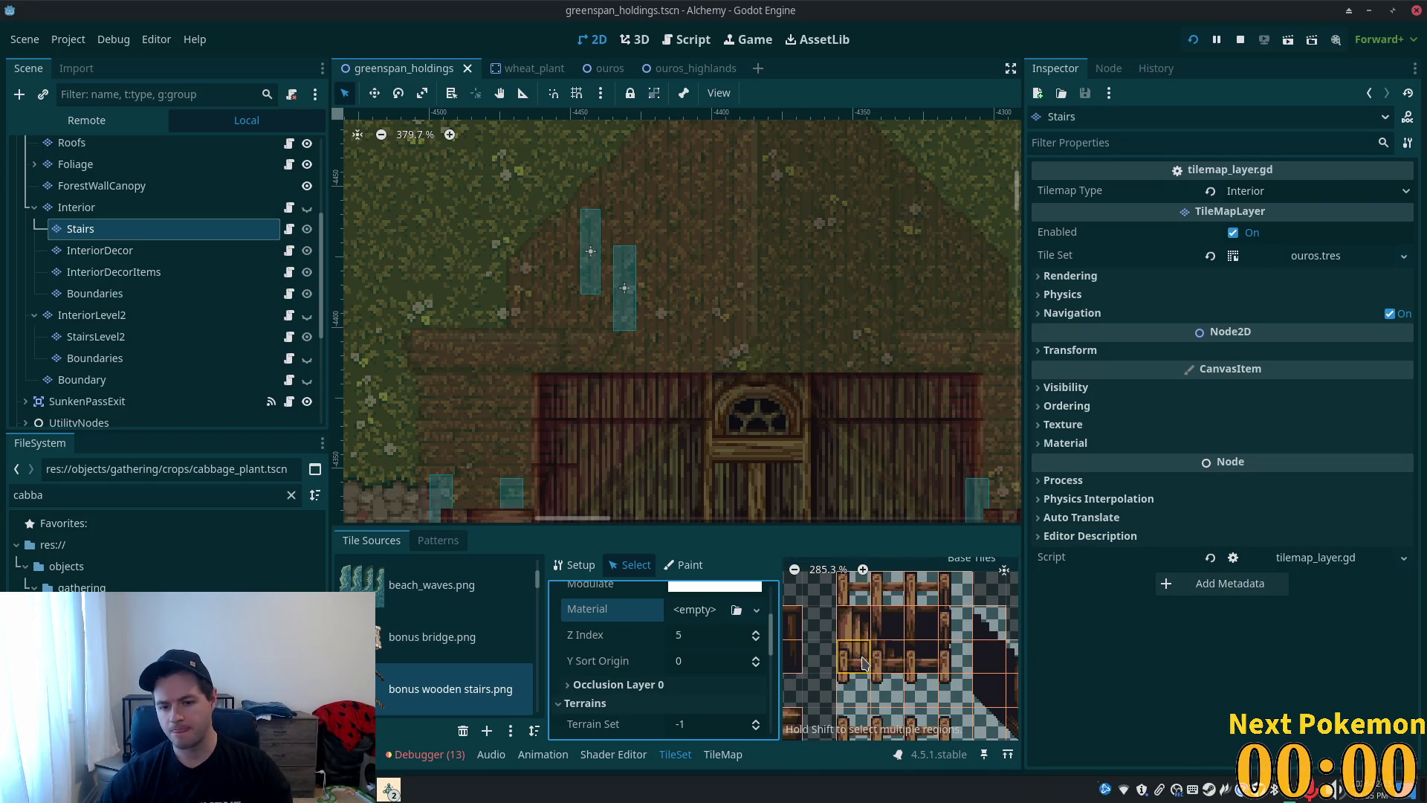
- Set Z Index 5 on three adjacent stair tiles in one atlas row and save
drag(860, 661, 936, 660)
scroll(935, 660, down, 4)
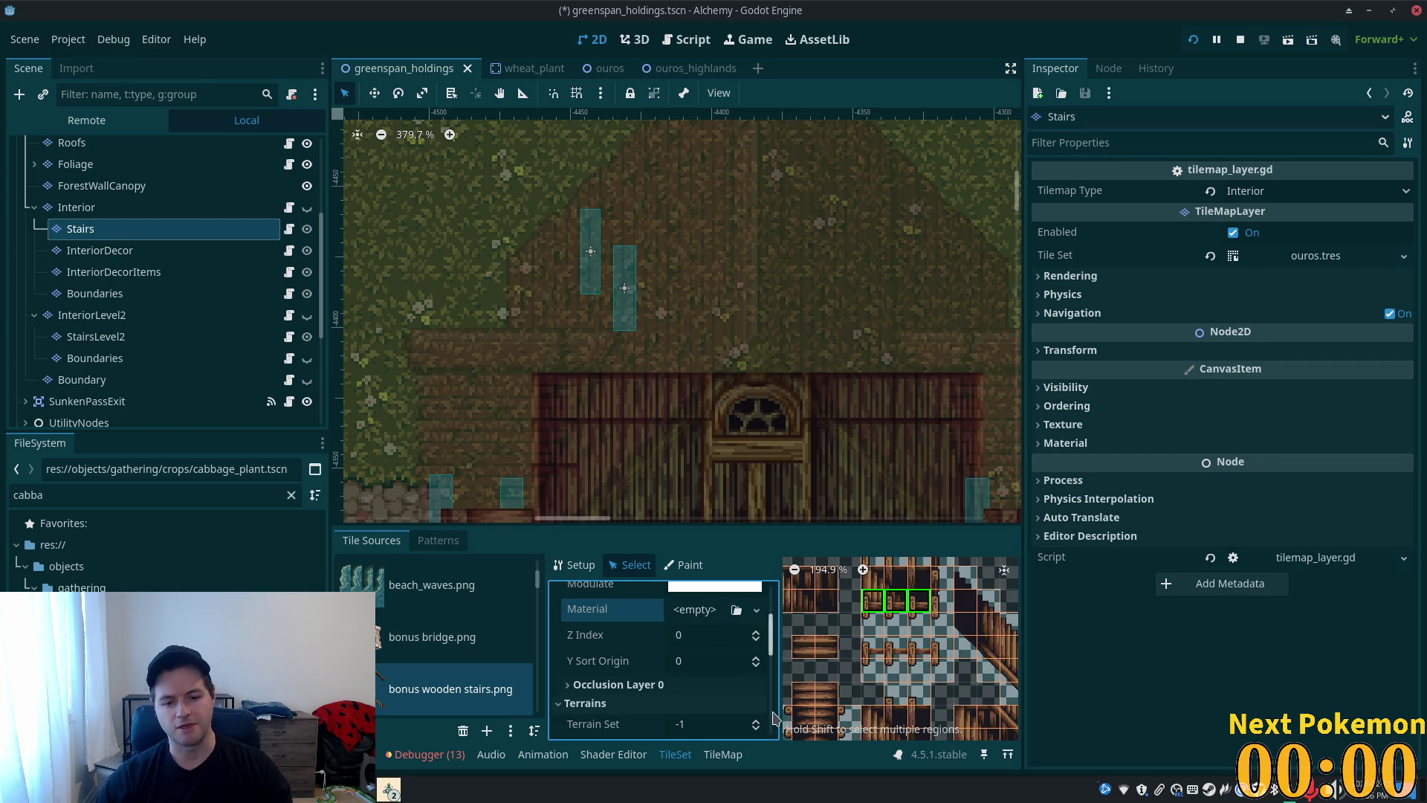
drag(697, 643, 671, 654)
click(708, 644)
text(5)
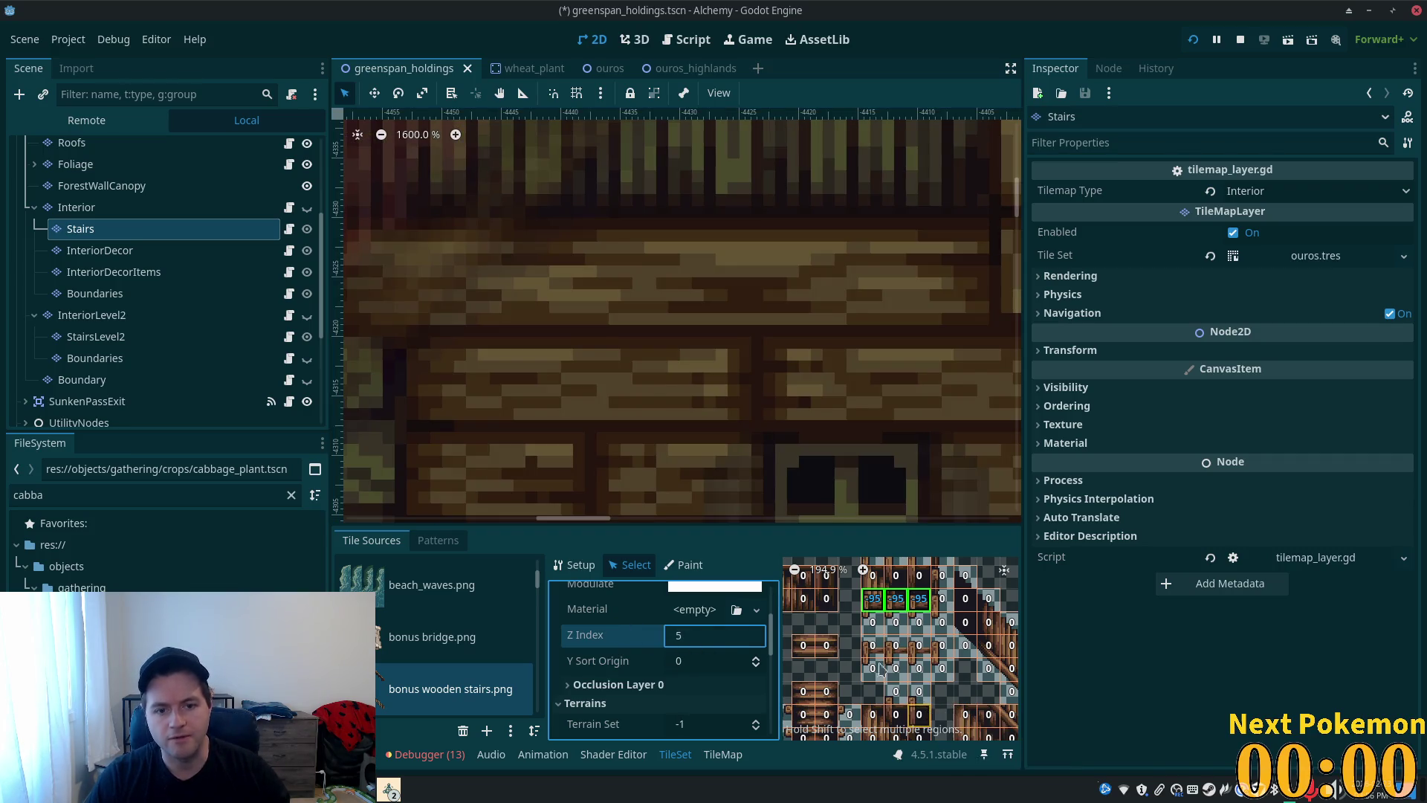
scroll(751, 432, down, 8)
scroll(742, 444, down, 7)
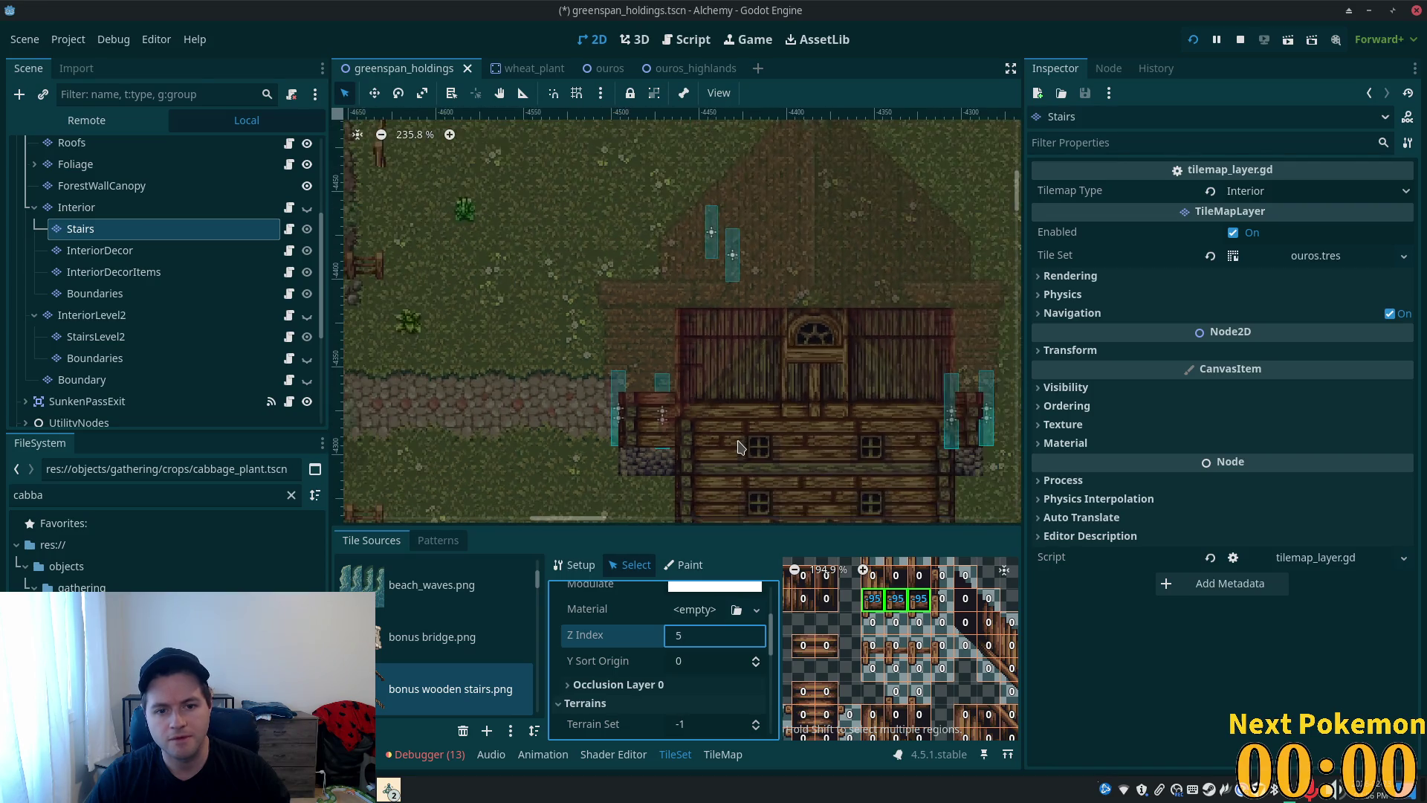
key(Tab)
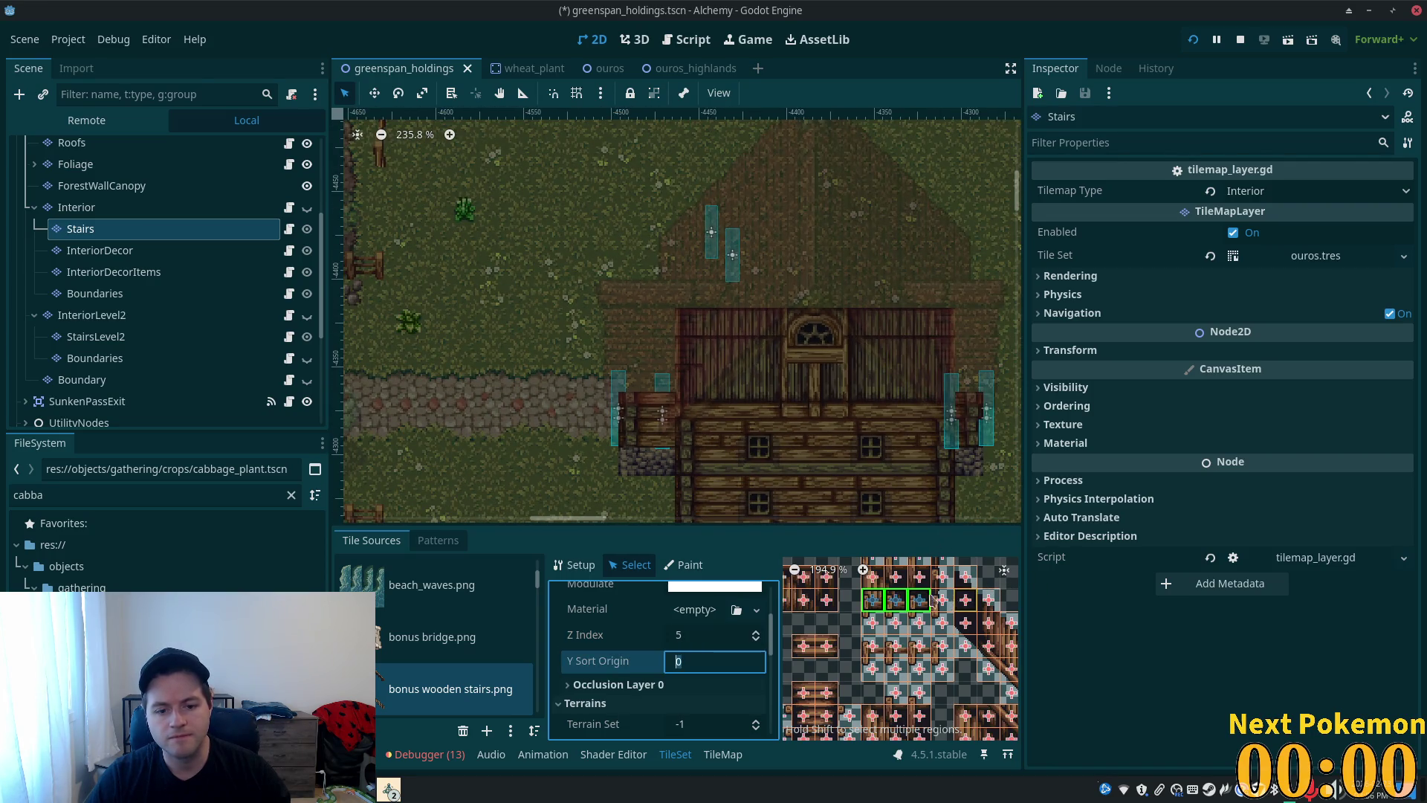
key(ctrl+s)
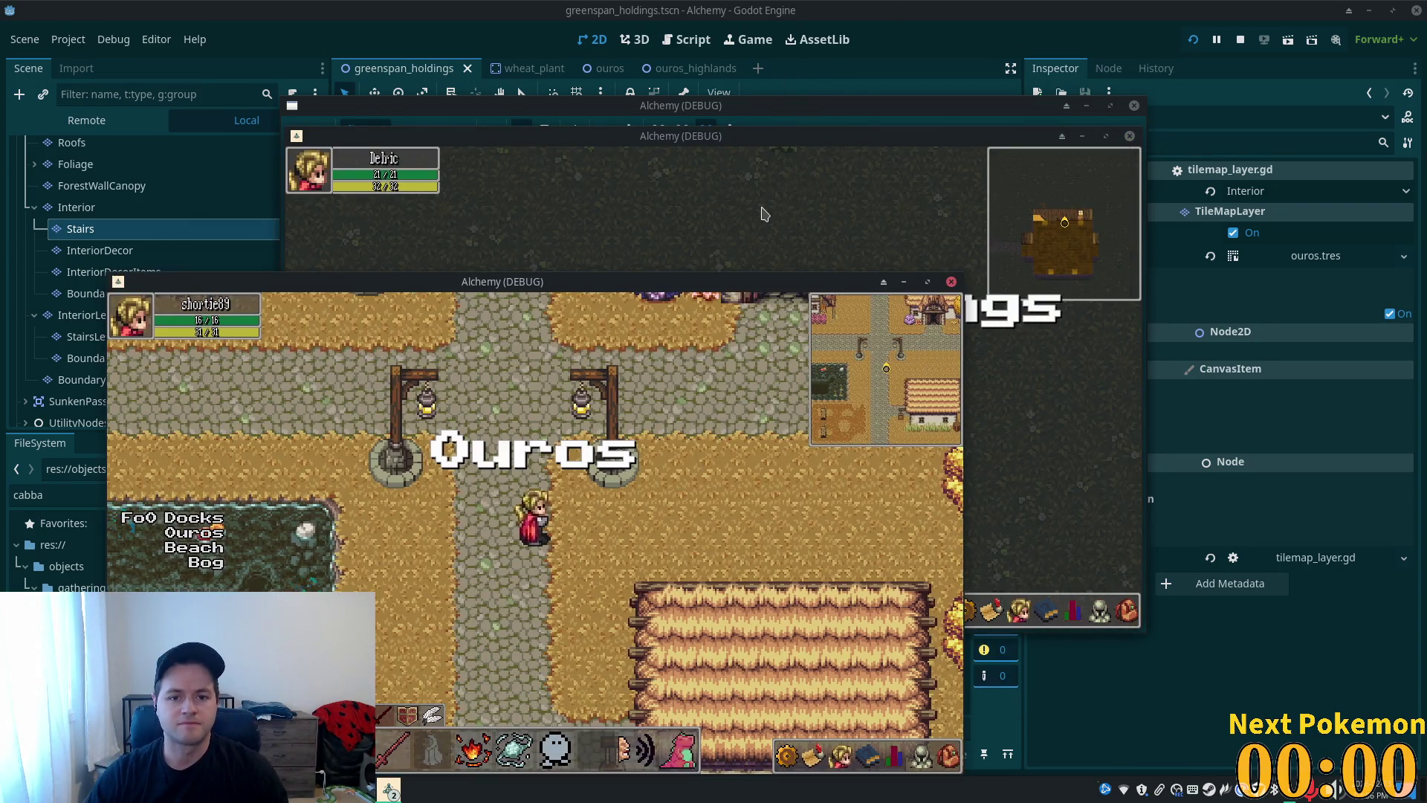
- In the Delric game window, climb the staircase to the upper floor and walk back down
click(764, 214)
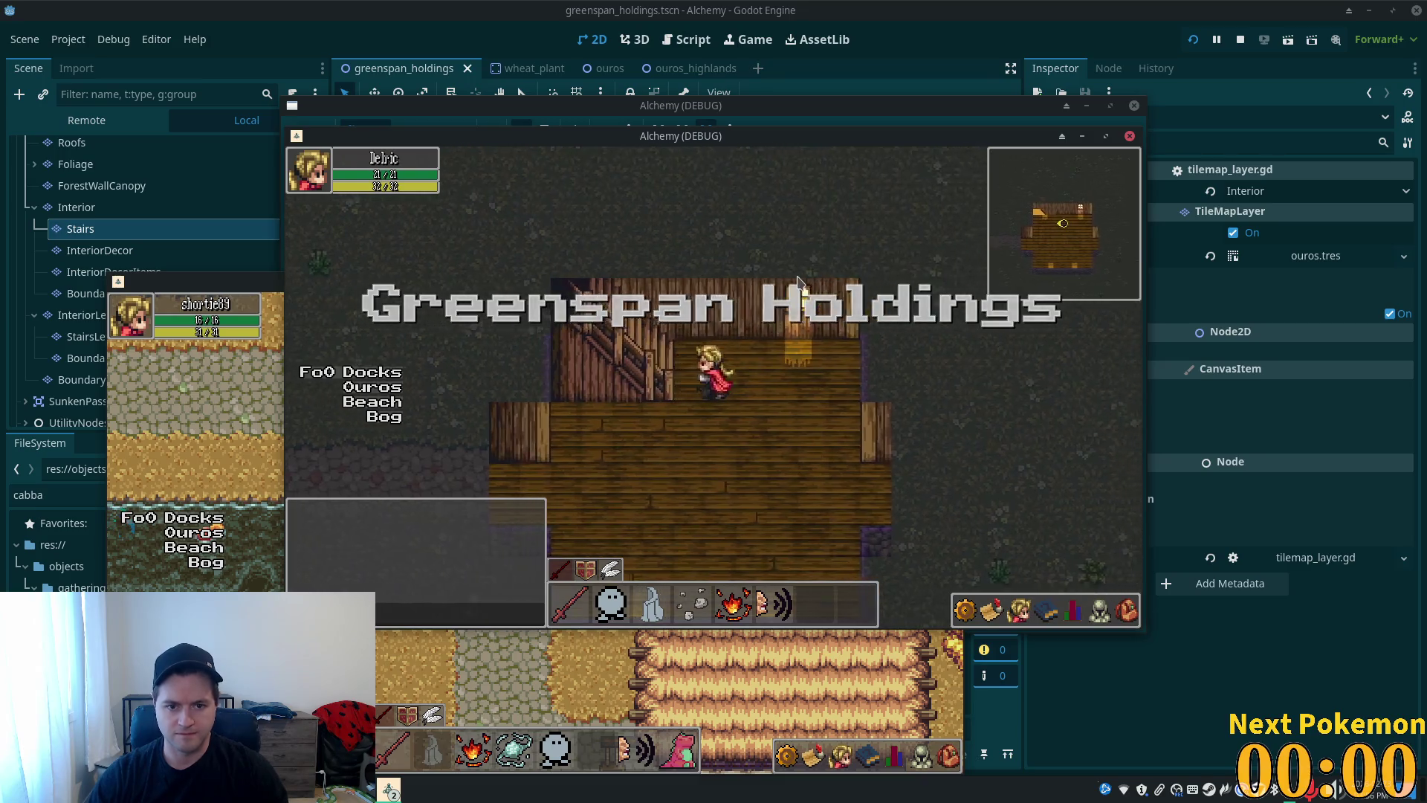
key(Up)
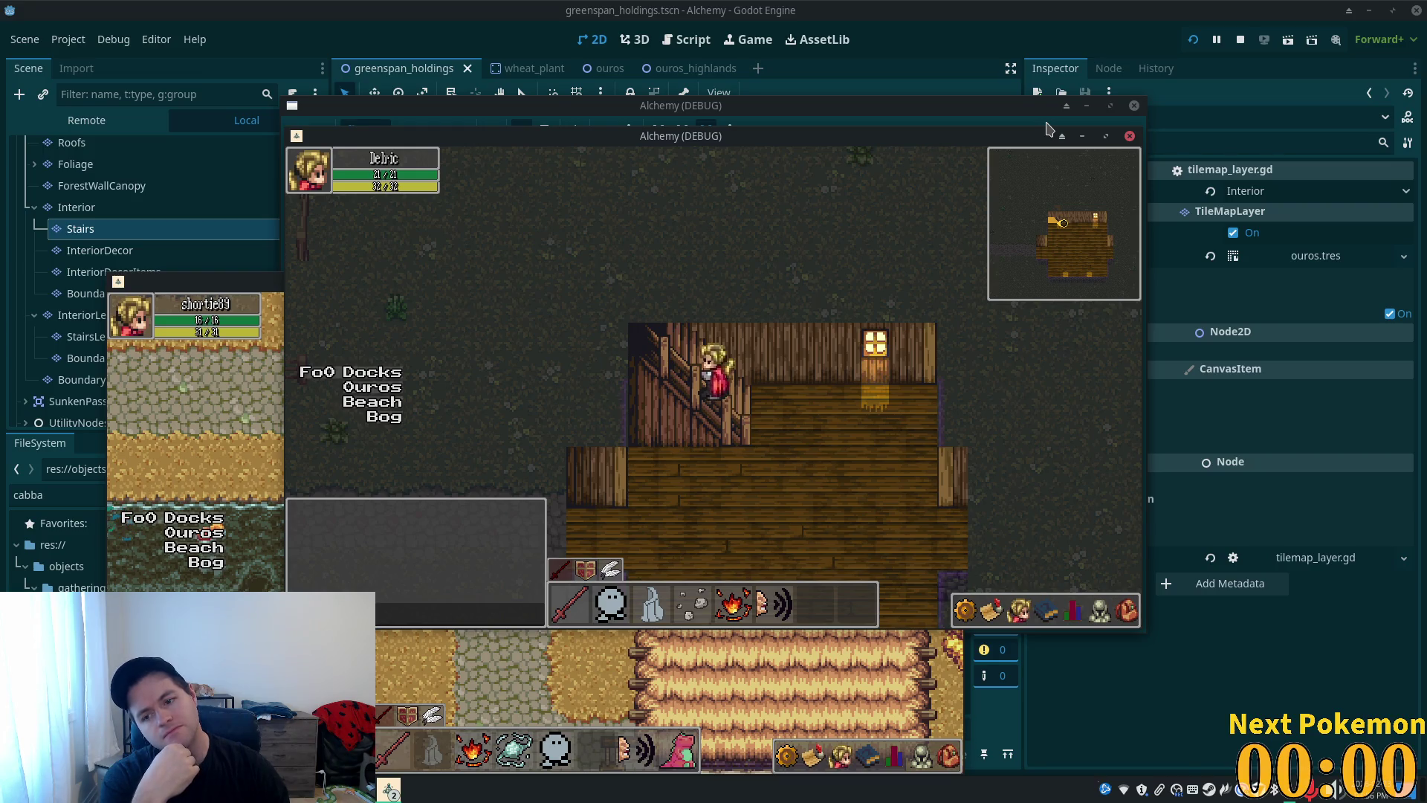
key(Down)
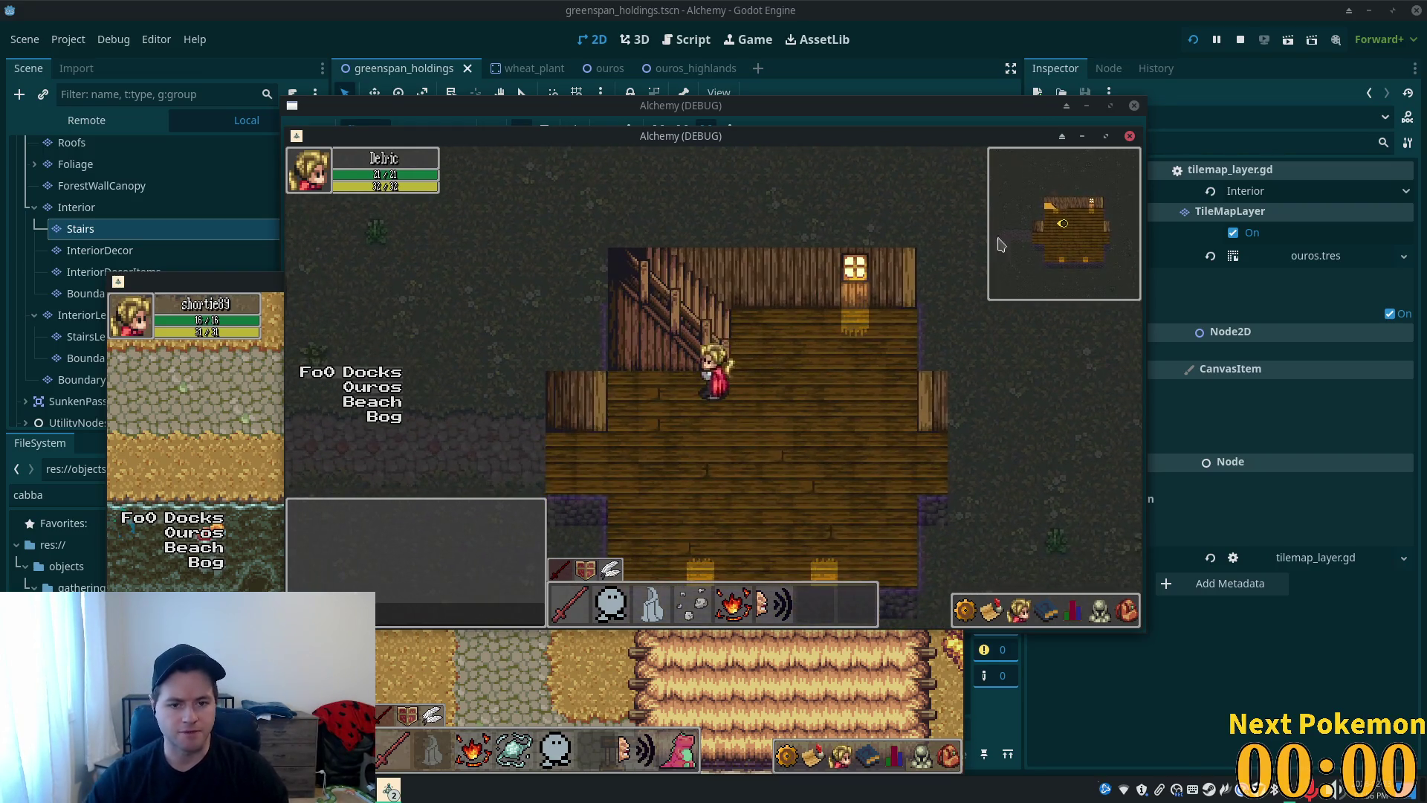
- Restart the game from the Godot editor with the latest changes and focus the Delric window
click(1281, 687)
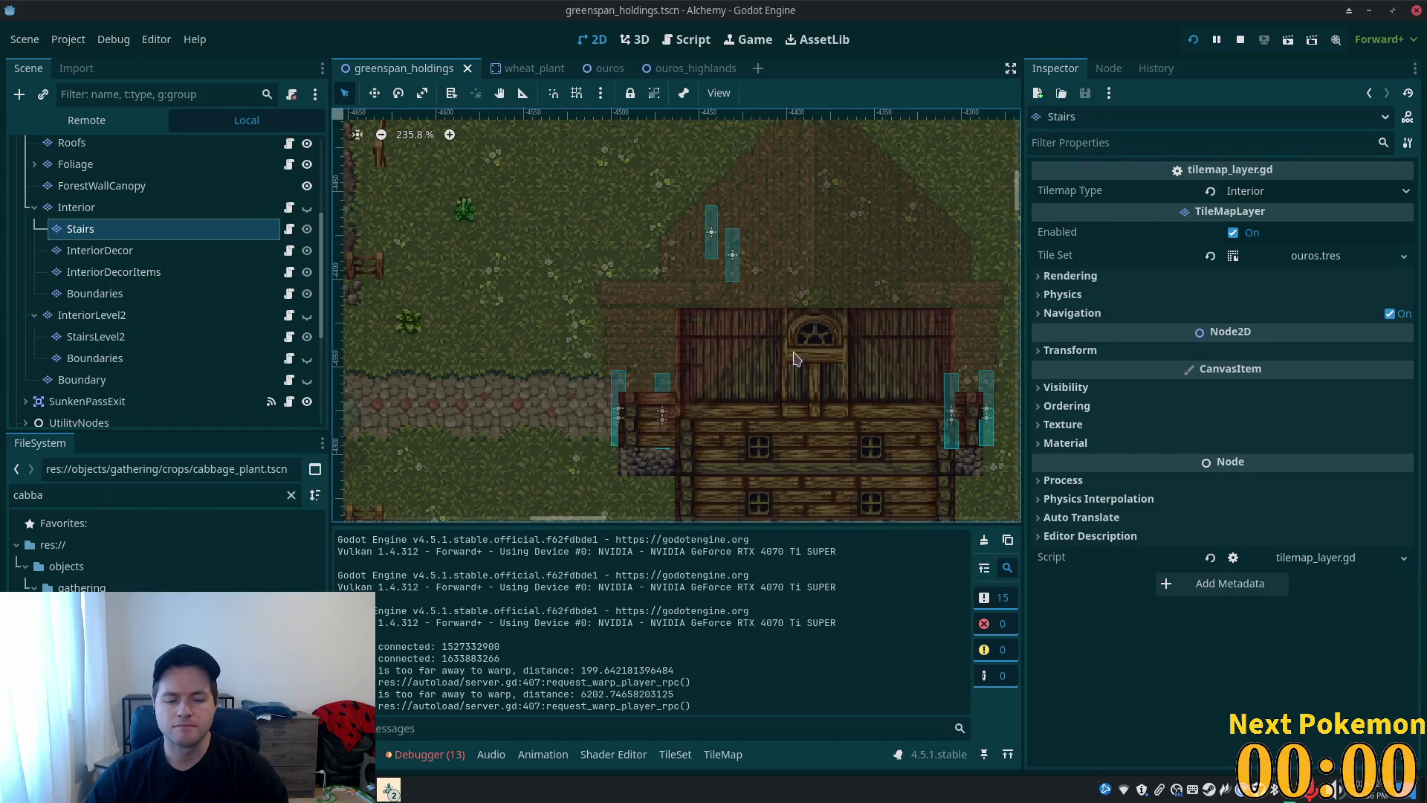
click(1196, 41)
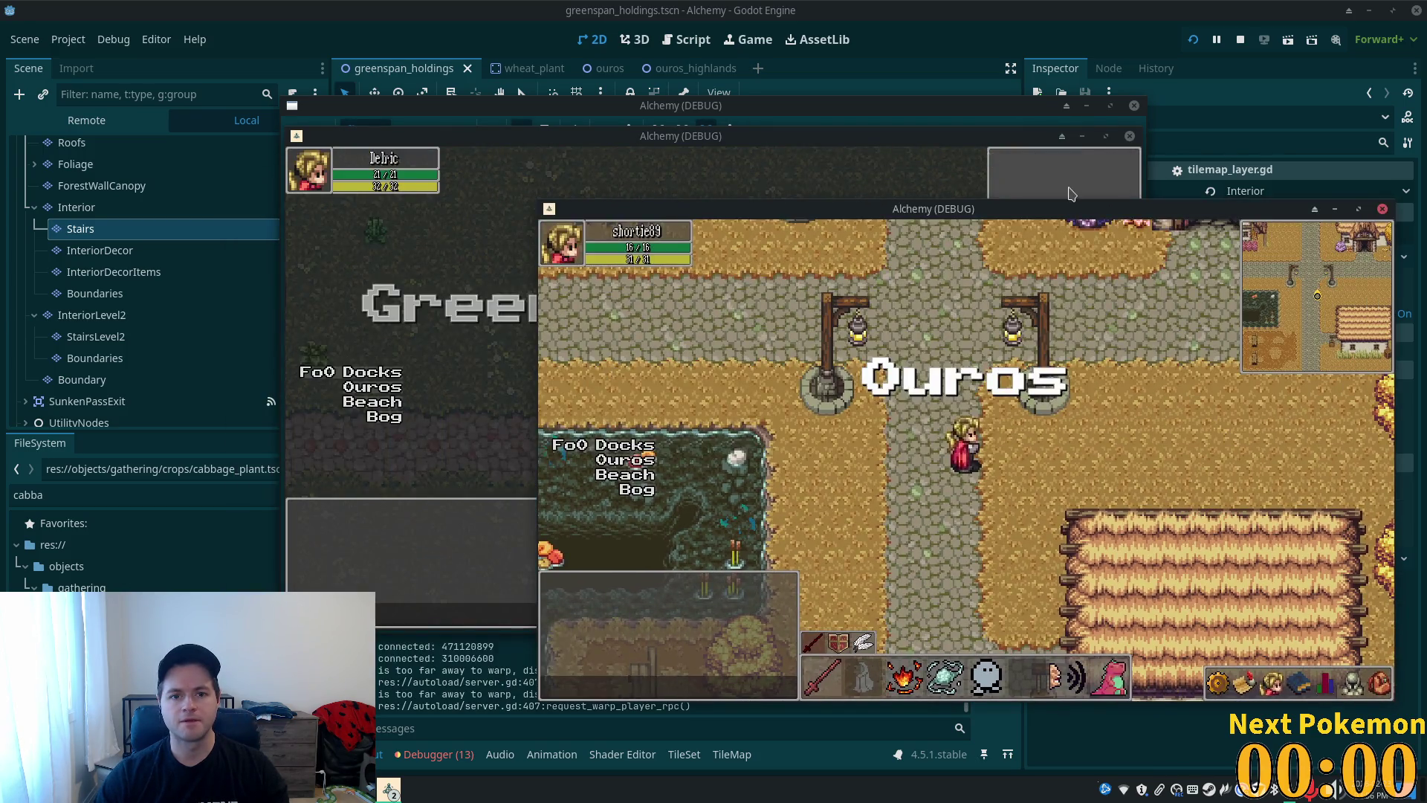
click(1071, 194)
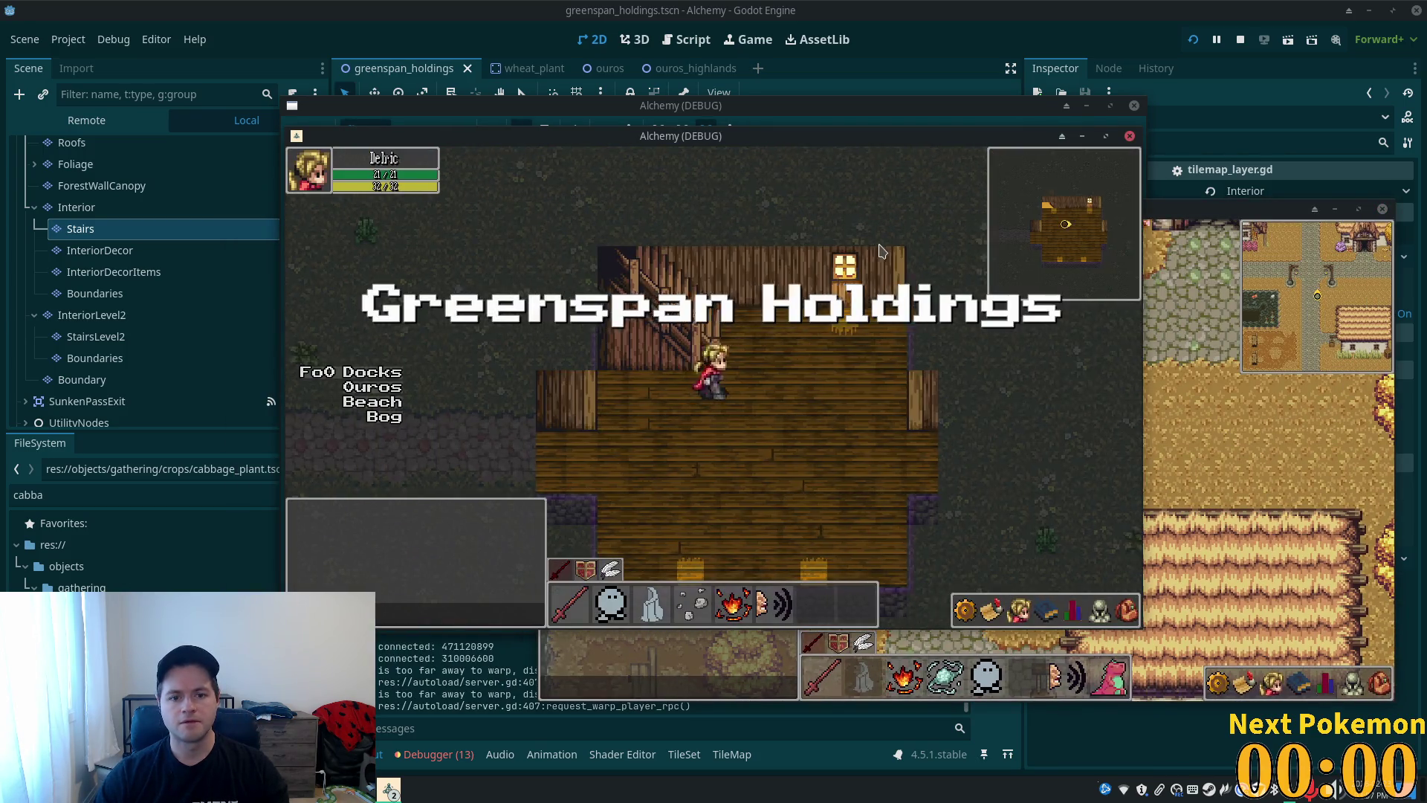